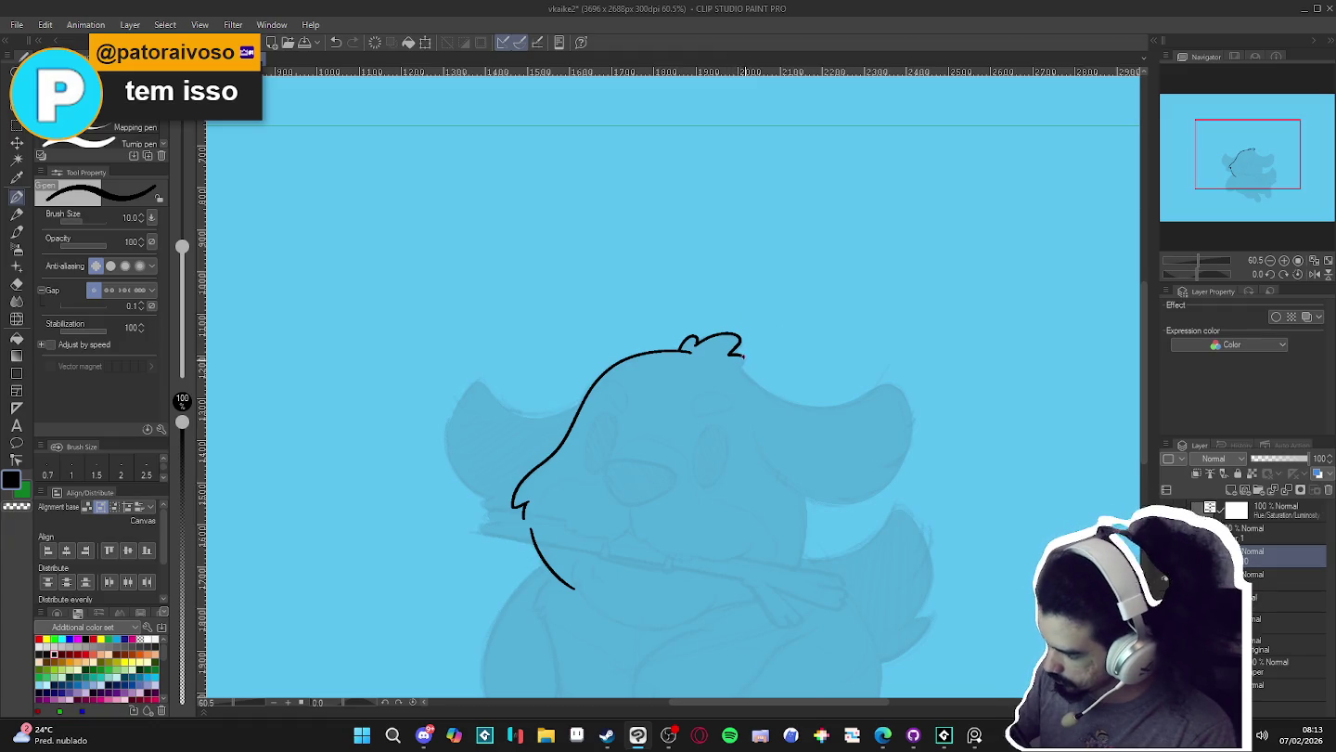
- Trace the dog's head outline and floppy right ear in black ink on Layer 10
mouse_move(902, 569)
mouse_down()
mouse_move(800, 420)
mouse_move(835, 328)
mouse_up()
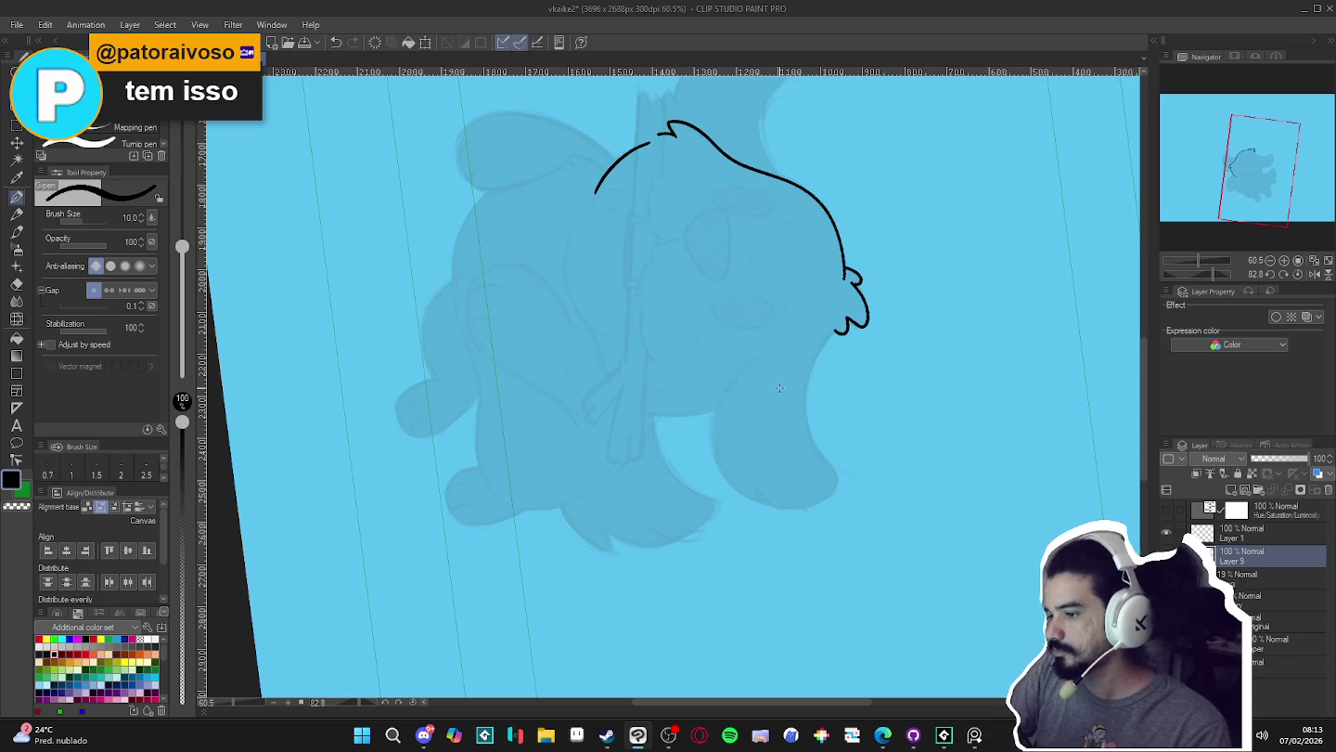
drag(781, 393, 781, 301)
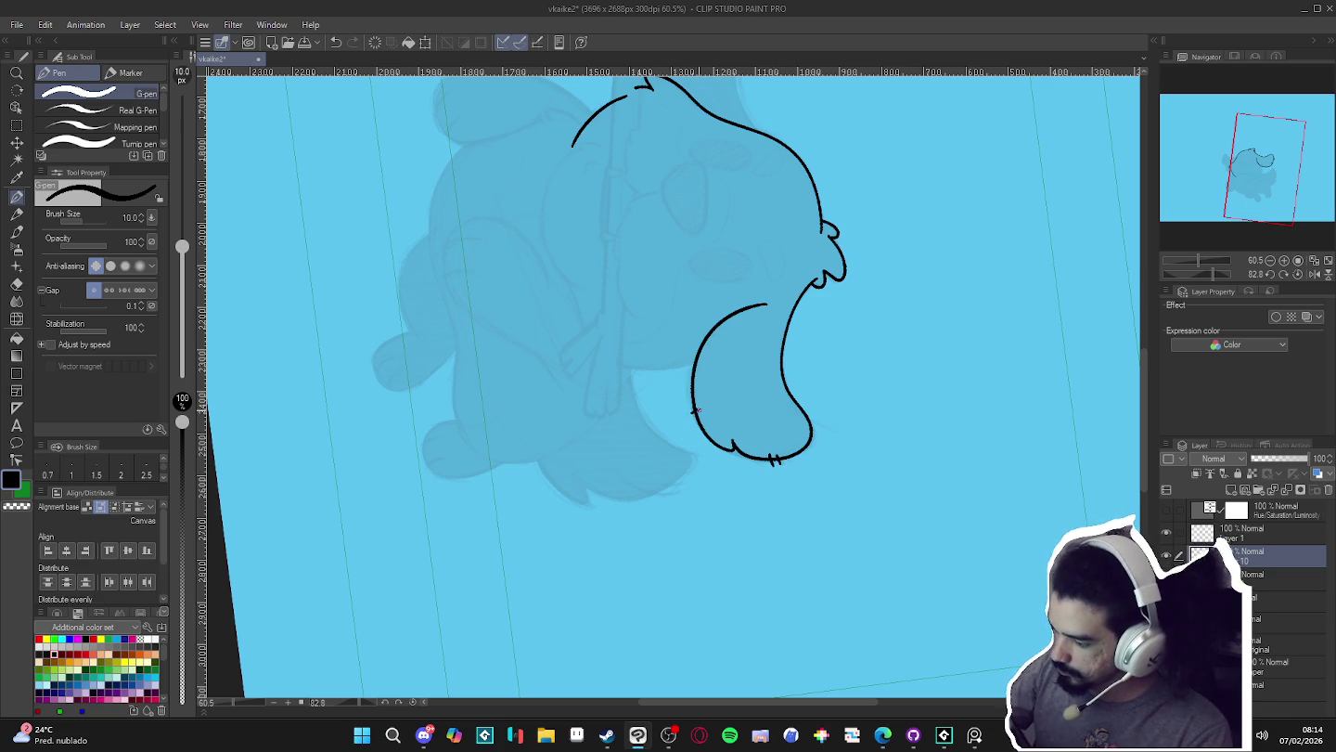
drag(736, 400, 849, 497)
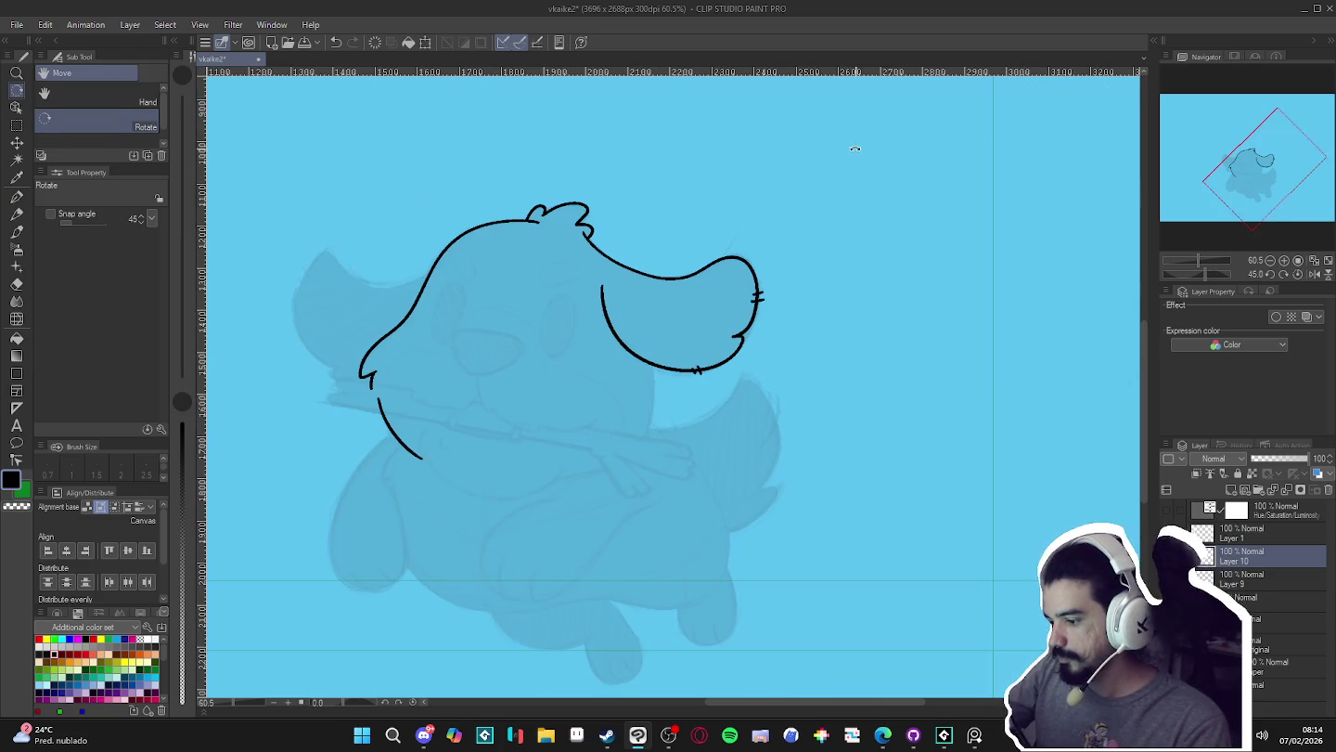
mouse_move(855, 562)
mouse_down()
mouse_move(870, 560)
mouse_move(870, 603)
mouse_up()
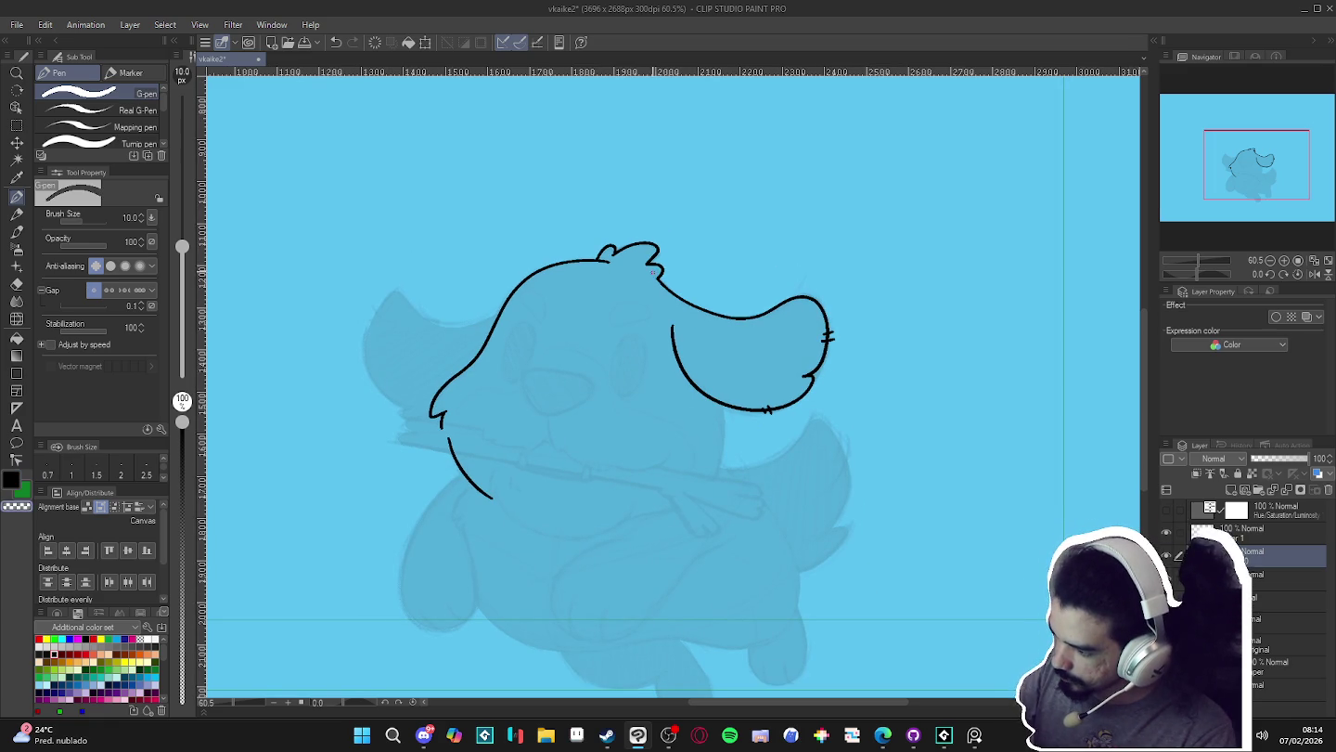
drag(649, 273, 960, 334)
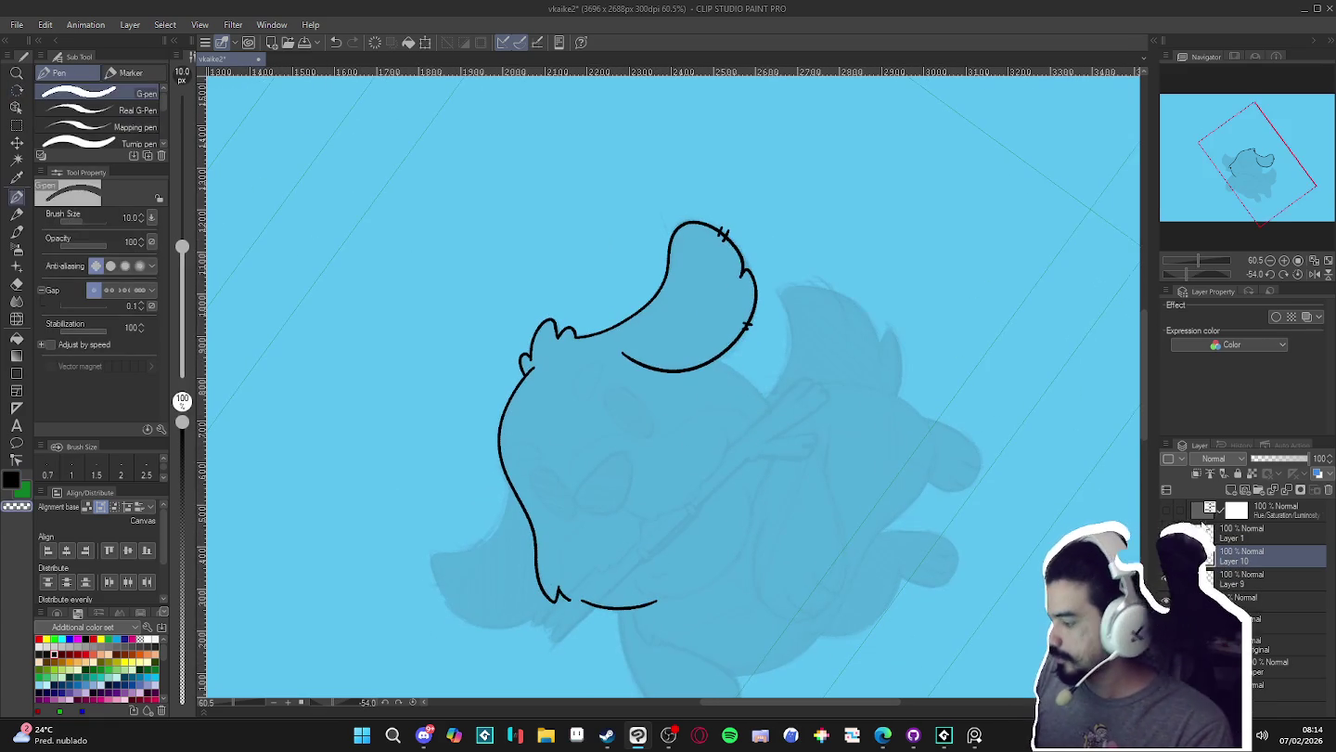
- Save the drawing and add a small mark along the head outline on Layer 9
click(1218, 583)
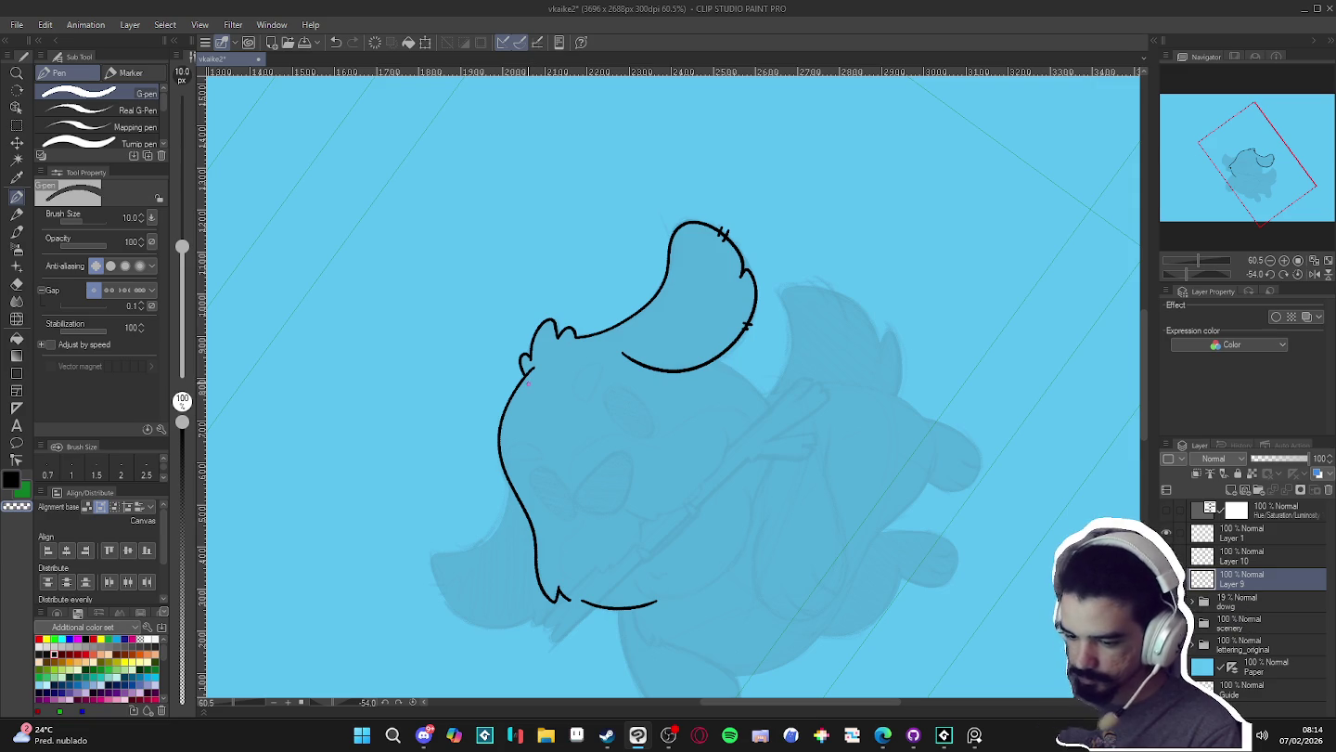
key(ctrl+s)
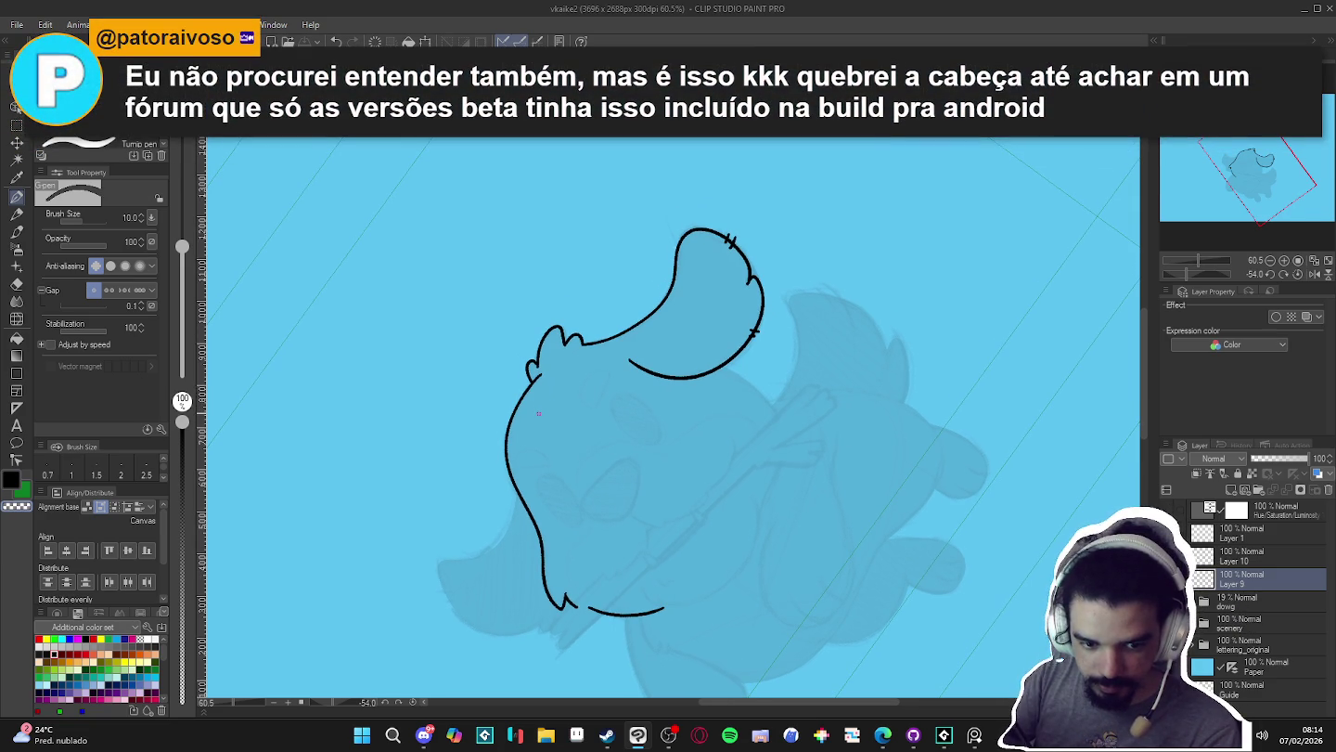
drag(536, 378, 535, 388)
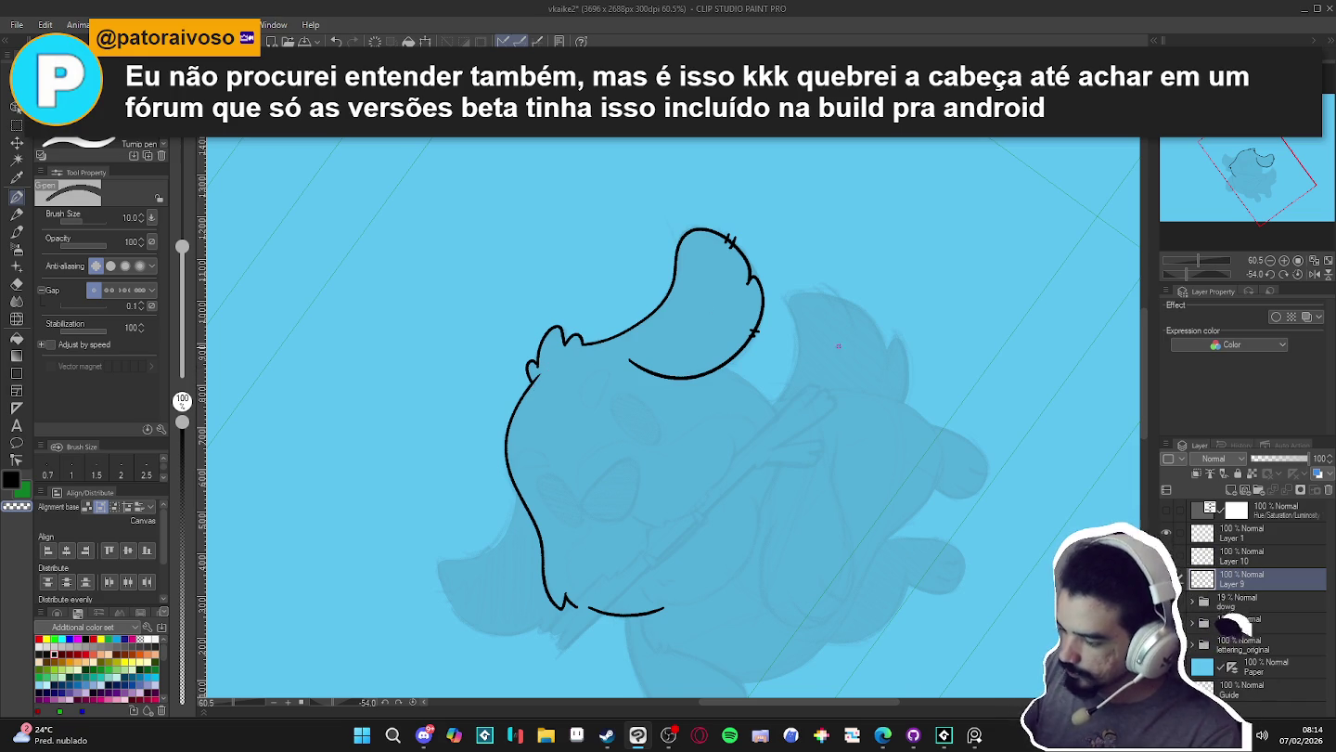
mouse_move(547, 369)
mouse_down()
mouse_move(1097, 499)
mouse_move(1168, 561)
mouse_up()
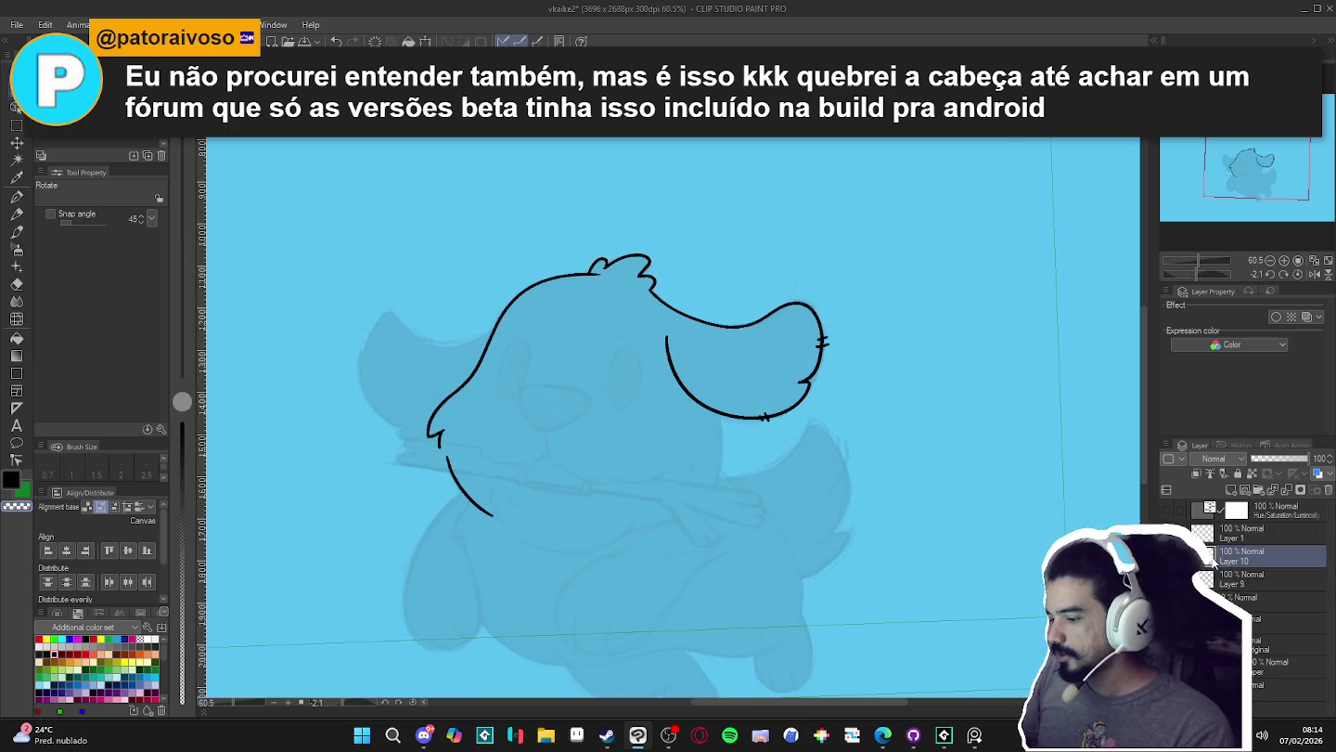
drag(935, 570, 904, 516)
- On Layer 10, ink the right cheek line curving down, then select the dowg sketch folder
key(ctrl+y)
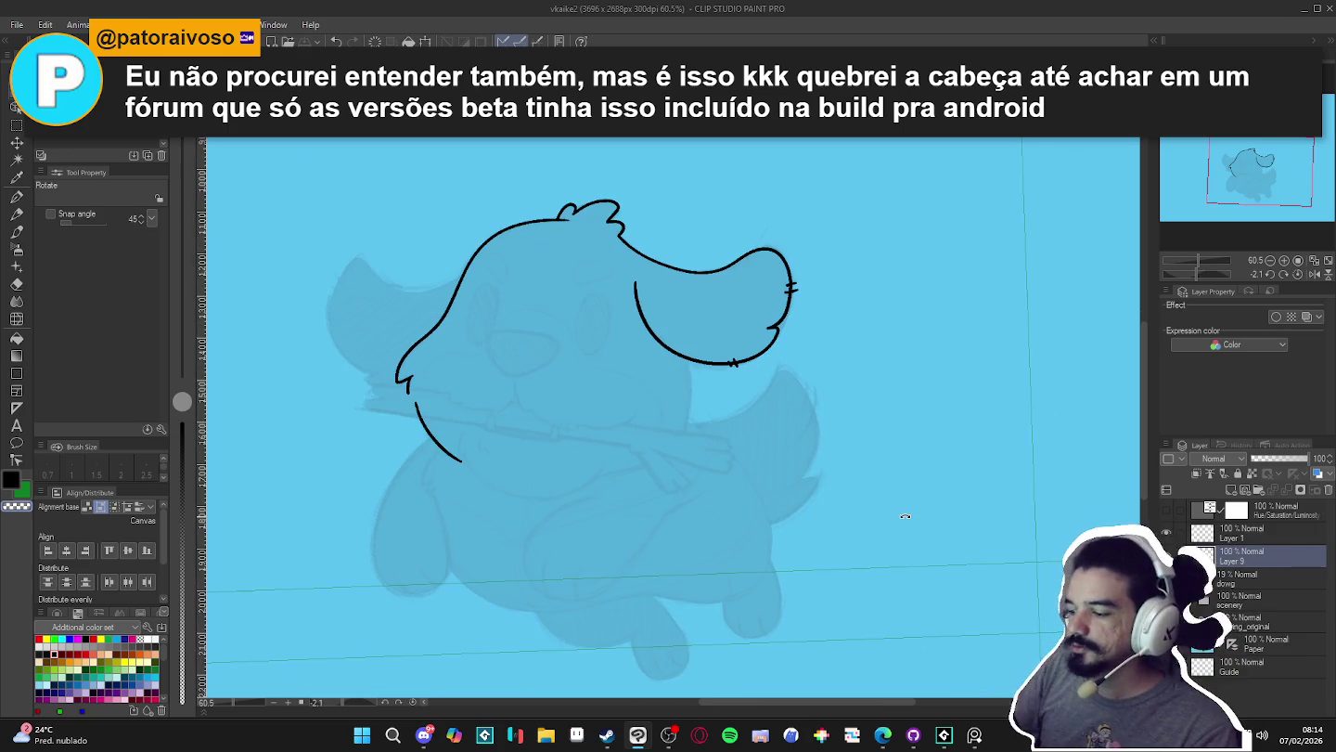
drag(715, 515, 764, 419)
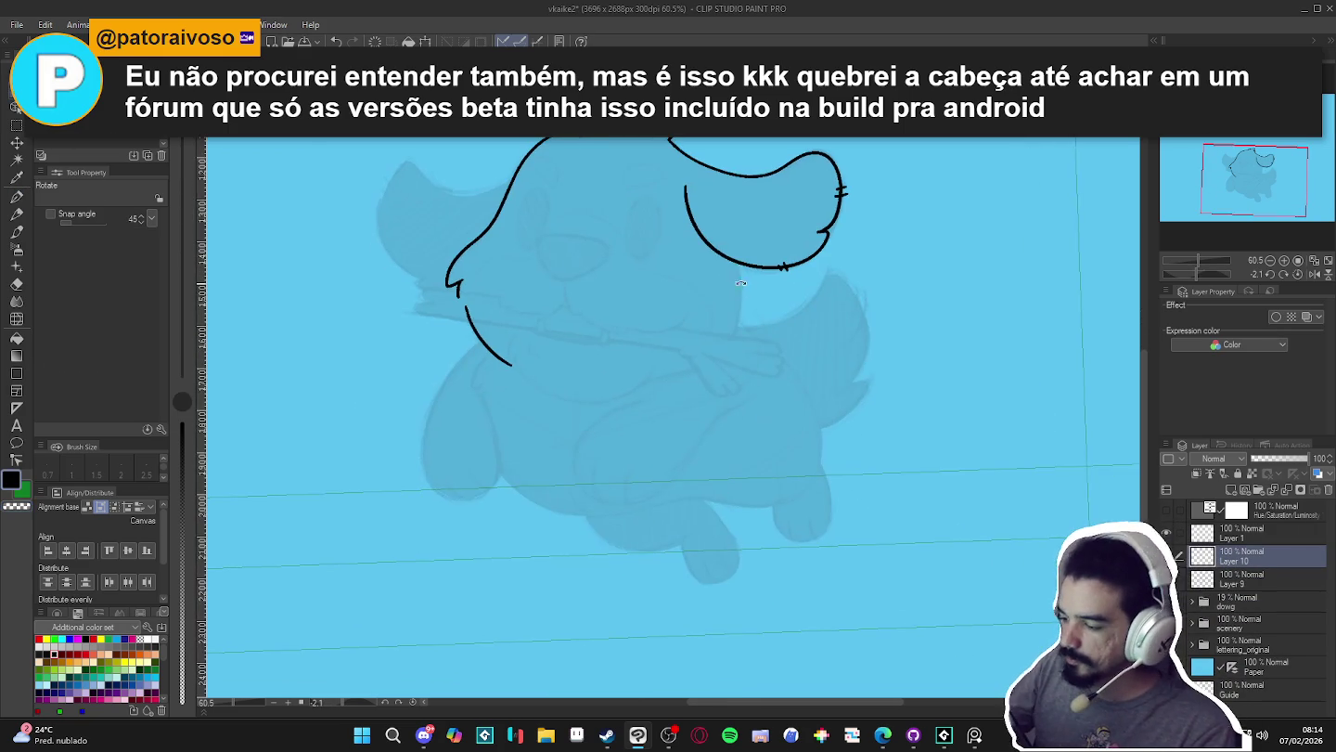
key(p)
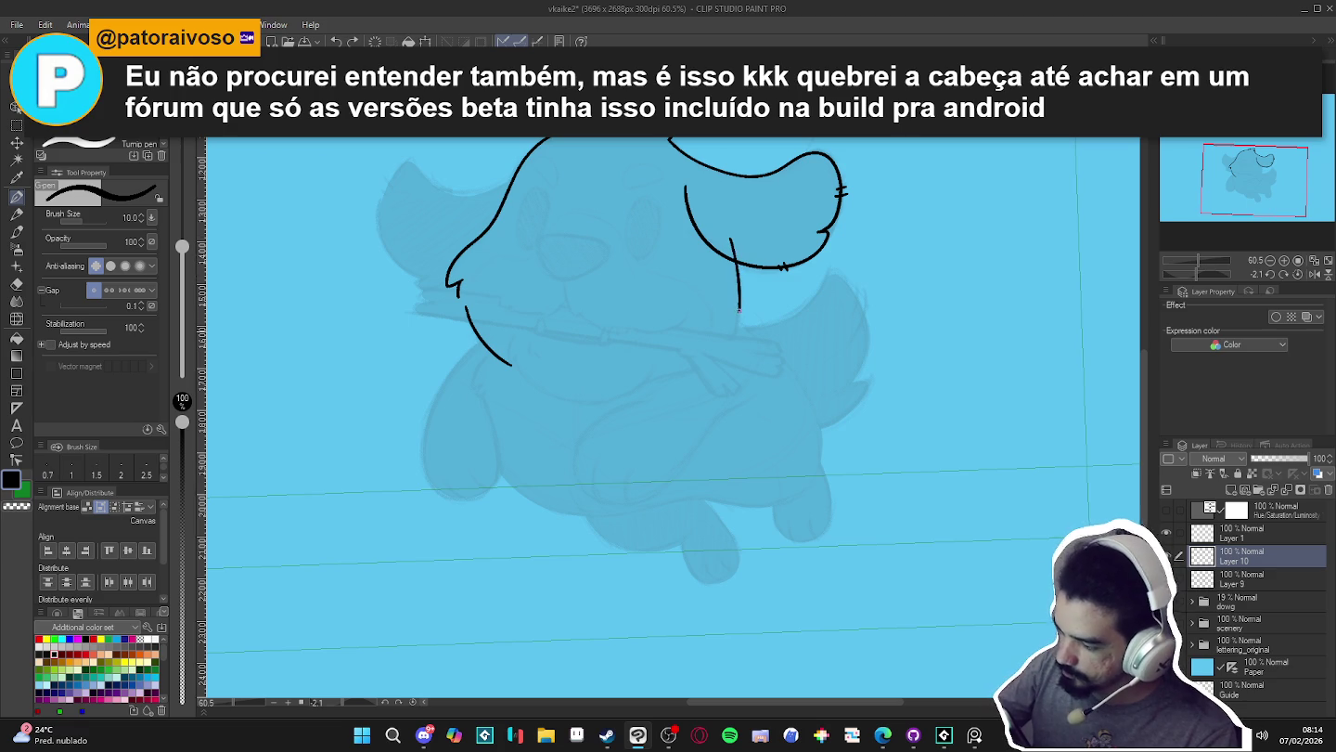
drag(727, 351, 636, 383)
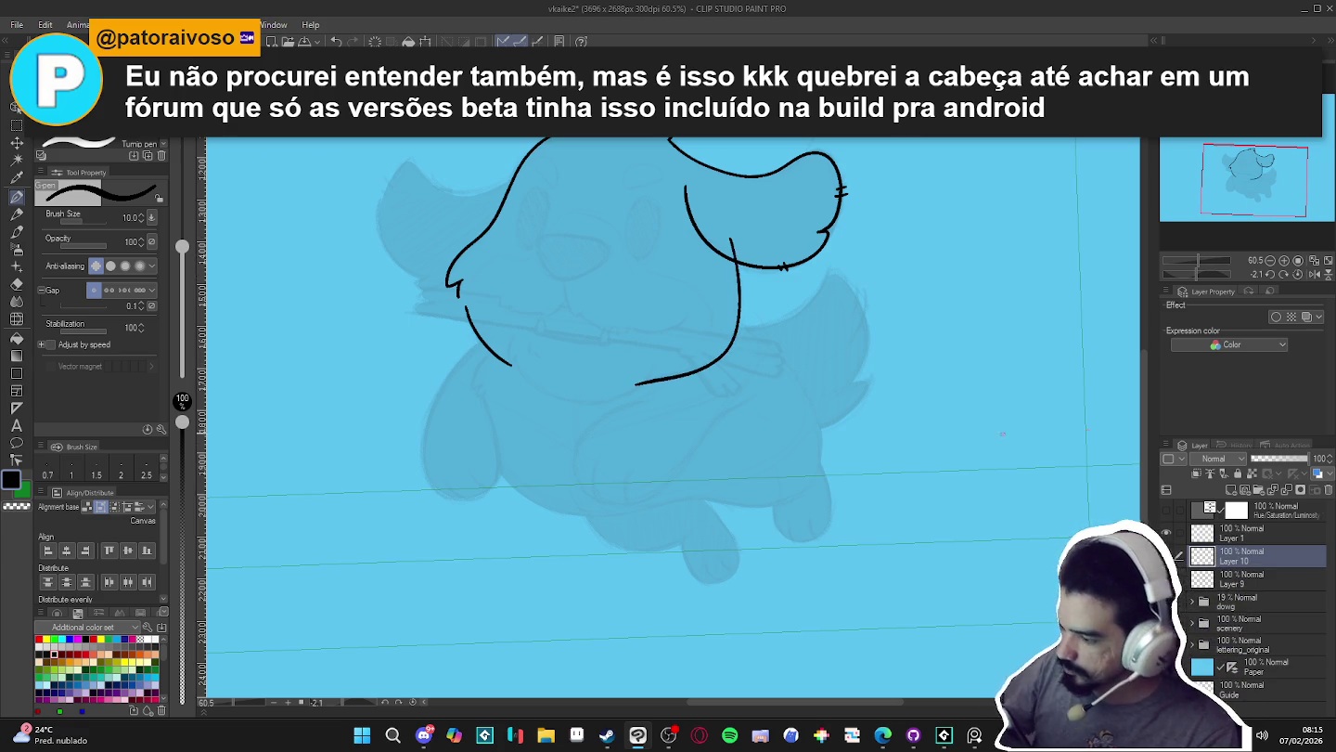
click(1243, 600)
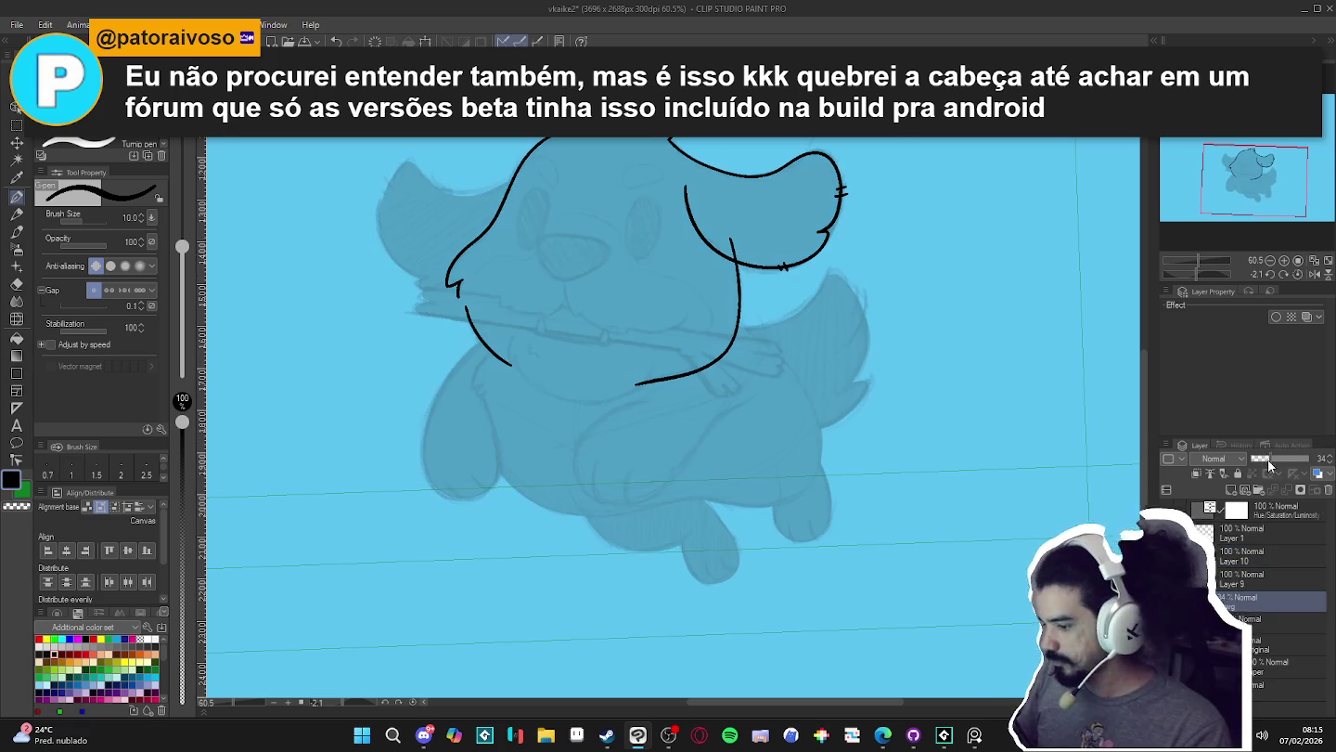
- Briefly select Layer 1 with the eraser, then return to Layer 10 with the pen
click(1231, 542)
key(e)
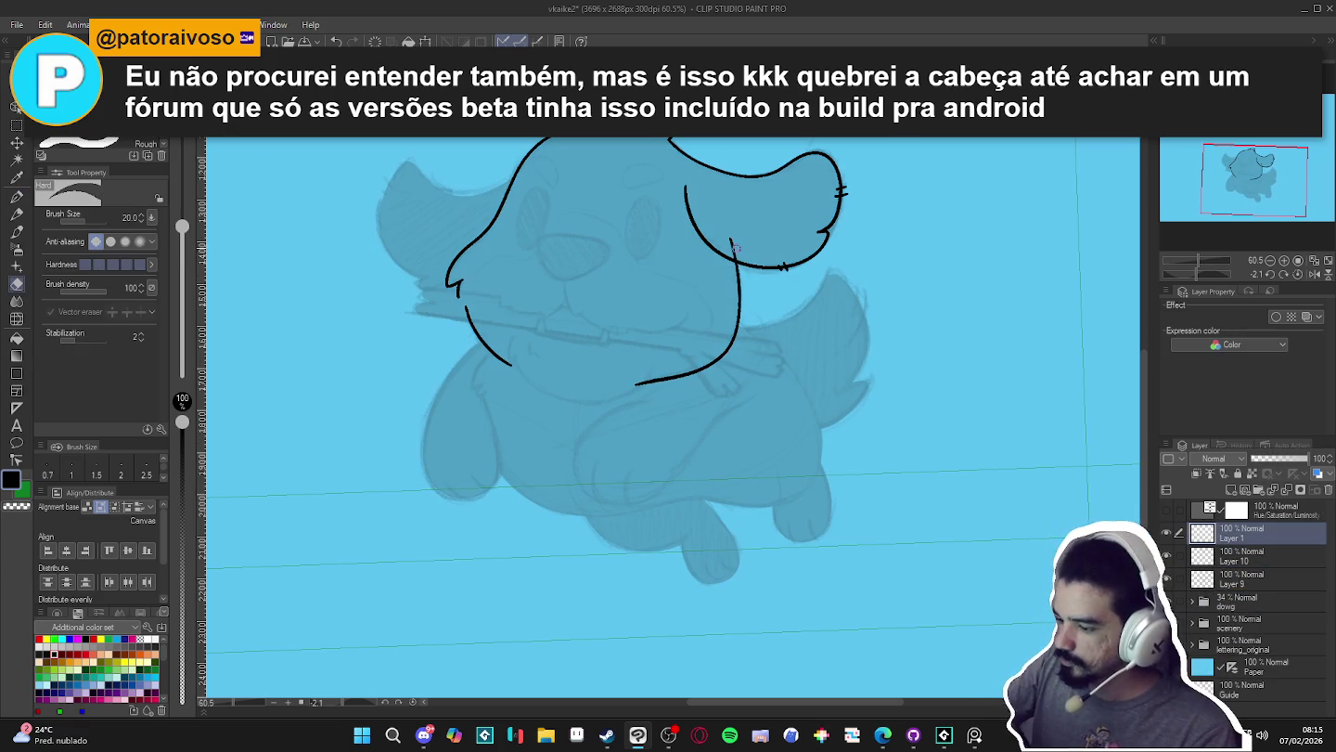
key(alt+bracketleft)
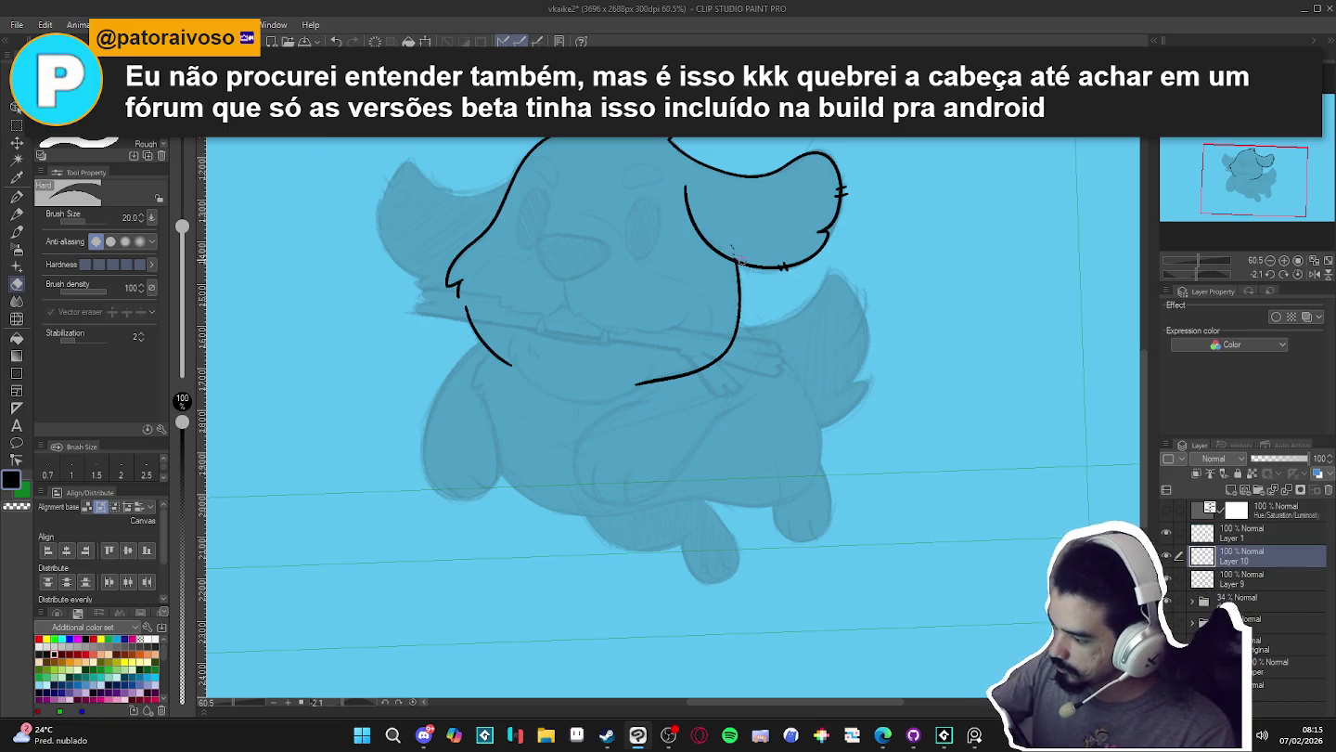
key(p)
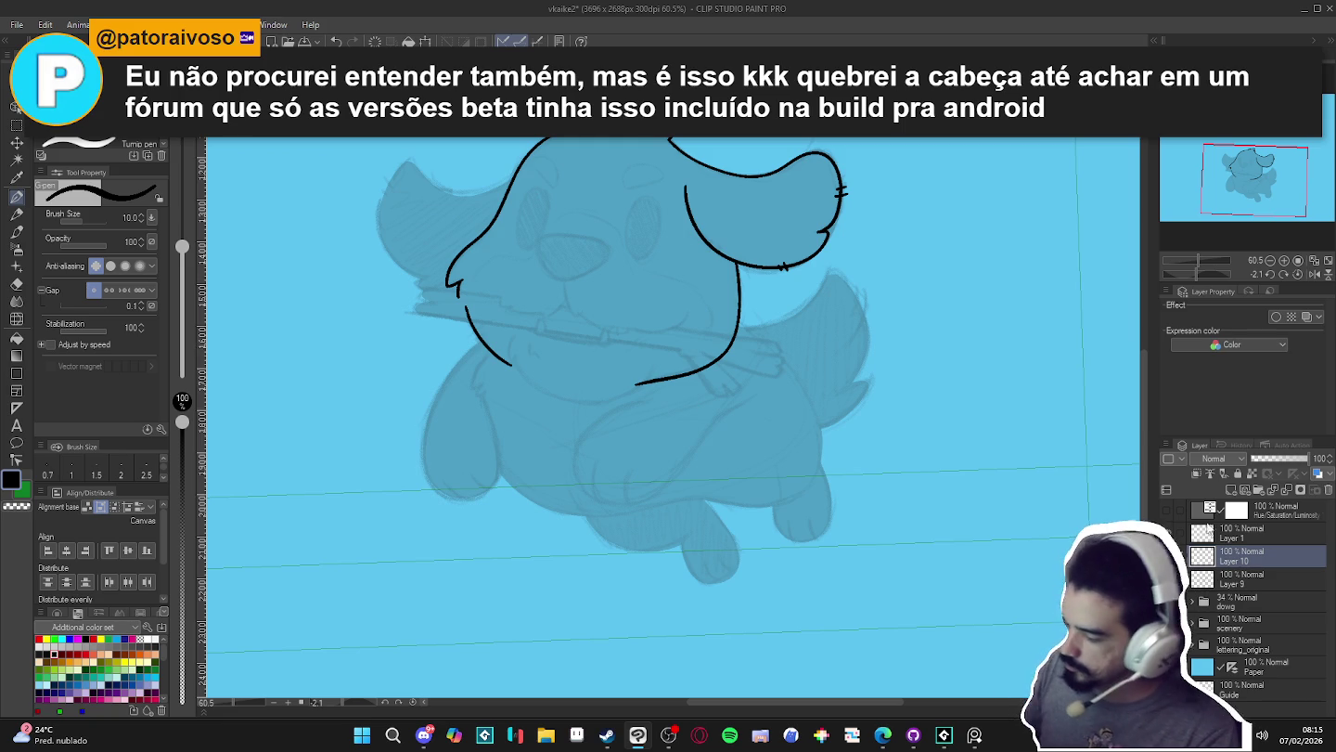
- Toggle Layer 10's visibility to check the strokes and start the chin line under the left cheek
click(1167, 555)
click(1167, 556)
click(1166, 555)
click(1167, 555)
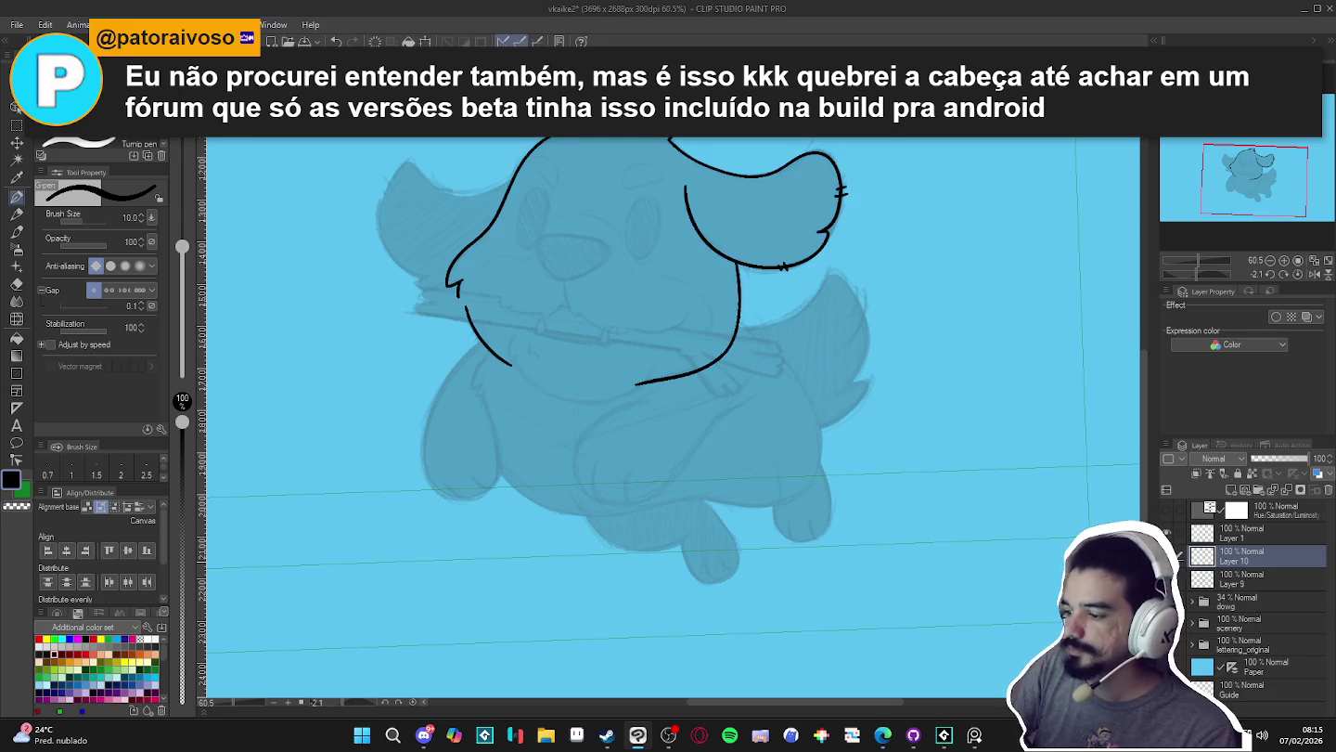
scroll(656, 546, down, 1)
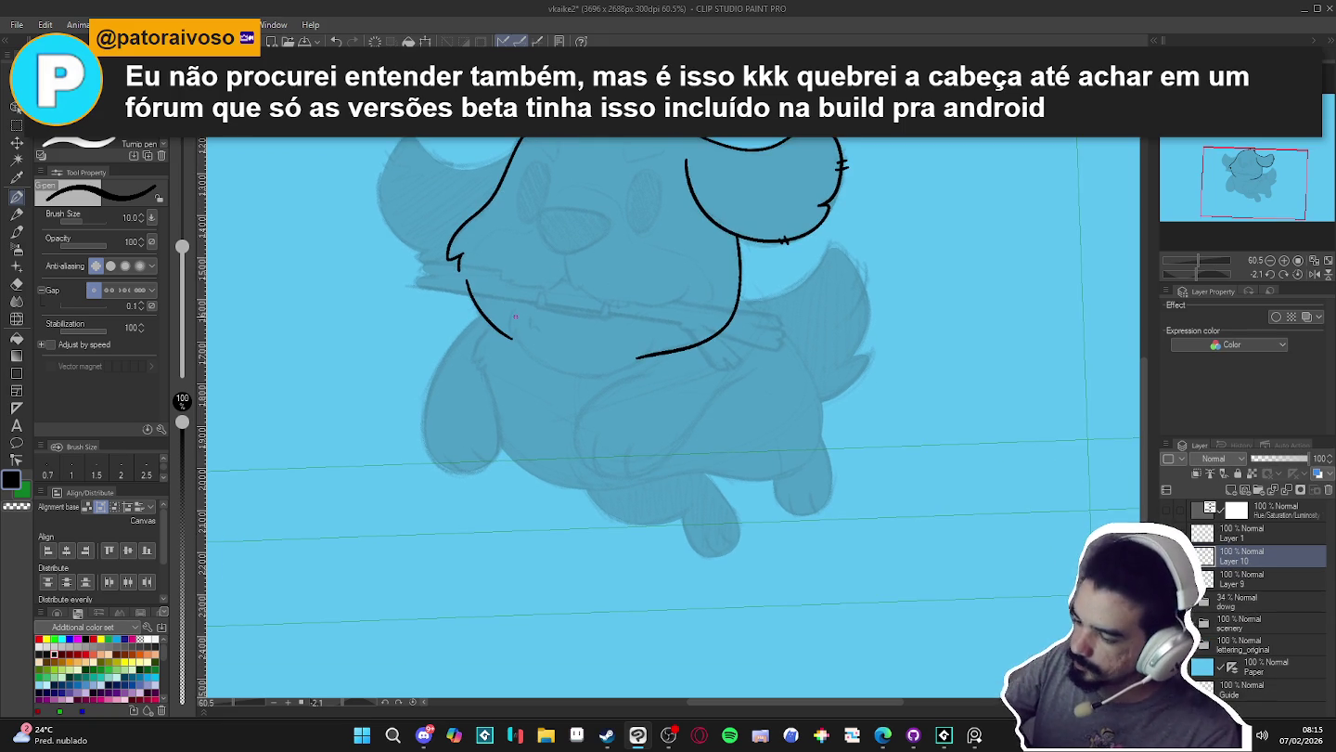
drag(513, 310, 510, 322)
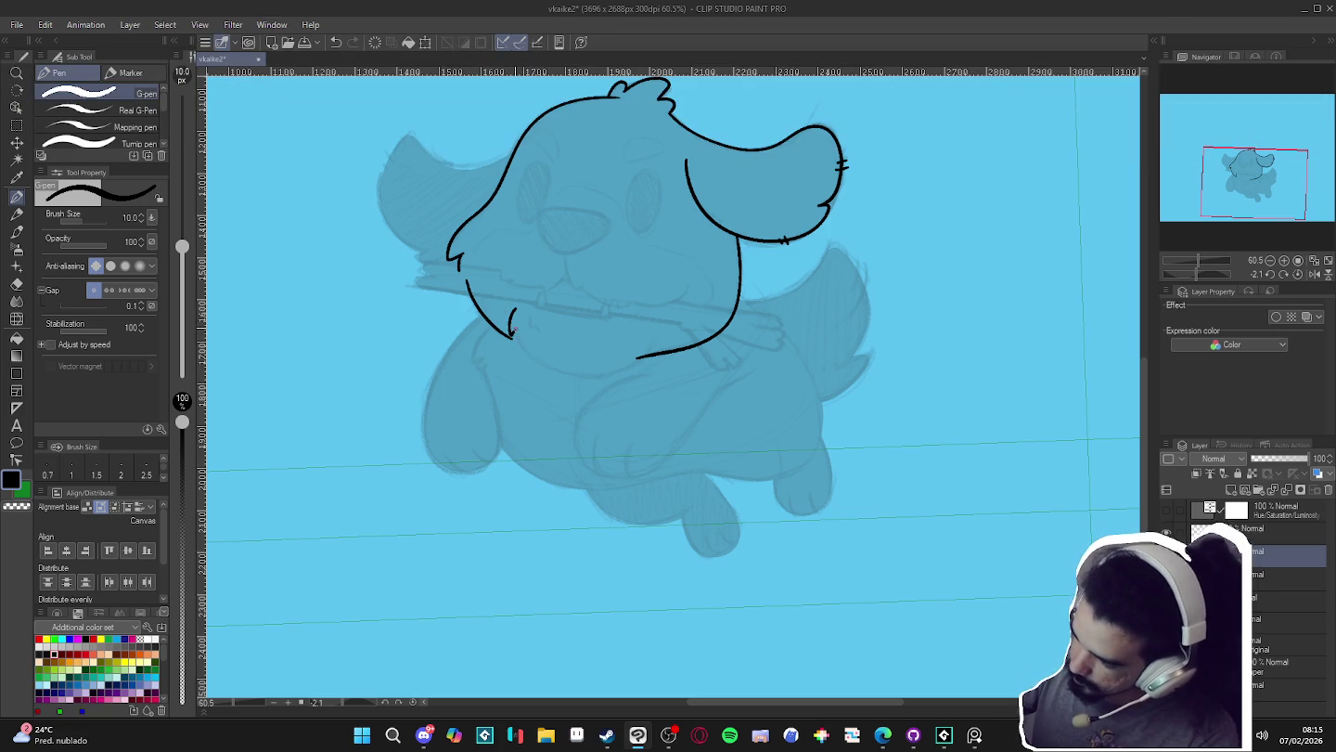
- Draw the tufted chin curve joining both cheeks, redrawing it once, and reset the view rotation
mouse_move(513, 336)
mouse_down()
mouse_move(585, 376)
mouse_move(637, 357)
mouse_up()
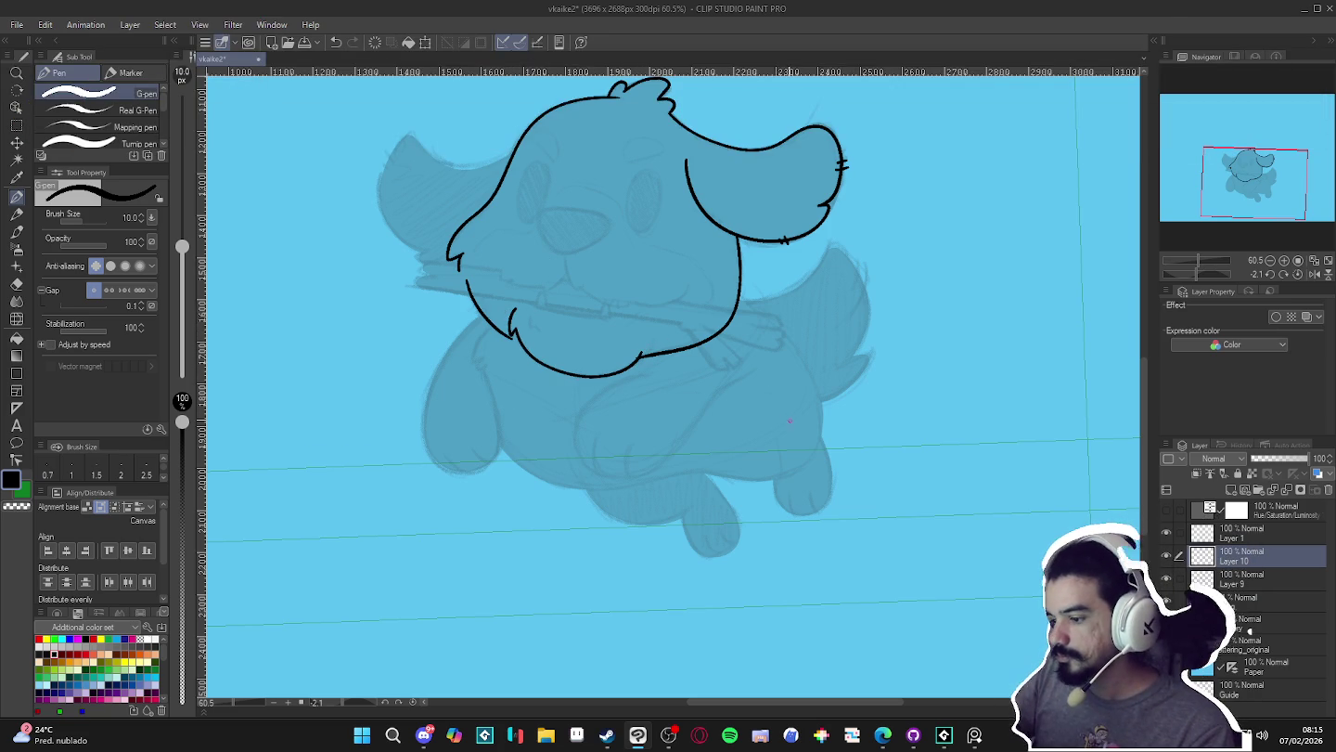
key(alt+bracketleft)
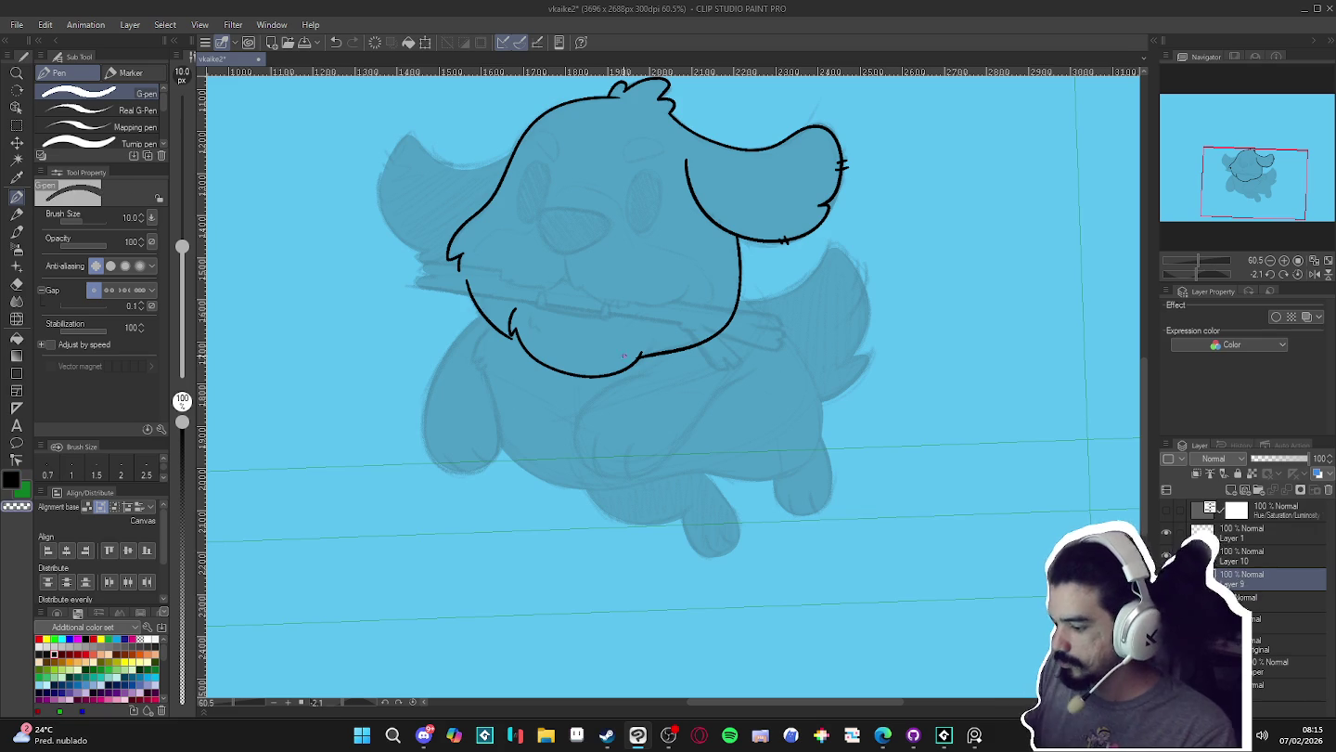
drag(886, 484, 907, 369)
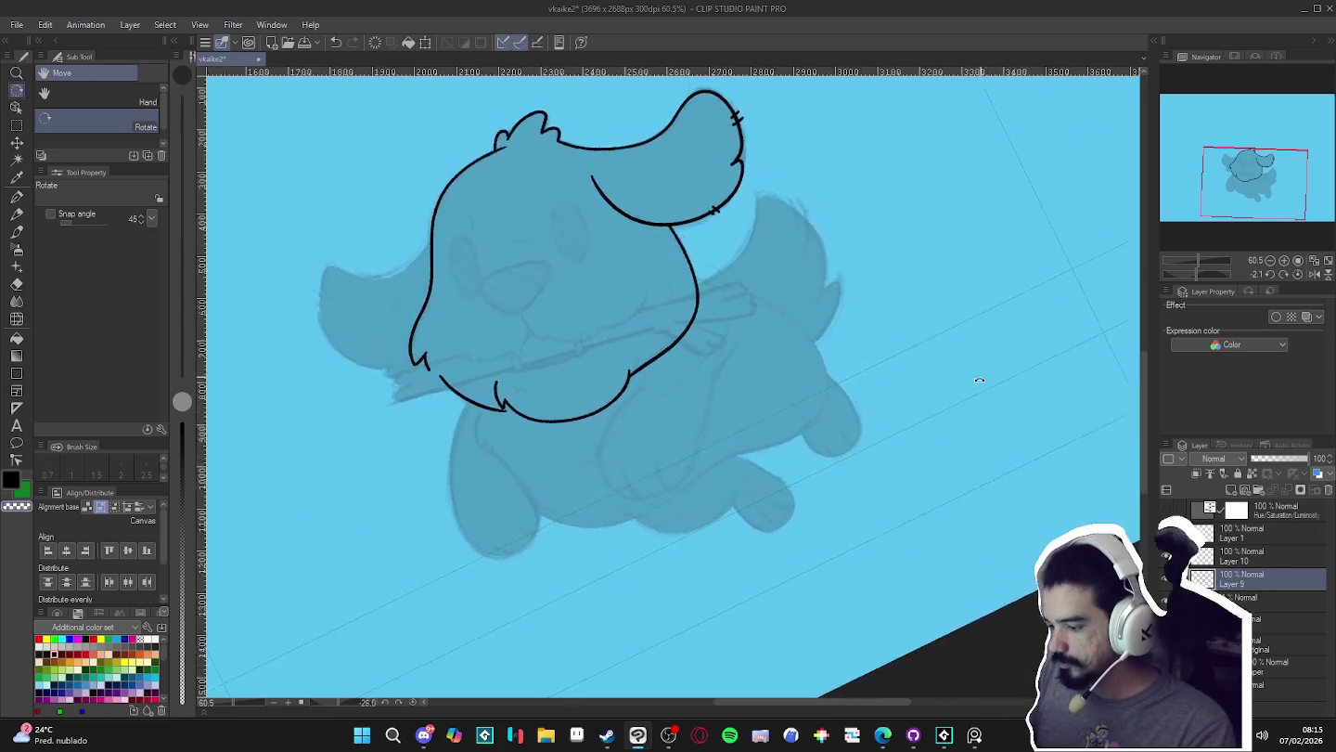
key(ctrl+z)
drag(497, 390, 630, 375)
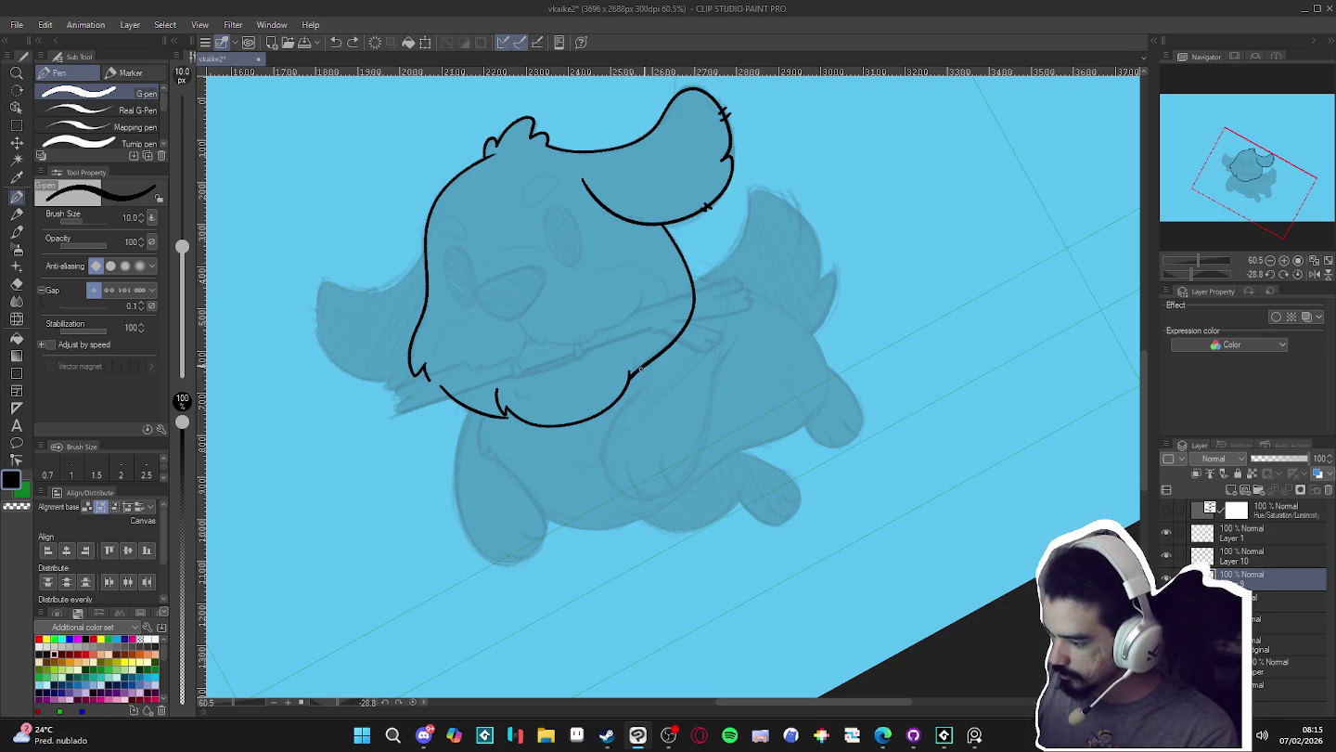
key(at)
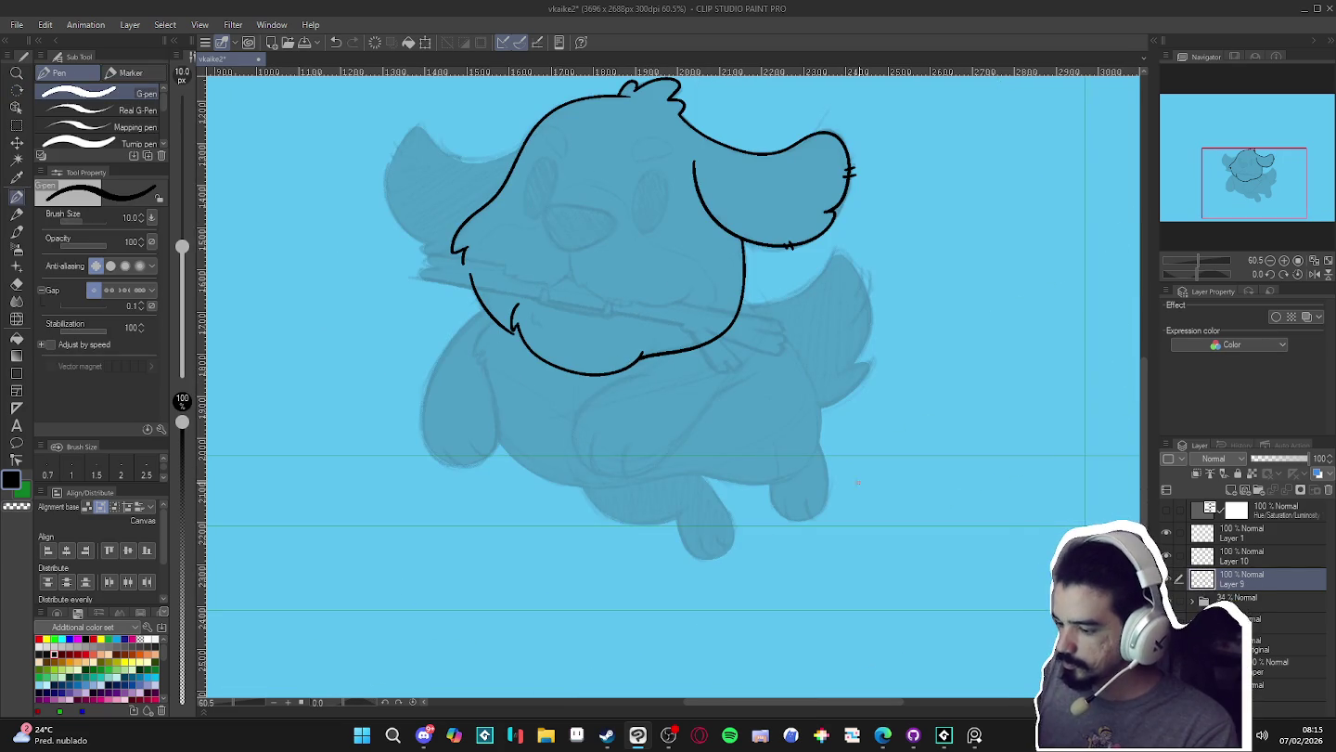
drag(882, 478, 860, 549)
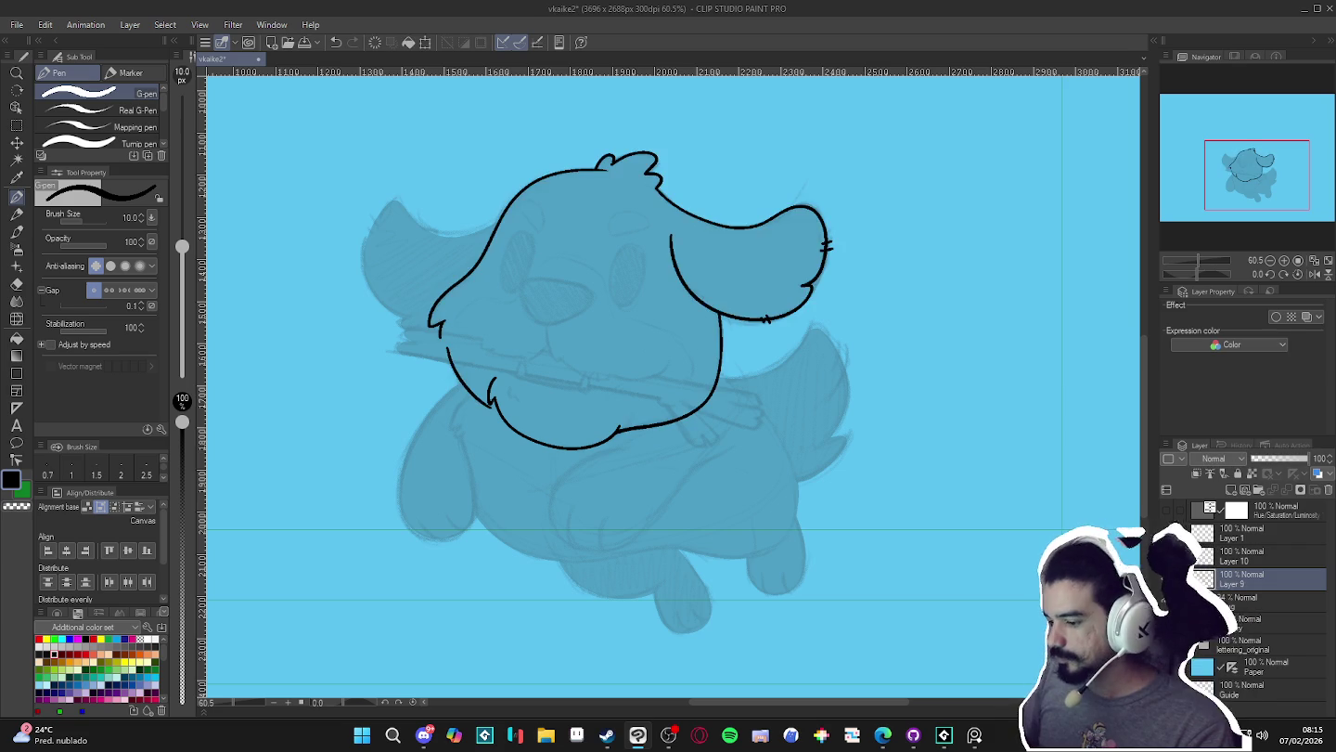
- Merge Layer 10 down into Layer 9 and save the drawing
key(ctrl+z)
key(ctrl+y)
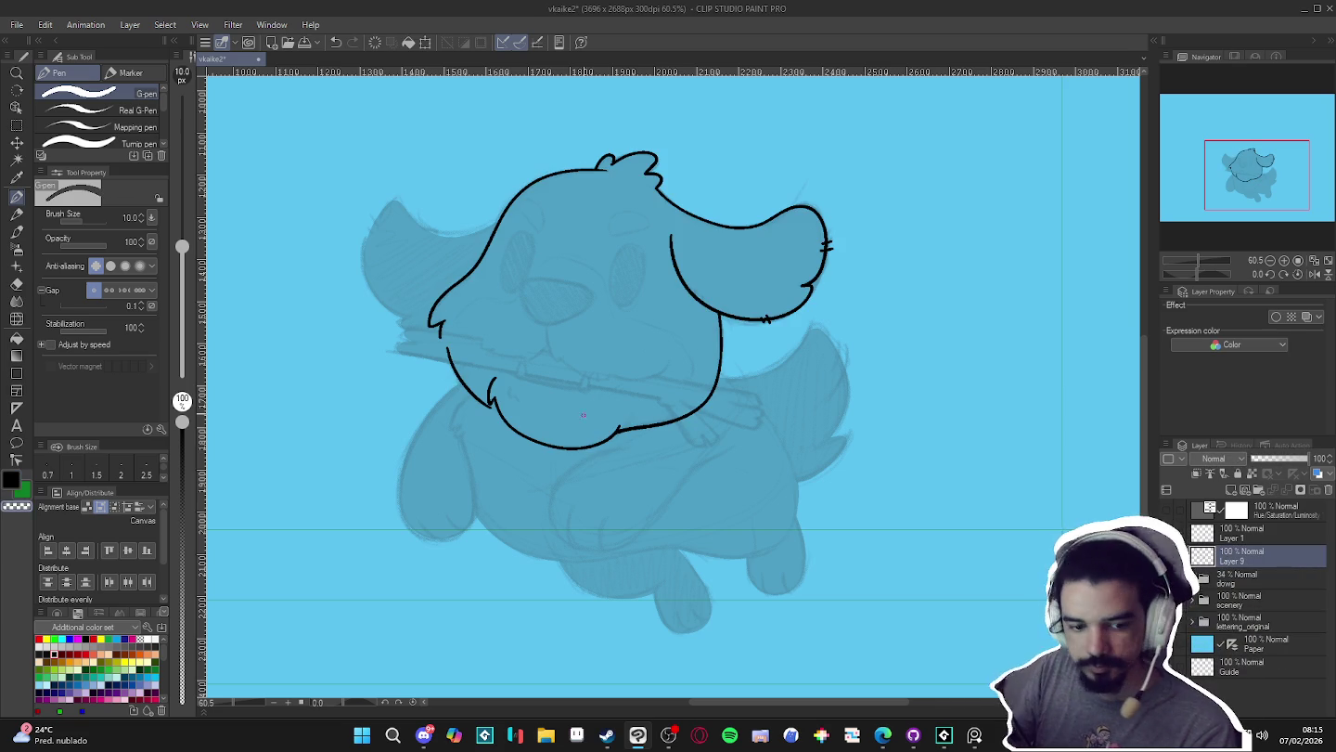
drag(616, 398, 628, 417)
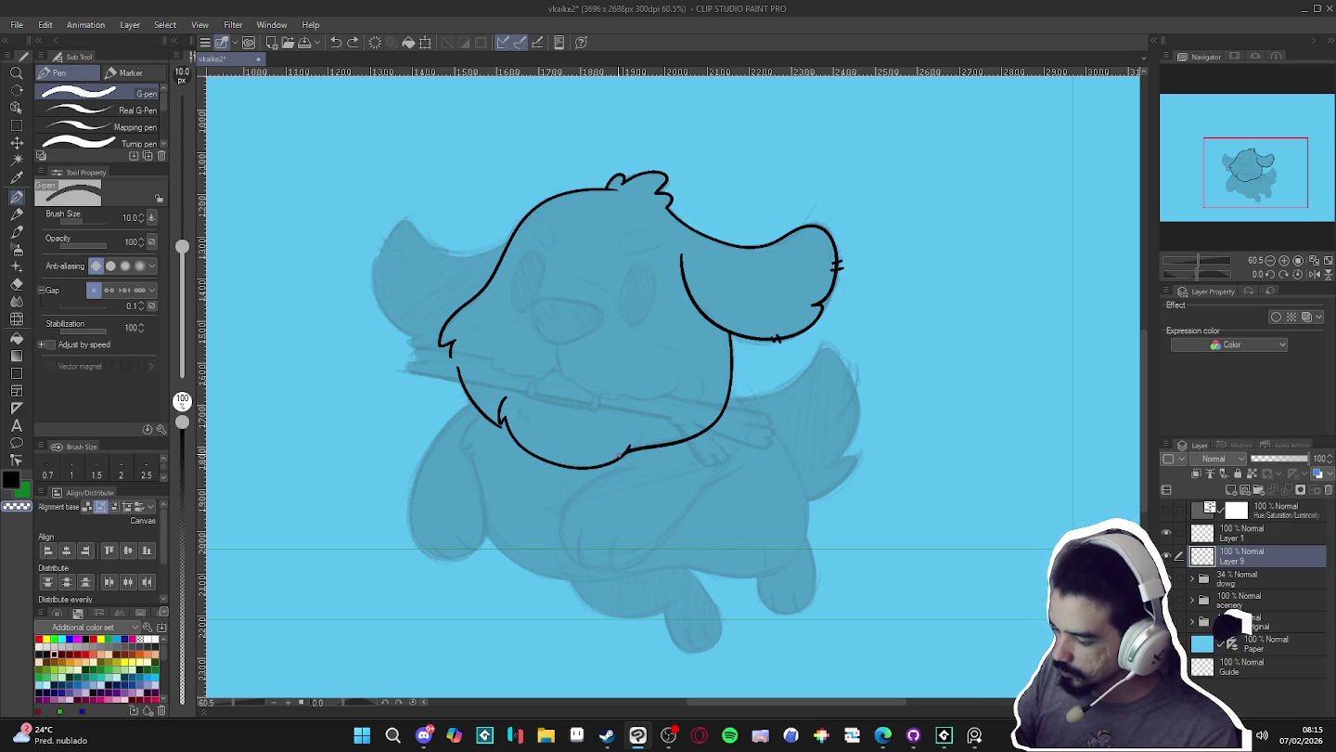
key(ctrl+s)
scroll(668, 417, down, 1)
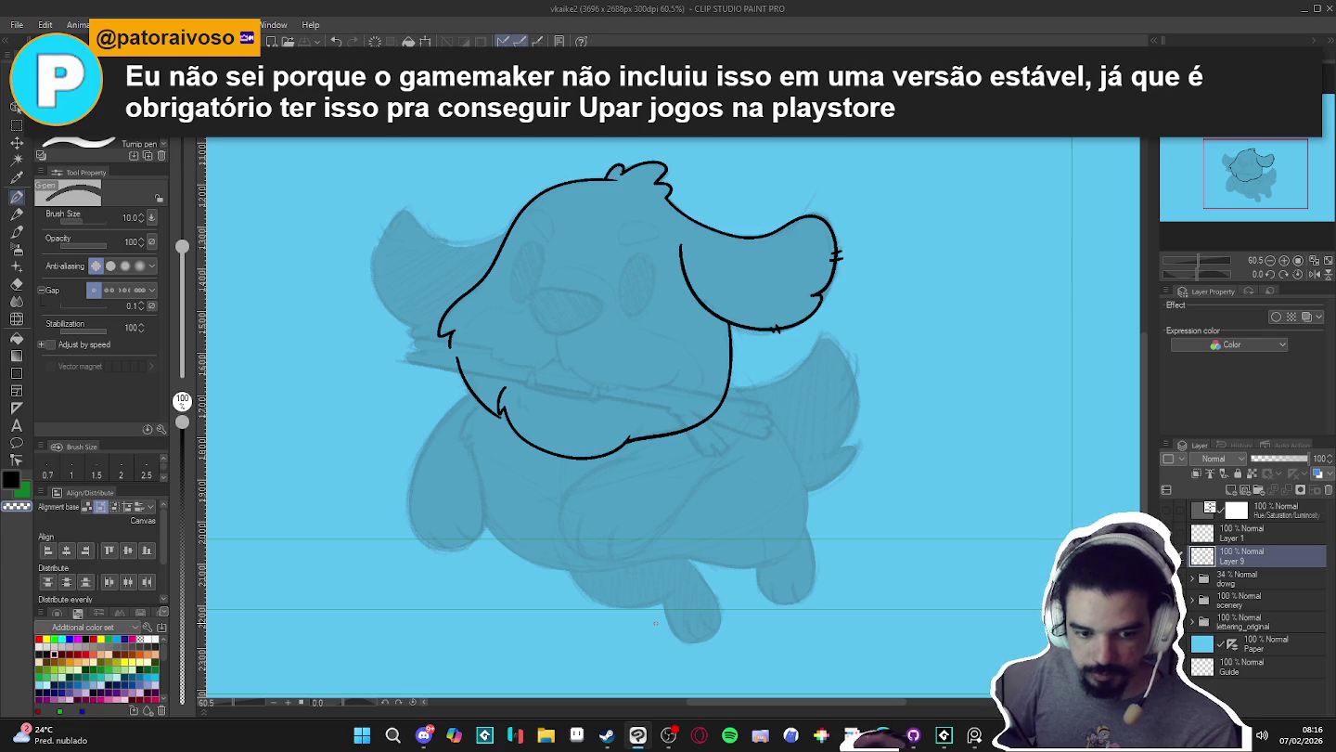
click(545, 735)
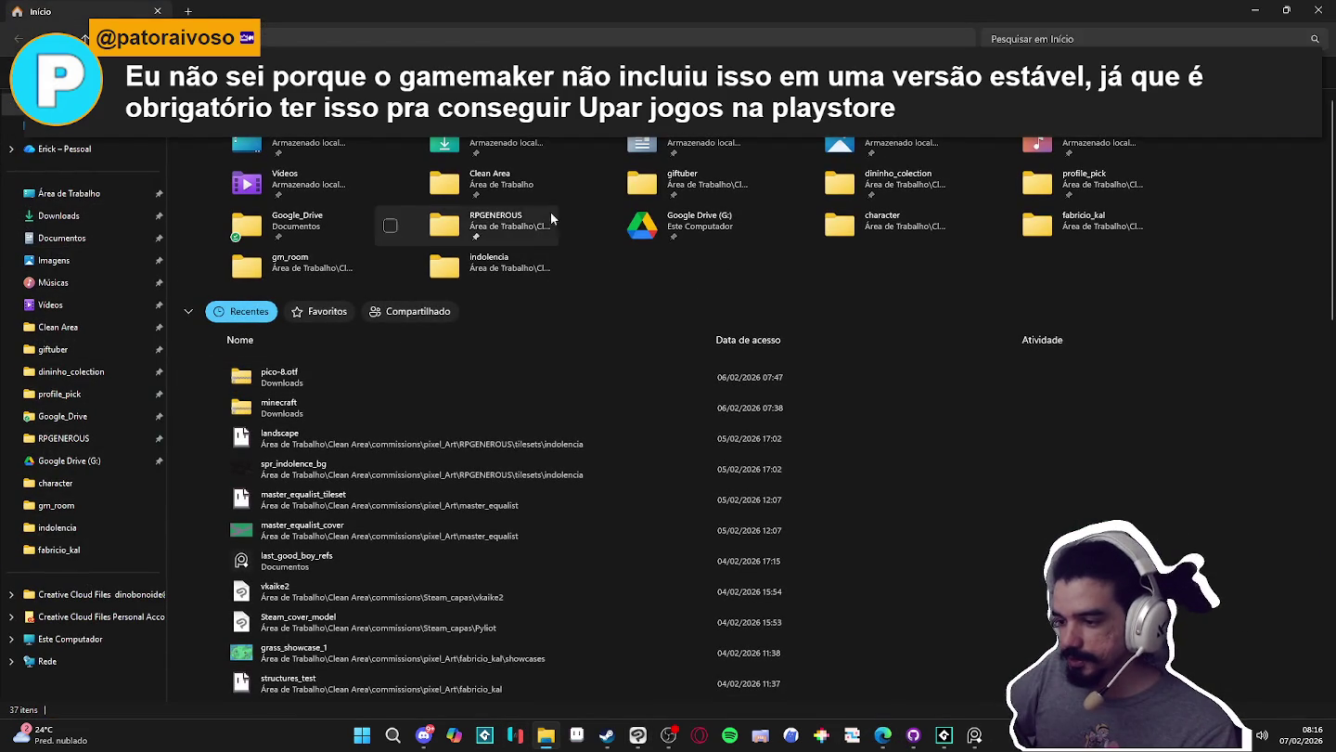
- Browse the Clean Area and giftuber folders in File Explorer, then minimize it
double_click(518, 185)
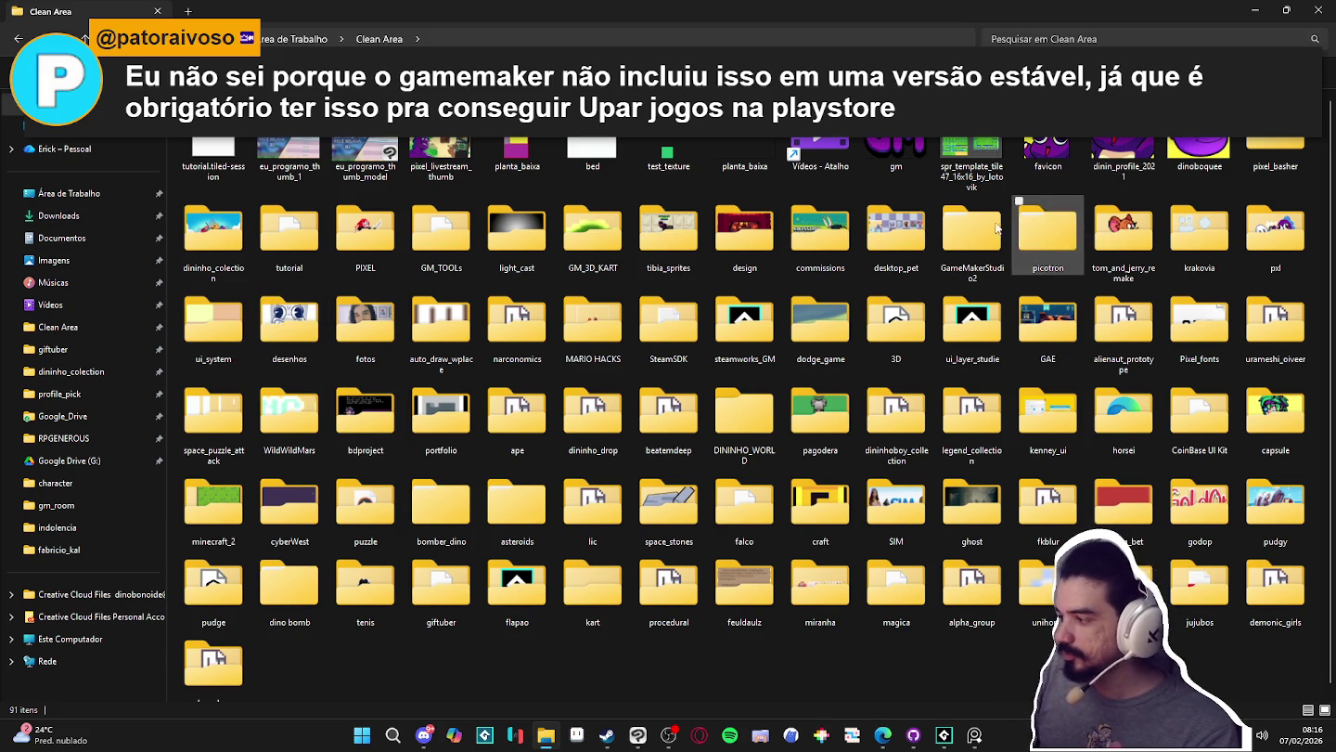
click(110, 328)
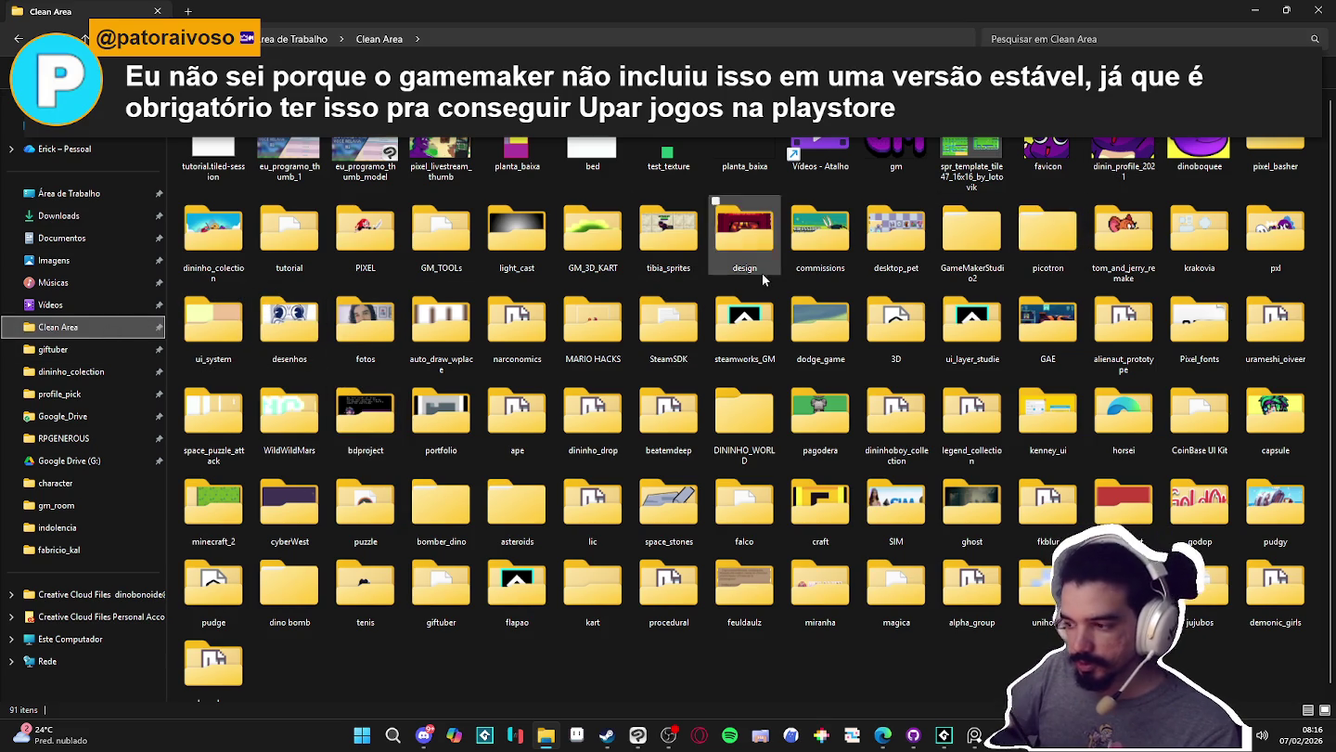
click(53, 349)
click(68, 326)
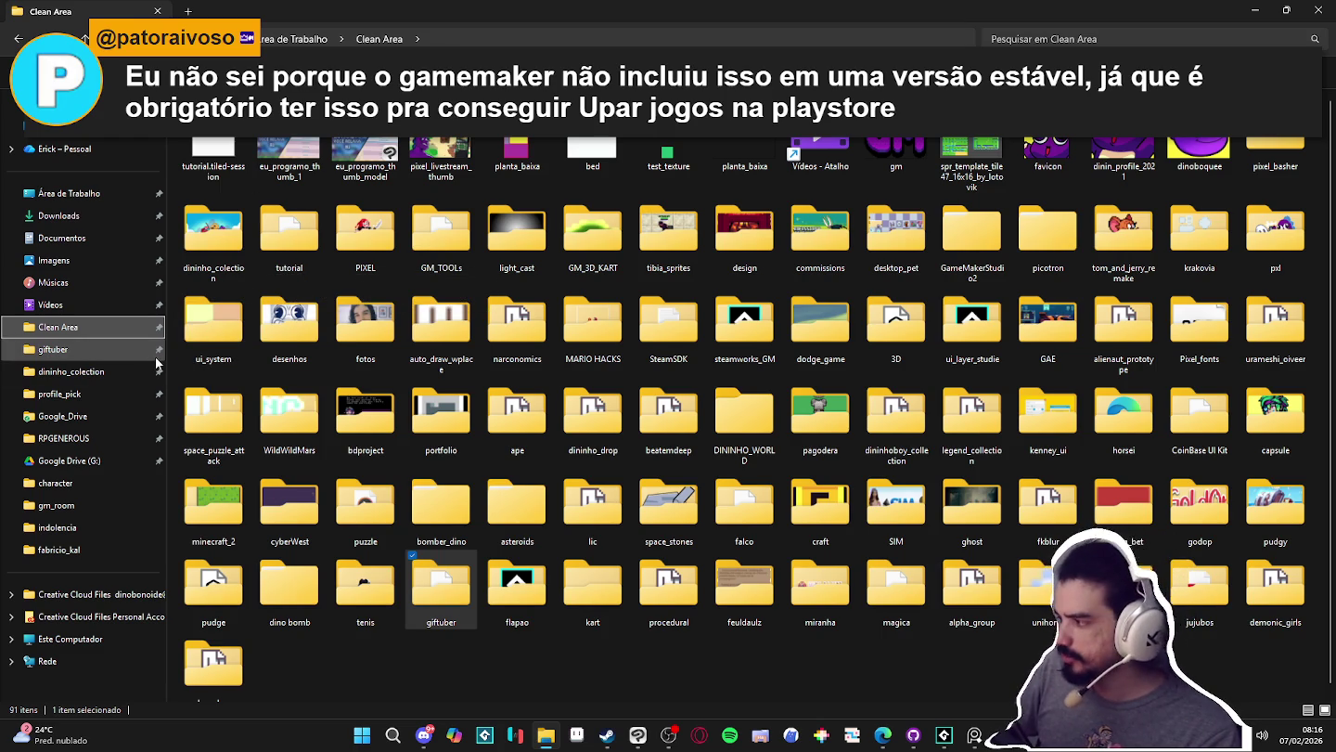
click(1258, 8)
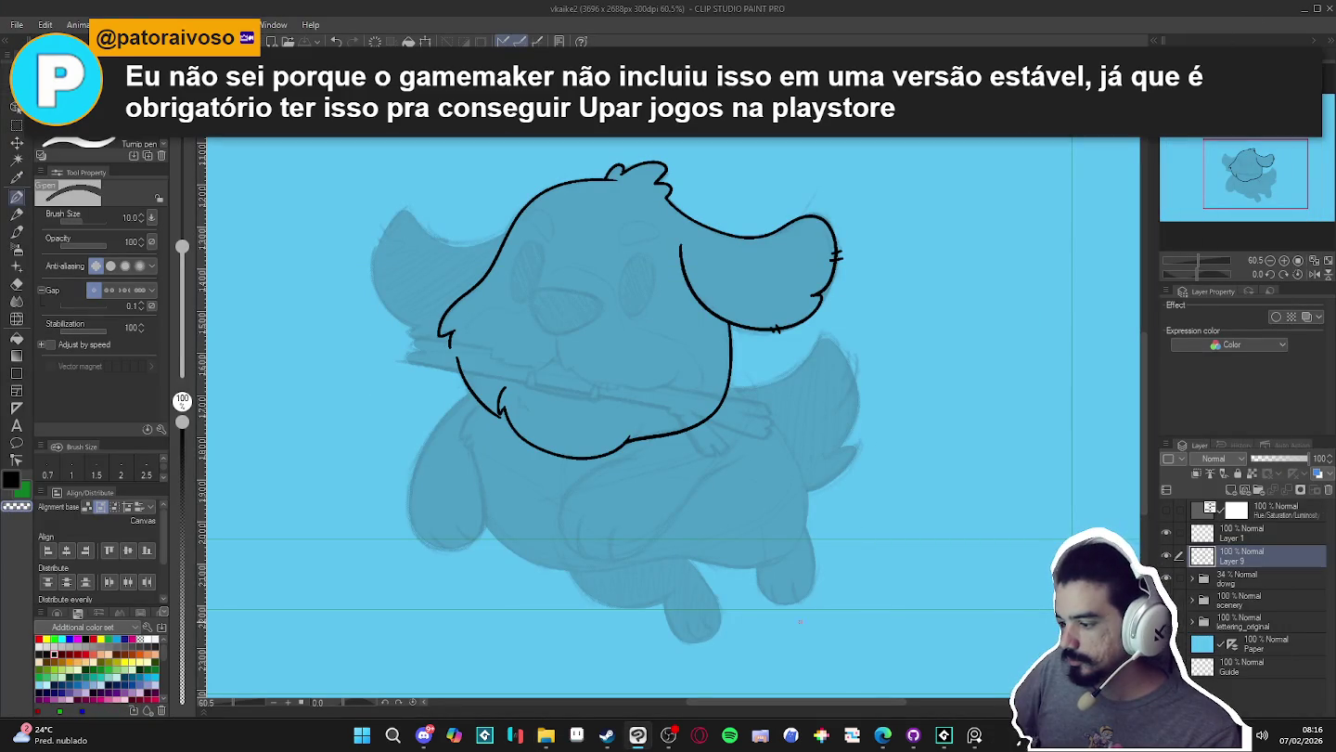
- Add a new layer above the line art and set a flipped, rotated inking view
click(1166, 556)
click(1165, 559)
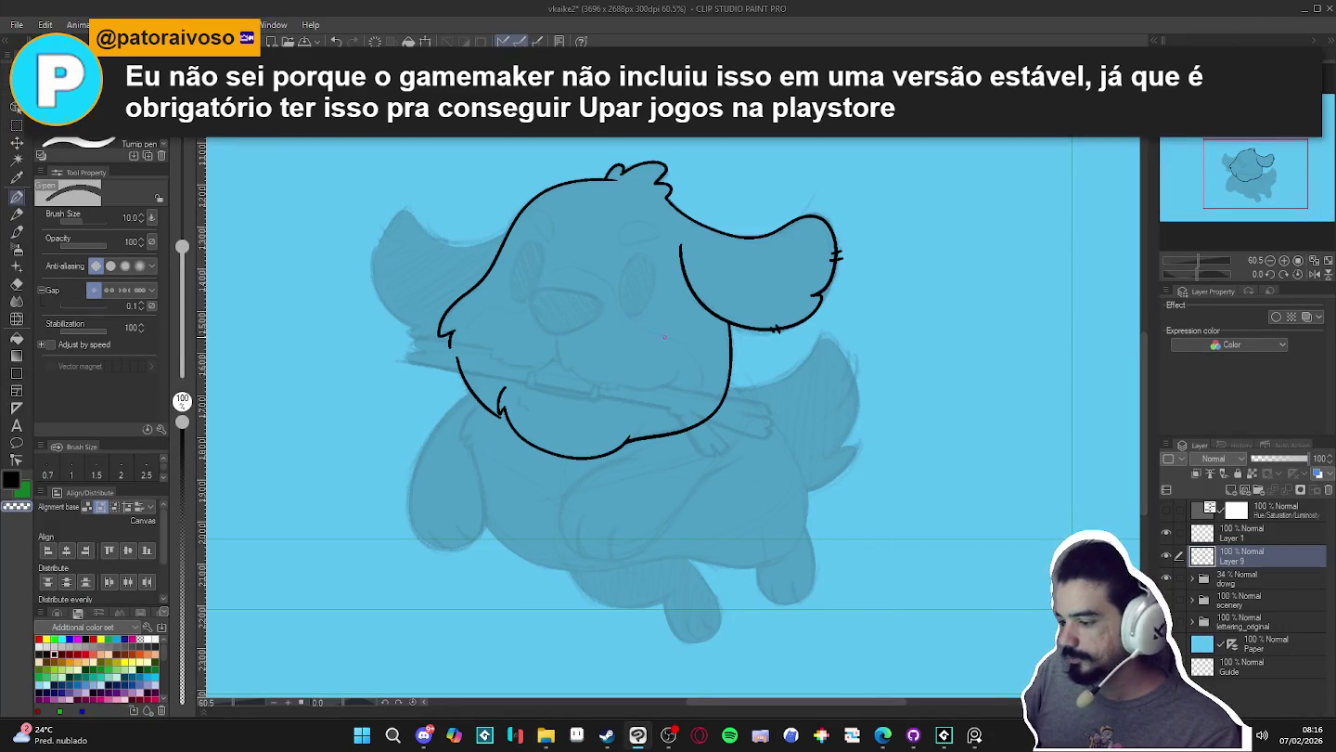
drag(675, 321, 774, 349)
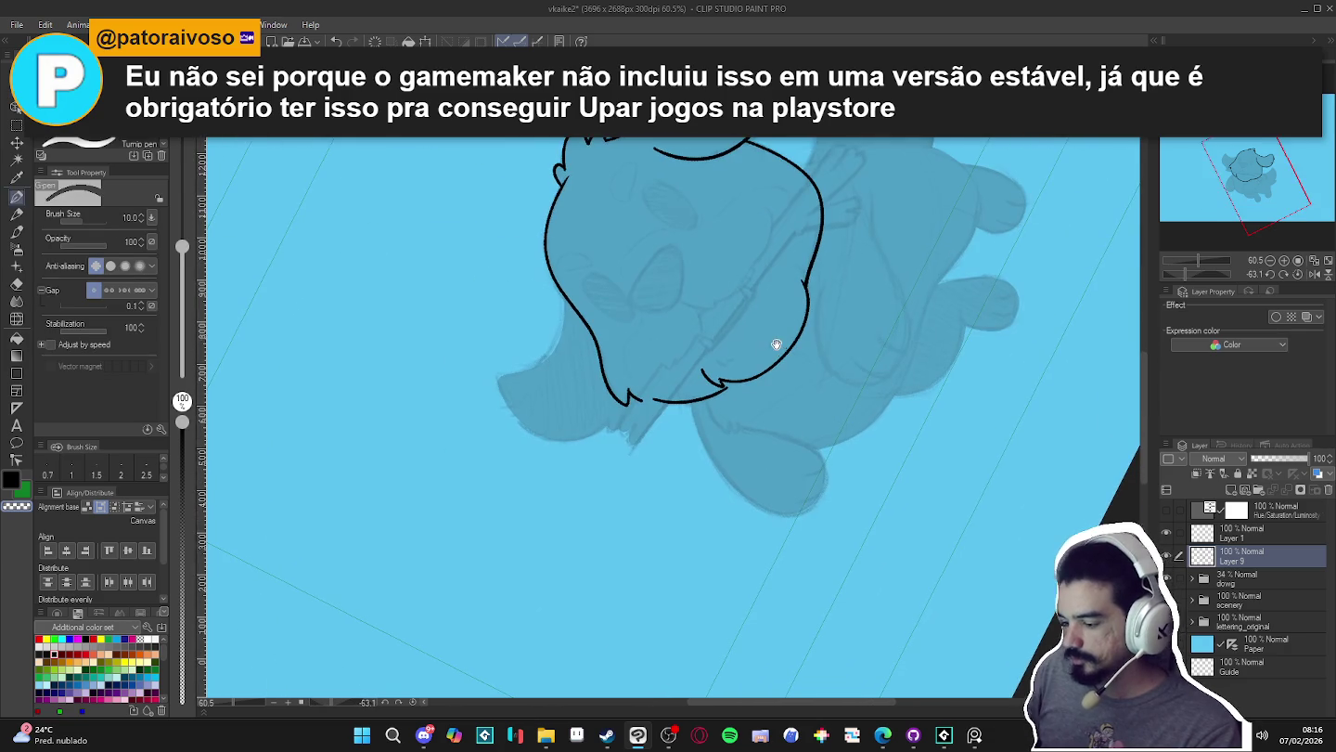
key(ctrl+shift+n)
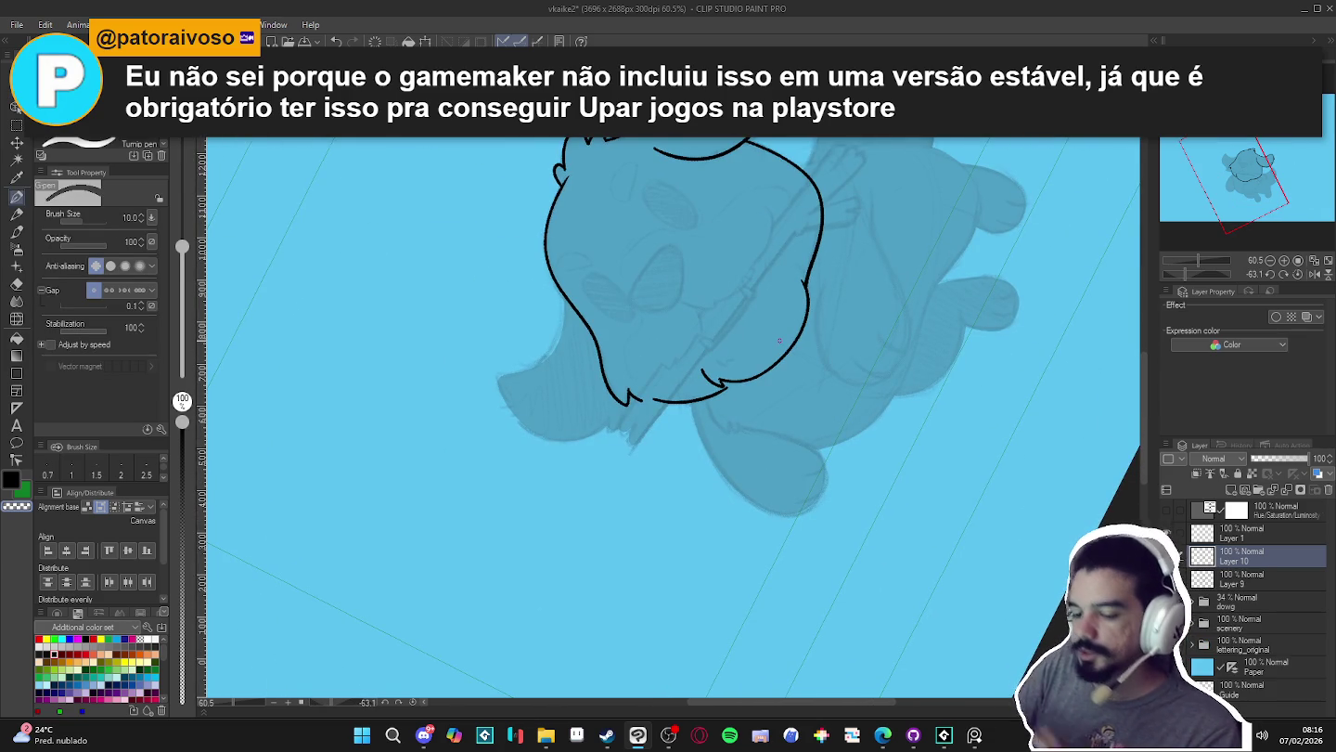
drag(607, 346, 637, 324)
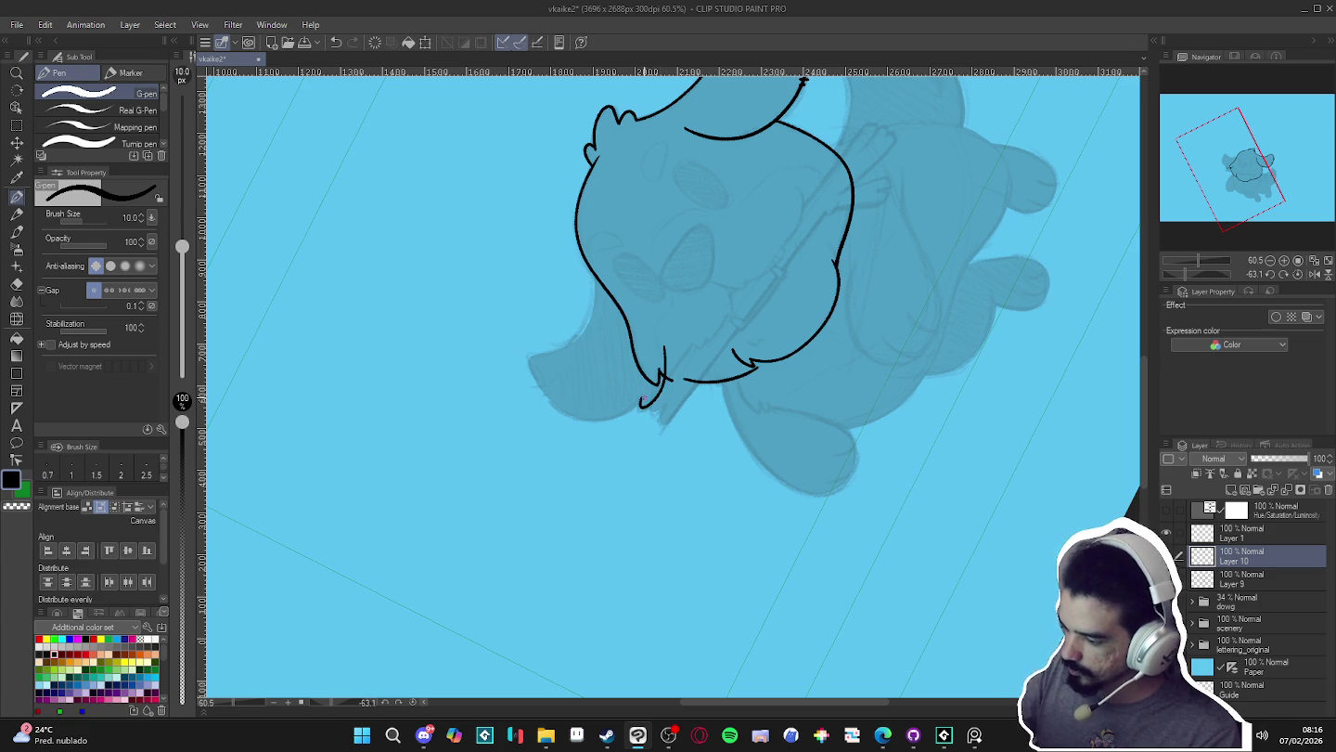
key(h)
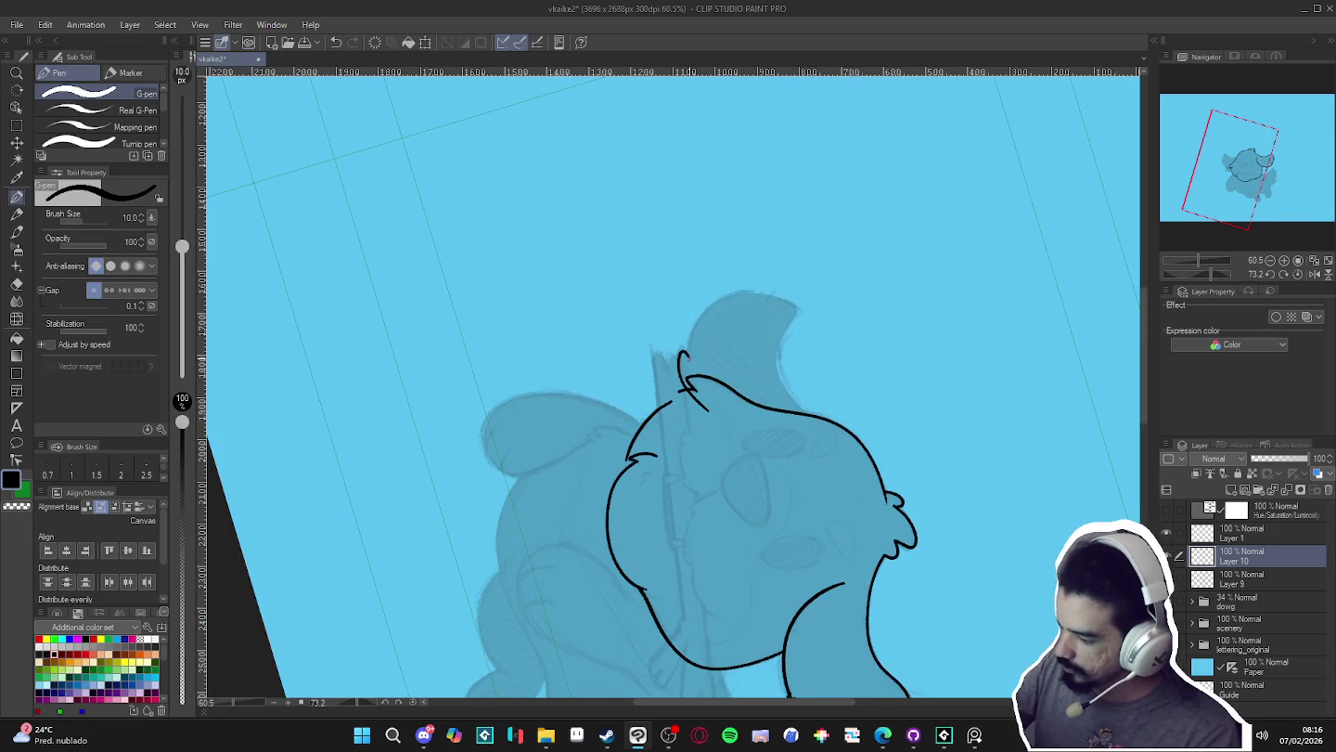
- Extend the head outline on the right and erase the overshoot where ear meets head
mouse_move(740, 294)
mouse_down()
mouse_move(791, 311)
mouse_move(779, 352)
mouse_move(835, 425)
mouse_move(771, 366)
mouse_up()
key(h)
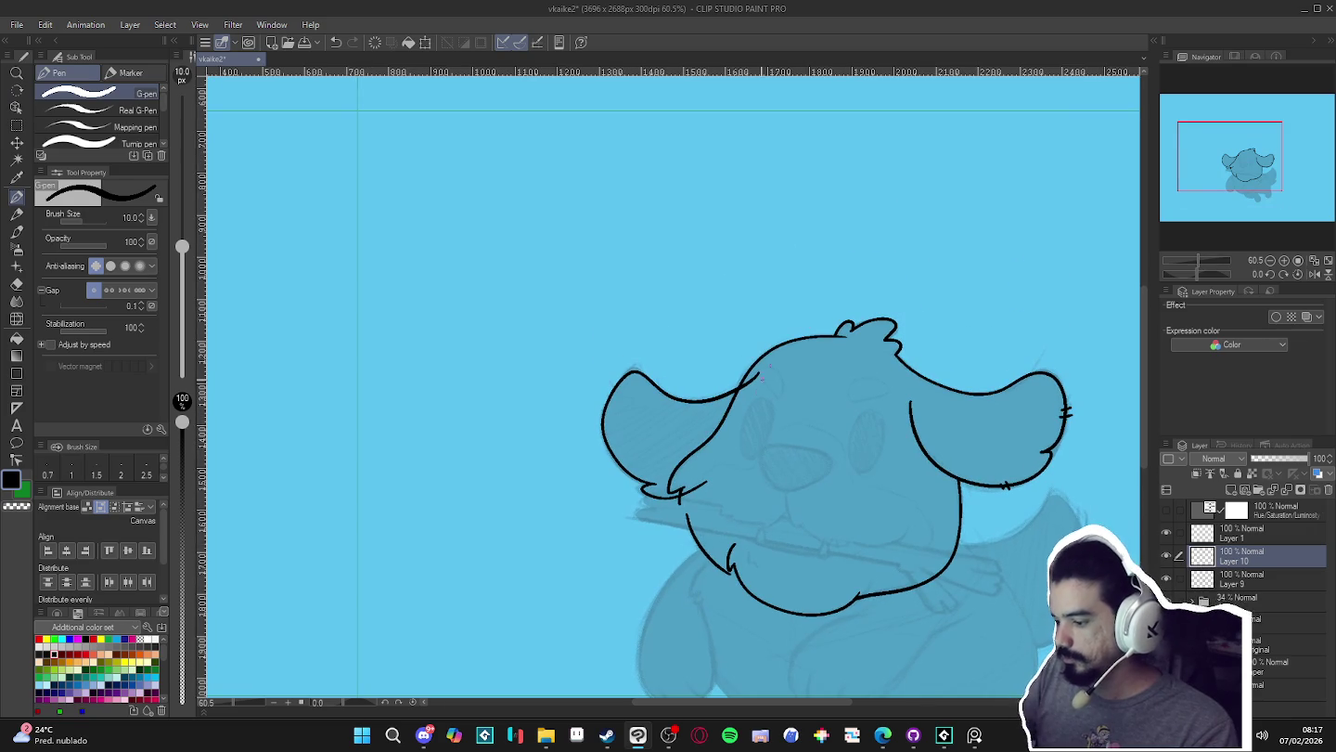
key(e)
drag(752, 378, 735, 397)
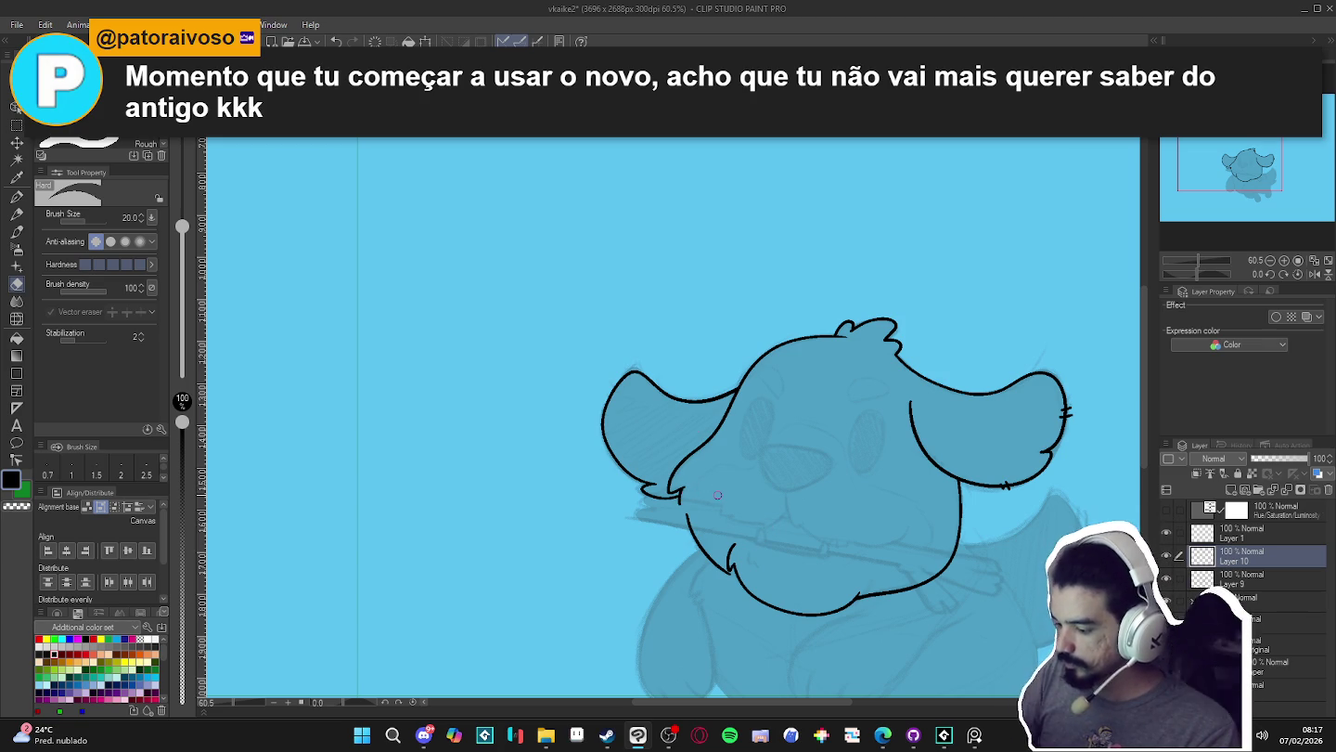
key(p)
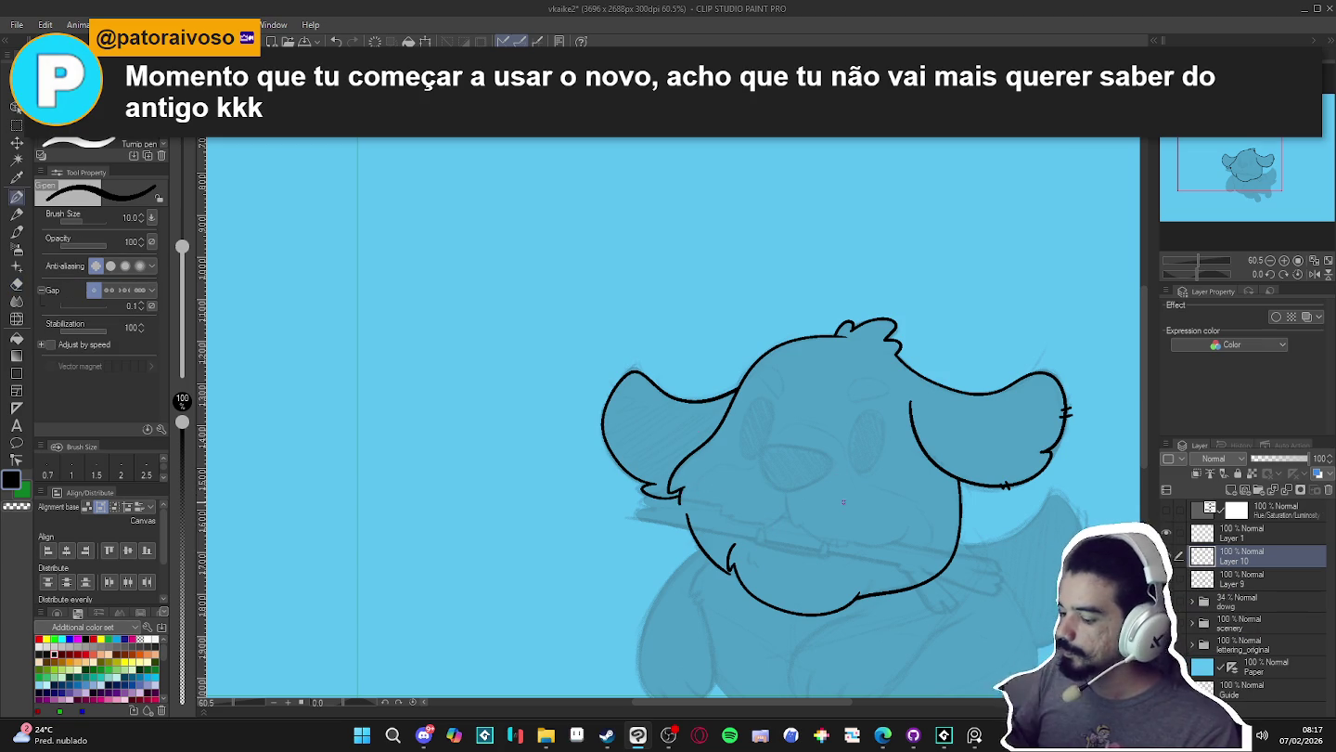
- Reposition the view and toggle the new layer's visibility to compare its lines
drag(869, 571, 791, 497)
drag(954, 605, 939, 570)
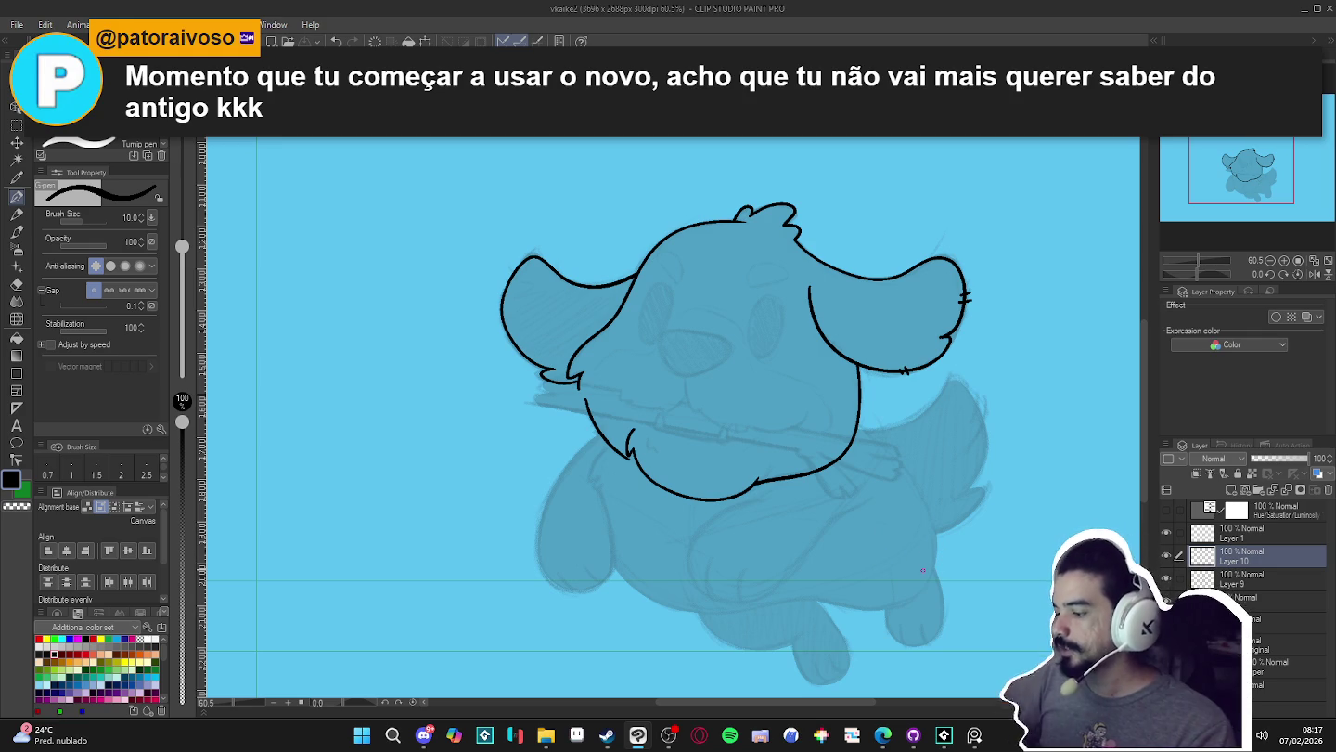
click(1175, 562)
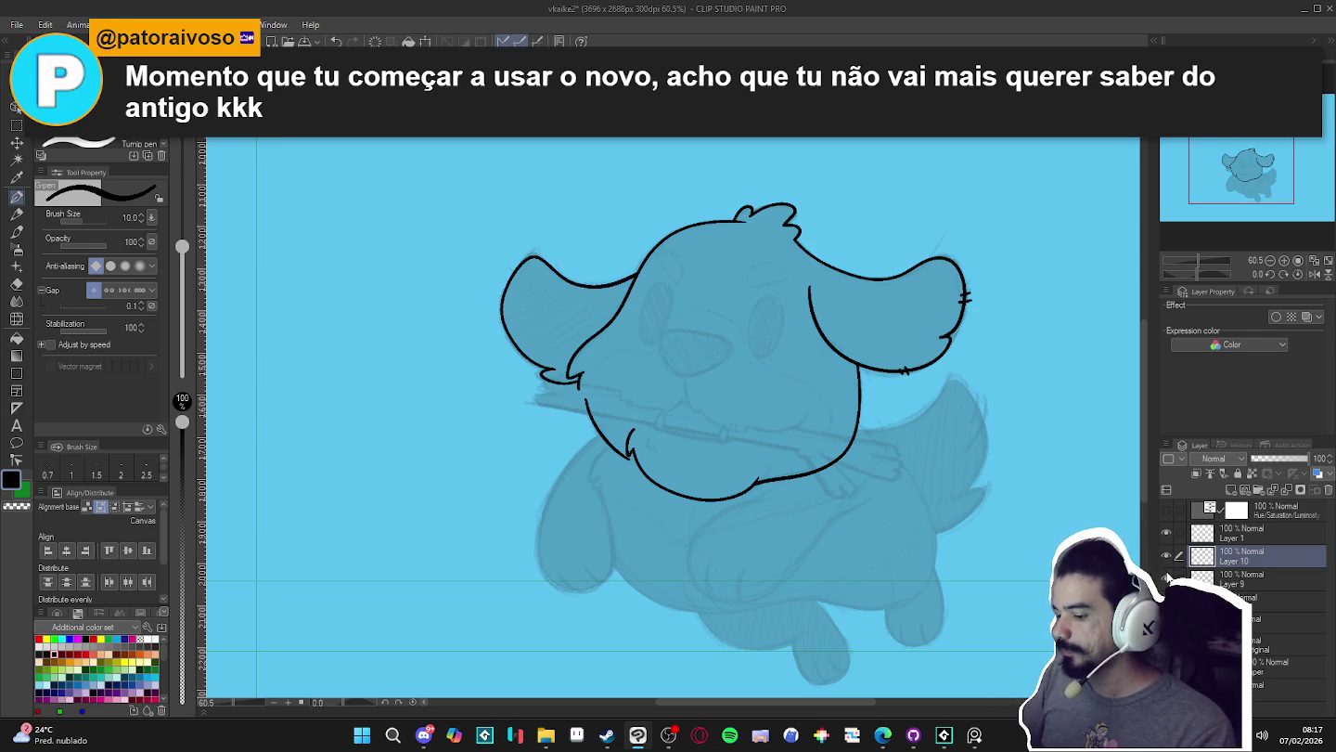
click(1167, 556)
click(1168, 556)
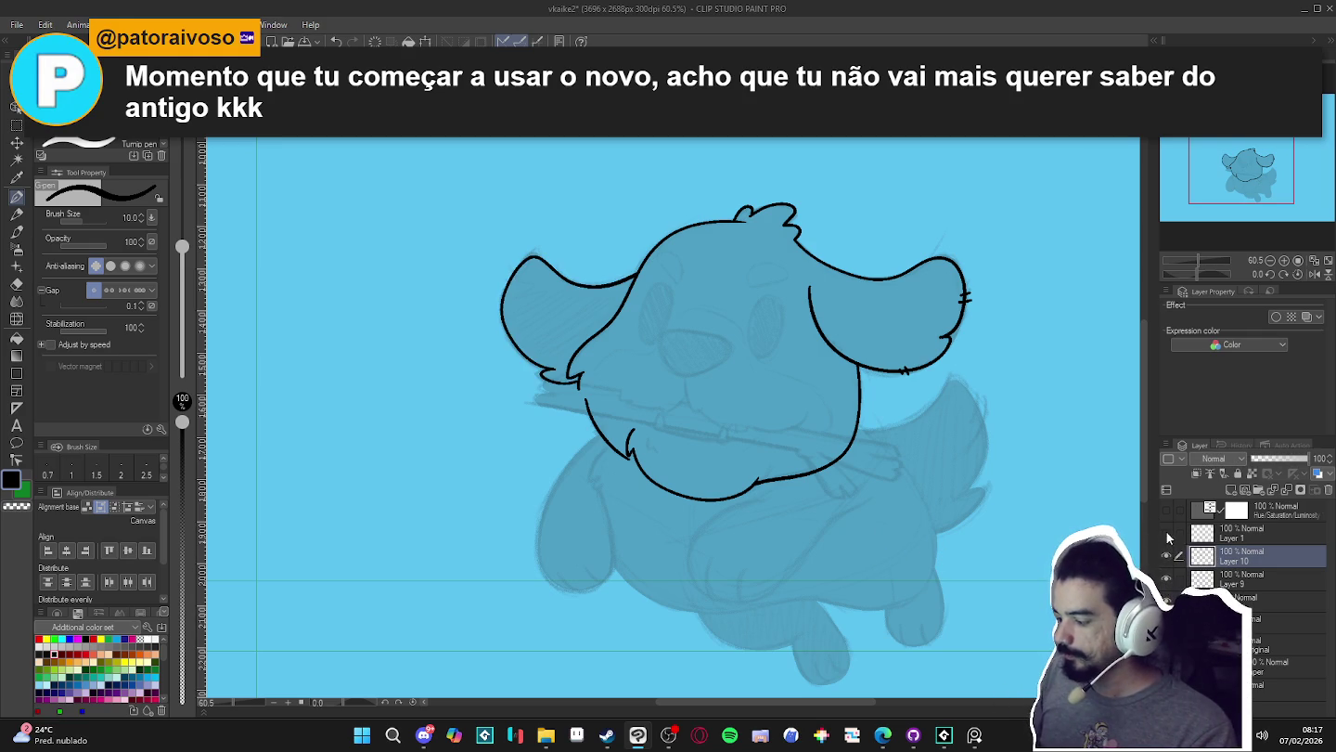
click(1169, 556)
click(1168, 556)
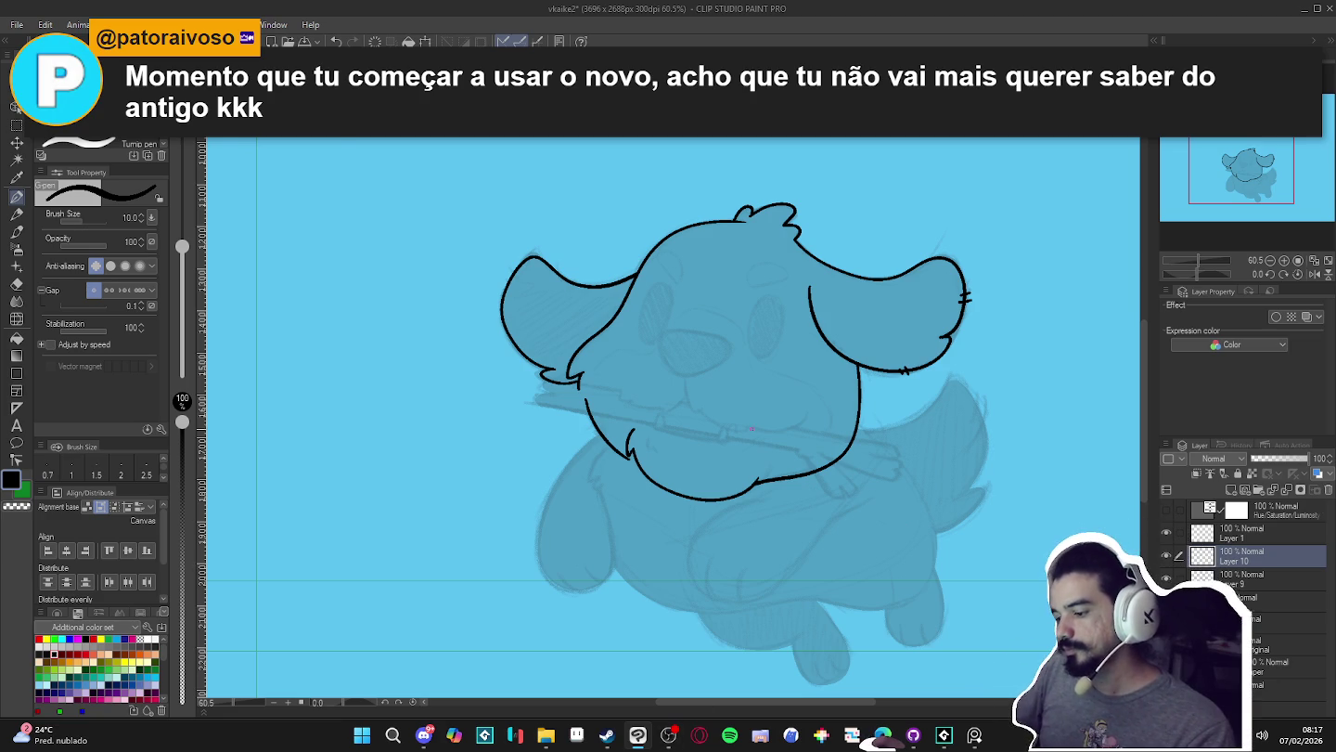
scroll(742, 442, down, 1)
- Rotate the canvas sideways to check the line art, then return upright and zoom on the head
drag(753, 474, 692, 534)
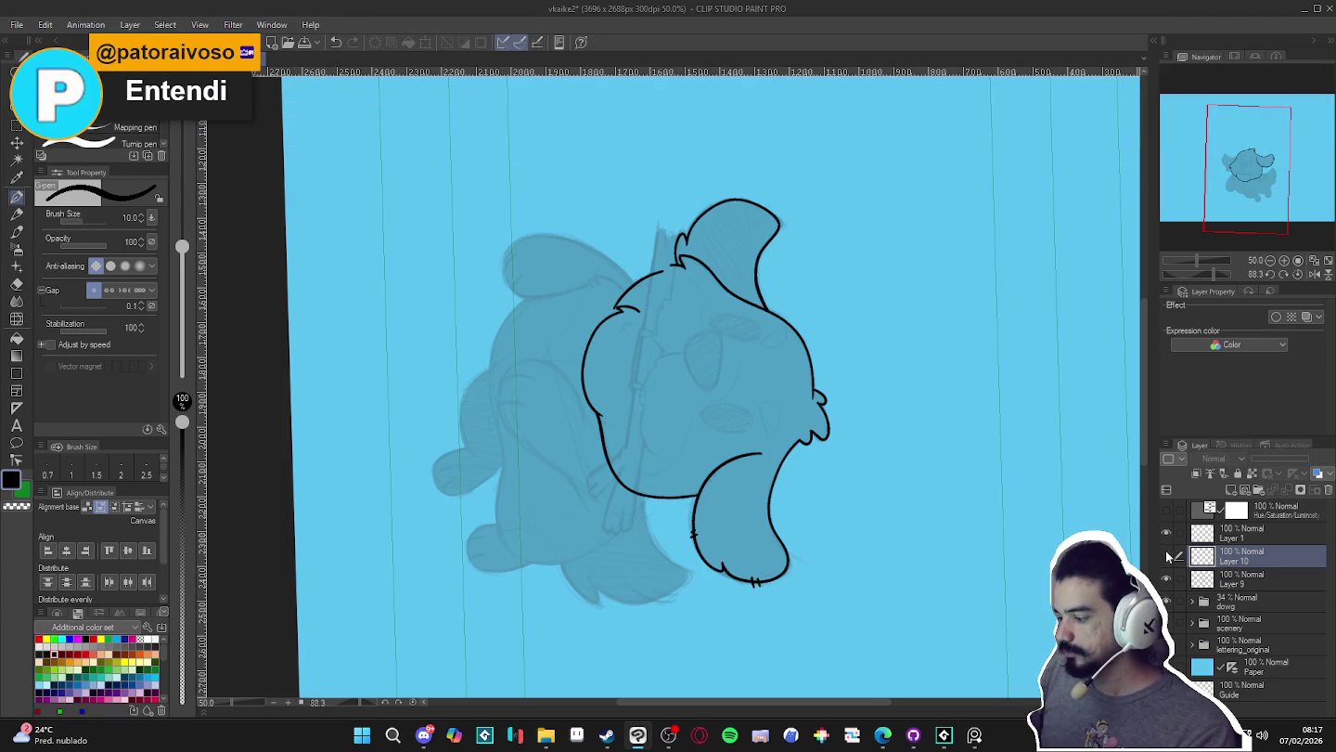
click(1166, 578)
click(1168, 580)
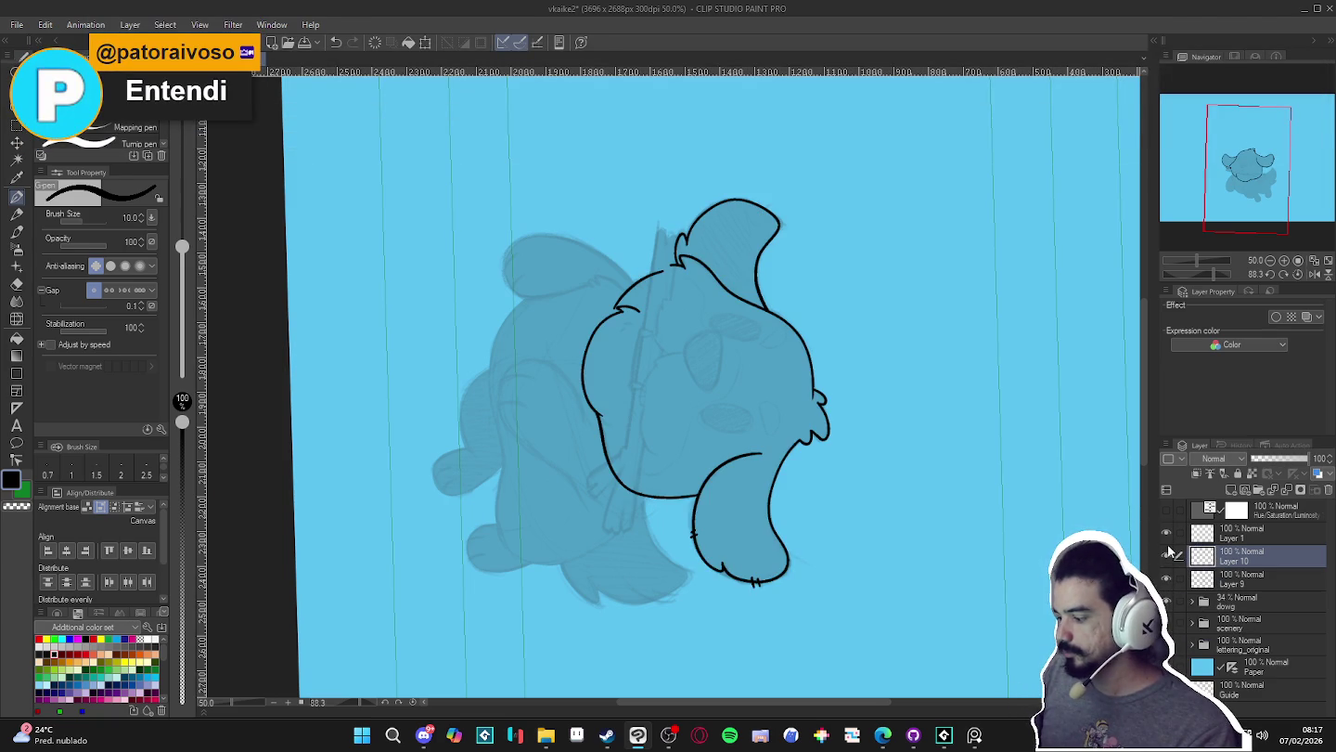
key(ctrl+at)
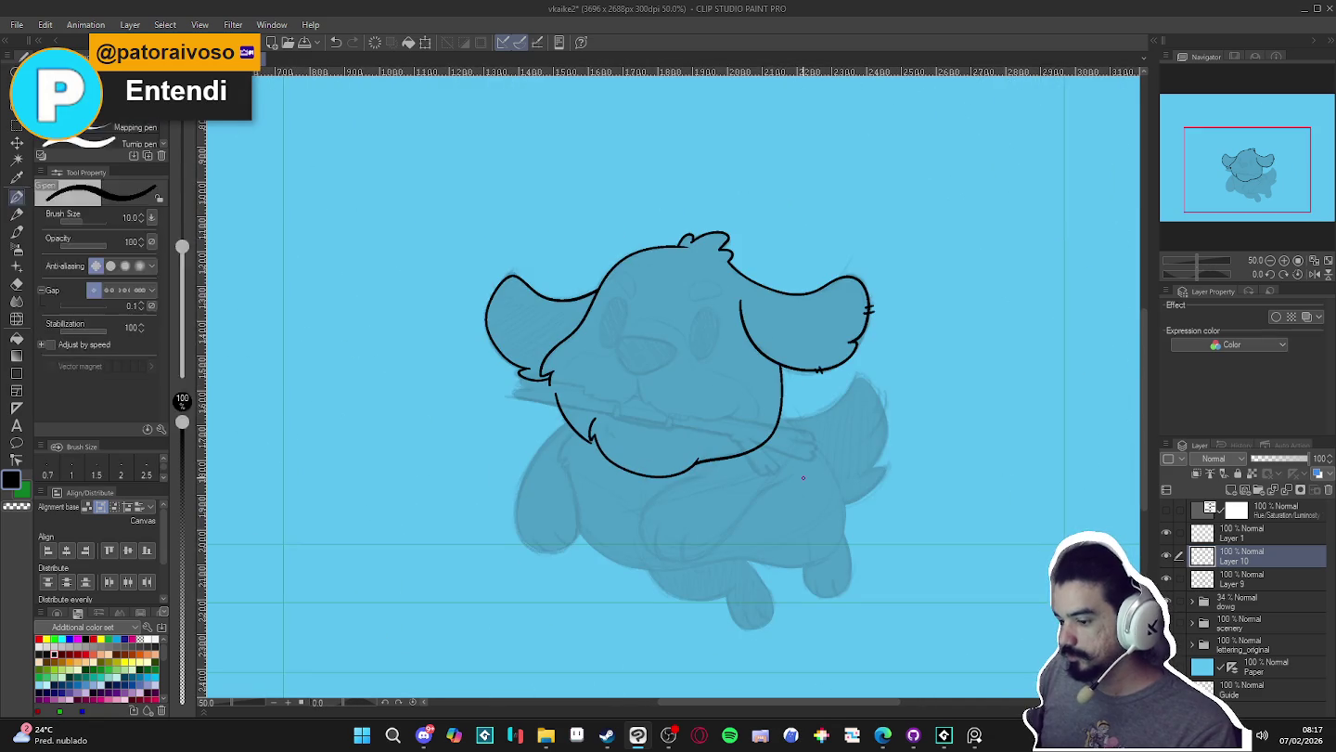
mouse_move(810, 469)
mouse_down()
mouse_move(709, 431)
mouse_move(759, 404)
mouse_up()
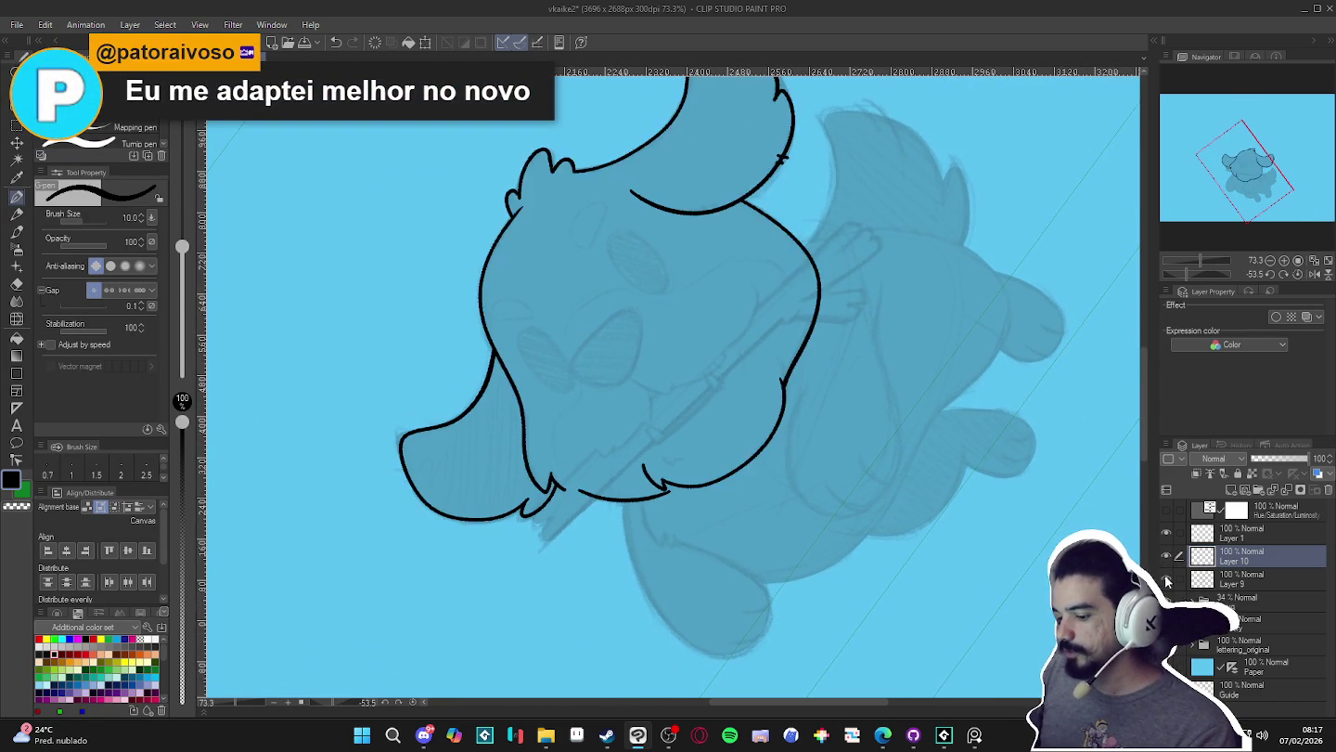
- Repeatedly toggle the line art and ear layers' visibility to compare the strokes
click(1167, 581)
click(1168, 581)
click(1168, 581)
click(1167, 581)
click(1167, 581)
click(1167, 581)
click(1167, 581)
click(1168, 580)
drag(840, 506, 882, 525)
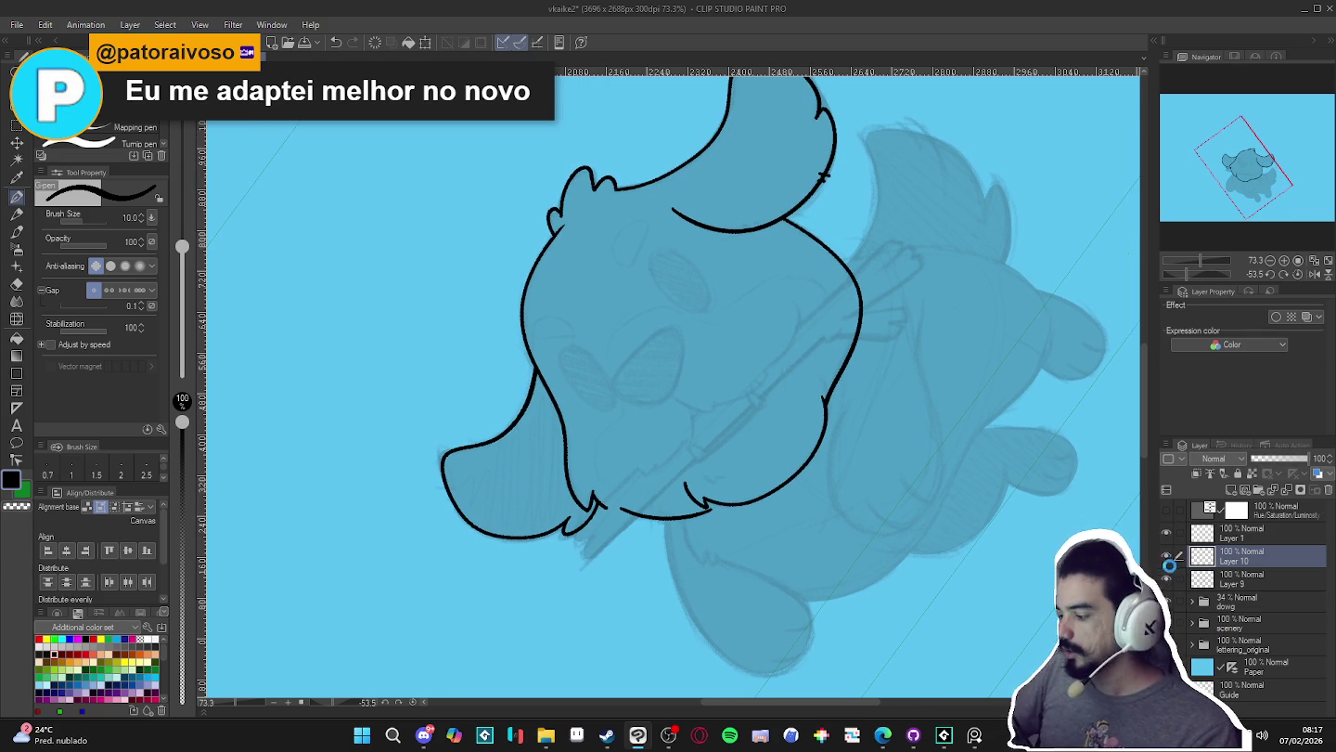
click(1165, 557)
click(1166, 557)
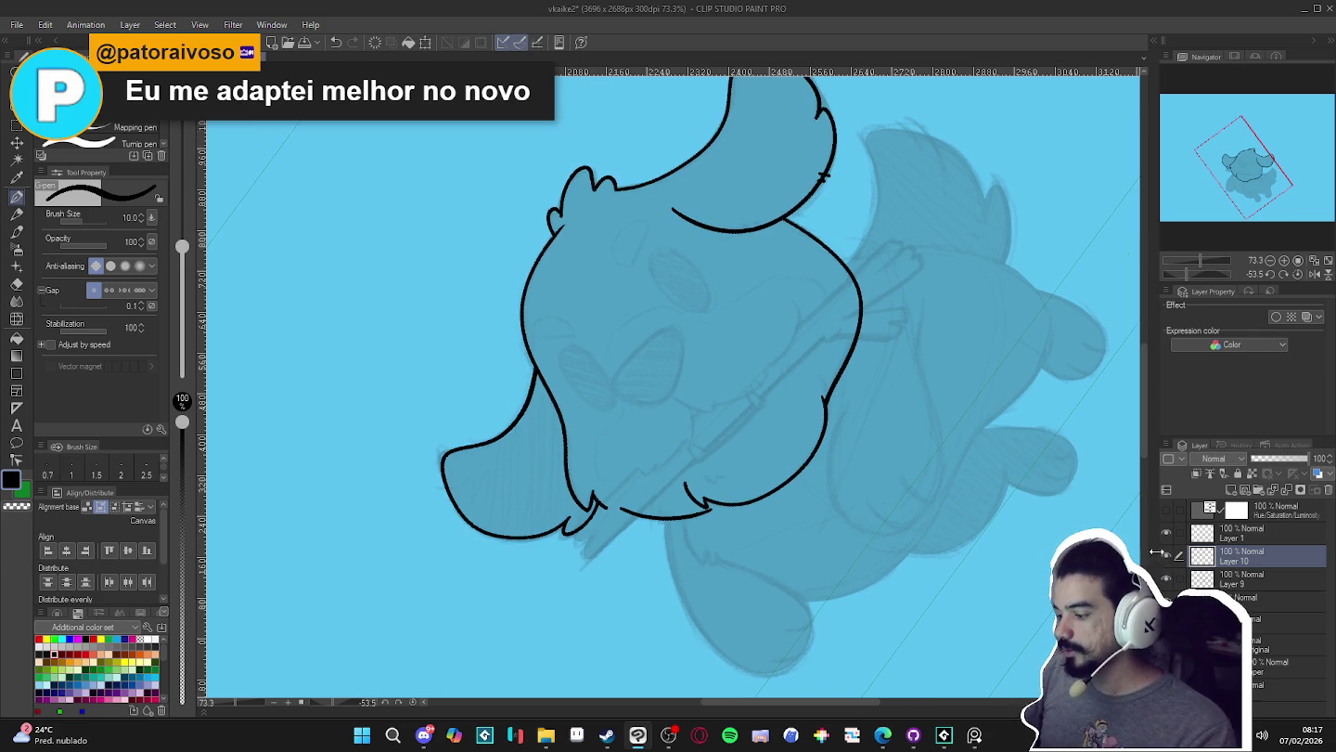
click(1166, 557)
click(1167, 557)
click(1166, 557)
click(1166, 557)
mouse_move(885, 503)
mouse_down()
mouse_move(908, 509)
mouse_move(531, 456)
mouse_up()
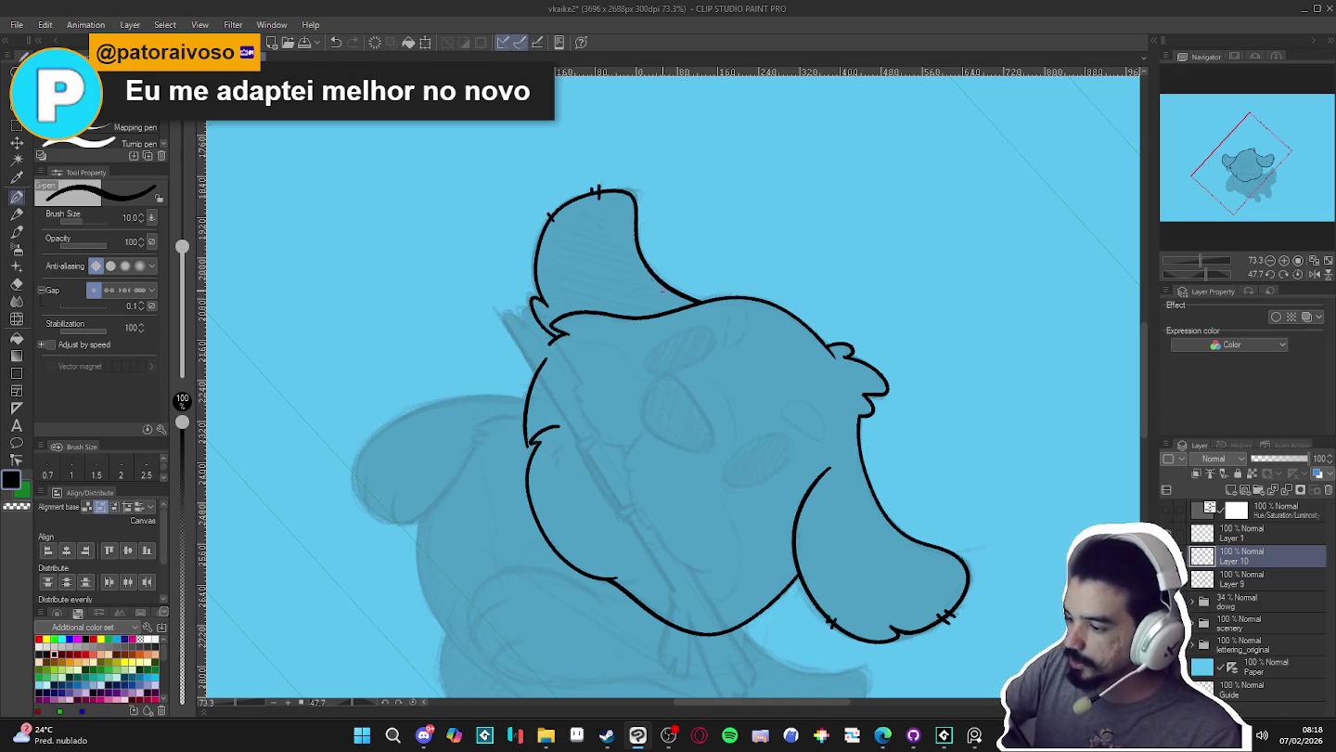
- Reset the canvas rotation upright, recentre the head, and undo a trial merge into Layer 9
key(shift+space)
double_click(902, 550)
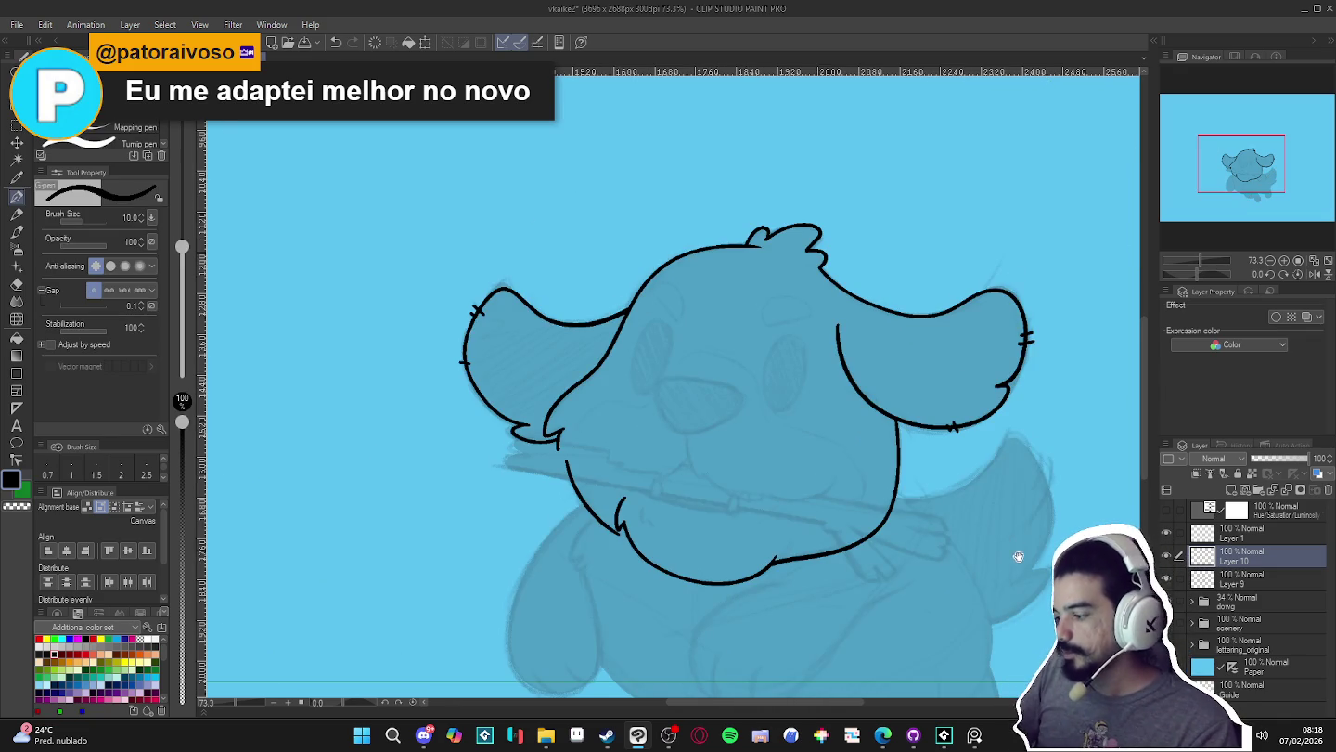
drag(1015, 552, 995, 512)
drag(1036, 604, 1016, 568)
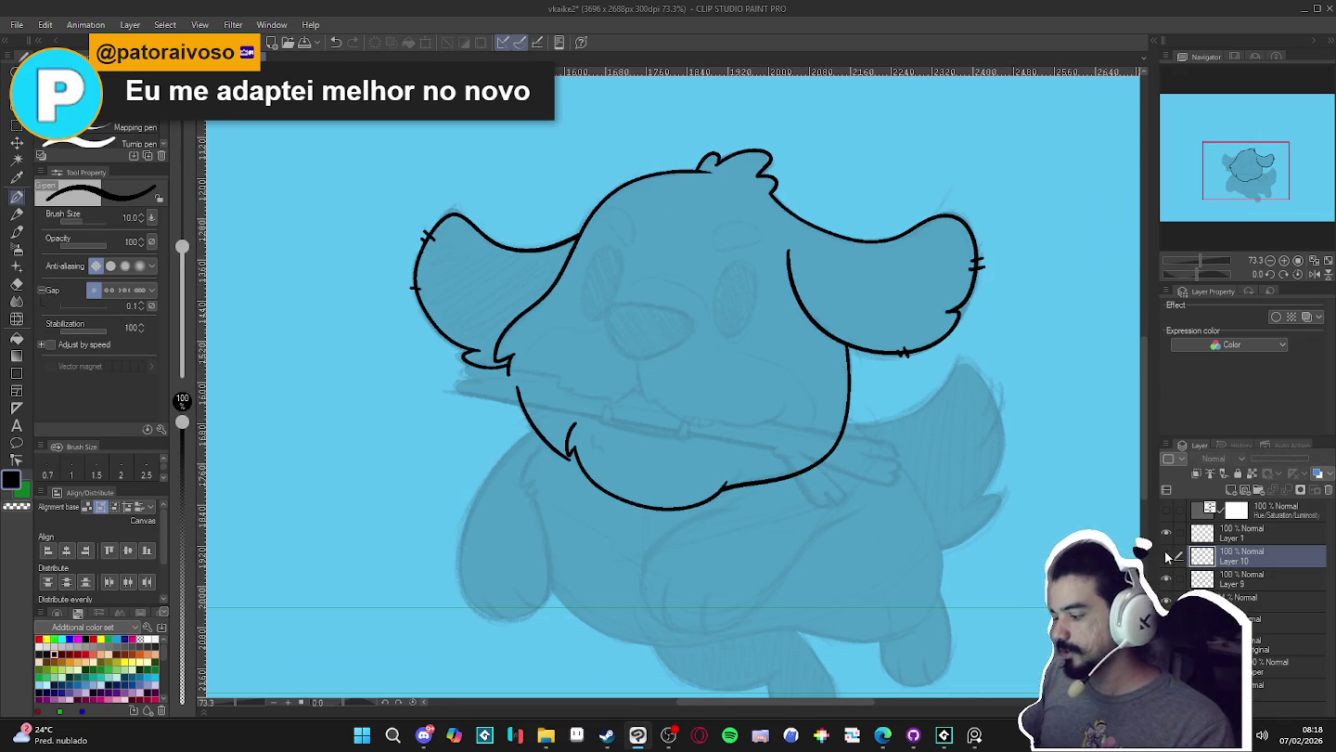
key(ctrl+e)
key(ctrl+z)
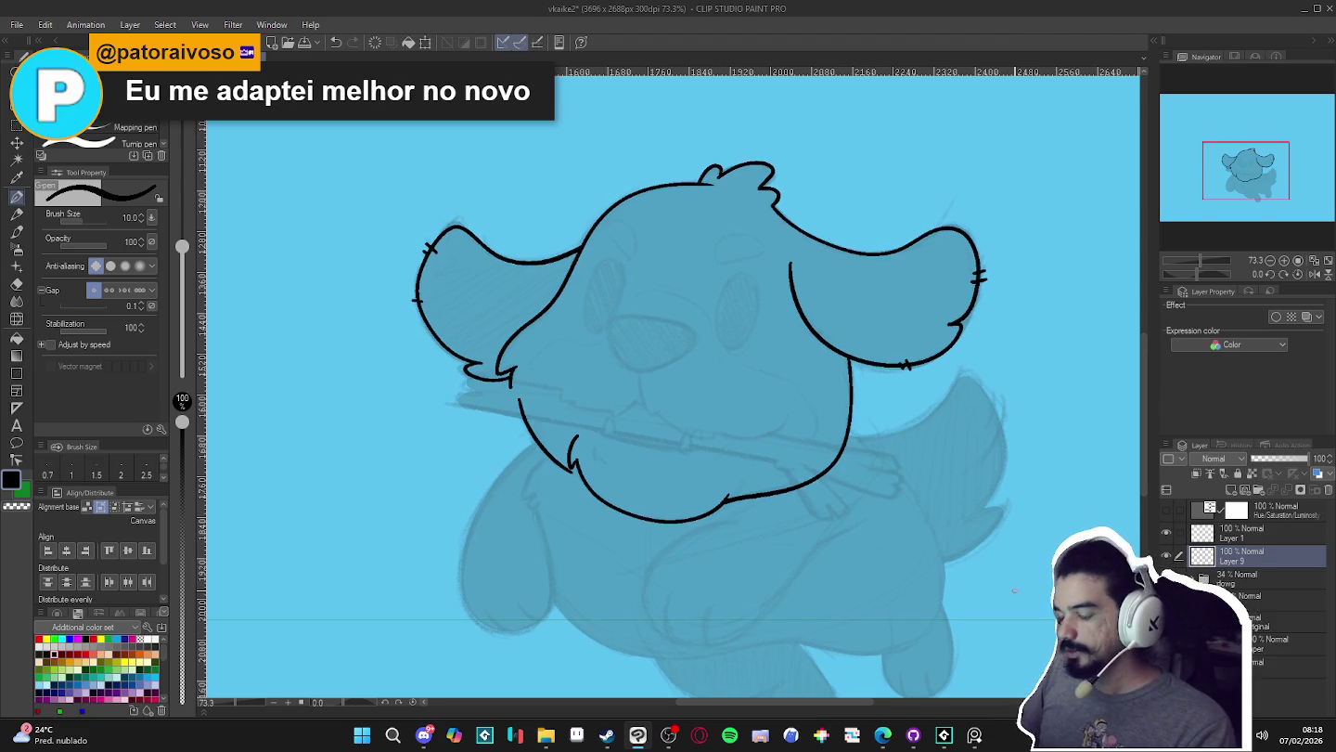
- Add small strokes at the stick's left end and a long line along the stick
mouse_move(1014, 590)
mouse_down()
mouse_move(824, 229)
mouse_move(816, 239)
mouse_up()
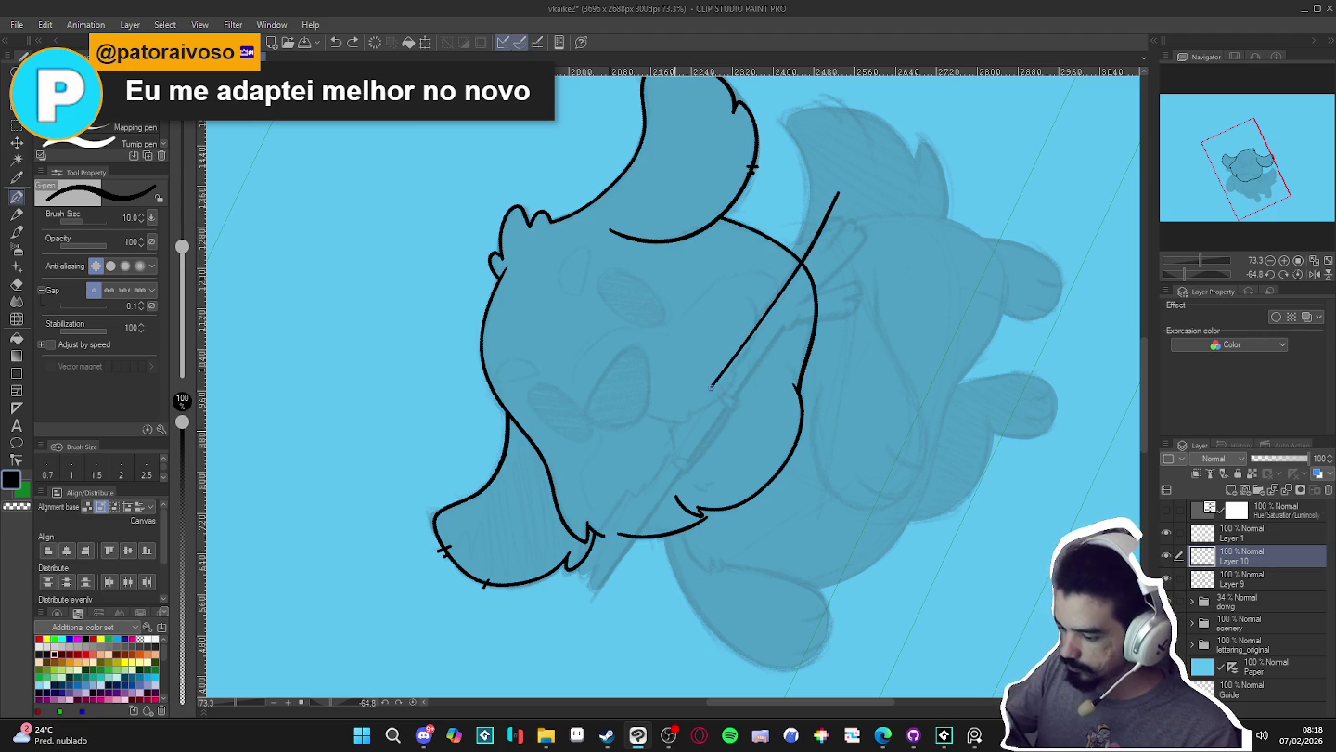
key(ctrl+@)
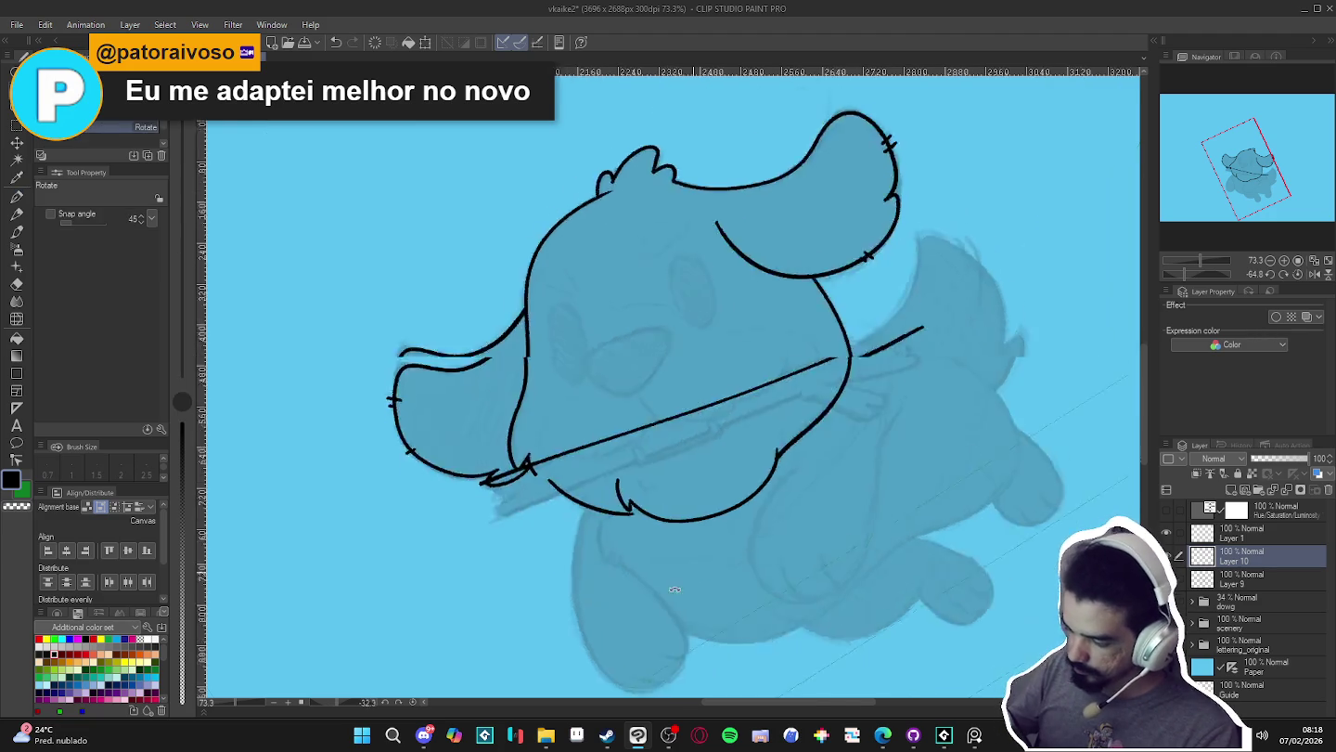
drag(485, 369, 458, 404)
mouse_move(545, 404)
mouse_down()
mouse_move(644, 162)
mouse_move(643, 92)
mouse_up()
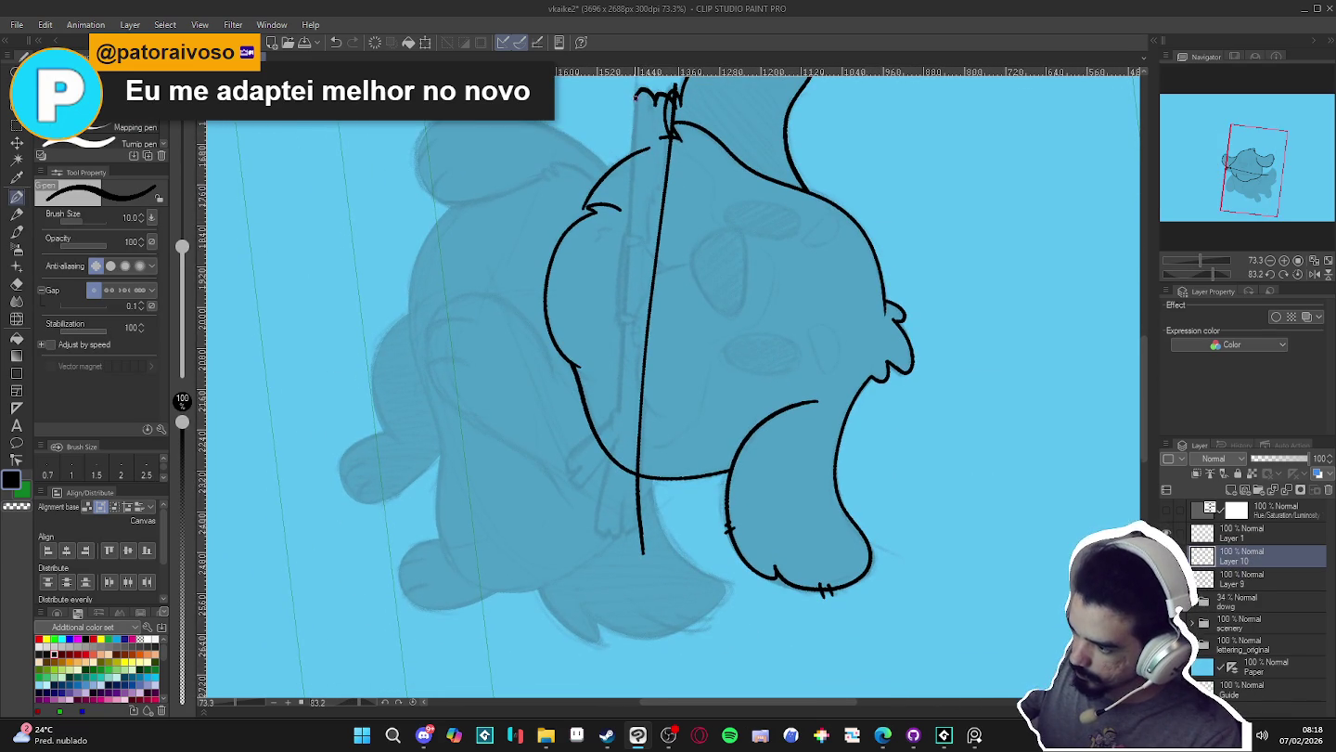
drag(635, 127, 623, 346)
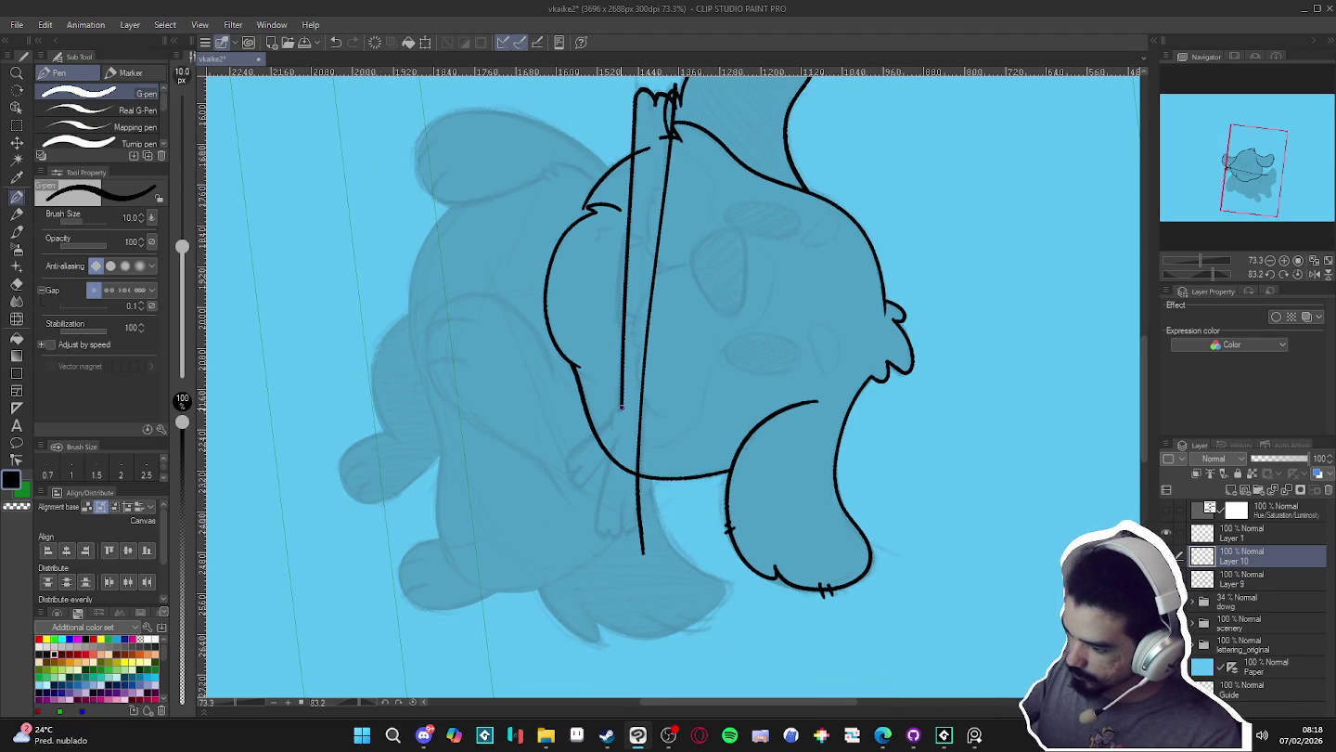
- Ink both sides of the twig branch hanging below the stick at a tilted angle
key(at)
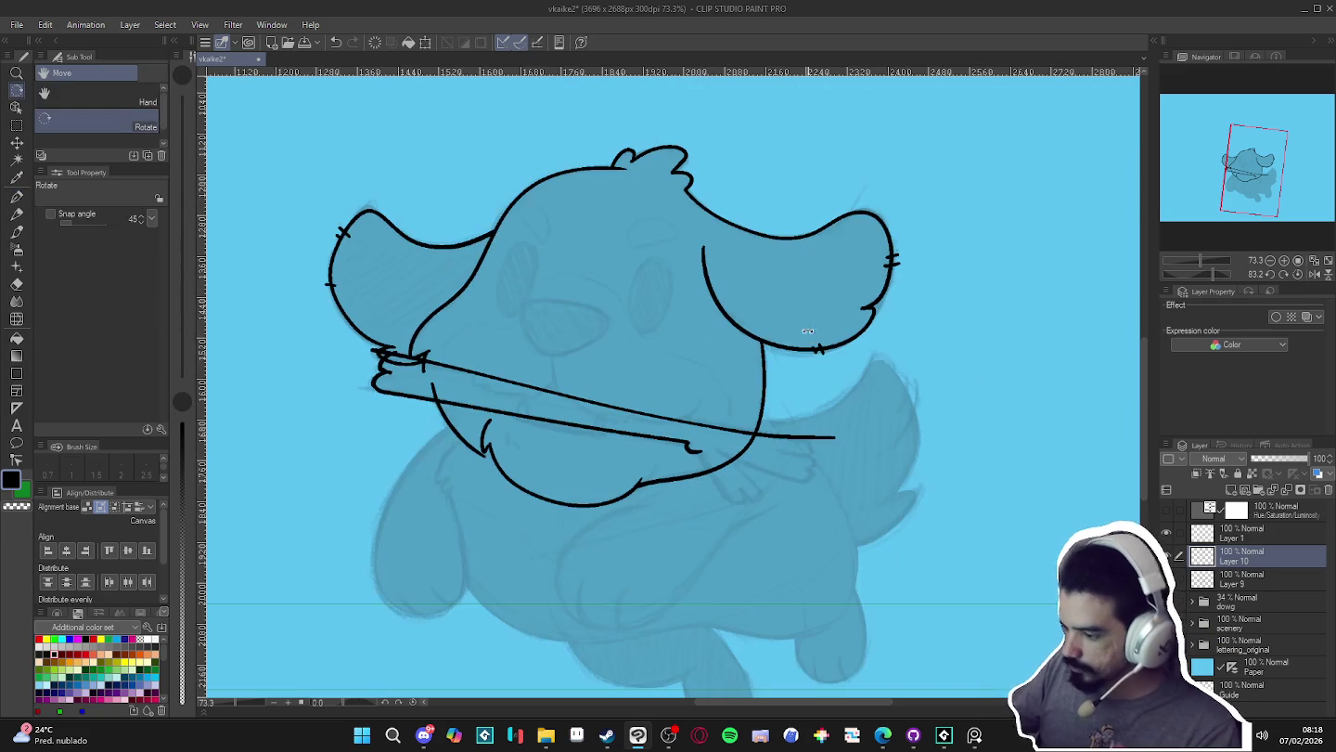
key(r)
drag(905, 537, 715, 404)
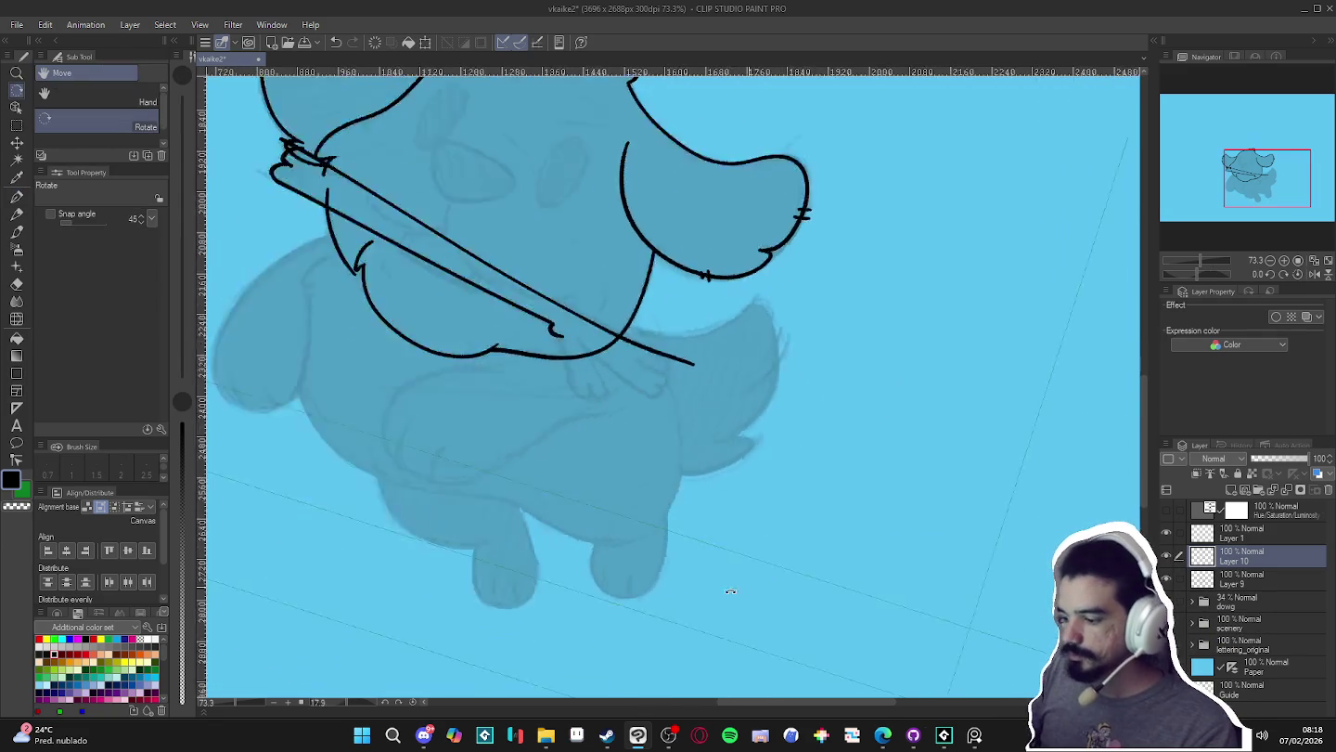
key(p)
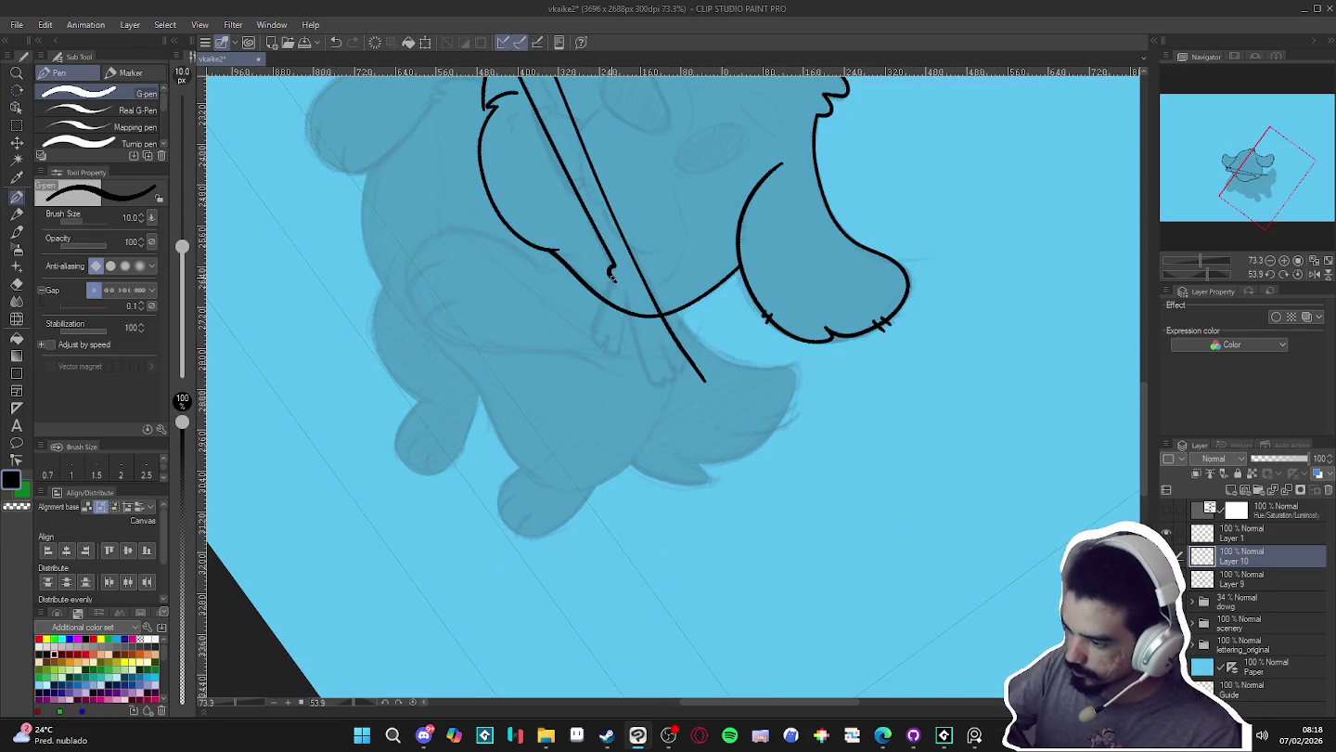
mouse_move(601, 300)
mouse_down()
mouse_move(615, 348)
mouse_move(628, 304)
mouse_up()
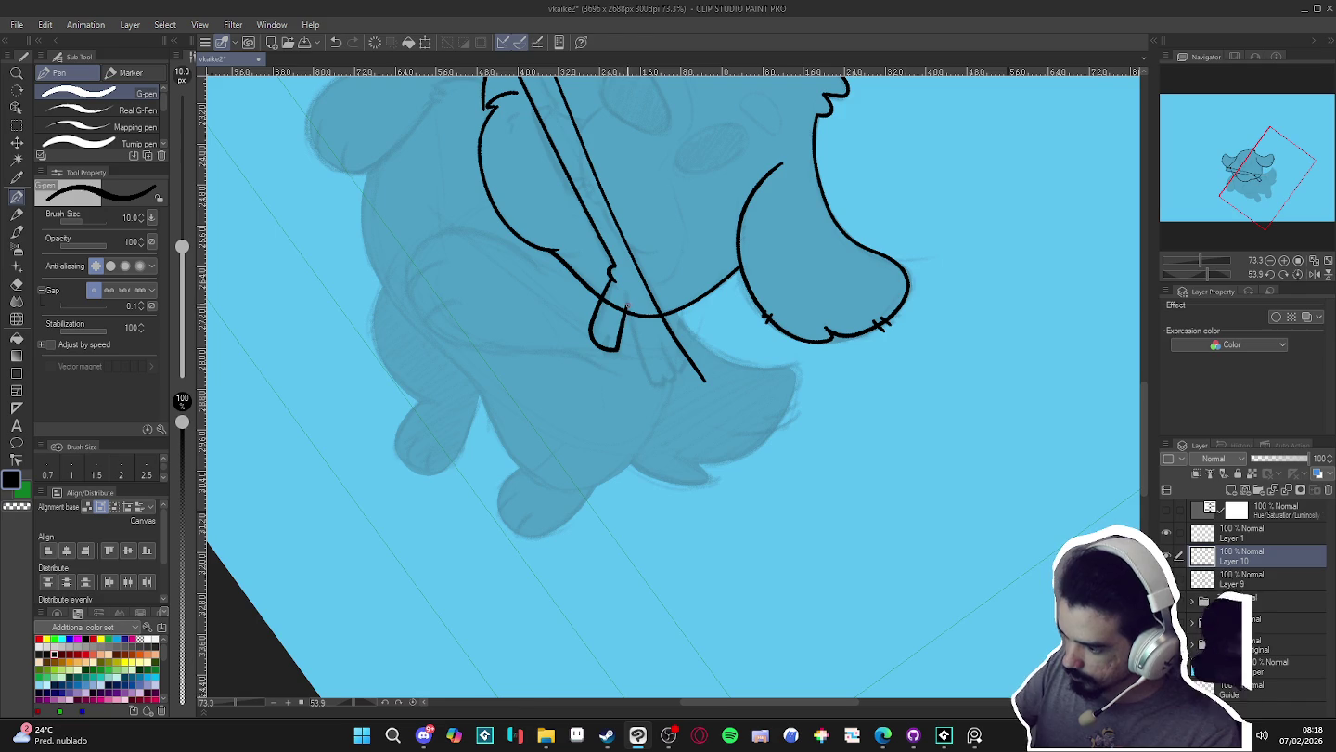
mouse_move(627, 291)
mouse_down()
mouse_move(640, 364)
mouse_move(650, 379)
mouse_move(669, 371)
mouse_up()
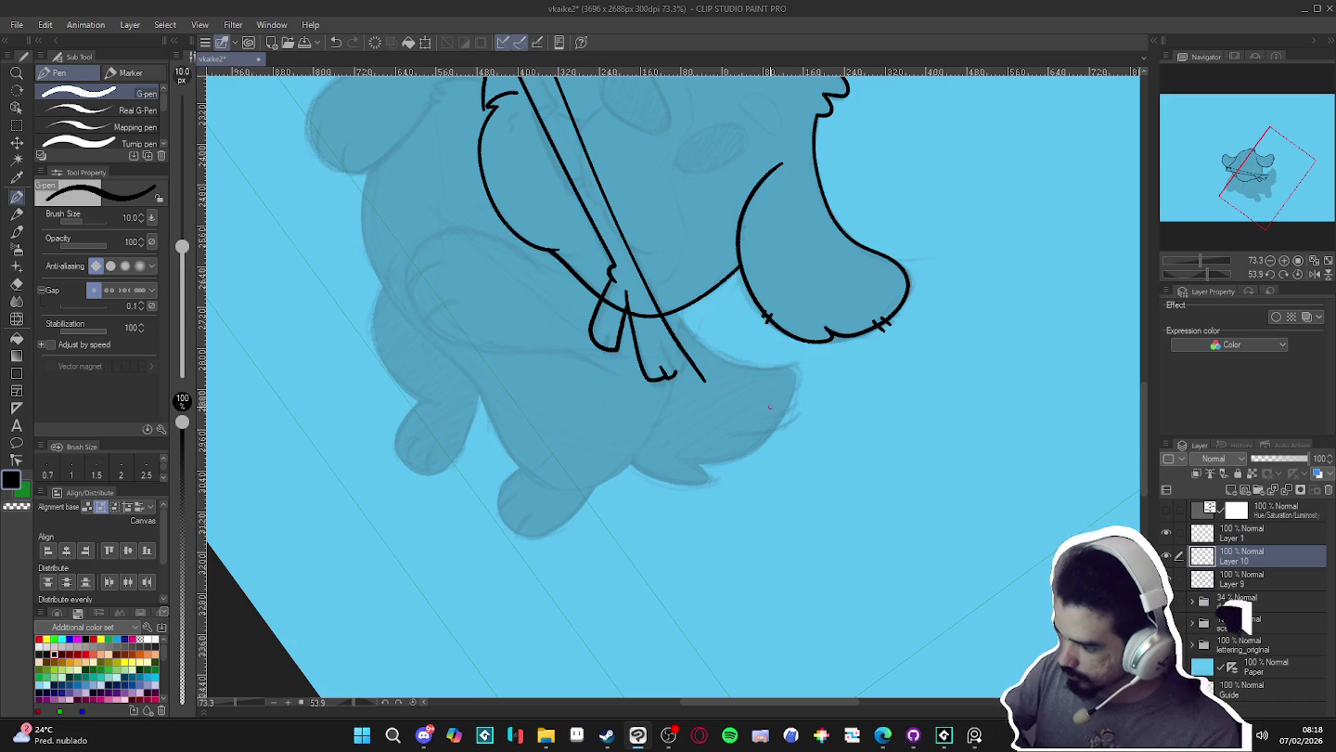
- Rotate the canvas through several working angles and make Layer 9 with the body lines active
drag(688, 340, 741, 308)
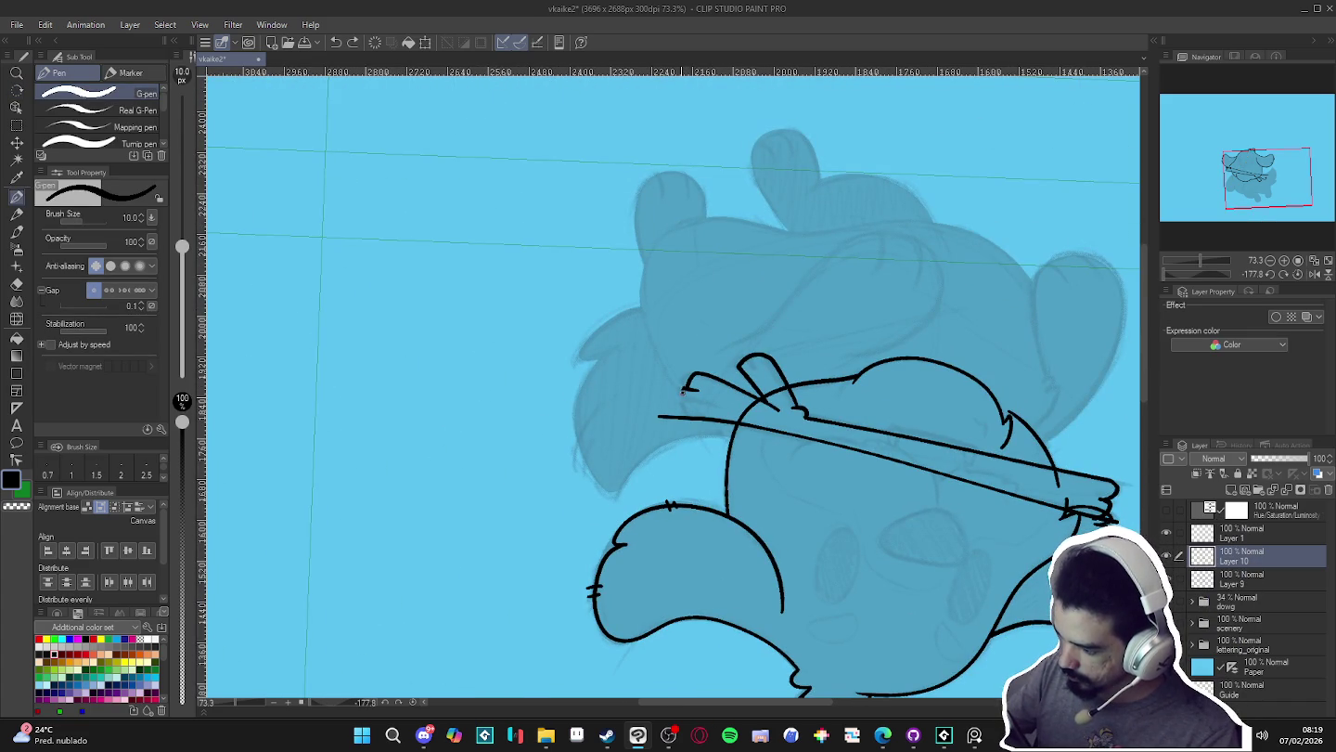
mouse_move(684, 389)
mouse_down()
mouse_move(977, 198)
mouse_move(684, 352)
mouse_move(689, 387)
mouse_up()
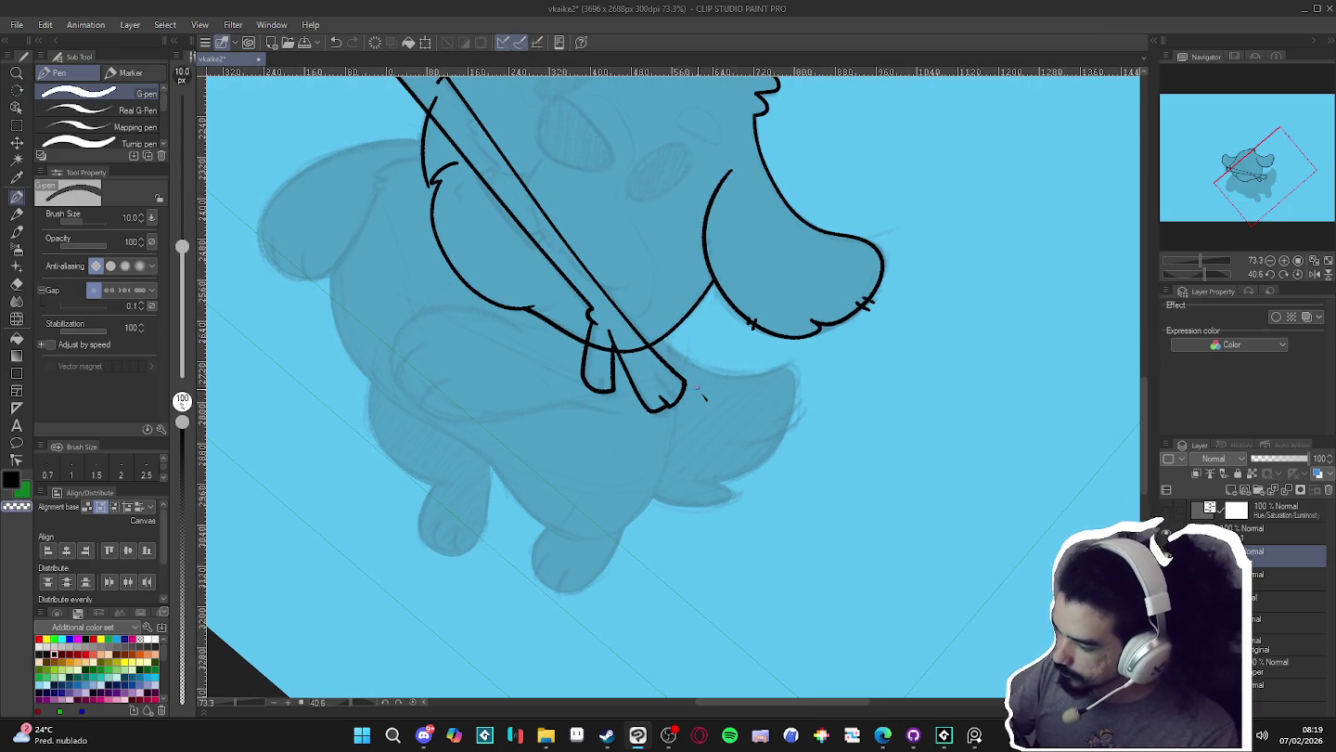
mouse_move(702, 396)
mouse_down()
mouse_move(855, 499)
mouse_move(573, 521)
mouse_up()
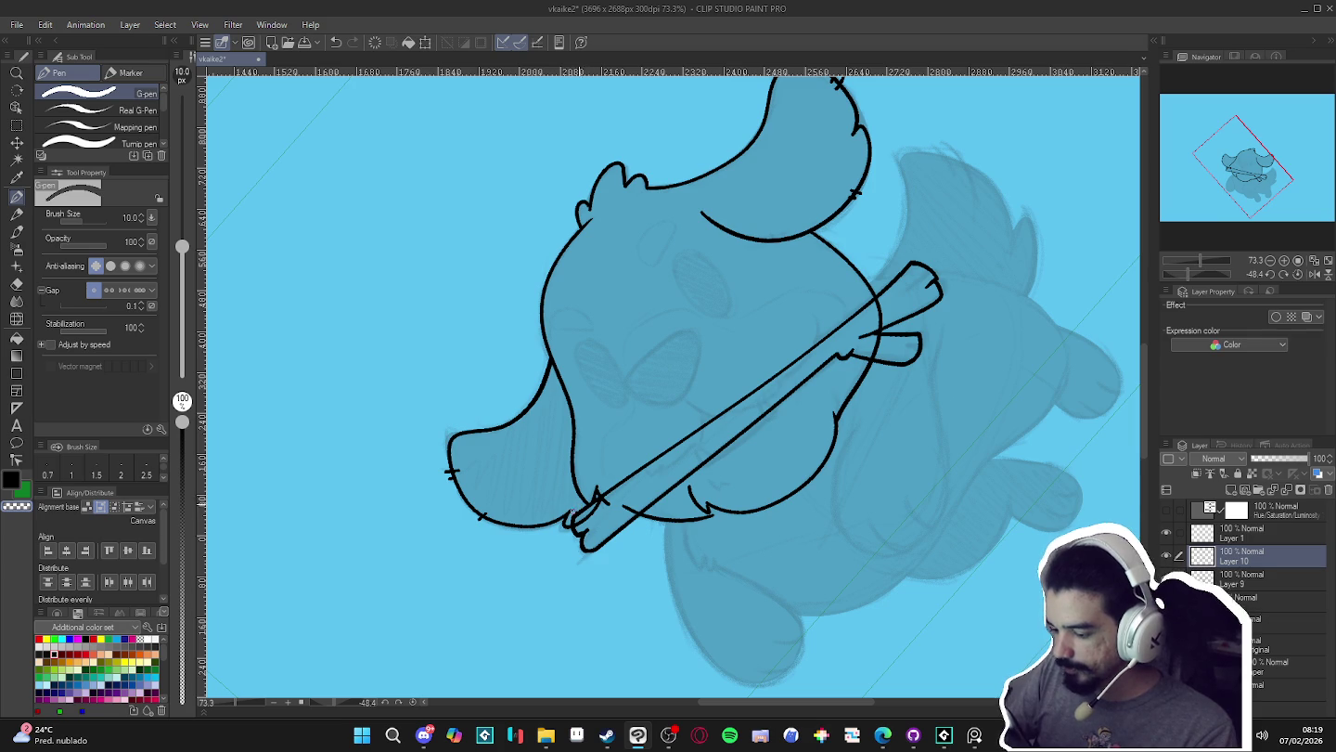
mouse_move(566, 517)
mouse_down()
mouse_move(803, 594)
mouse_move(895, 519)
mouse_move(695, 165)
mouse_up()
click(1280, 578)
key(e)
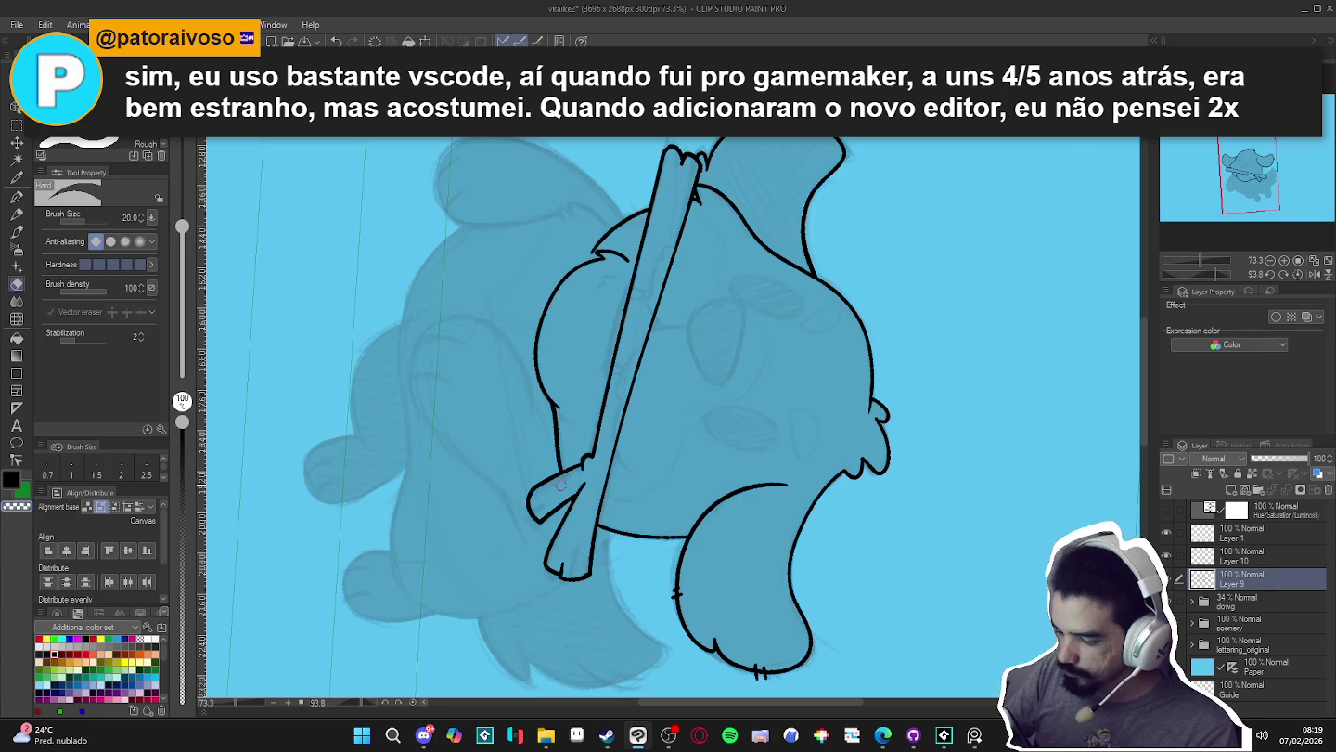
- After erasing body lines behind the stick on Layer 9, turn the canvas back upright
key(r)
drag(560, 484, 778, 284)
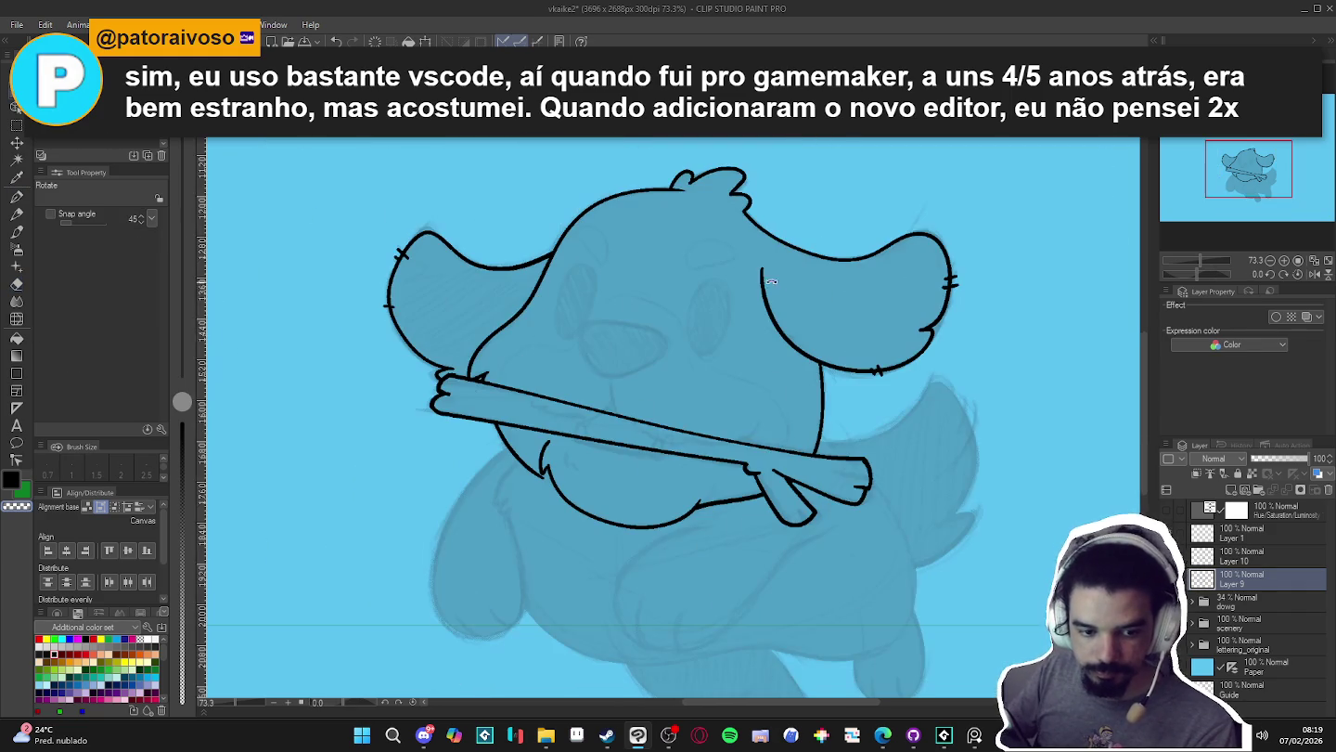
key(p)
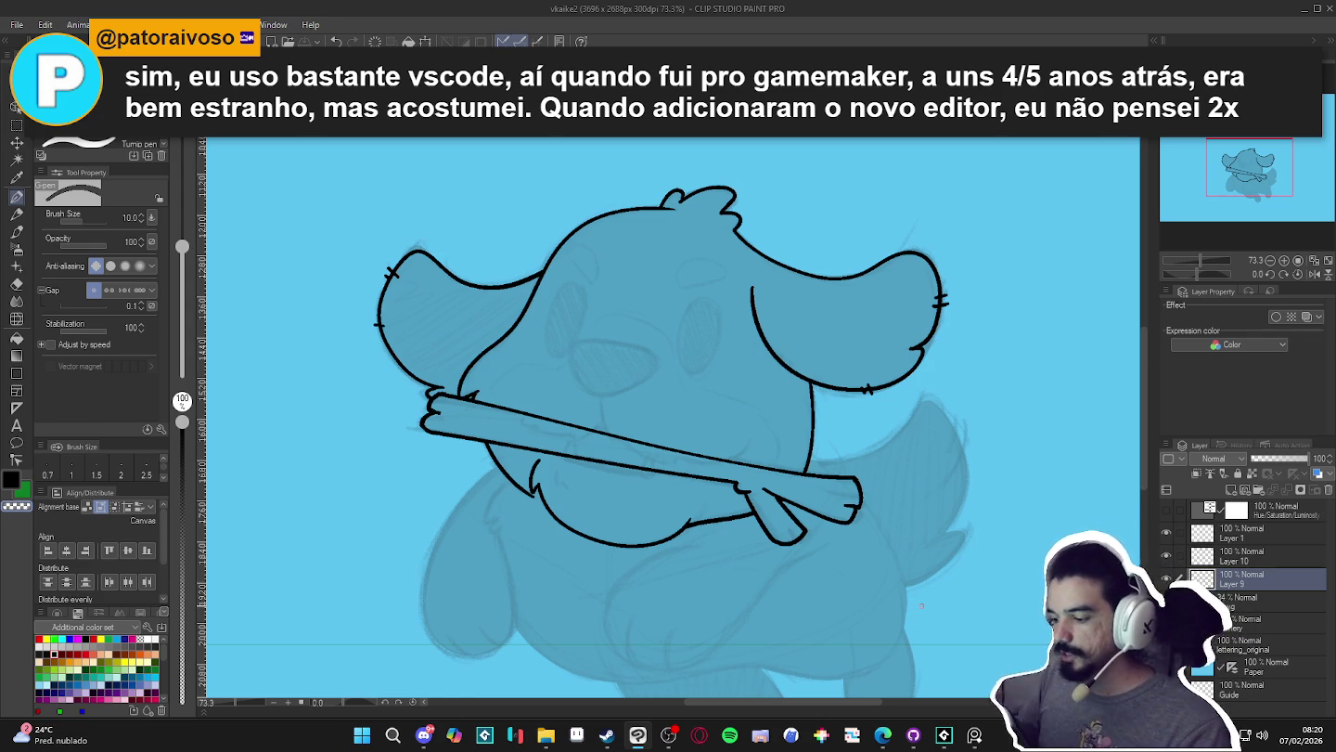
scroll(922, 605, down, 1)
- Toggle the body and stick line-art layers' visibility to check the cleanup, selecting Layer 10
click(1168, 578)
click(1168, 578)
click(1169, 555)
click(1169, 555)
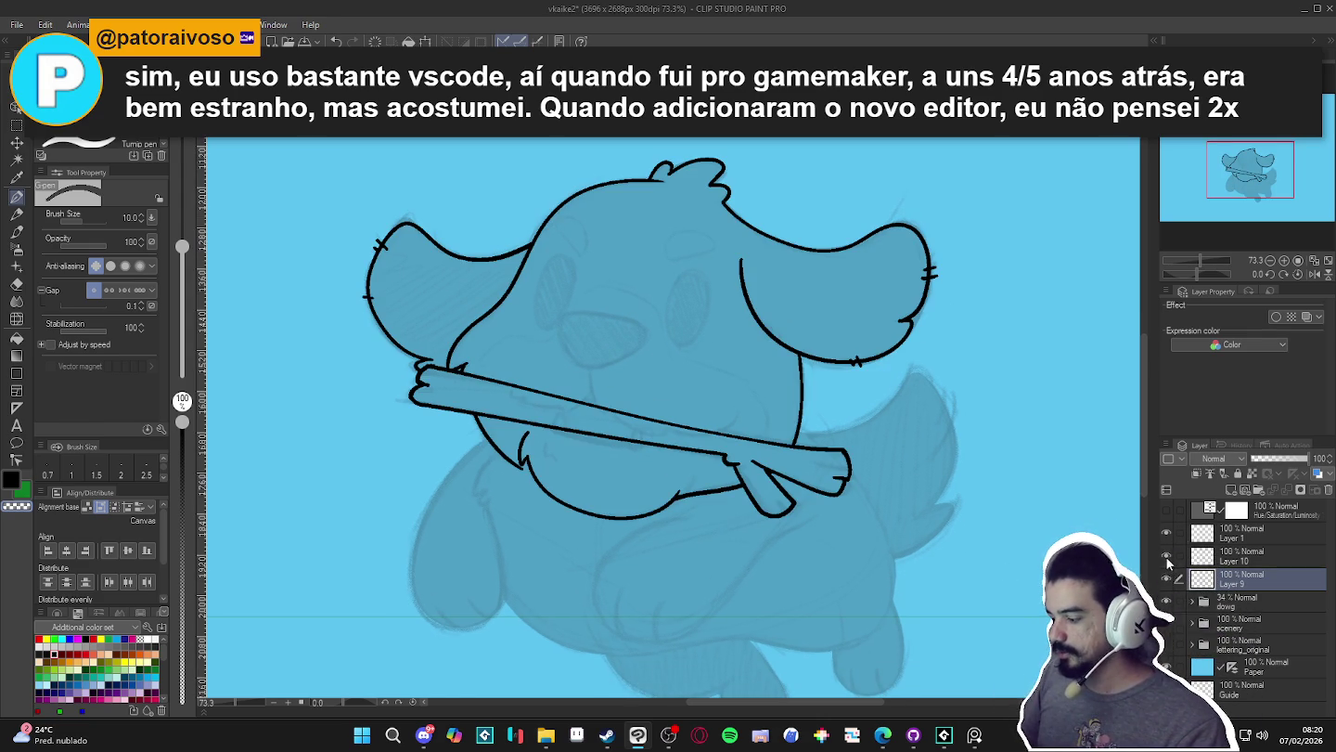
click(1242, 555)
click(1168, 555)
click(1168, 555)
mouse_move(900, 571)
mouse_down()
mouse_move(882, 576)
mouse_move(649, 275)
mouse_up()
- On a new layer, ink the curved mouth line beside the stick
key(ctrl+shift+n)
key(r)
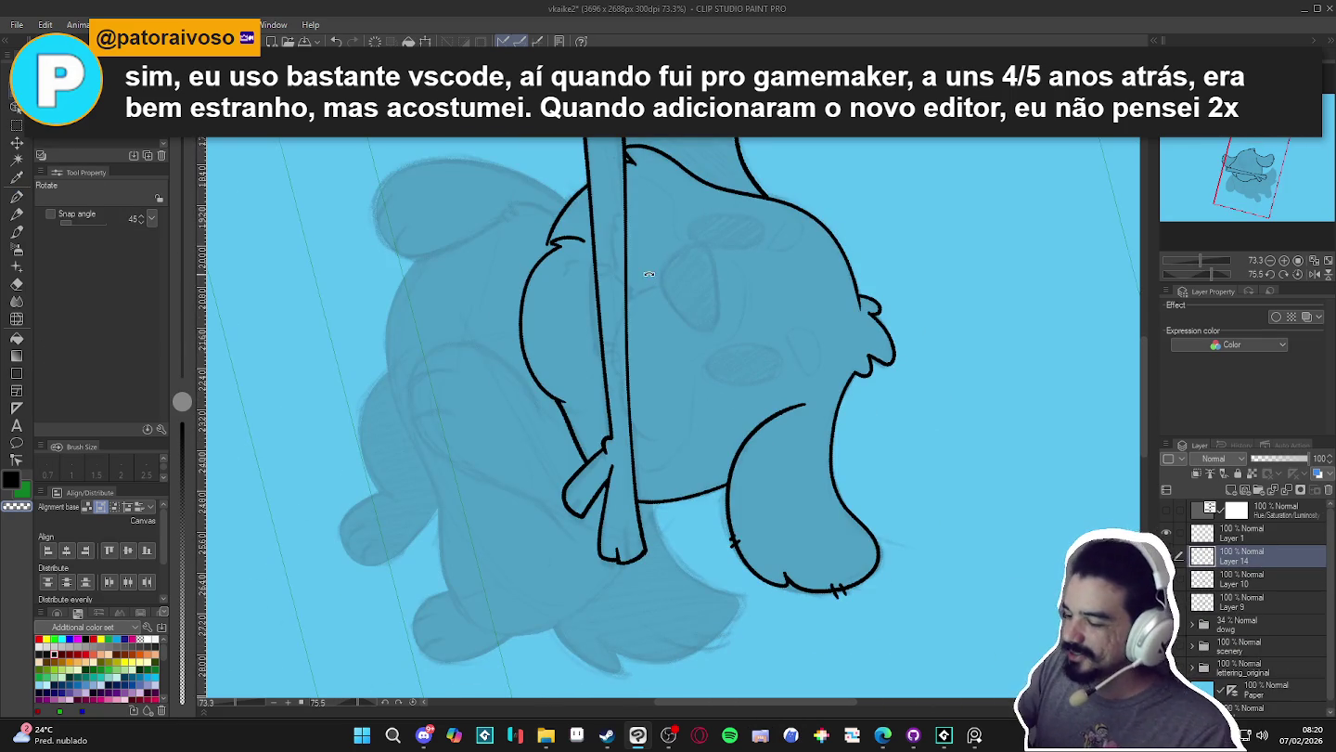
key(p)
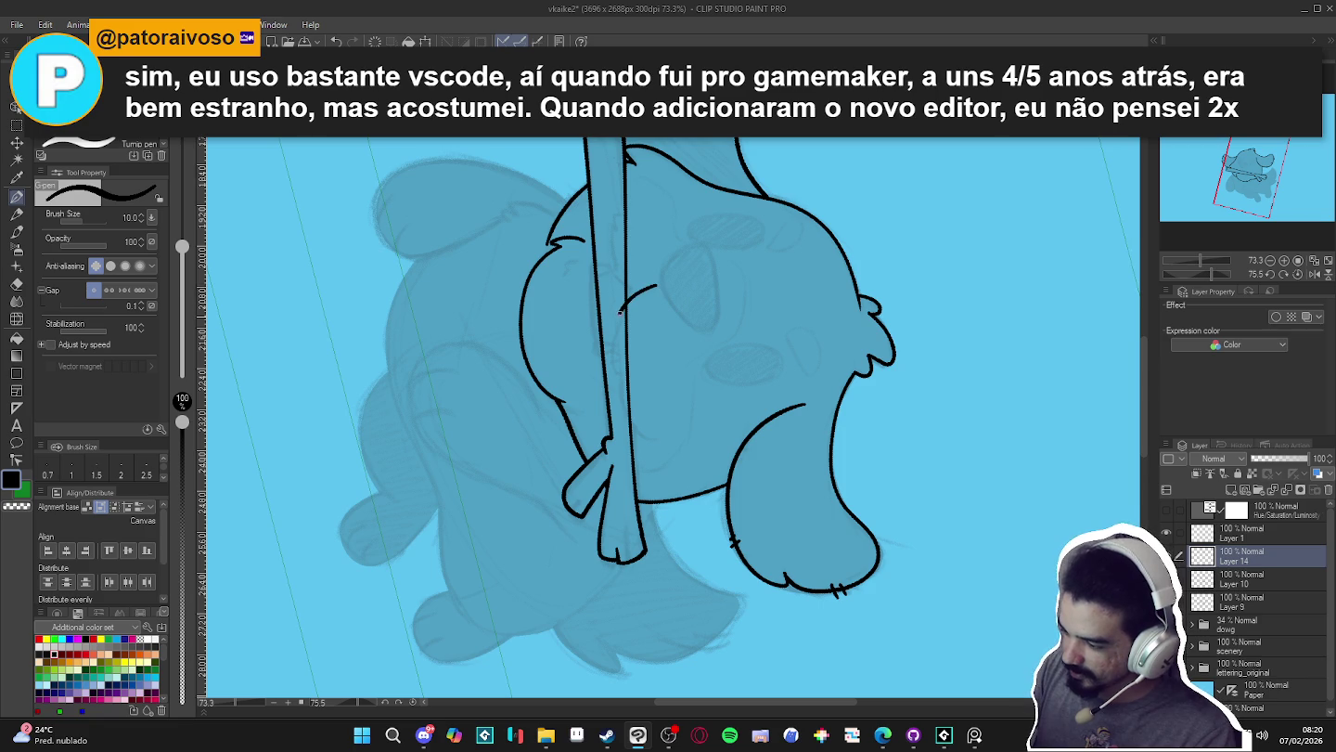
drag(622, 315, 622, 375)
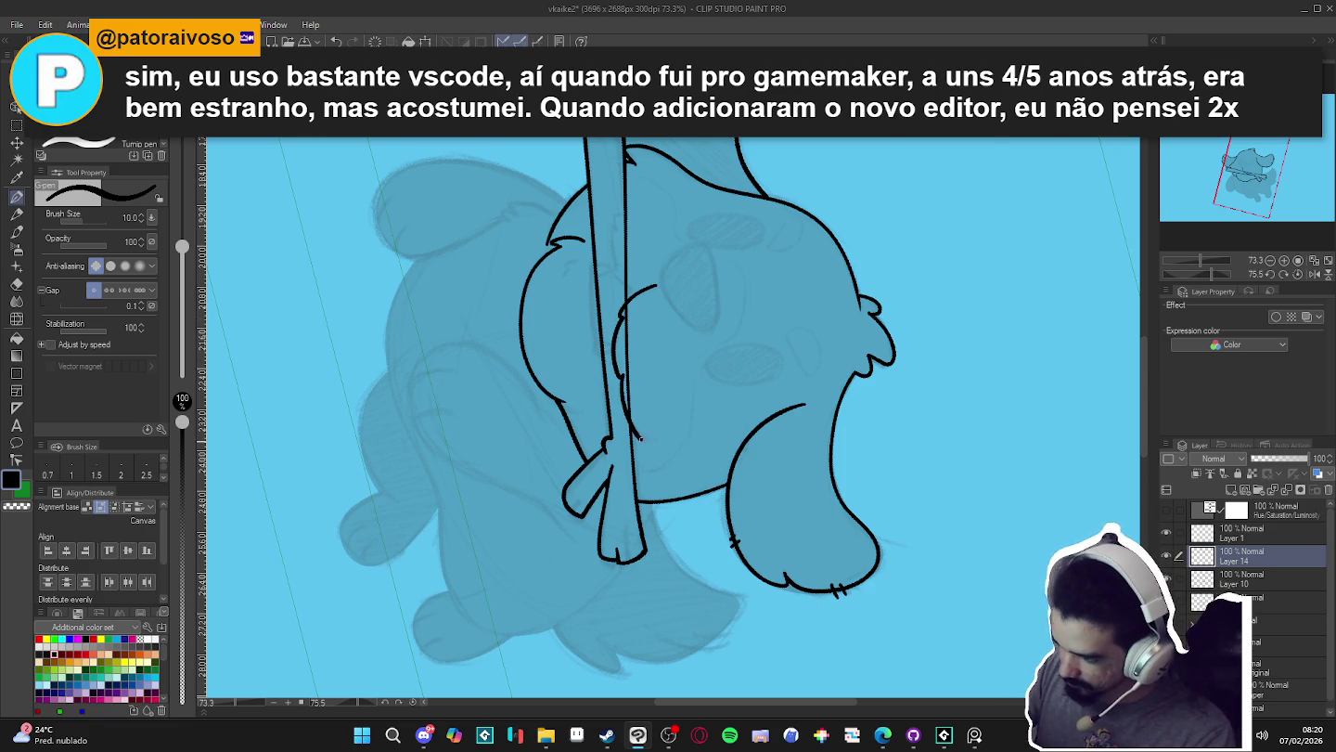
drag(640, 436, 760, 392)
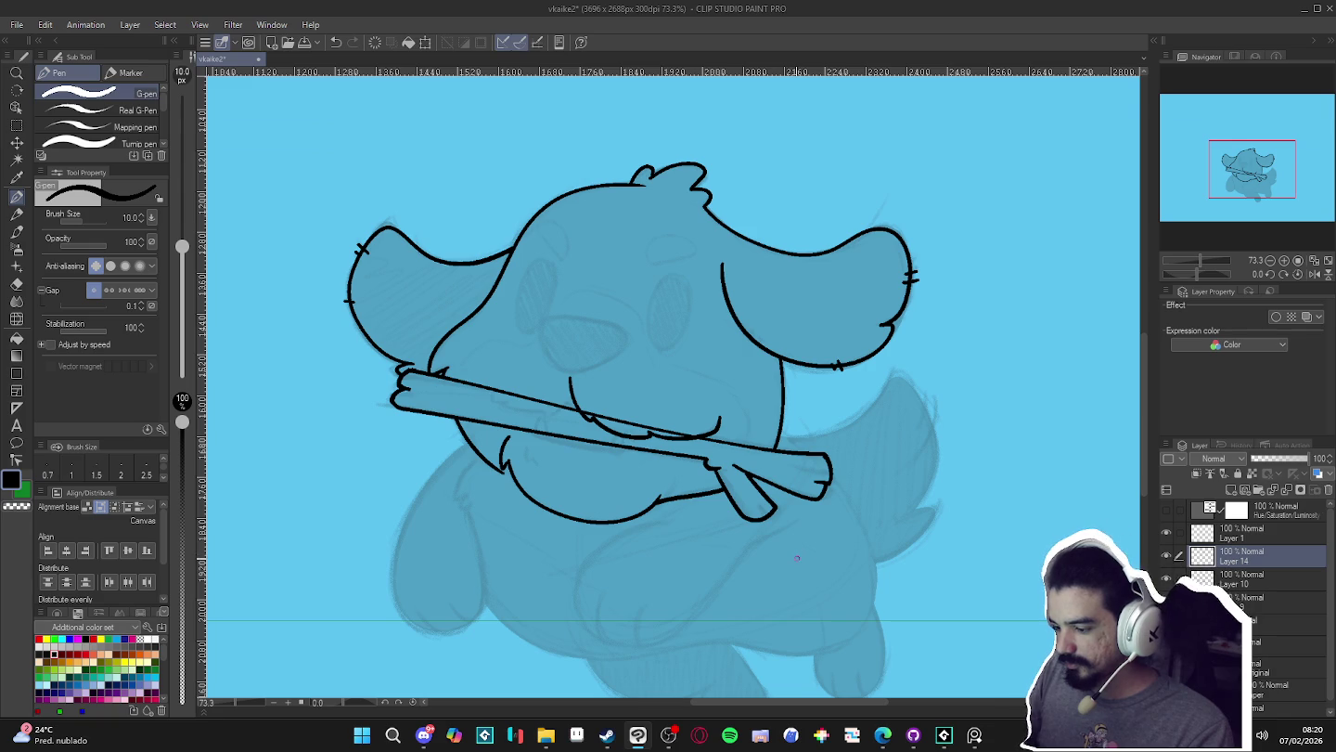
- Redraw a short fur line over the stick, then make Layer 10 active with the eraser
drag(796, 557, 708, 428)
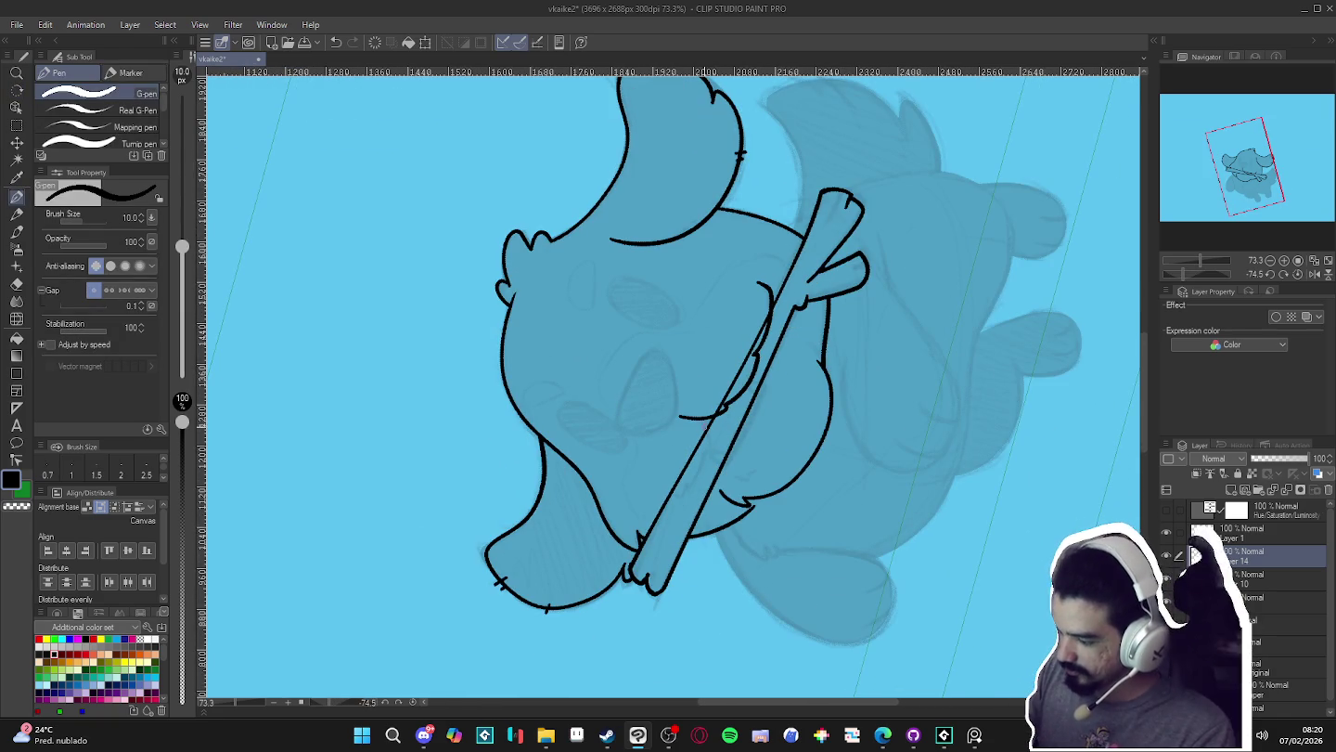
key(ctrl+z)
drag(701, 420, 703, 473)
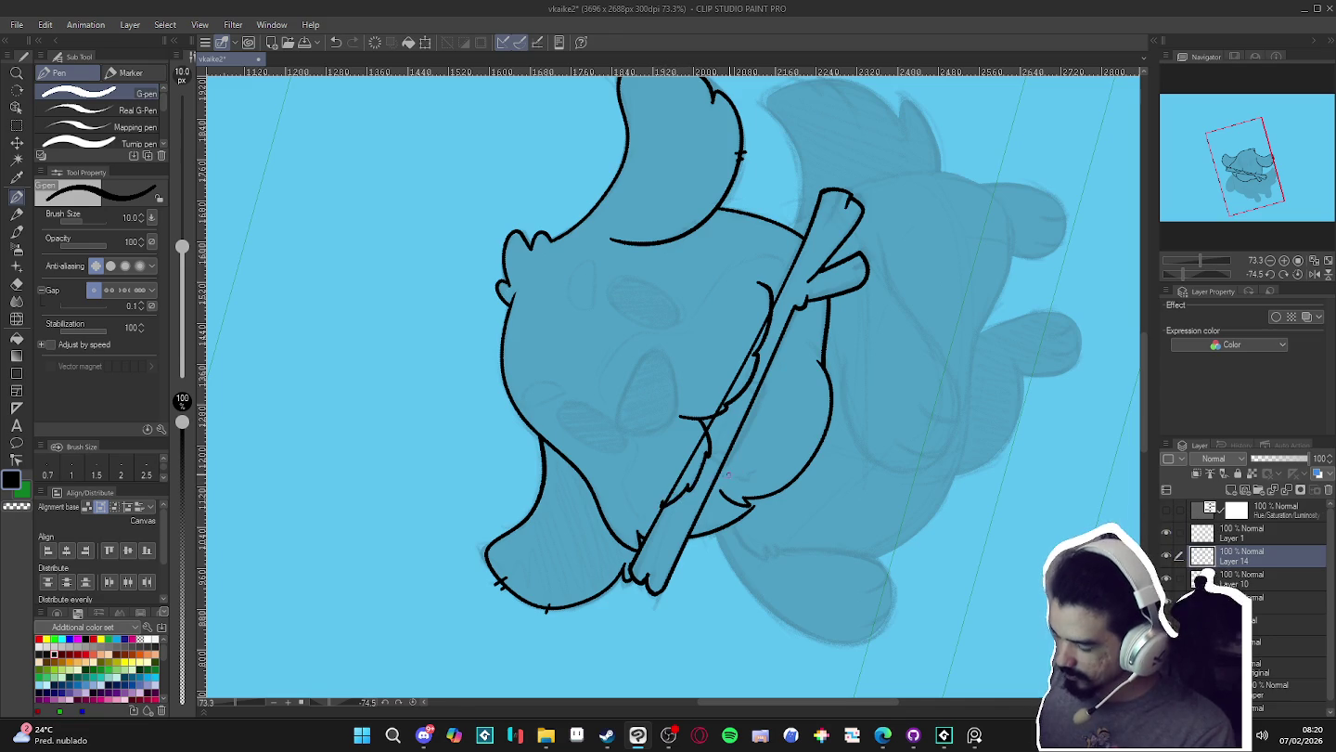
mouse_move(723, 475)
mouse_down()
mouse_move(689, 606)
mouse_move(691, 581)
mouse_up()
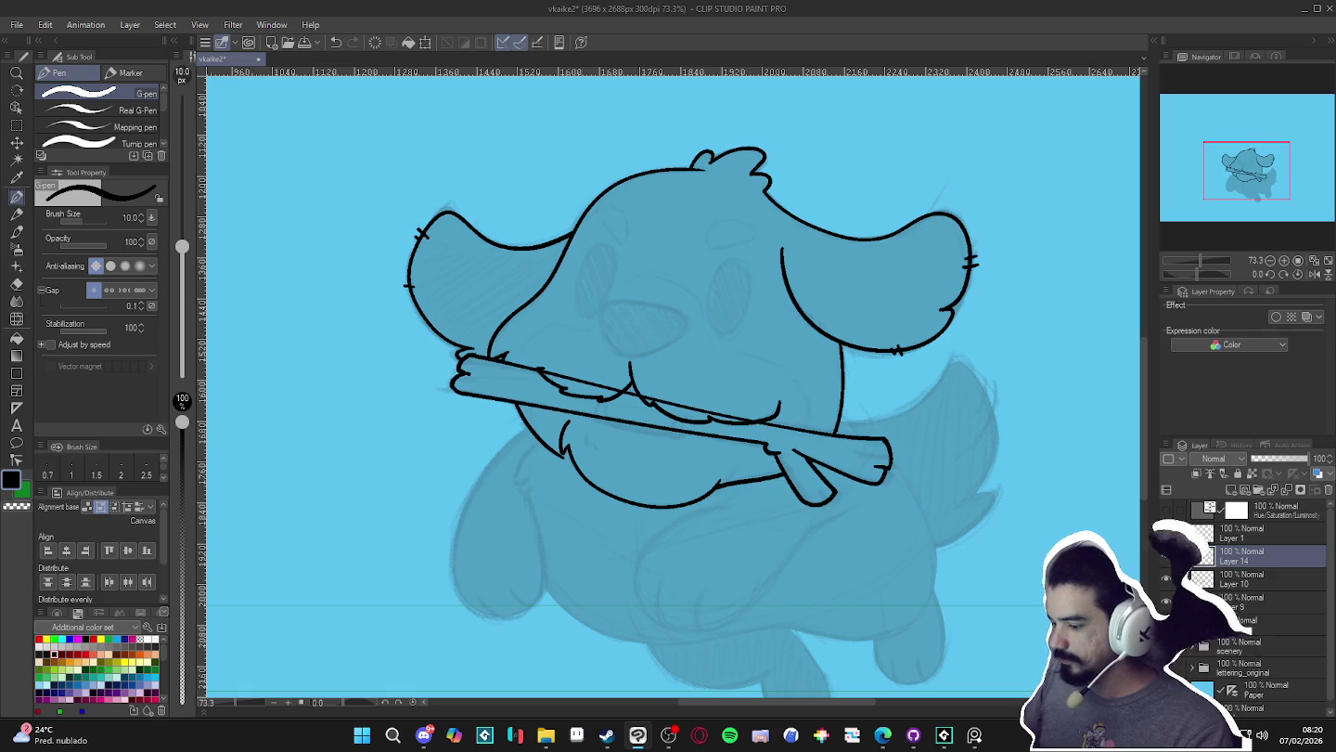
click(1206, 582)
key(e)
drag(649, 417, 727, 323)
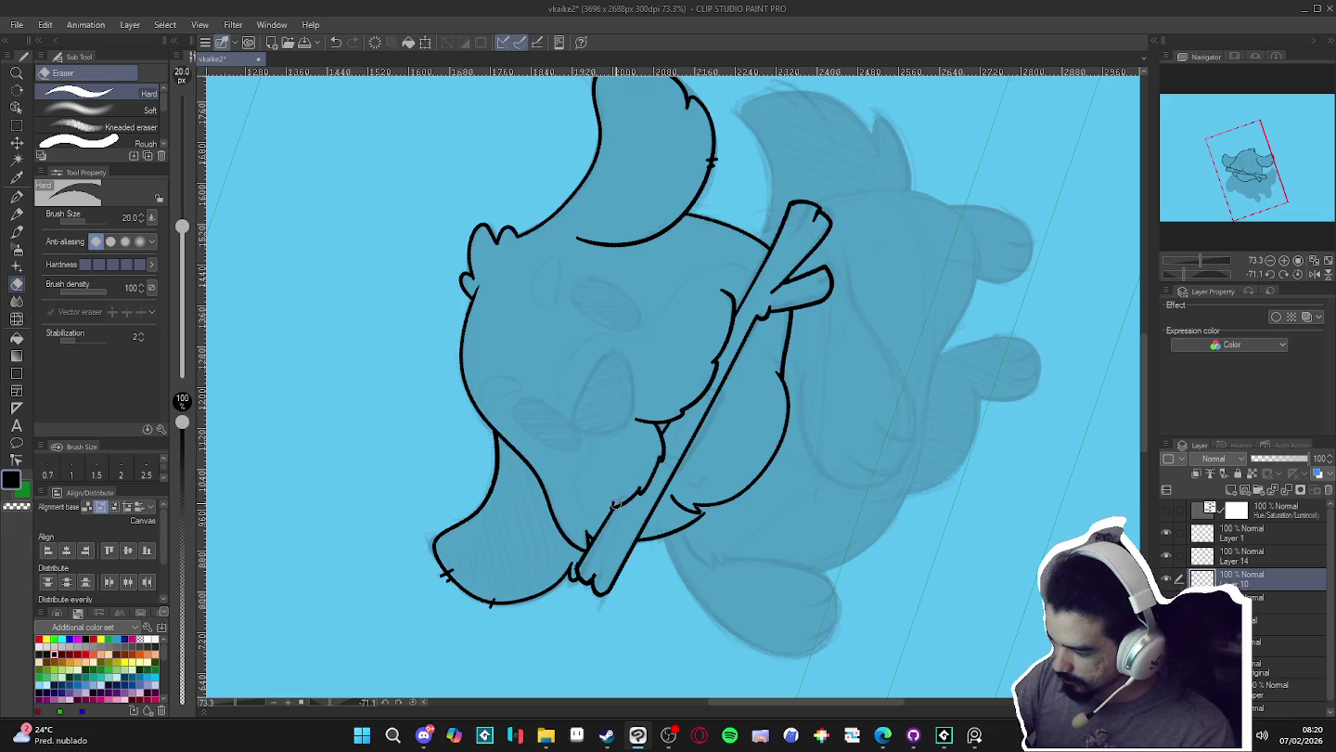
- Compare the stick line art, then merge muzzle Layer 14 down into Layer 10
key(r)
drag(703, 389, 810, 606)
key(p)
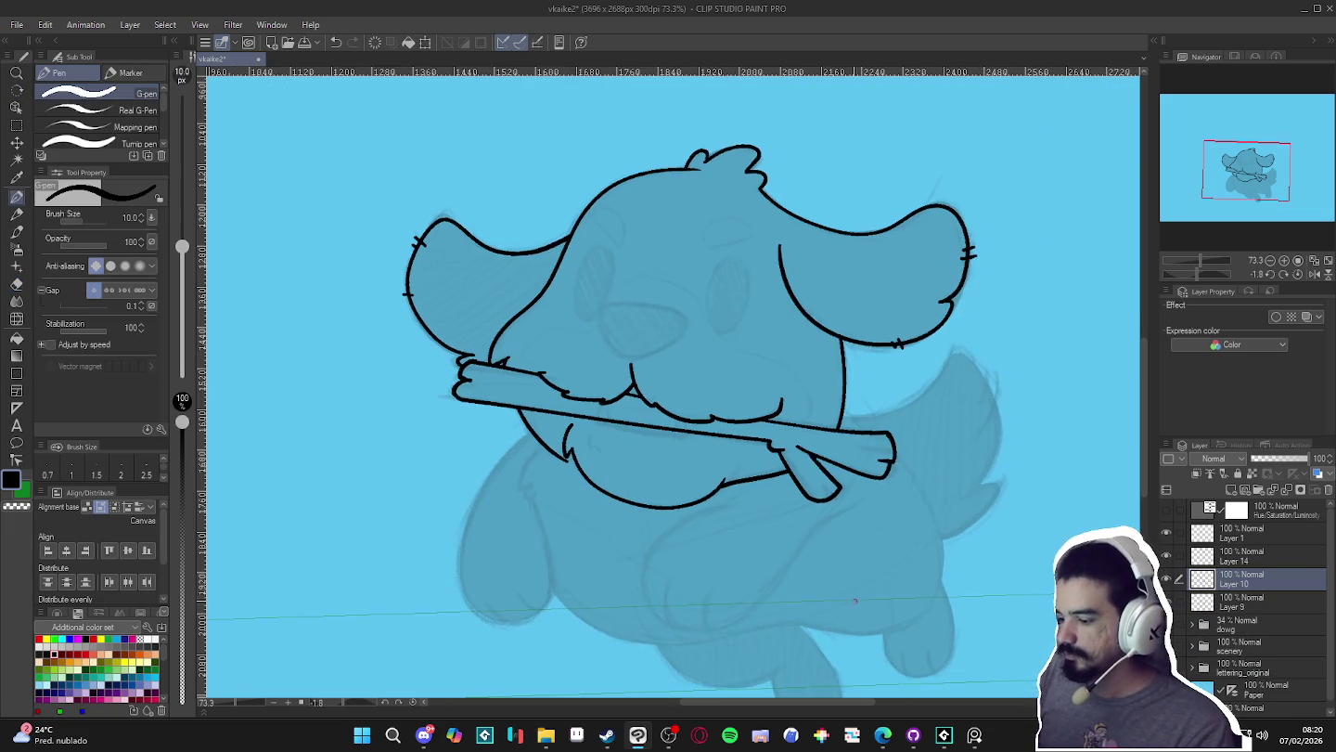
click(1167, 578)
click(1166, 578)
click(1166, 578)
click(1167, 578)
click(1234, 554)
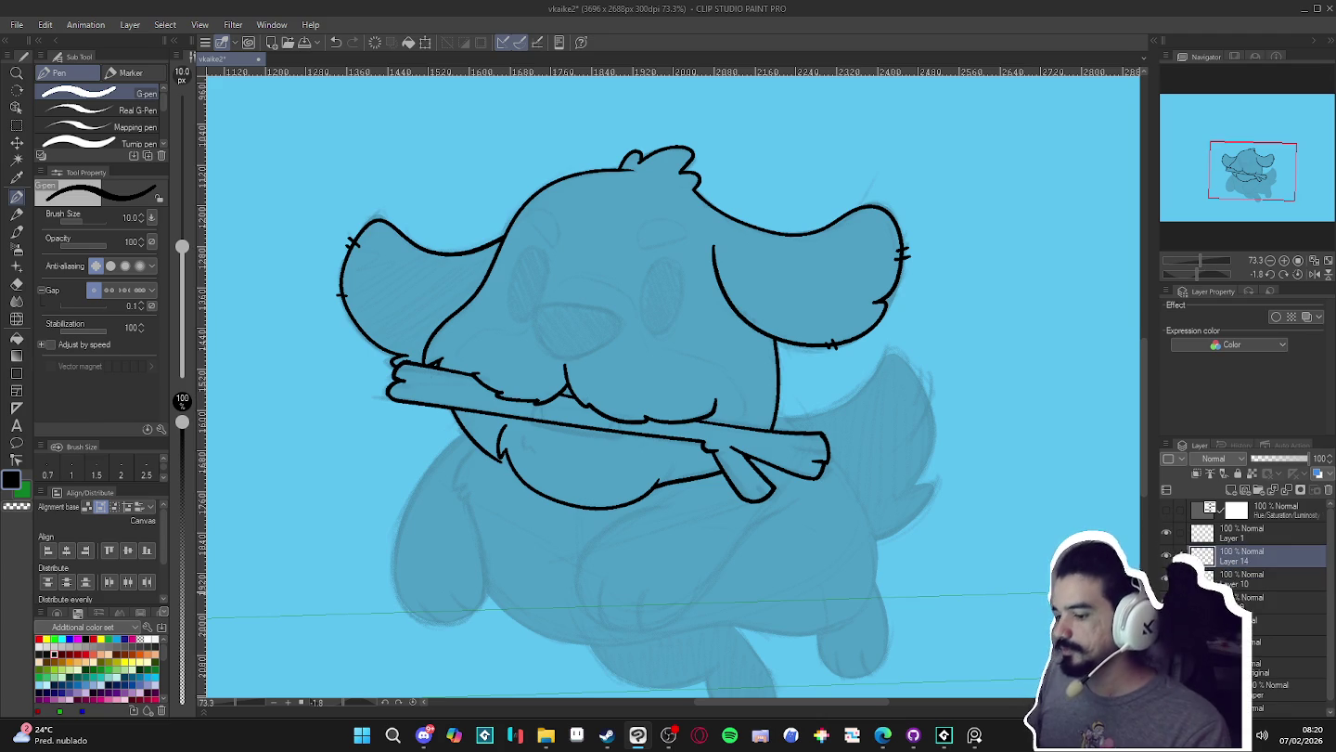
drag(954, 605, 969, 605)
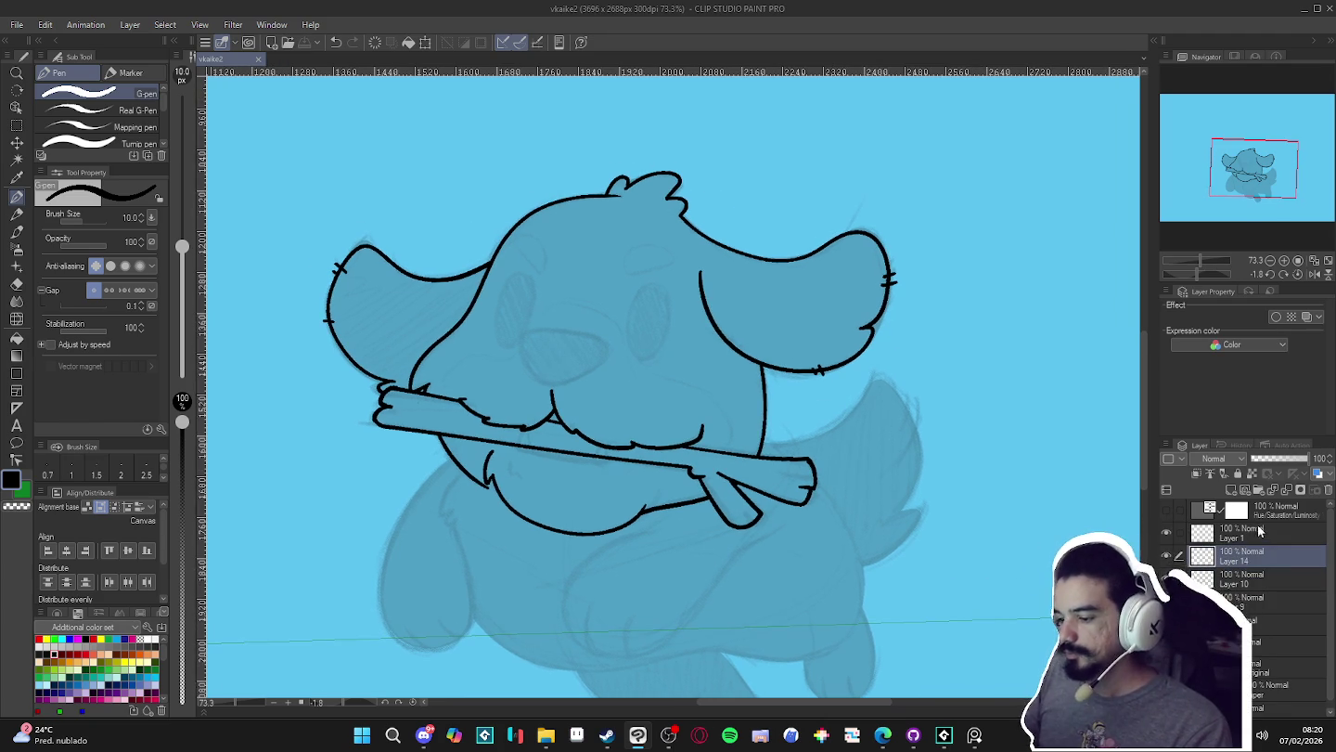
click(1167, 575)
click(1167, 575)
key(ctrl+e)
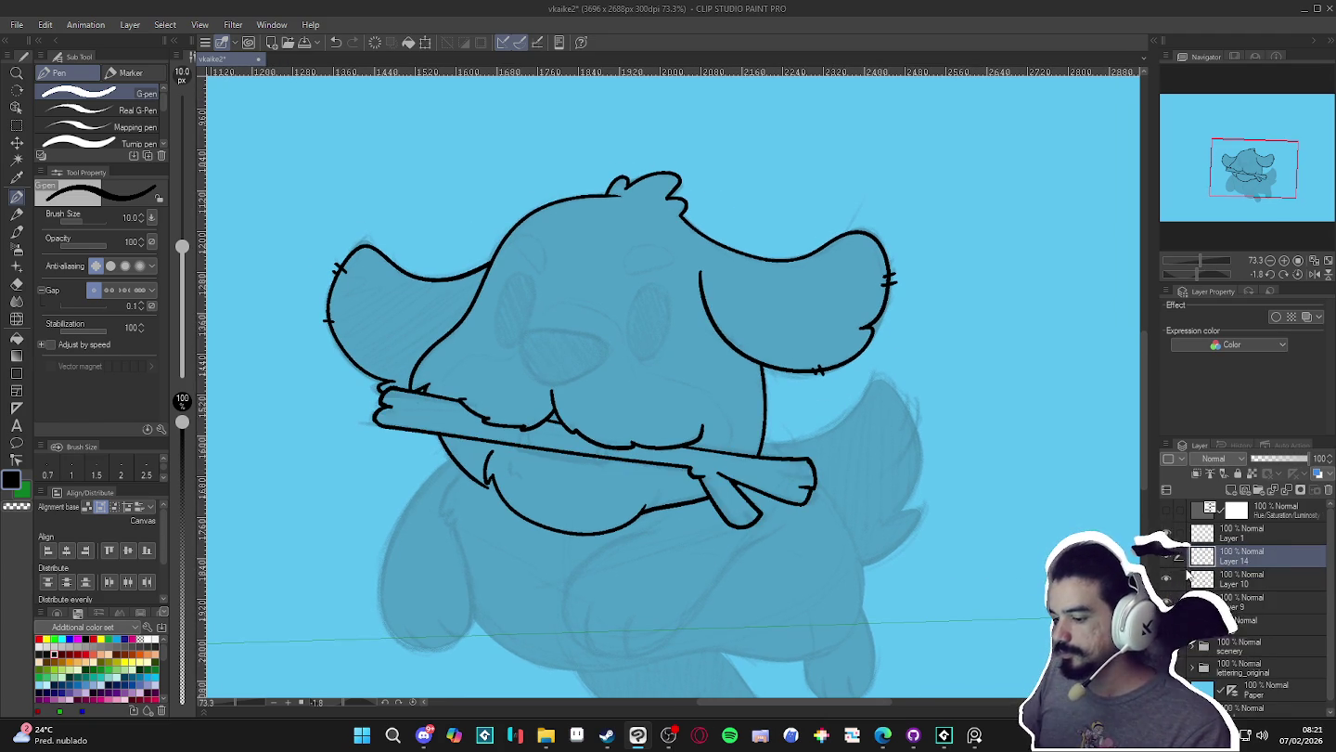
- Ink a small fur tuft on the dog's chest below the stick and check it
key(g)
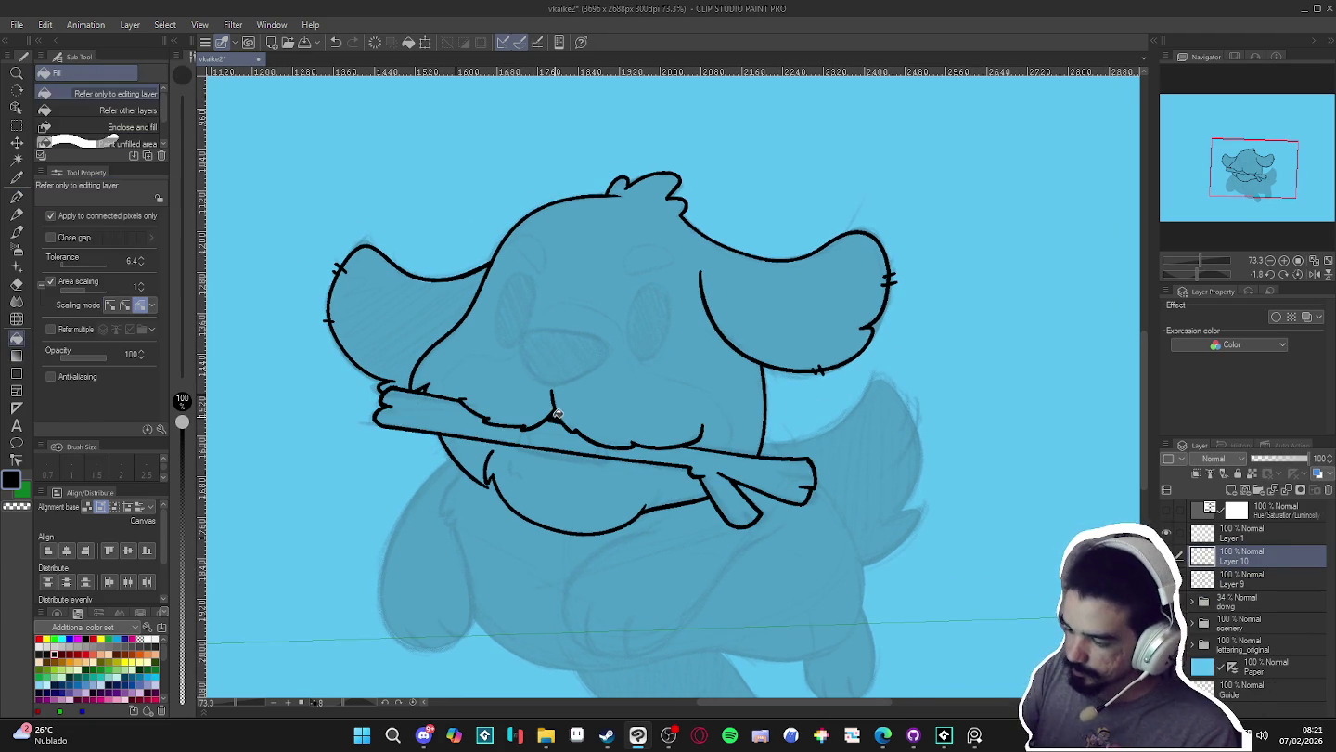
key(p)
drag(797, 531, 787, 521)
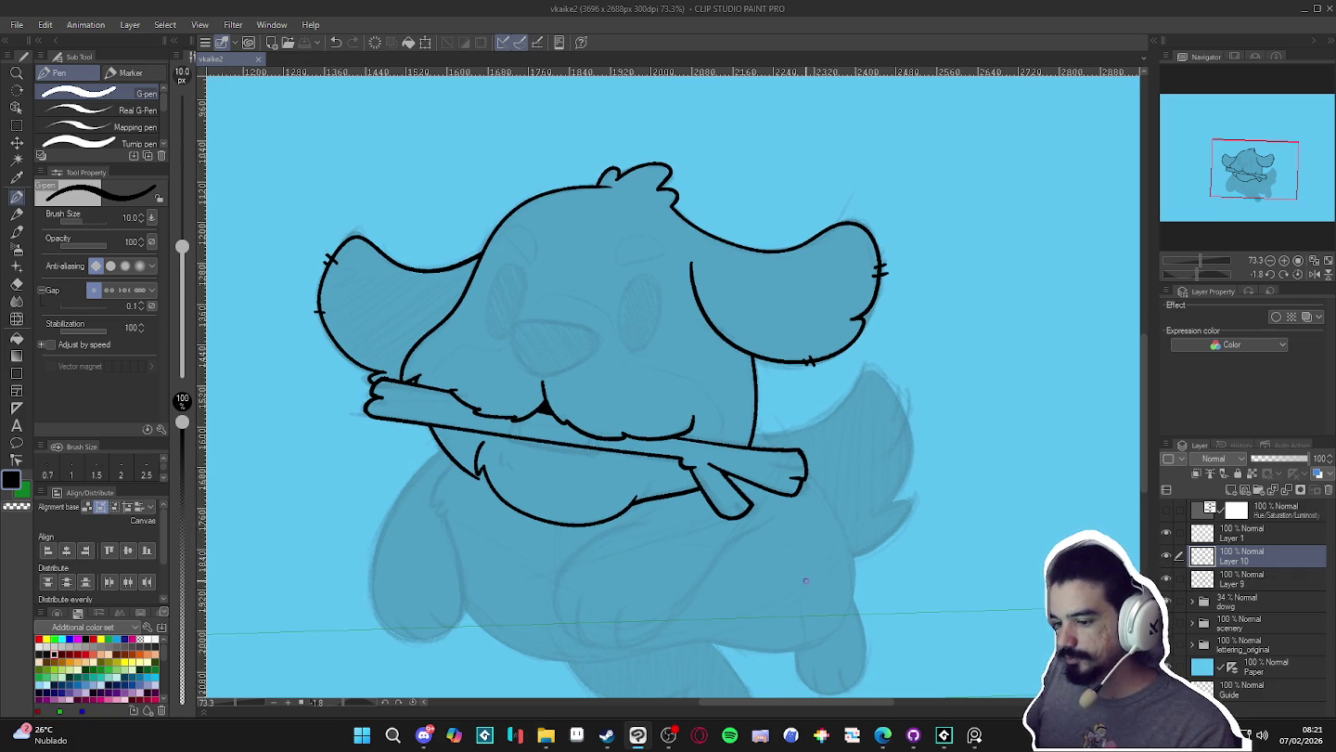
drag(808, 608, 796, 572)
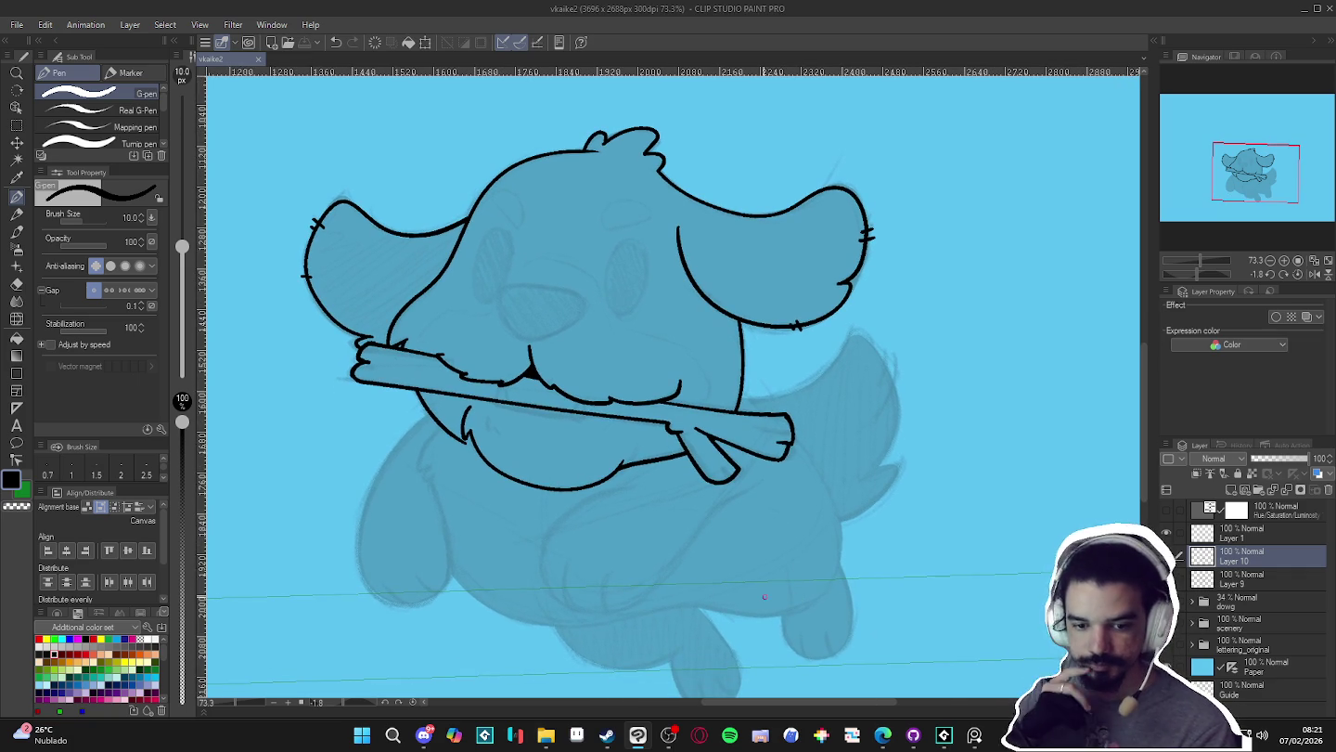
click(1166, 555)
click(1166, 555)
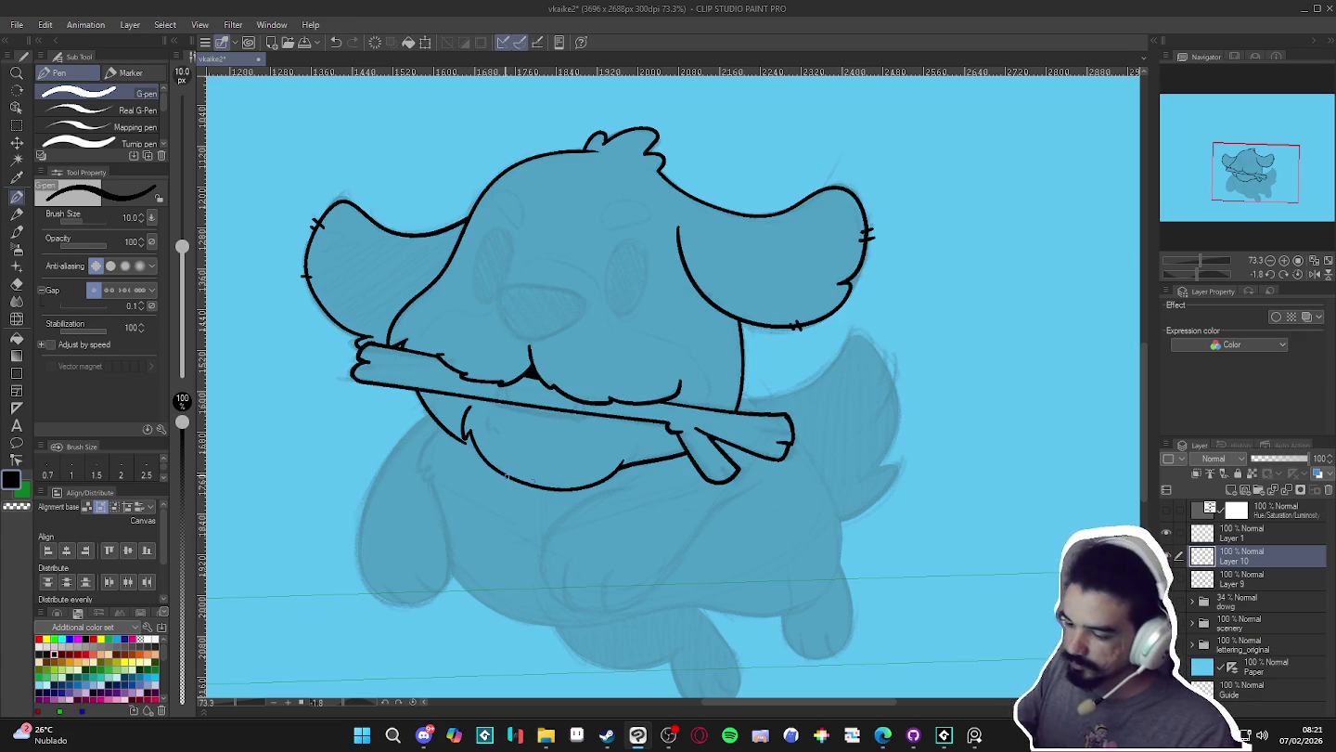
drag(488, 420, 497, 440)
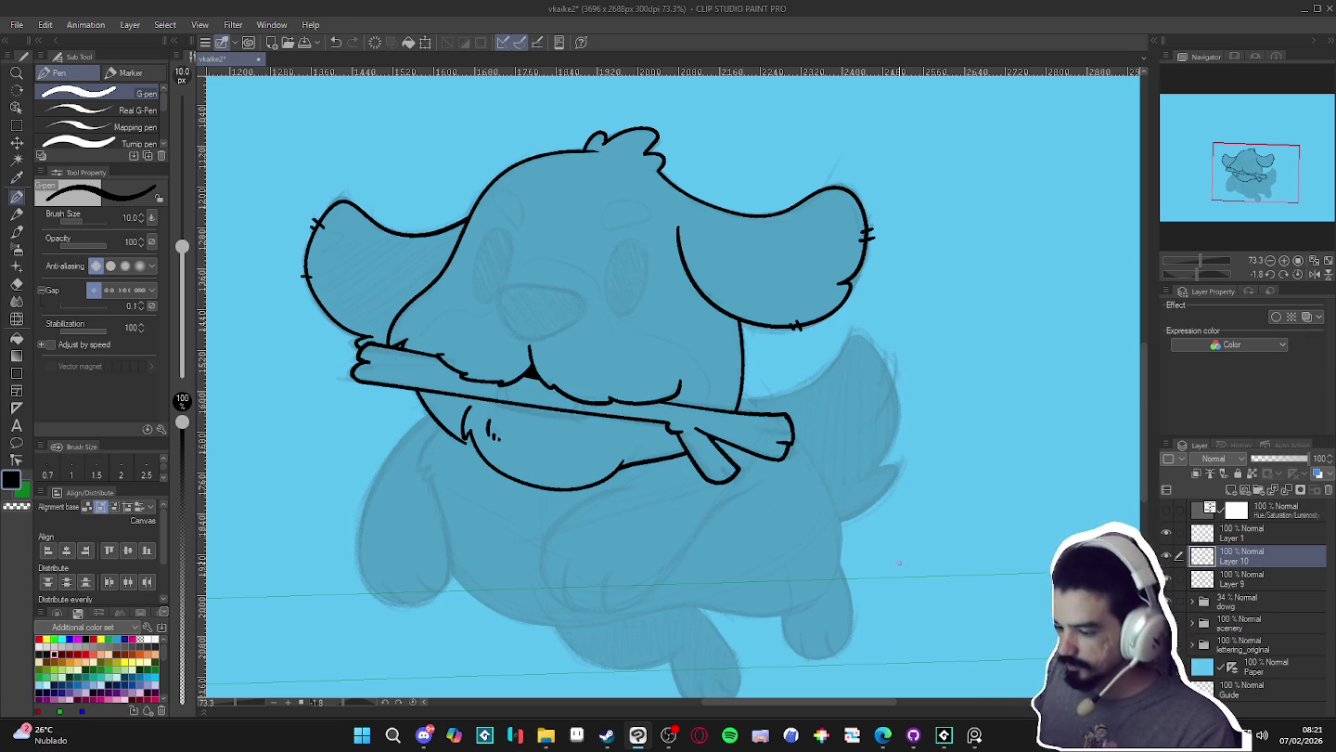
drag(899, 561, 904, 585)
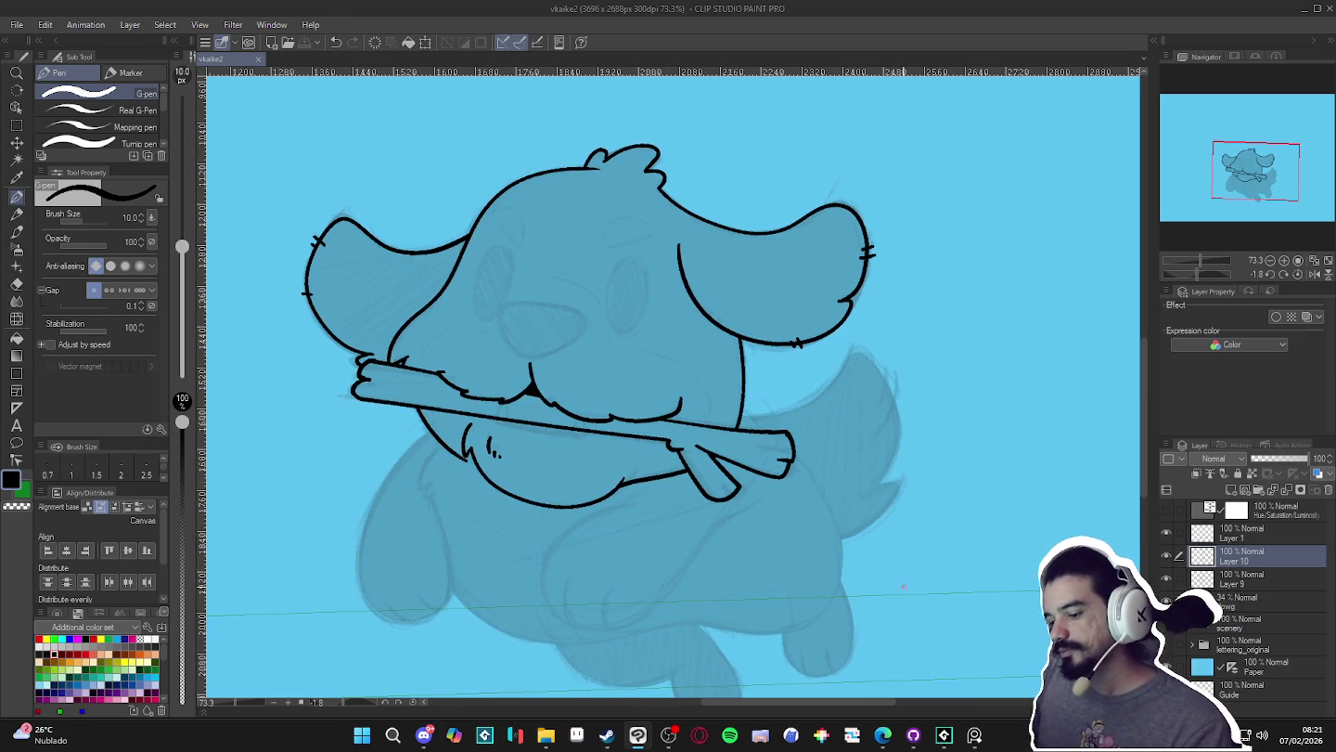
click(1167, 533)
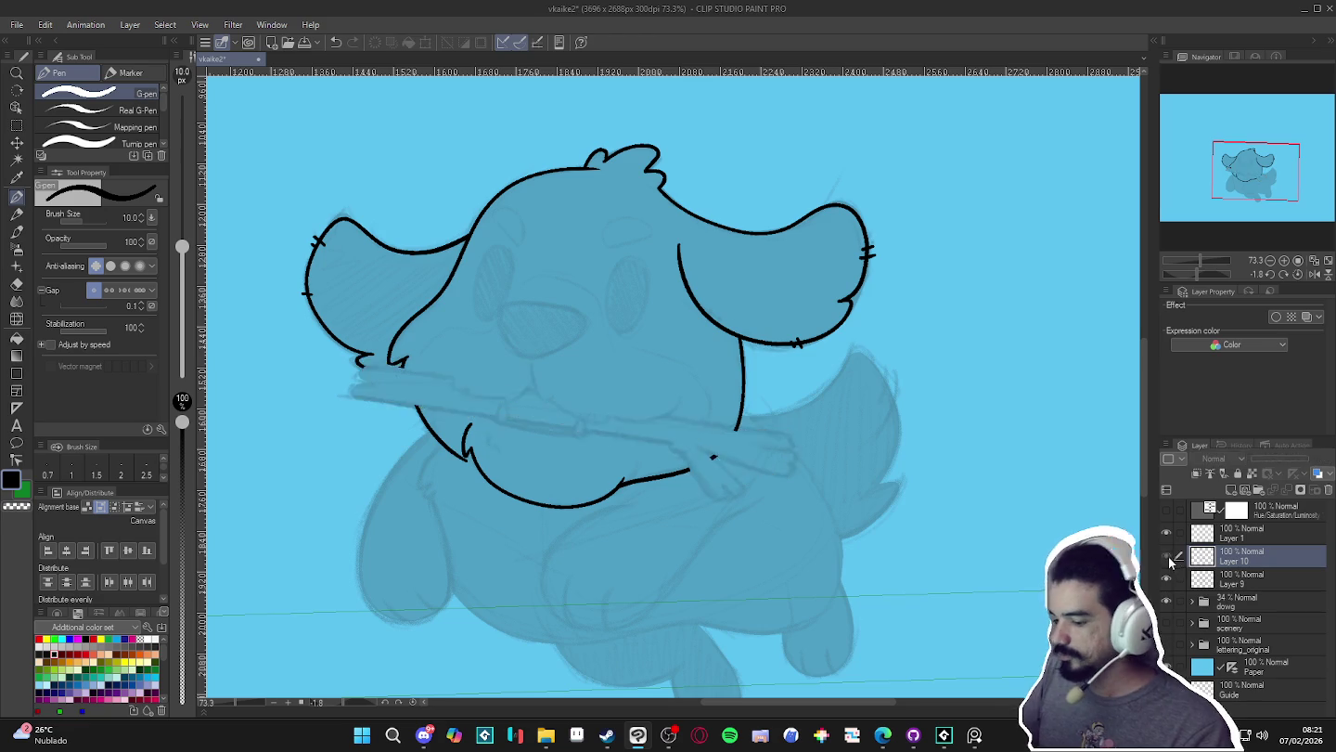
click(1167, 532)
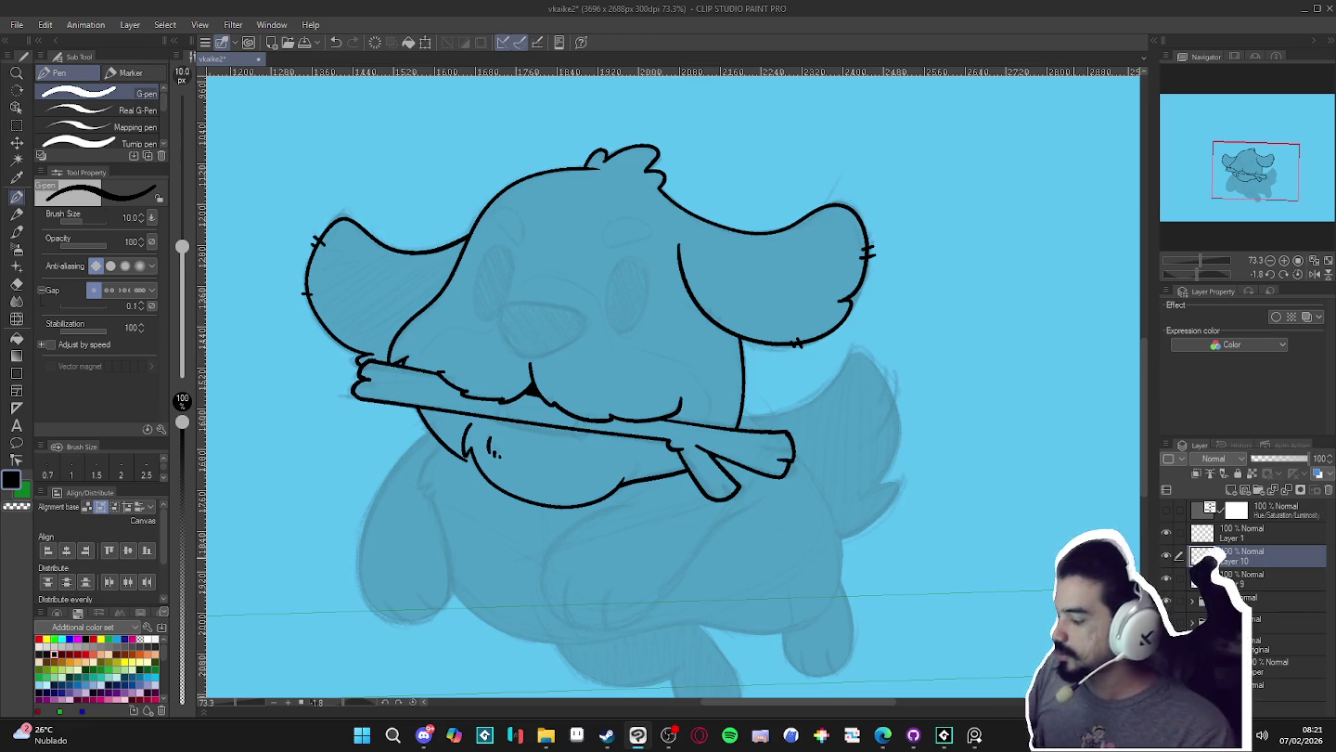
- On Layer 1, ink two small fang tips poking over the stick at the mouth
click(1244, 533)
mouse_move(793, 552)
mouse_down()
mouse_move(802, 563)
mouse_move(754, 587)
mouse_up()
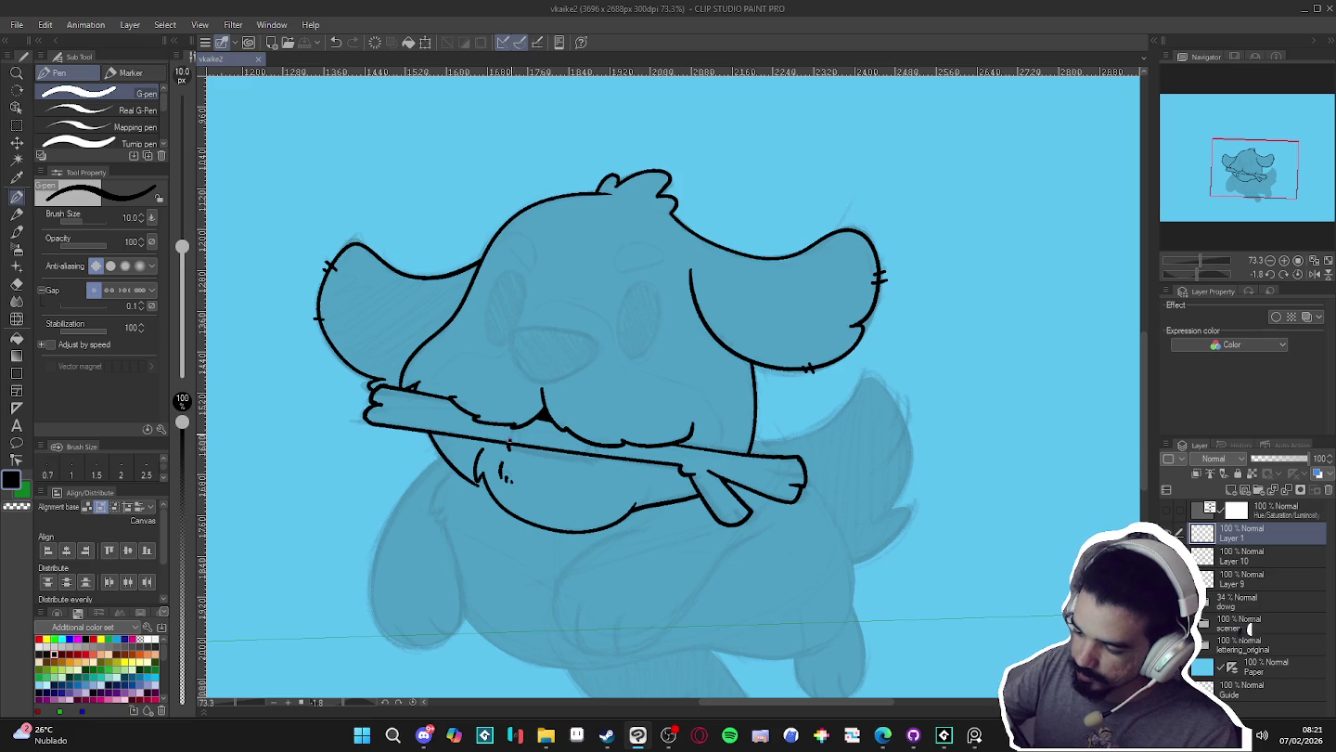
drag(510, 451, 519, 451)
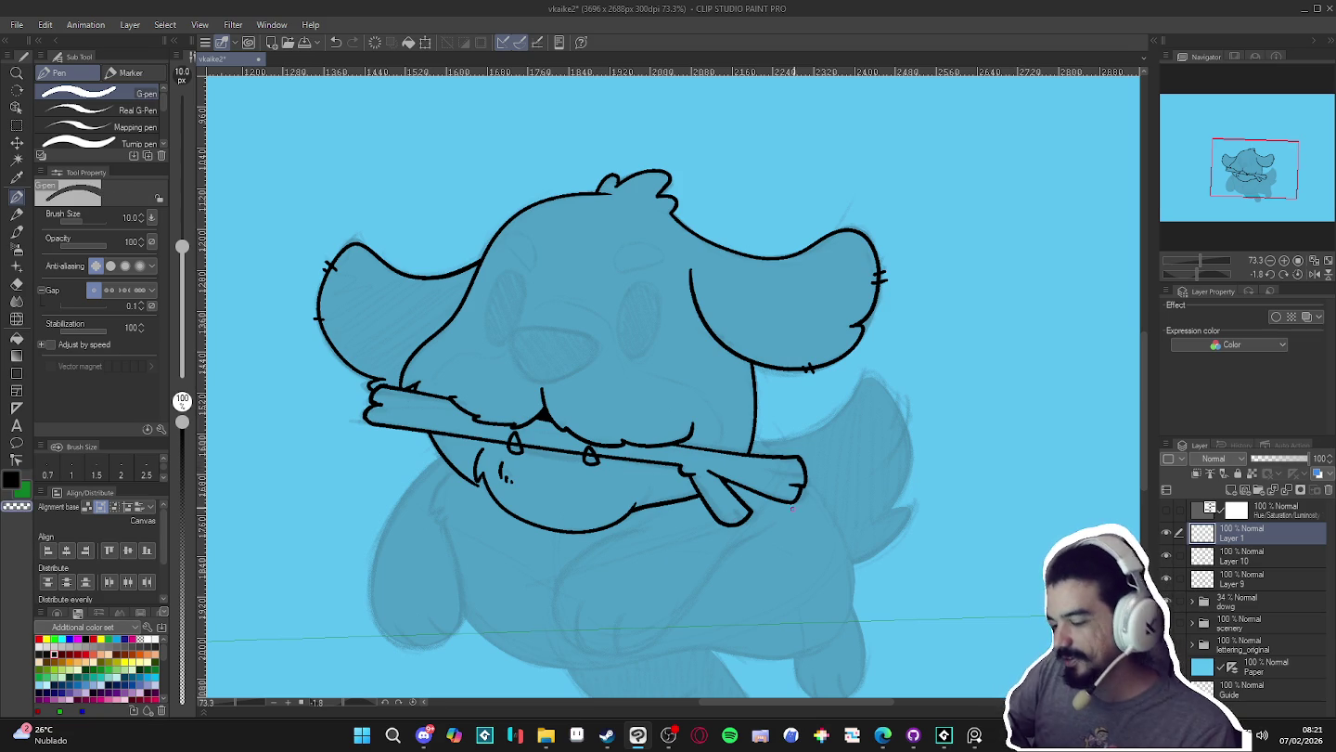
drag(766, 515, 740, 377)
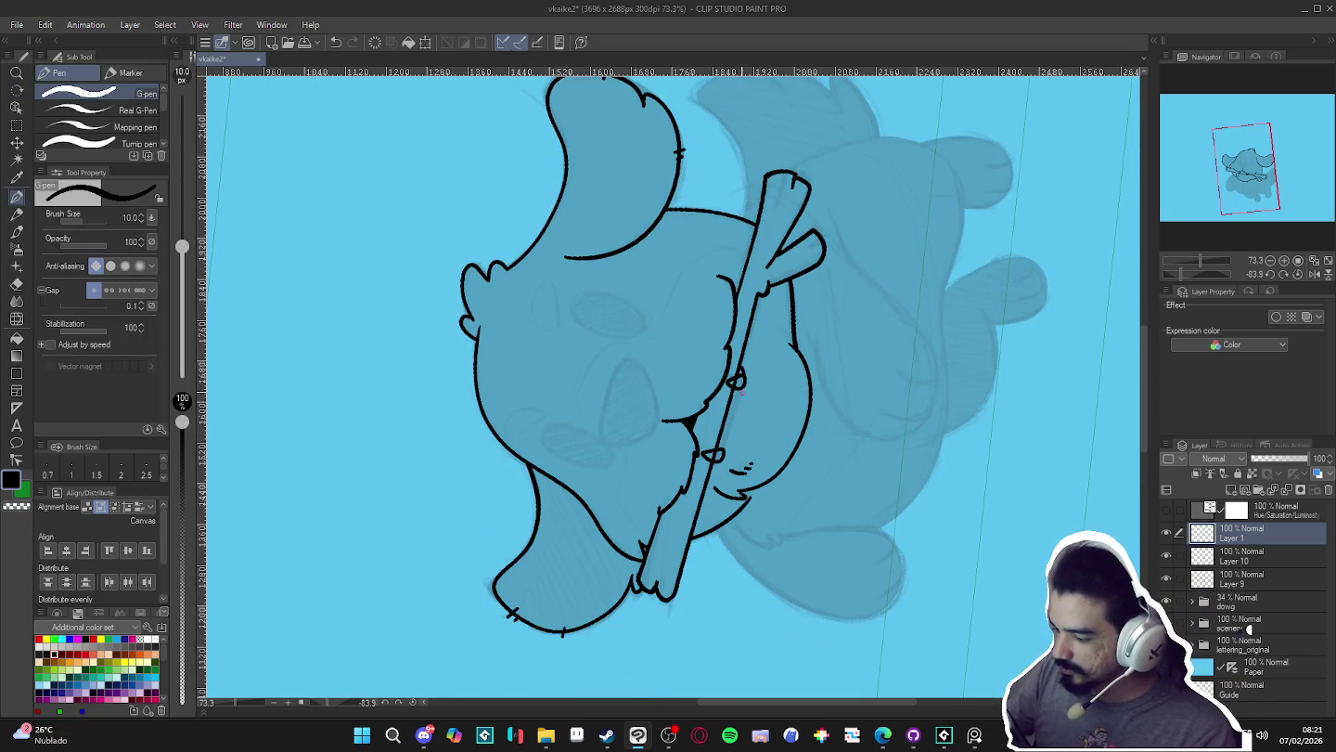
drag(739, 397, 738, 416)
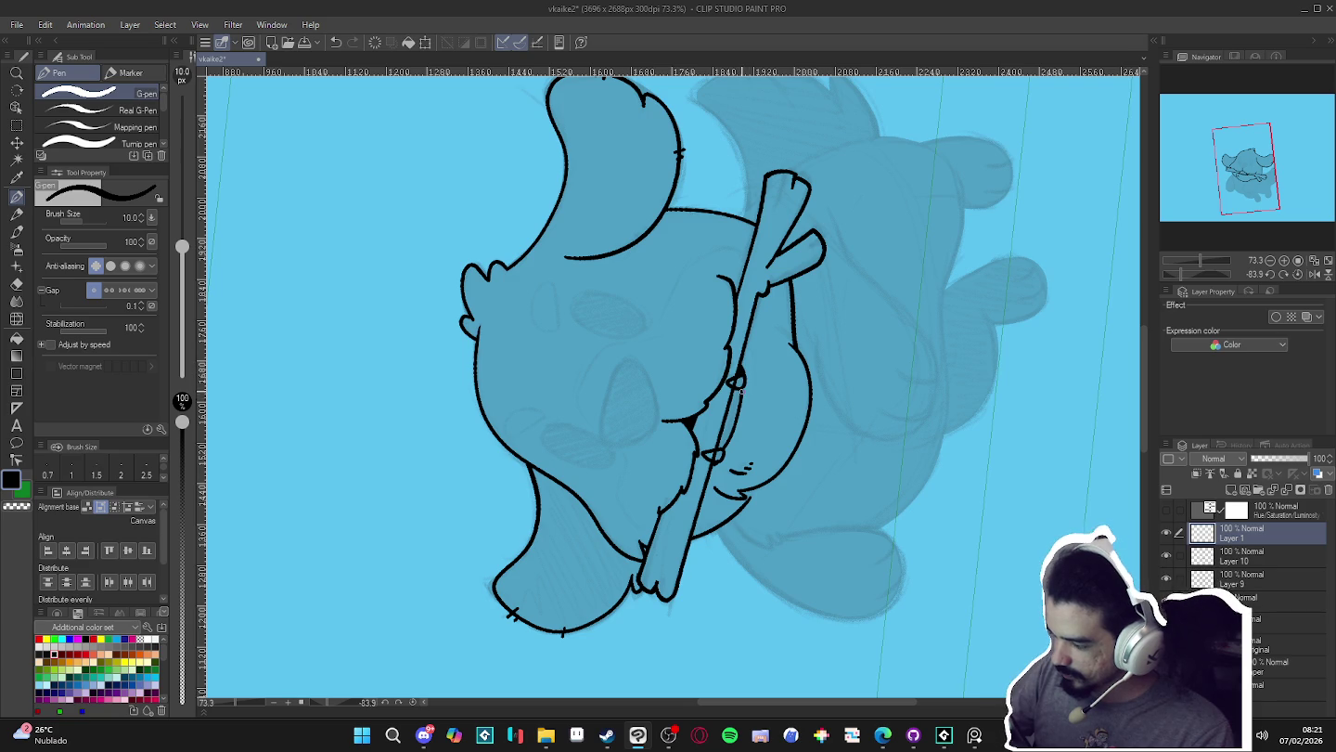
drag(740, 393, 691, 460)
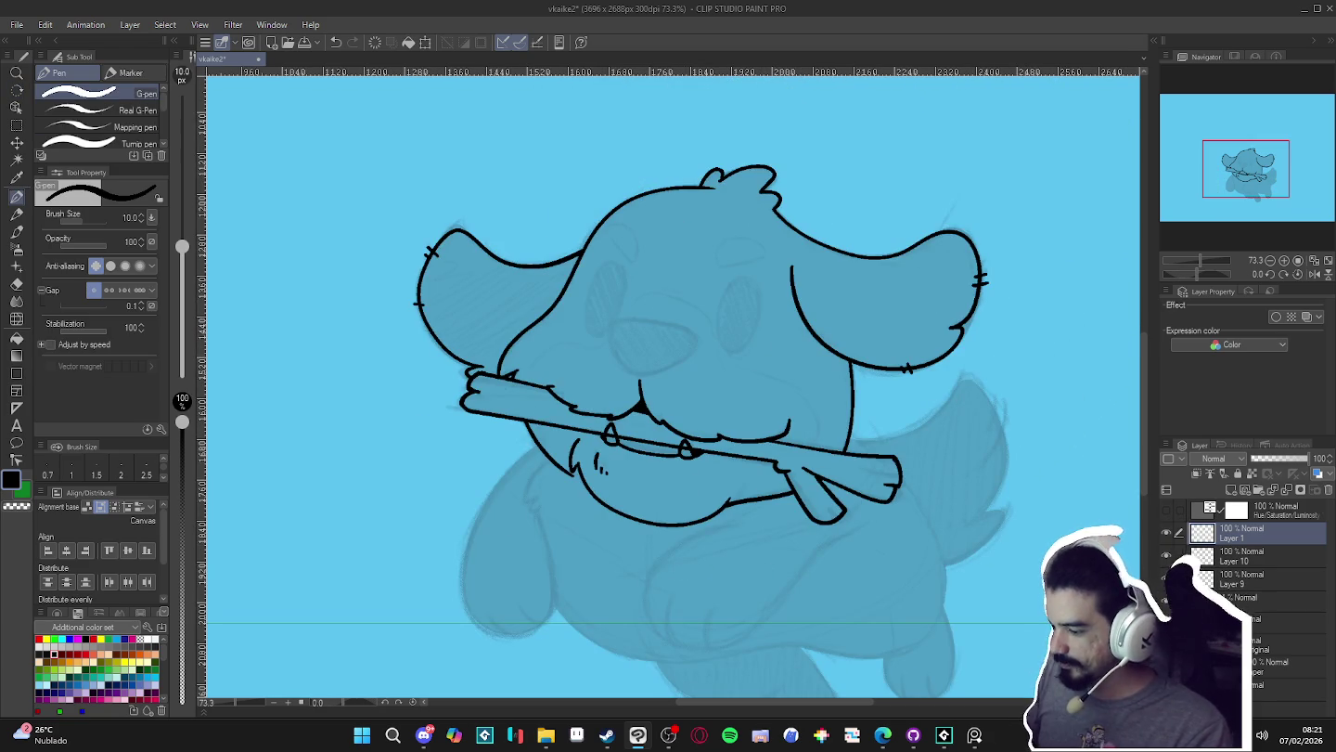
click(1244, 555)
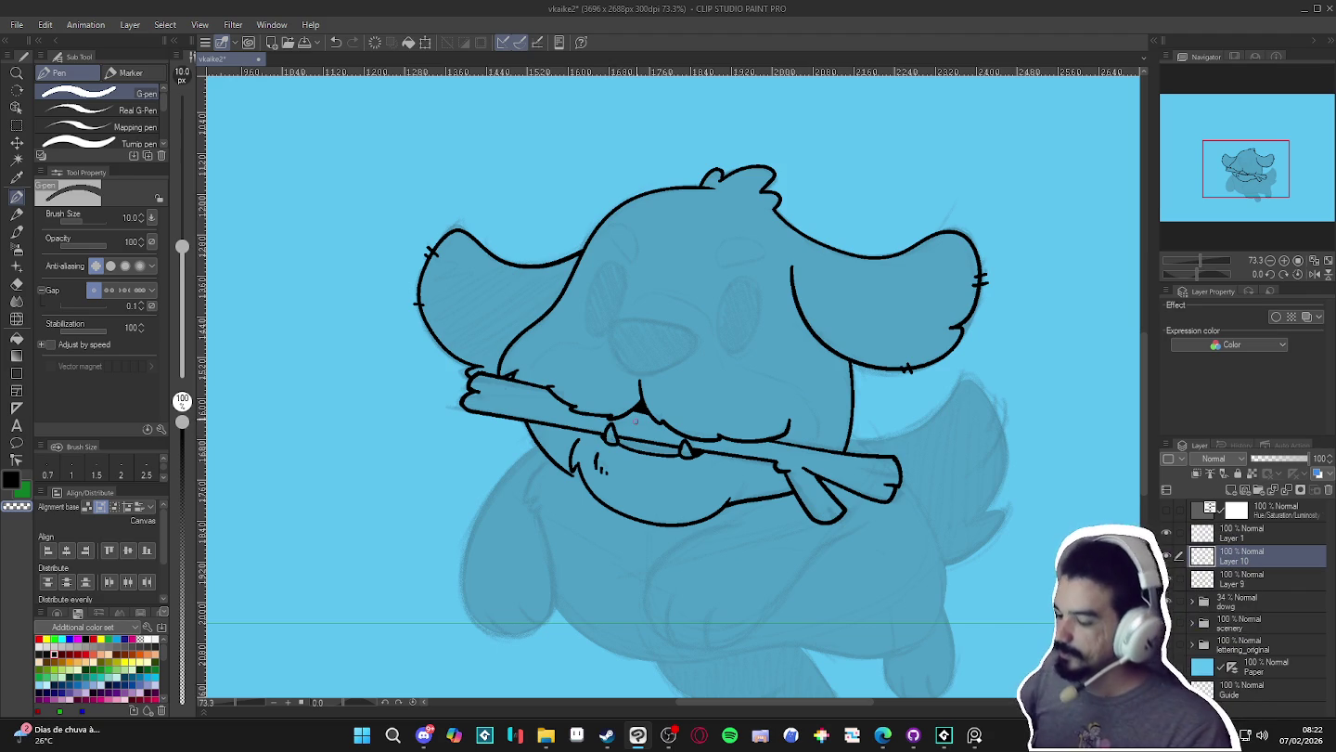
- Zoom and tilt the view onto the dog's face, checking the stick line on Layer 10
scroll(650, 455, down, 1)
scroll(659, 478, down, 1)
scroll(667, 498, down, 1)
scroll(667, 498, up, 1)
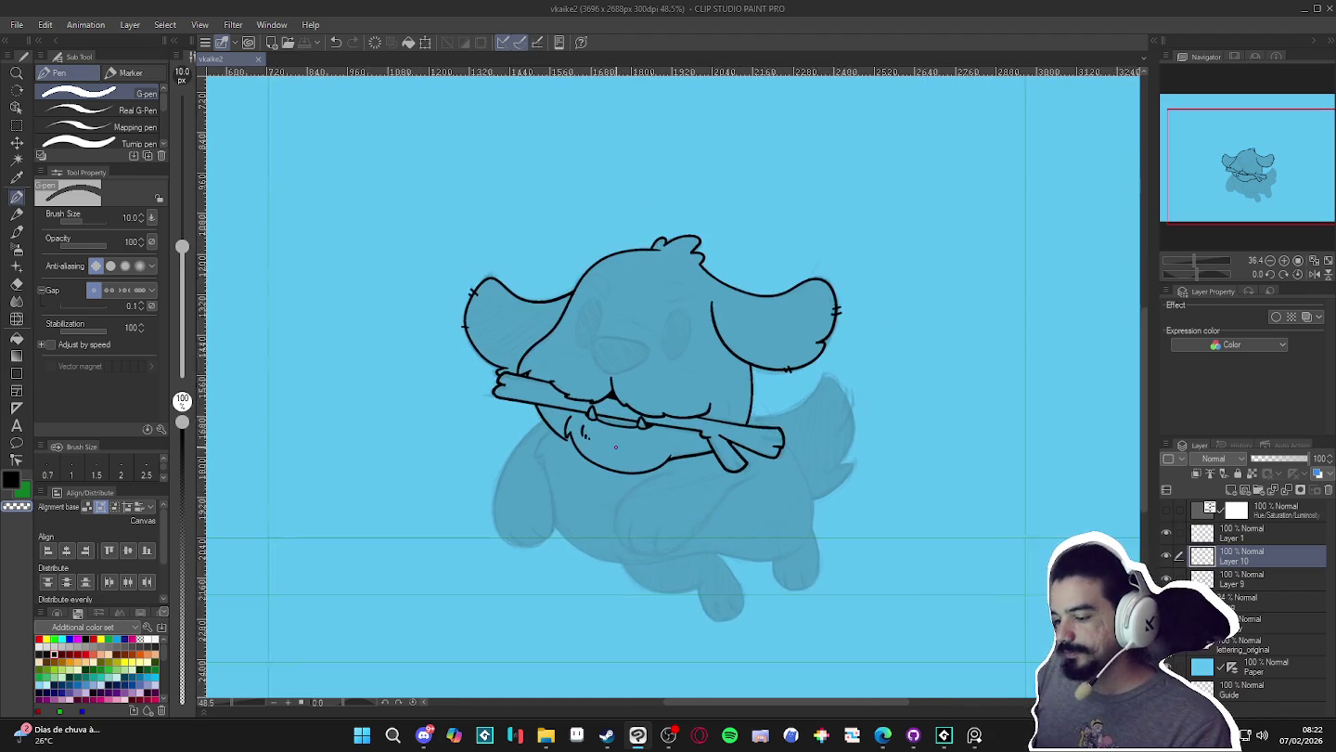
scroll(661, 487, up, 1)
scroll(661, 487, down, 2)
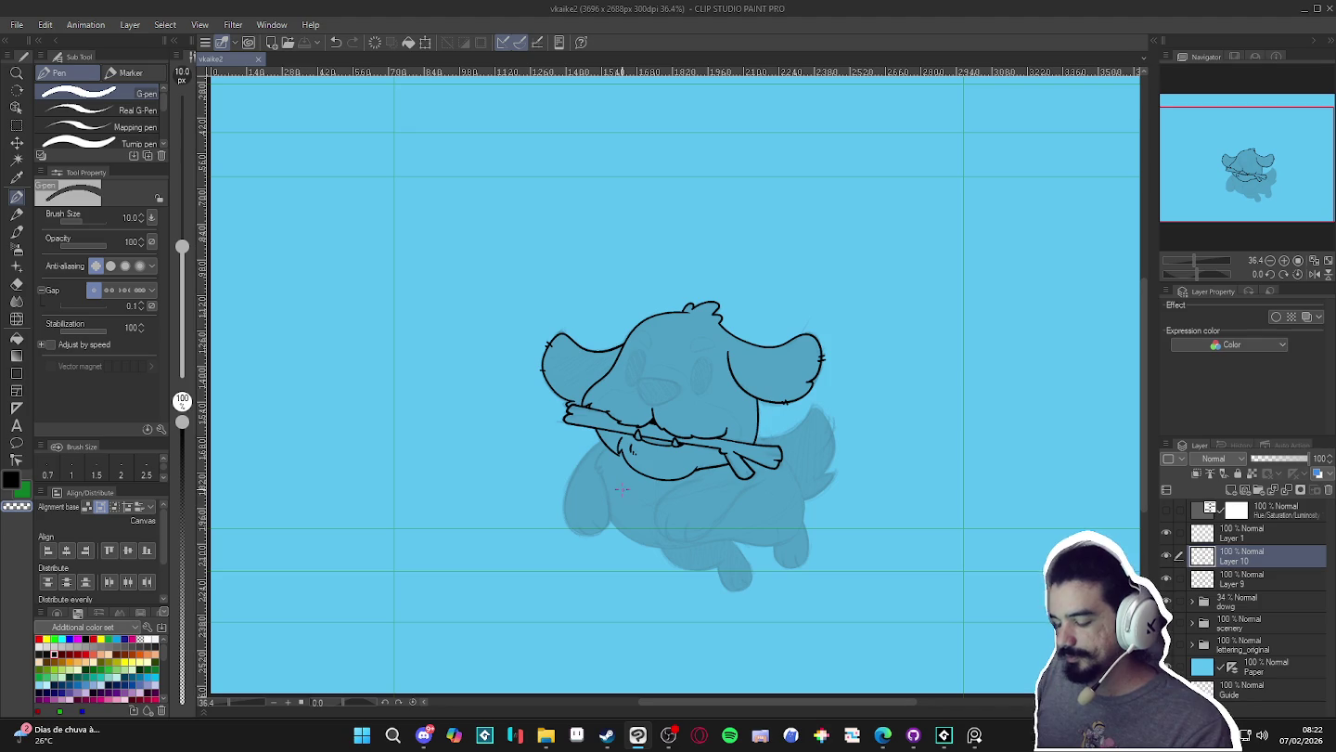
scroll(654, 423, up, 1)
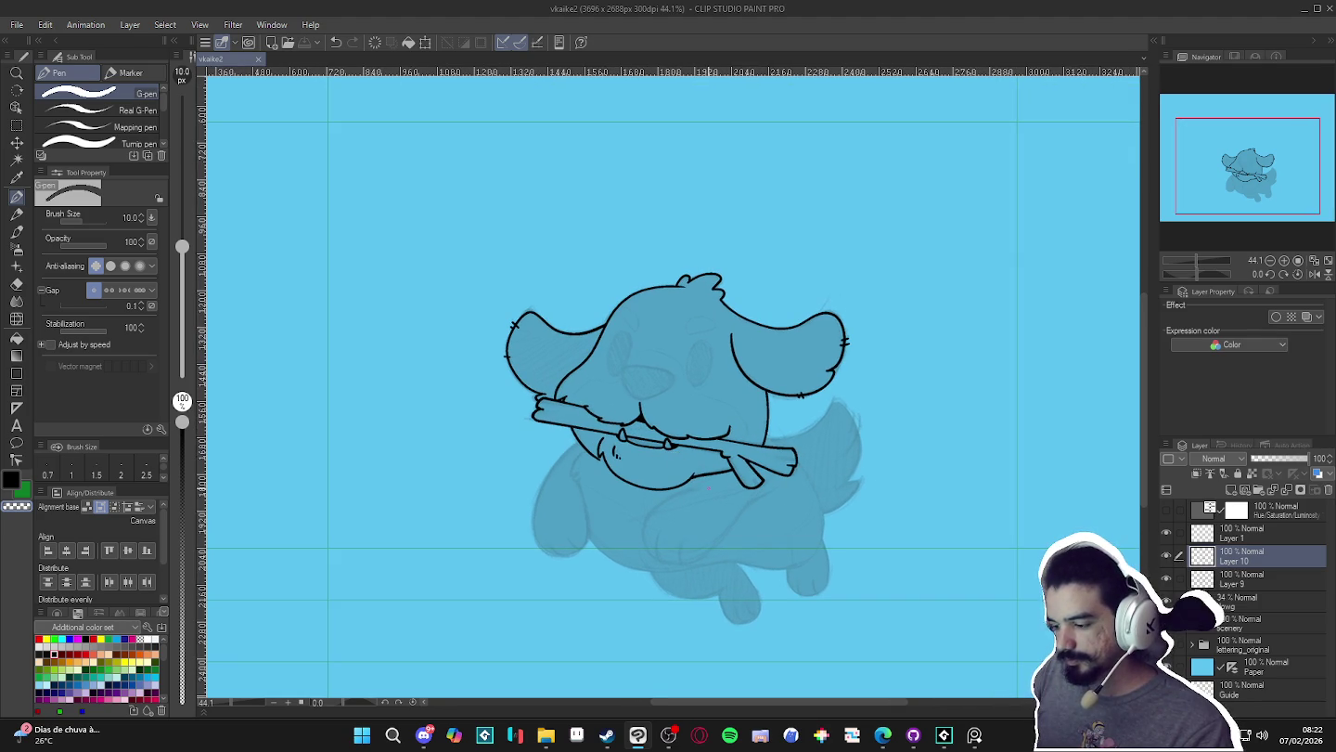
scroll(630, 412, up, 1)
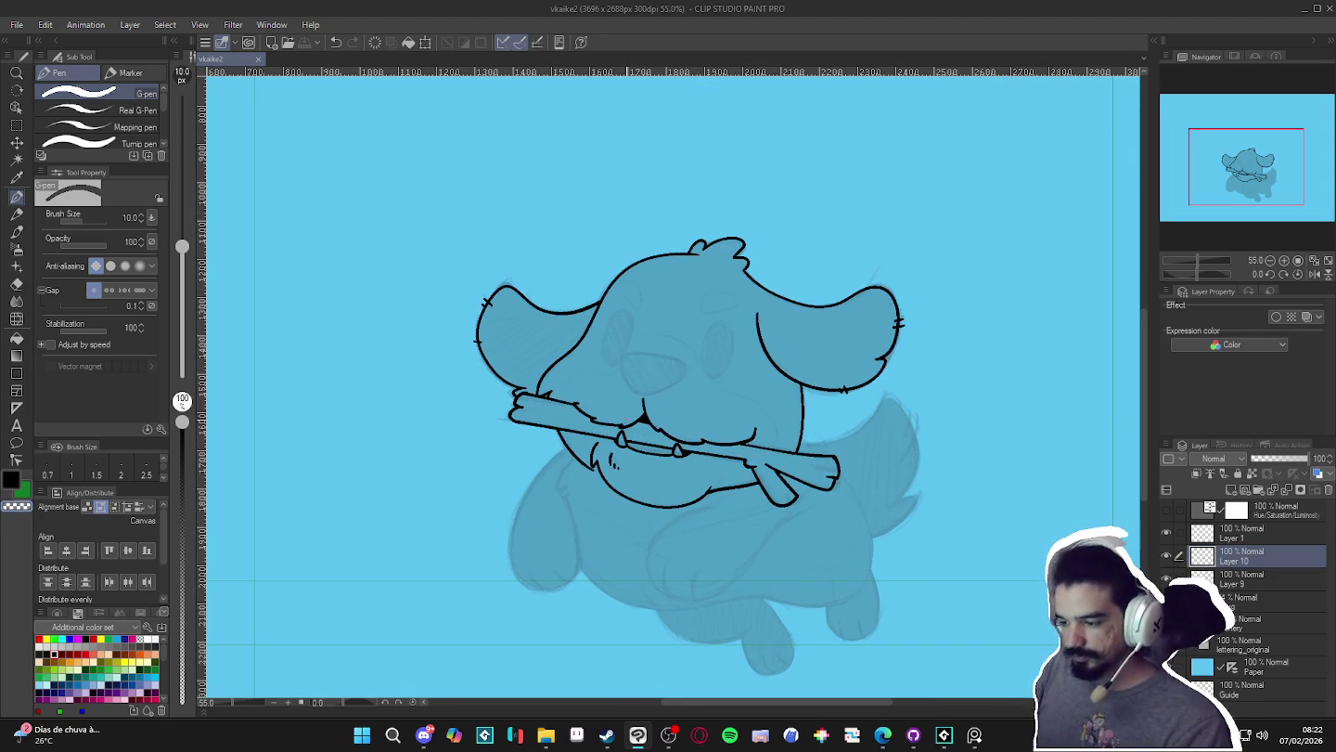
drag(597, 446, 638, 428)
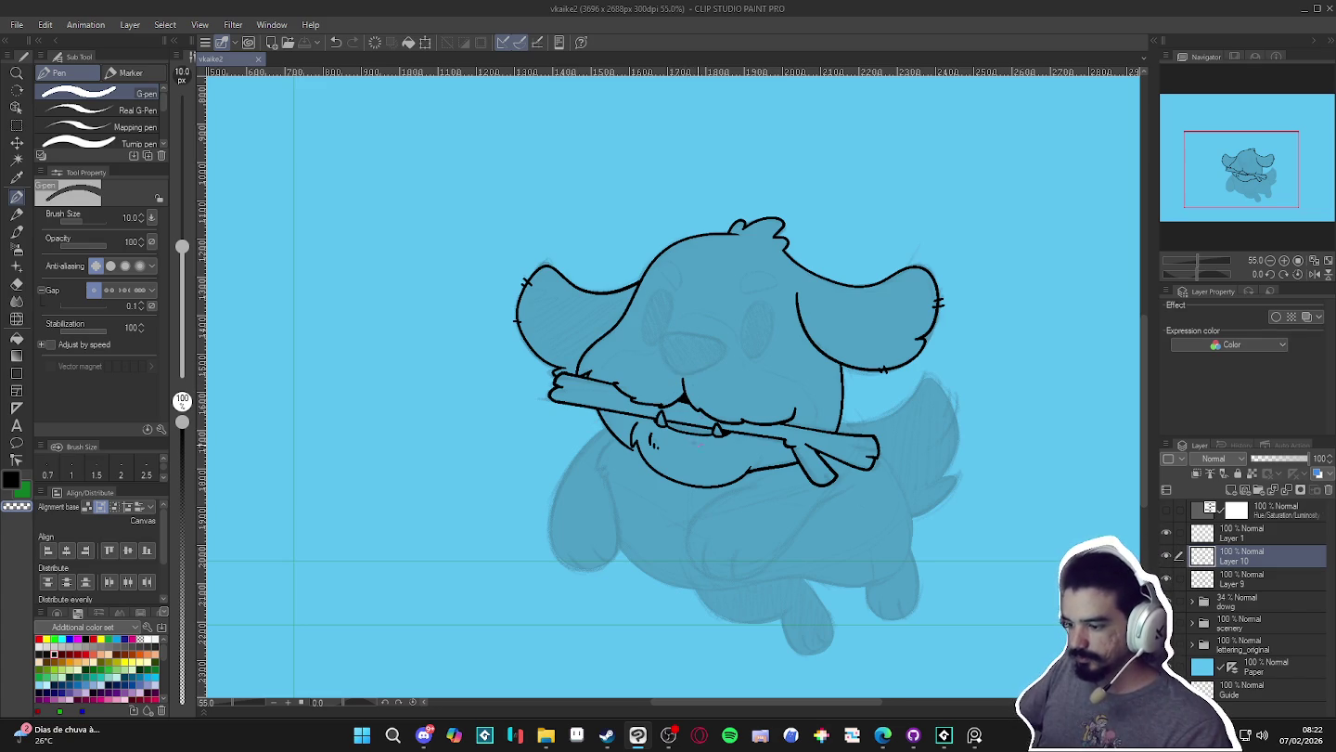
scroll(700, 446, up, 1)
click(1167, 554)
click(1166, 554)
scroll(679, 513, up, 1)
scroll(678, 513, up, 1)
drag(679, 513, 732, 503)
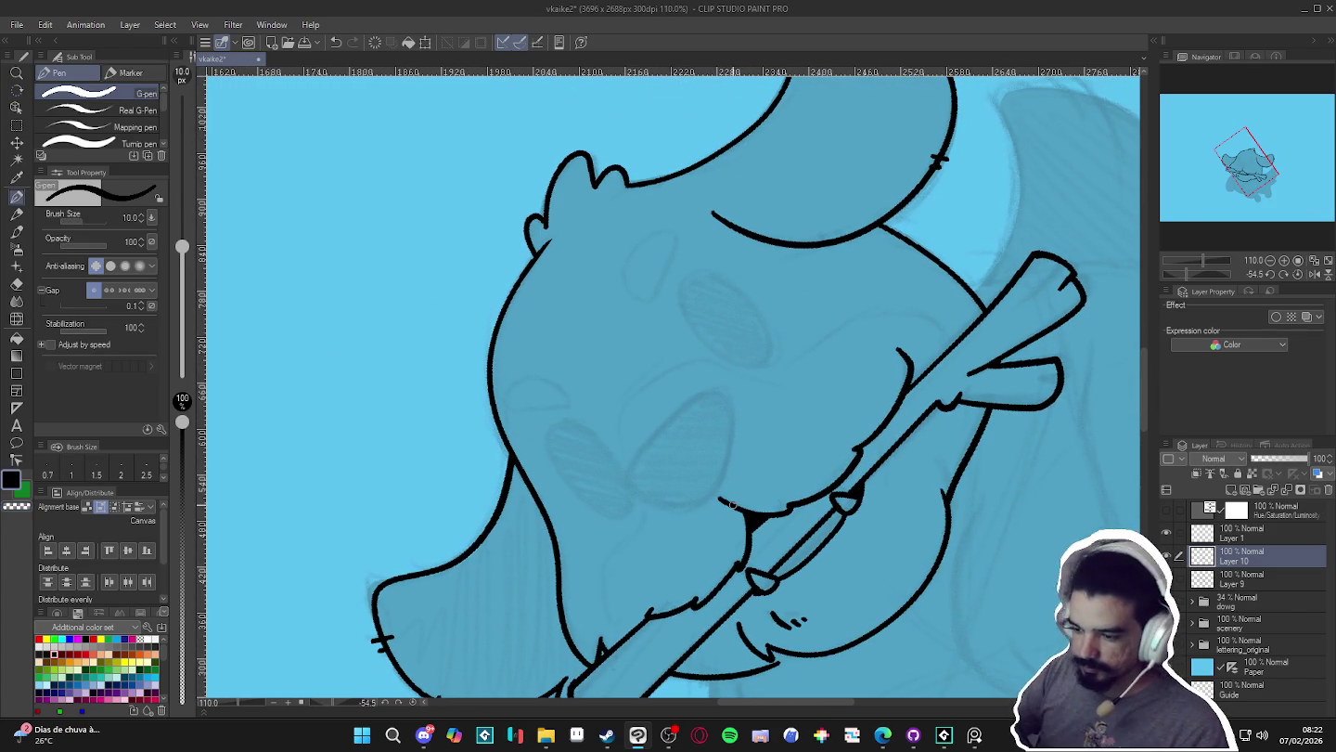
- Draw the nose as a rounded oval, reset rotation, and set brush size 7
drag(689, 401, 662, 428)
key(ctrl+z)
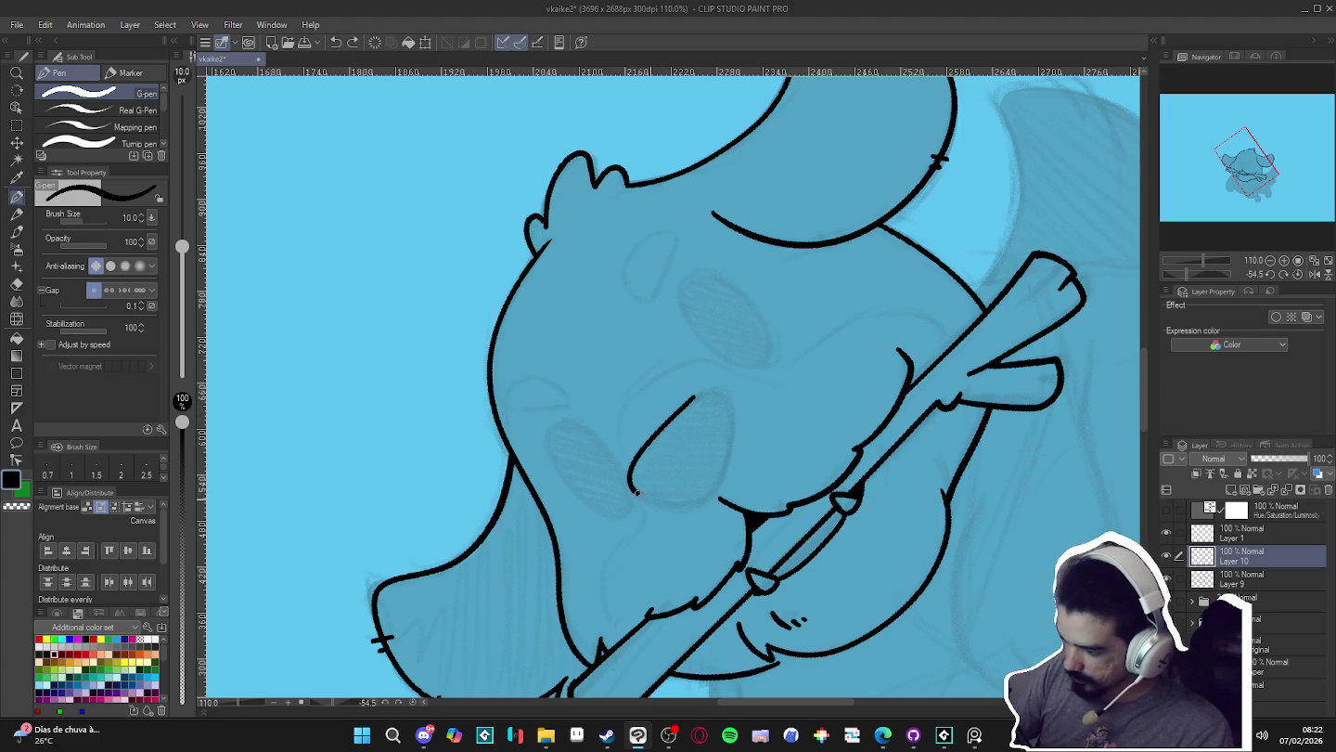
mouse_move(636, 492)
mouse_down()
mouse_move(725, 492)
mouse_move(733, 424)
mouse_move(705, 391)
mouse_move(666, 427)
mouse_up()
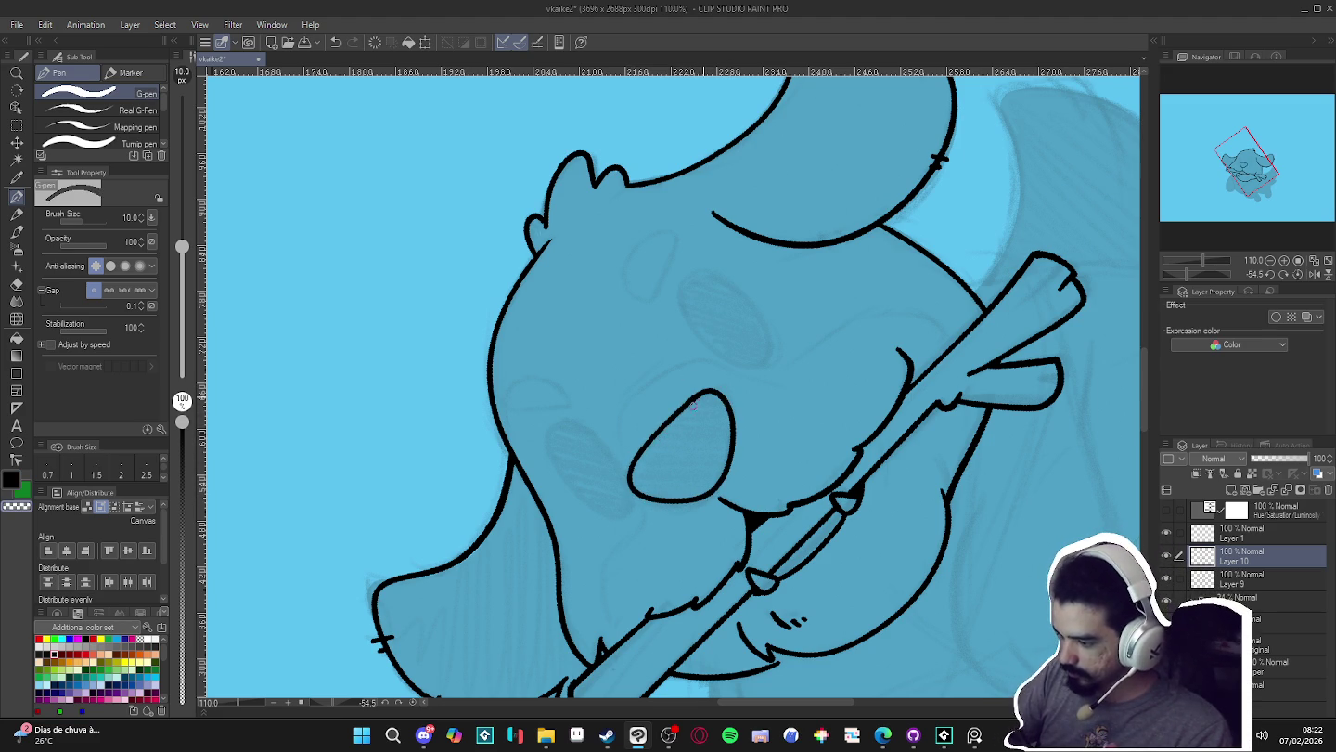
key(ctrl+@)
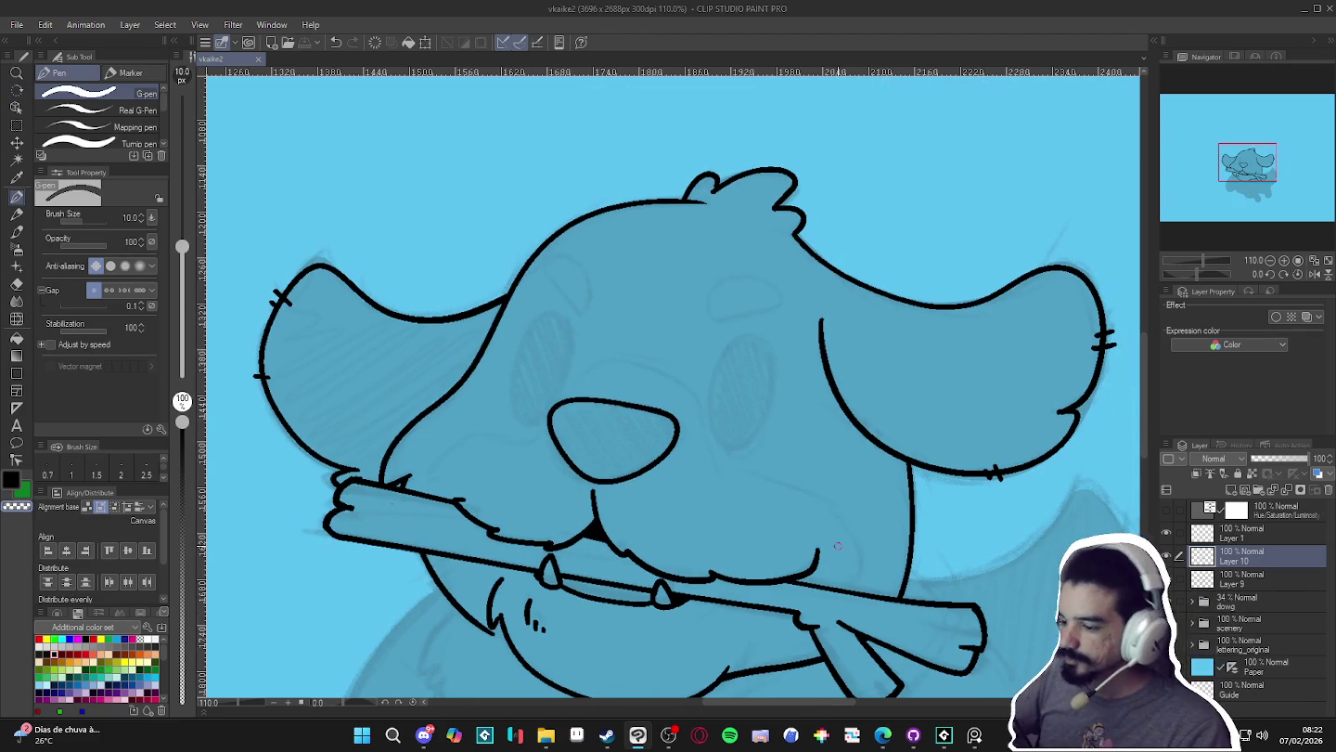
key([)
key([)
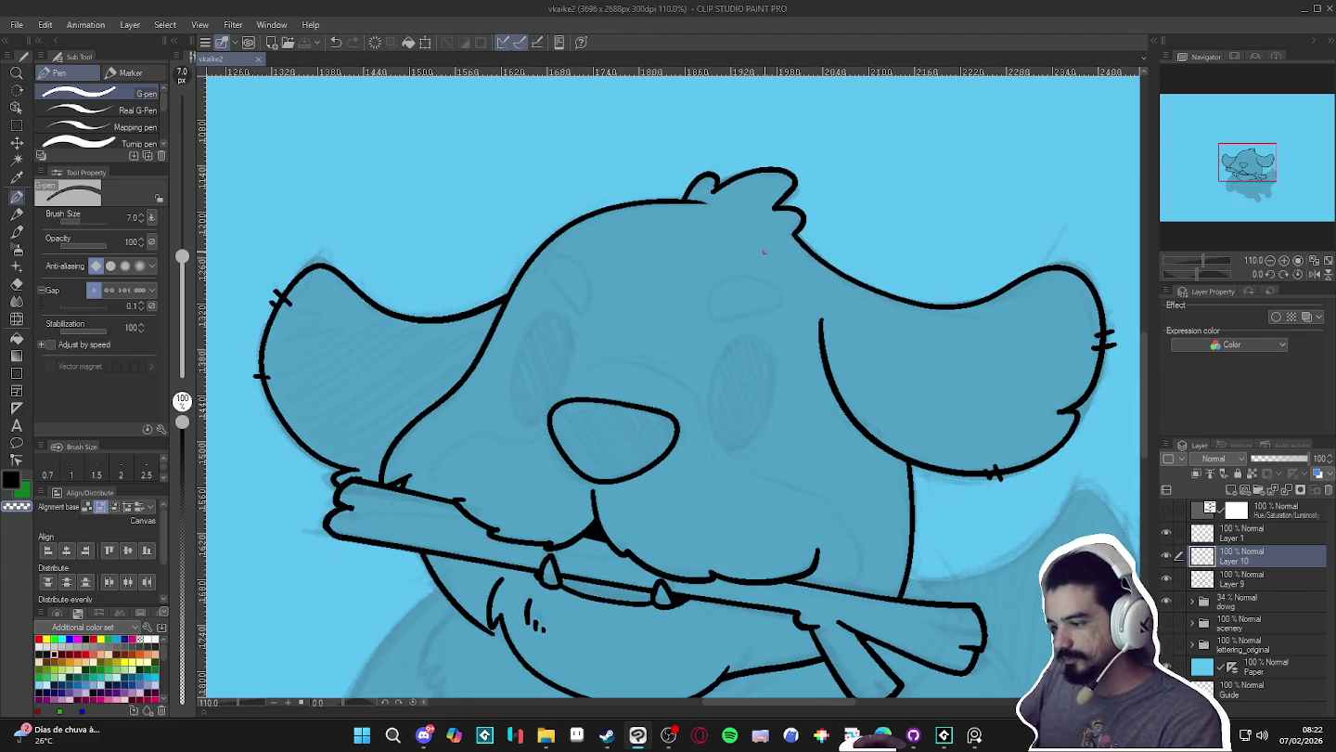
- Rotate, reset and reframe the canvas view around the dog's face
scroll(761, 544, up, 1)
mouse_move(761, 544)
mouse_down()
mouse_move(687, 278)
mouse_move(703, 290)
mouse_move(657, 304)
mouse_move(705, 269)
mouse_move(698, 307)
mouse_up()
mouse_move(688, 428)
mouse_down()
mouse_move(606, 261)
mouse_move(638, 290)
mouse_up()
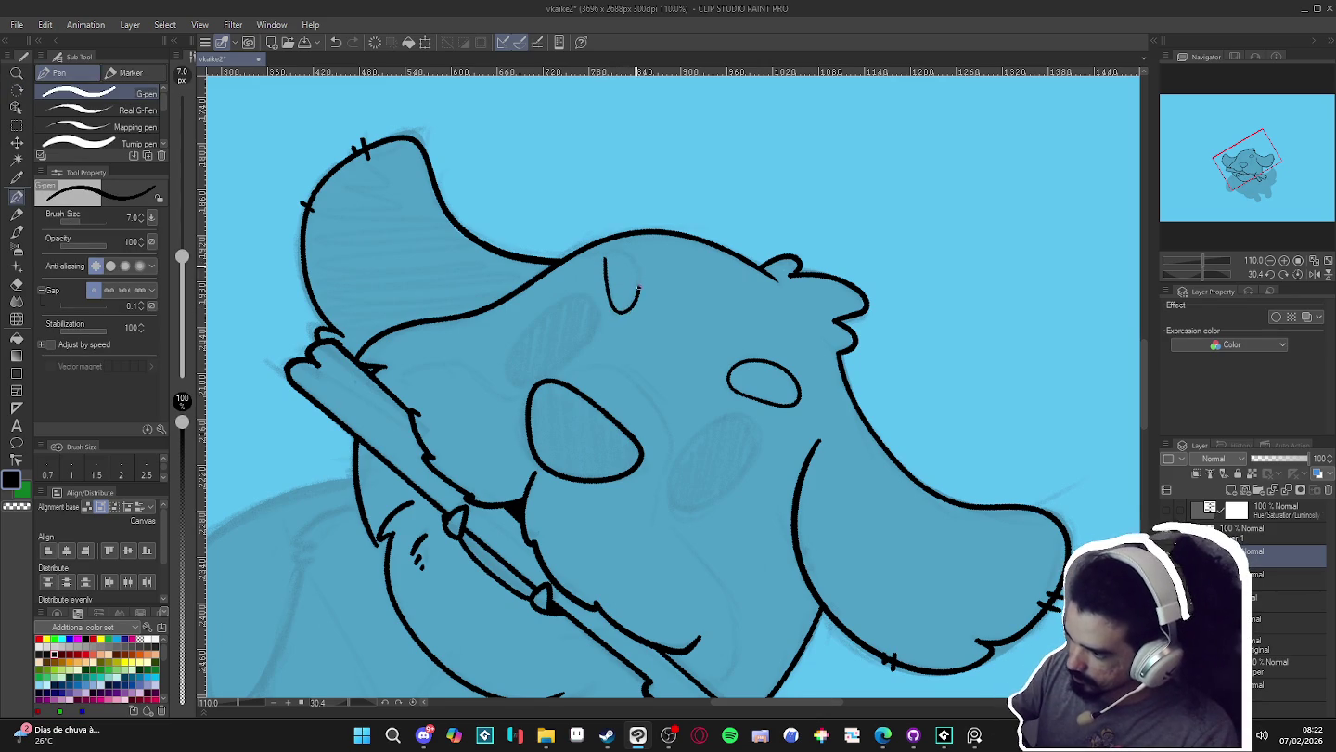
double_click(974, 402)
mouse_move(973, 554)
mouse_down()
mouse_move(937, 560)
mouse_move(921, 534)
mouse_up()
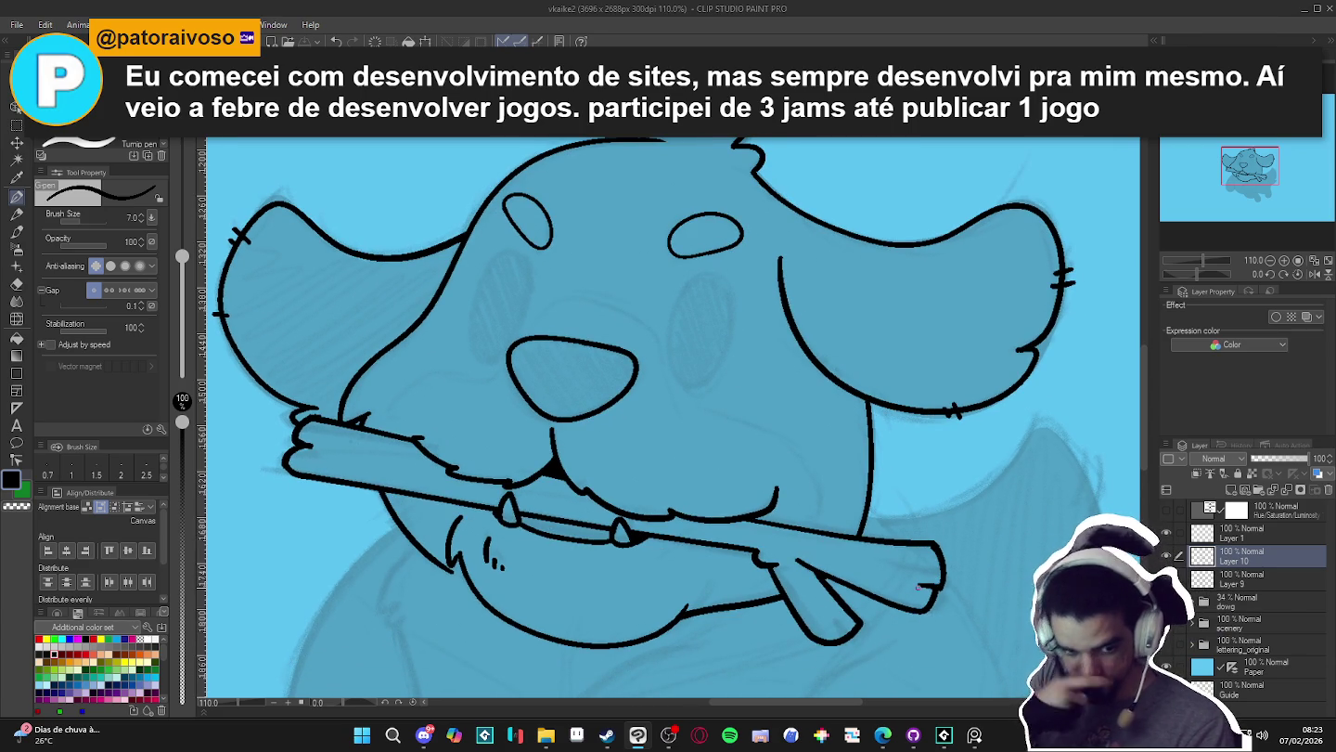
drag(919, 587, 898, 607)
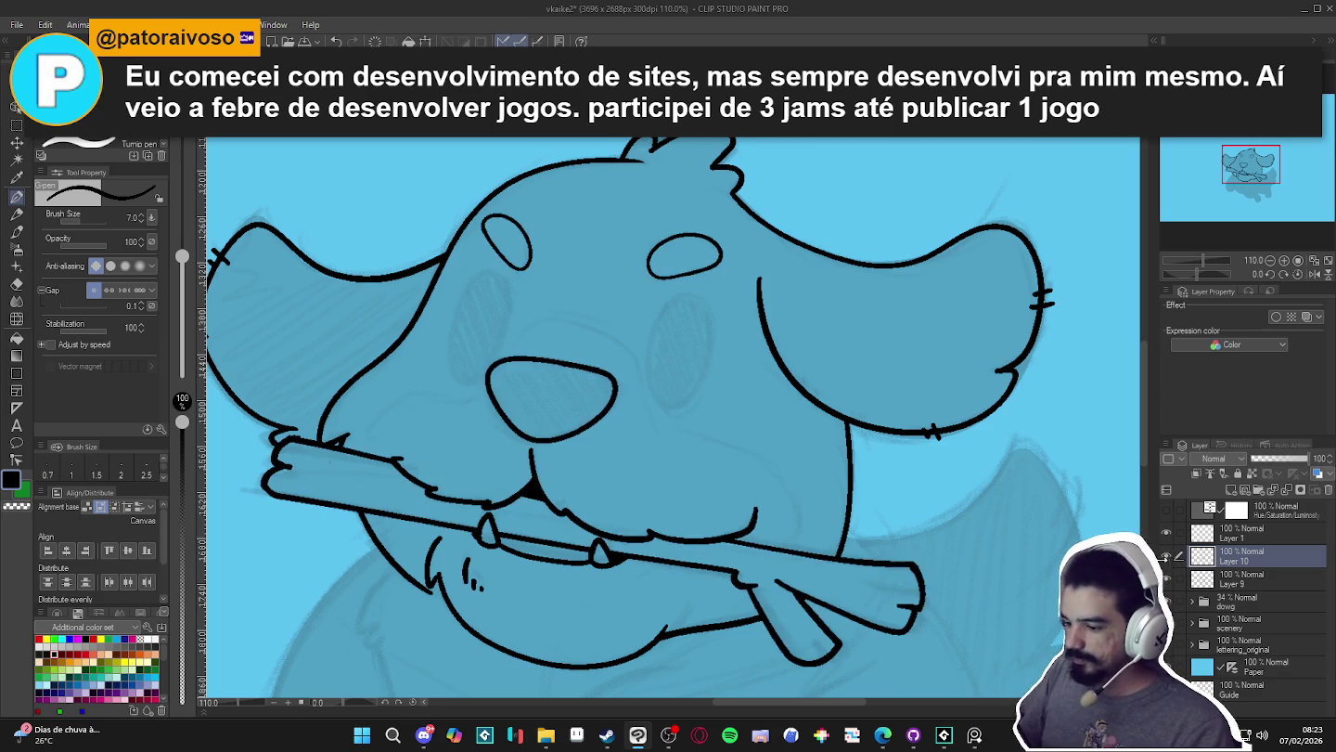
drag(927, 583, 905, 589)
- On a new layer, ink the oval eye and brow outlines, then zoom out
key(ctrl+shift+n)
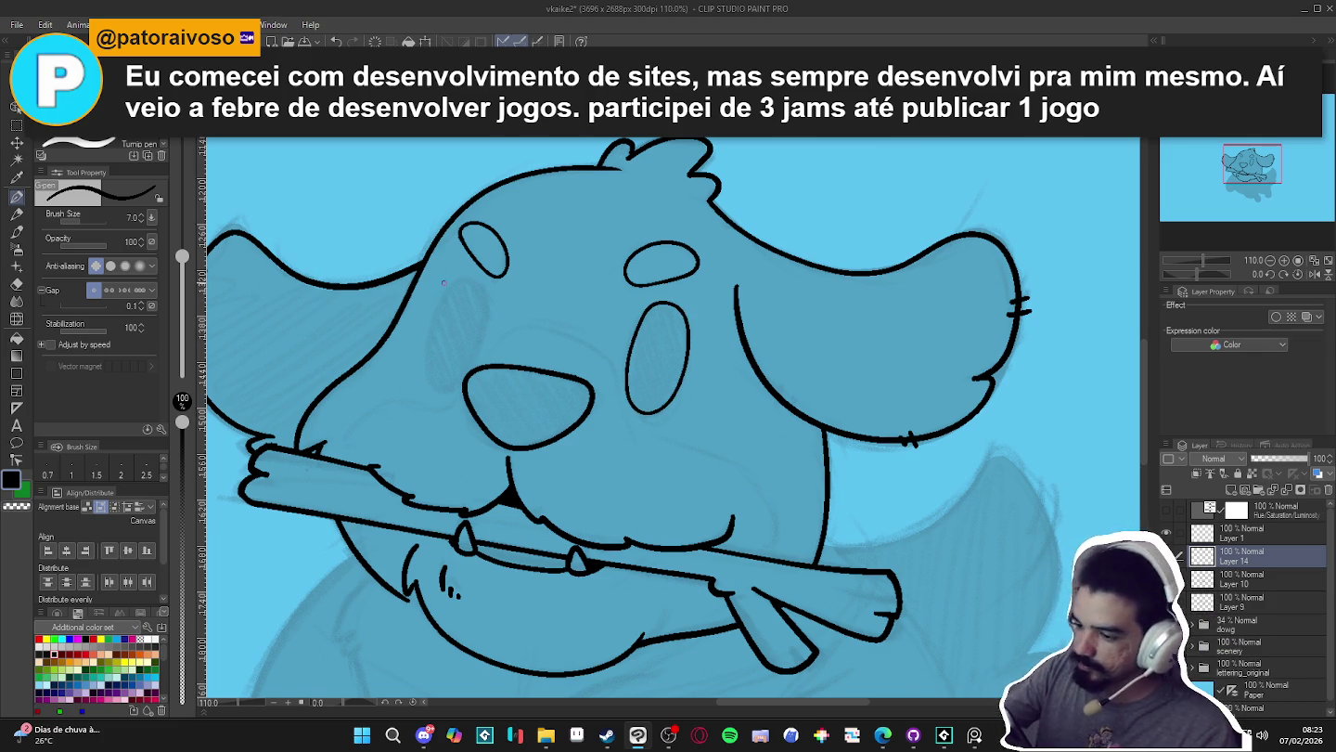
mouse_move(488, 305)
mouse_down()
mouse_move(472, 278)
mouse_move(427, 344)
mouse_move(459, 388)
mouse_move(490, 294)
mouse_up()
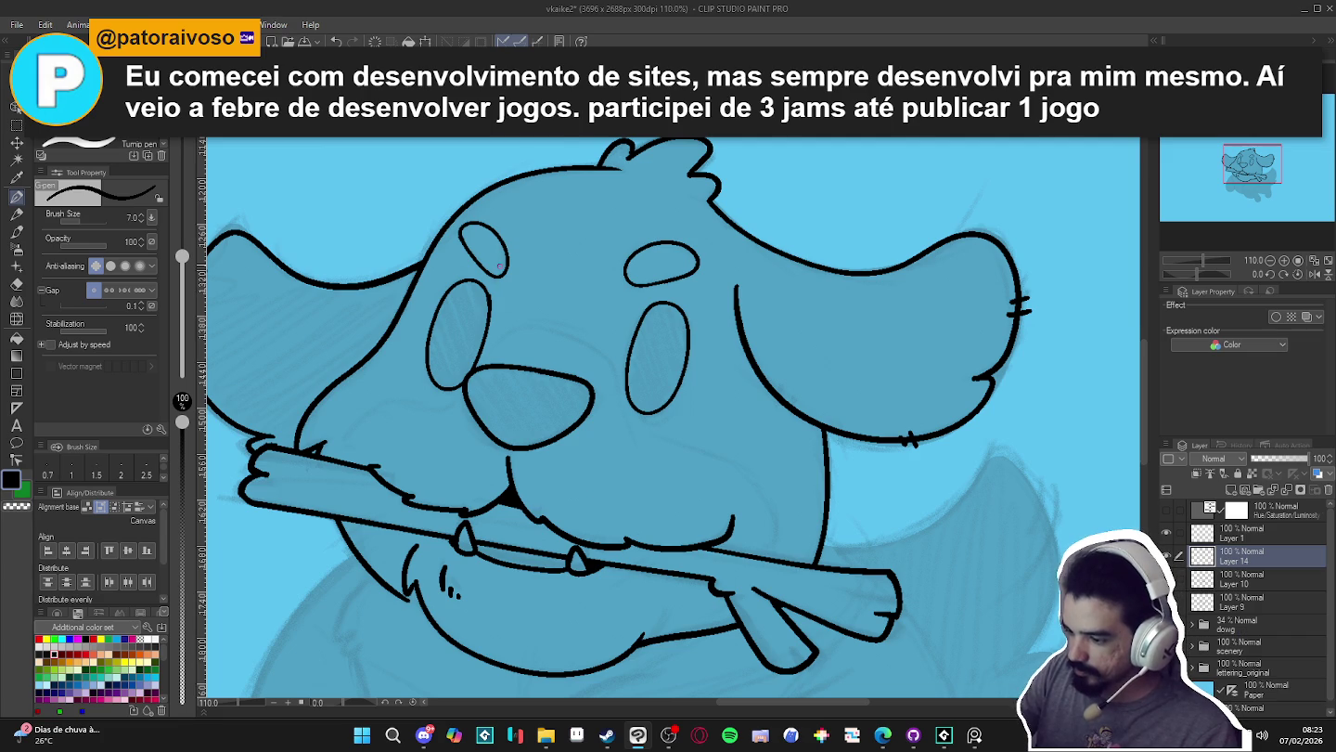
drag(501, 264, 488, 281)
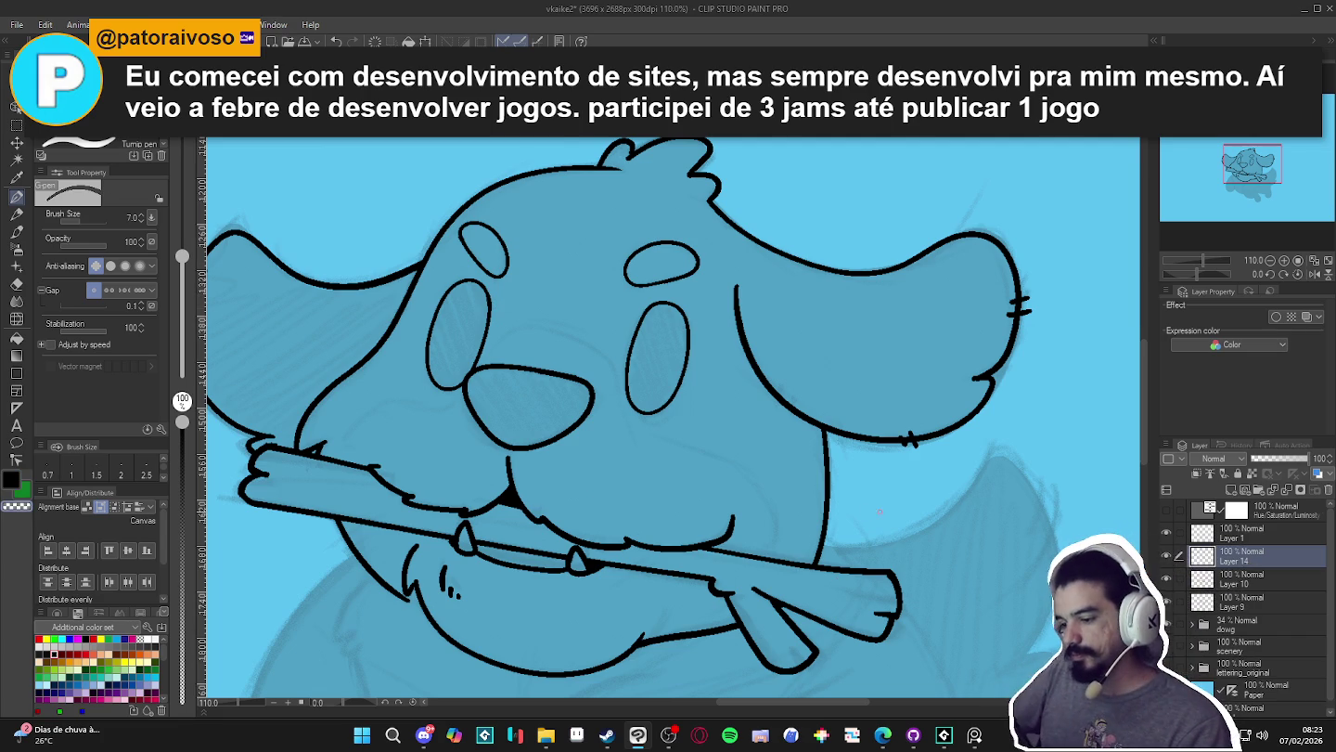
key(ctrl+minus)
key(ctrl+minus)
key(ctrl+minus)
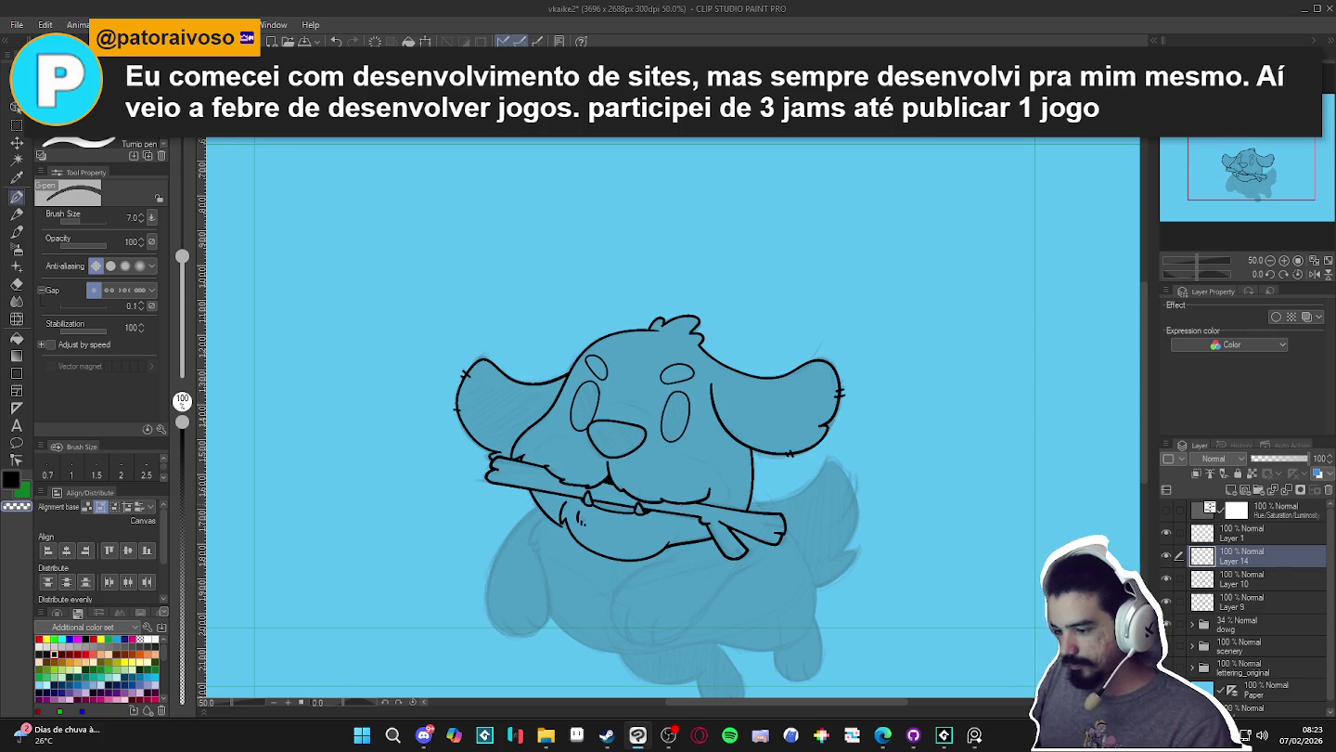
scroll(642, 502, up, 2)
drag(649, 417, 668, 421)
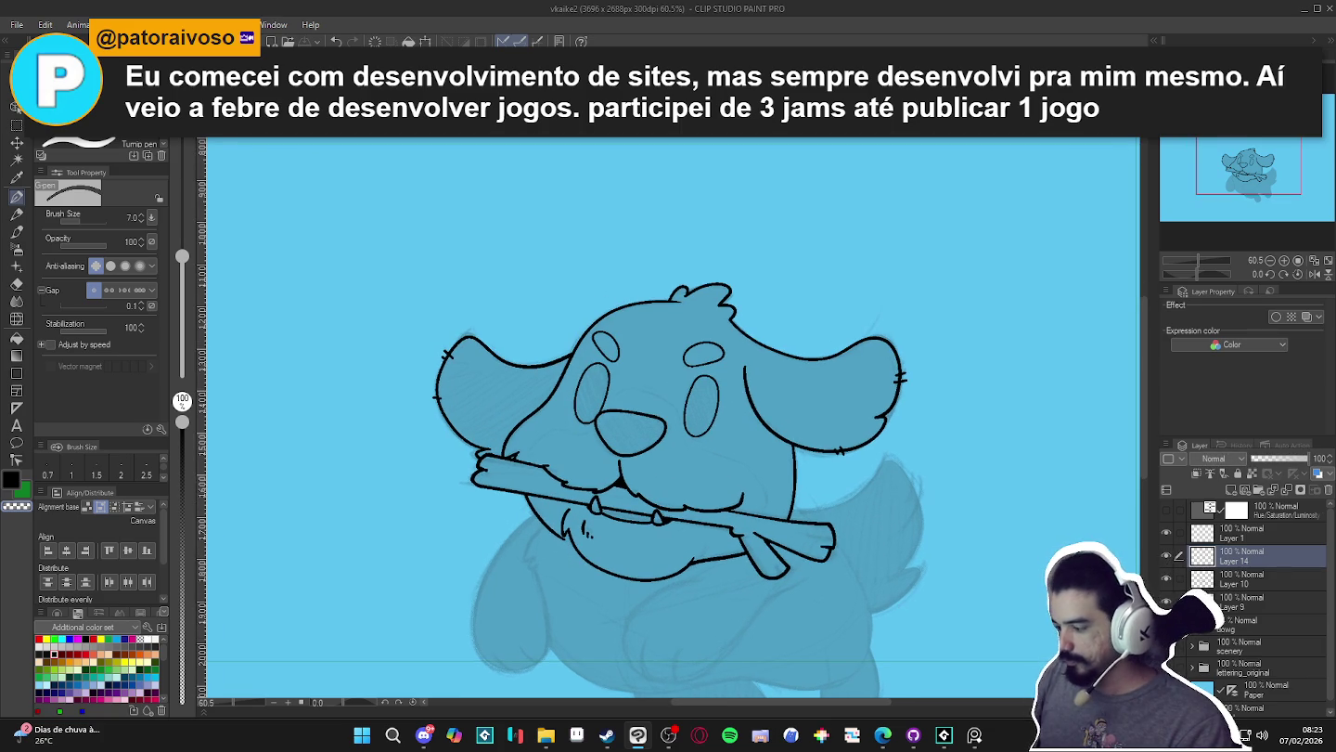
- Reduce the brush to size 5 and add new Layer 15 above Layer 14
key(bracketleft)
scroll(764, 493, up, 3)
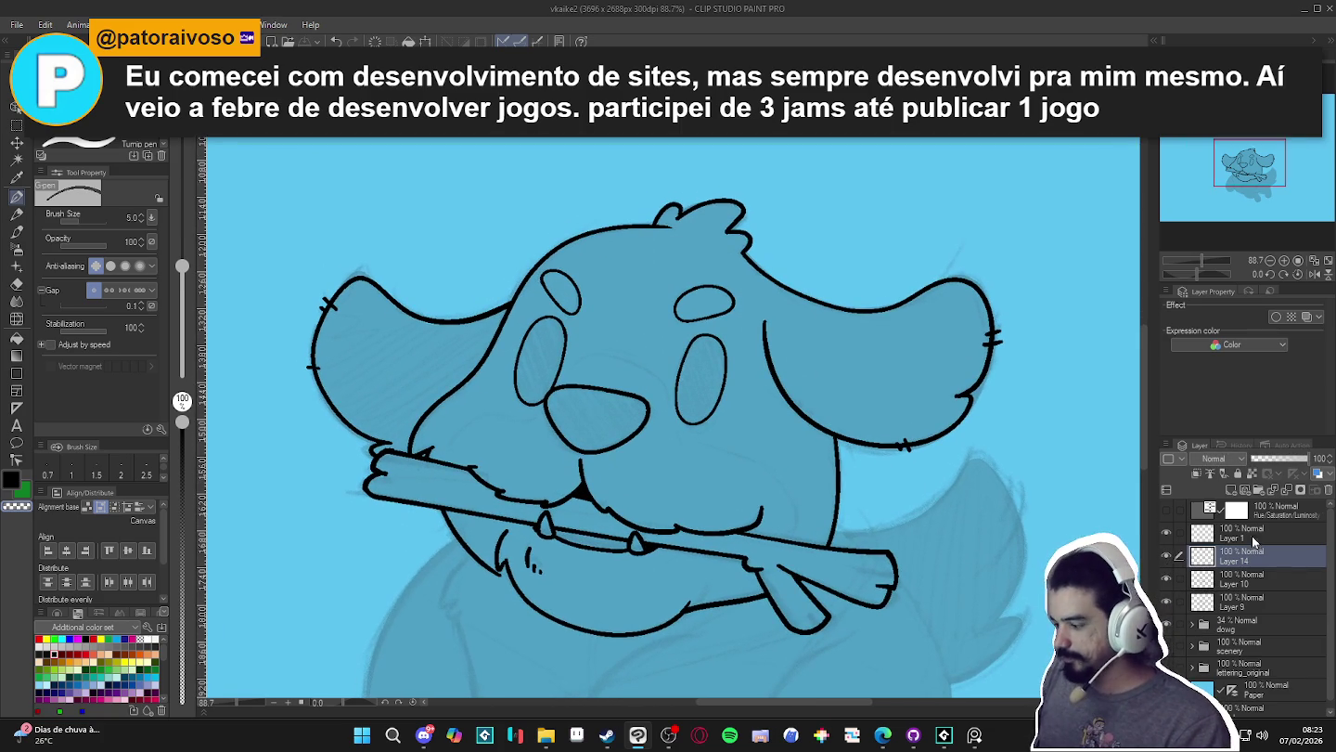
scroll(731, 450, down, 1)
scroll(731, 450, down, 1)
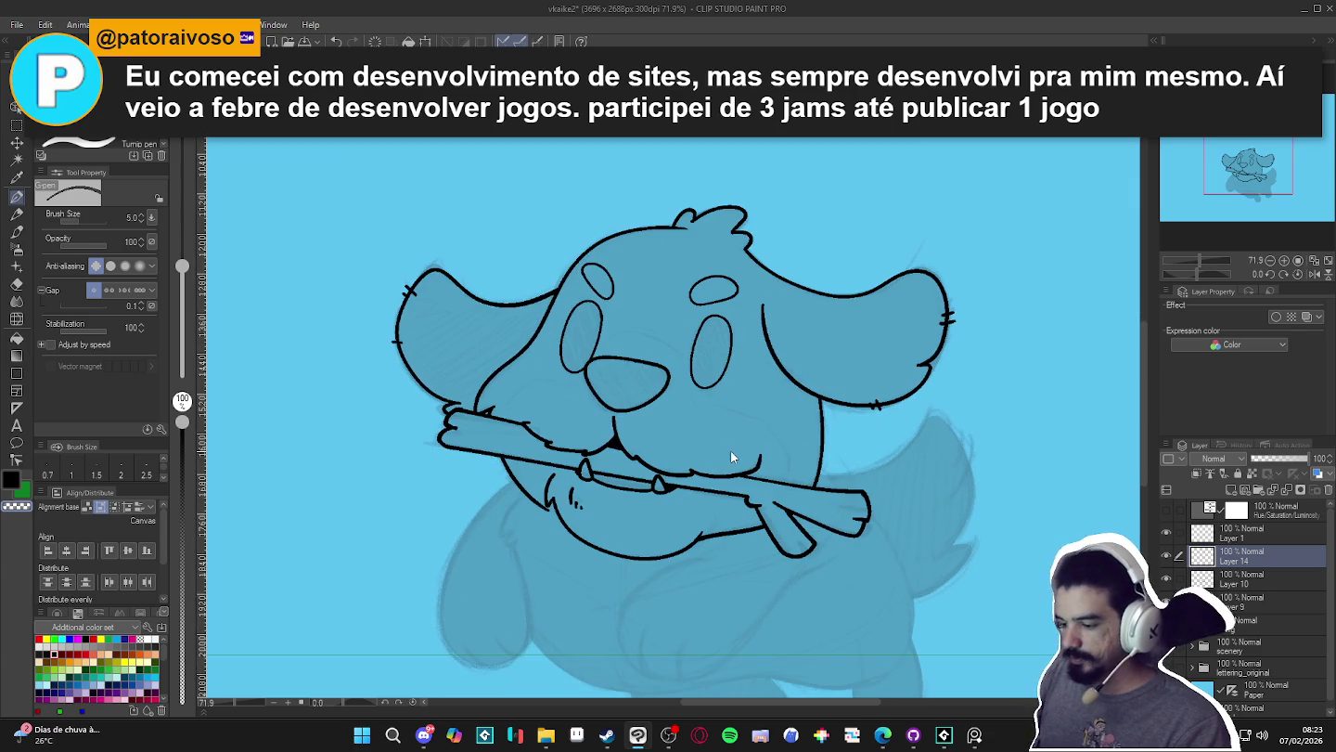
key(ctrl+shift+n)
- Tilt the view and add a short stroke below the eye, discarding a stray cheek line
key(r)
drag(1009, 558, 993, 259)
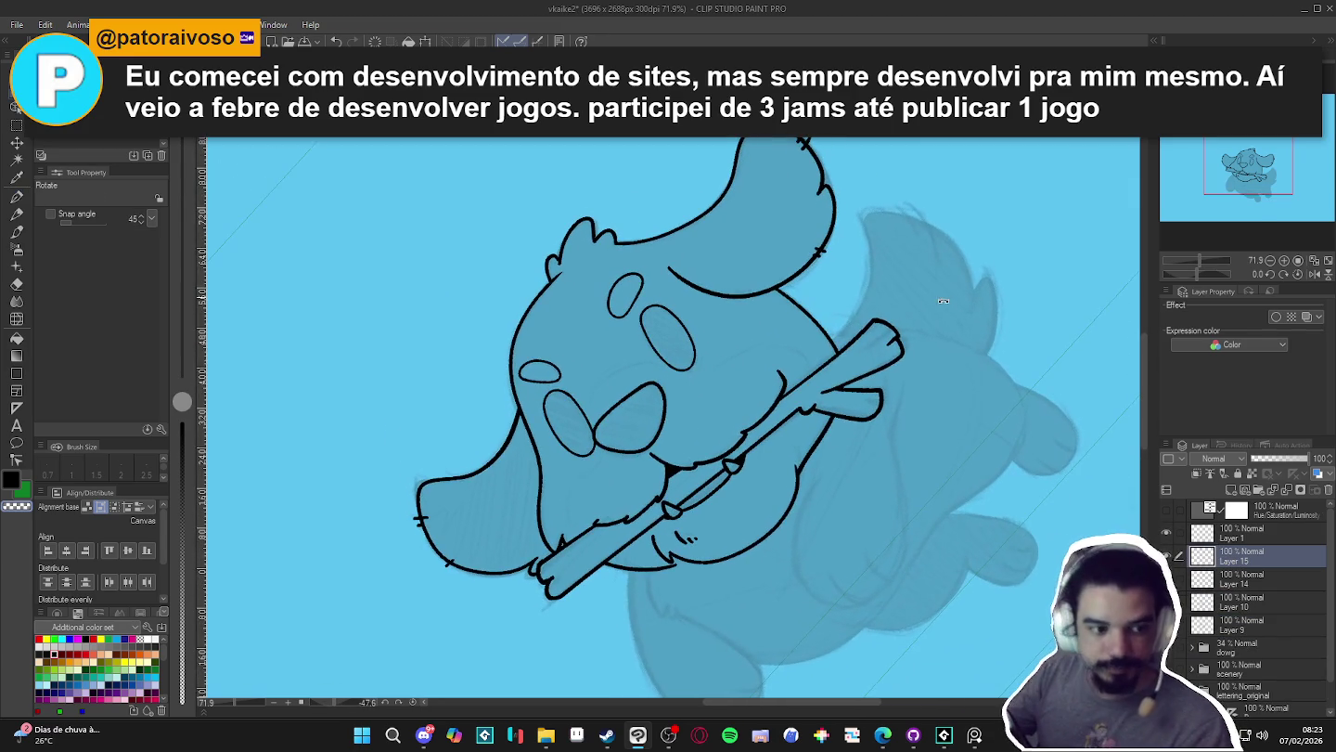
key(p)
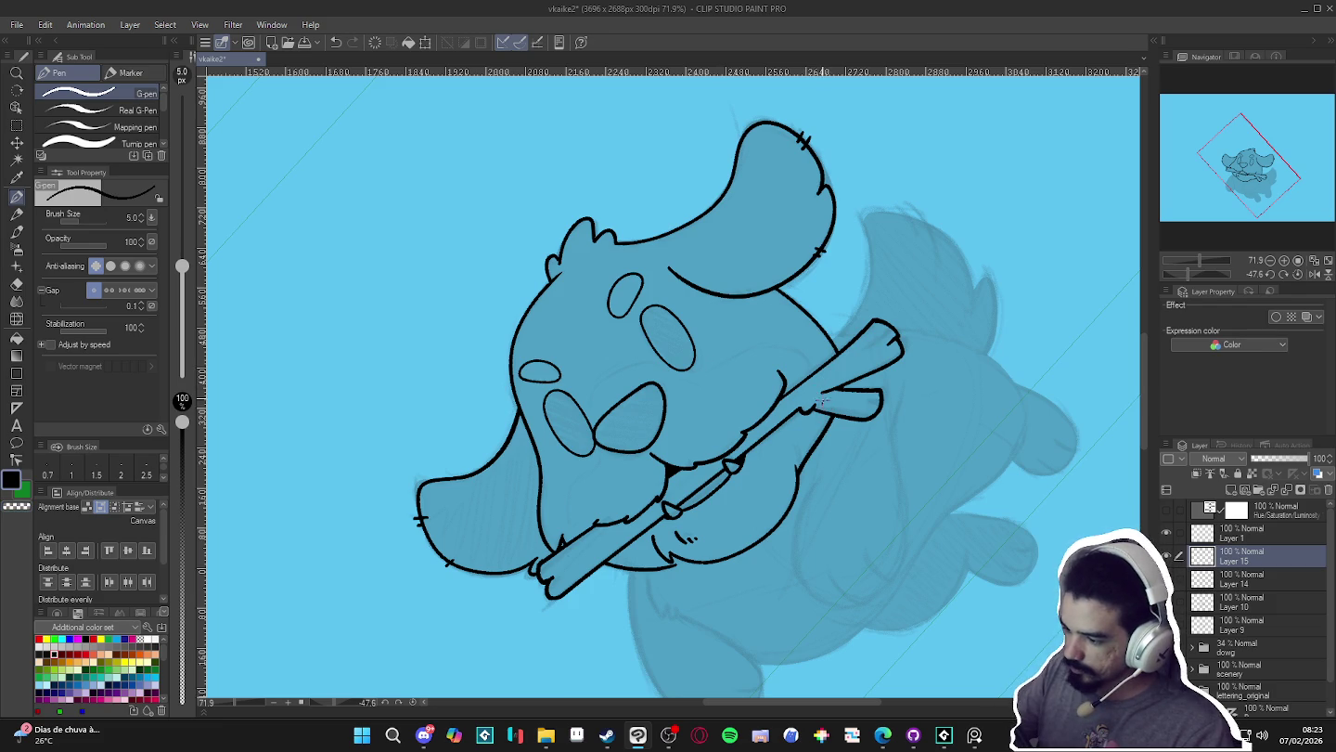
drag(777, 339, 714, 370)
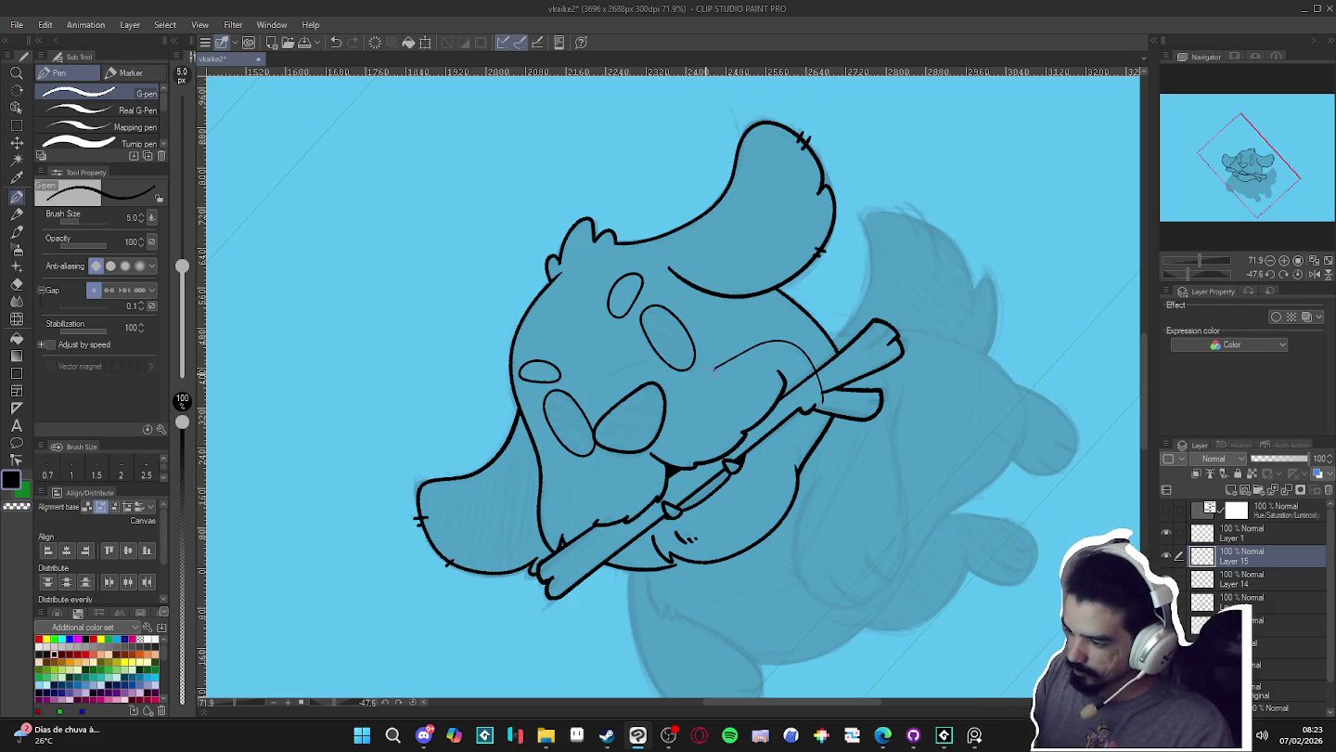
key(ctrl+z)
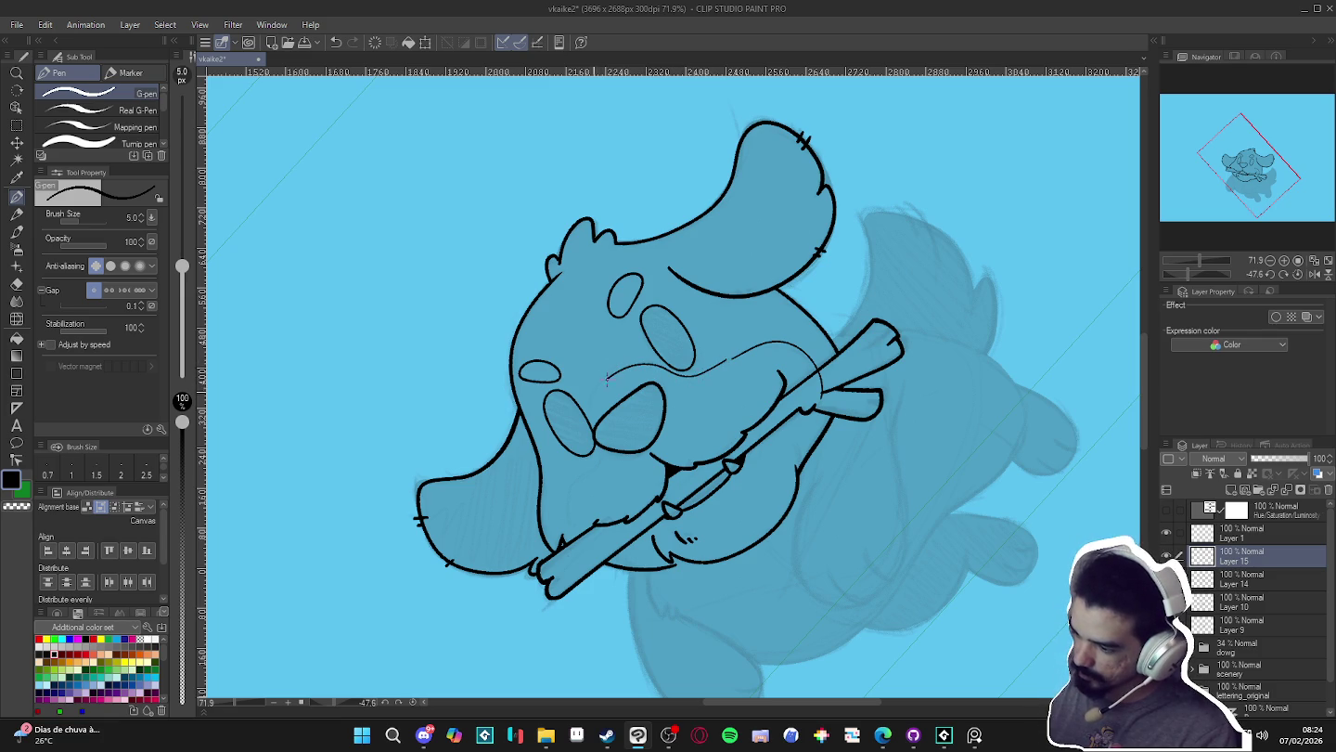
drag(596, 440, 601, 455)
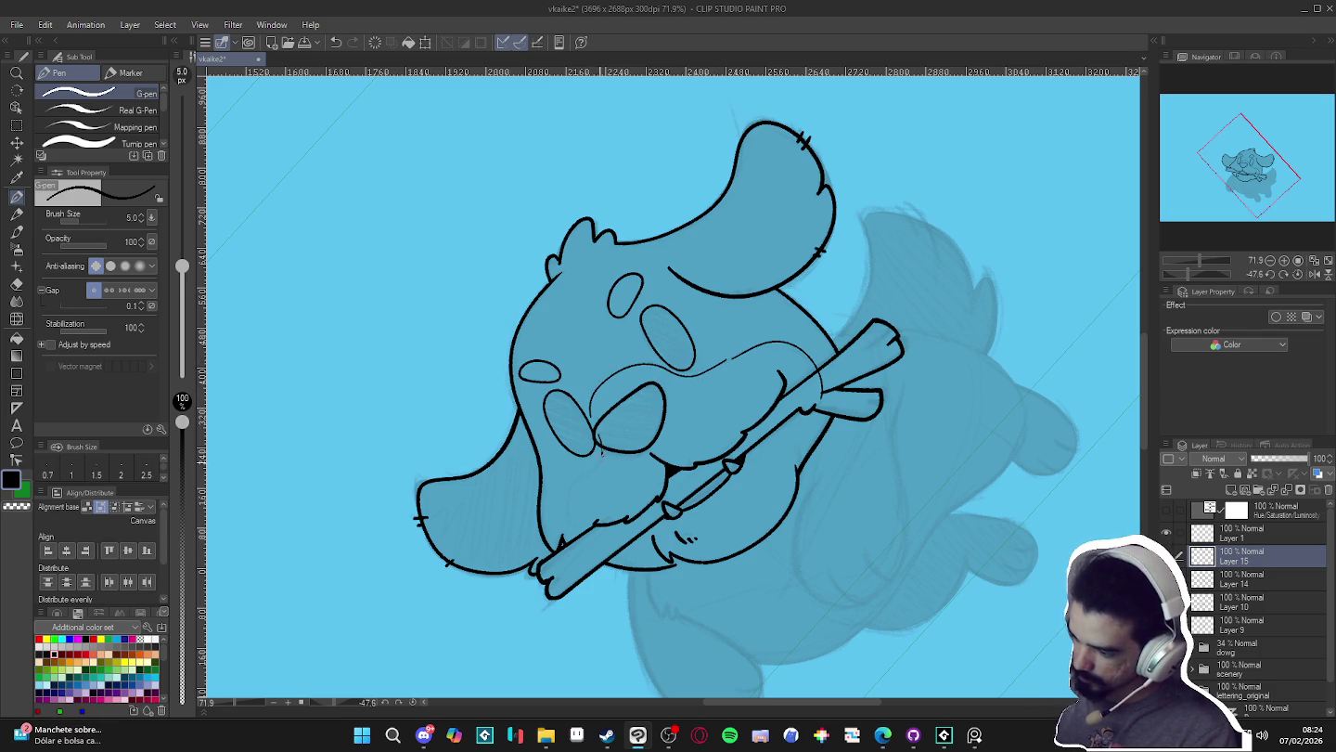
- Reset the canvas rotation to upright and erase stray lines around the head
key(r)
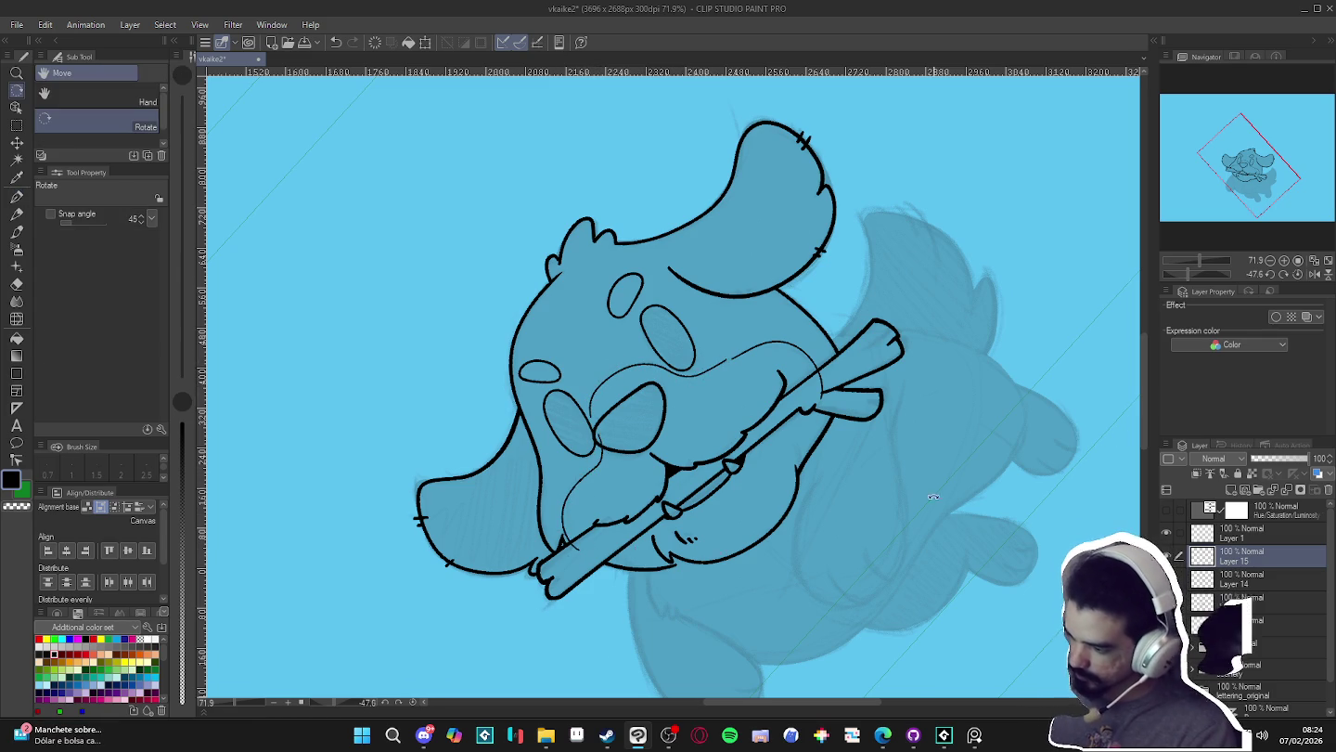
double_click(737, 604)
drag(683, 474, 722, 537)
key(e)
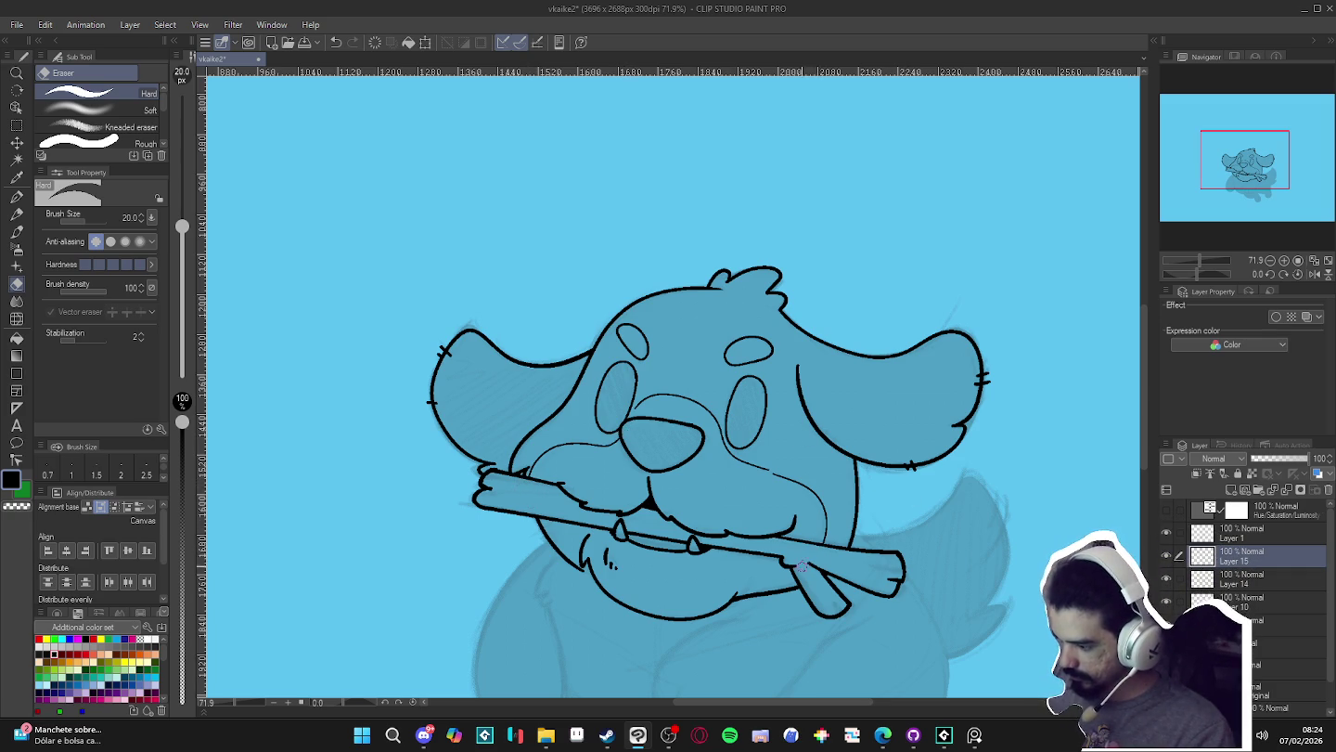
key(p)
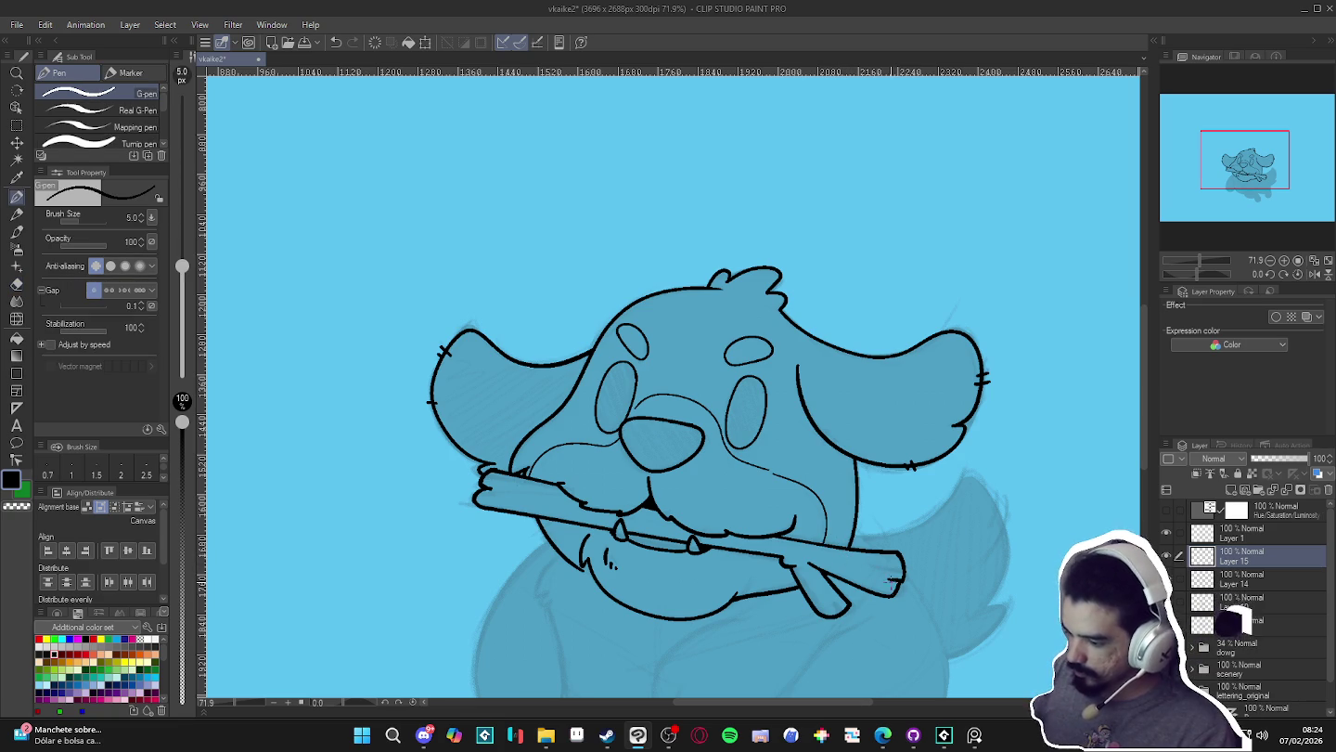
drag(873, 626, 860, 605)
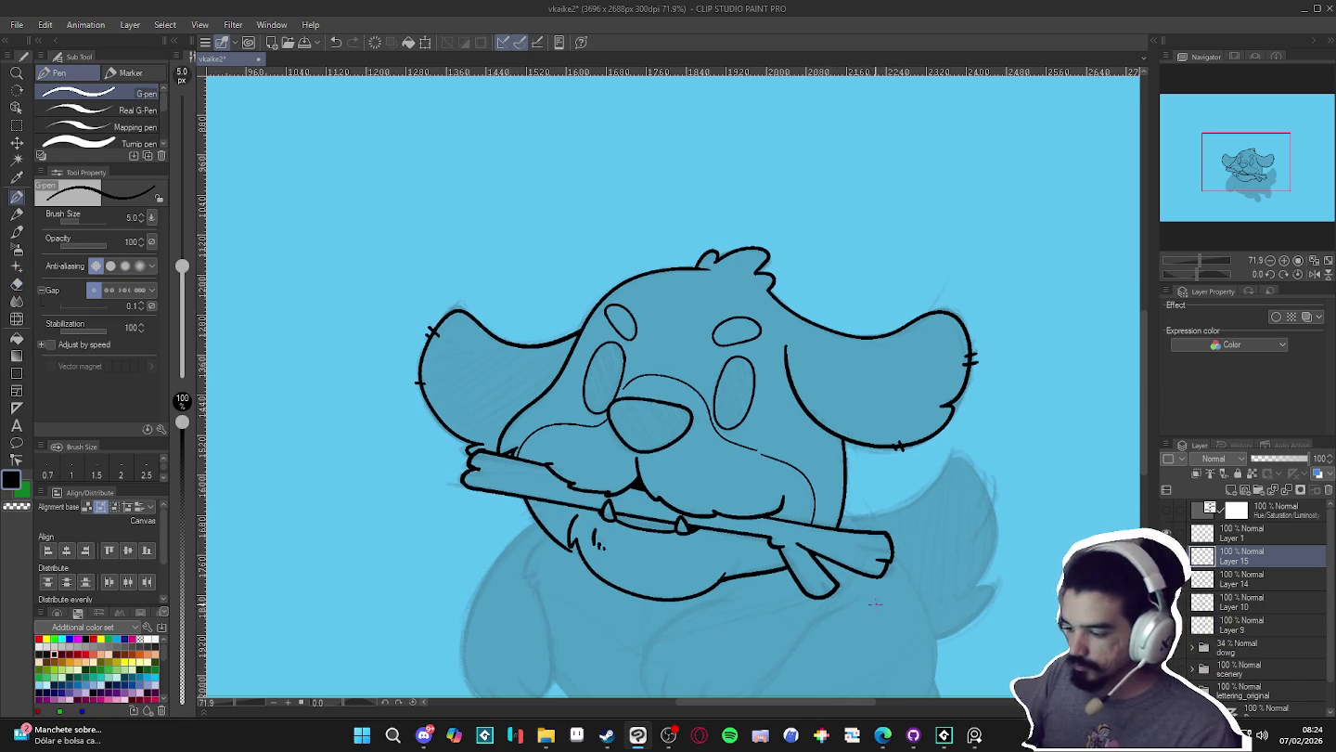
drag(879, 604, 873, 590)
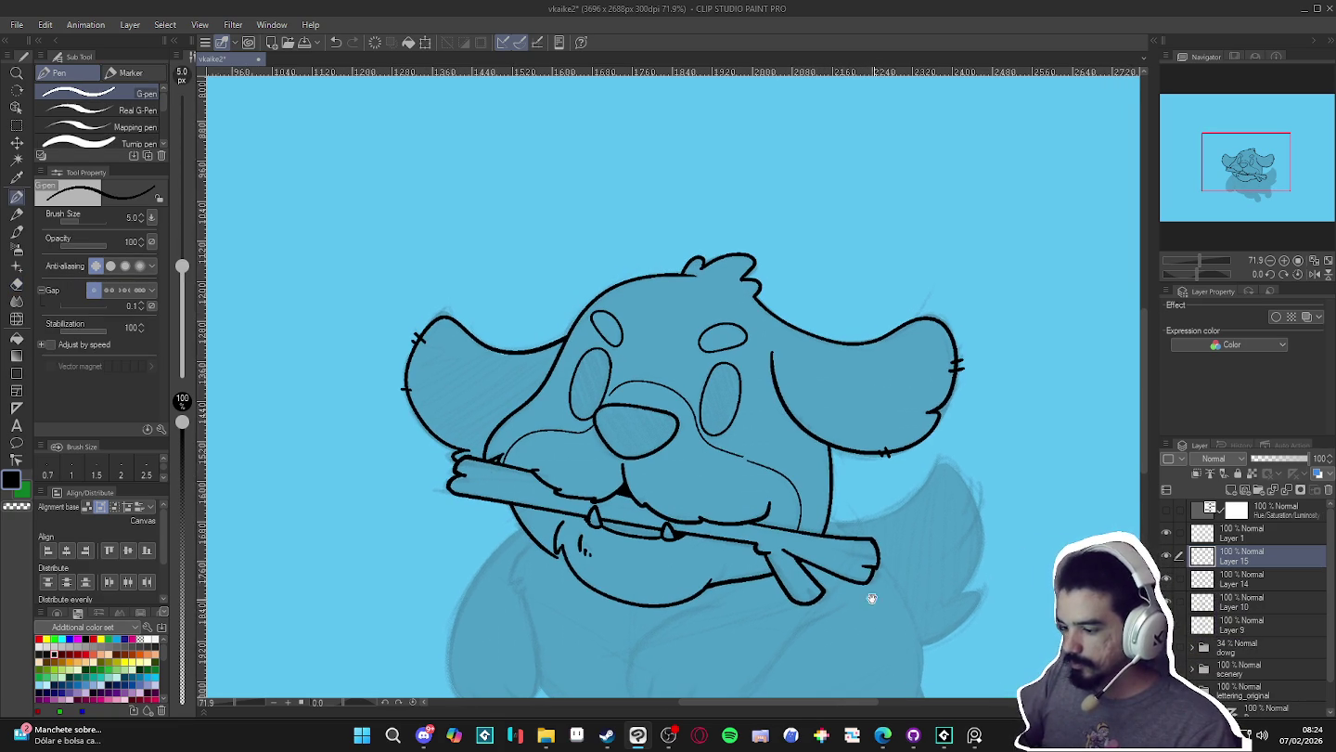
scroll(873, 580, down, 3)
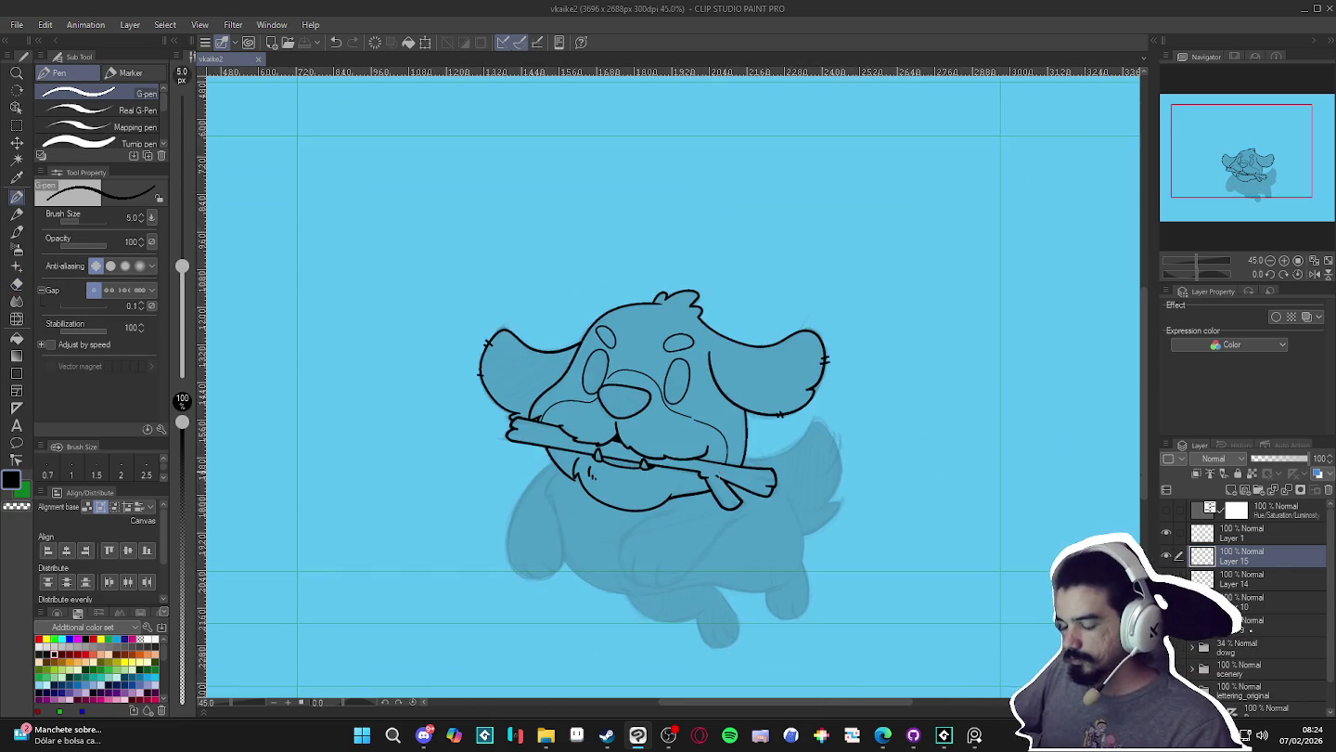
- Increase the pen size to 10
key(bracketright)
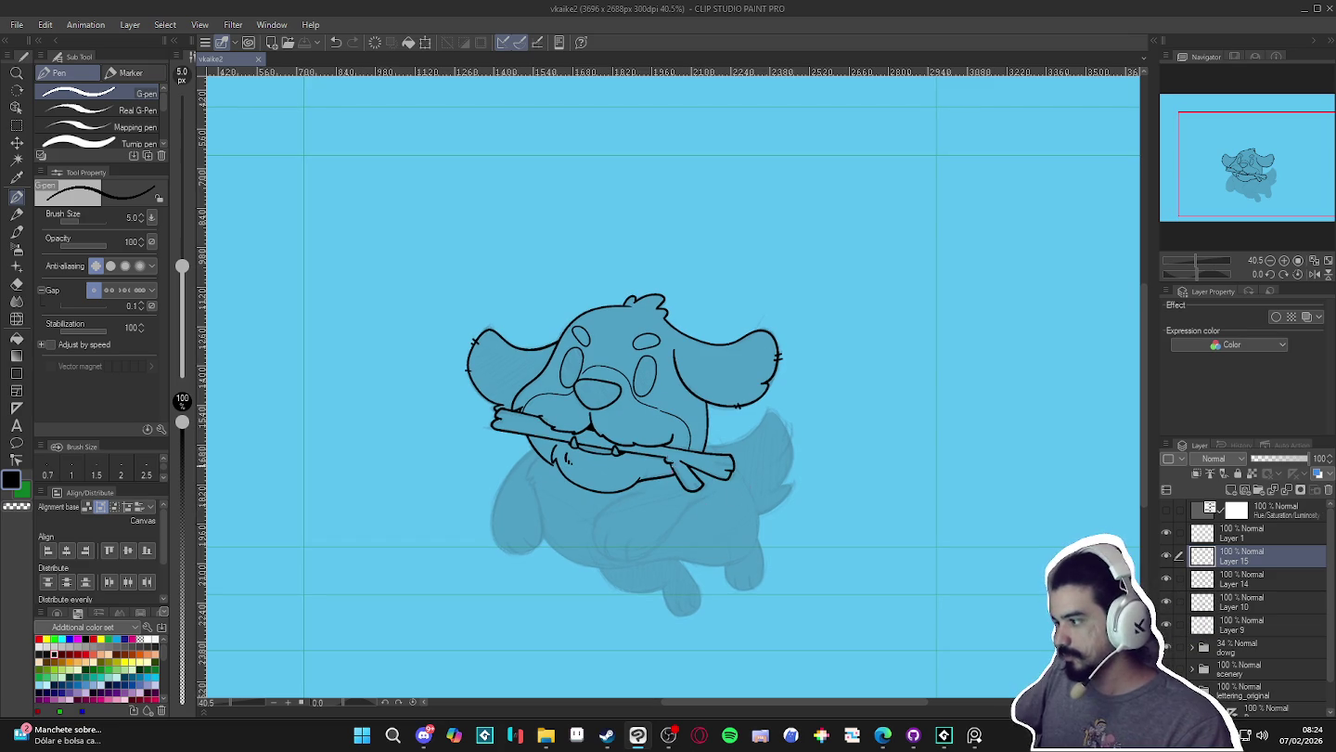
key(bracketright)
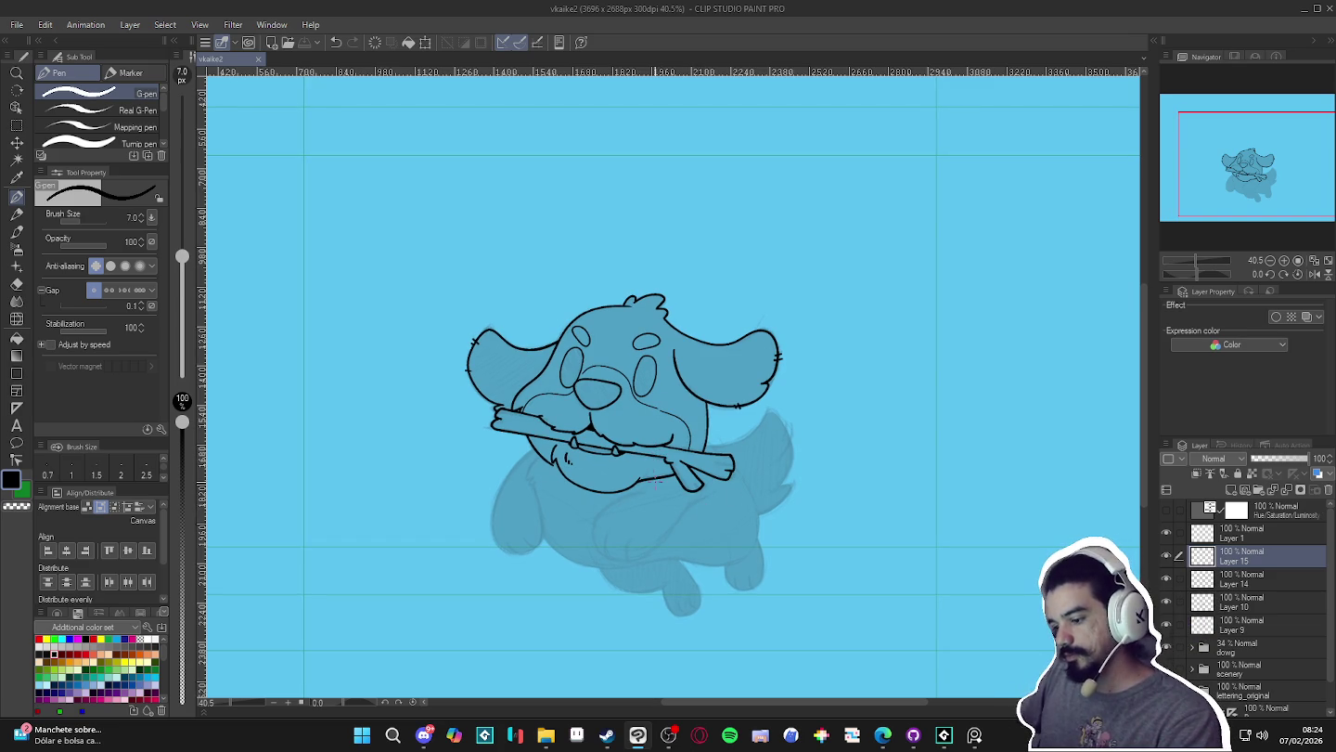
key(bracketright)
key(bracketright)
key(bracketright)
scroll(668, 501, down, 1)
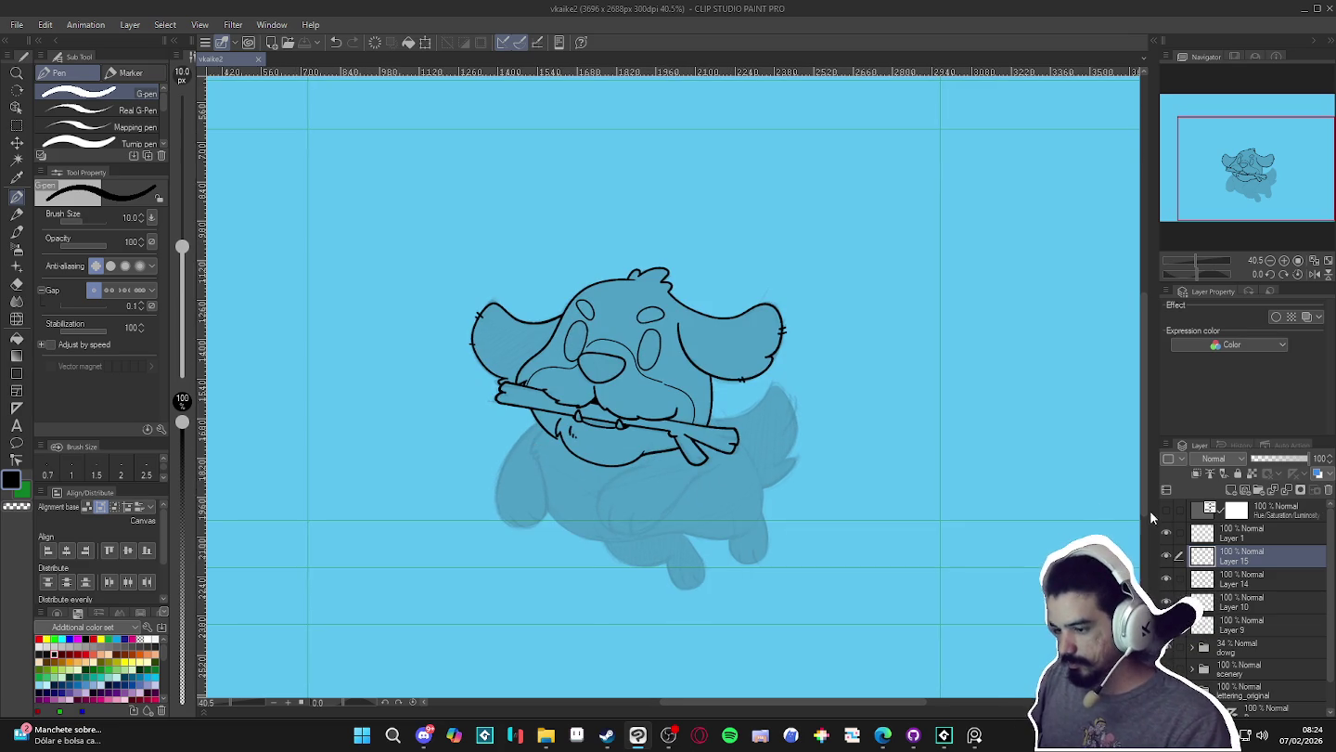
click(1167, 577)
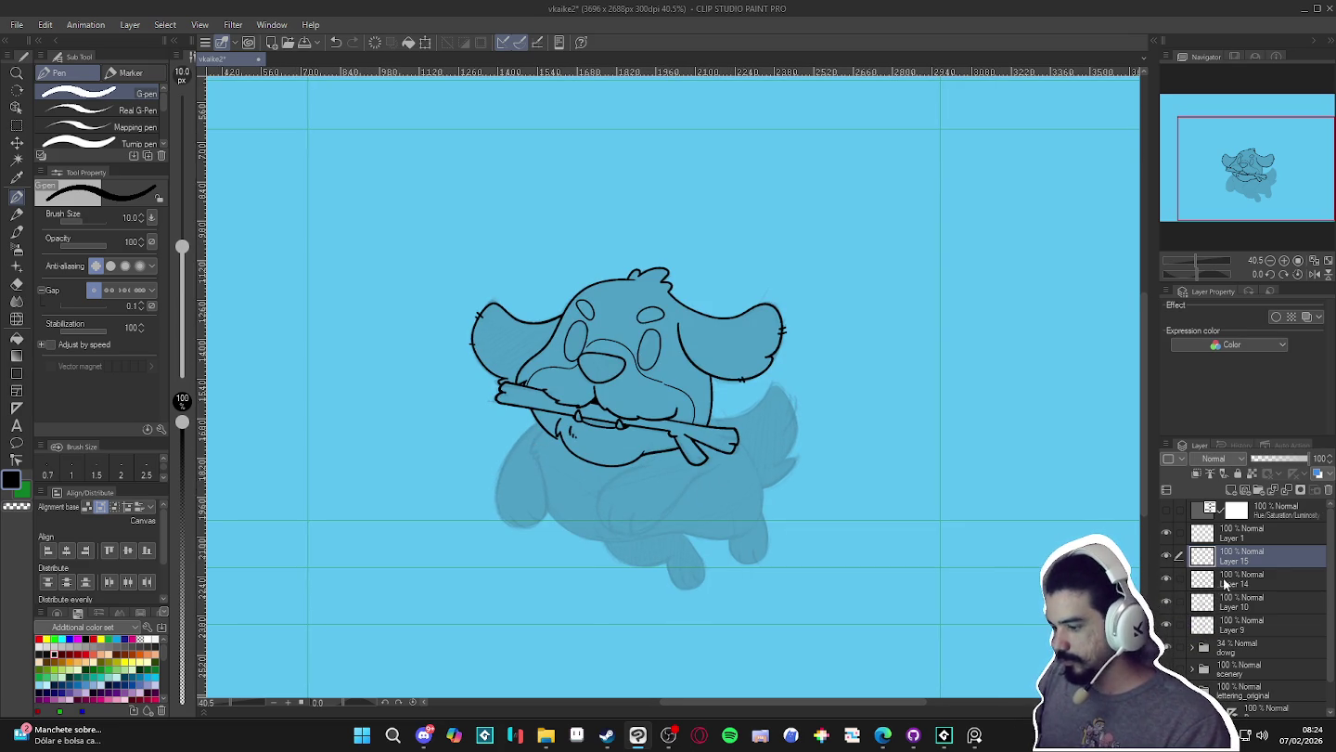
- Merge Layers 14 and 10 down, move Layer 1 below Layer 15 and merge it into Layer 9
click(1215, 583)
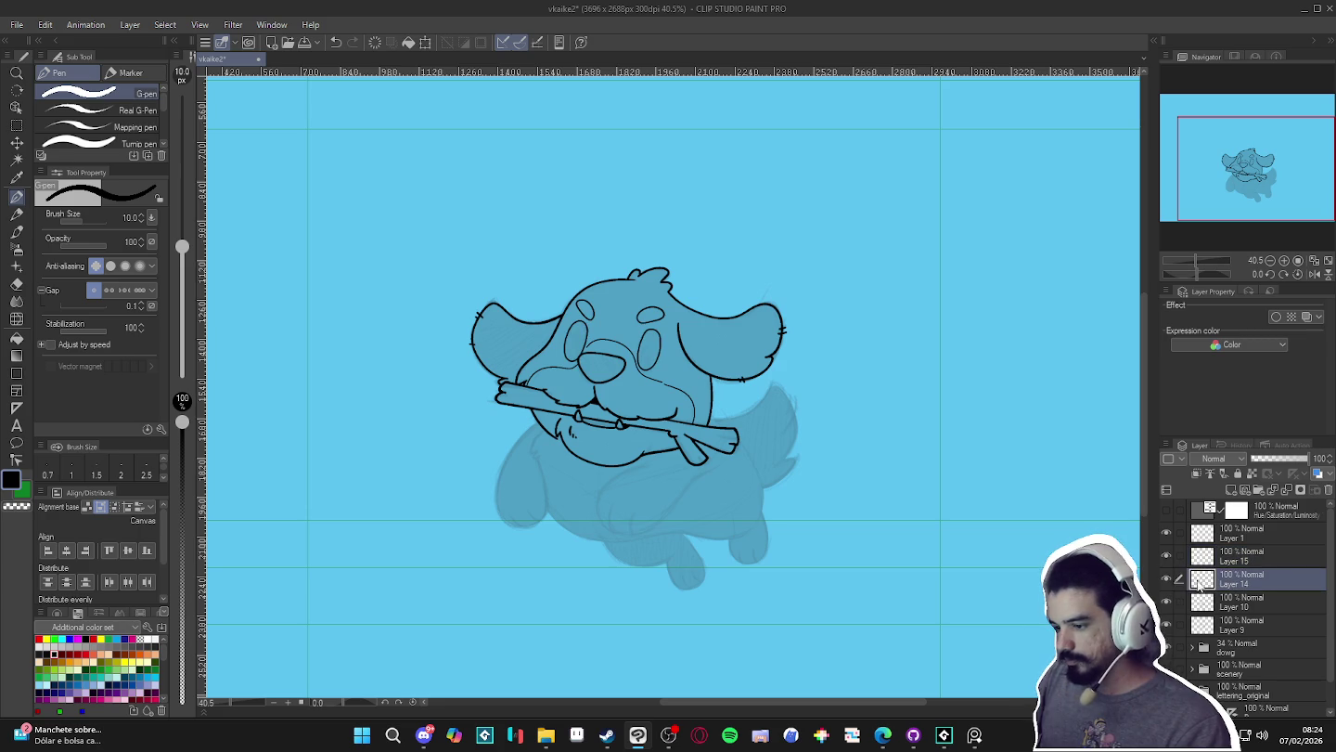
key(Delete)
click(1166, 600)
key(ctrl+e)
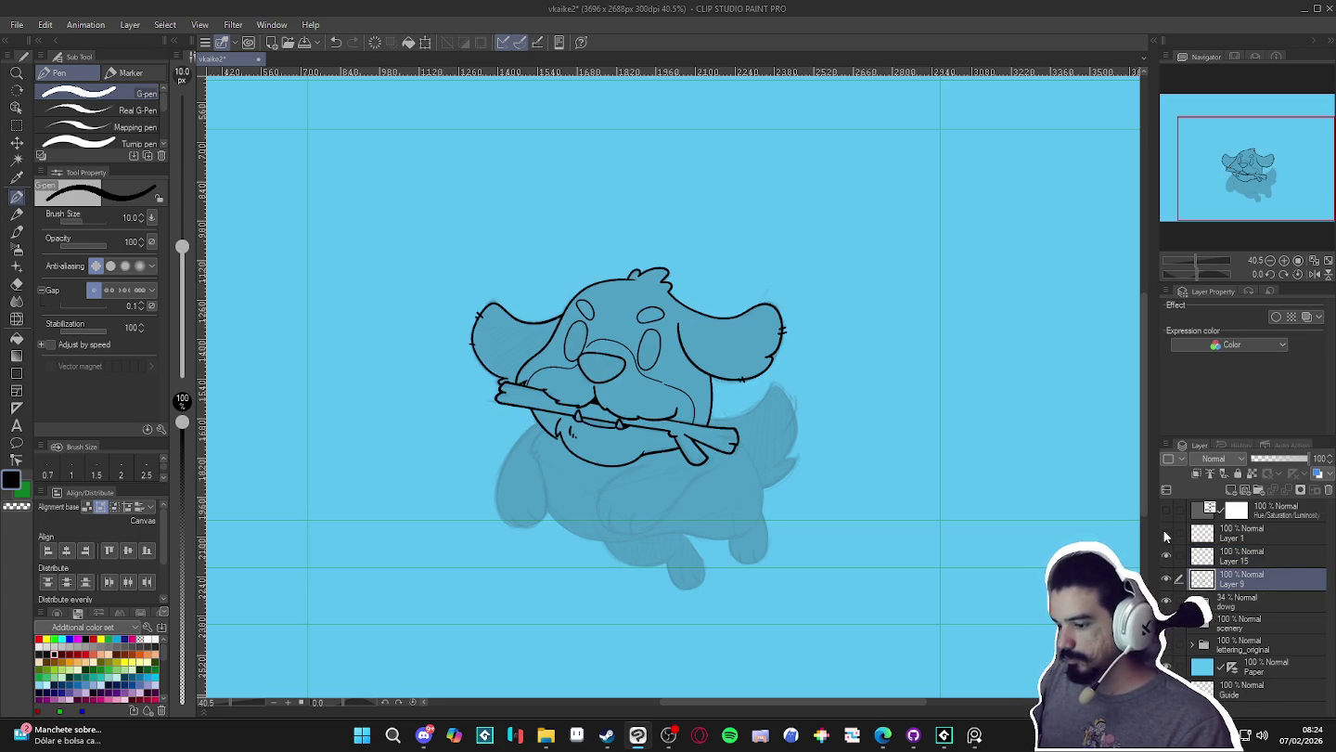
drag(1206, 534, 1206, 561)
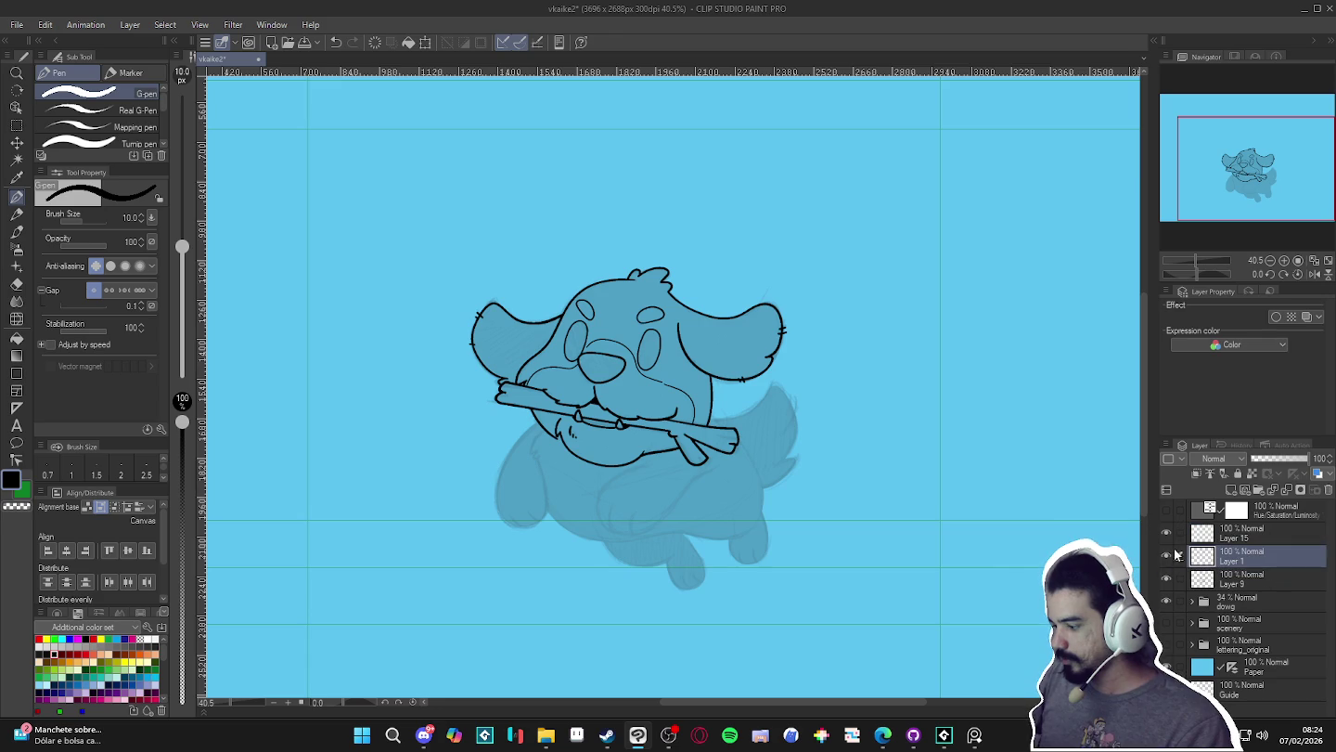
key(ctrl+e)
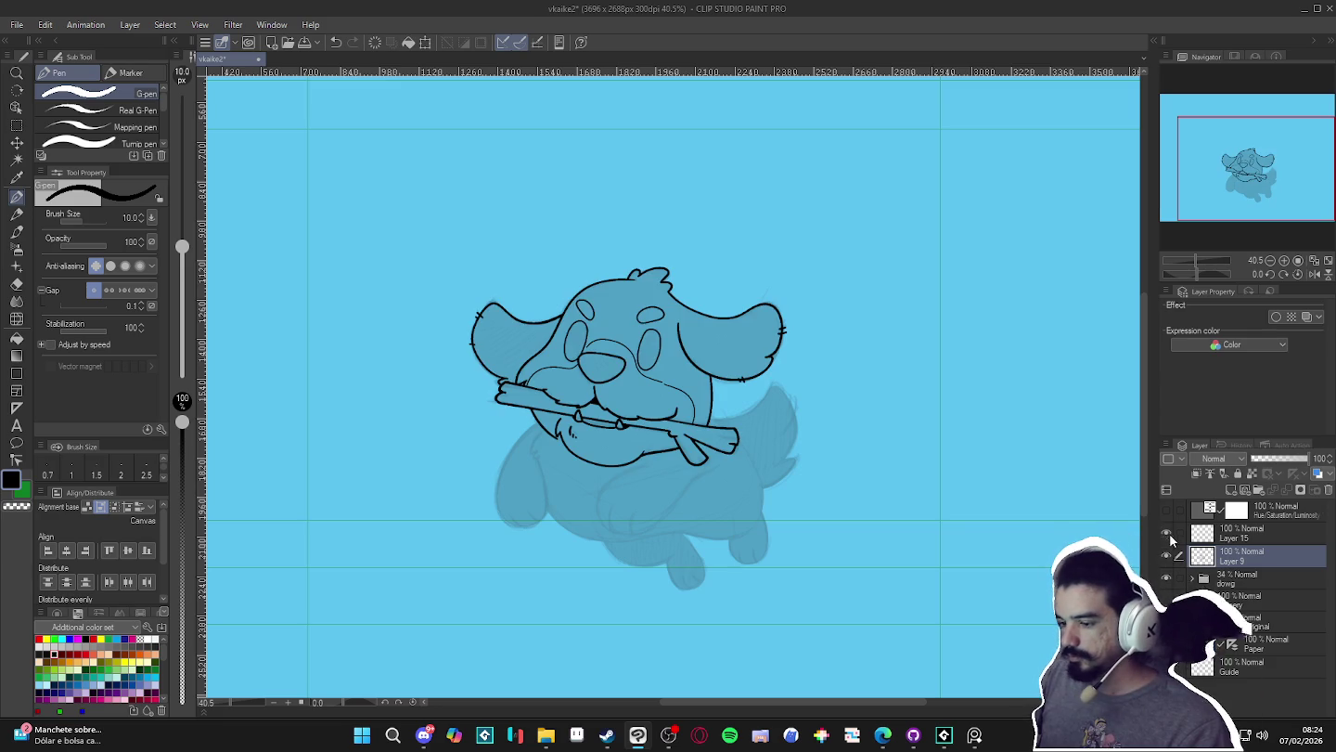
drag(700, 501, 716, 503)
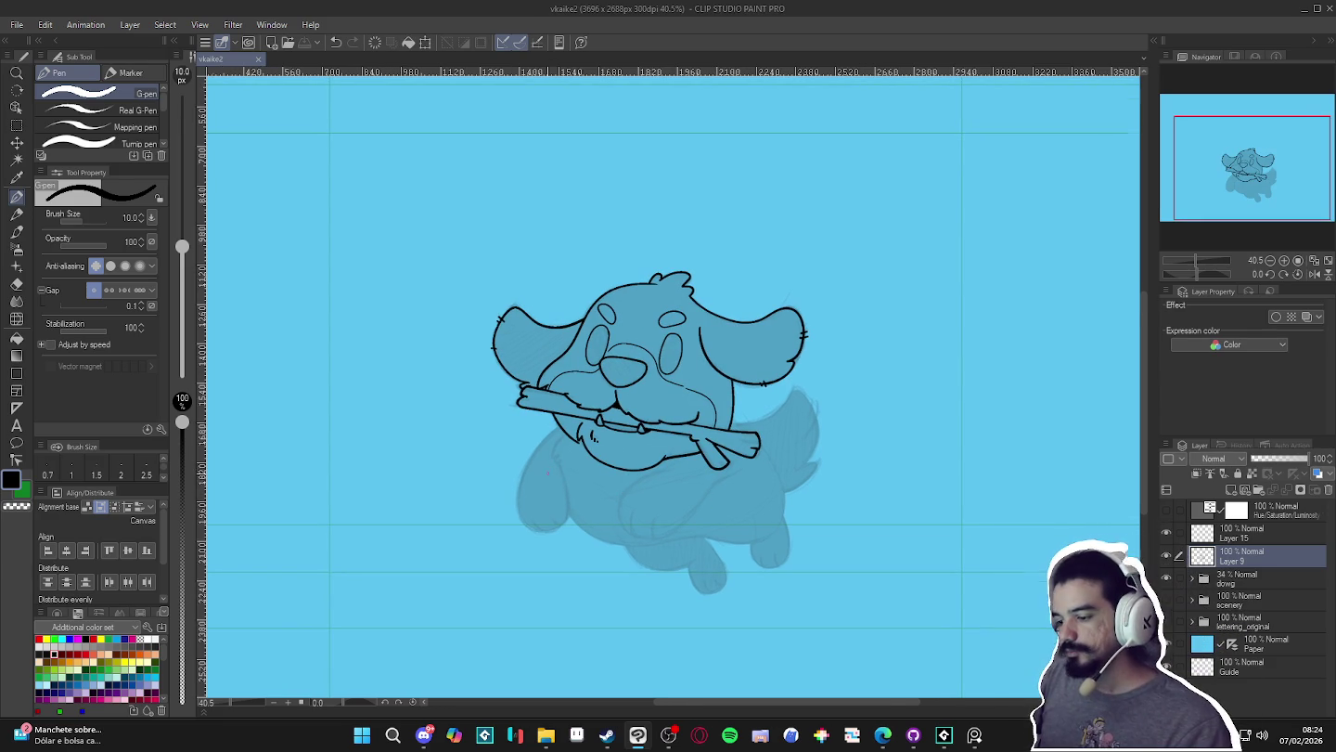
- Ink the dog's left front leg outline and a small fur stroke on the chest
scroll(549, 475, up, 3)
click(1166, 555)
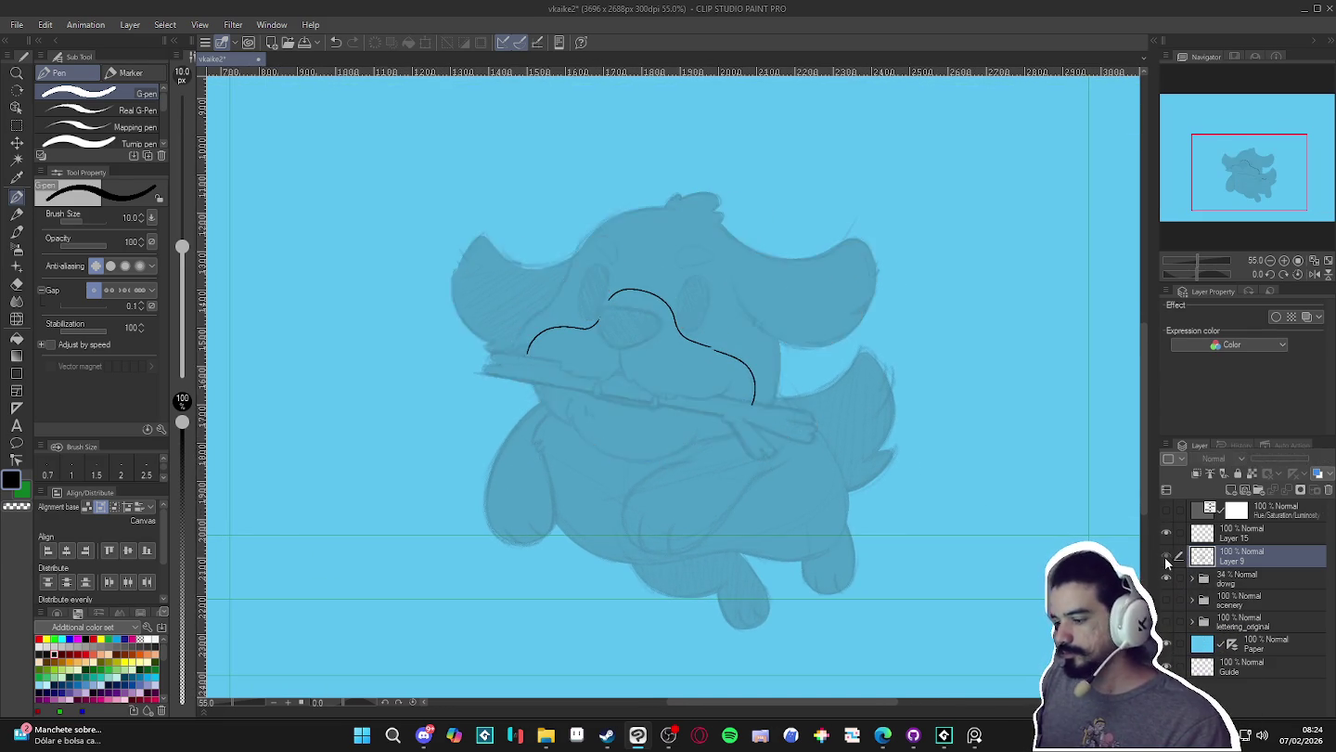
click(1167, 556)
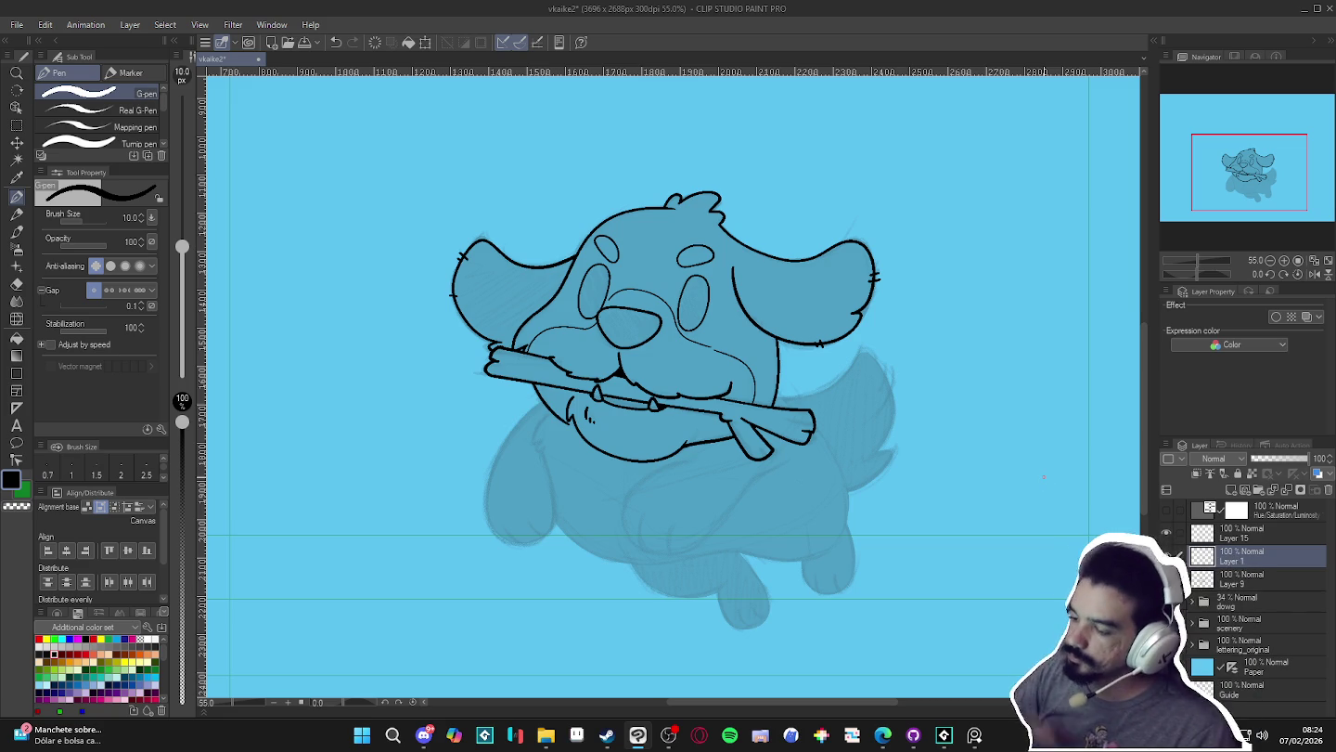
scroll(715, 353, up, 2)
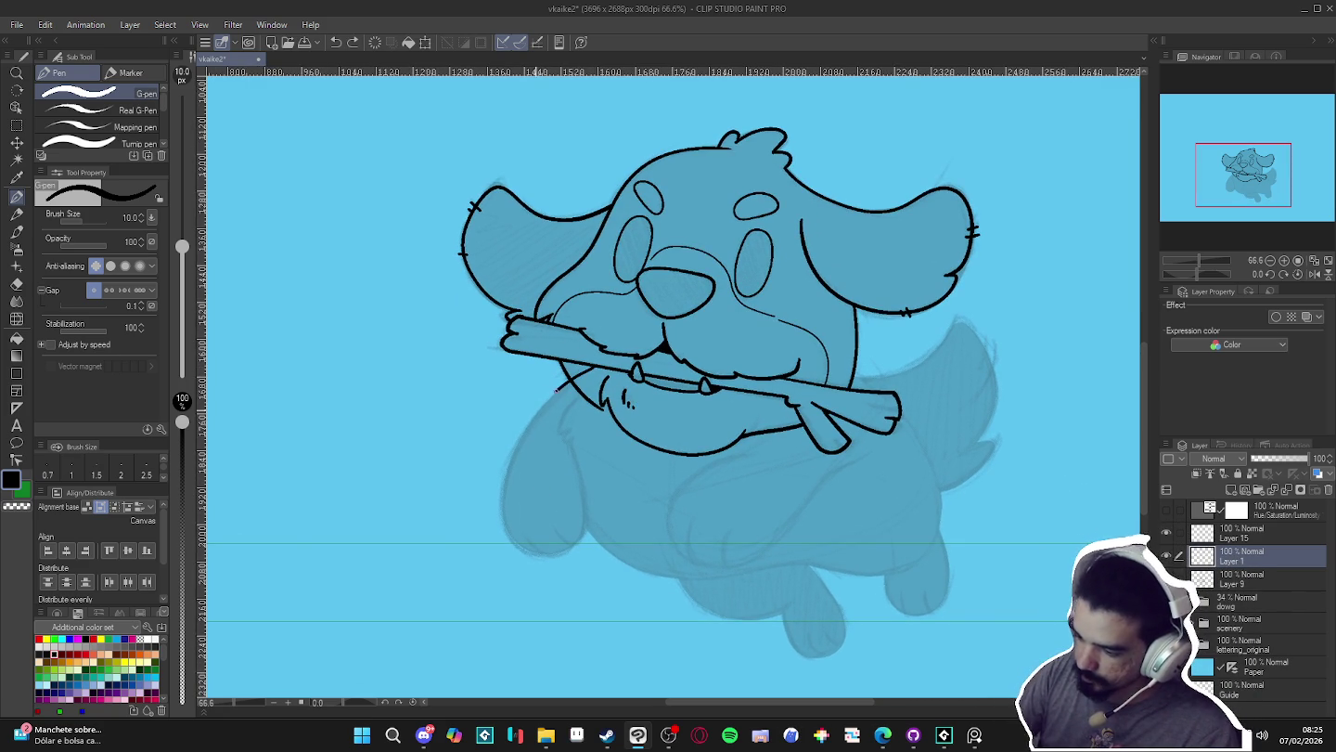
mouse_move(501, 513)
mouse_down()
mouse_move(531, 554)
mouse_move(572, 548)
mouse_up()
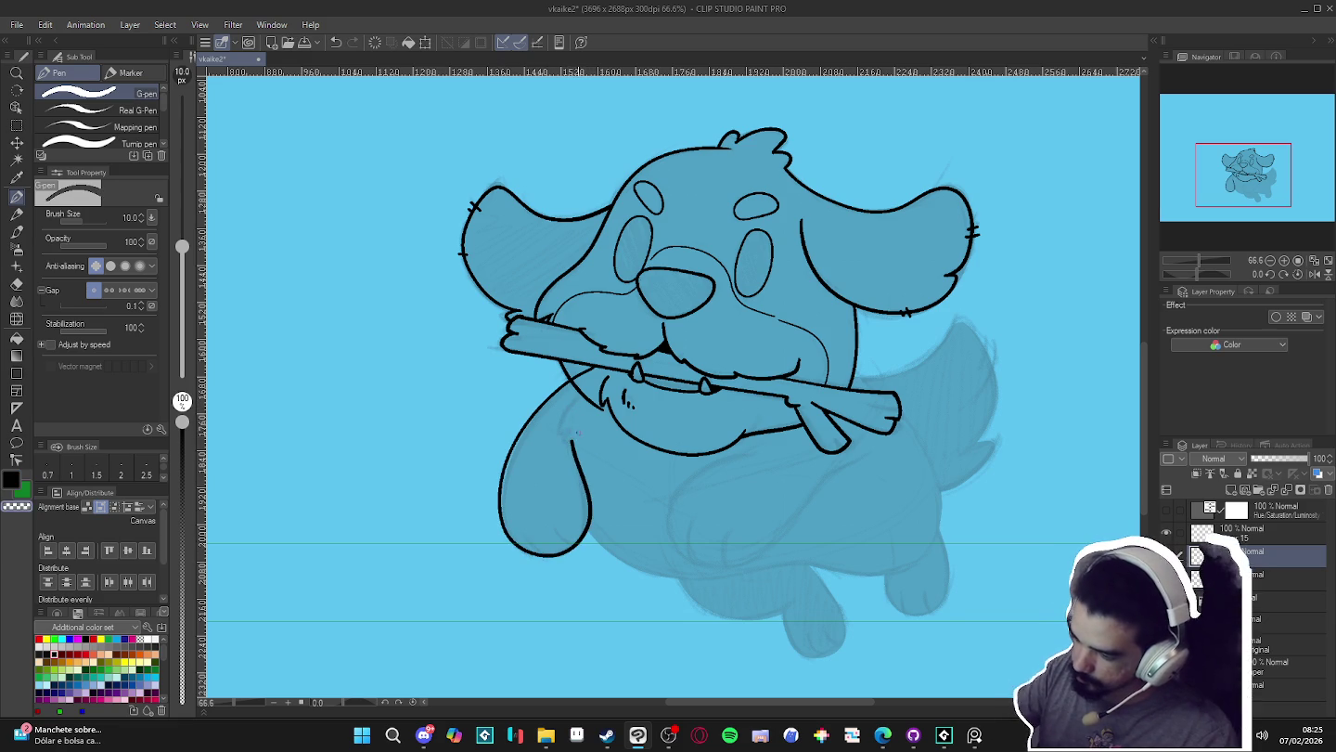
key(e)
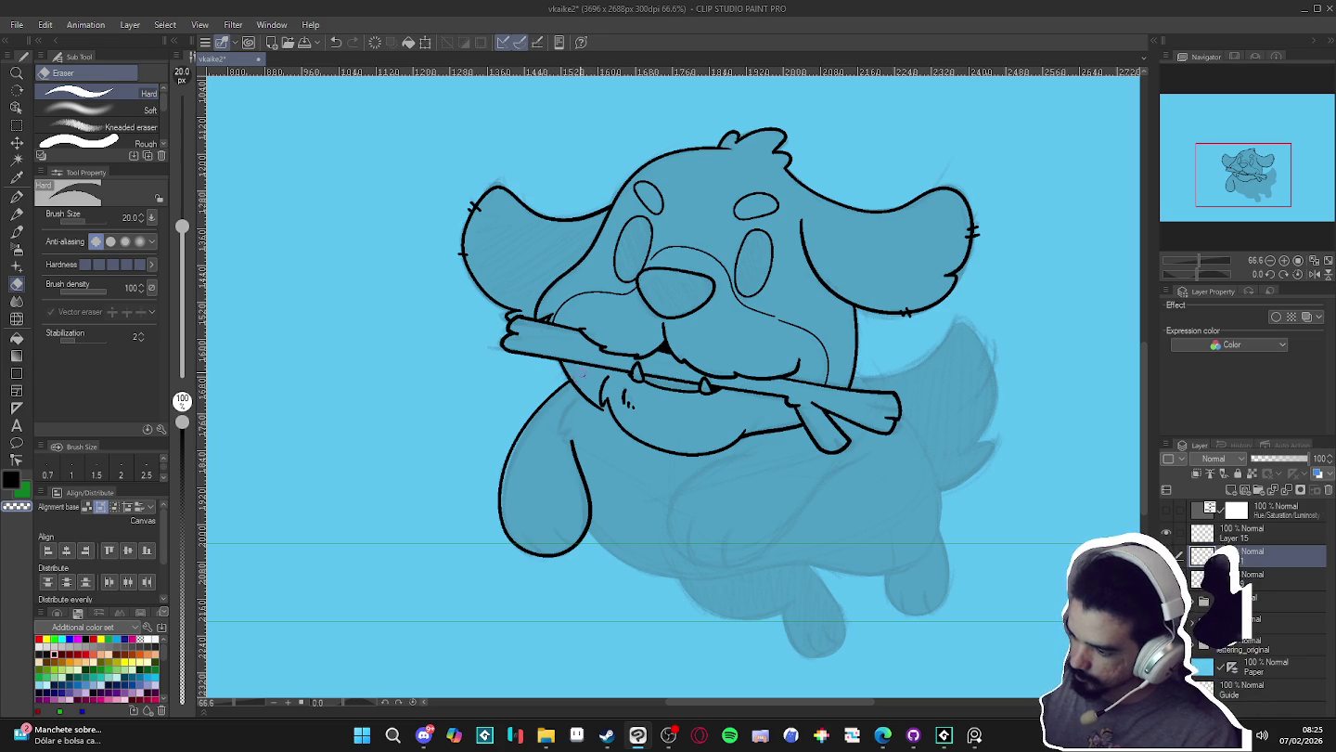
key(p)
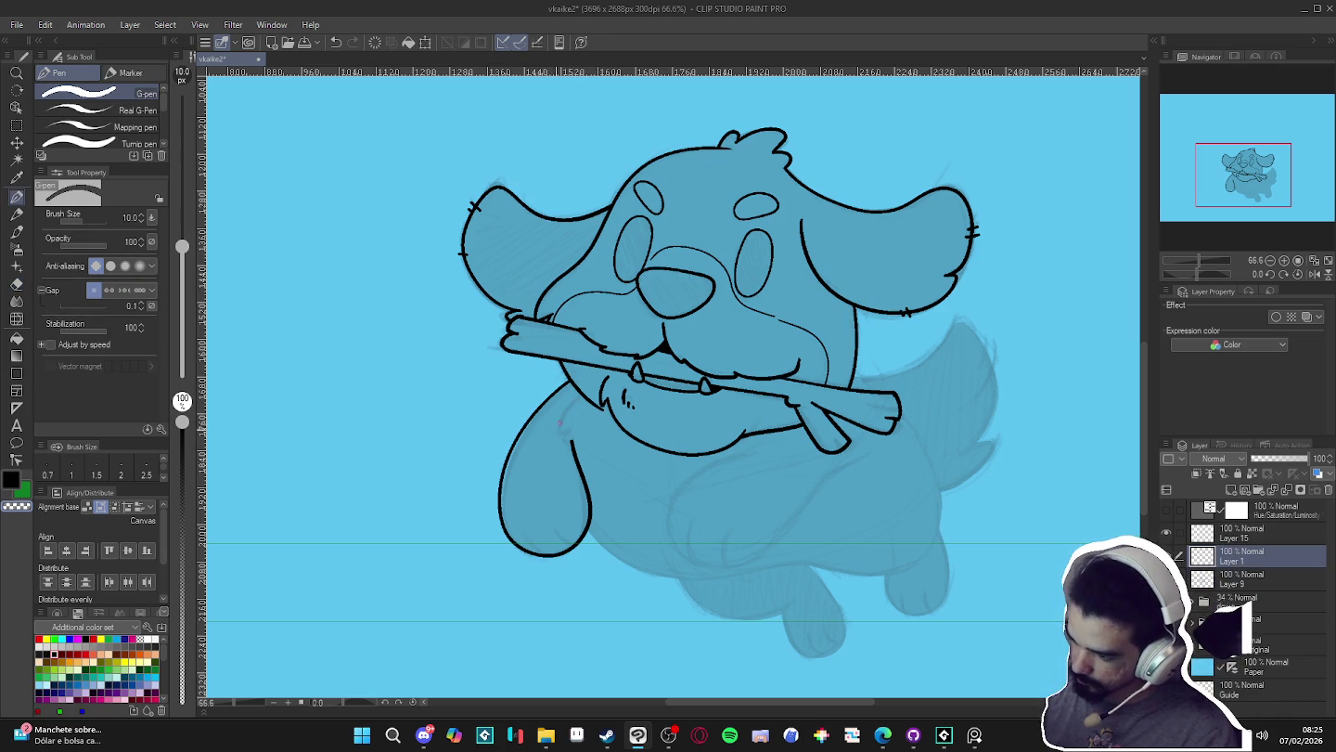
drag(573, 400, 567, 449)
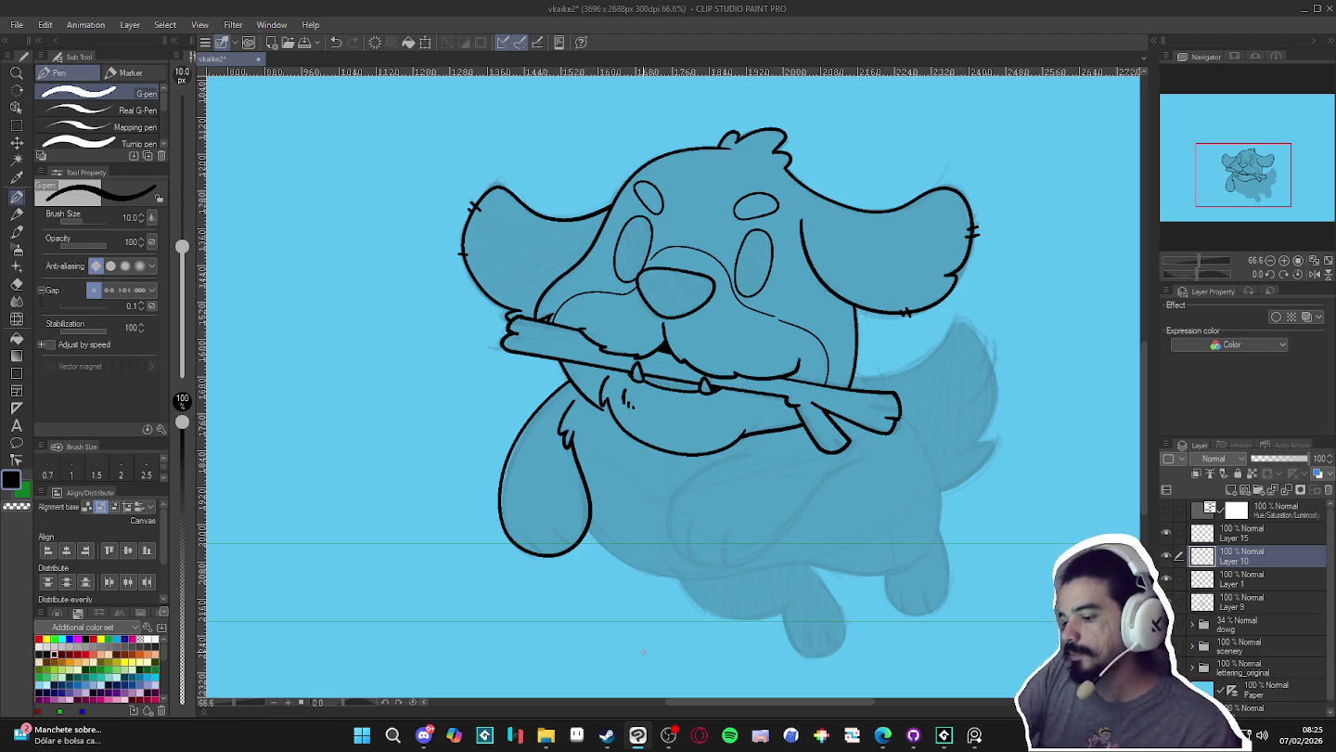
- Rotate the view and draw crease lines inside the dog's left ear
key(r)
drag(644, 649, 557, 536)
key(p)
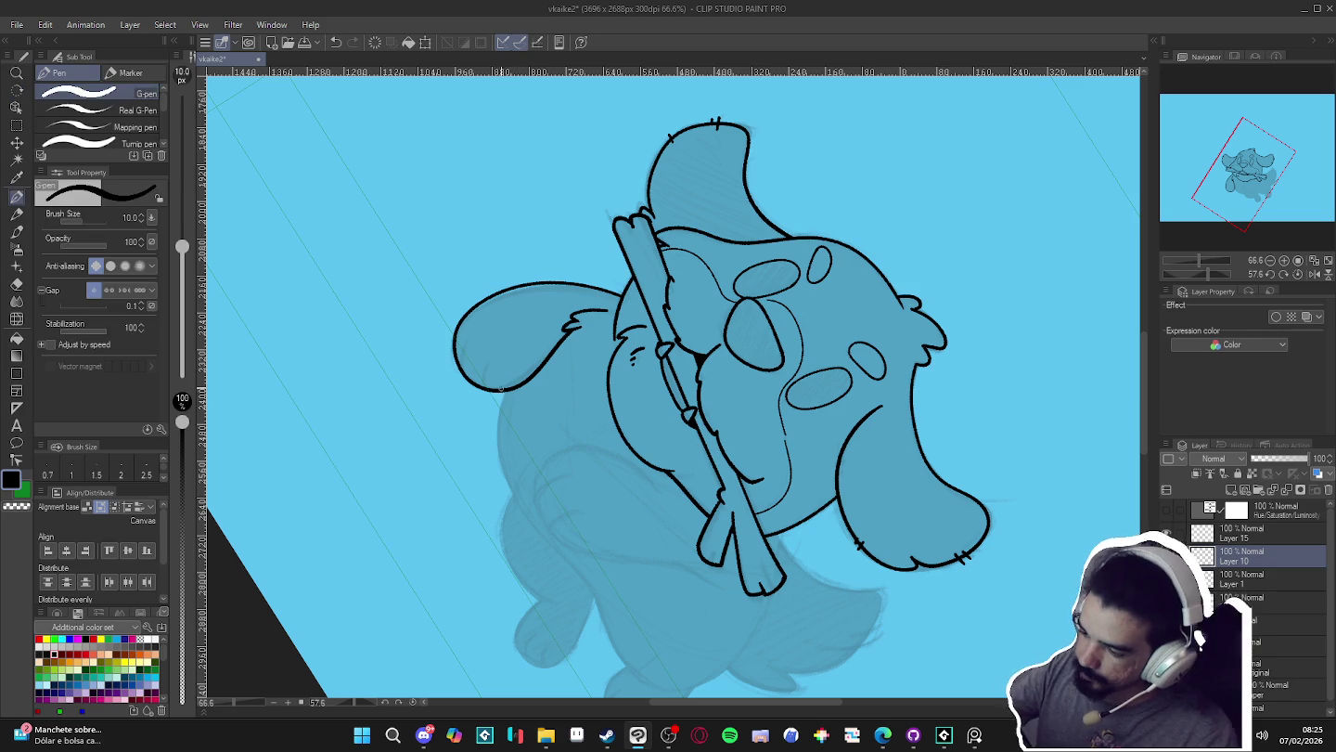
mouse_move(481, 369)
mouse_down()
mouse_move(496, 346)
mouse_move(476, 327)
mouse_up()
drag(469, 388, 455, 368)
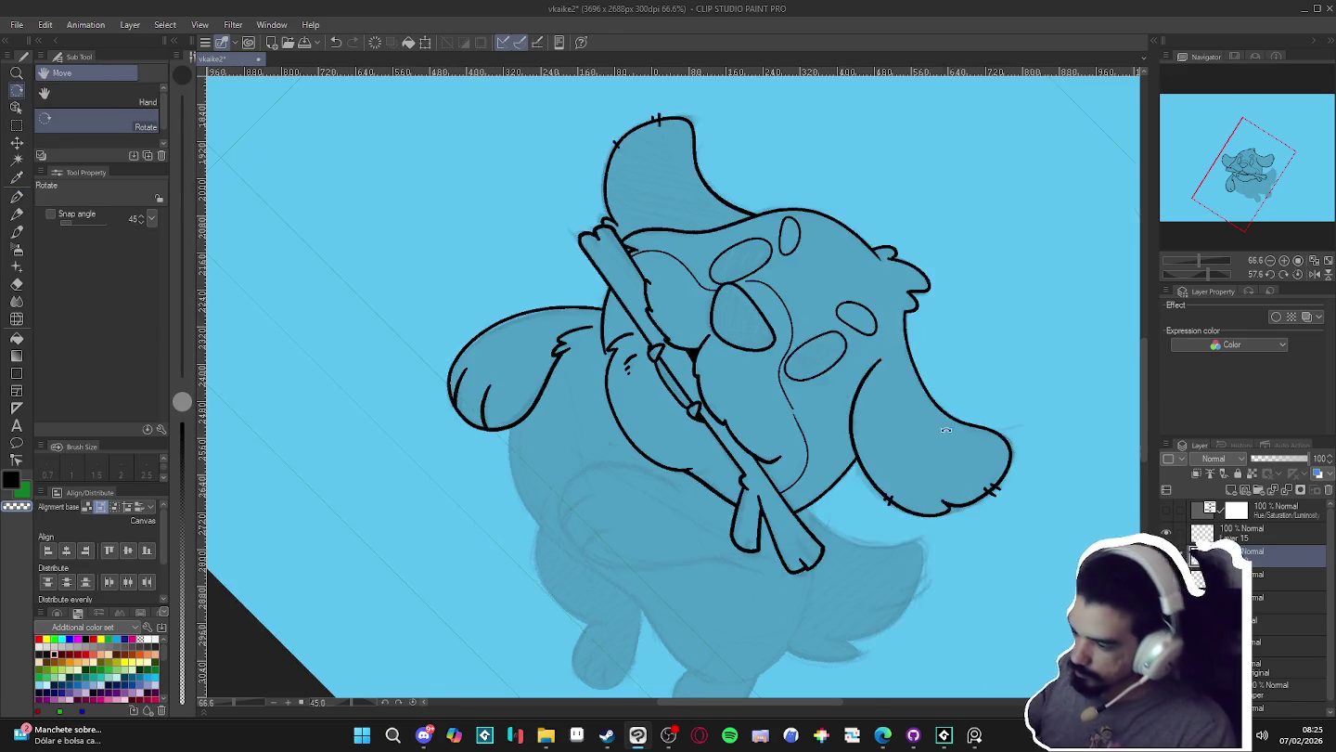
- Reset rotation upright and try merging Layer 10 into Layer 1, then undo it
key(ctrl+@)
drag(980, 562, 953, 548)
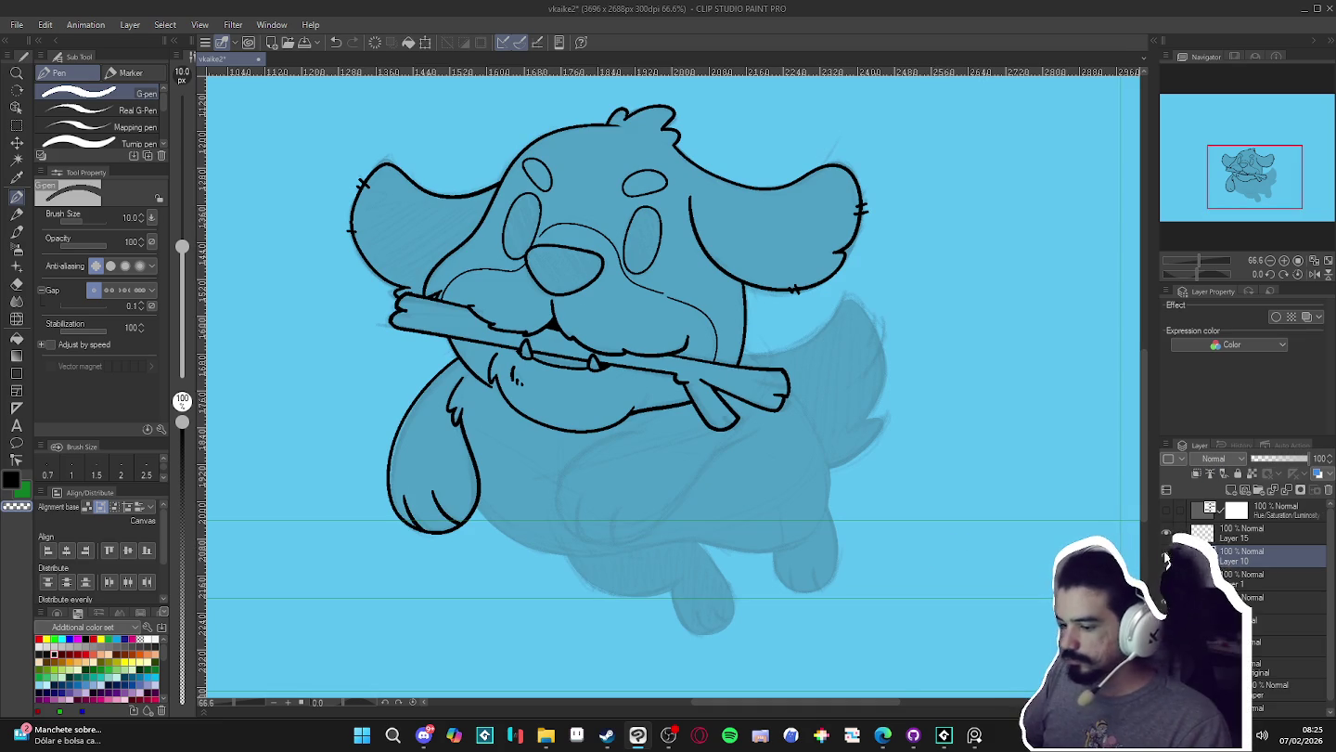
click(1167, 557)
click(1166, 557)
key(ctrl+e)
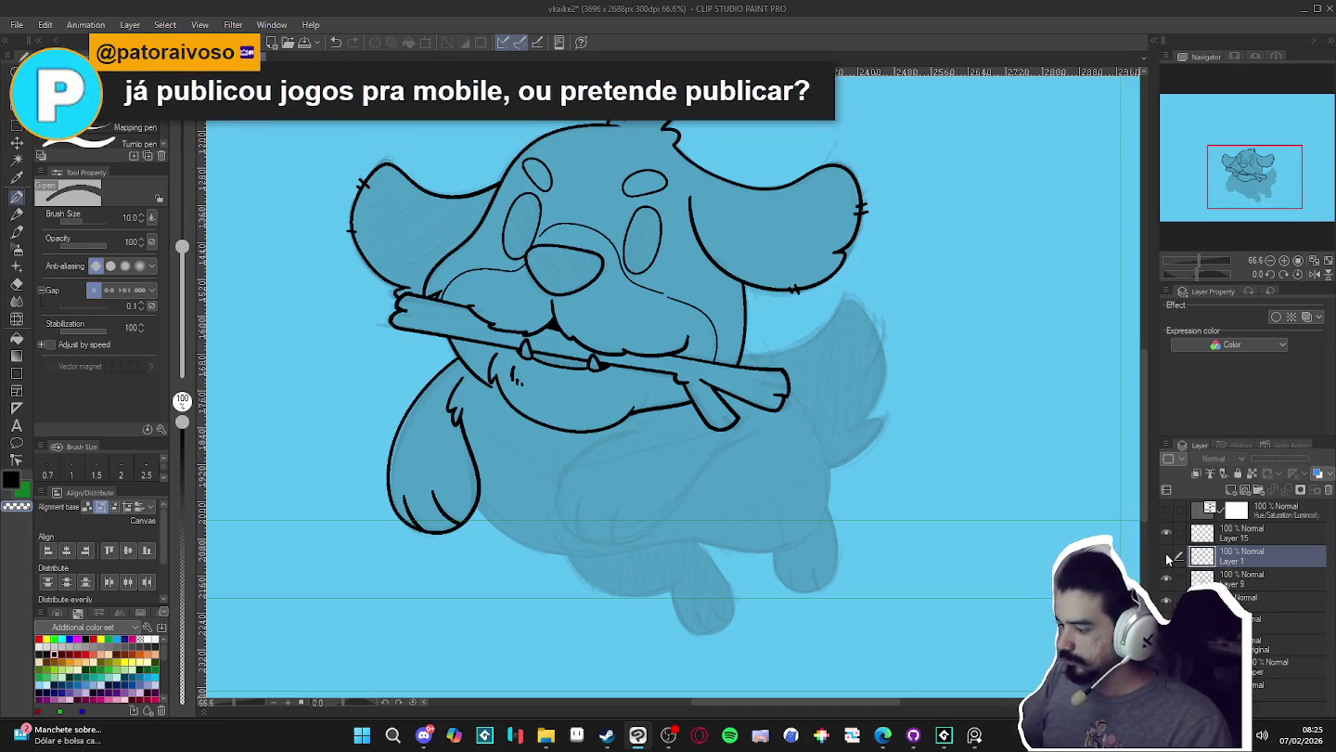
key(ctrl+z)
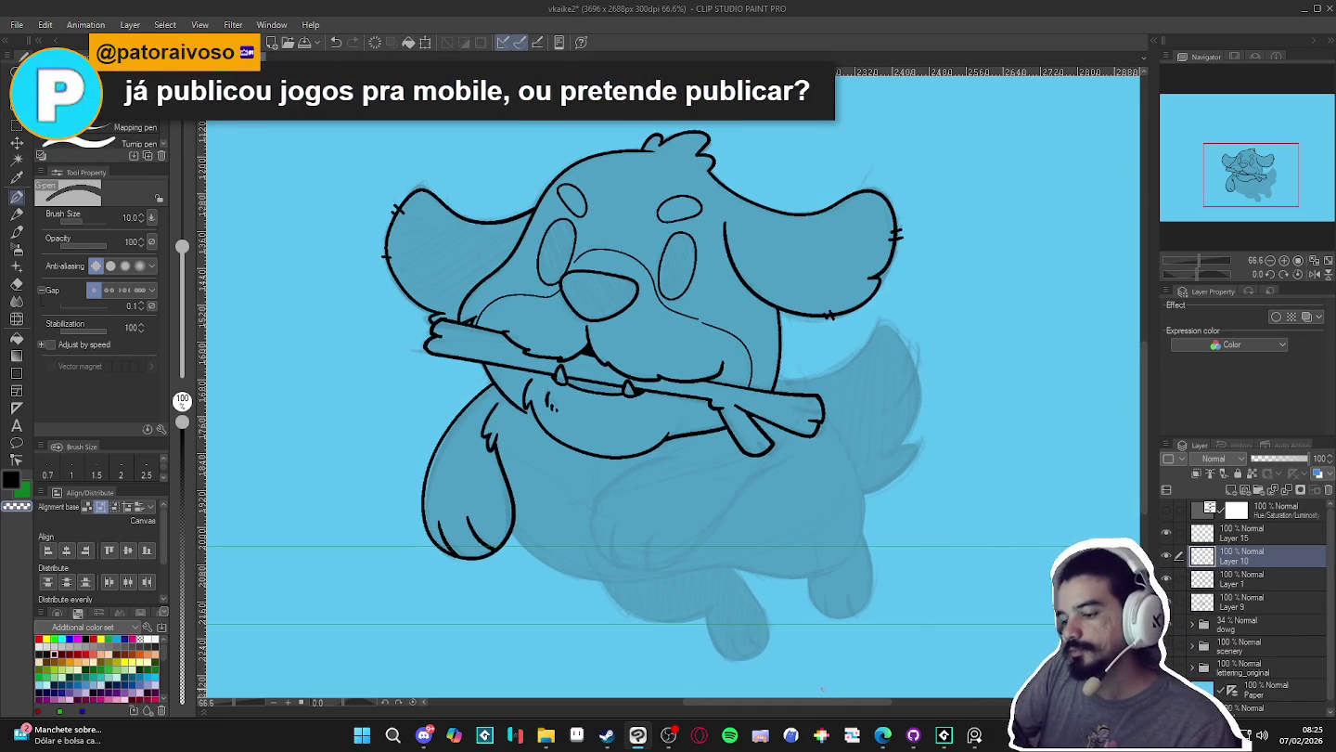
- Ink the outline of the dog's right front leg under the chin
drag(767, 586, 883, 482)
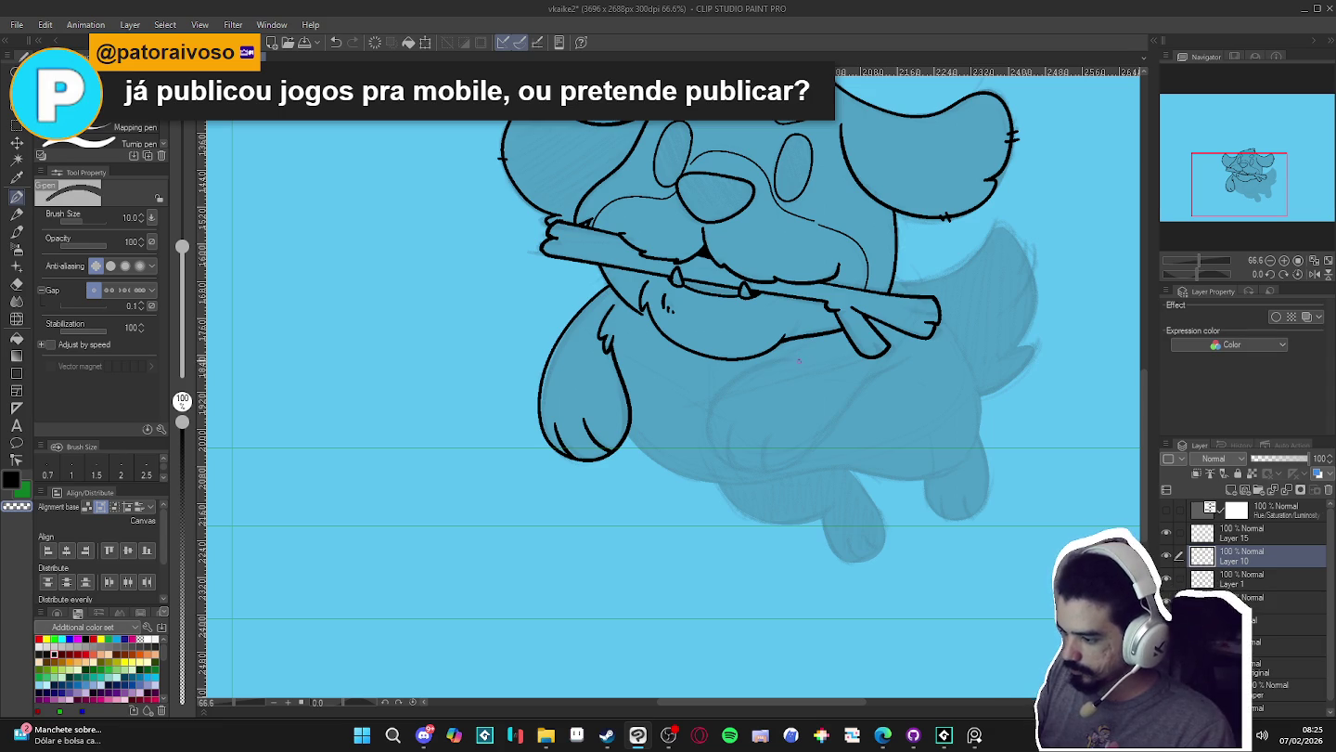
drag(779, 358, 801, 356)
drag(767, 475, 921, 345)
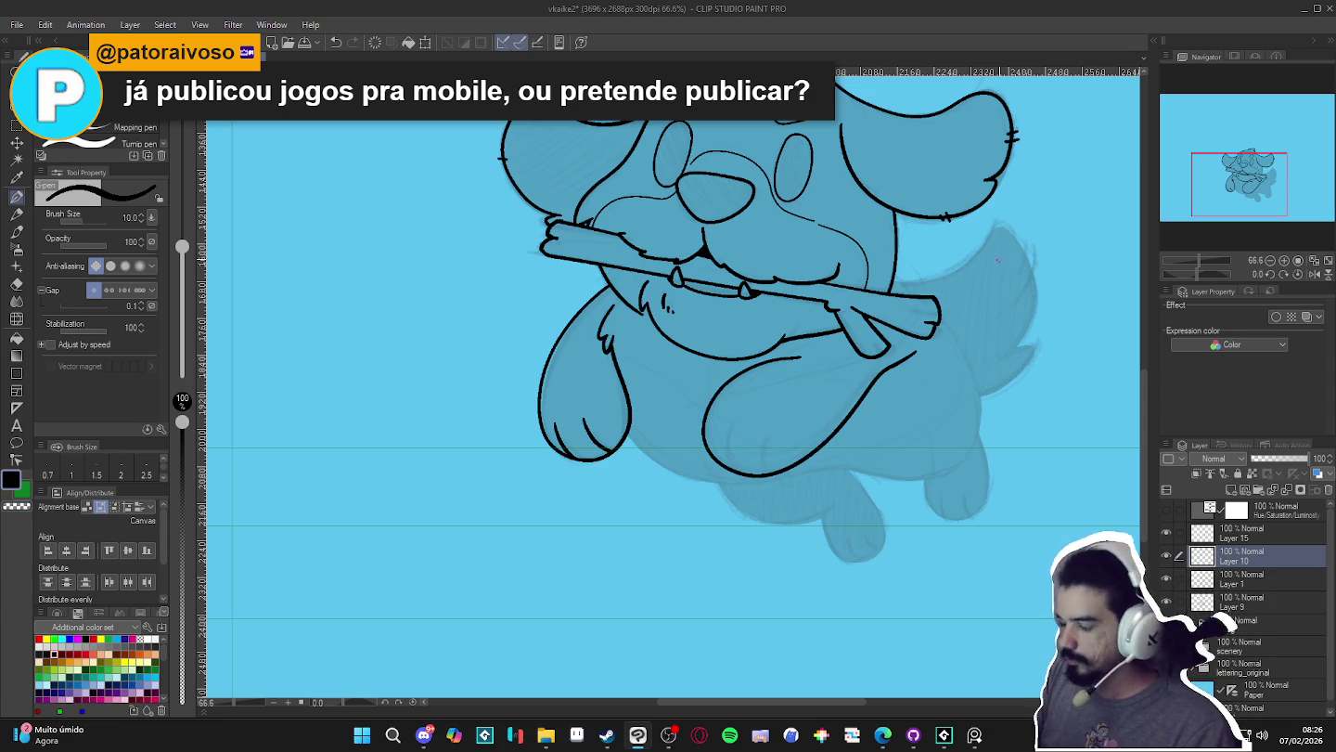
mouse_move(974, 273)
mouse_down()
mouse_move(1031, 335)
mouse_move(849, 459)
mouse_up()
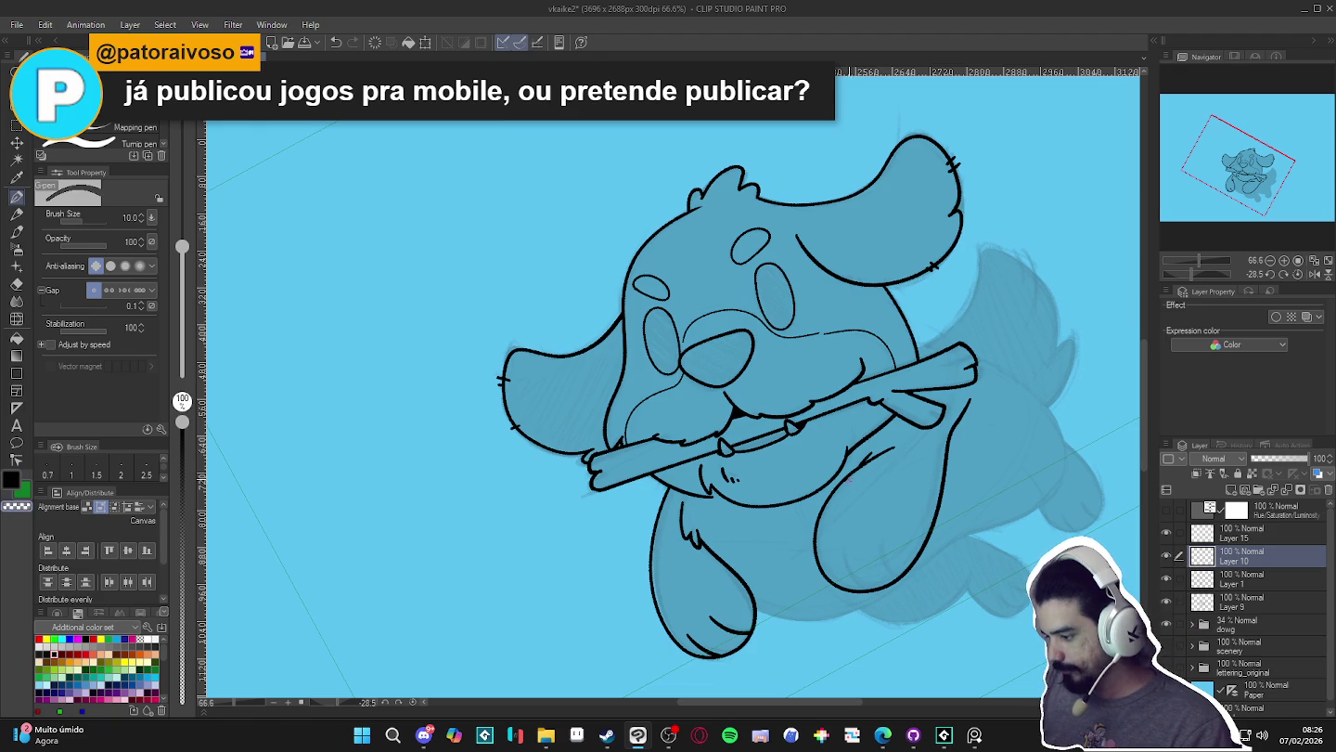
drag(883, 495, 846, 405)
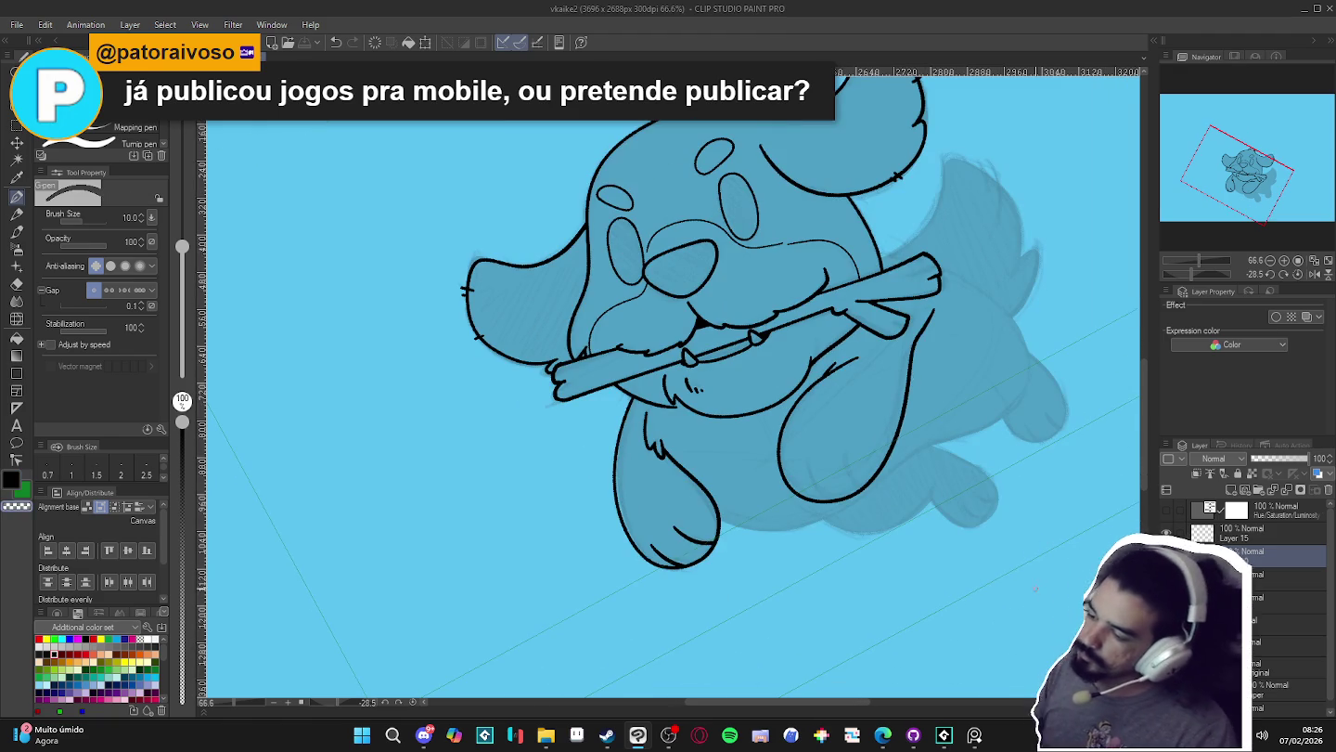
click(1168, 556)
mouse_move(884, 614)
mouse_down()
mouse_move(814, 602)
mouse_move(795, 568)
mouse_up()
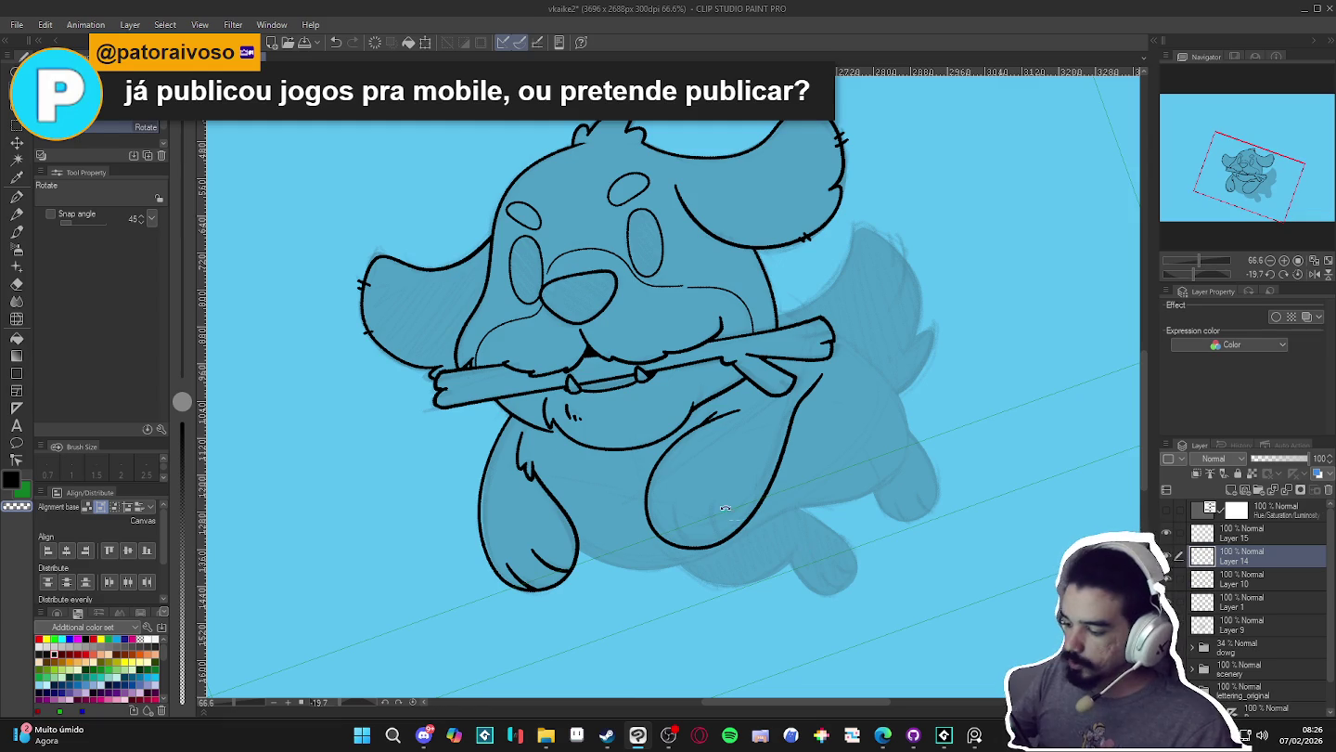
- Level the canvas rotation and make Layer 10 active with the G-pen ready
key(p)
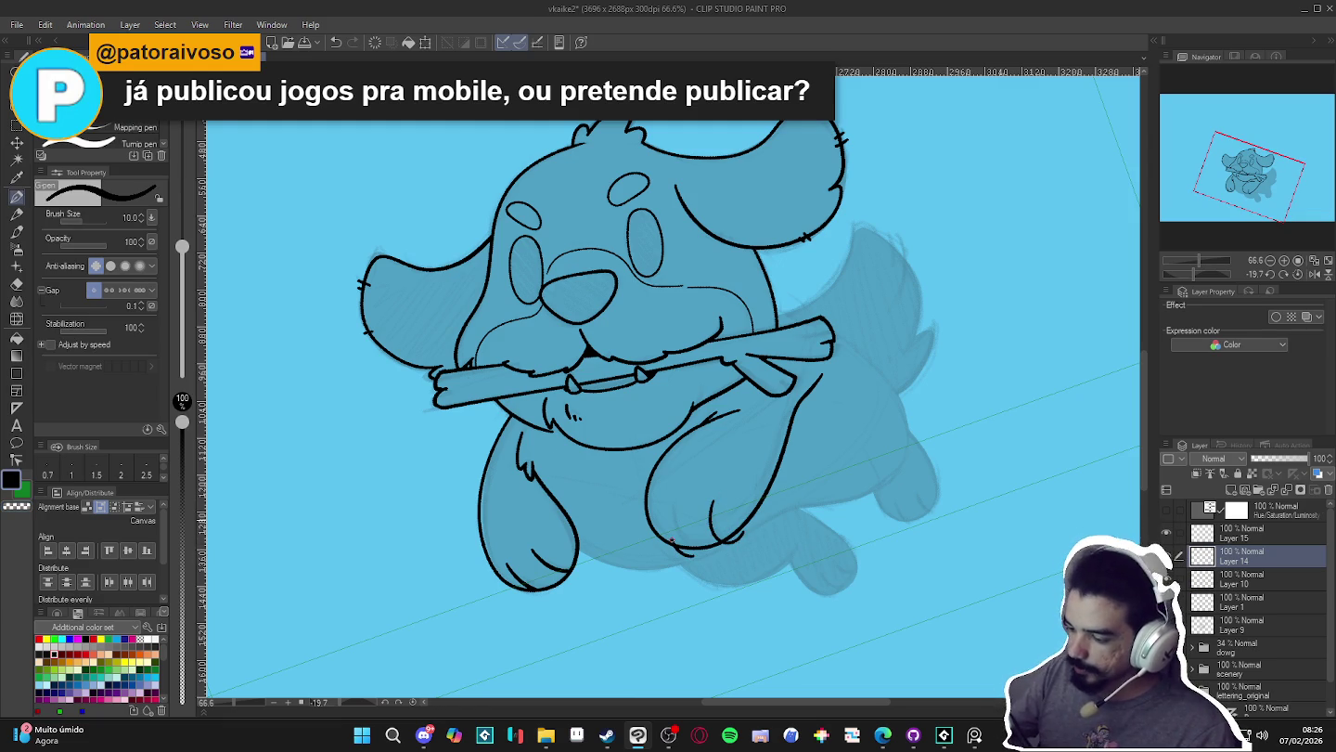
key(e)
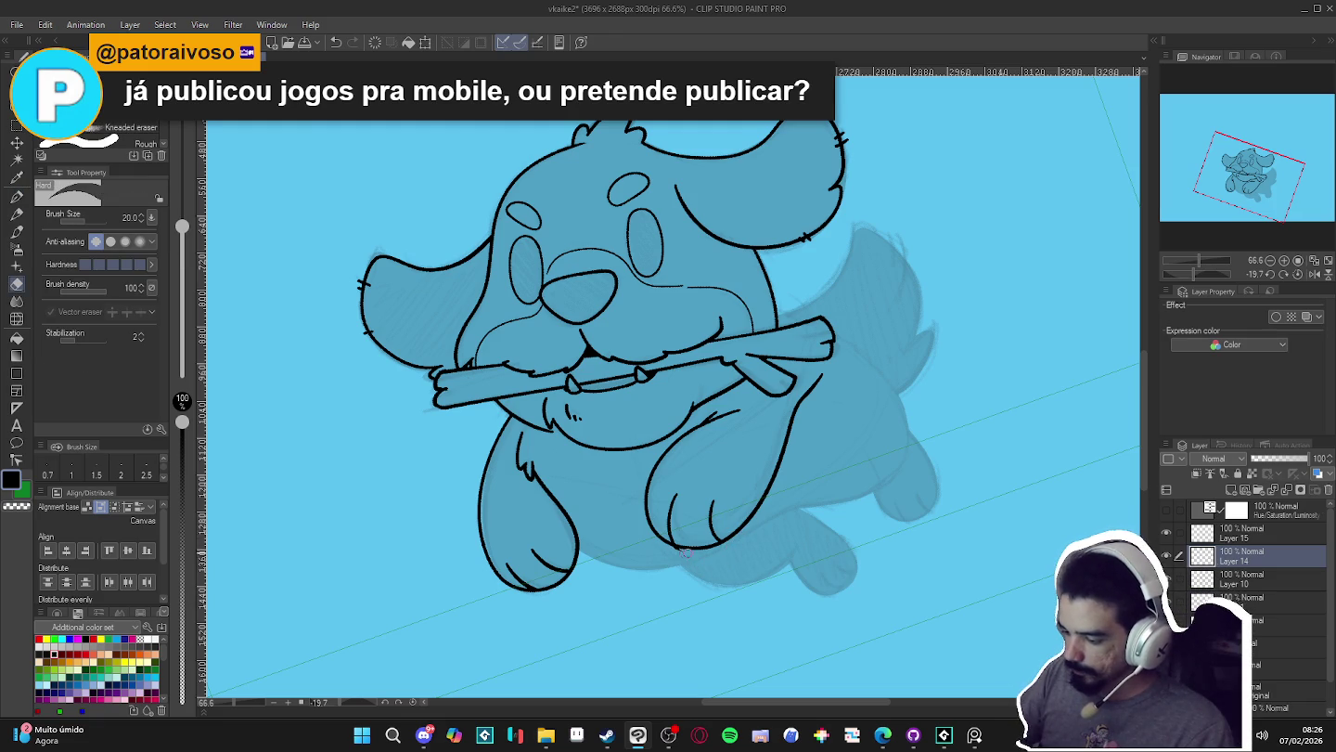
key(r)
double_click(842, 603)
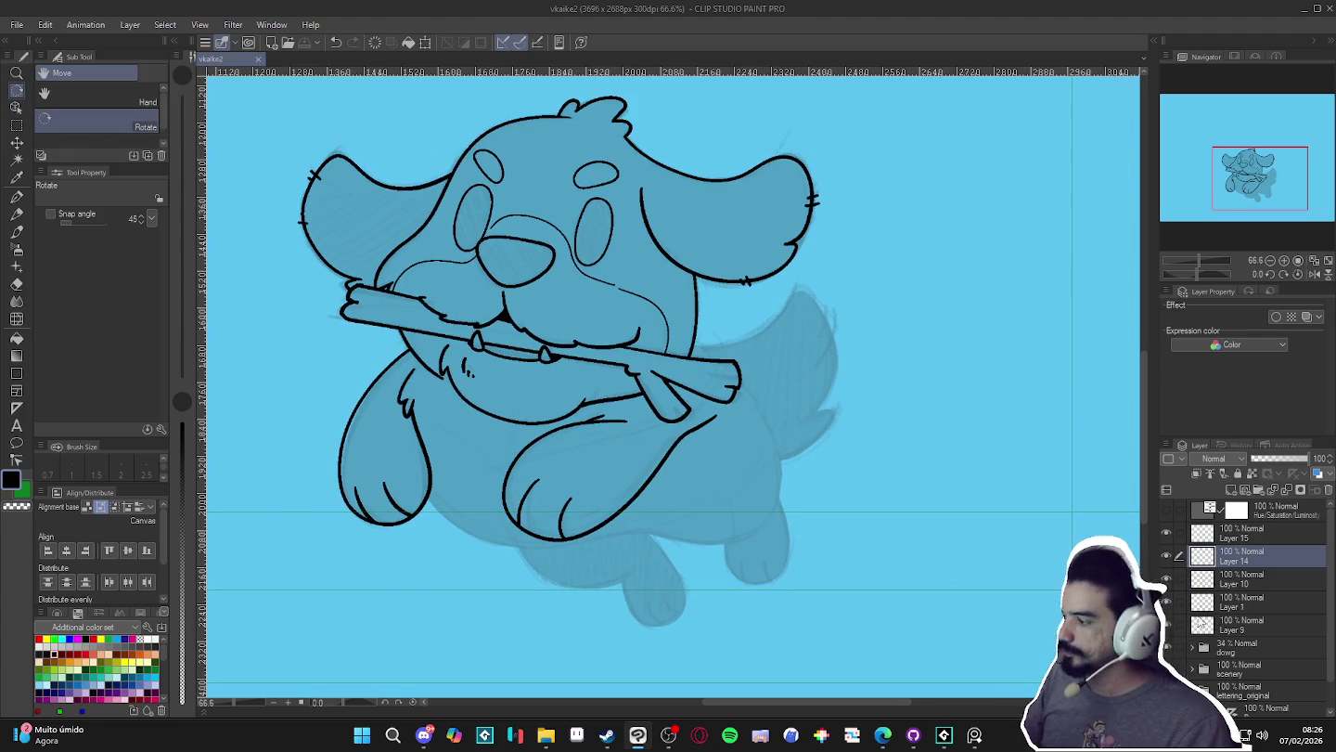
click(1167, 556)
click(1167, 557)
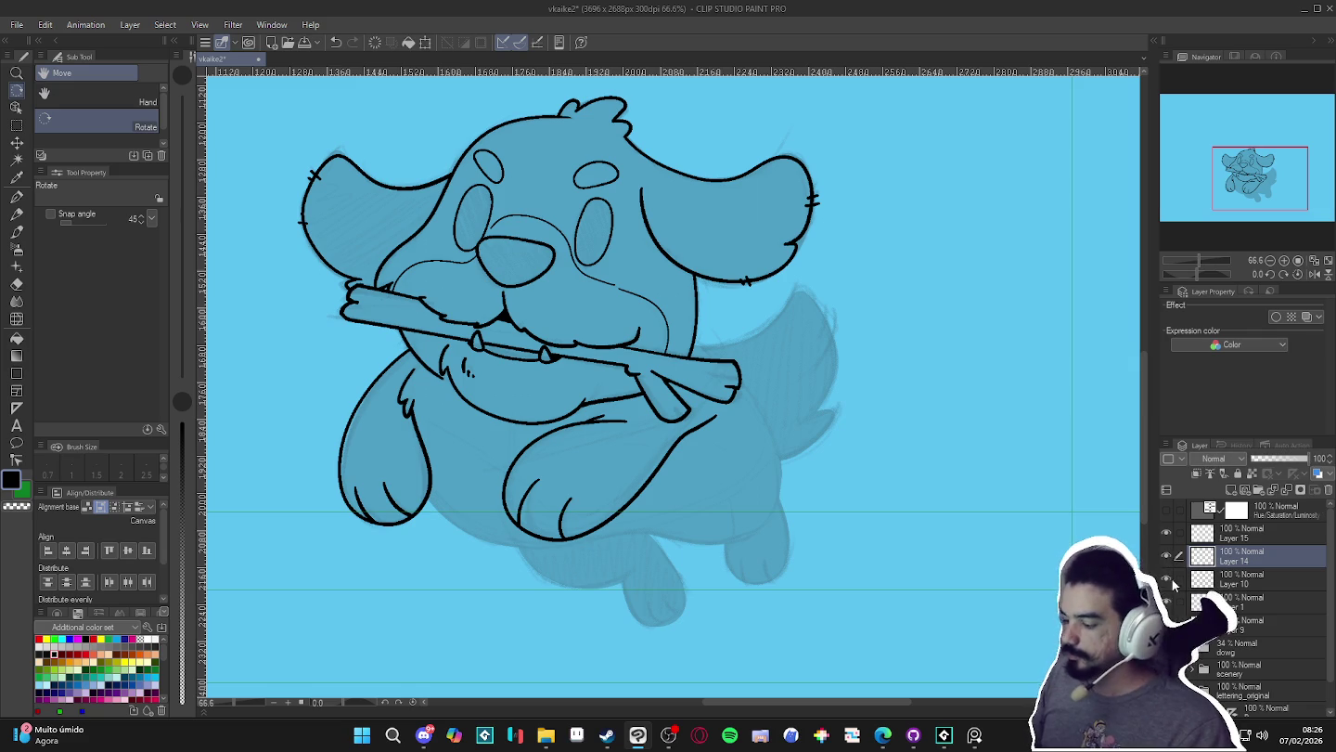
click(1223, 576)
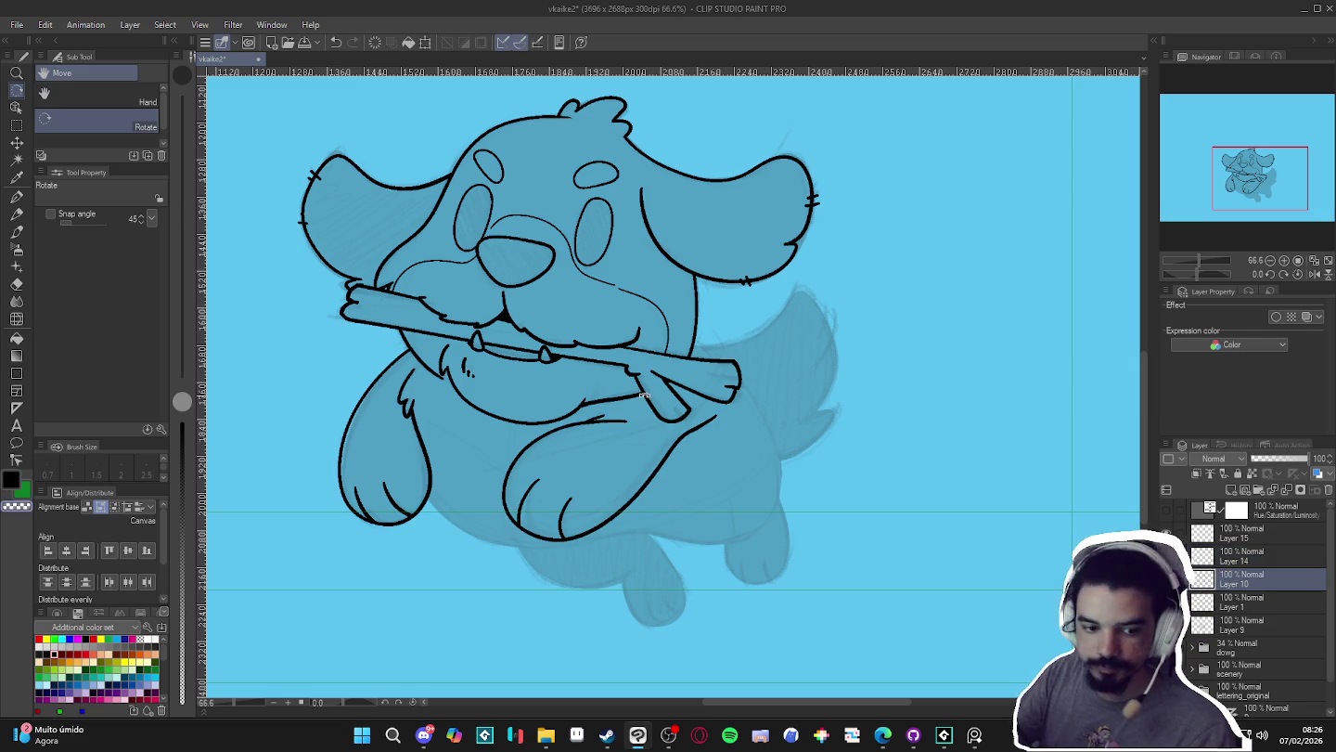
key(p)
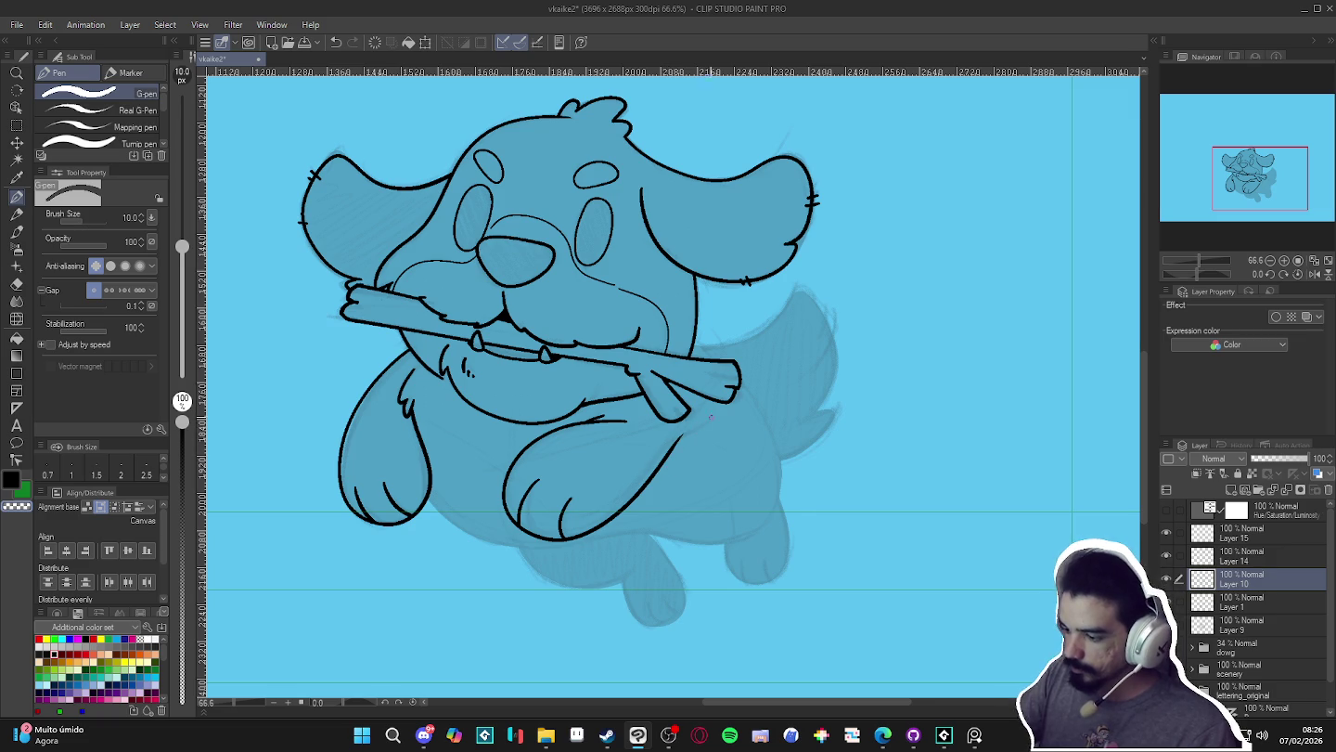
- Ink the dog's left body outline on Layer 14 down to the hip
drag(699, 442, 746, 552)
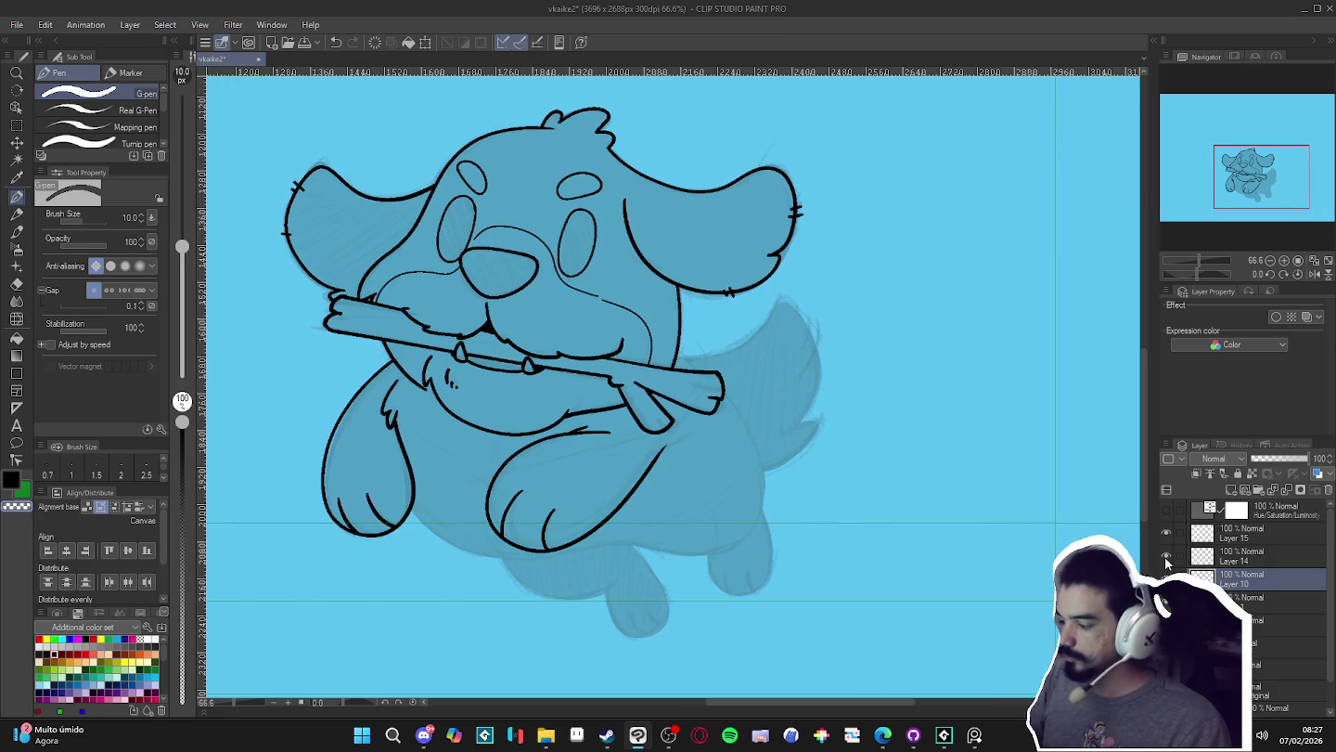
click(1234, 554)
key(ctrl+e)
key(ctrl+z)
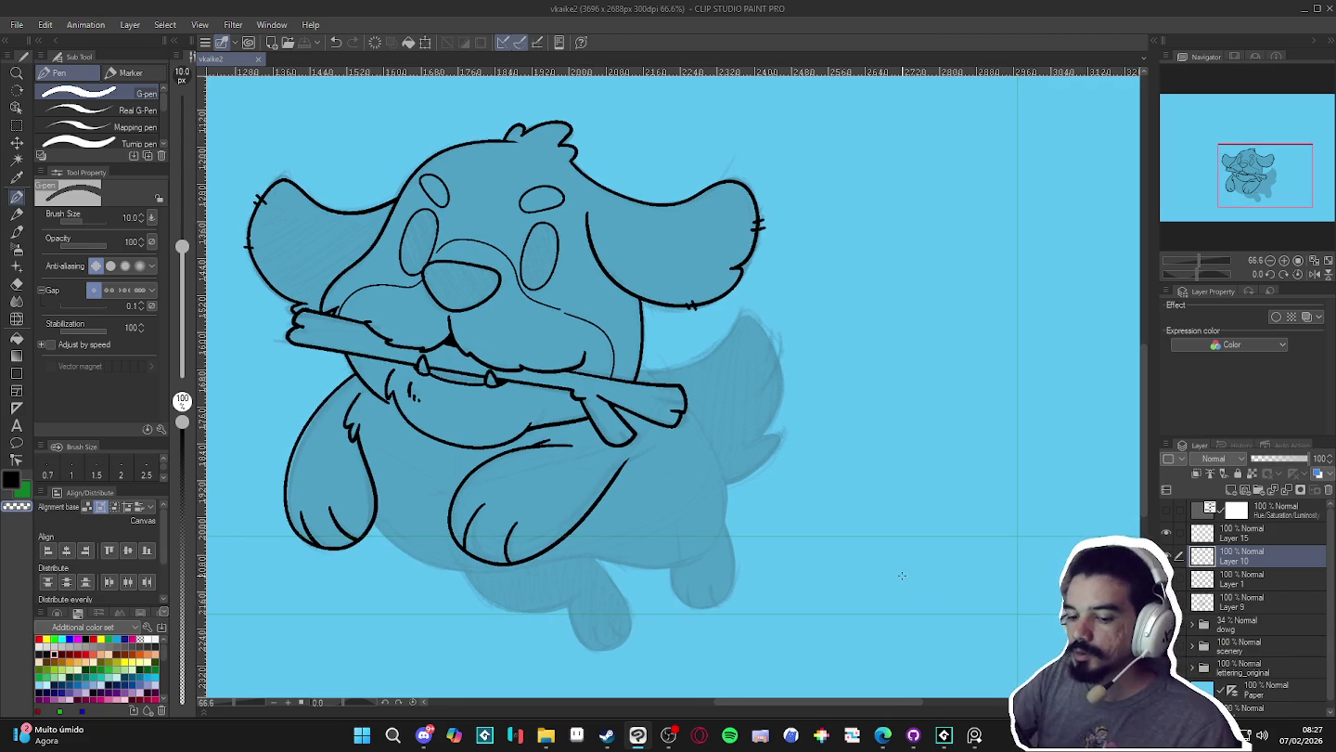
drag(901, 576, 532, 307)
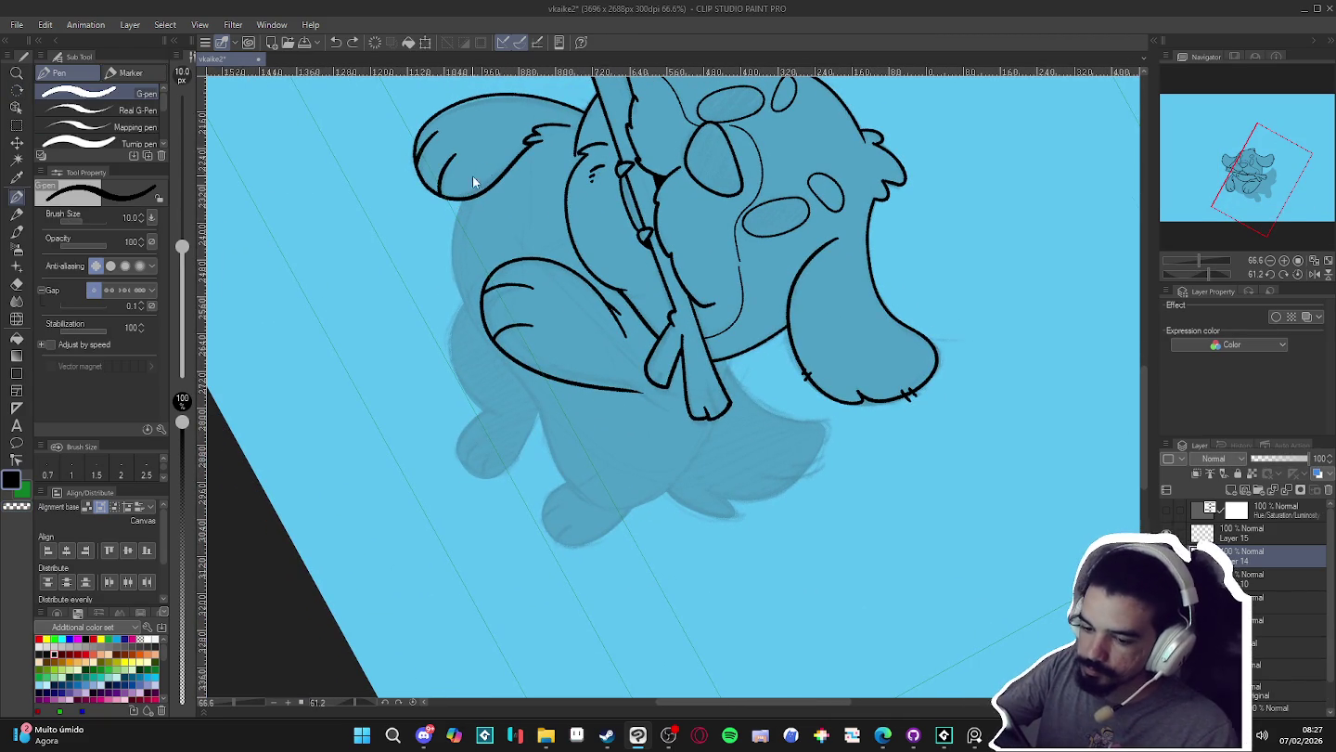
drag(455, 247, 468, 301)
key(ctrl+z)
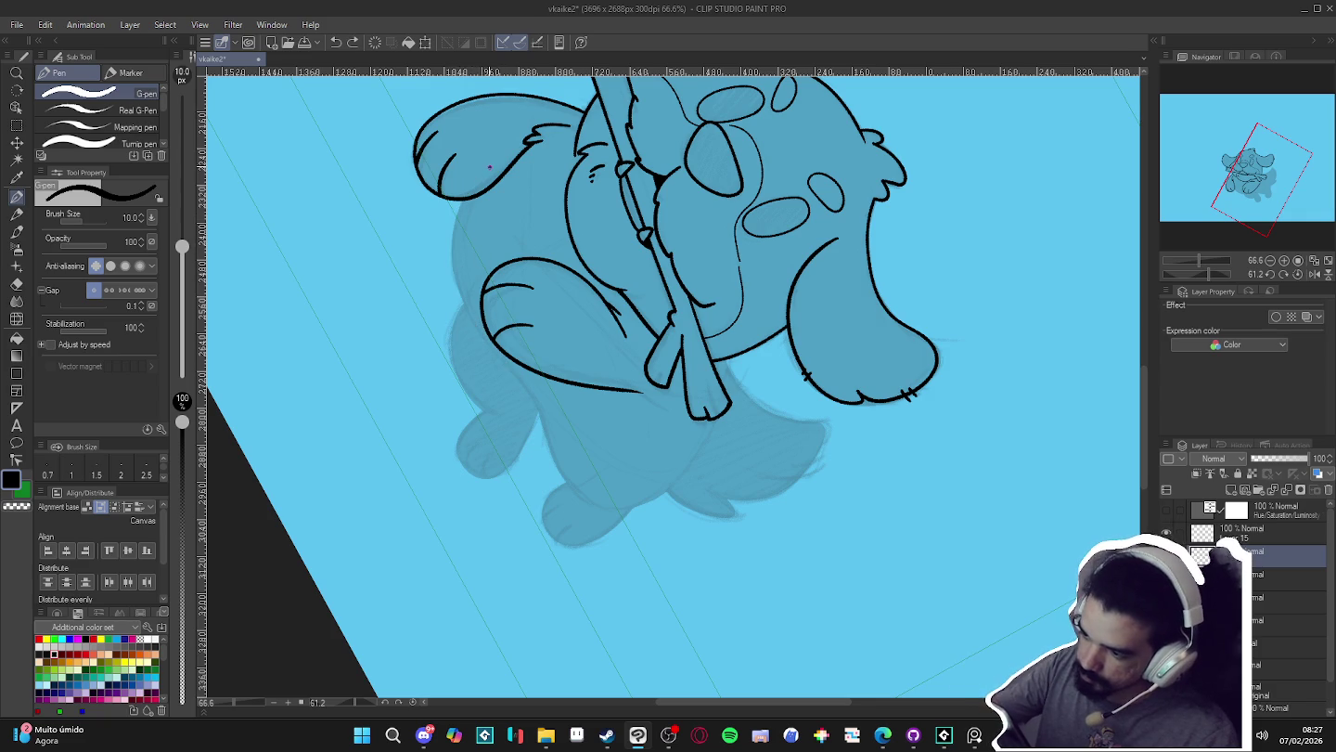
drag(457, 269, 510, 375)
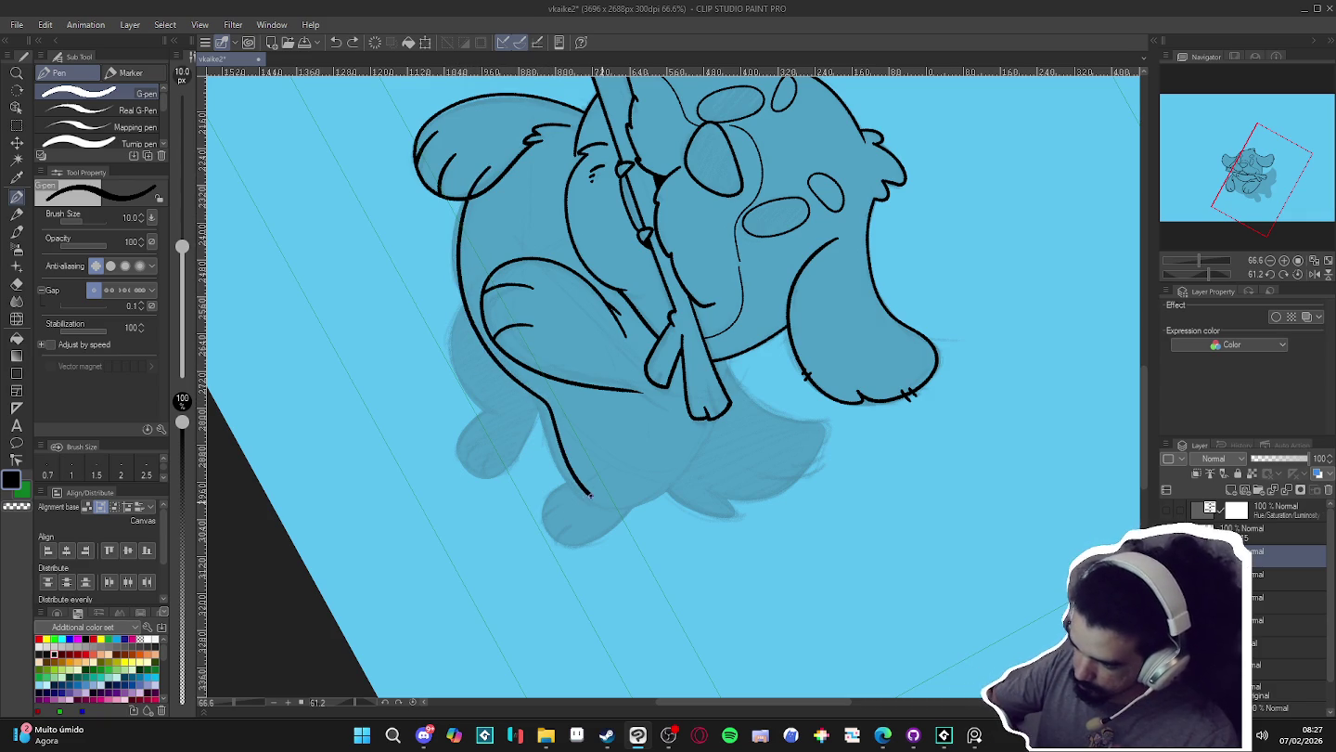
- Rotate the canvas around to reach the other side, then return it upright
key(r)
mouse_move(627, 504)
mouse_down()
mouse_move(597, 568)
mouse_move(560, 309)
mouse_up()
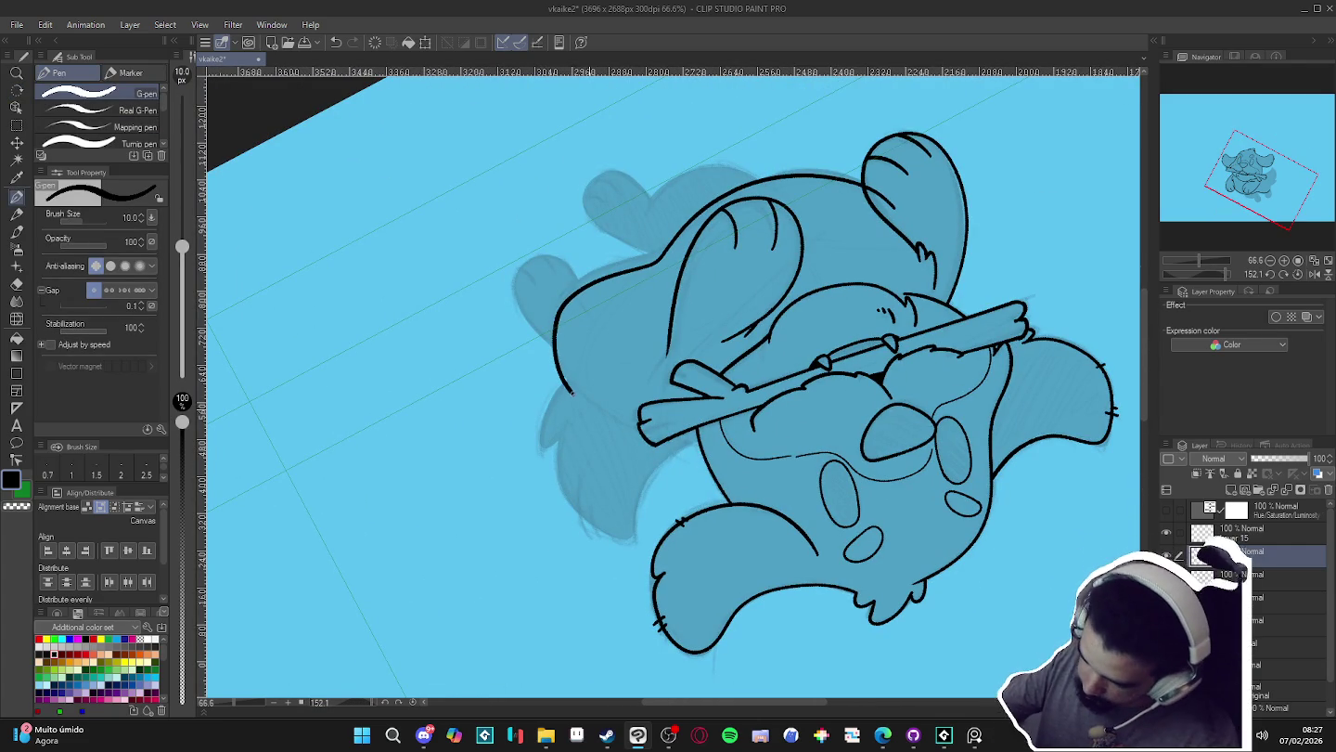
key(r)
mouse_move(886, 515)
mouse_down()
mouse_move(901, 475)
mouse_move(791, 600)
mouse_up()
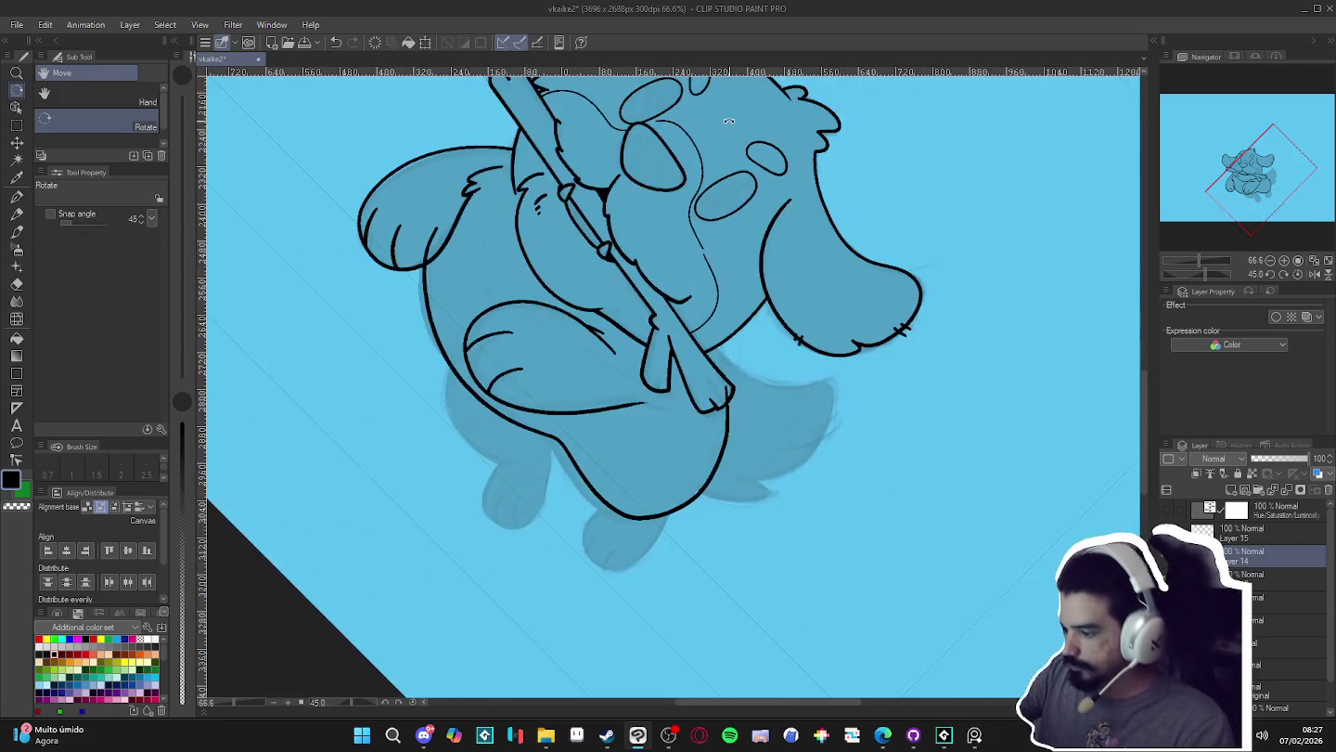
key(r)
mouse_move(916, 492)
mouse_down()
mouse_move(884, 192)
mouse_move(868, 334)
mouse_move(872, 268)
mouse_move(831, 217)
mouse_up()
key(r)
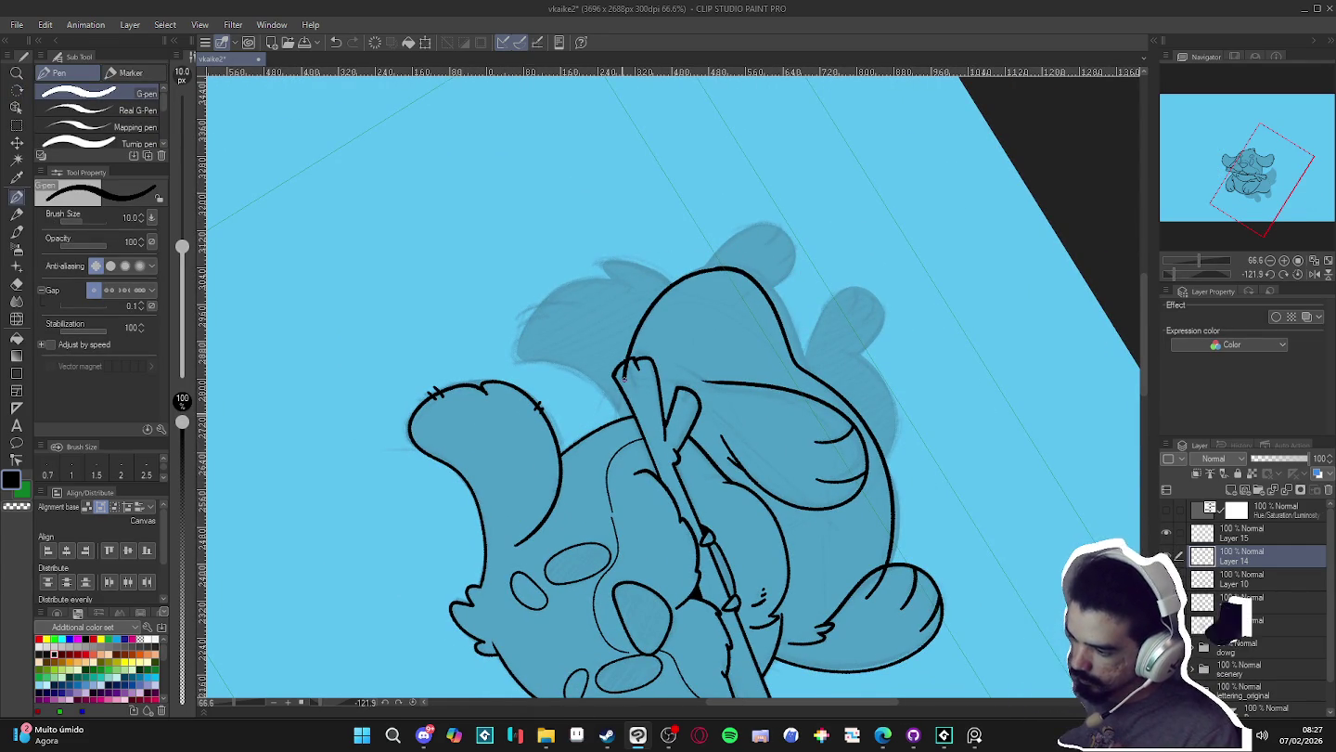
key(r)
drag(656, 299, 463, 552)
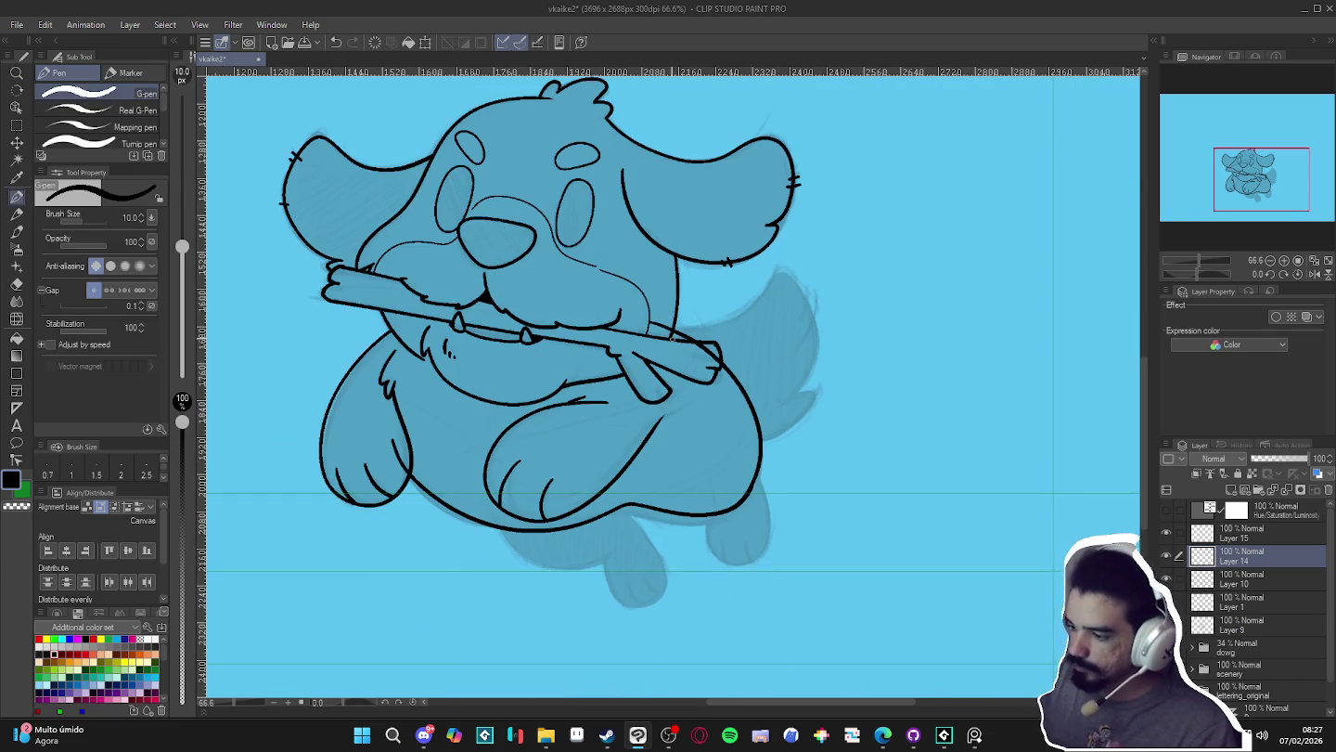
- Erase the stray line near the dog's left paw
key(e)
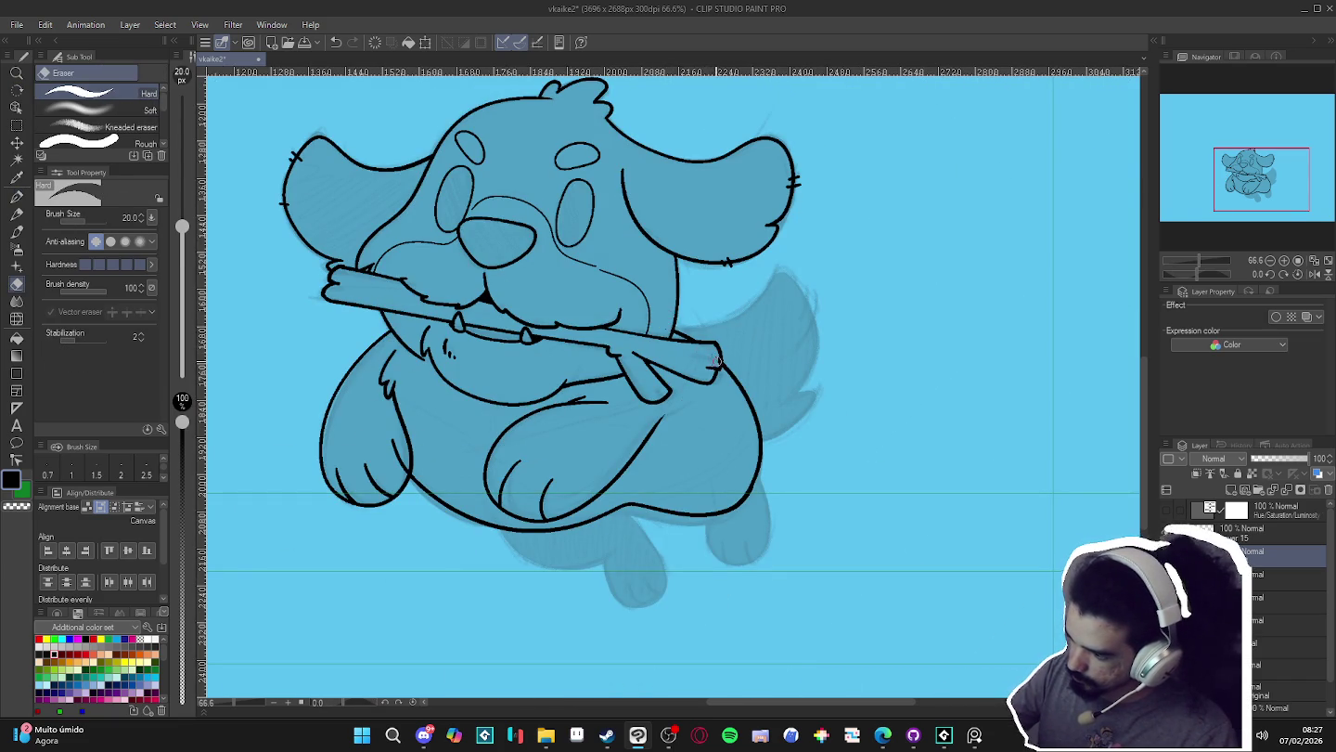
key(p)
mouse_move(853, 564)
mouse_down()
mouse_move(879, 573)
mouse_move(906, 637)
mouse_up()
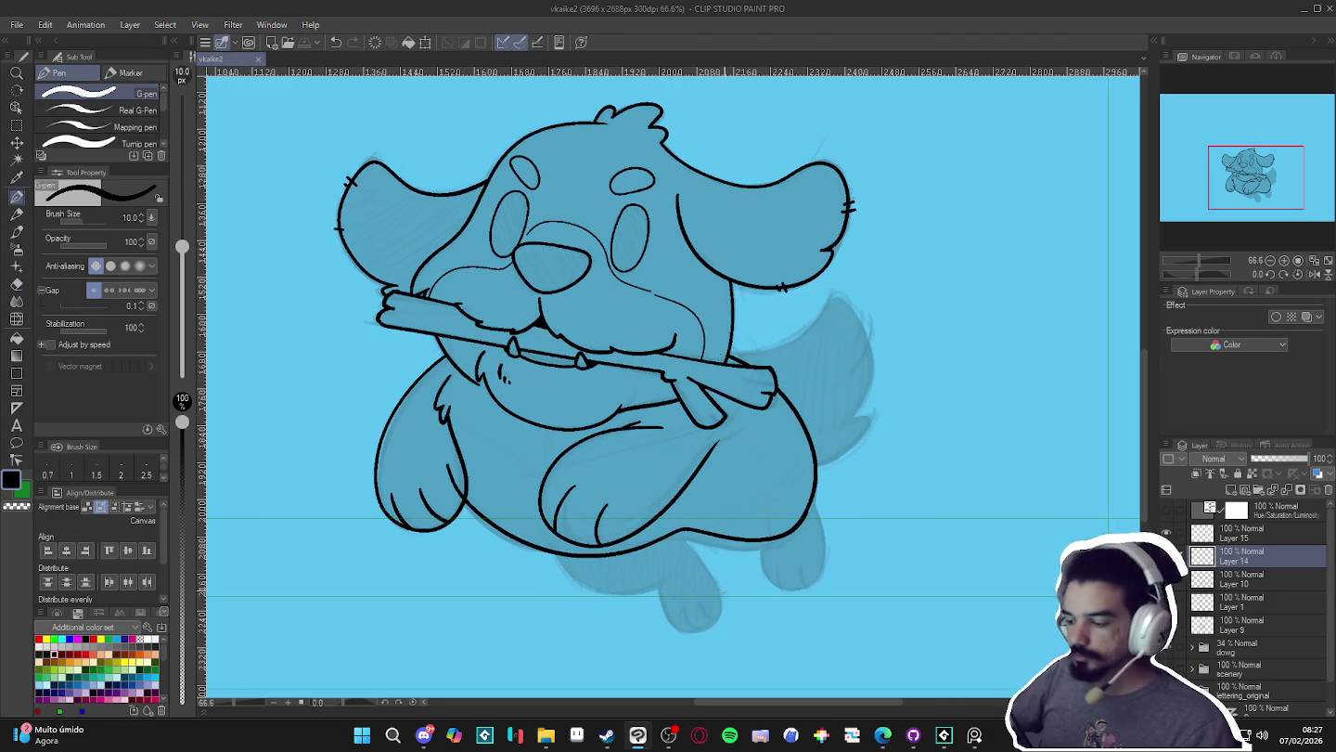
scroll(720, 594, down, 2)
scroll(649, 556, up, 1)
scroll(557, 548, up, 2)
key(e)
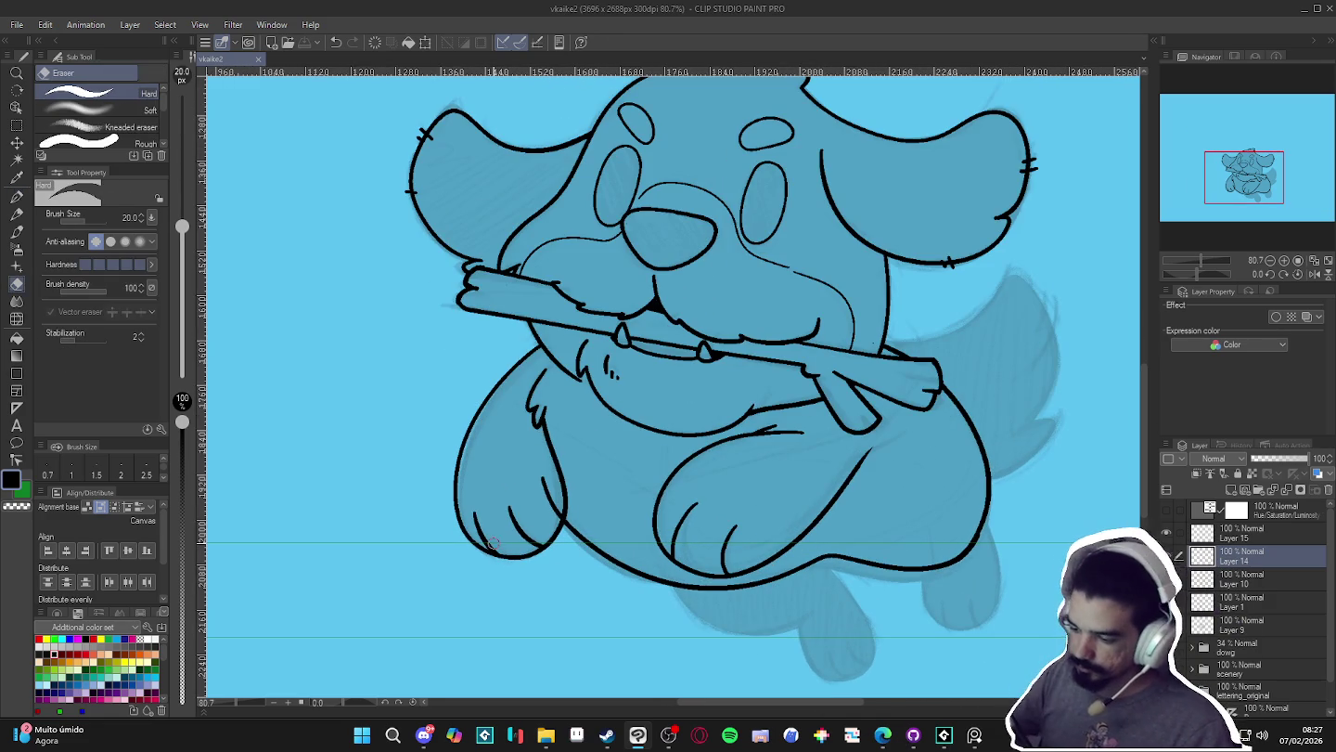
drag(538, 474, 552, 499)
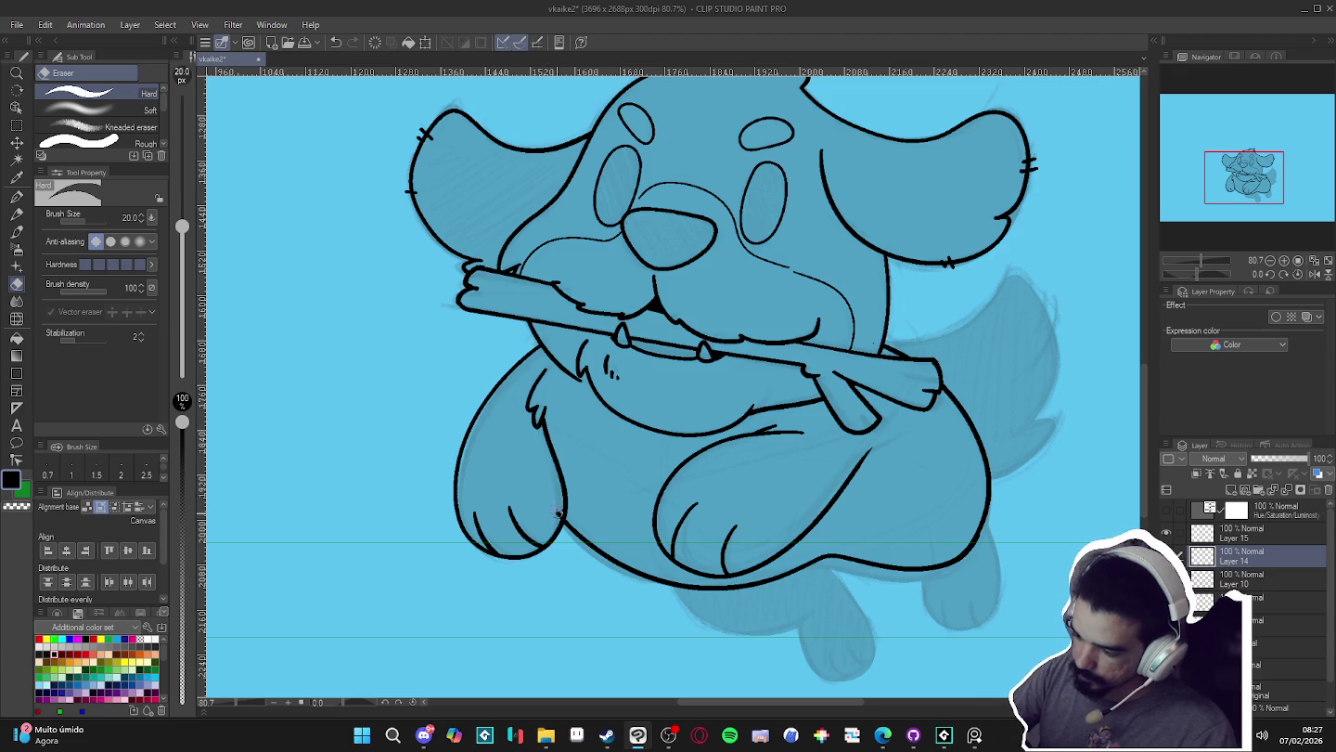
key(p)
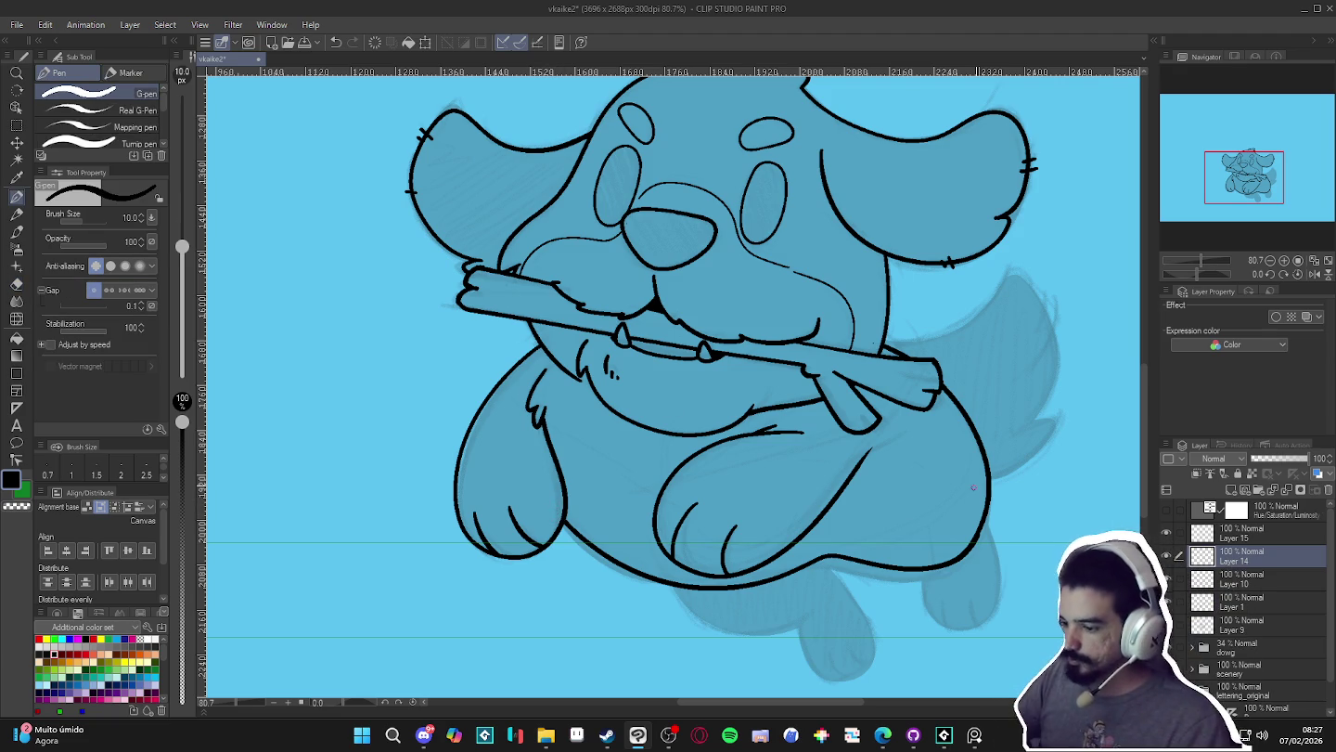
scroll(754, 458, down, 2)
scroll(743, 501, down, 1)
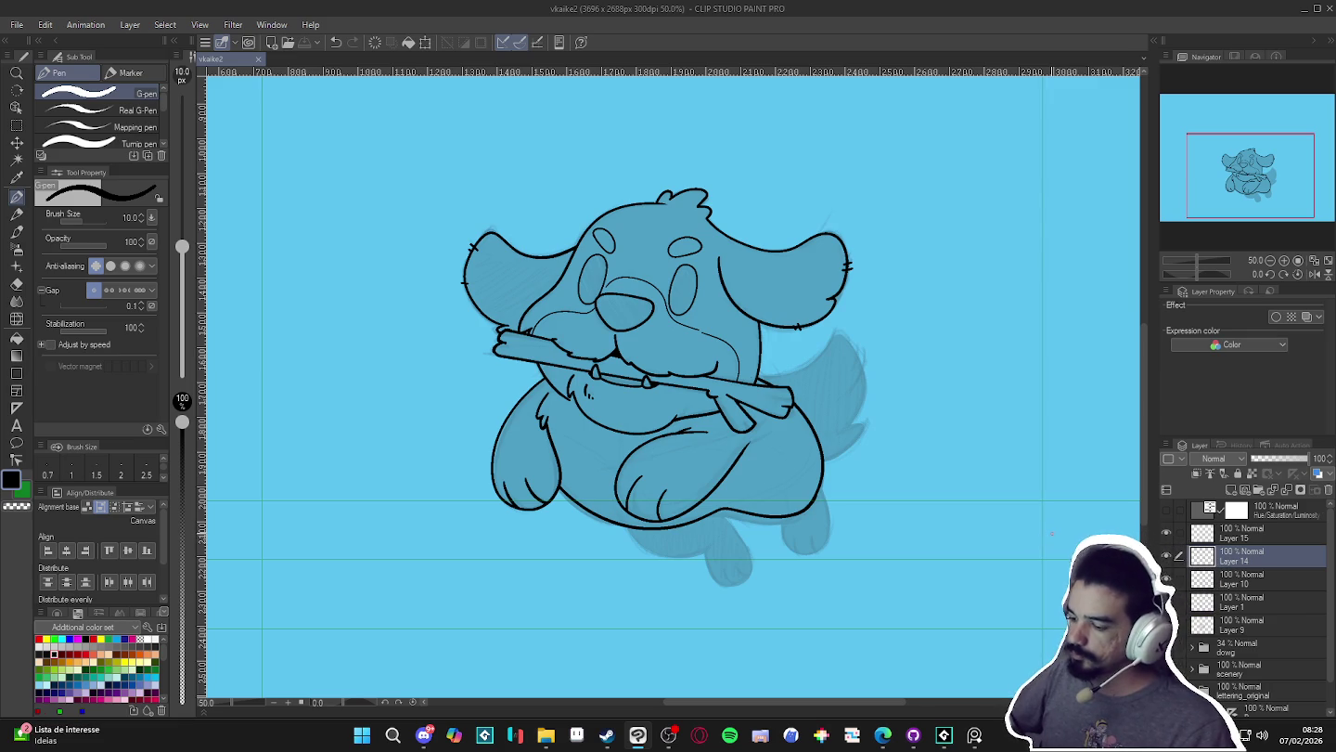
- On a new layer, ink the hind leg and rounded paw below the left paw
double_click(1166, 555)
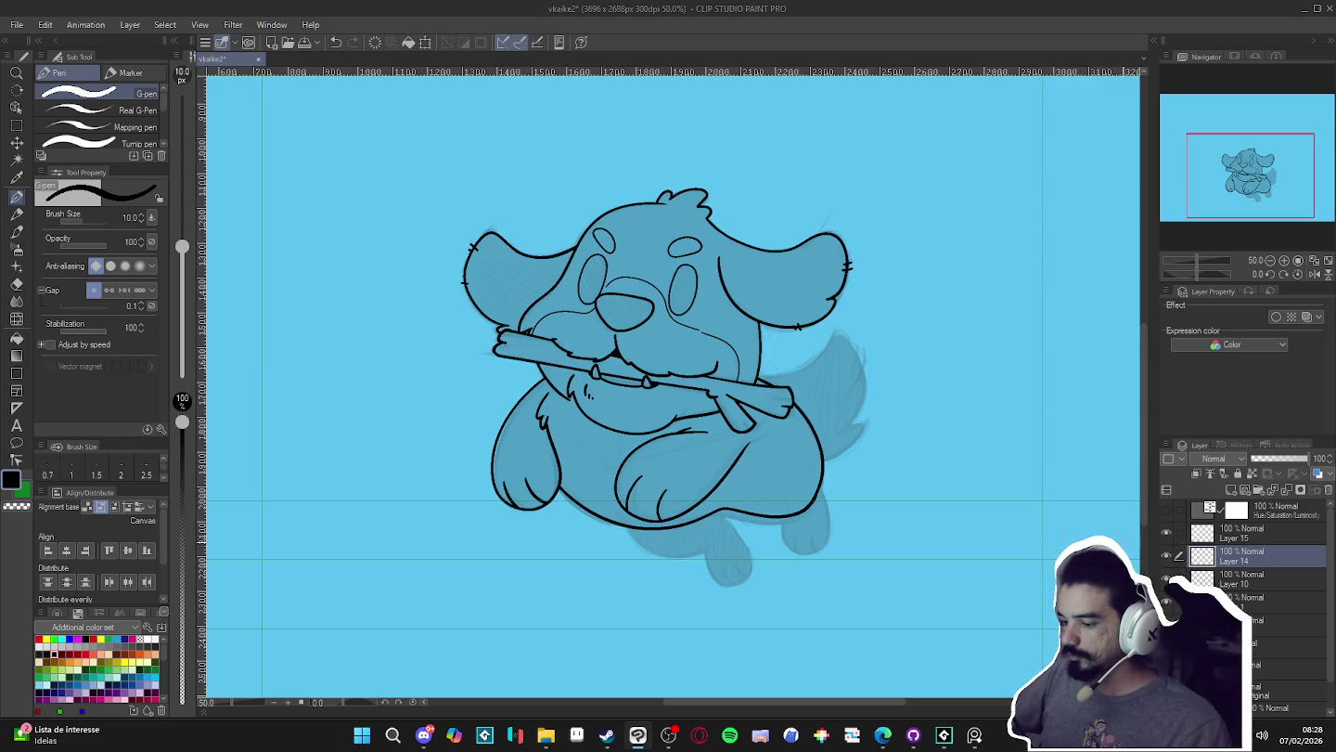
key(ctrl+shift+n)
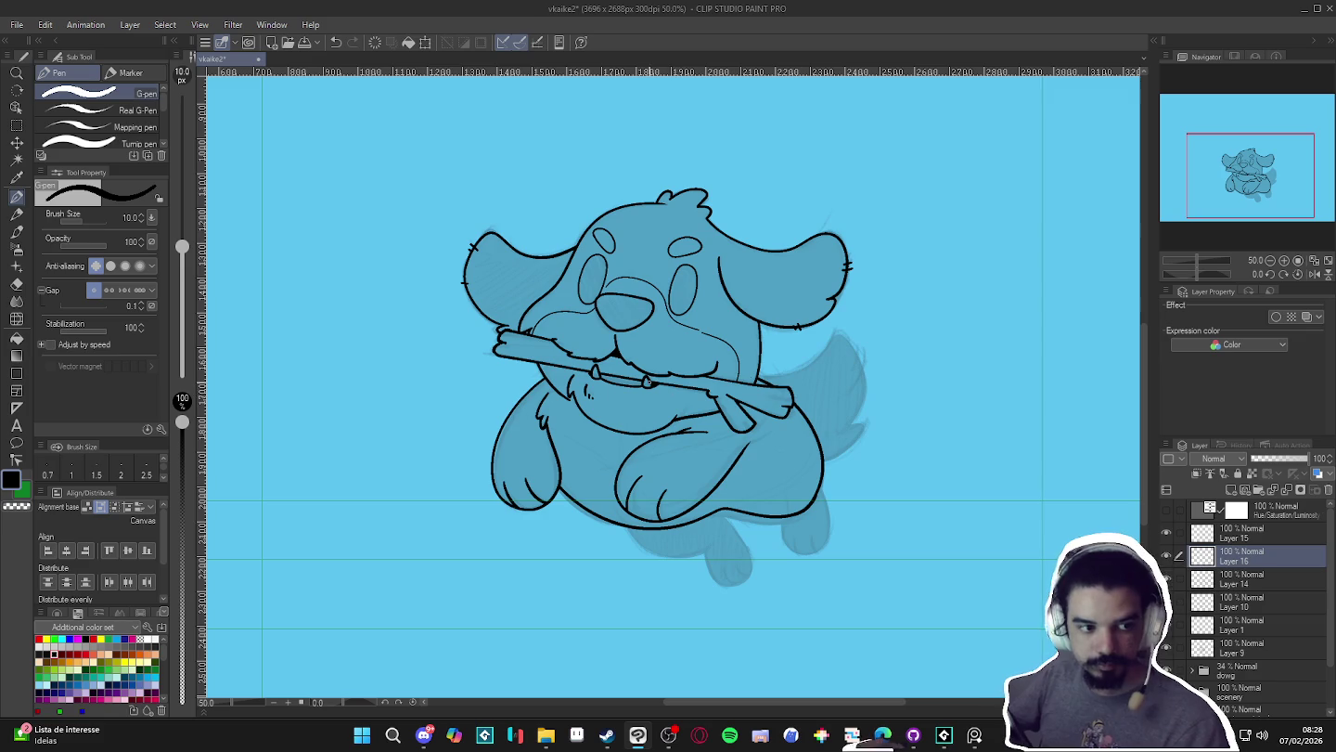
scroll(632, 423, up, 4)
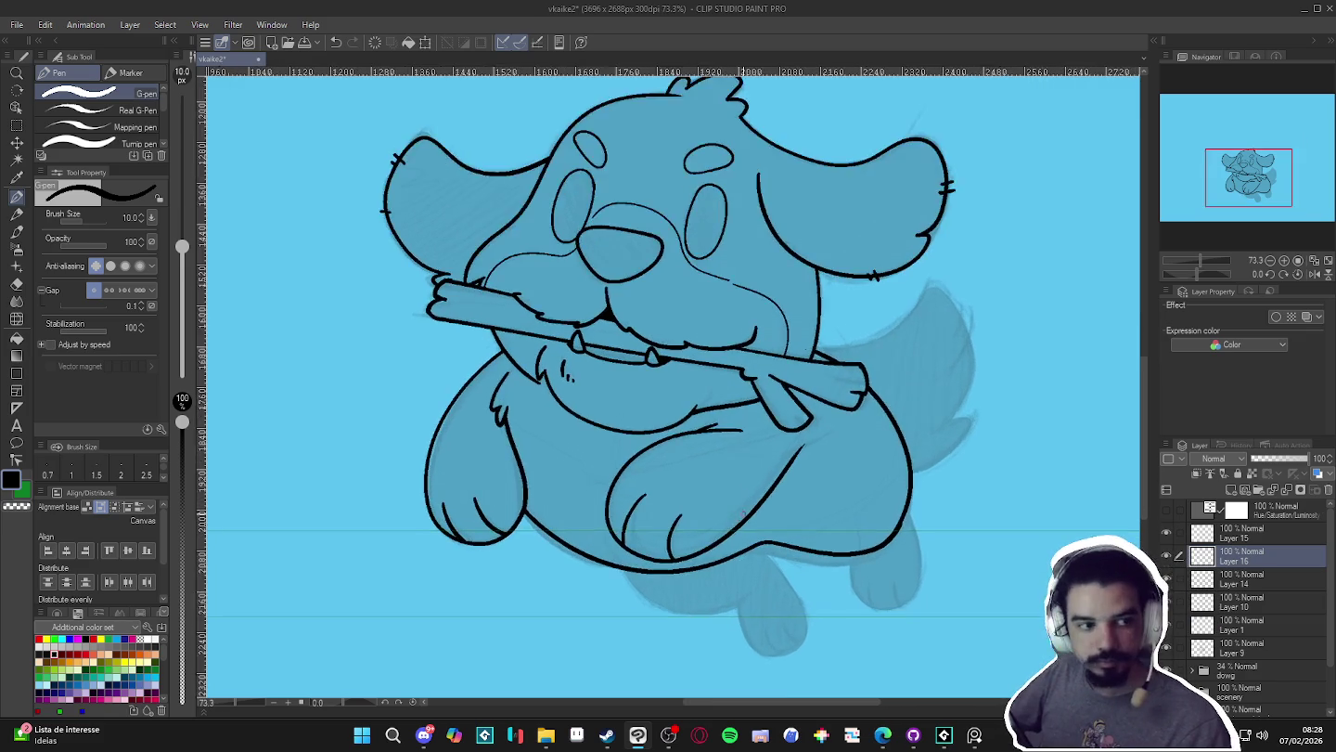
scroll(726, 535, up, 1)
drag(726, 536, 628, 349)
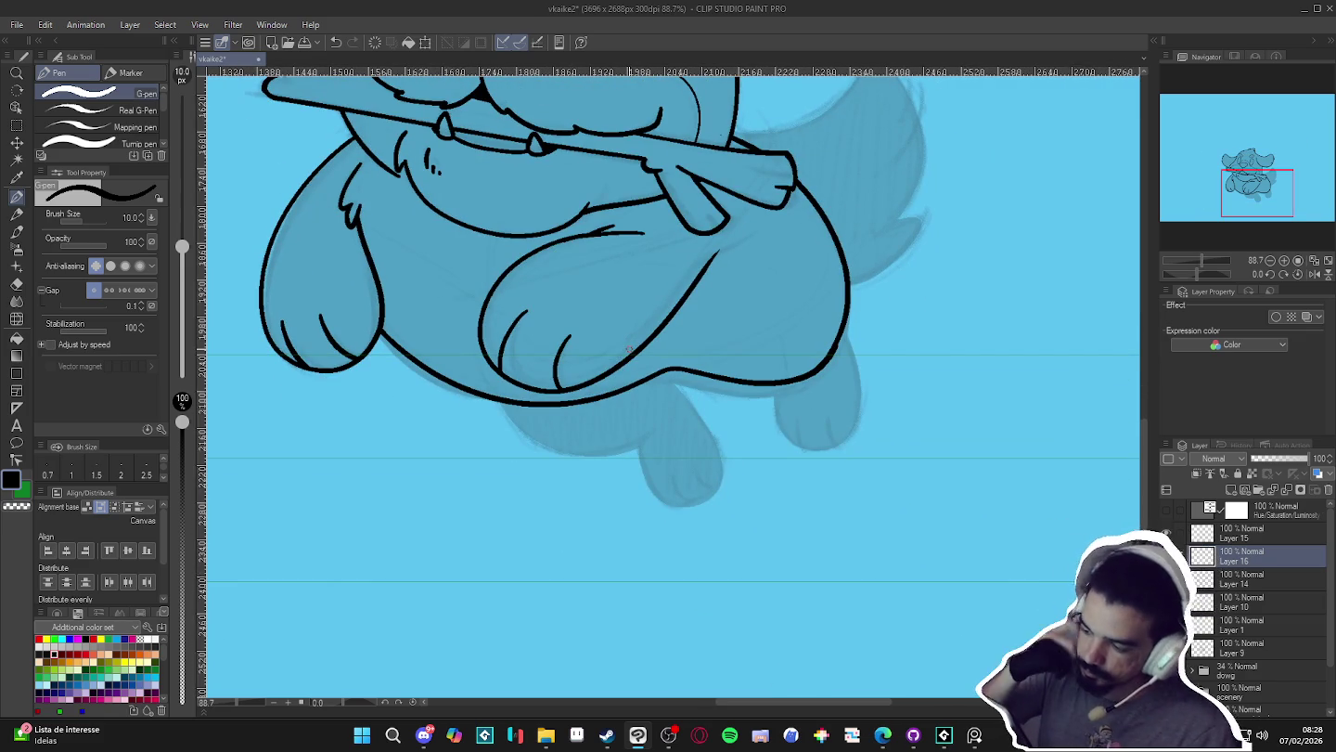
mouse_move(482, 367)
mouse_down()
mouse_move(495, 399)
mouse_move(549, 451)
mouse_move(591, 455)
mouse_move(650, 428)
mouse_up()
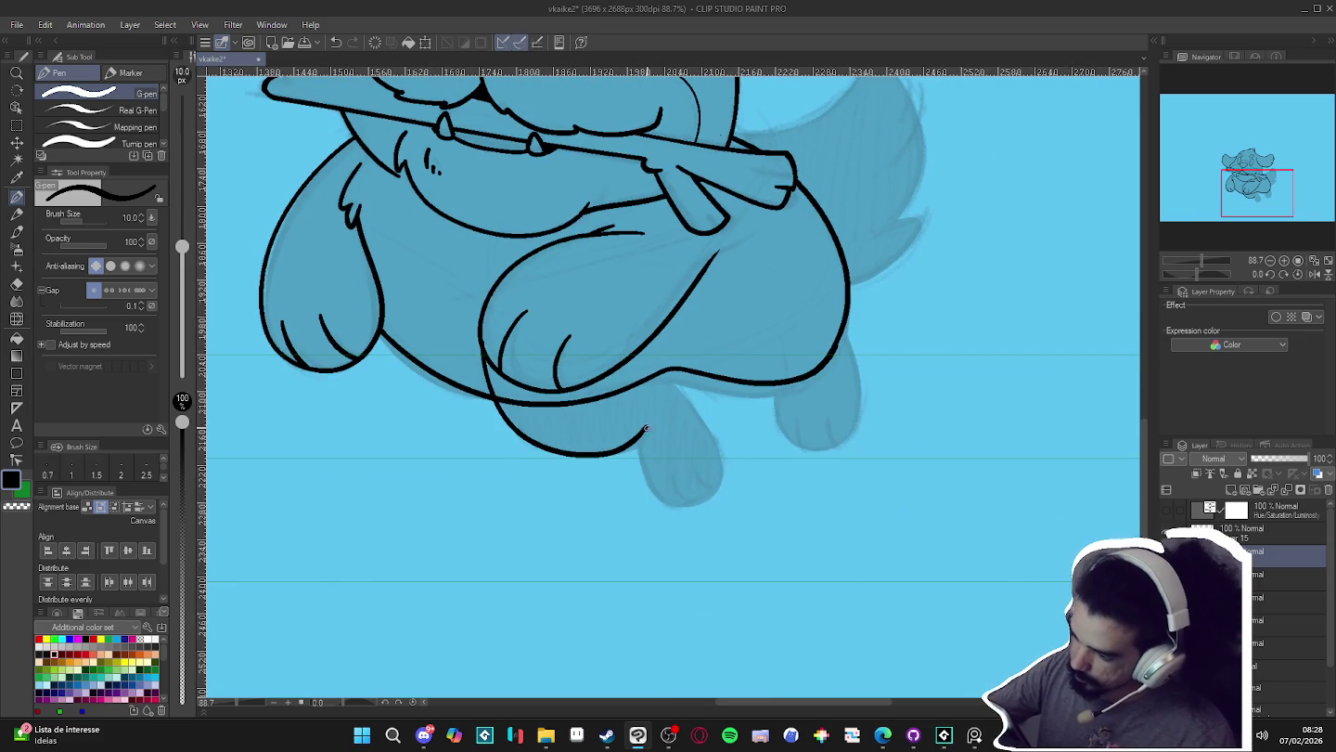
drag(673, 509, 722, 491)
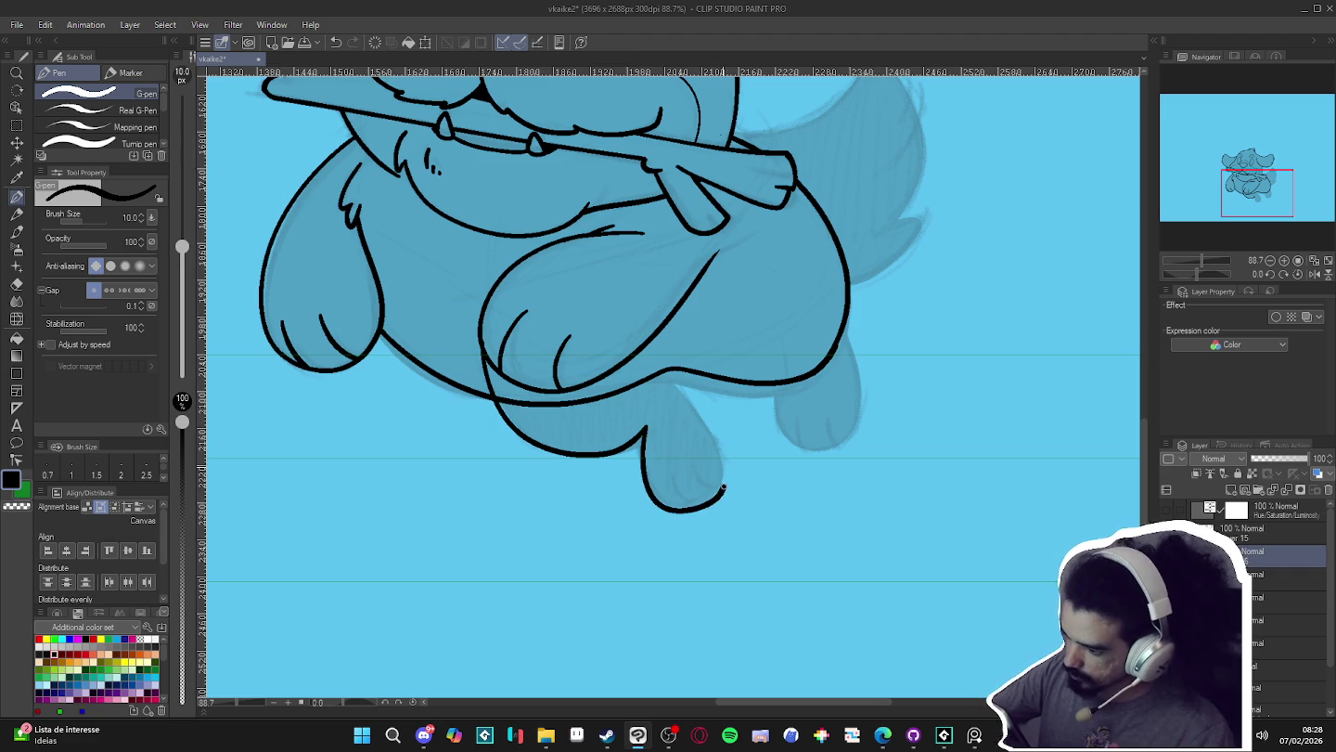
drag(711, 445, 655, 364)
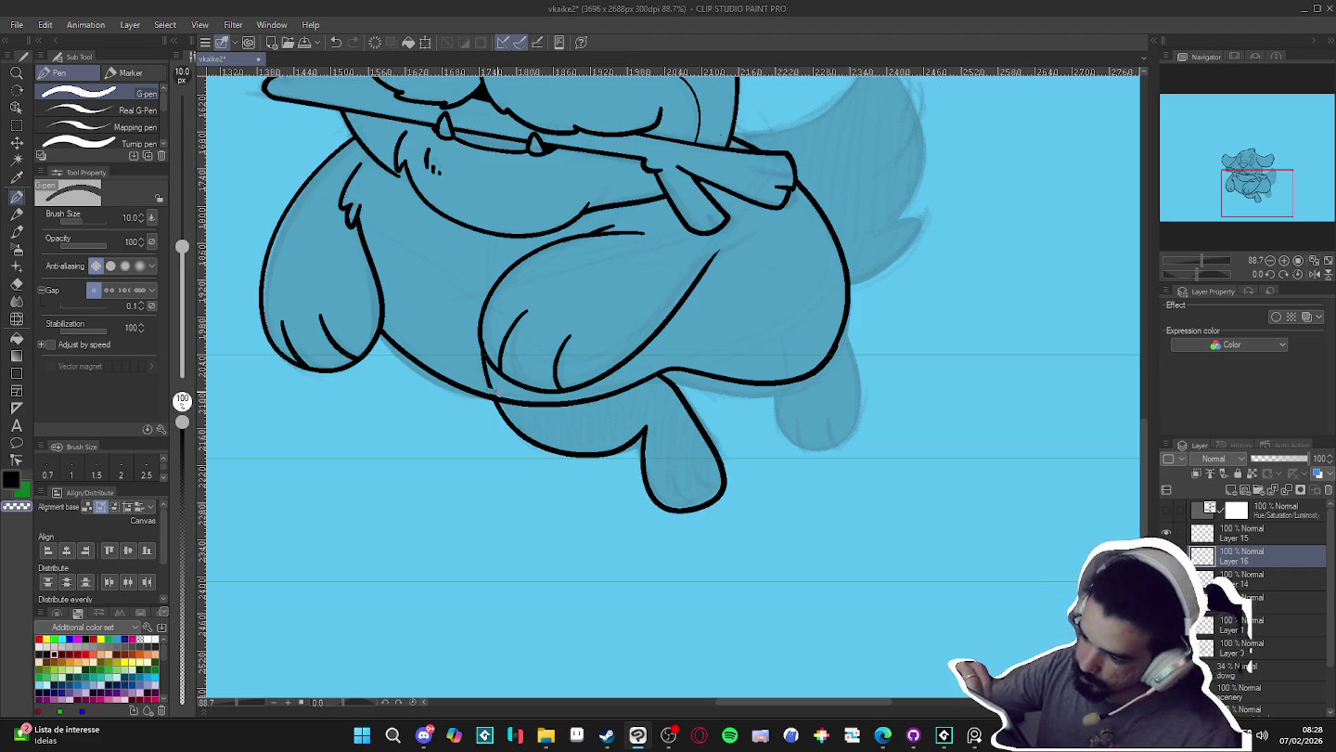
- On another new layer, ink a black toe line on the paw at pen size 7
key(e)
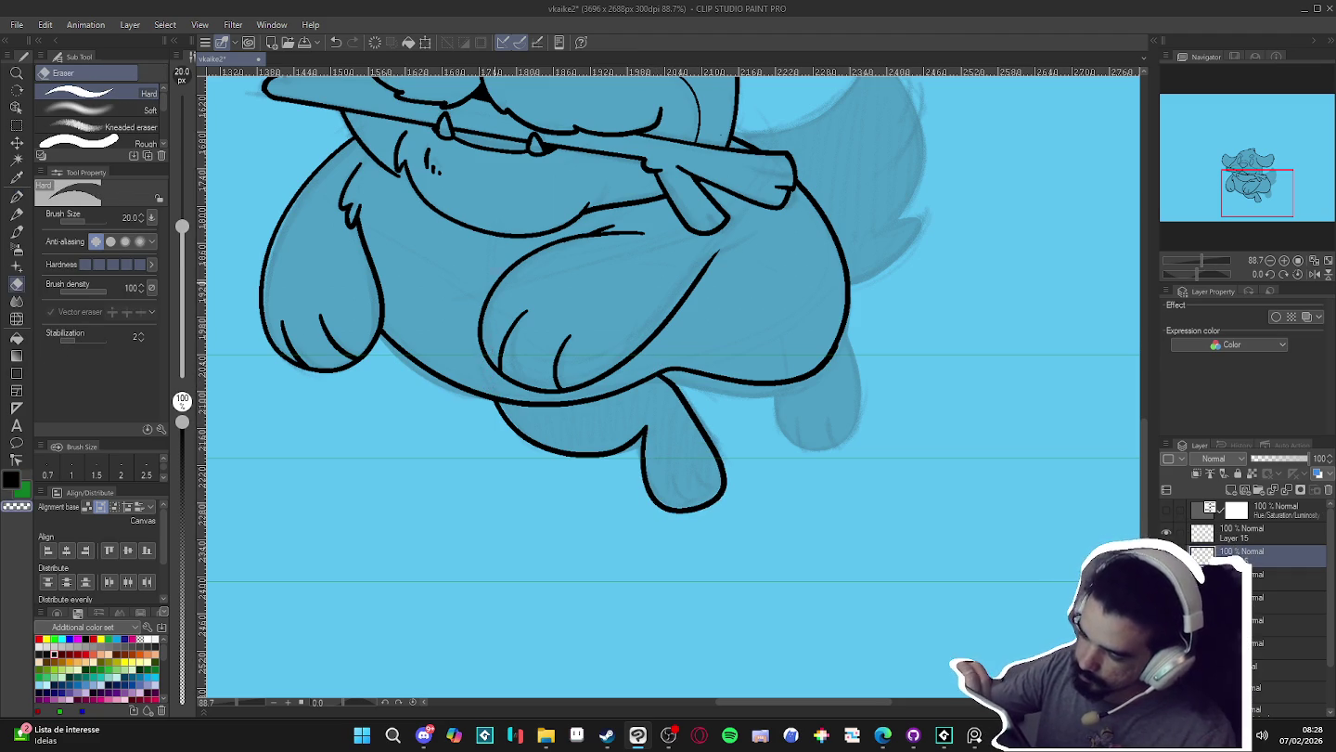
key(r)
drag(848, 553, 672, 627)
key(ctrl+shift+n)
key(p)
key(bracketleft)
key(bracketleft)
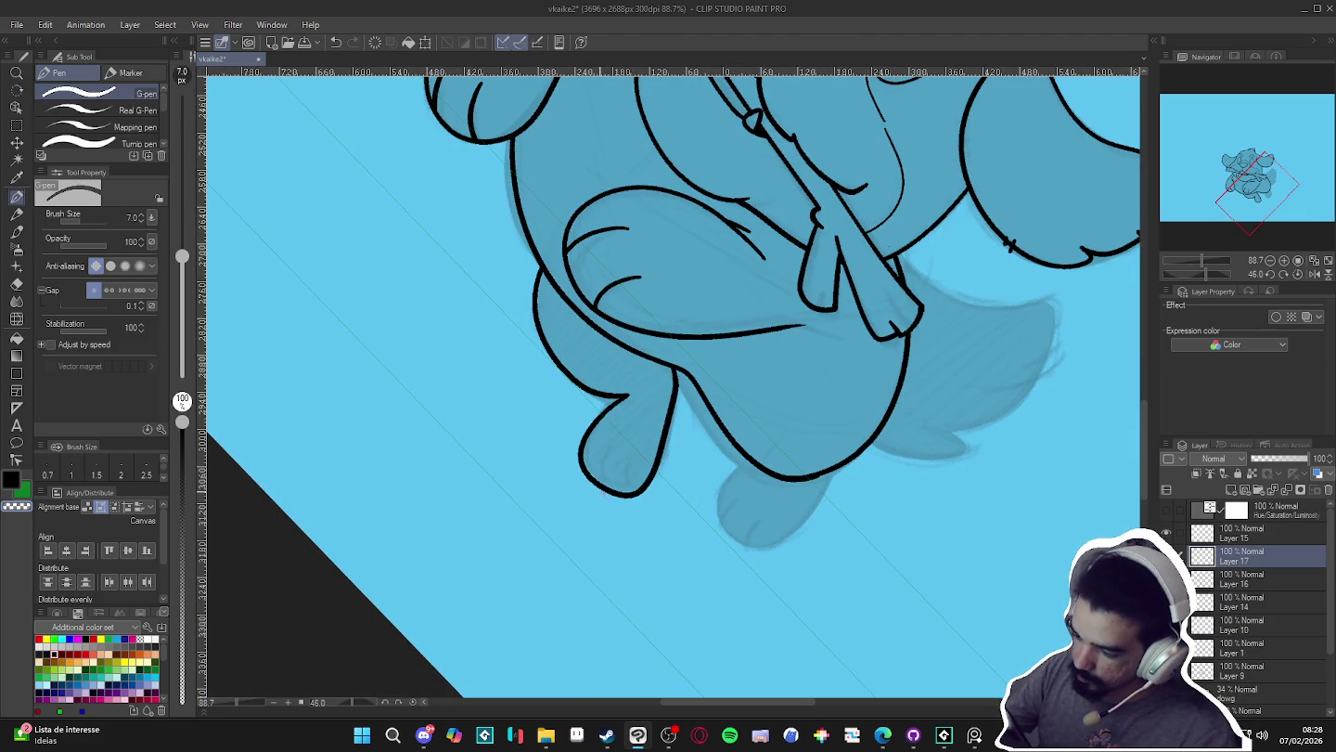
key(c)
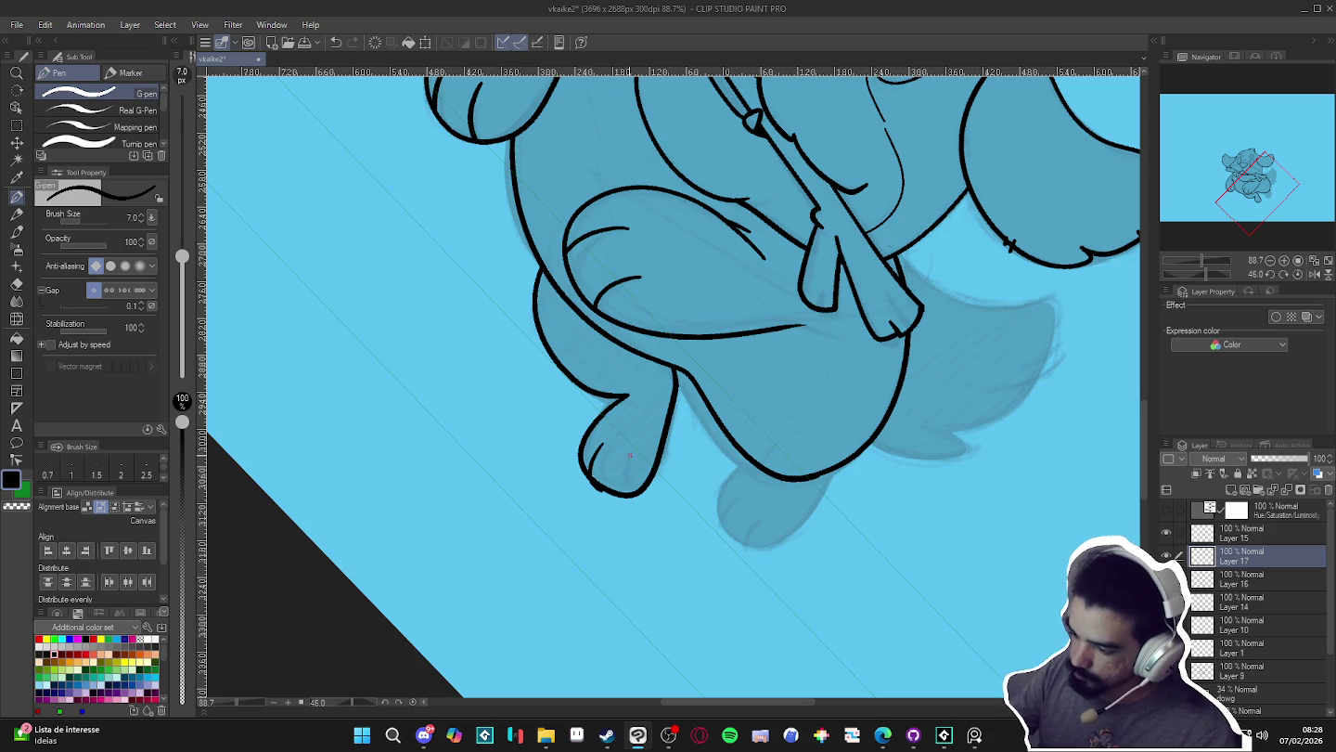
mouse_move(627, 456)
mouse_down()
mouse_move(620, 489)
mouse_move(627, 453)
mouse_up()
key(e)
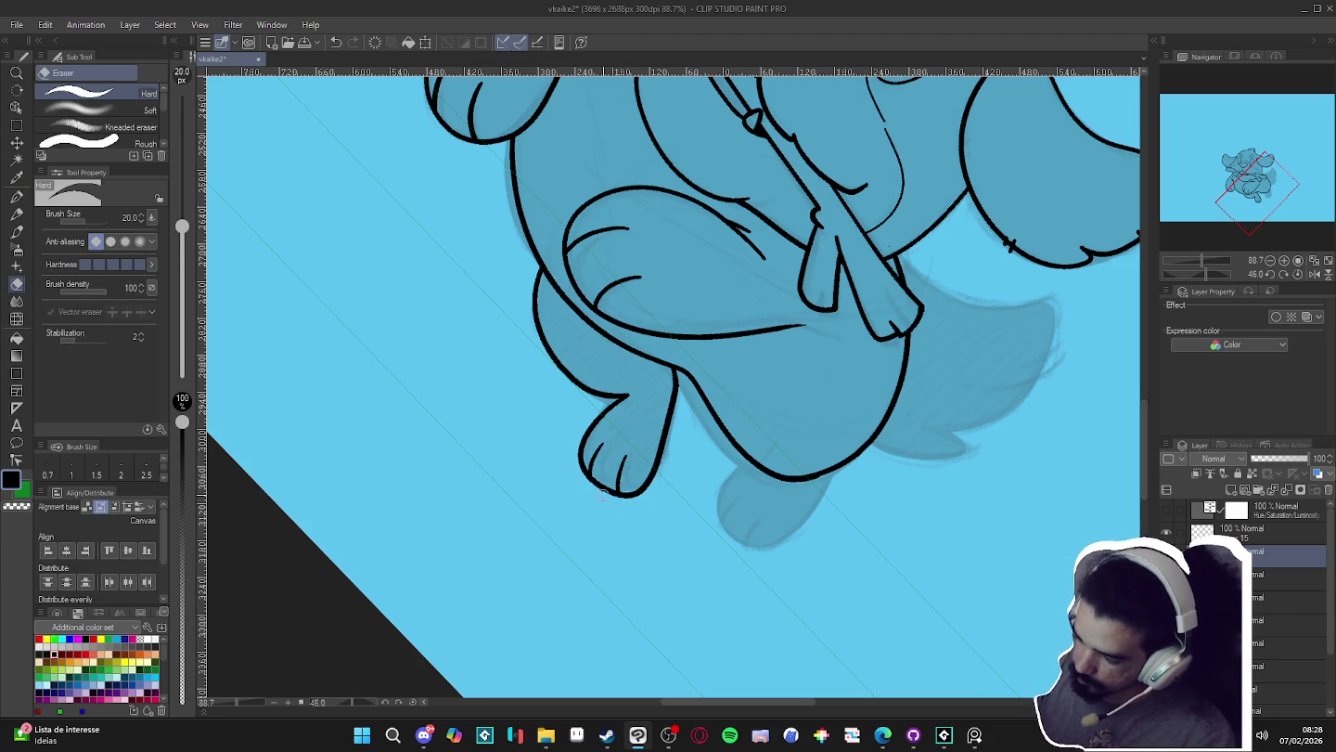
key(p)
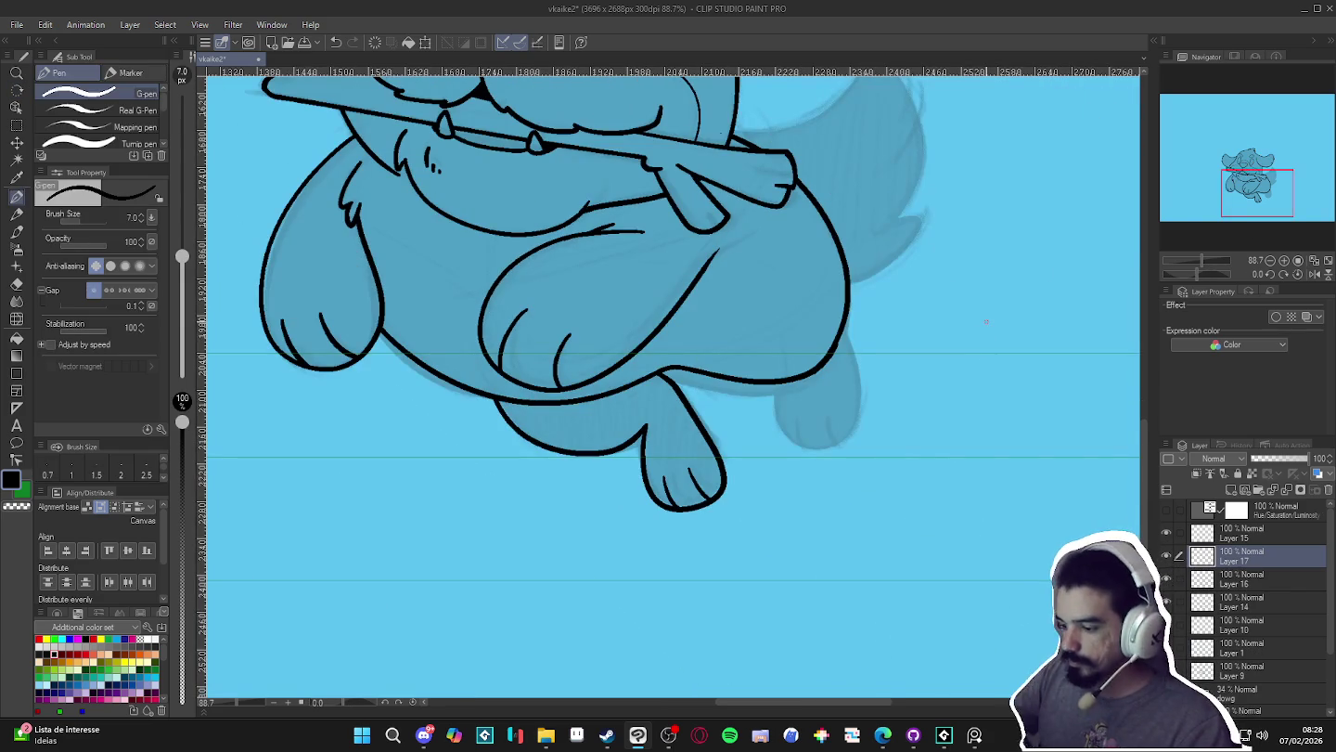
scroll(715, 391, down, 2)
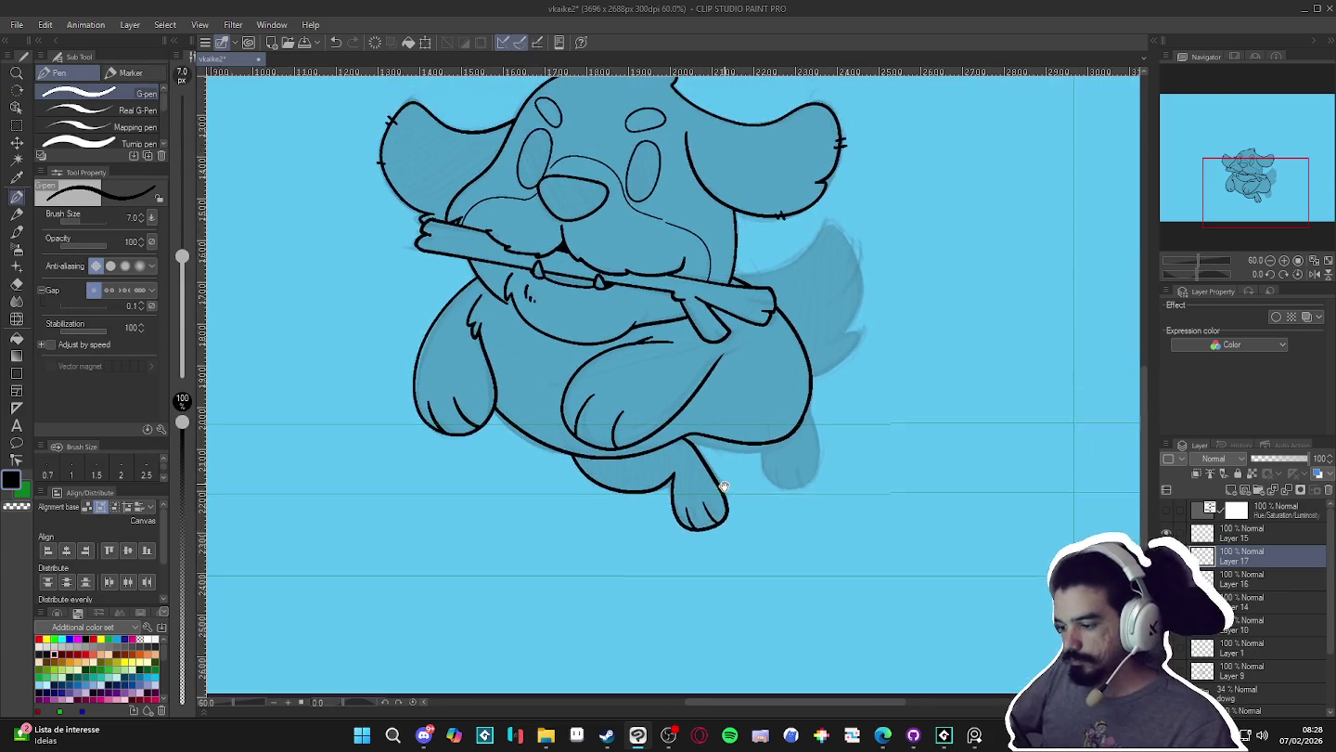
- Enlarge the pen to size 10 and toggle Layers 16 and 14 to compare line art
key(bracketright)
key(bracketright)
drag(748, 535, 791, 561)
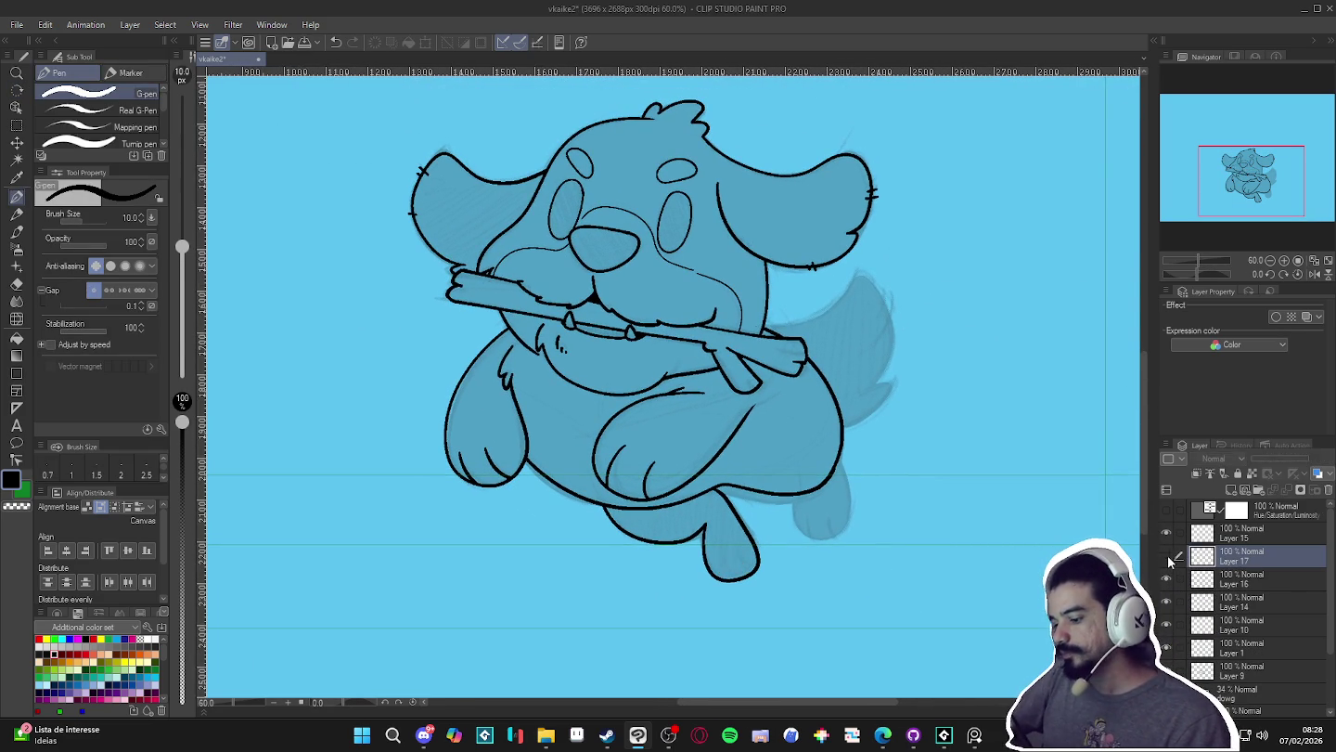
click(1166, 556)
click(1166, 555)
click(1167, 578)
click(1167, 579)
click(1168, 578)
click(1168, 578)
click(1168, 578)
click(1167, 578)
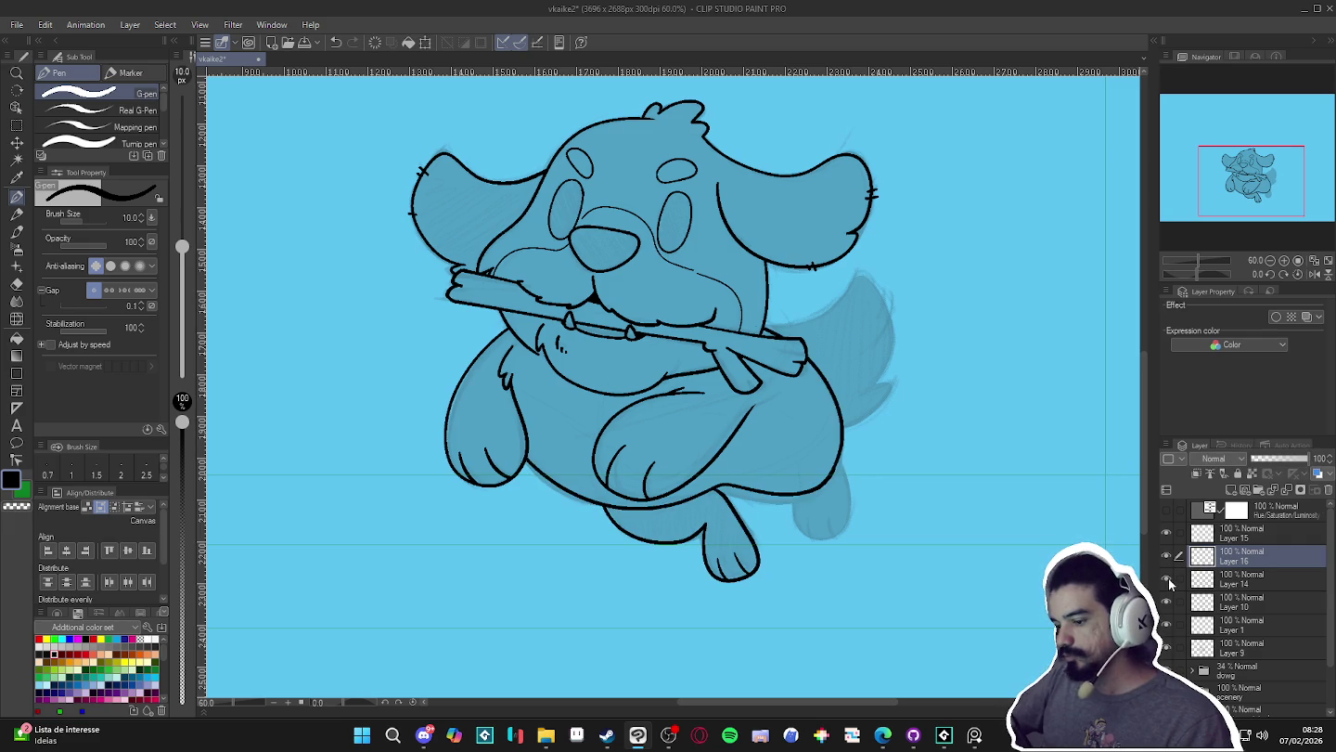
scroll(790, 581, down, 1)
scroll(790, 581, down, 1)
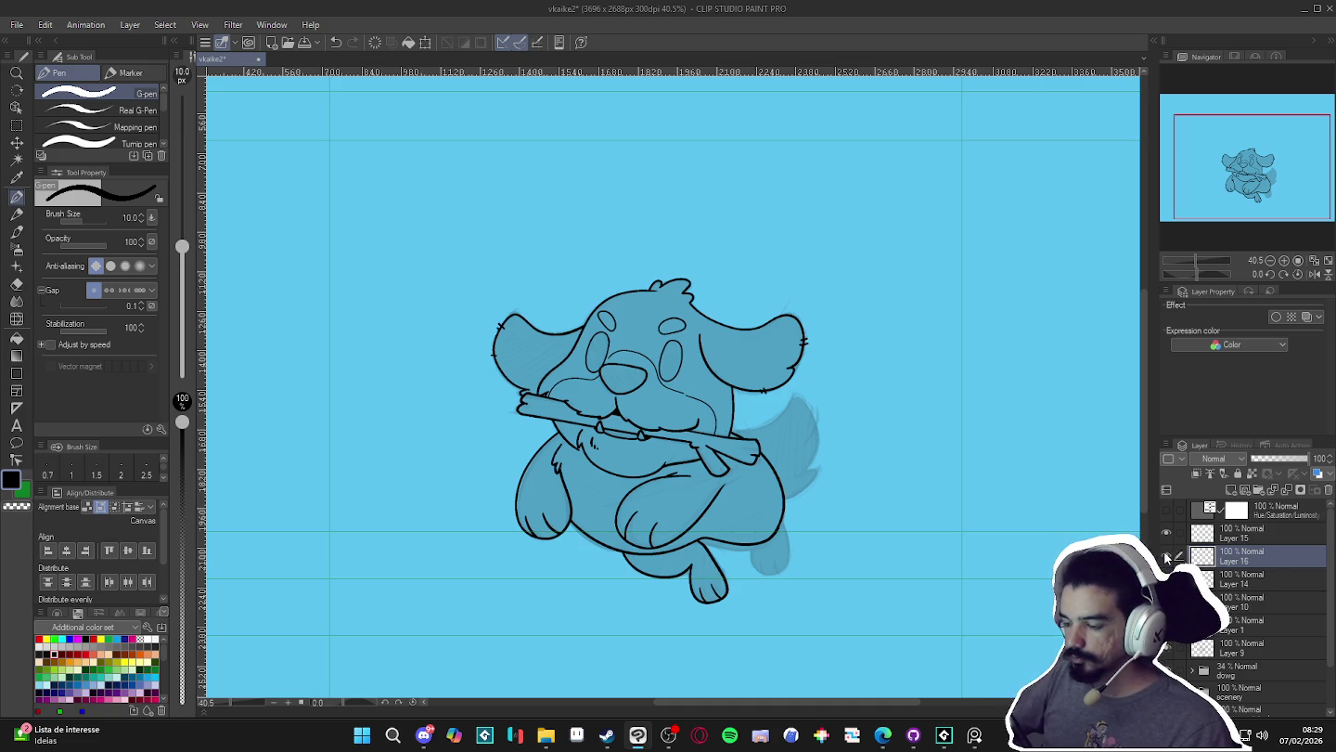
- Toggle the shading layers and Layer 14 on and off to check the feet
click(1166, 557)
click(1166, 557)
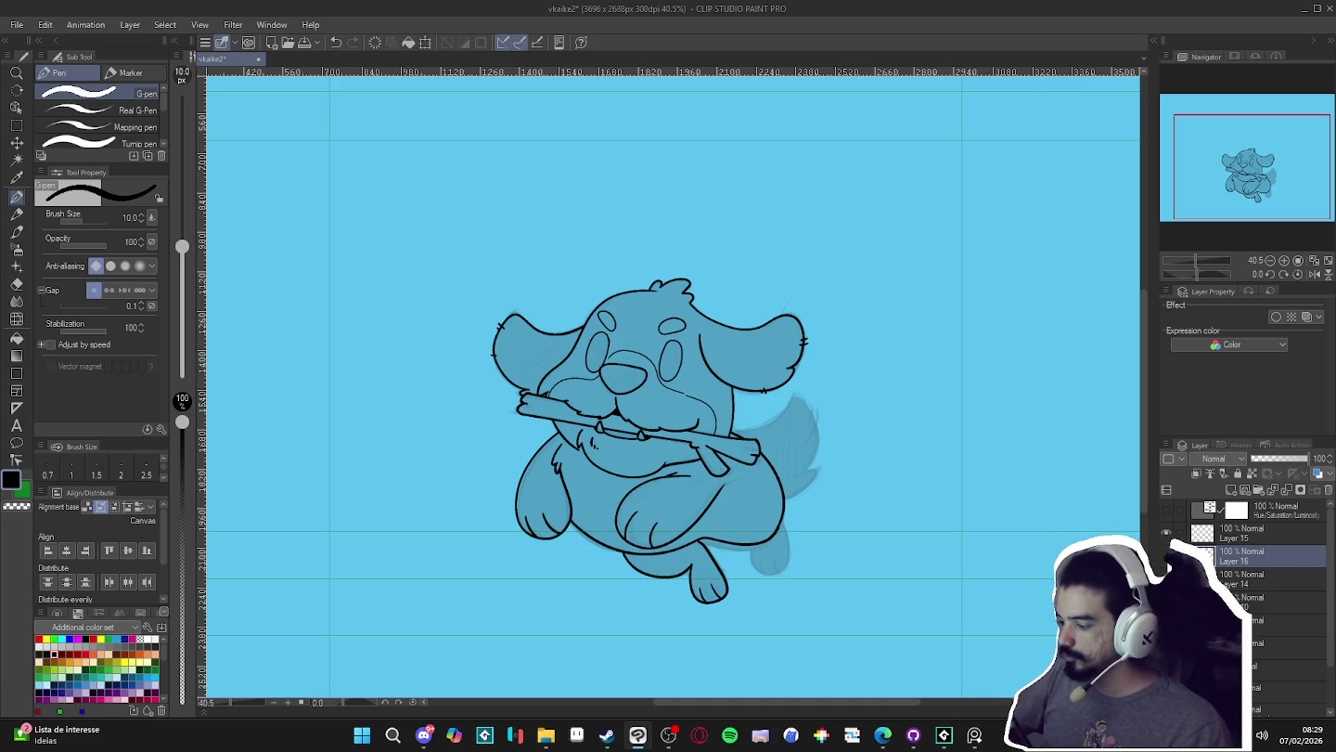
click(1166, 556)
click(1166, 556)
click(1167, 556)
click(1166, 556)
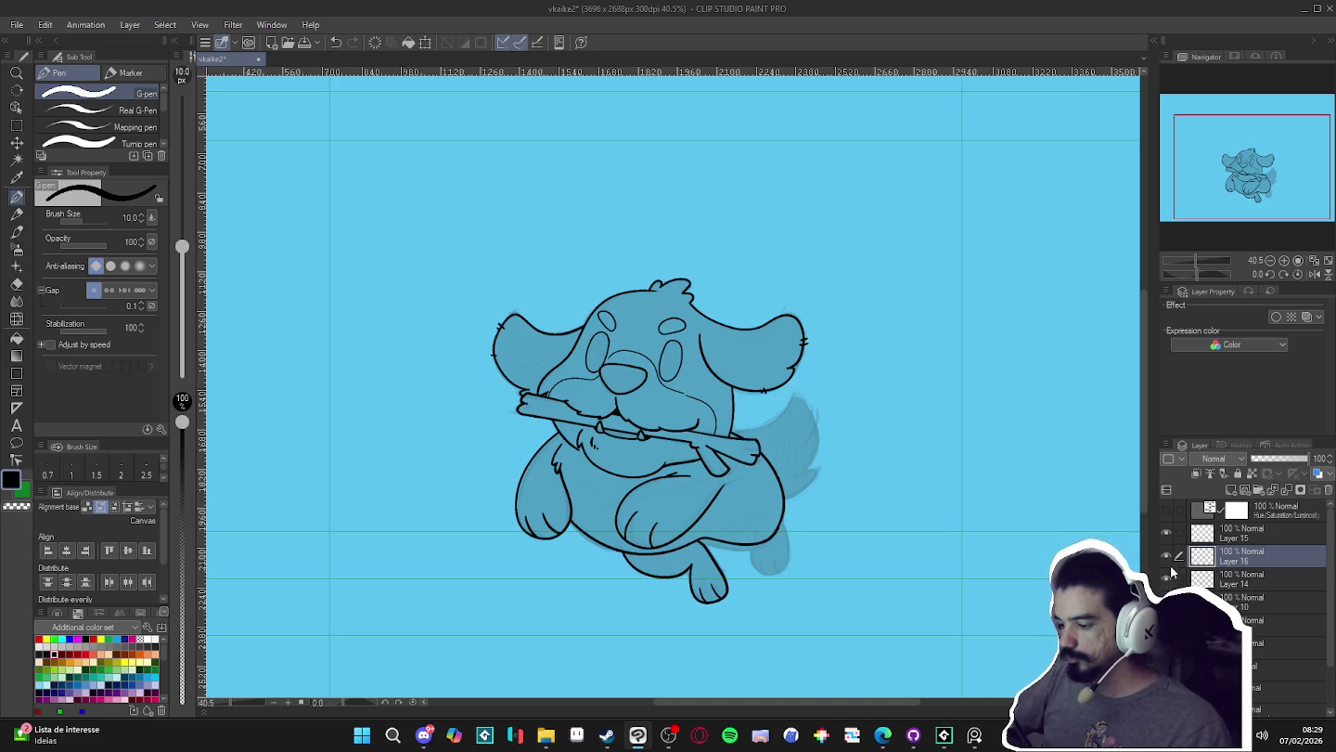
click(1168, 535)
click(1167, 536)
click(1169, 580)
click(1169, 580)
click(1169, 580)
double_click(1168, 579)
double_click(1168, 580)
click(1167, 583)
double_click(1167, 586)
- Select Layer 14 and add empty Layer 17 above it
click(1224, 581)
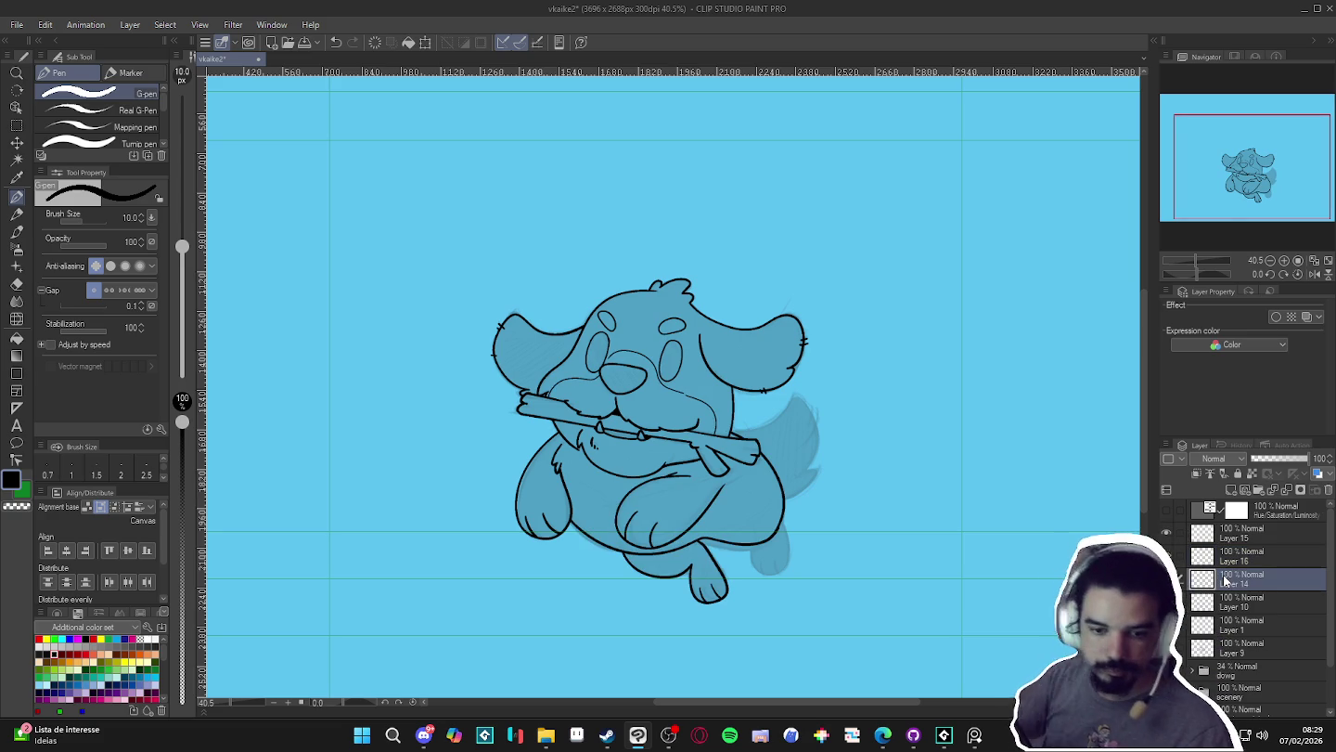
click(1231, 489)
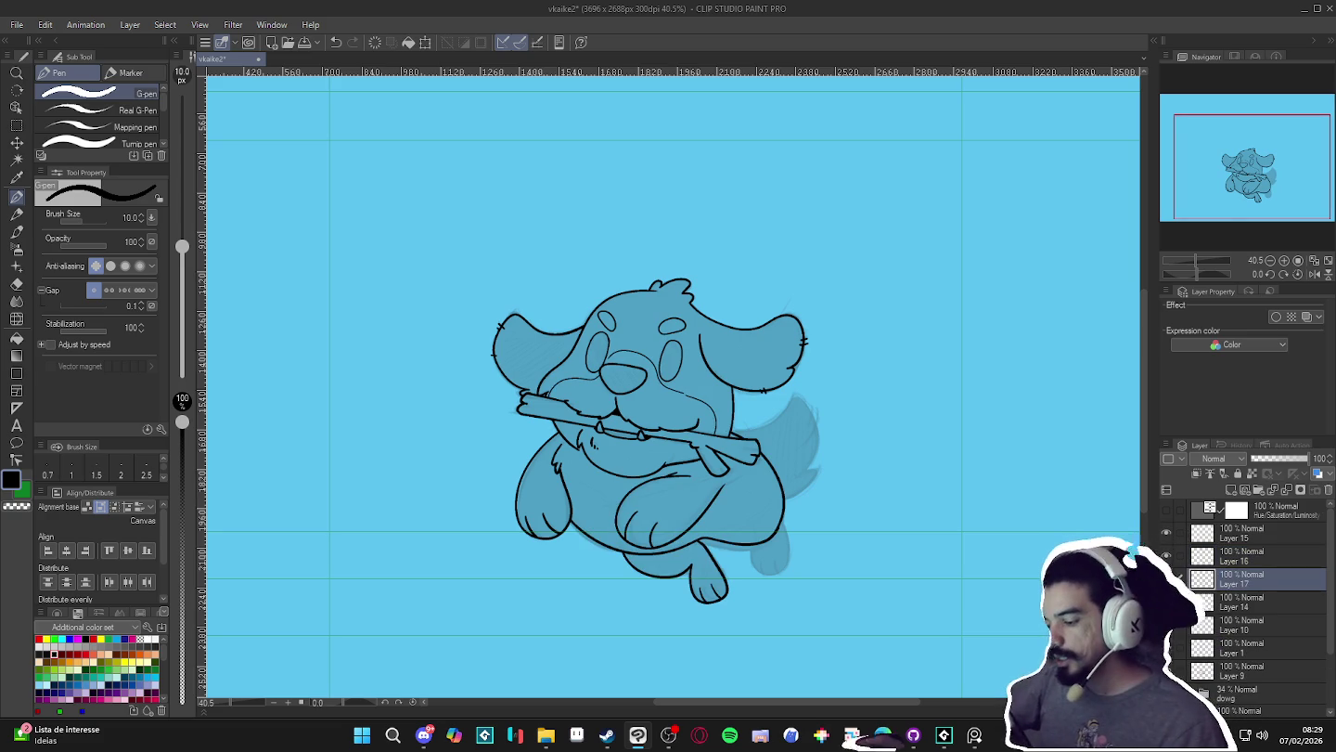
scroll(856, 574, up, 1)
scroll(857, 574, up, 2)
scroll(692, 536, up, 1)
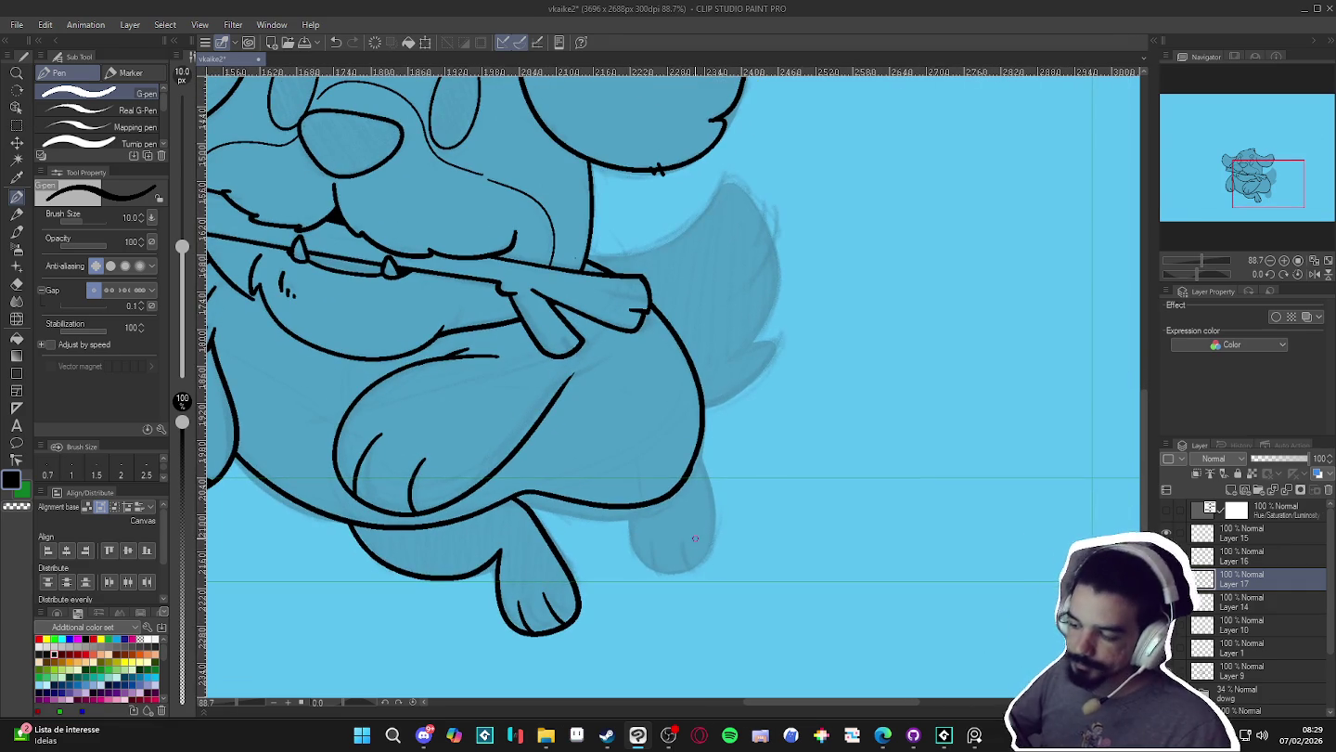
- Launch AudioTitan from the desktop's radio_royal folder, start playback, and return to Clip Studio
click(546, 735)
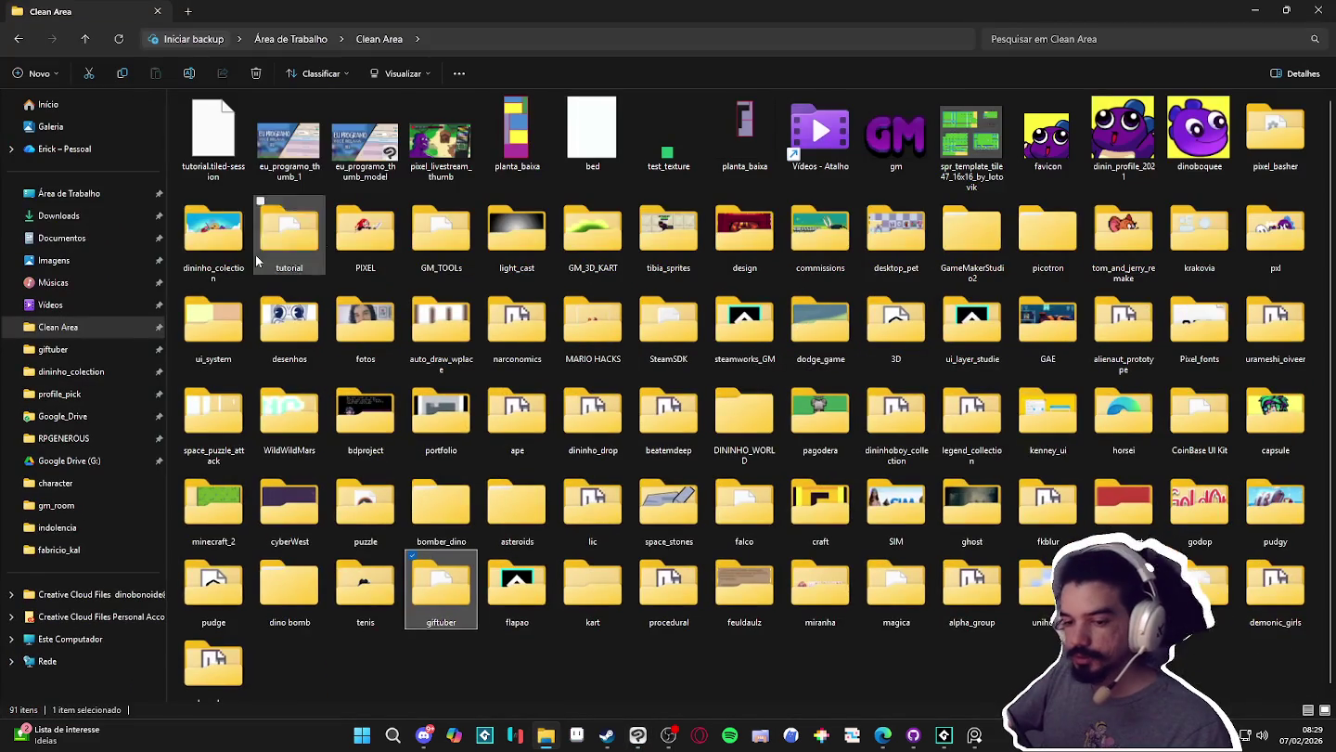
click(91, 196)
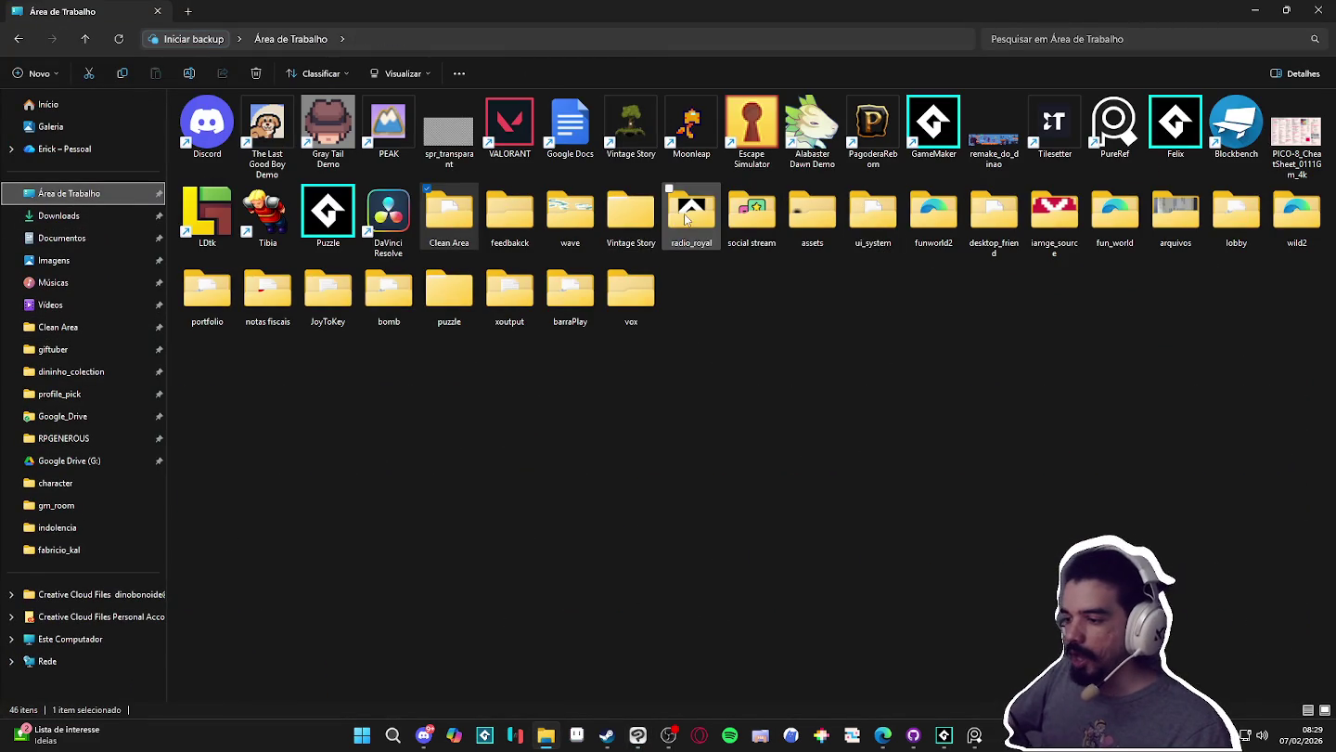
double_click(268, 137)
click(264, 121)
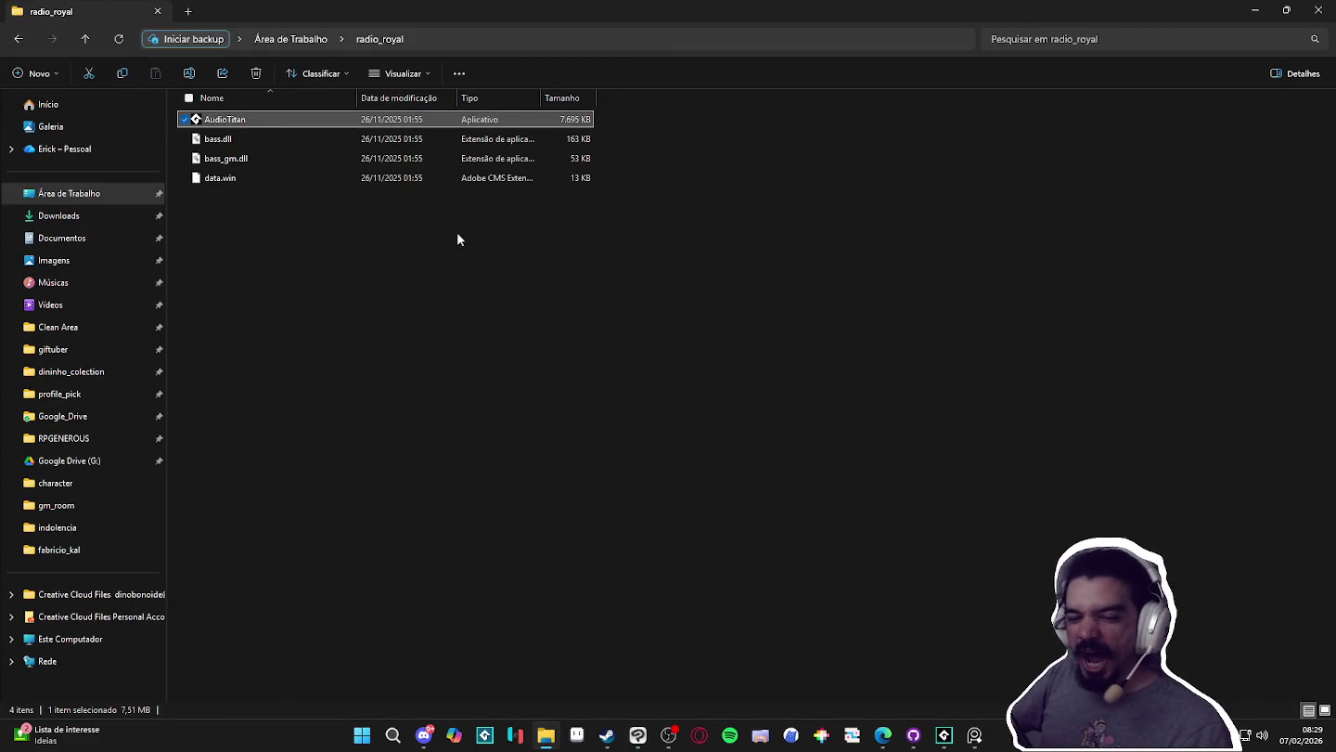
key(Return)
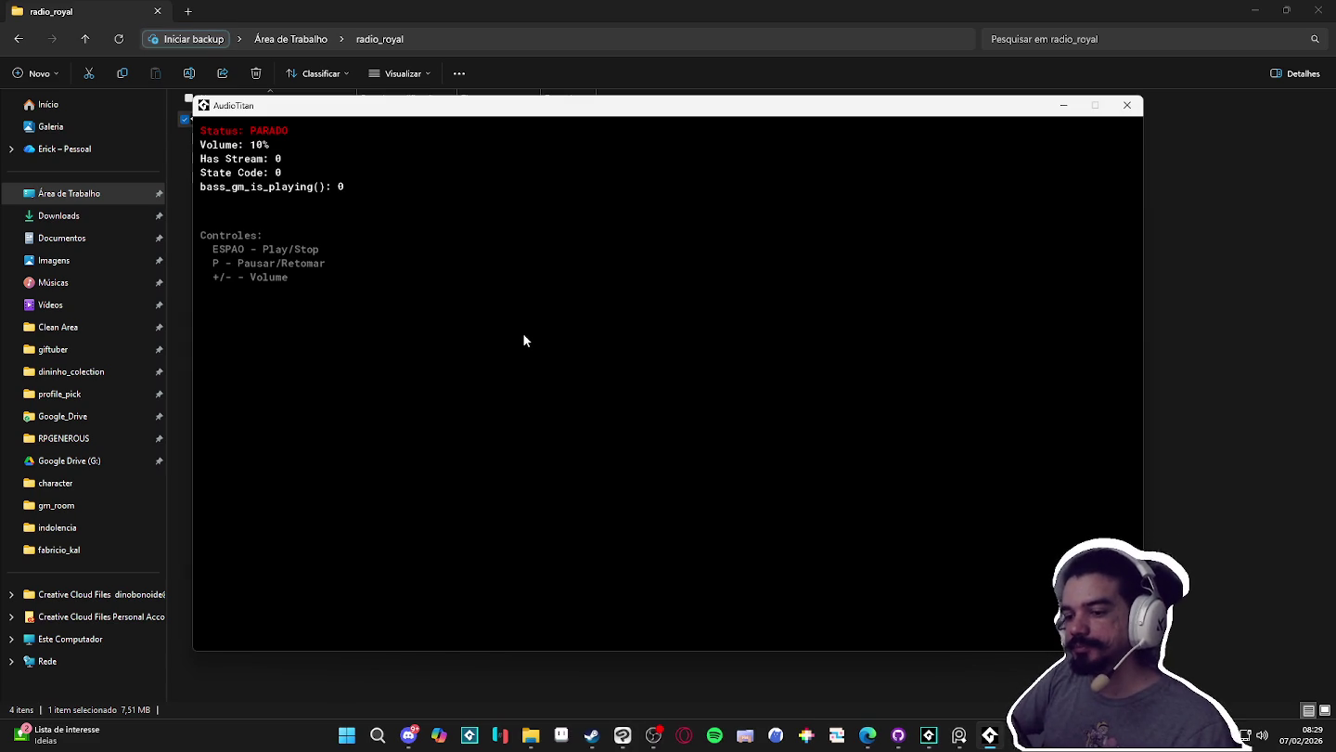
key(space)
click(1126, 104)
key(alt+Tab)
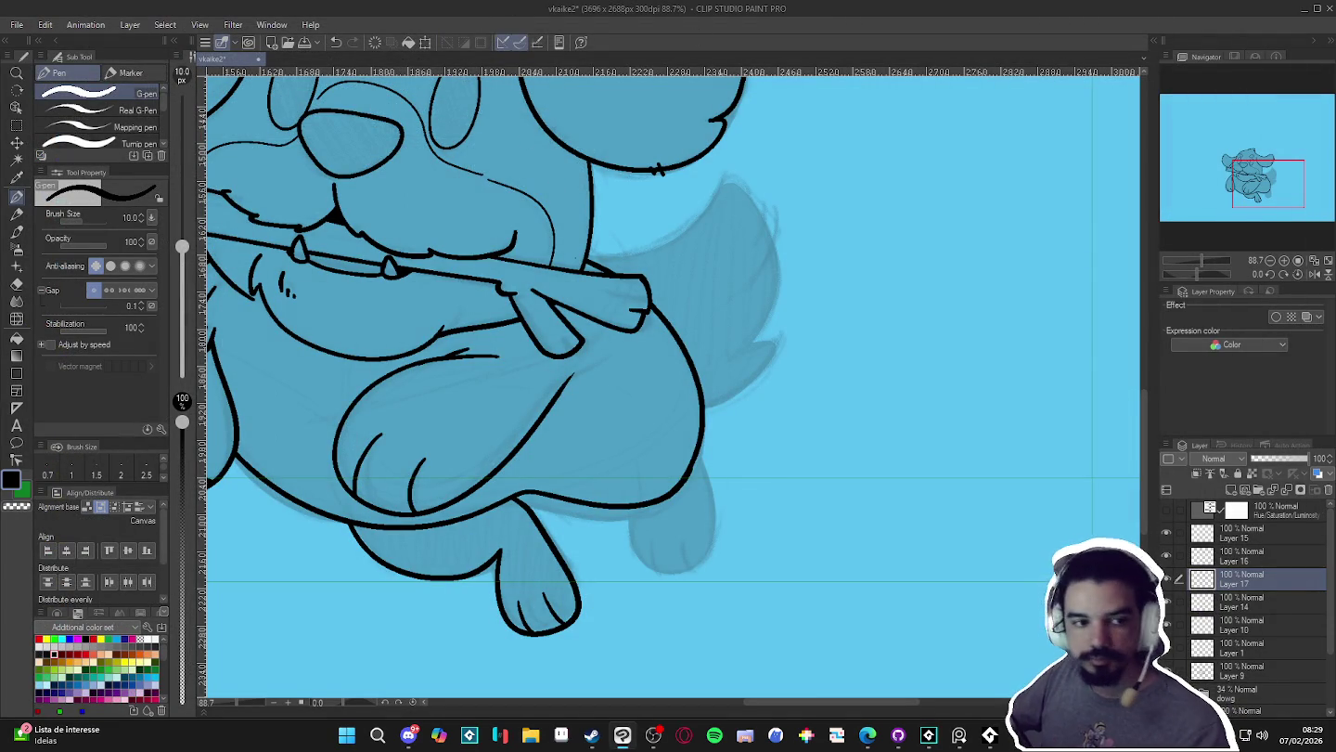
- Zoom in and ink the rear right paw outline on Layer 16
scroll(956, 371, down, 3)
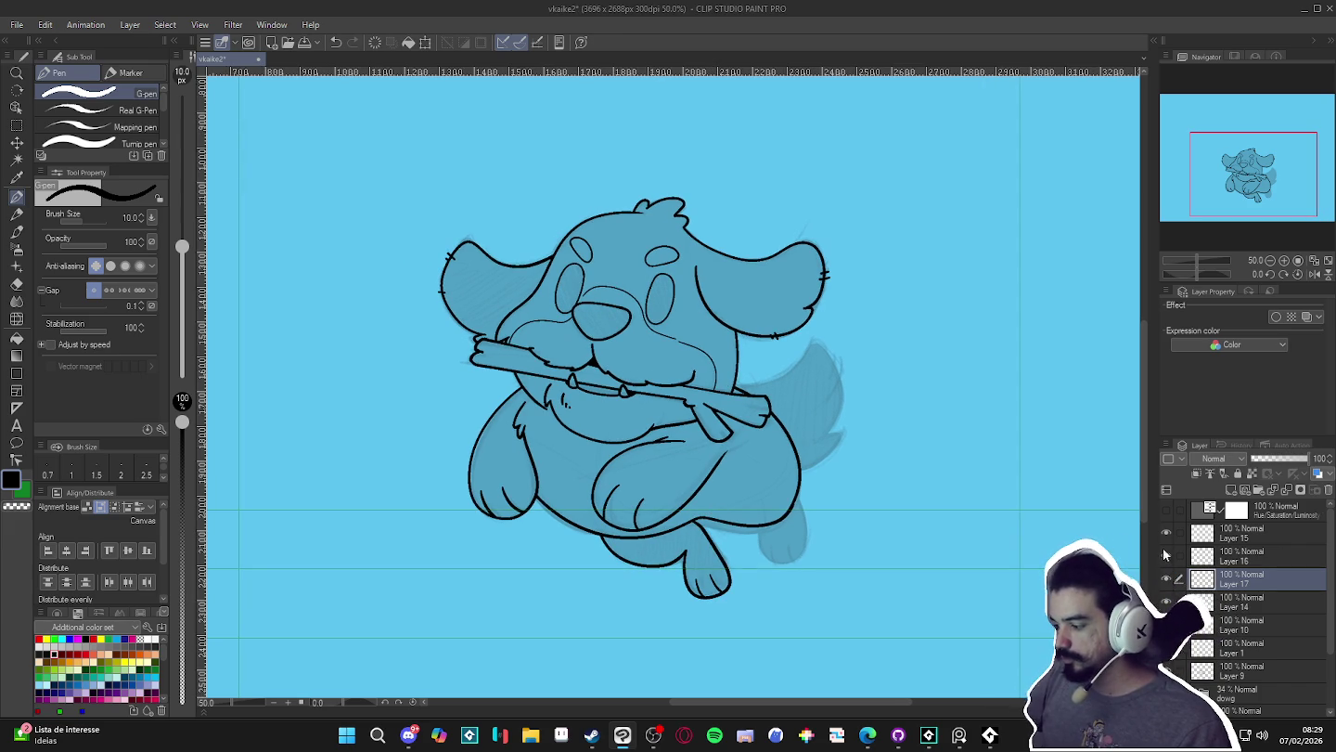
key(ctrl+plus)
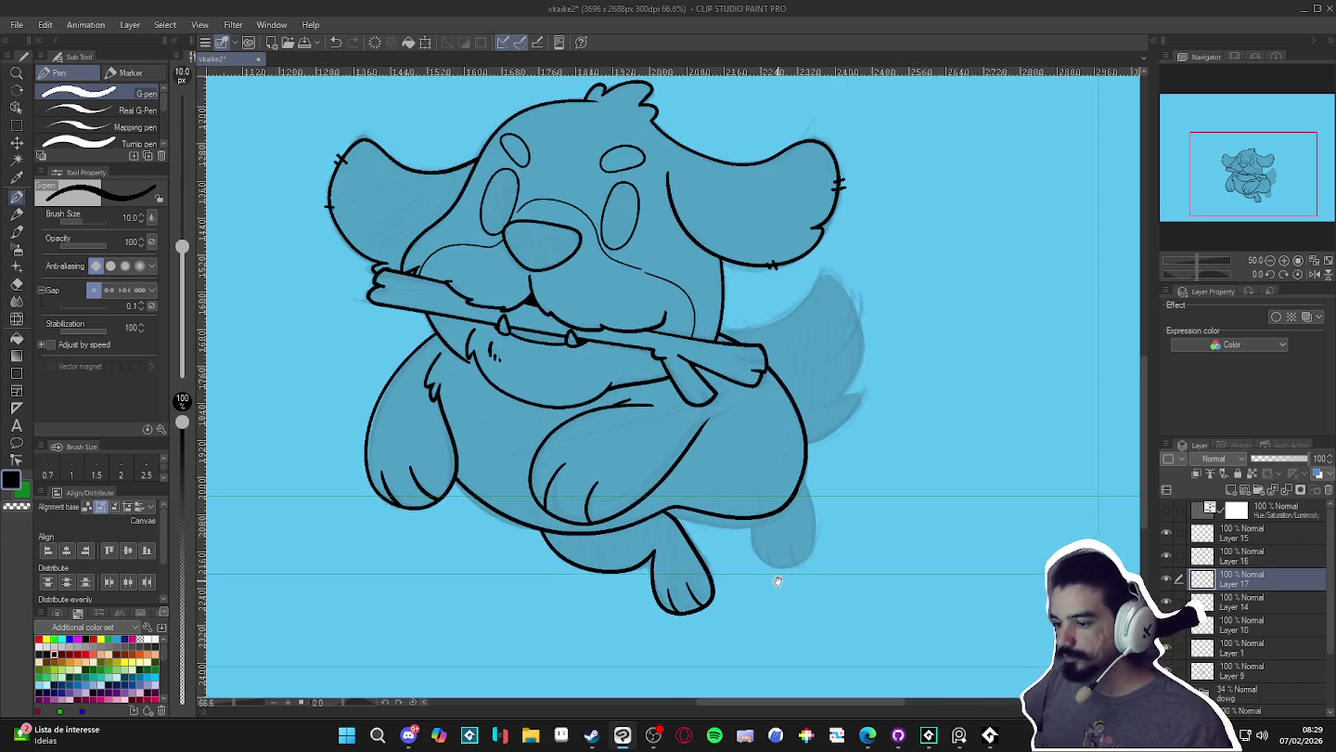
click(1167, 556)
click(1166, 556)
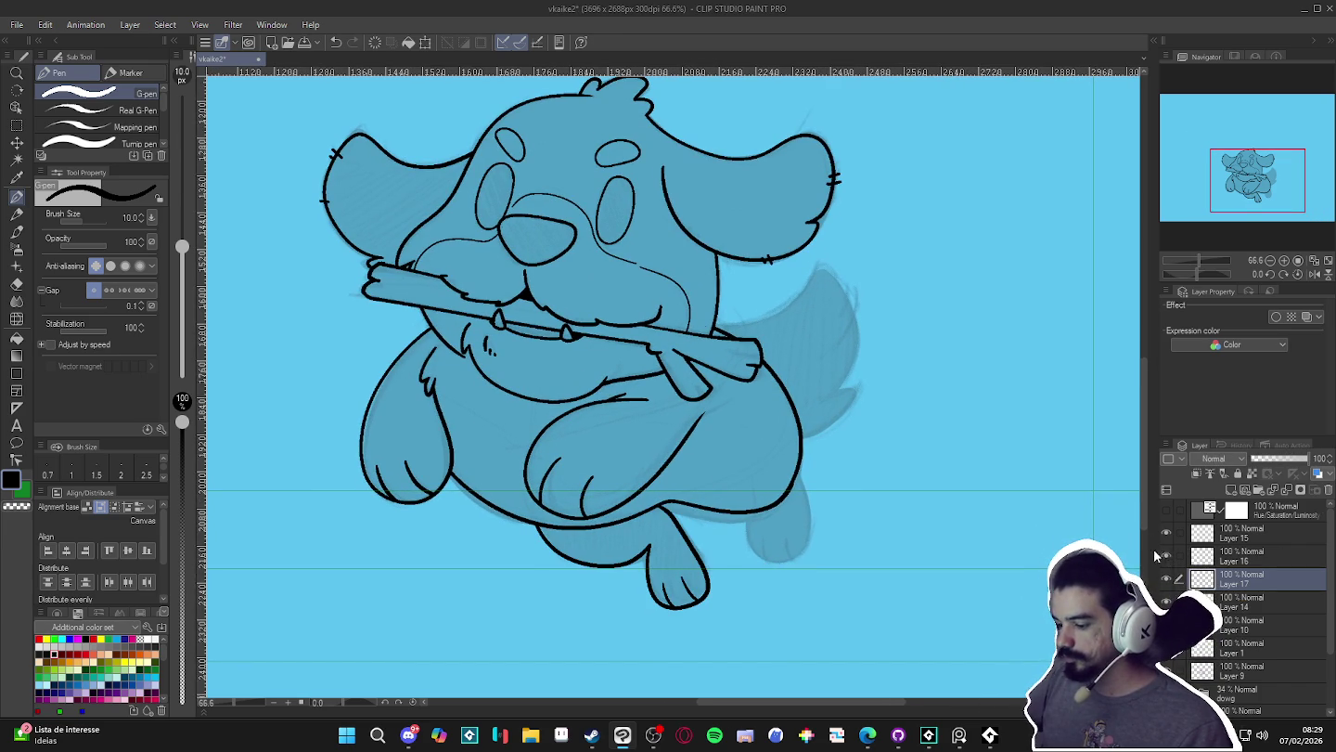
click(1207, 562)
key(p)
key(p)
drag(795, 482, 754, 561)
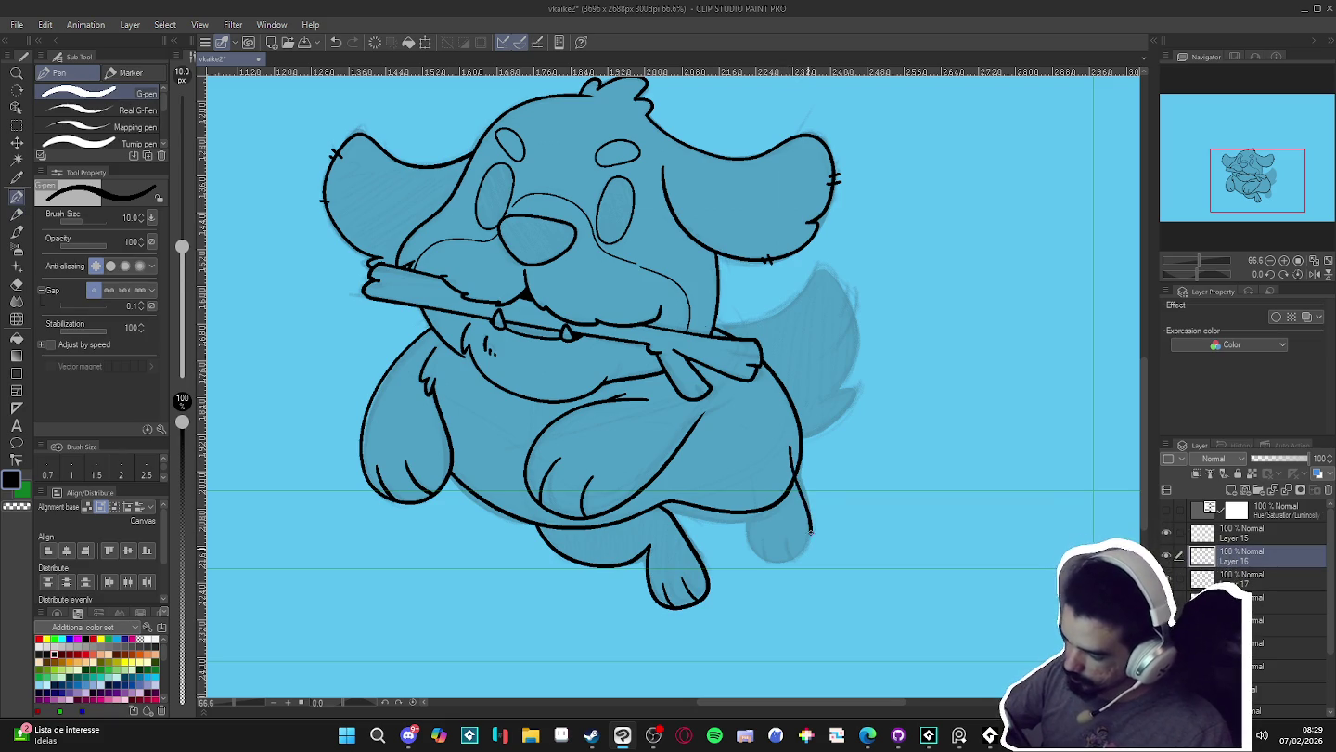
drag(743, 503, 751, 556)
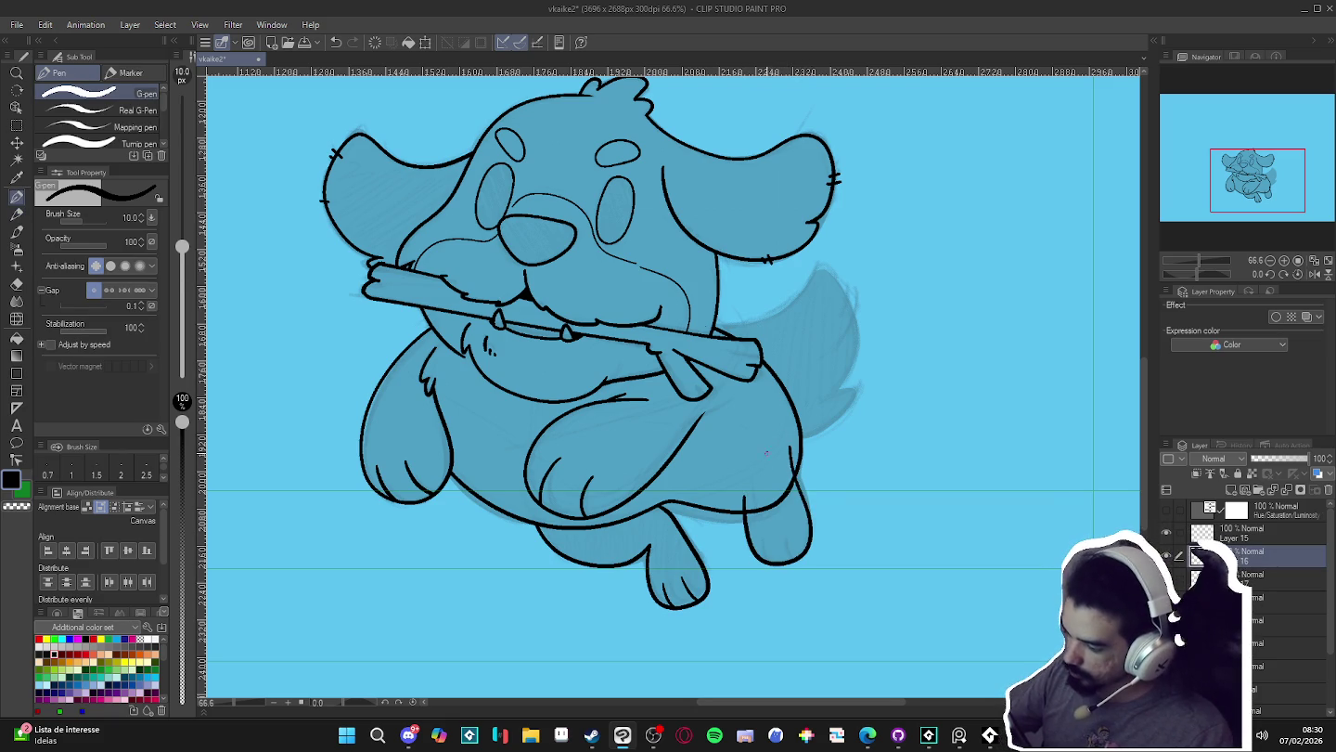
key(ctrl+z)
key(ctrl+z)
mouse_move(752, 481)
mouse_down()
mouse_move(747, 515)
mouse_move(797, 551)
mouse_up()
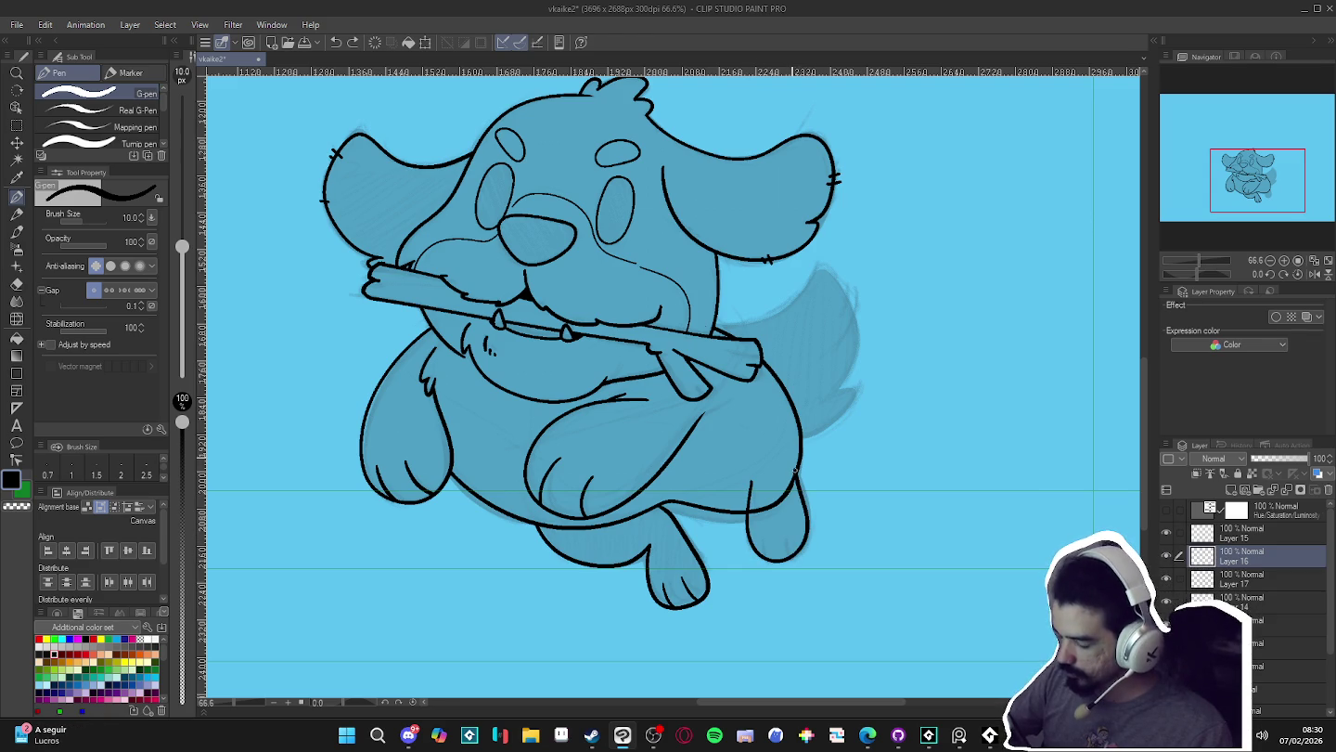
key(e)
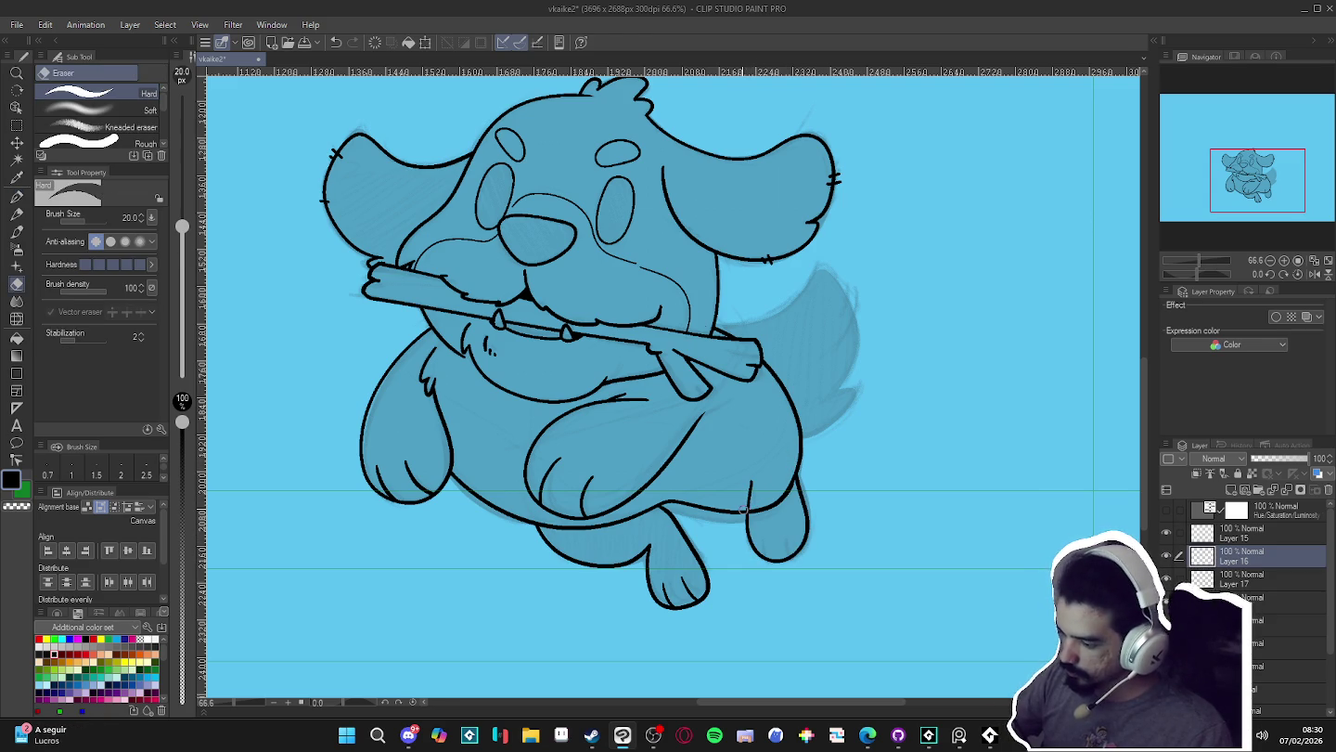
key(p)
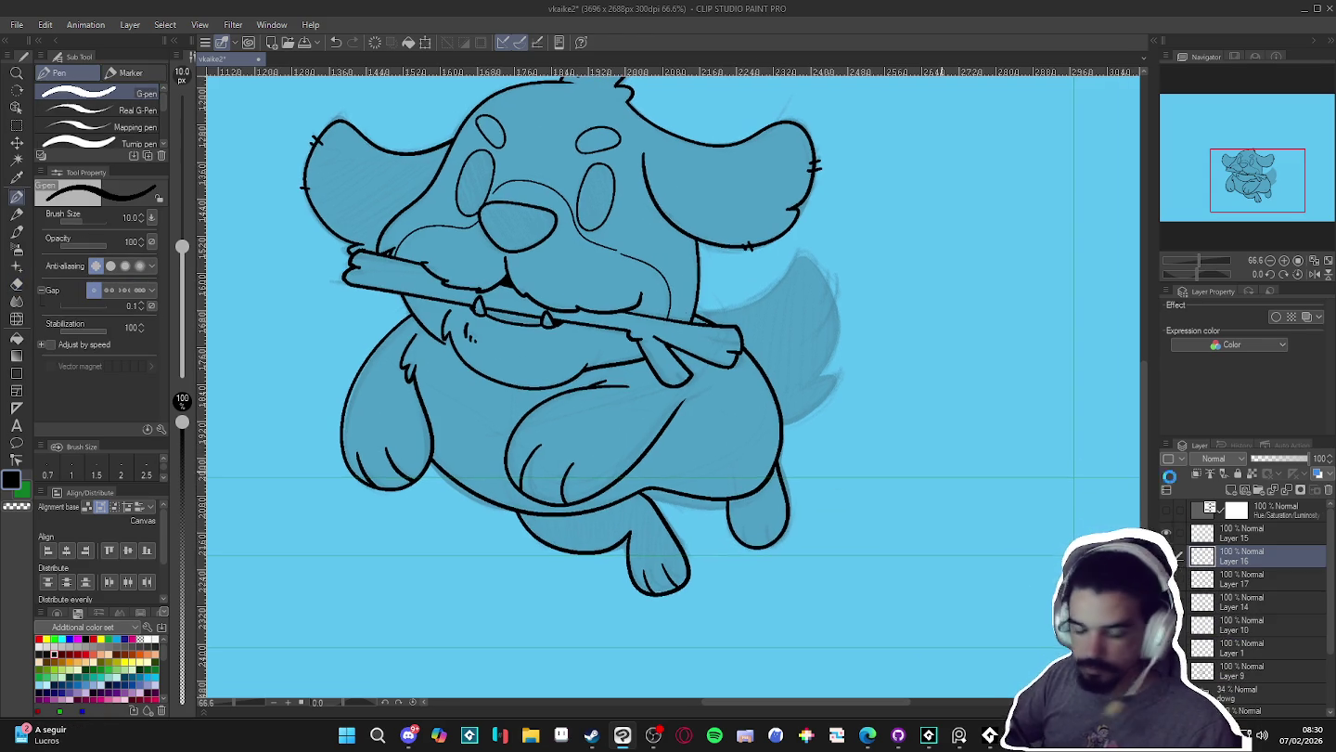
- Ink a toe line at pen size 7 on new Layer 18 and merge it down
key(ctrl+shift+n)
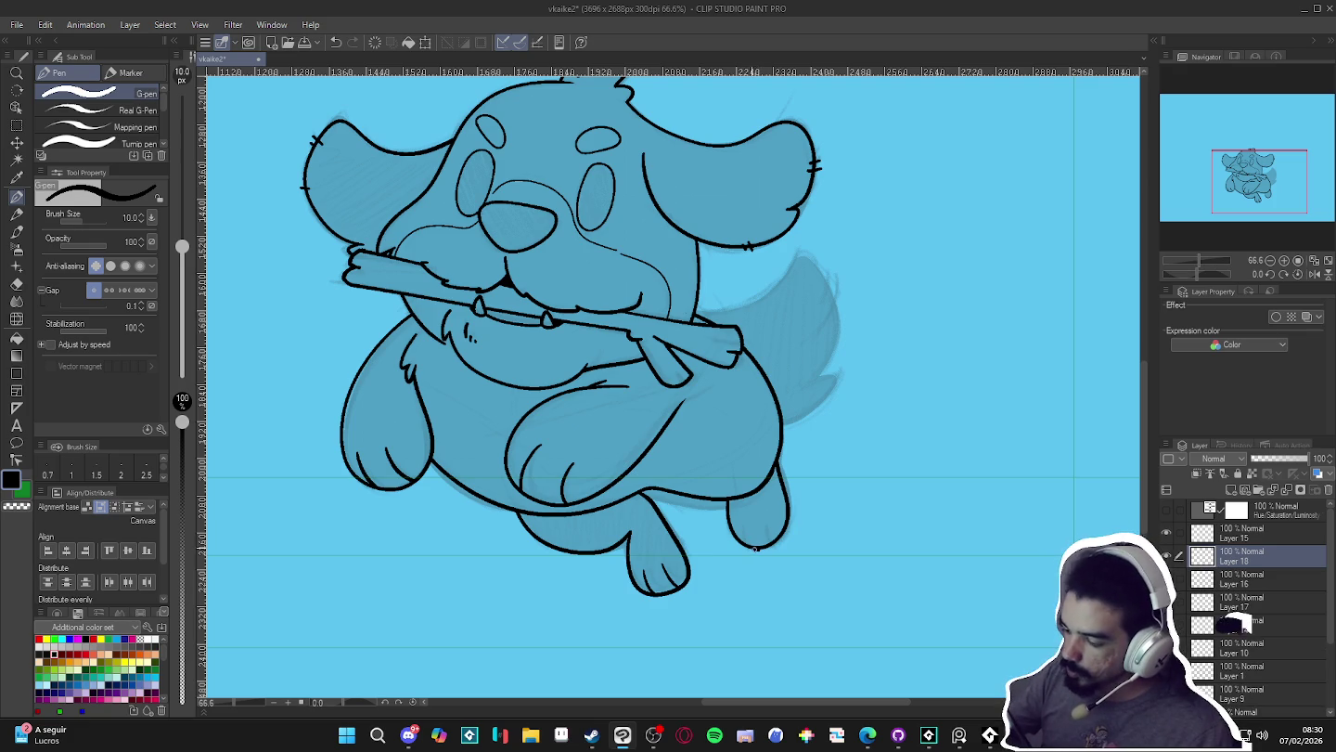
key(bracketleft)
key(bracketleft)
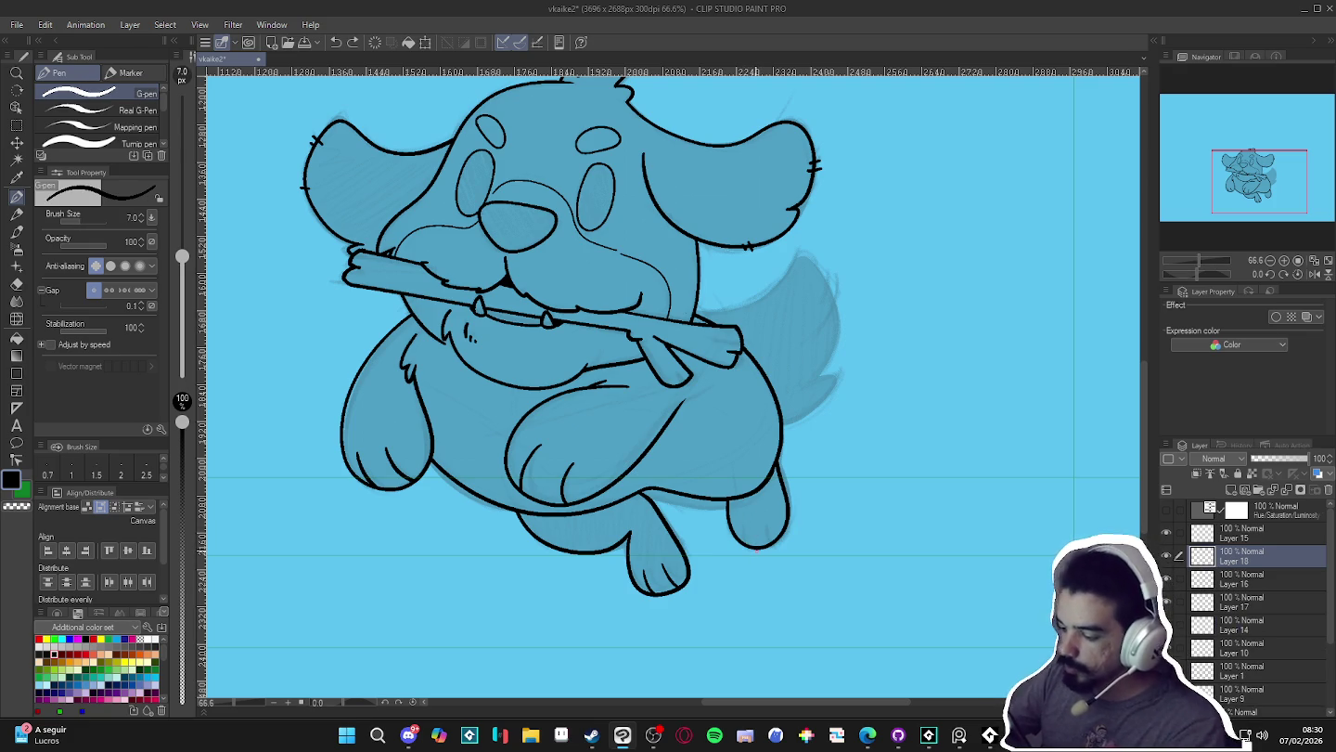
drag(757, 550, 745, 545)
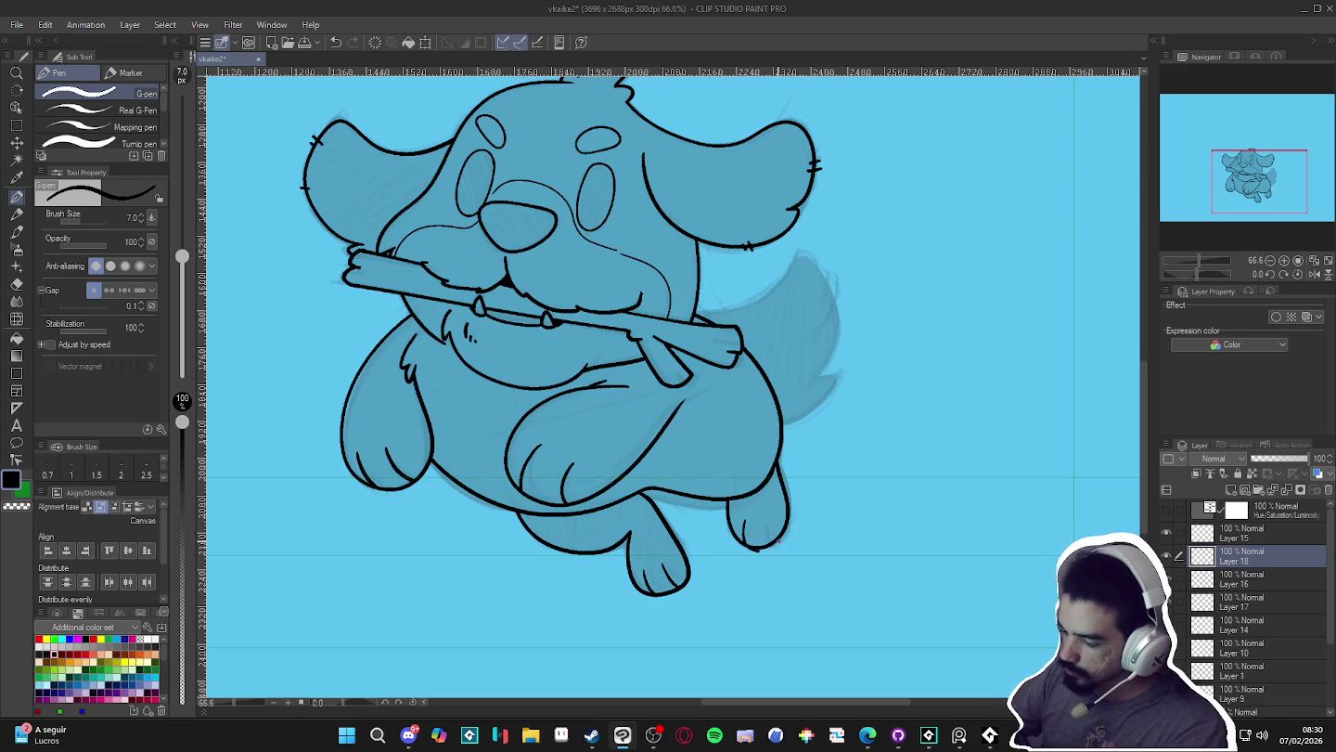
key(e)
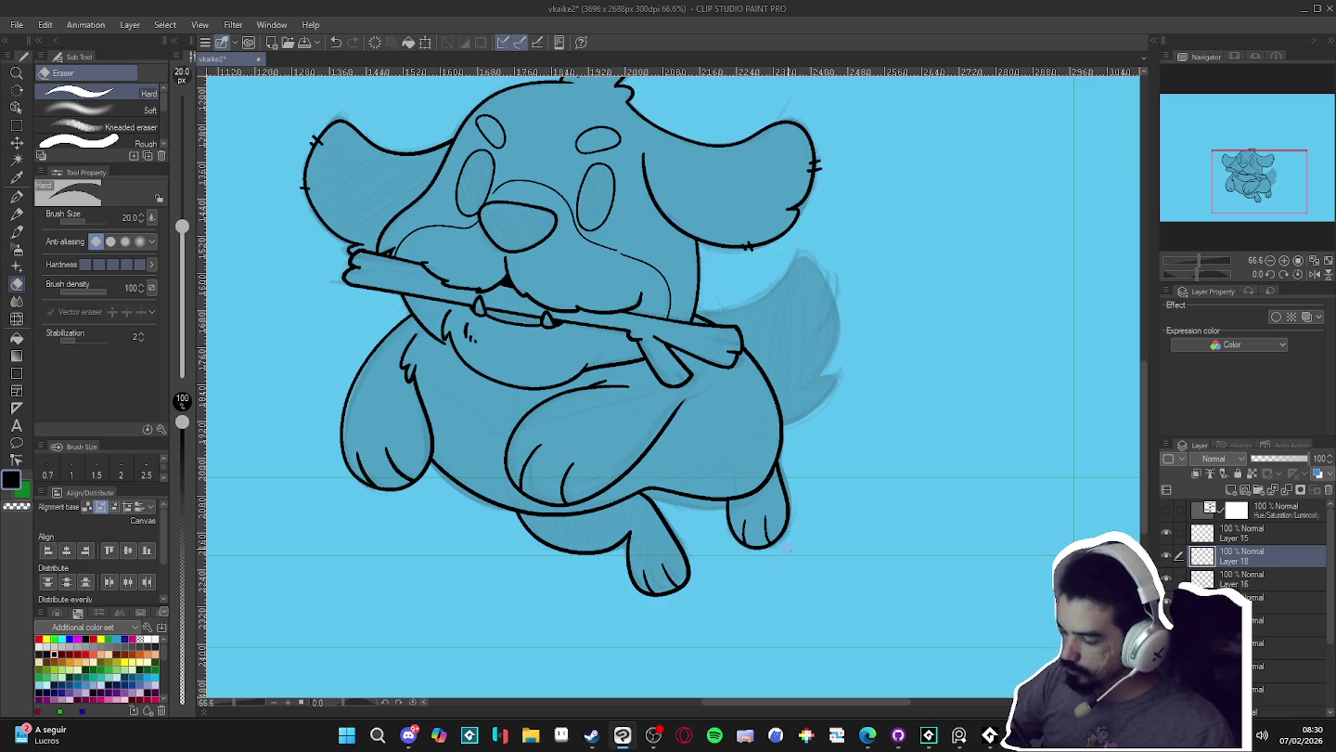
key(p)
scroll(845, 573, down, 2)
key(ctrl+e)
key(ctrl+e)
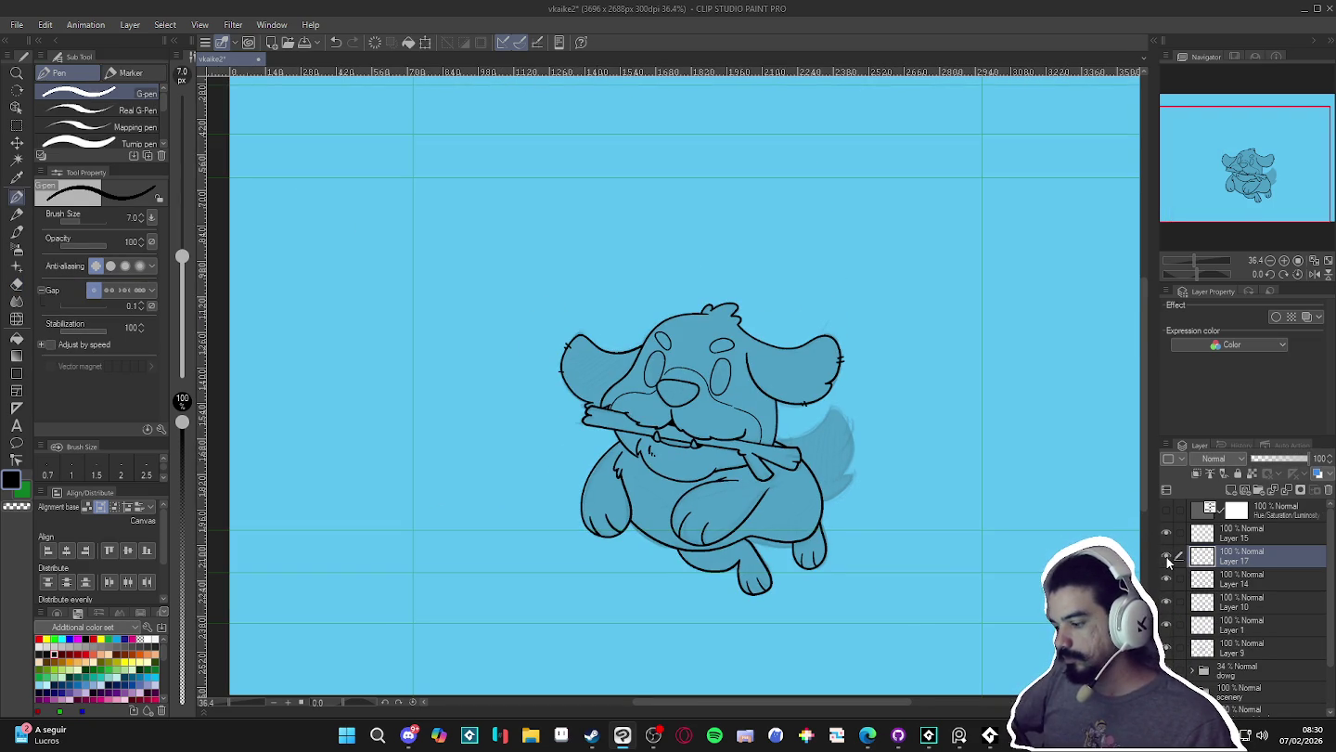
- Merge Layer 17 down into Layer 14 and check the result
key(ctrl+e)
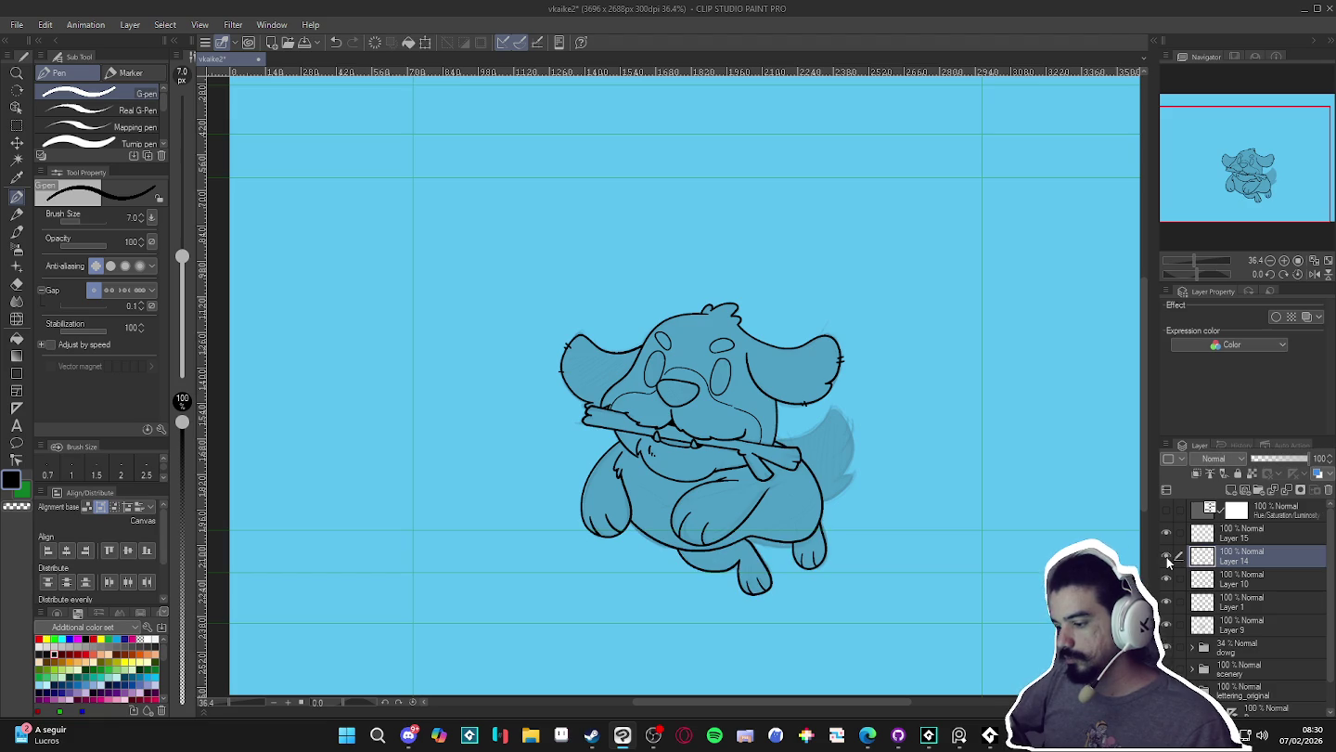
click(1166, 554)
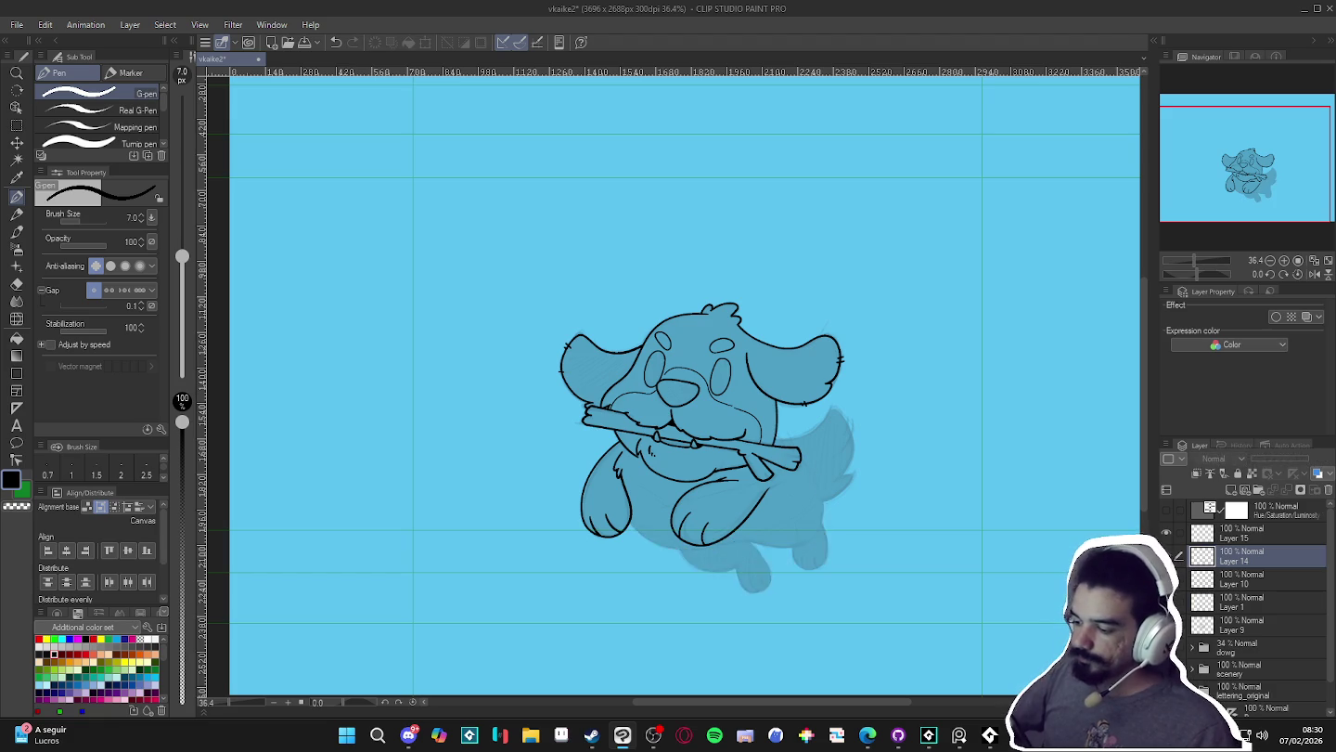
click(1166, 555)
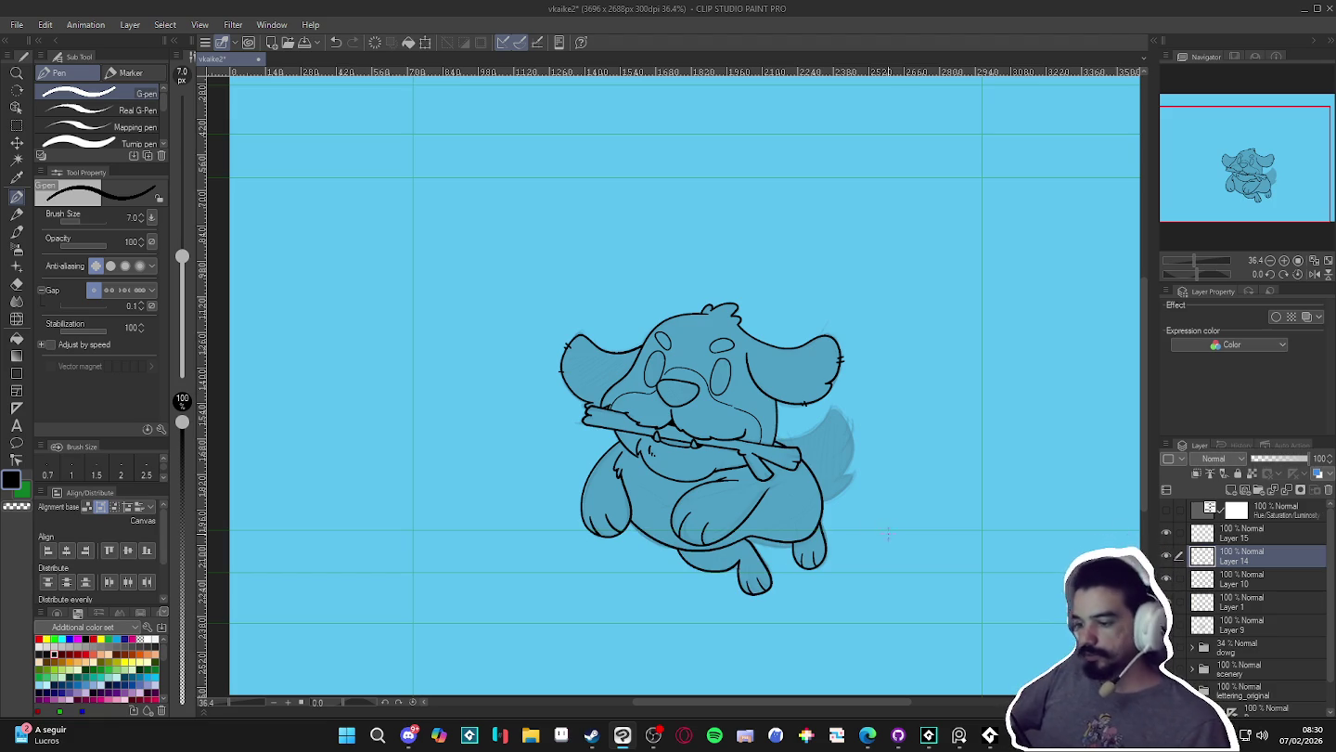
drag(866, 538, 832, 585)
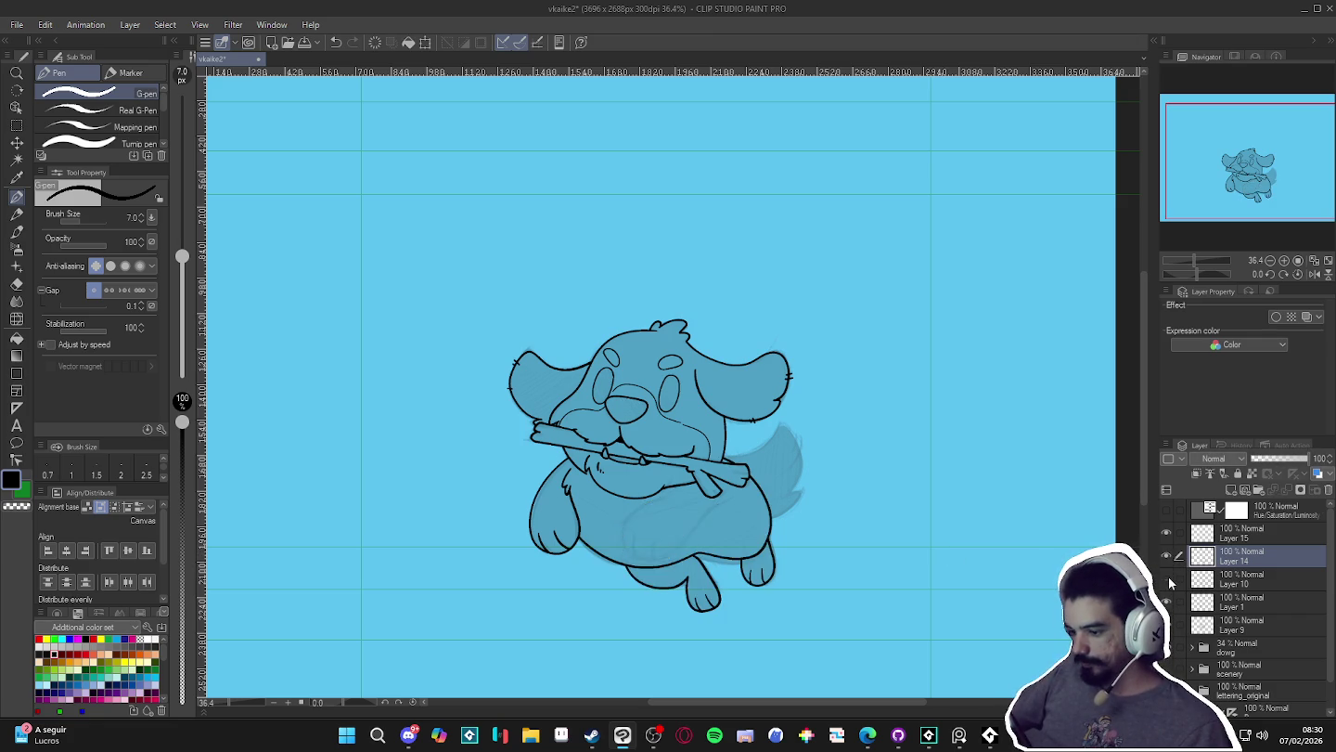
- Merge Layer 10 and Layer 1 down into Layer 9, then add an empty layer above
click(1169, 580)
key(ctrl+e)
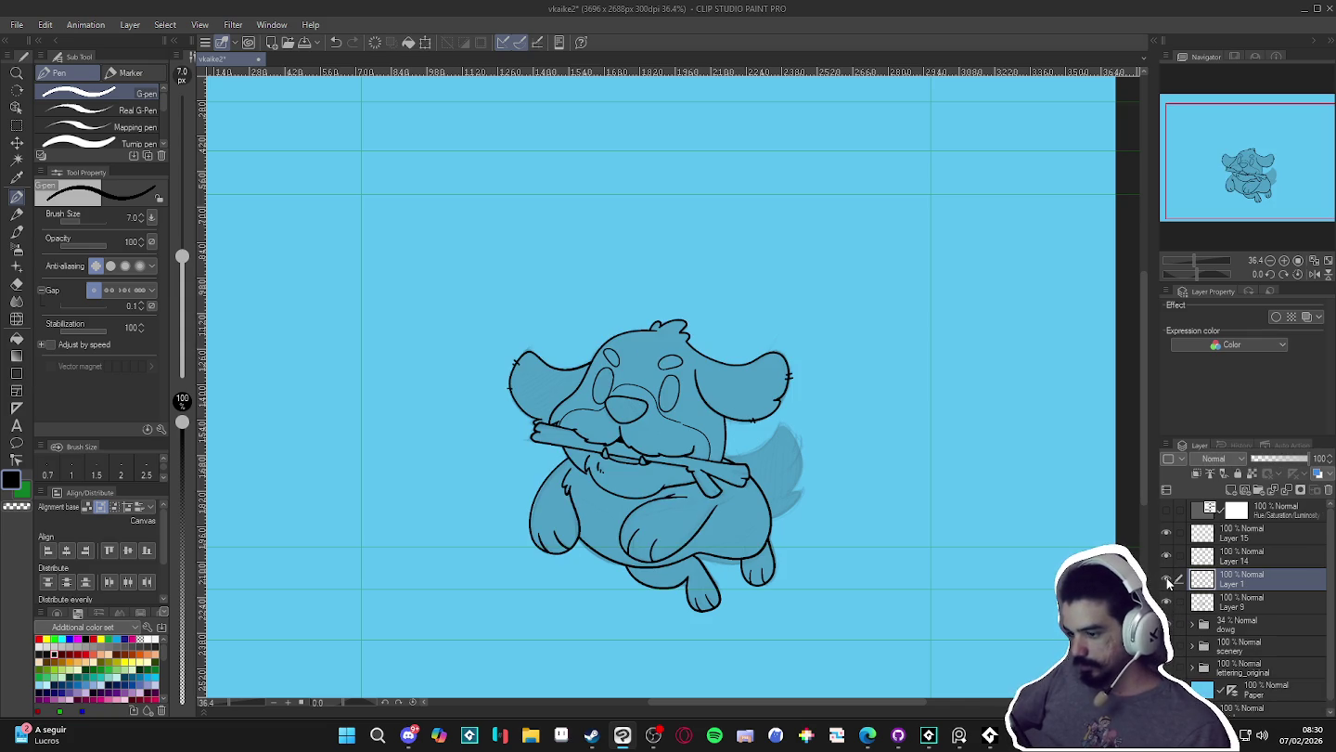
key(ctrl+e)
click(1166, 560)
click(1167, 560)
scroll(742, 526, up, 1)
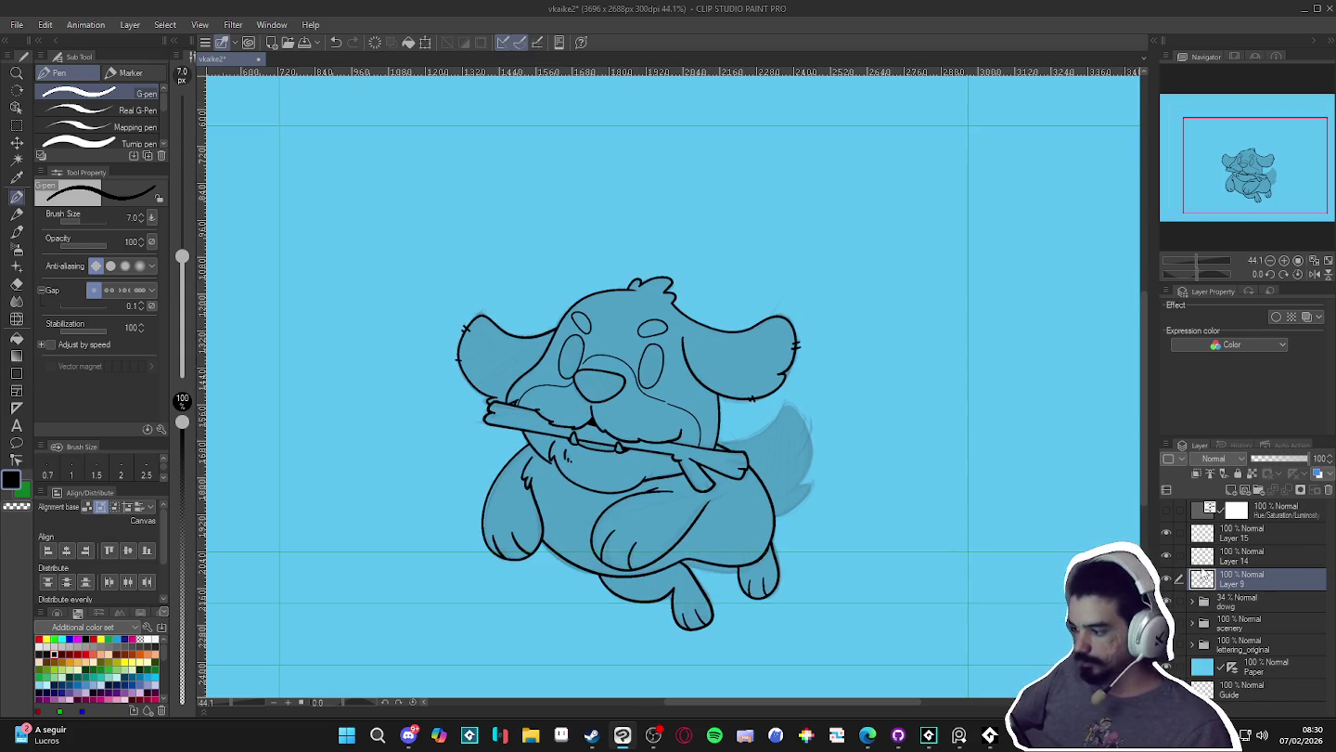
key(ctrl+shift+n)
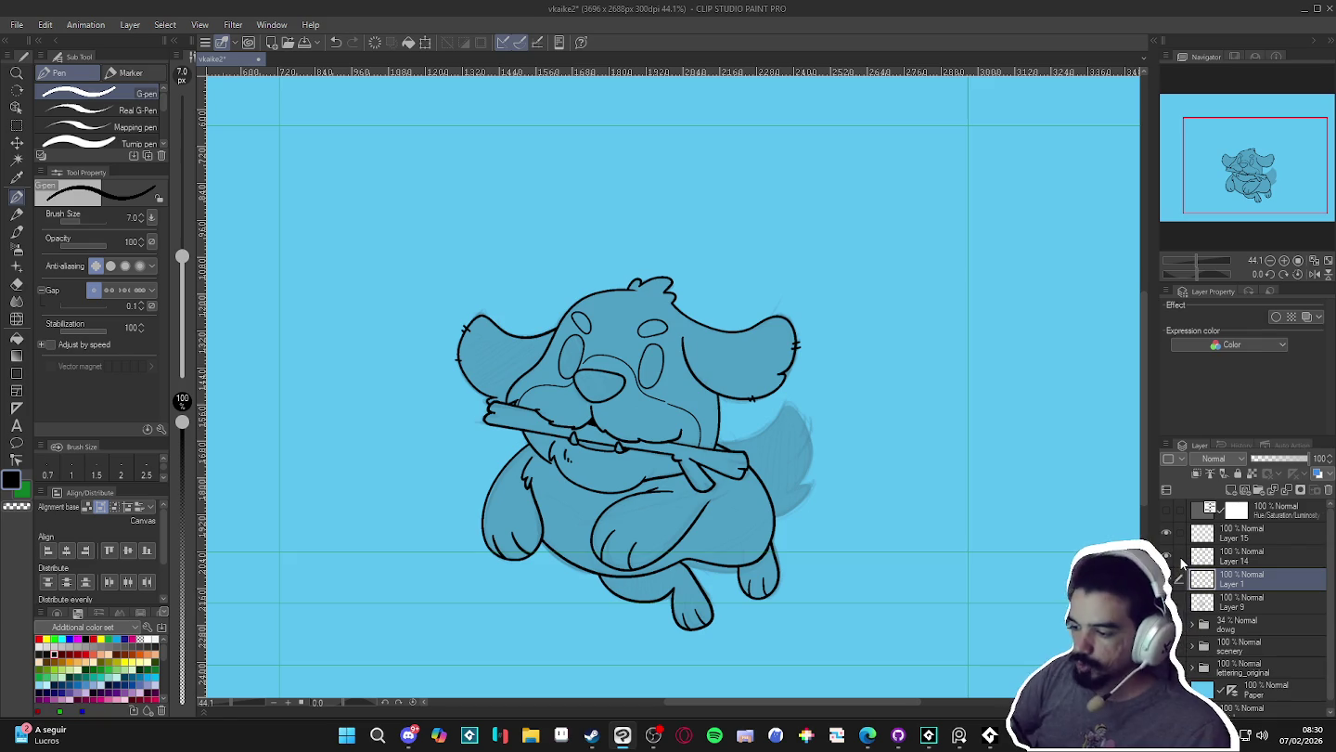
drag(852, 543, 501, 492)
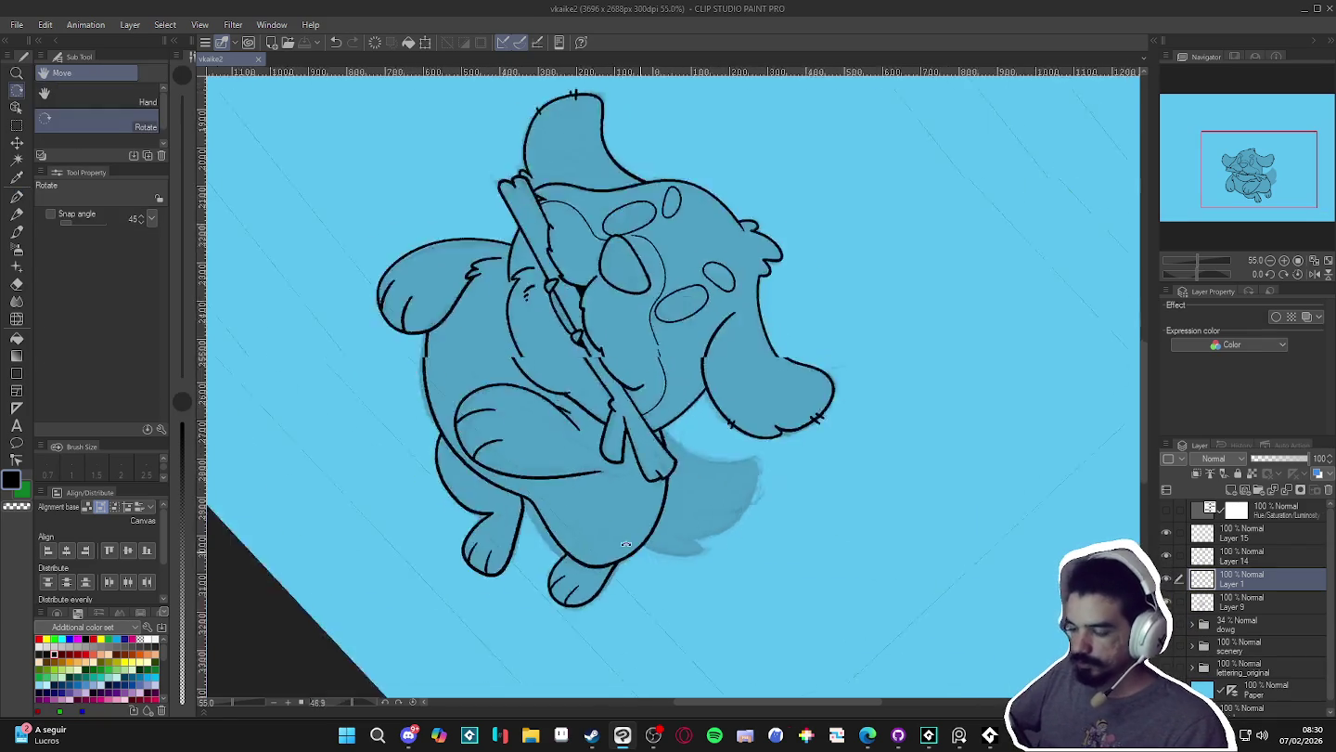
- Thicken the pen and ink a curved black outline along the dog's lower body and hind leg
drag(716, 417, 767, 436)
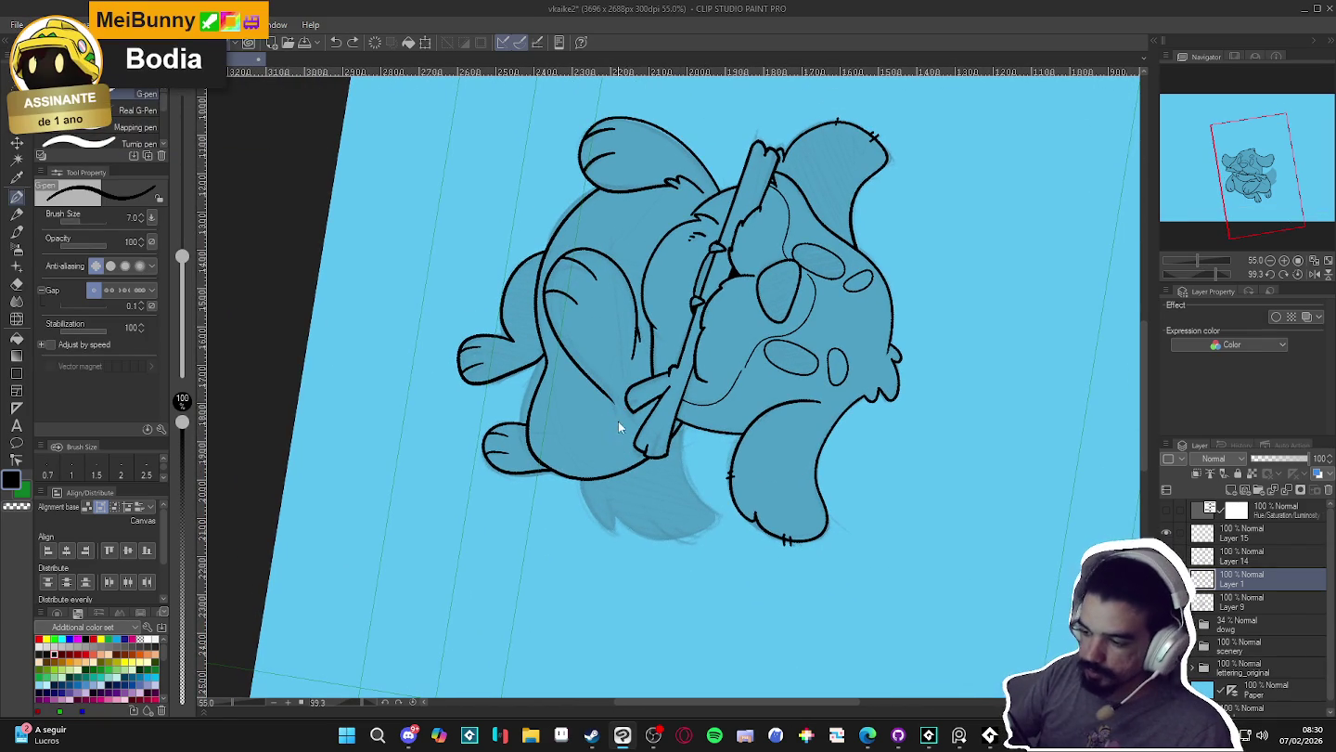
key(bracketright)
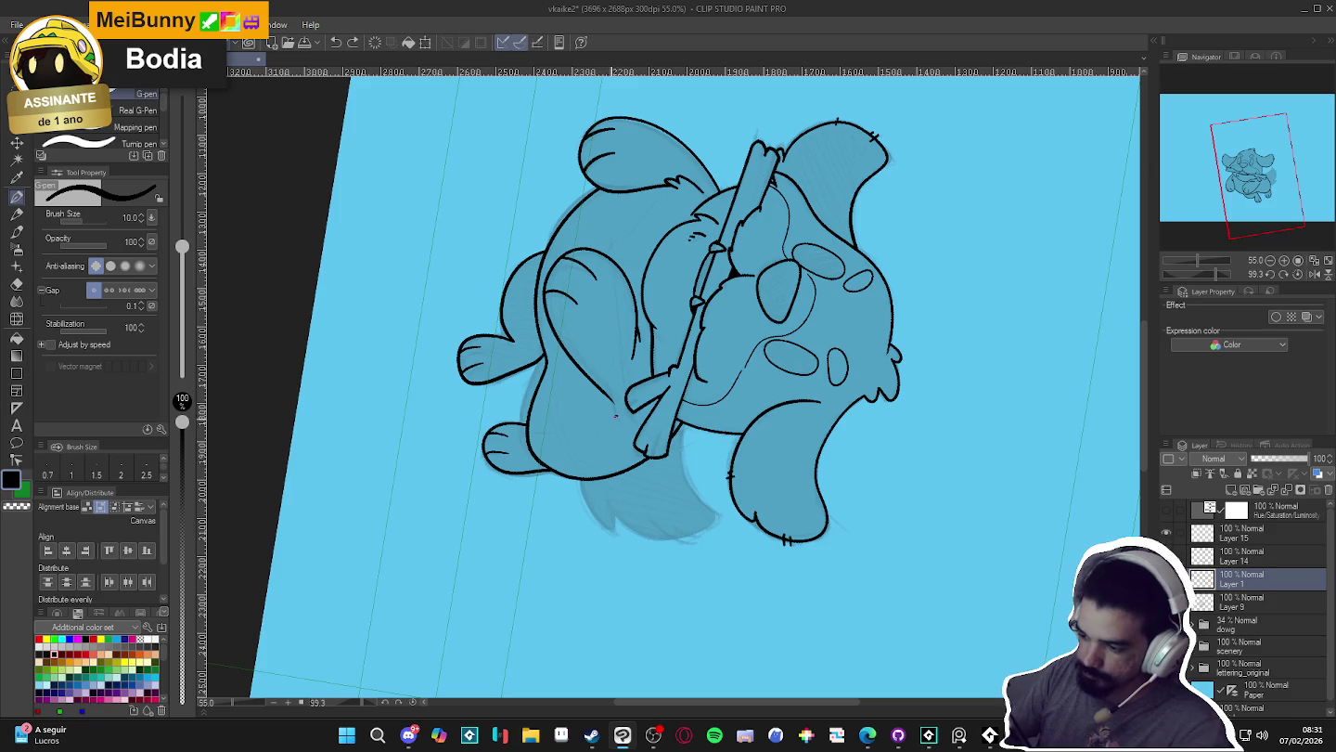
mouse_move(586, 434)
mouse_down()
mouse_move(594, 522)
mouse_move(655, 538)
mouse_move(698, 531)
mouse_up()
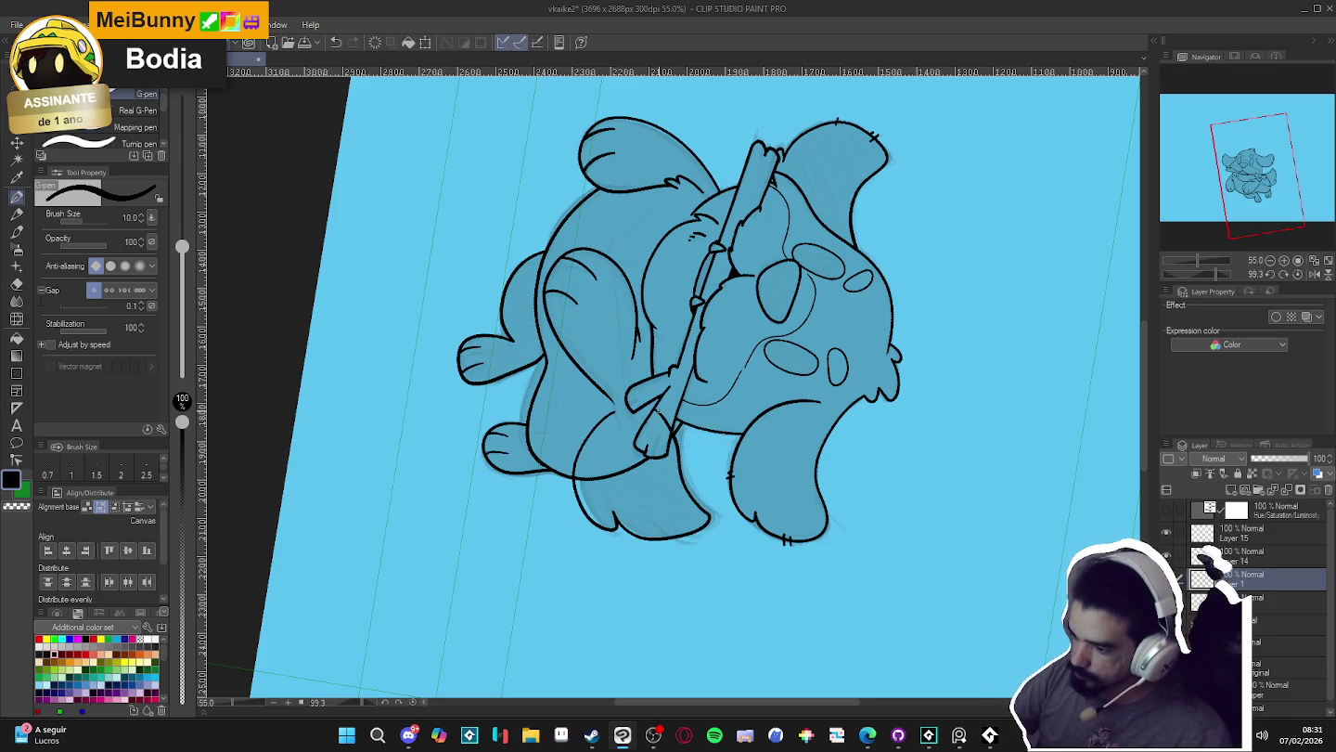
drag(680, 469, 927, 303)
key(ctrl+@)
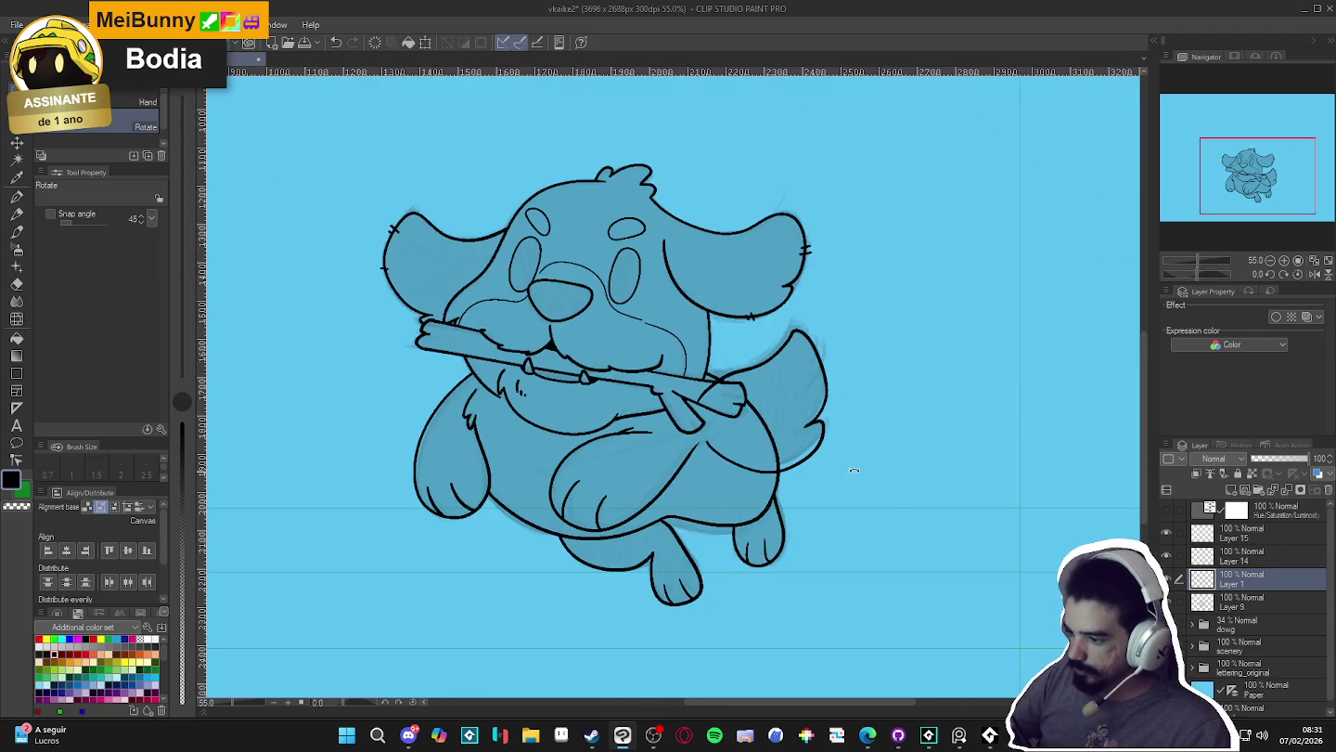
key(e)
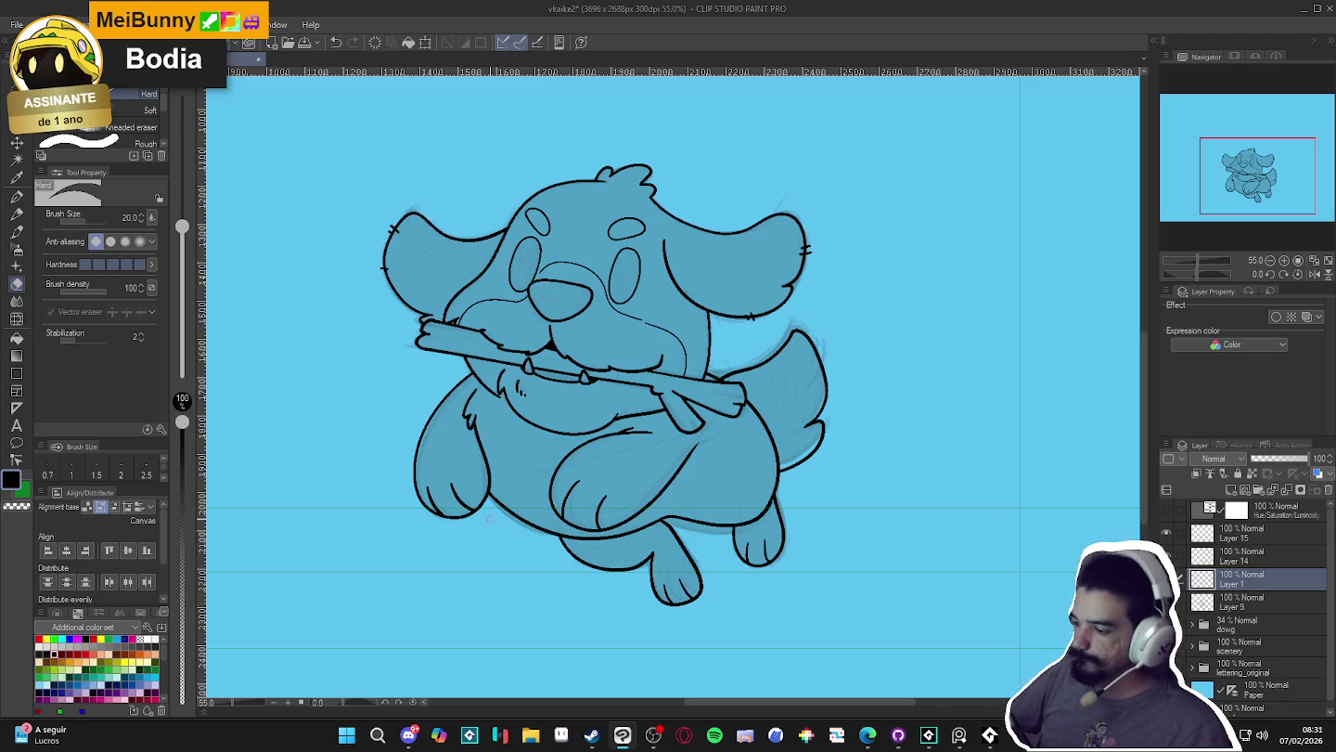
scroll(489, 518, down, 2)
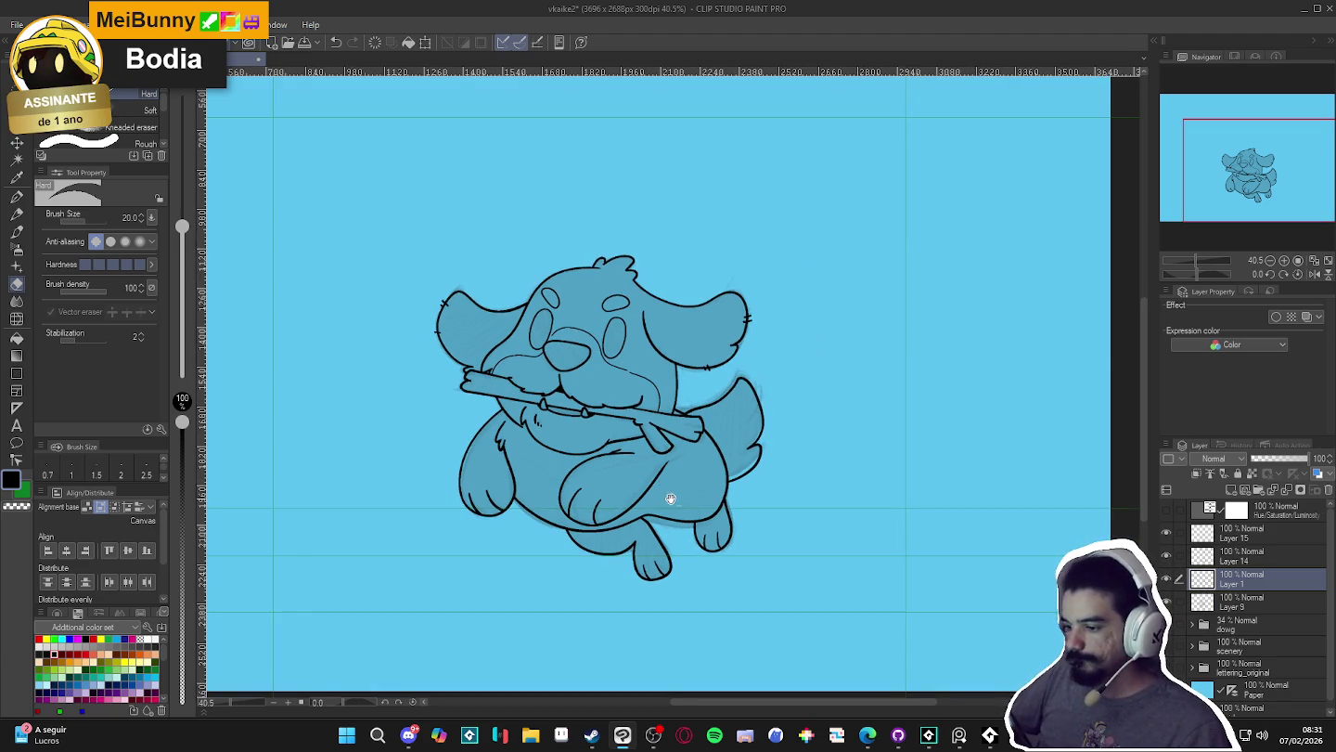
drag(666, 497, 758, 528)
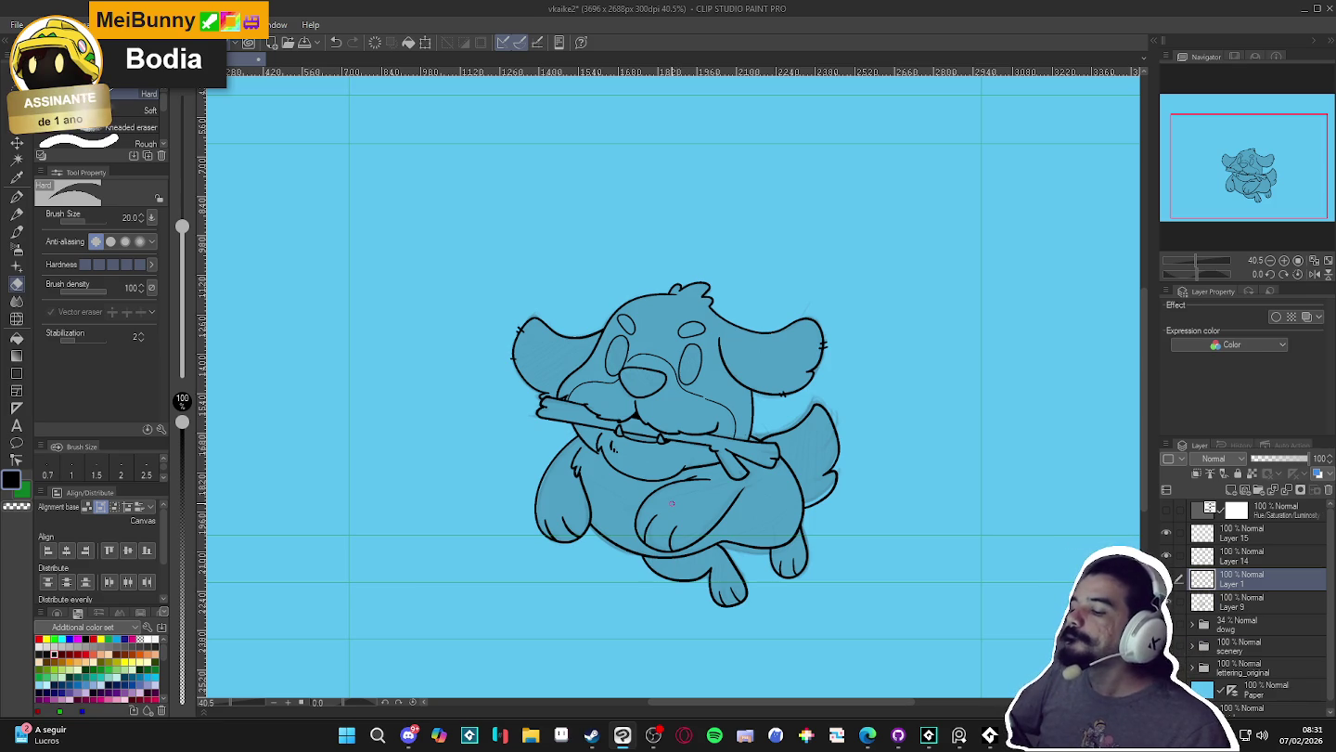
- Hide the shaded dog sketch folder
scroll(680, 549, down, 1)
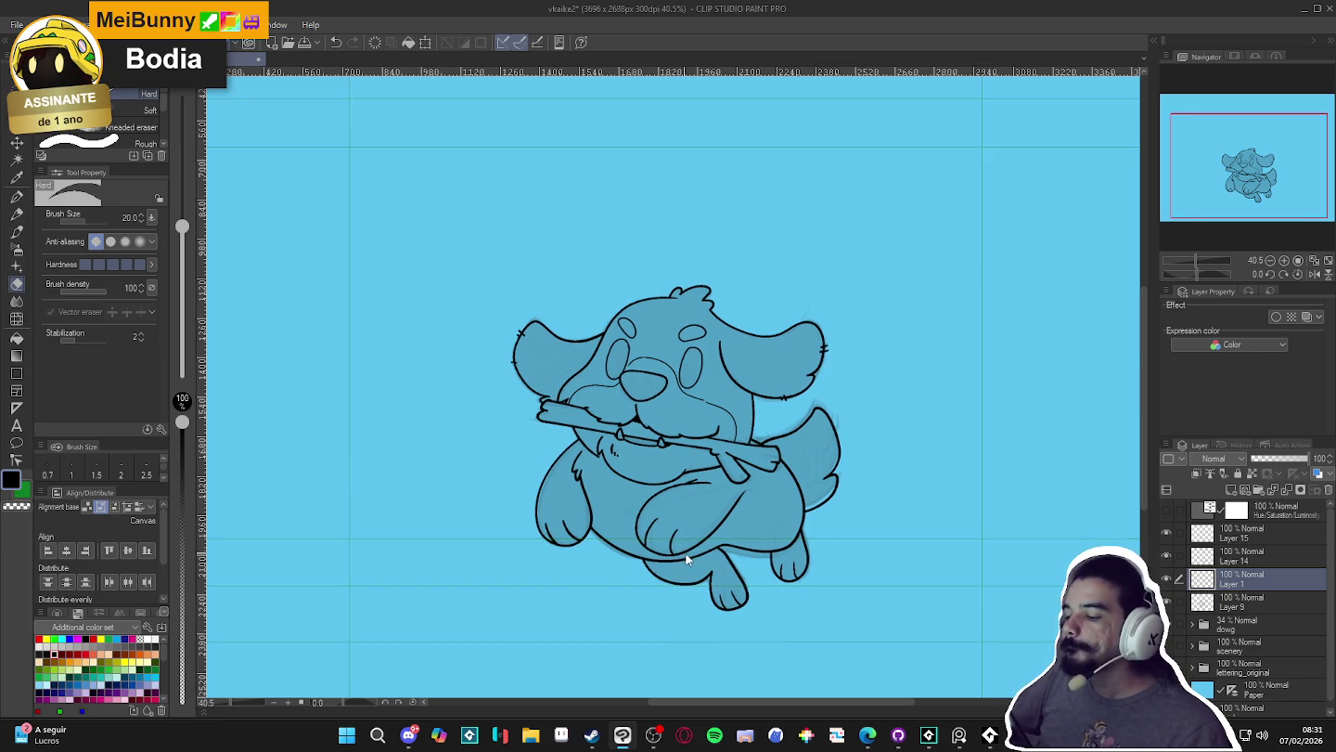
scroll(680, 548, down, 1)
scroll(680, 548, down, 1)
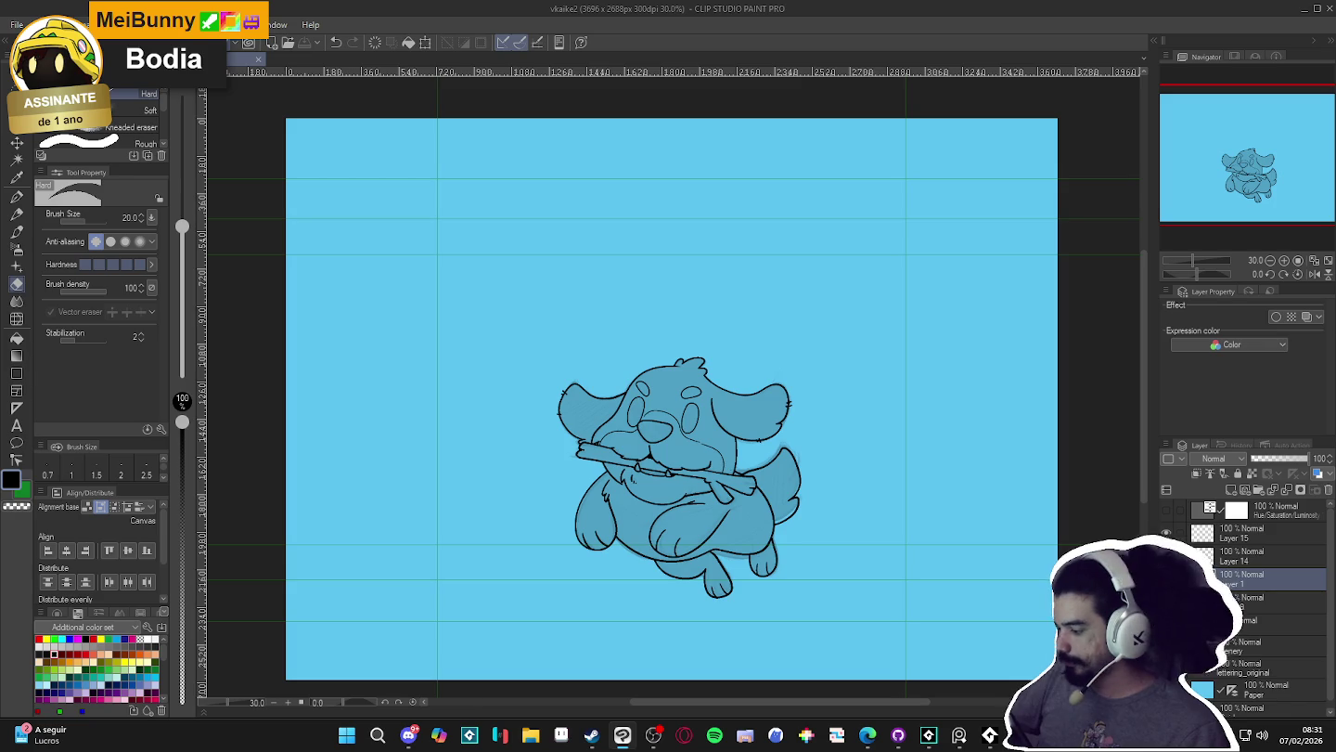
click(1167, 623)
scroll(694, 513, up, 1)
scroll(694, 513, up, 1)
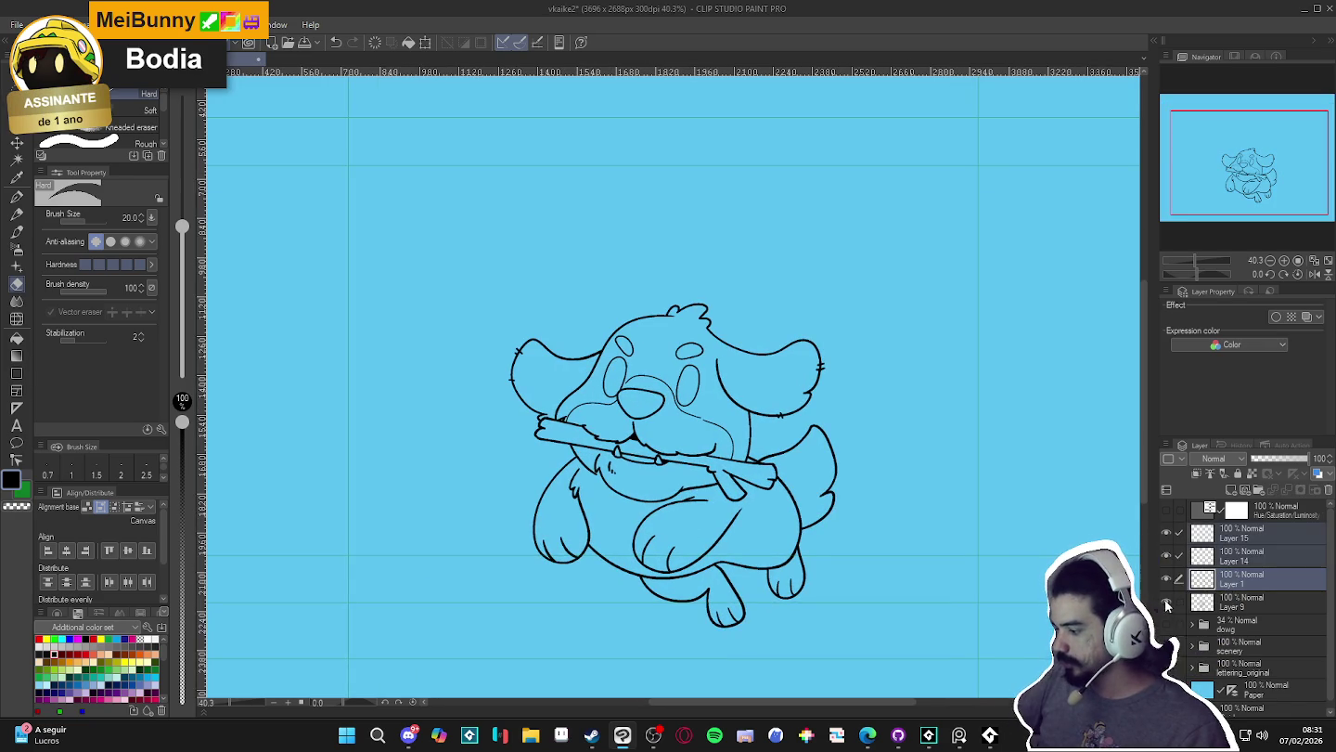
- Group Layers 15, 14, 1 and 9 into a dowg_finals folder with line and color subfolders
click(1239, 601)
shift+click(1232, 533)
key(ctrl+g)
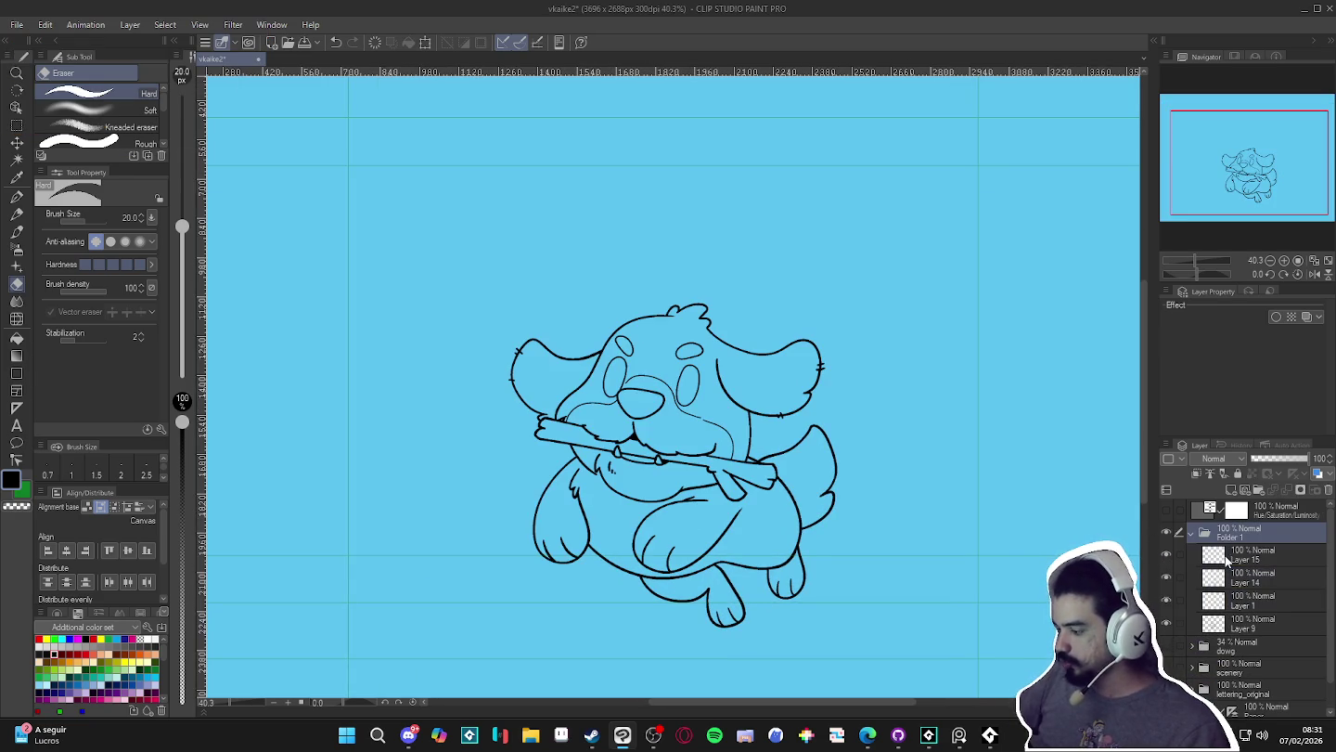
text(dowg_finals)
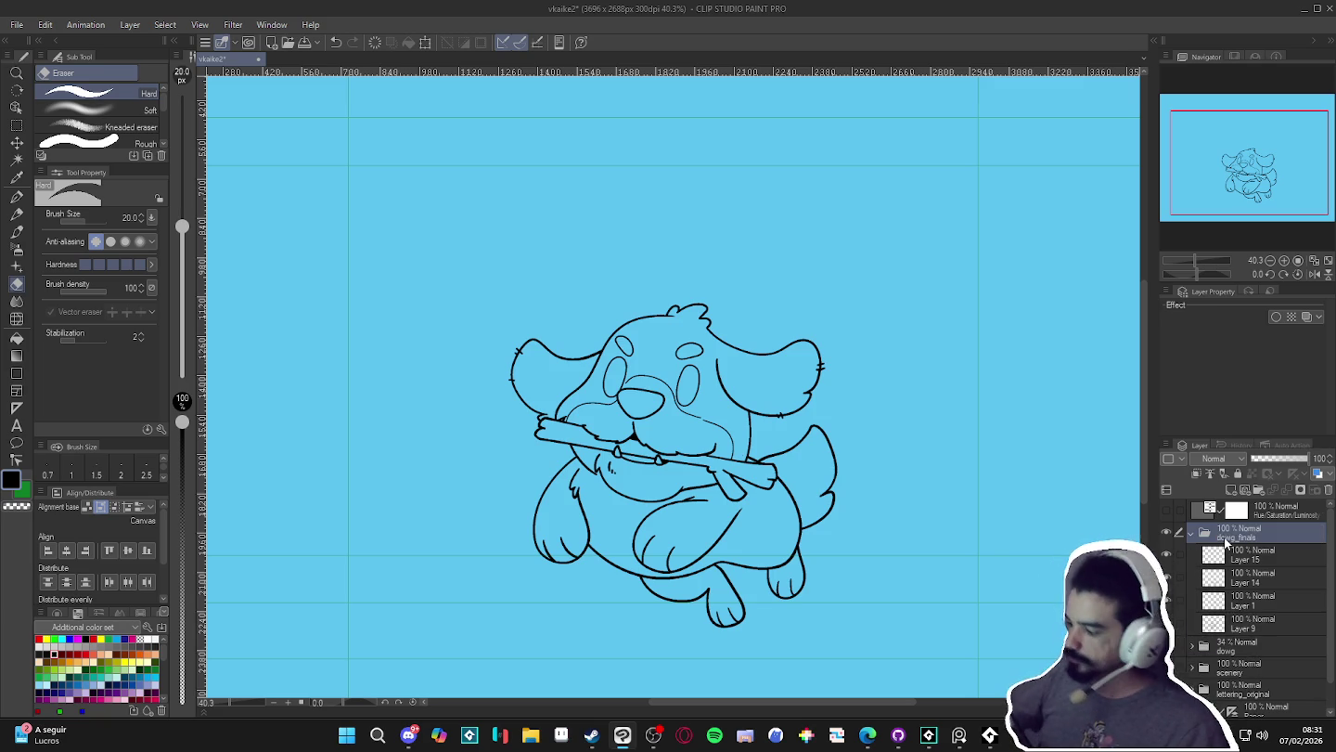
shift+click(1255, 602)
click(1244, 583)
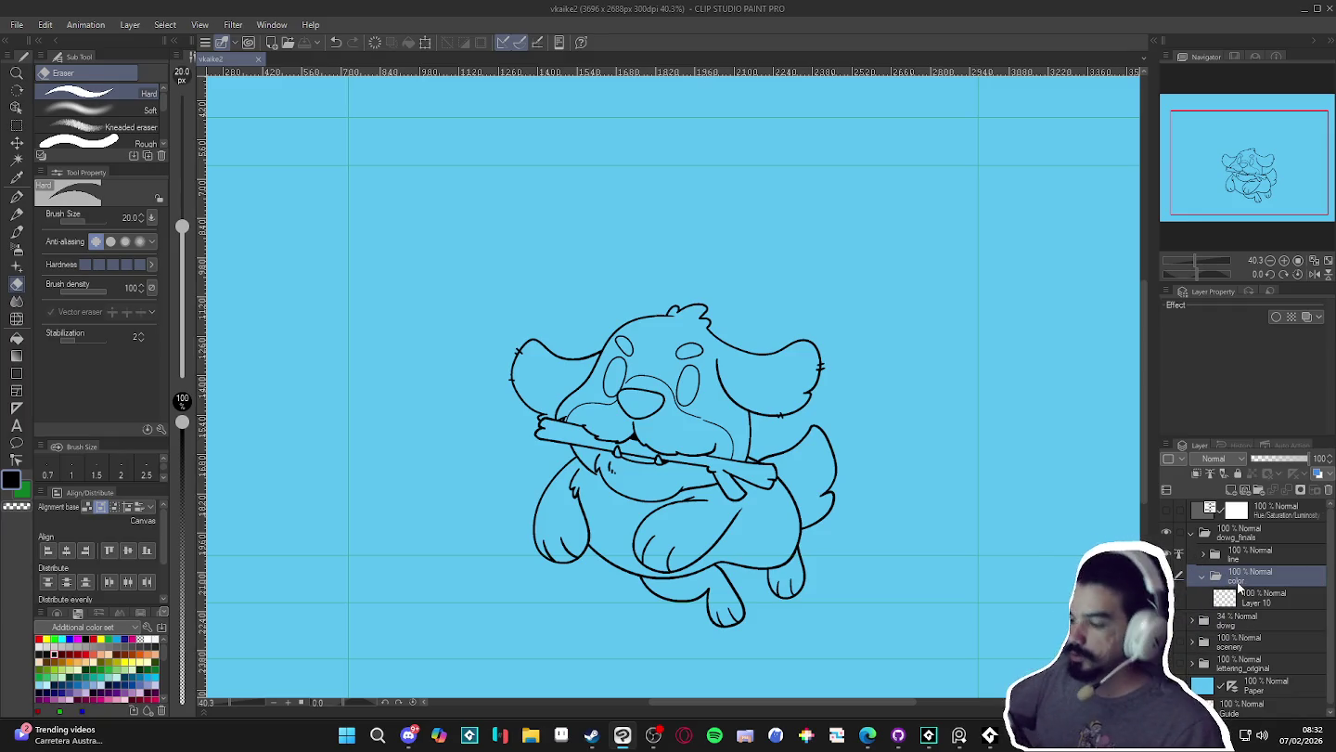
- Target Layer 10 for colouring and briefly preview the 'THE LAST GOOD BOY' title
click(1263, 593)
key(g)
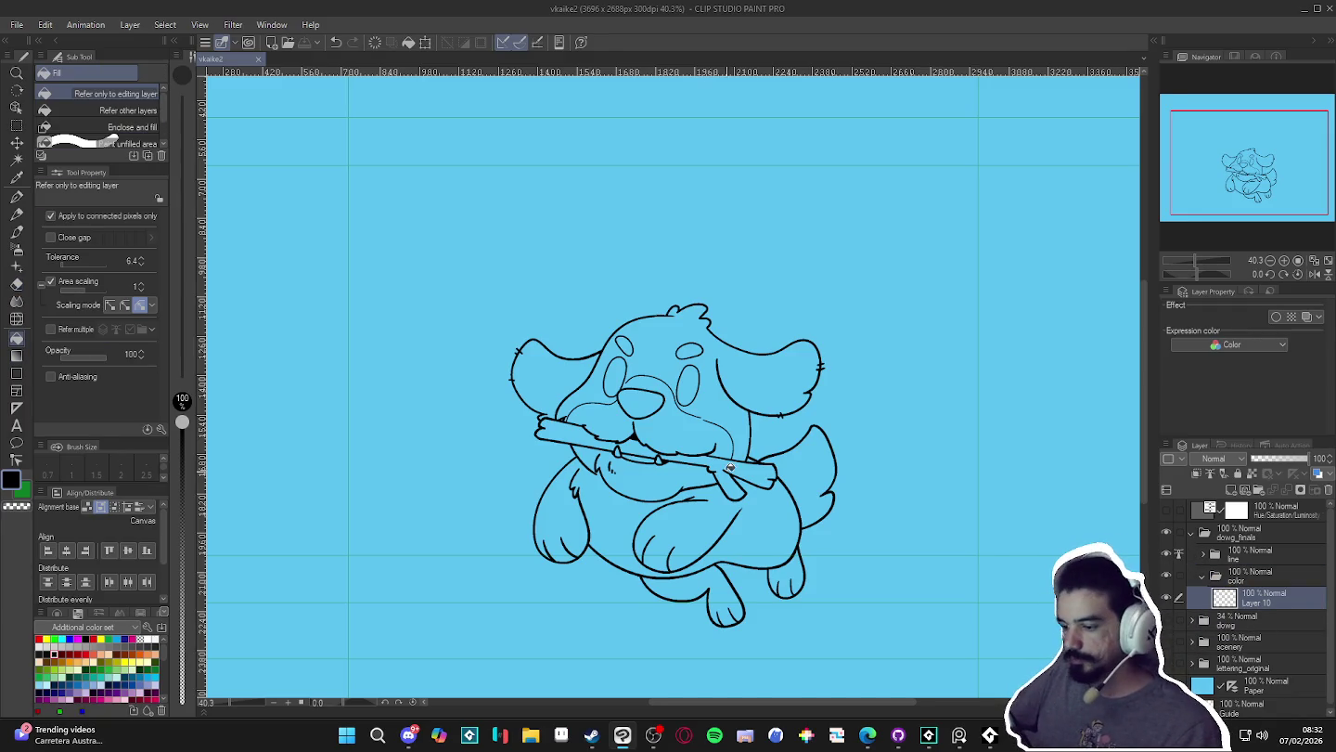
scroll(731, 482, up, 1)
scroll(731, 483, down, 2)
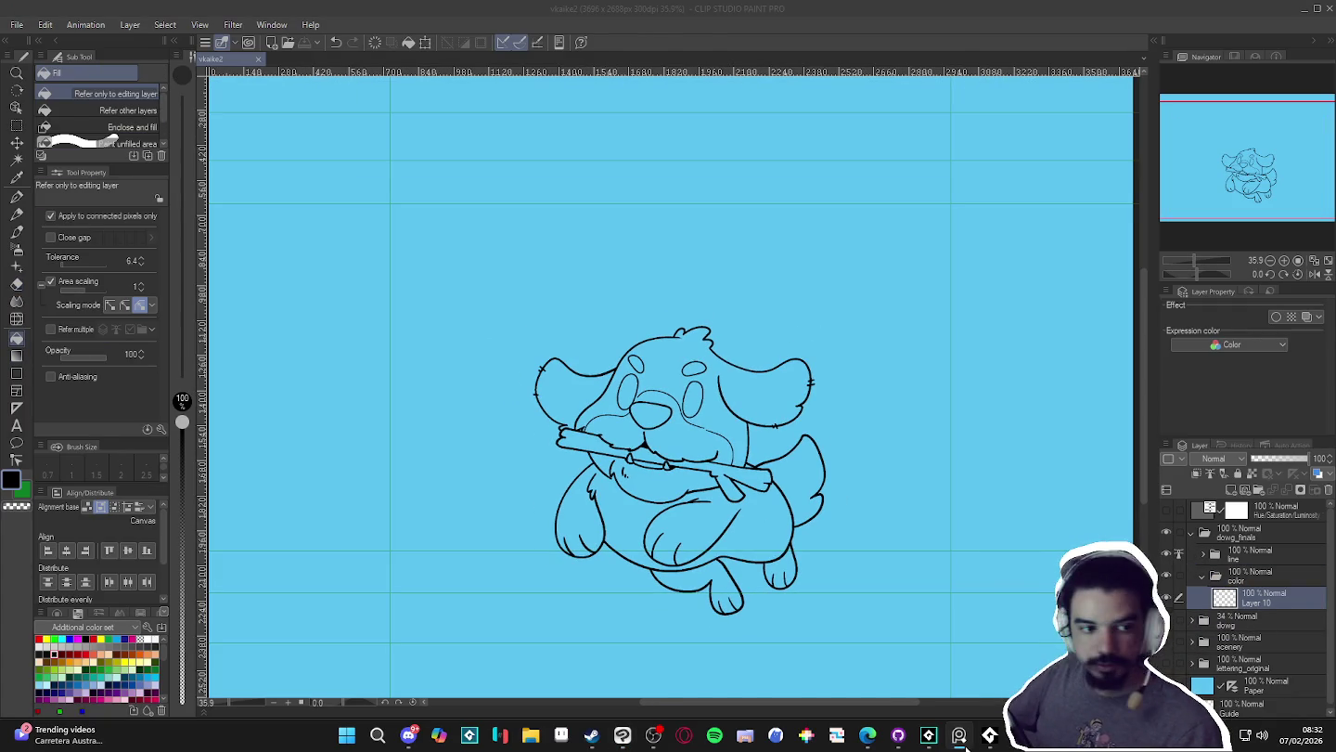
scroll(442, 457, down, 1)
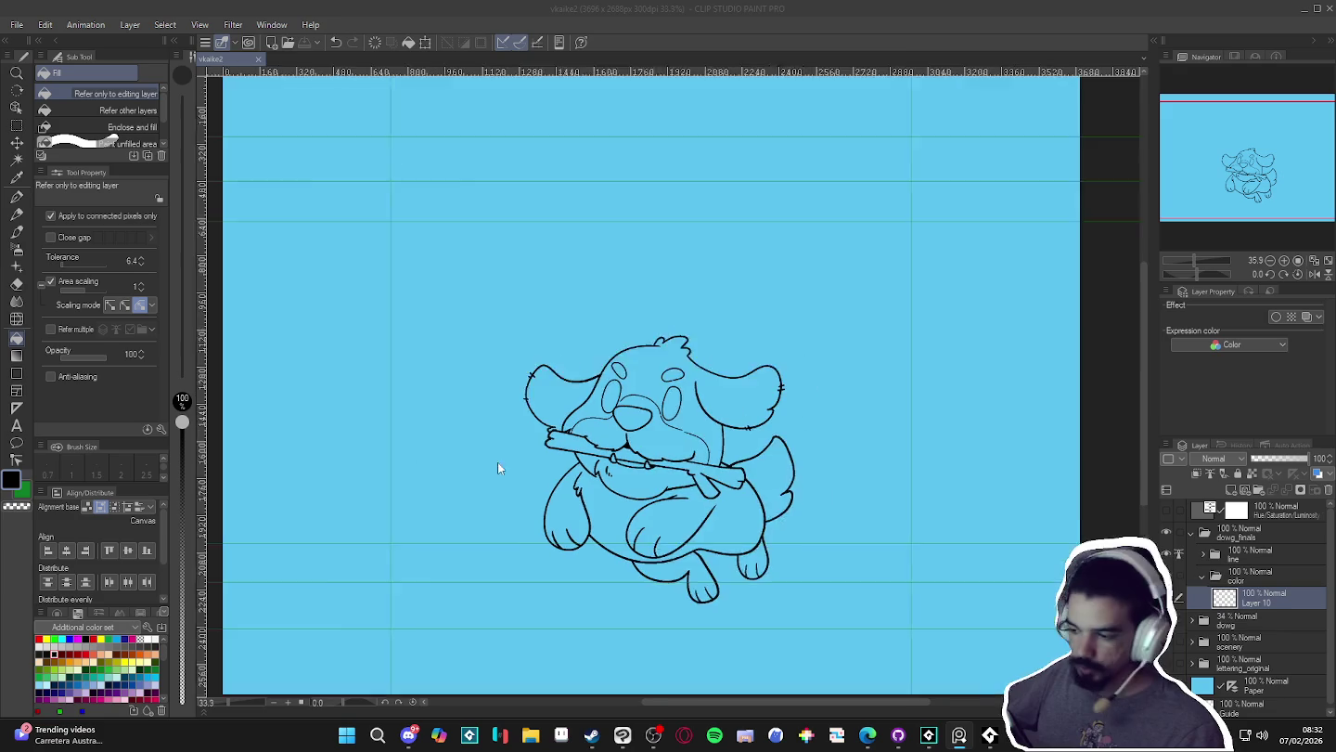
scroll(442, 457, down, 1)
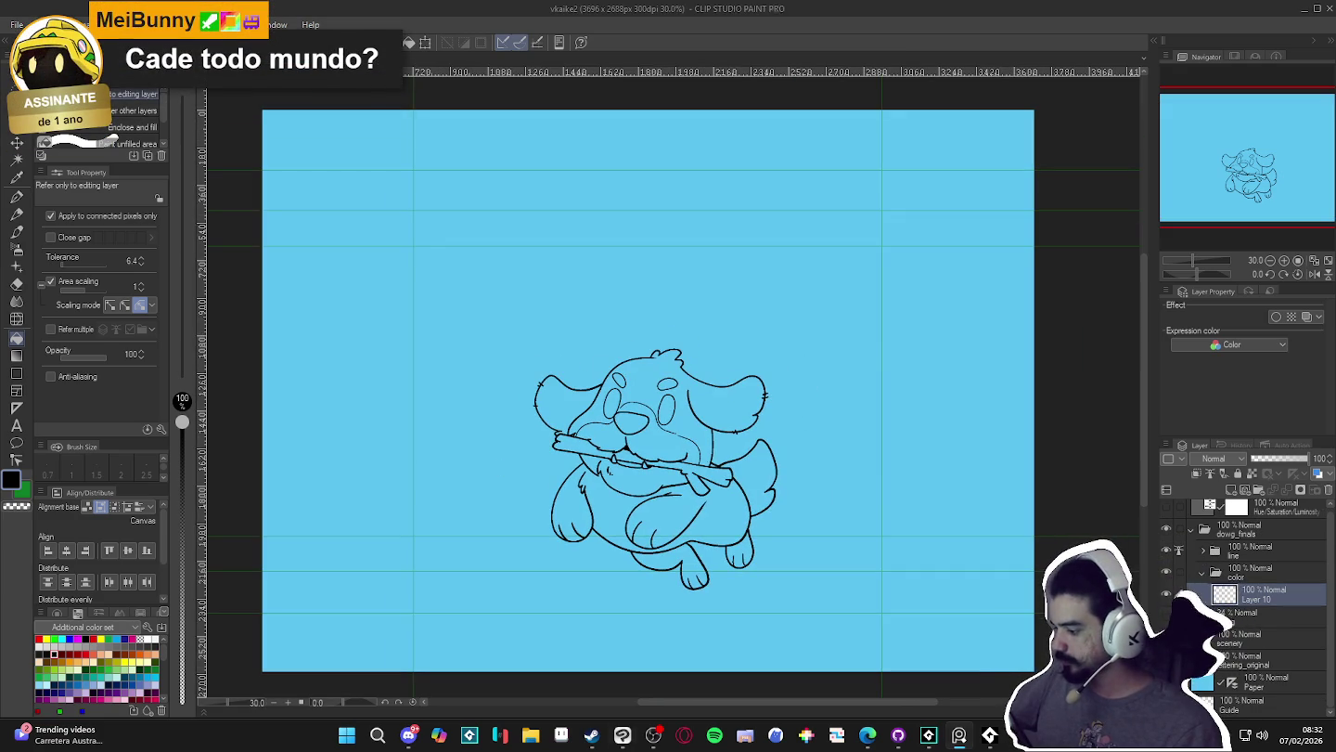
click(1166, 634)
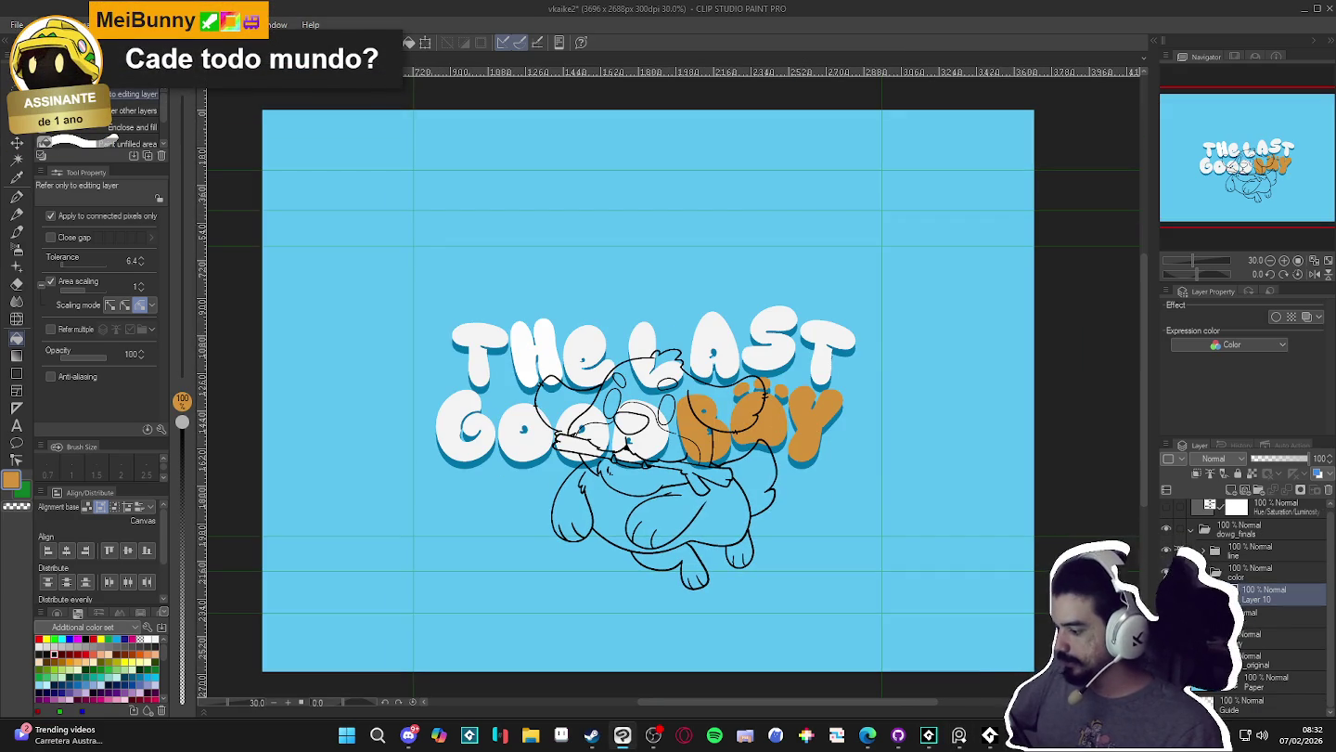
click(1166, 634)
- Select the dog's silhouette by inverting the background selection and fill it with a flat tan base colour
key(w)
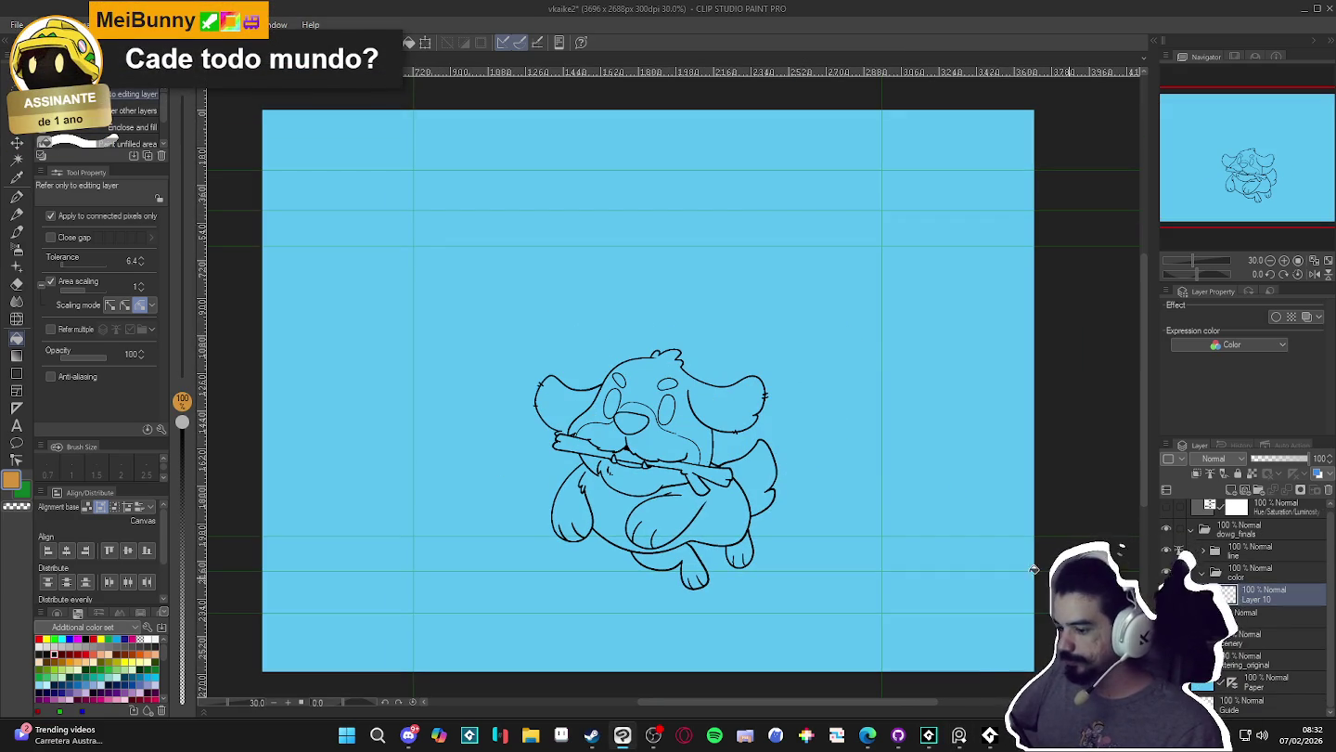
click(842, 534)
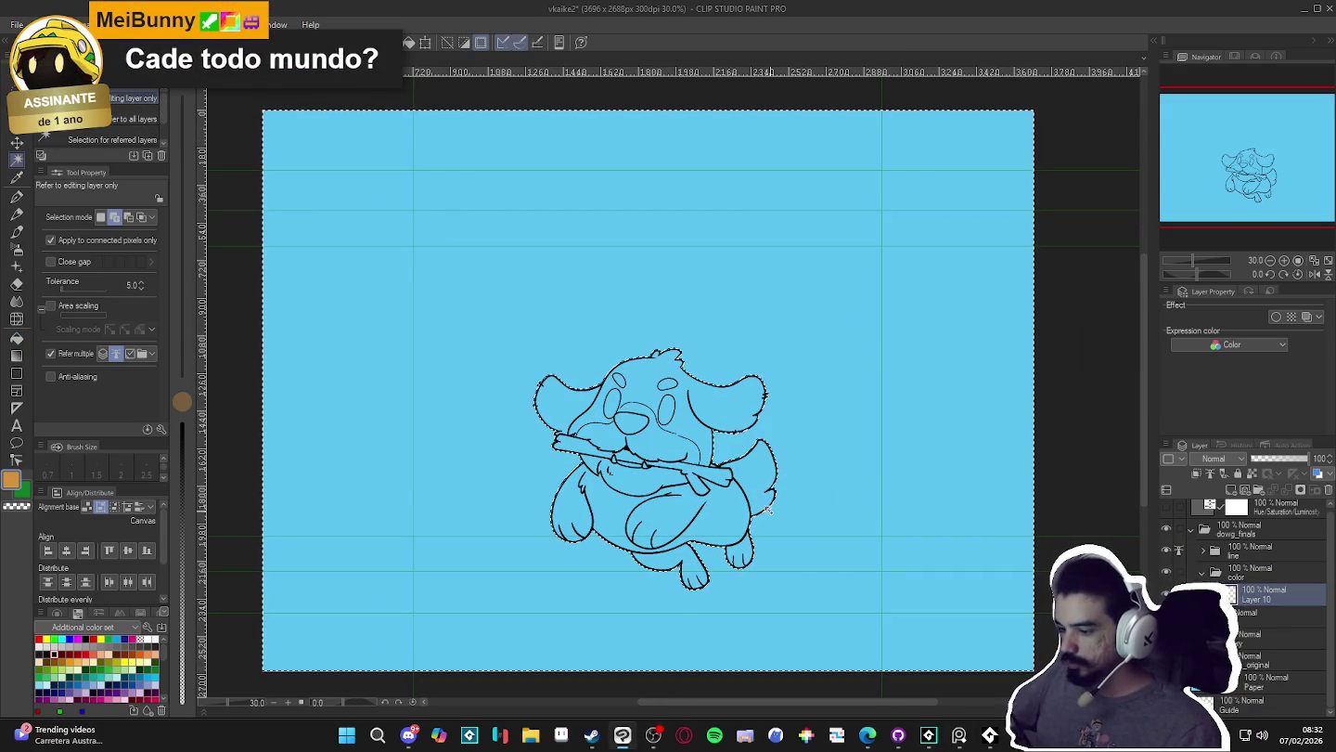
key(ctrl+shift+i)
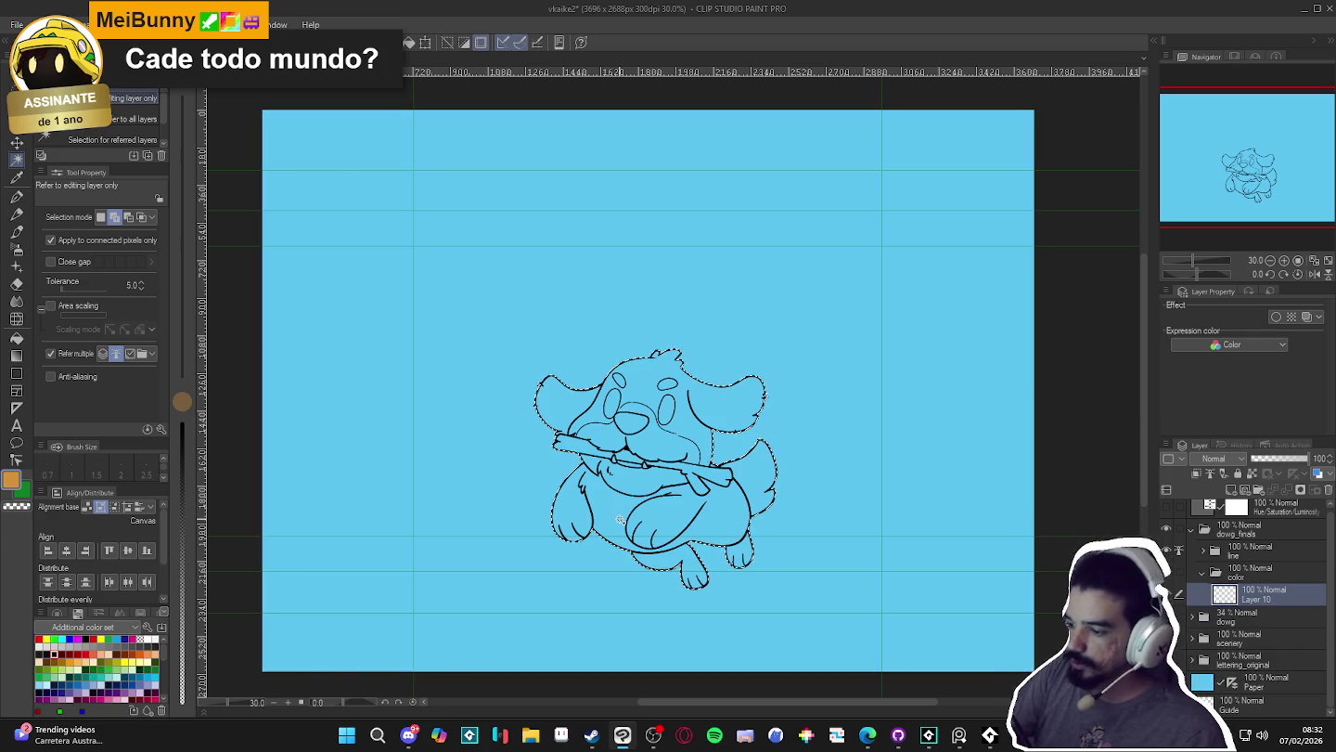
key(g)
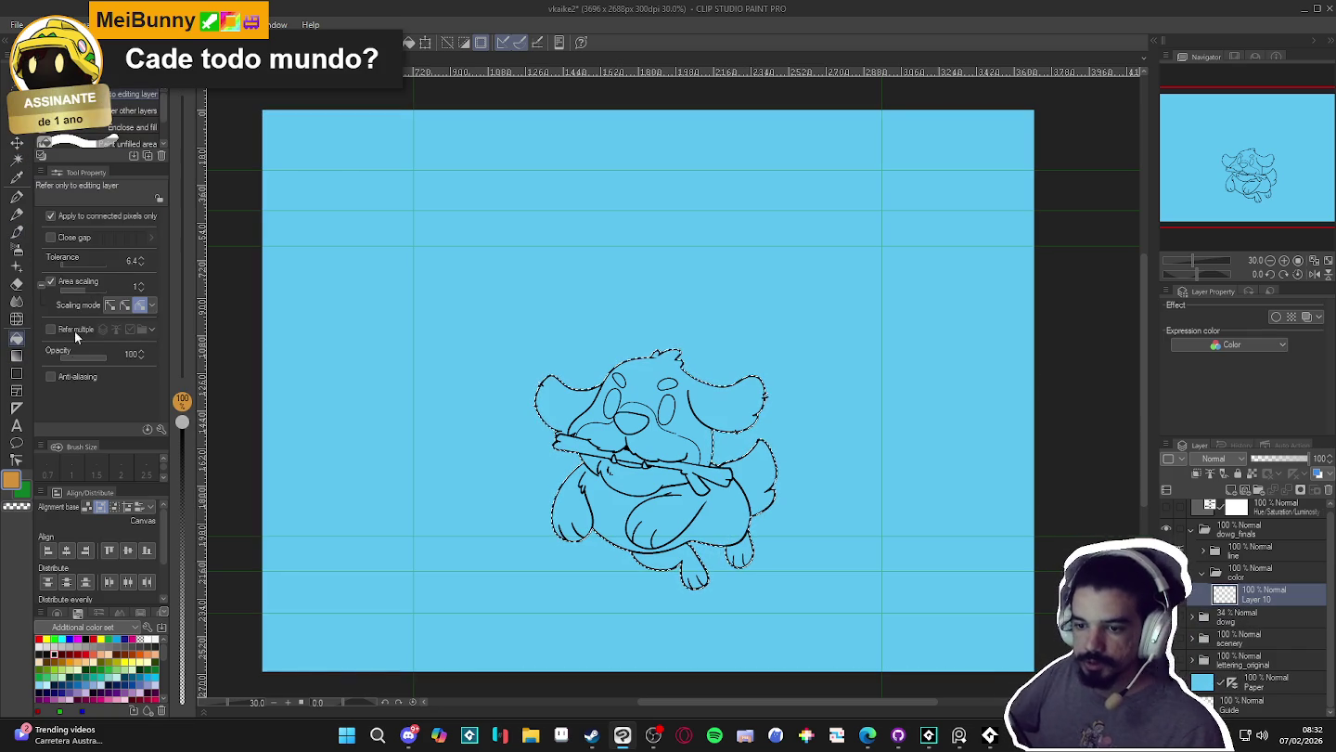
click(107, 220)
click(639, 415)
key(ctrl+d)
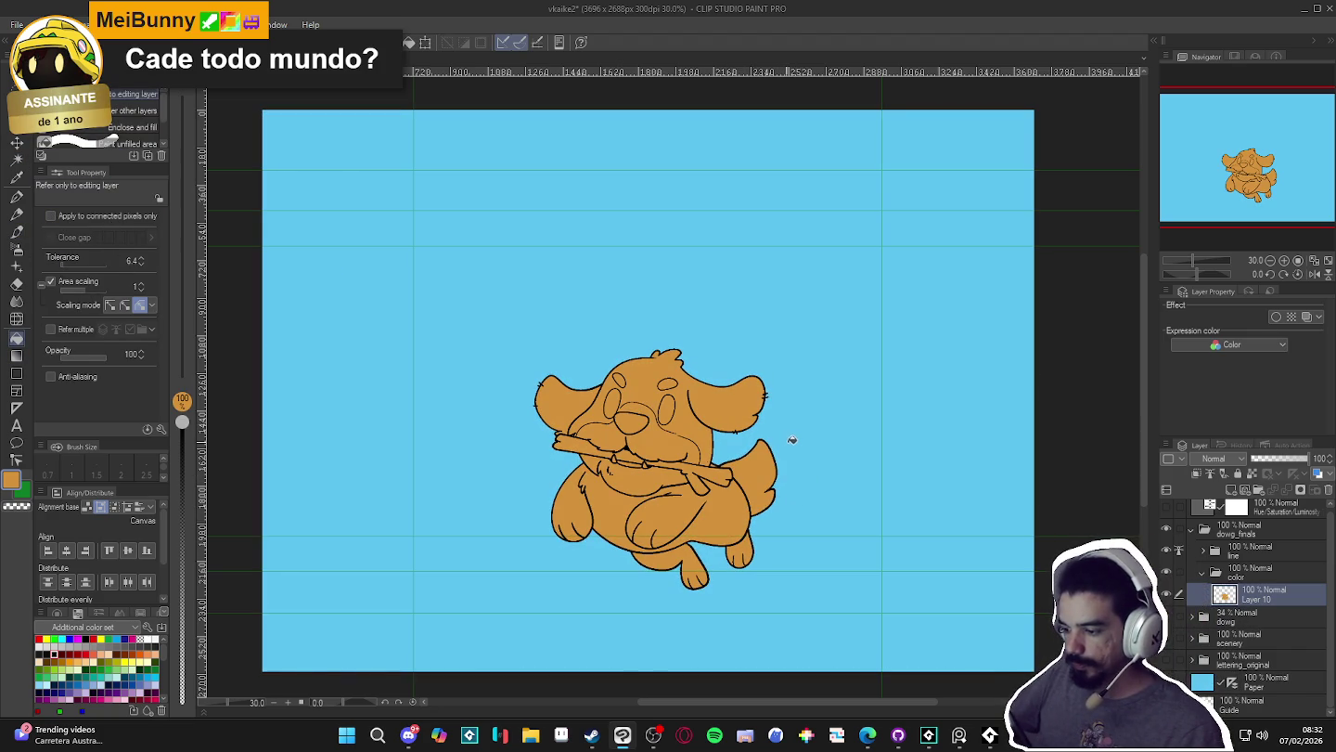
scroll(763, 501, up, 1)
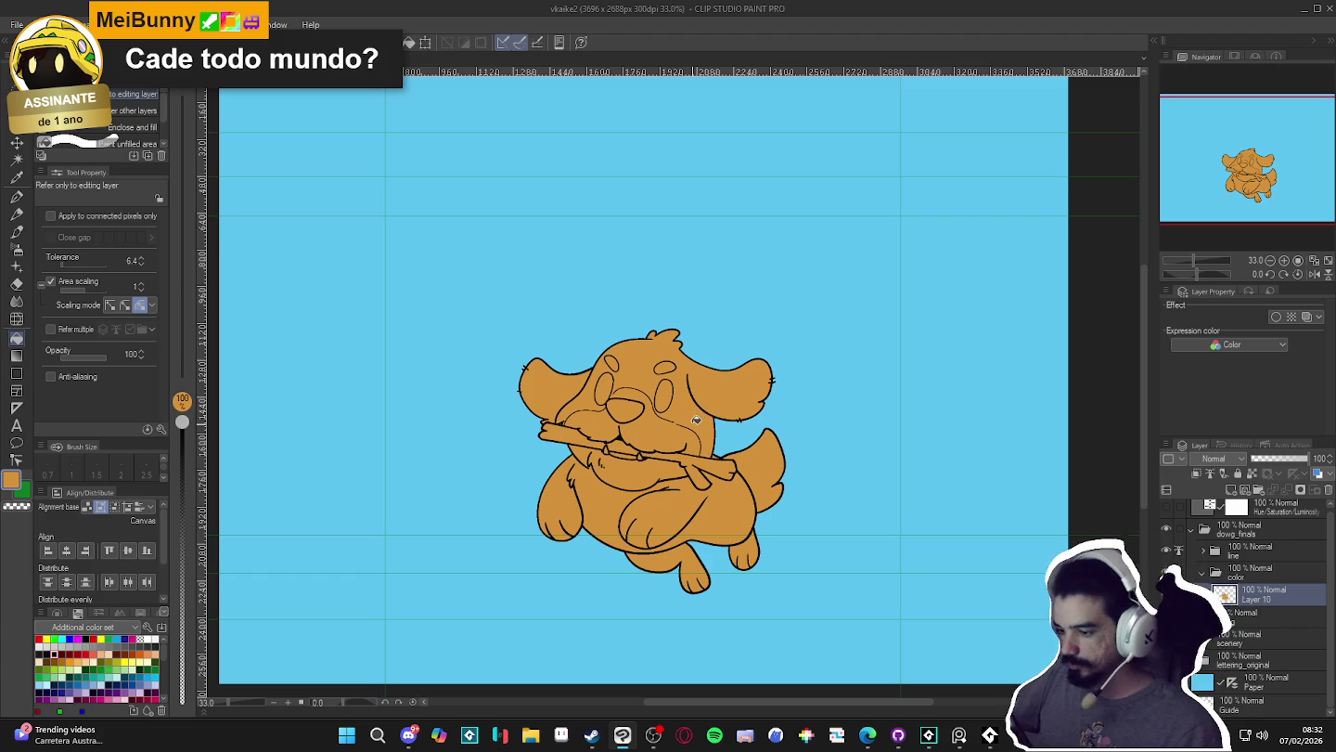
scroll(701, 419, up, 2)
scroll(733, 414, up, 1)
- Fill both eyes with black, using 'Apply to connected pixels only' and undoing the stray fills
click(561, 361)
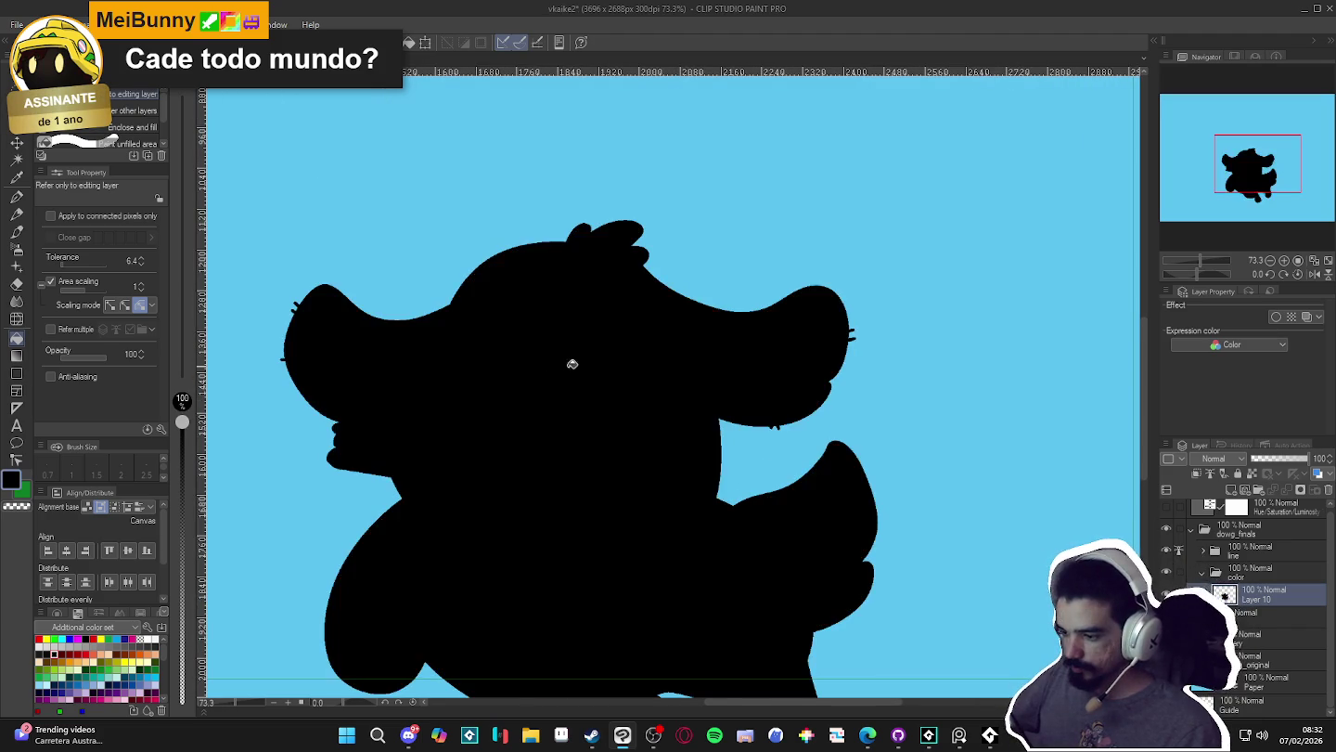
key(ctrl+z)
click(50, 216)
click(480, 352)
key(ctrl+z)
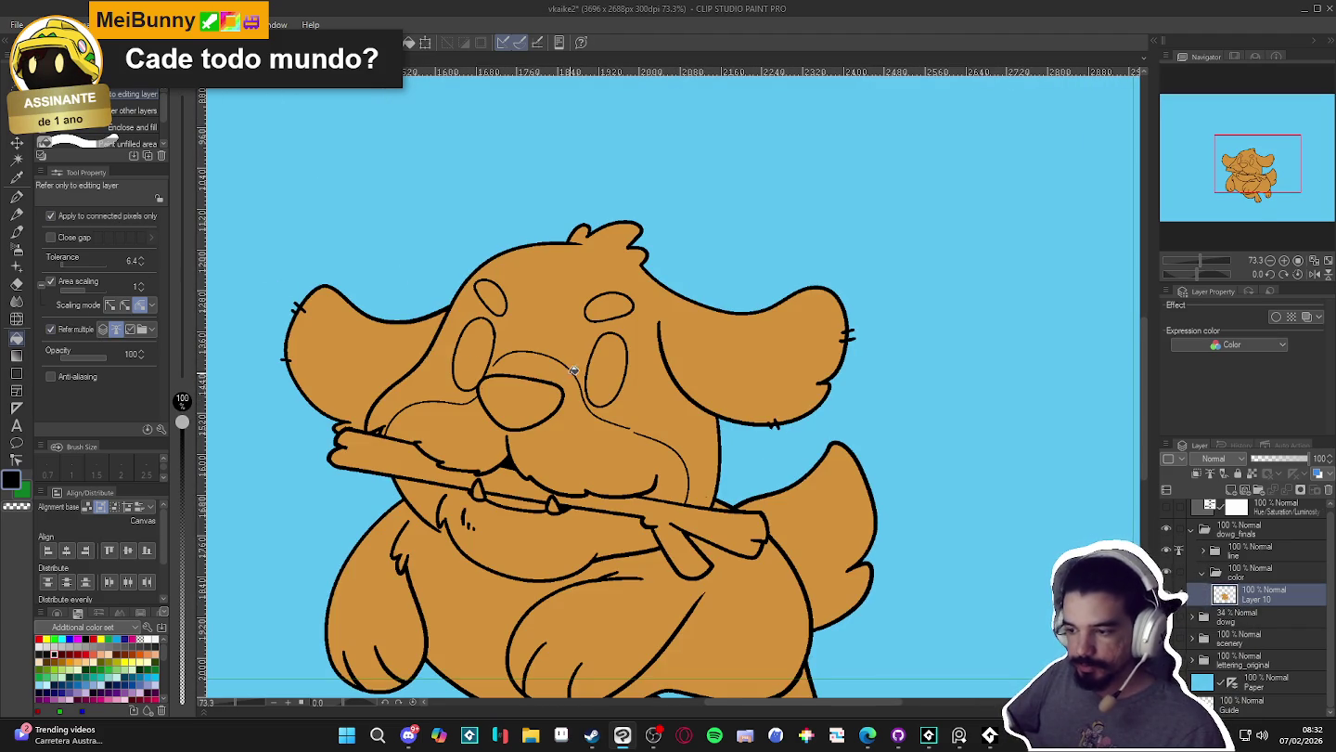
click(605, 359)
click(474, 367)
scroll(634, 445, down, 3)
scroll(634, 446, down, 1)
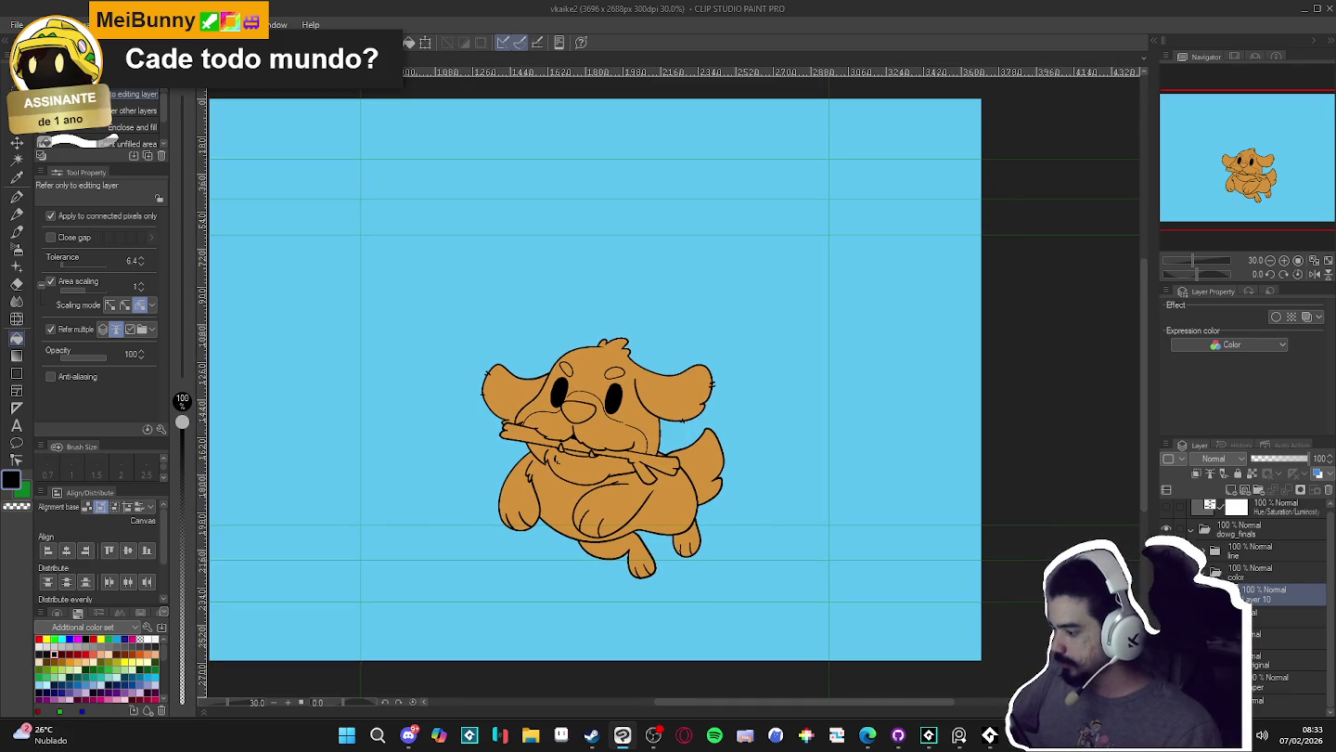
- Merge Layer 10 down and add a new layer above the line folder
key(Delete)
click(1225, 553)
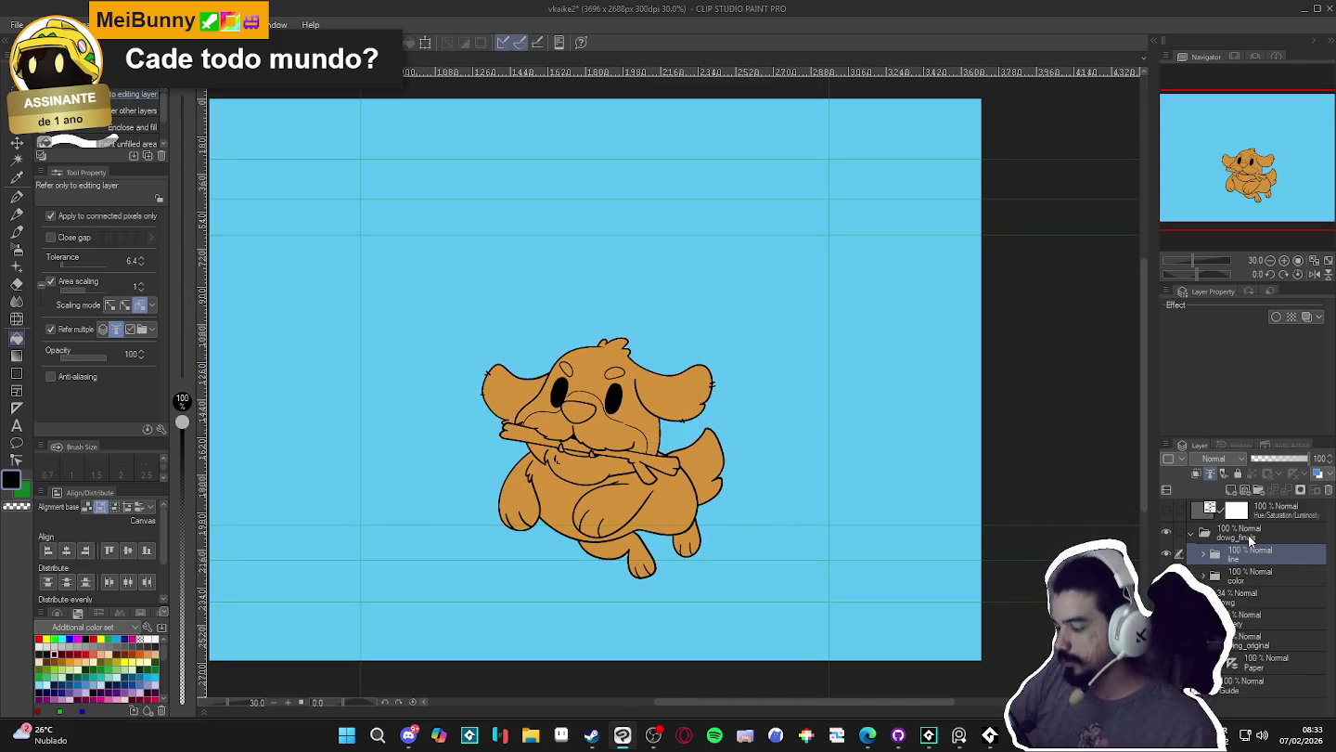
key(ctrl+shift+n)
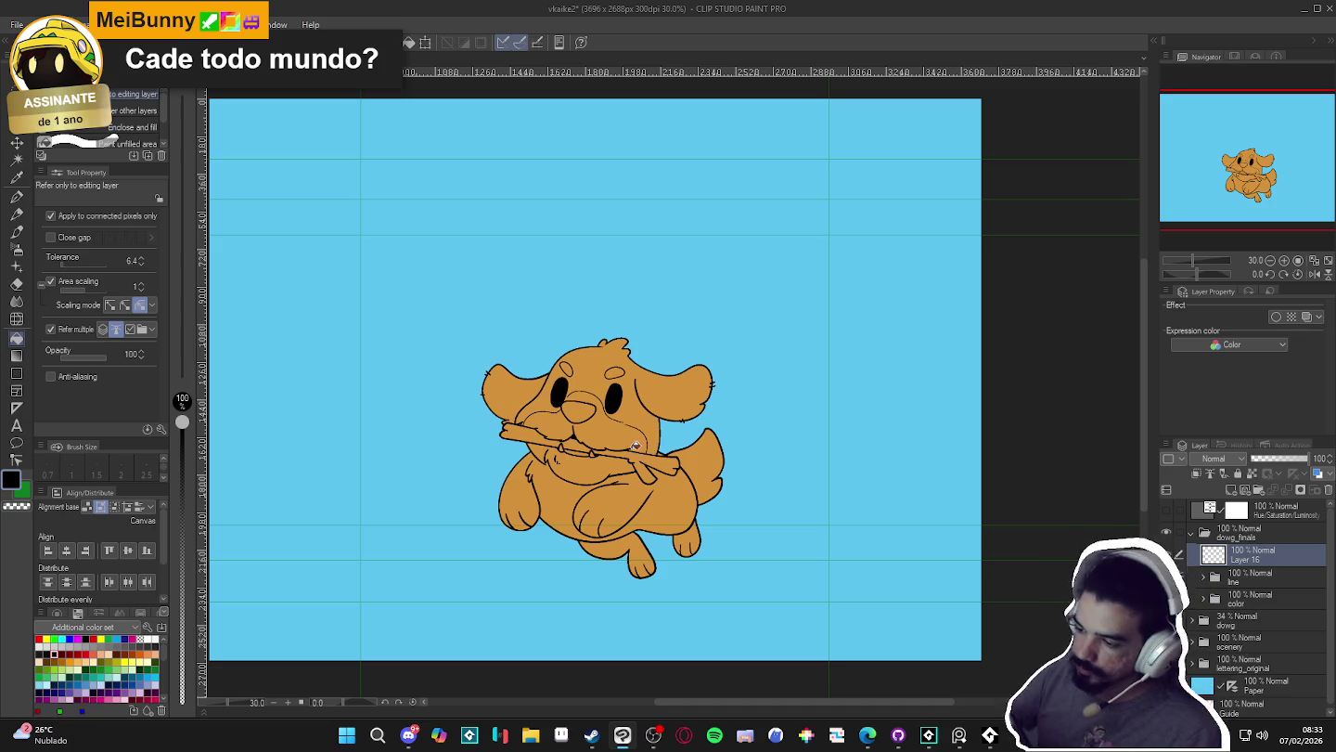
- On a canvas tilted about 34.5°, draw white size-20 pen highlights in both eyes, then reset the rotation
key(p)
scroll(649, 422, up, 5)
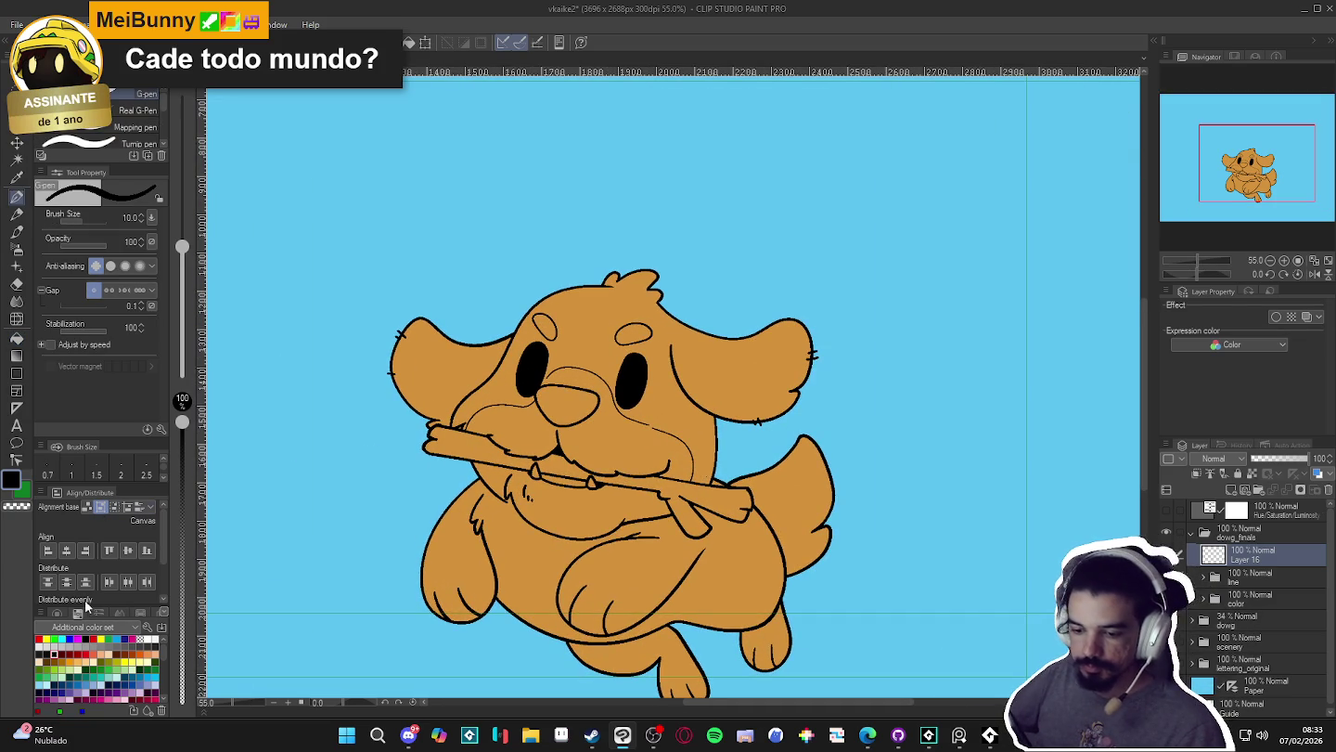
key(r)
drag(614, 379, 627, 346)
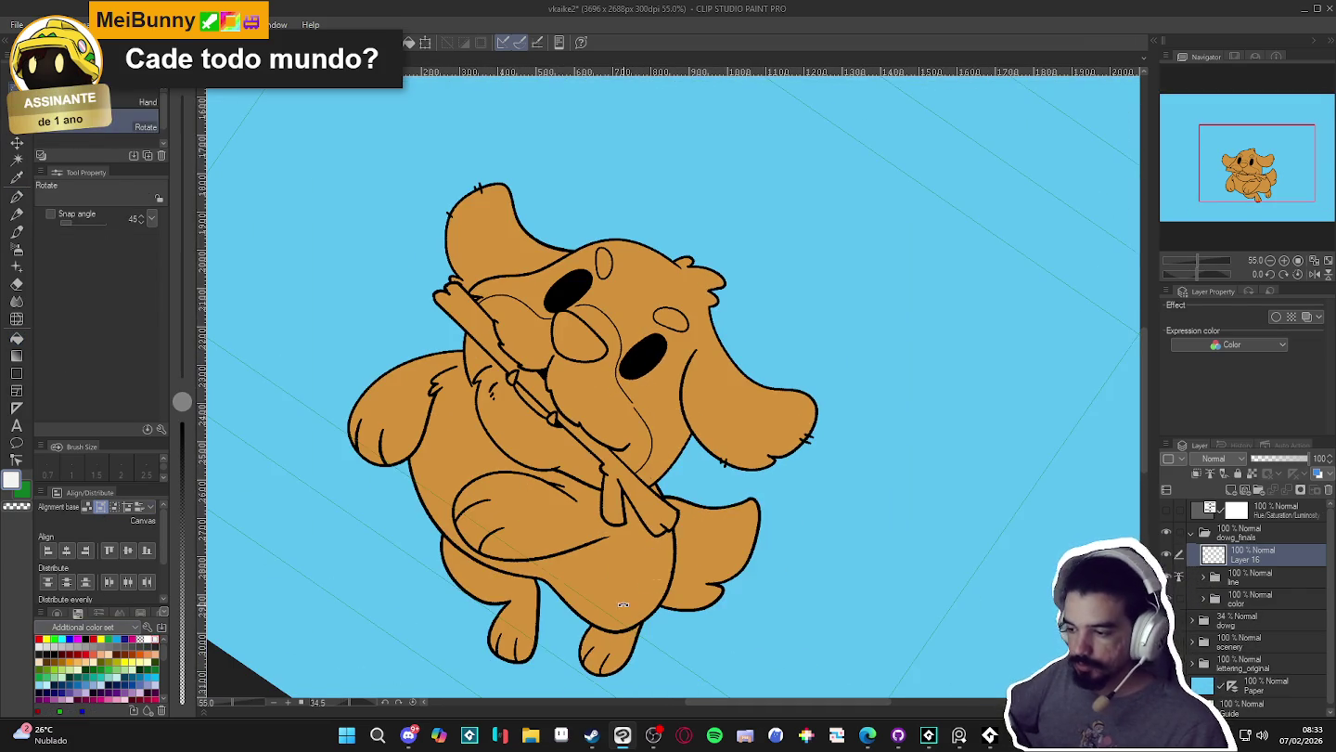
key(p)
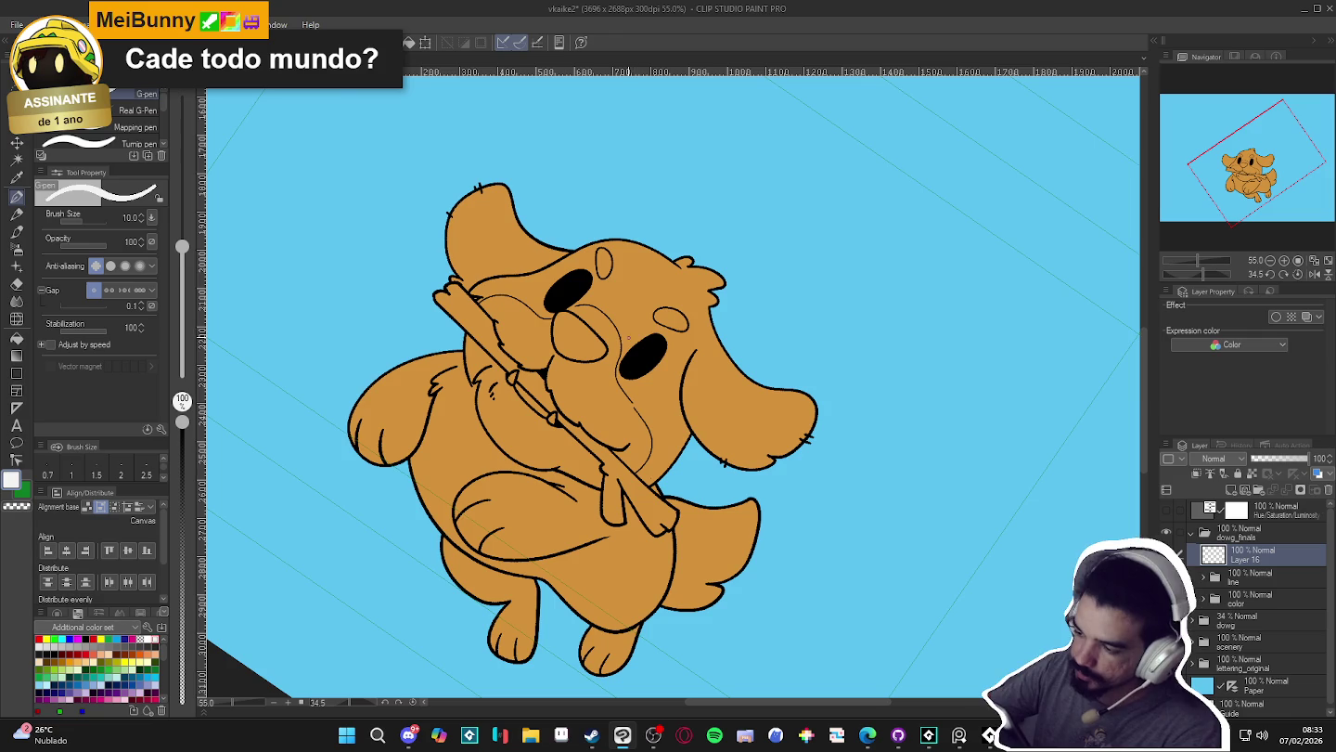
key(bracketright)
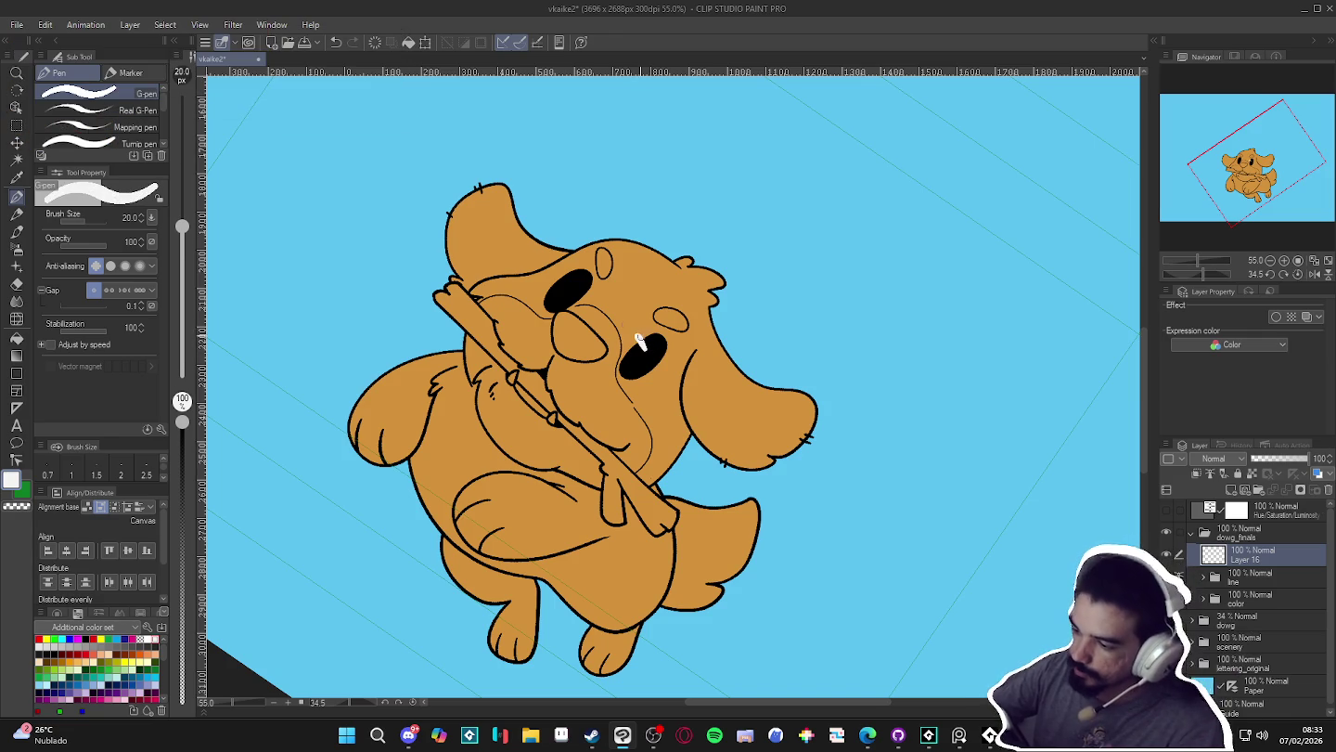
drag(636, 335, 643, 350)
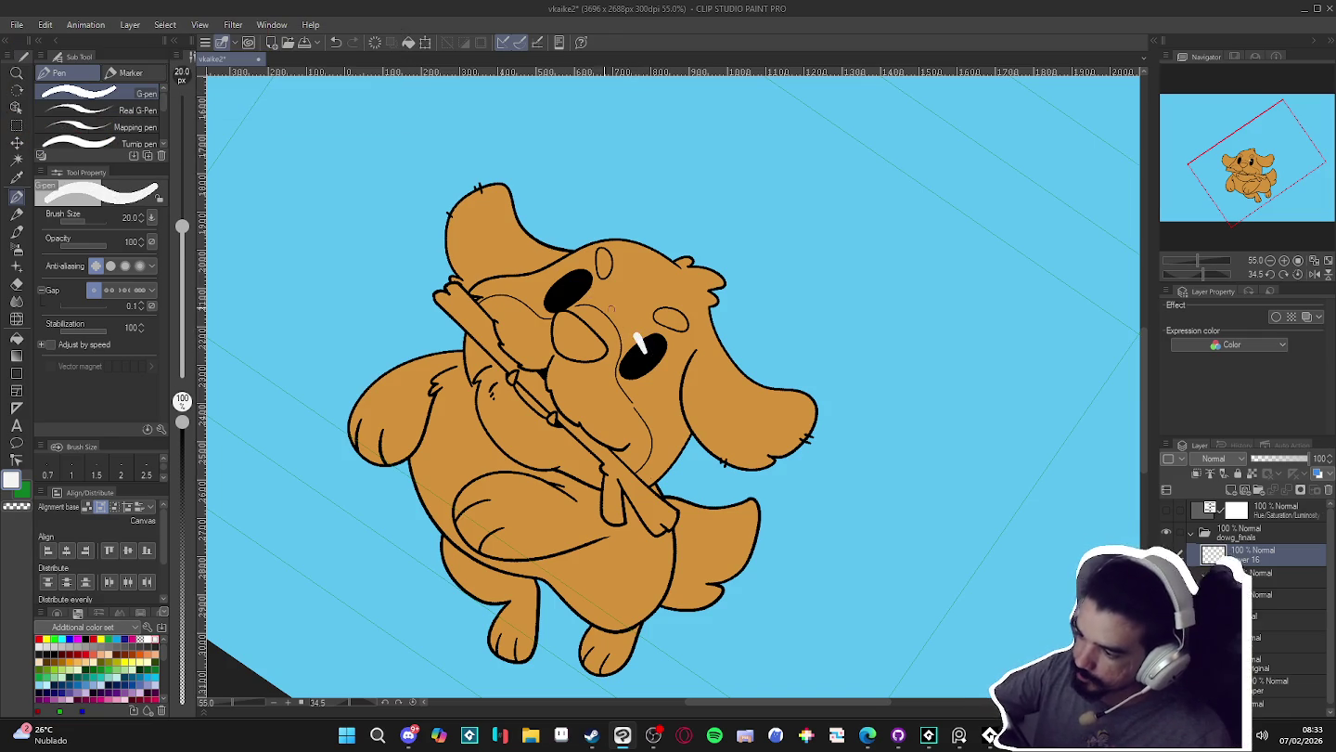
drag(561, 272, 570, 285)
key(ctrl+0)
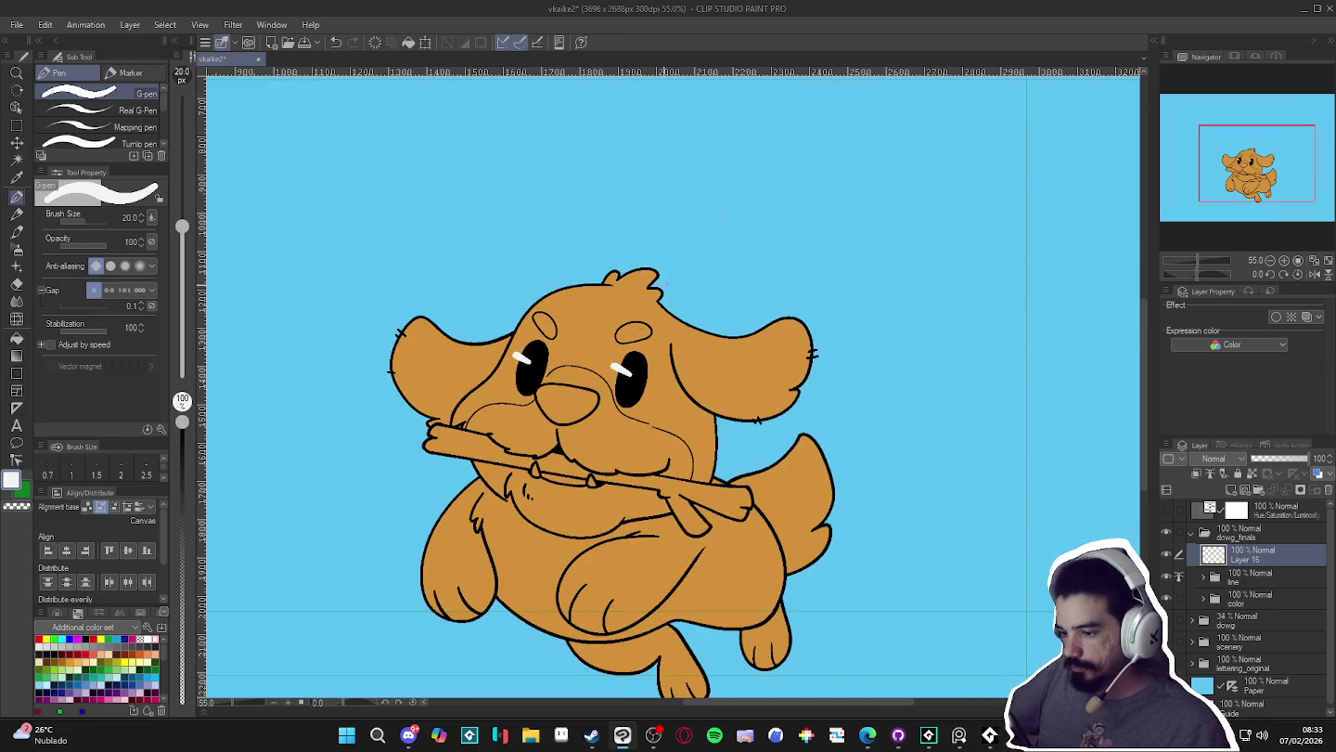
scroll(727, 409, down, 4)
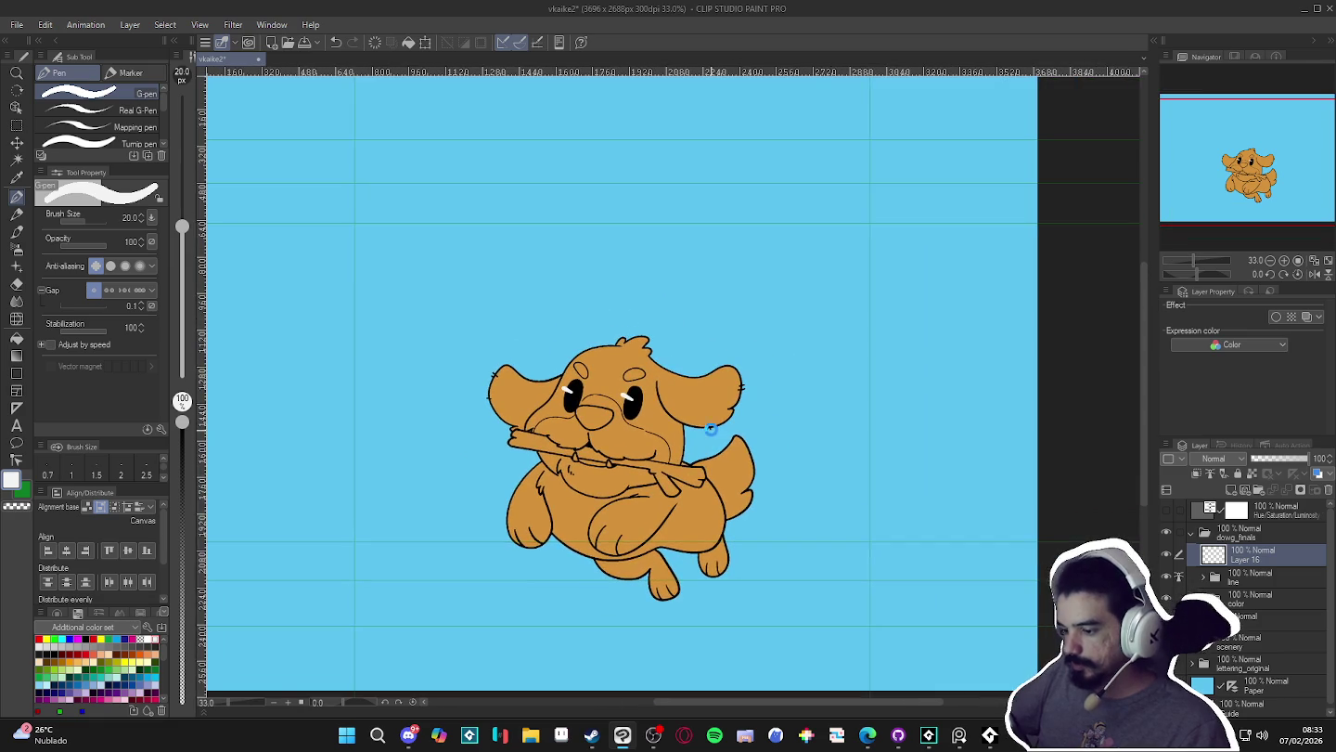
drag(727, 409, 684, 437)
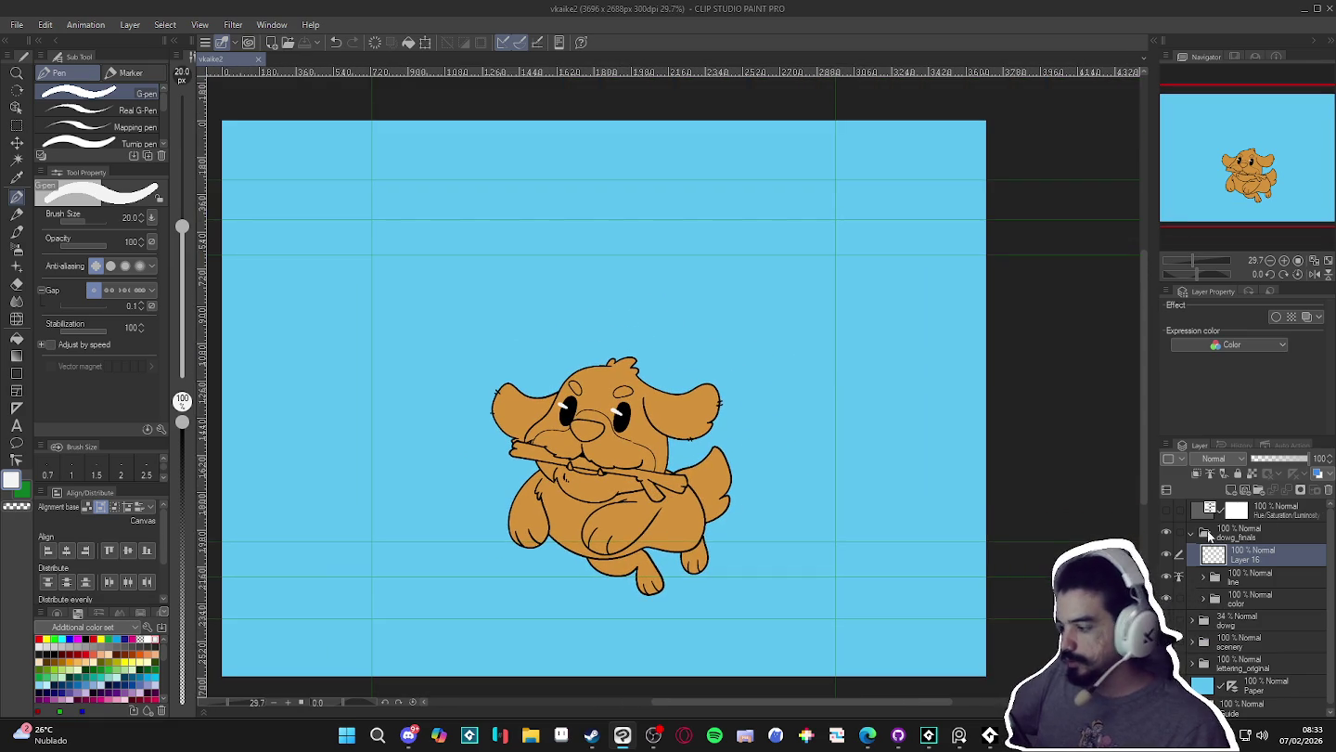
- Collapse dowg_finals and turn the scenery folder's visibility back on, comparing it with the dog alone
click(1192, 532)
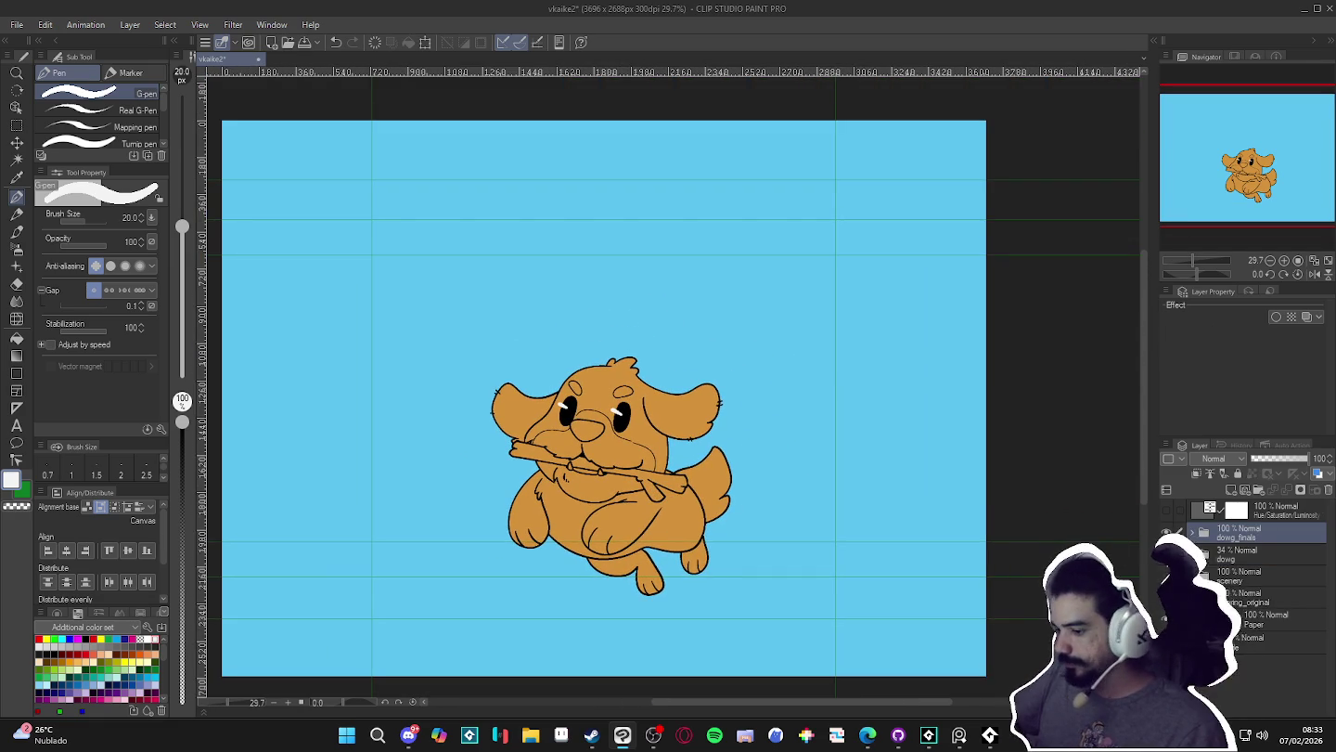
click(1166, 576)
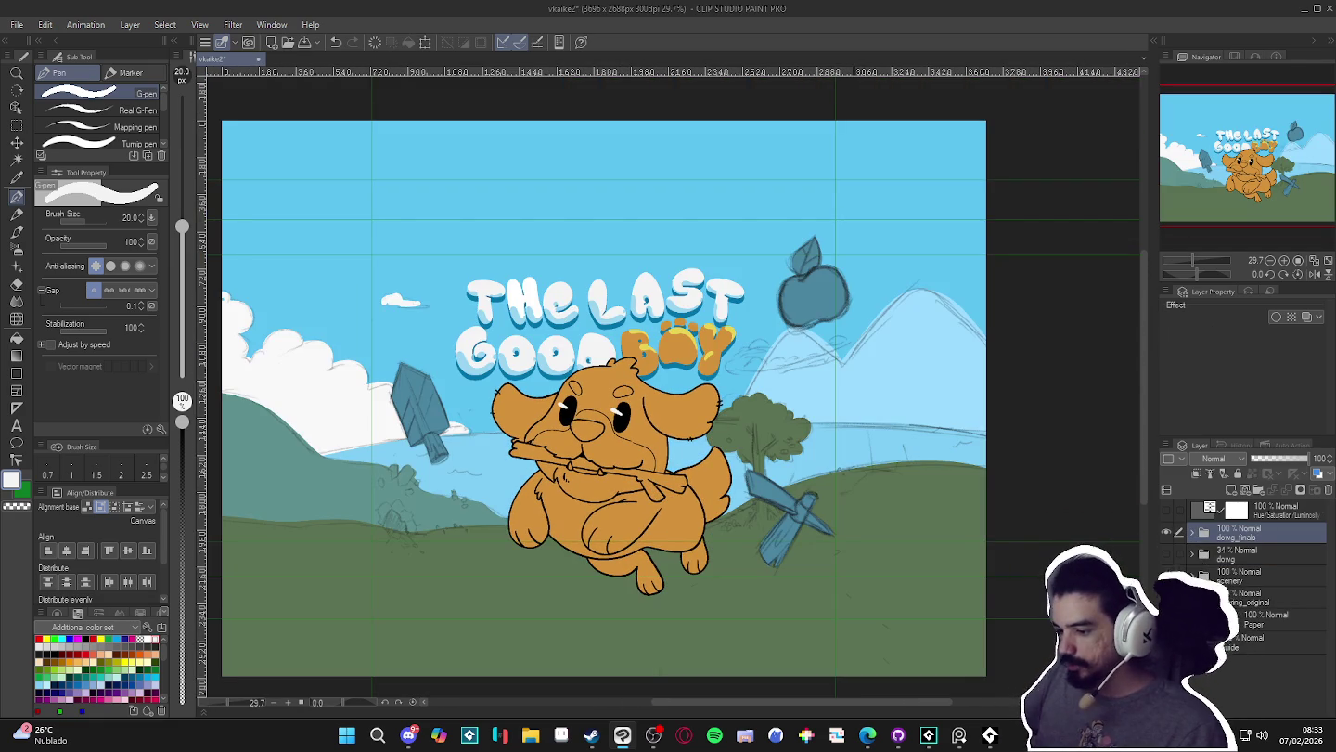
click(1166, 575)
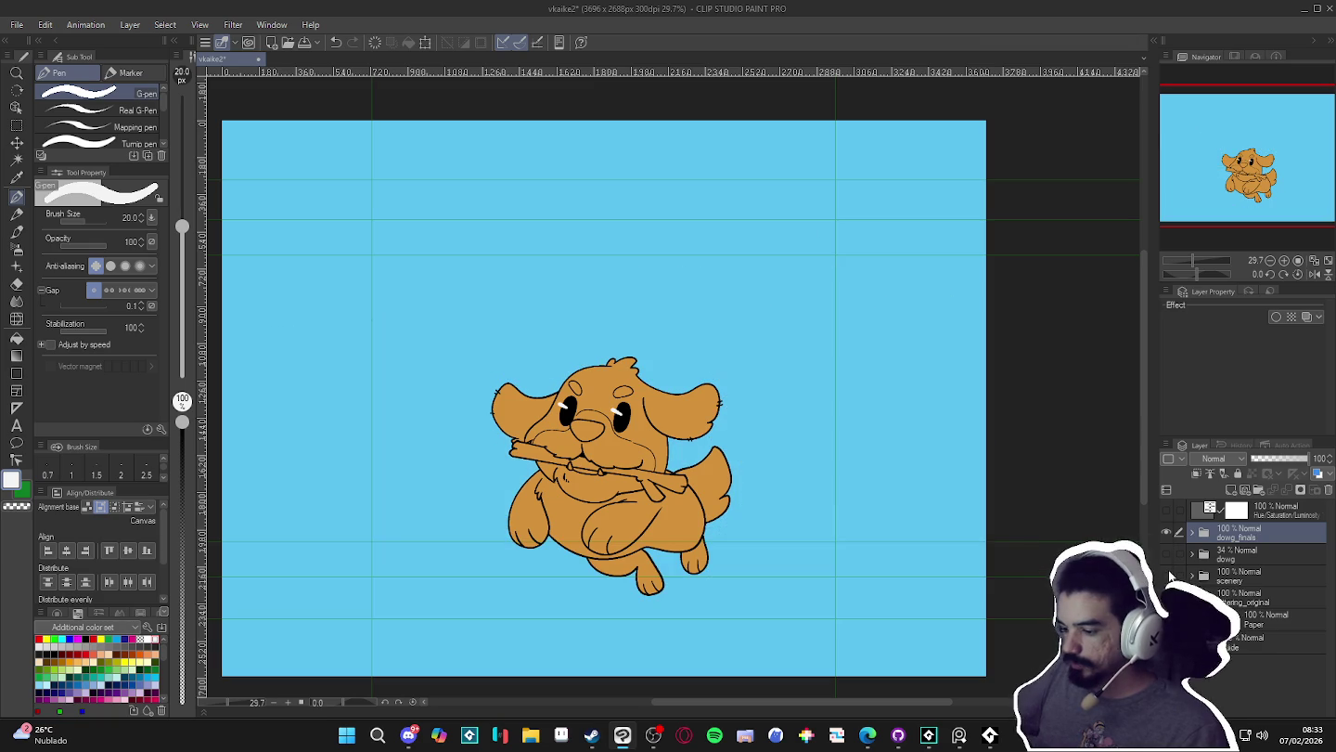
click(1168, 571)
click(1168, 572)
click(1169, 572)
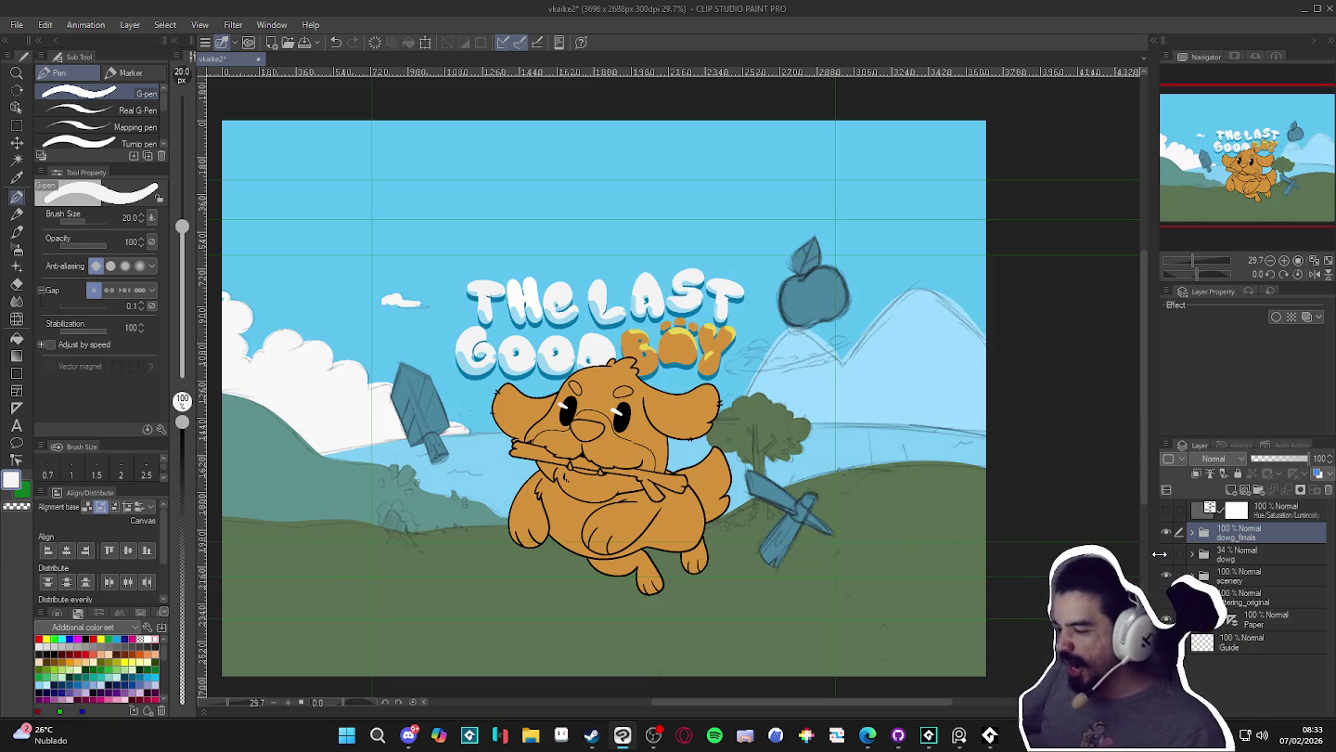
alt+click(1167, 530)
alt+click(1167, 530)
click(1193, 575)
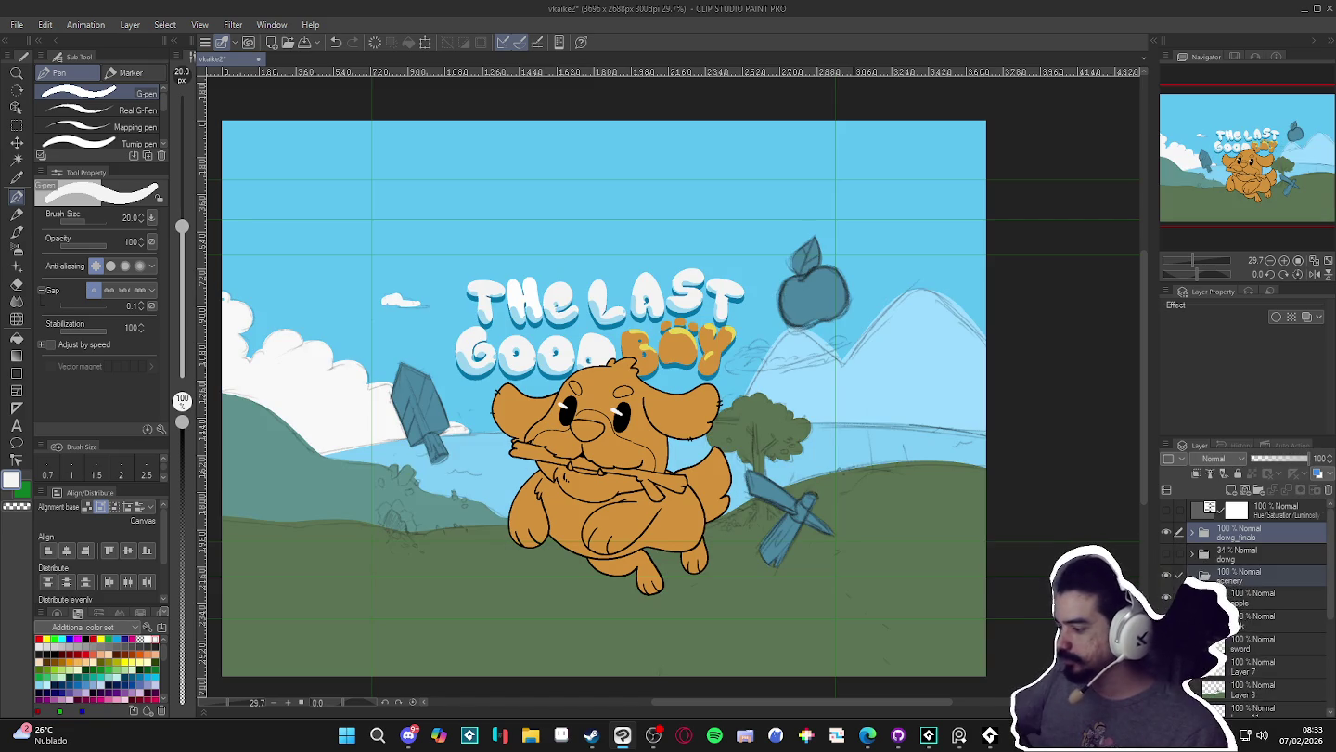
alt+click(1167, 531)
alt+click(1166, 531)
click(1193, 576)
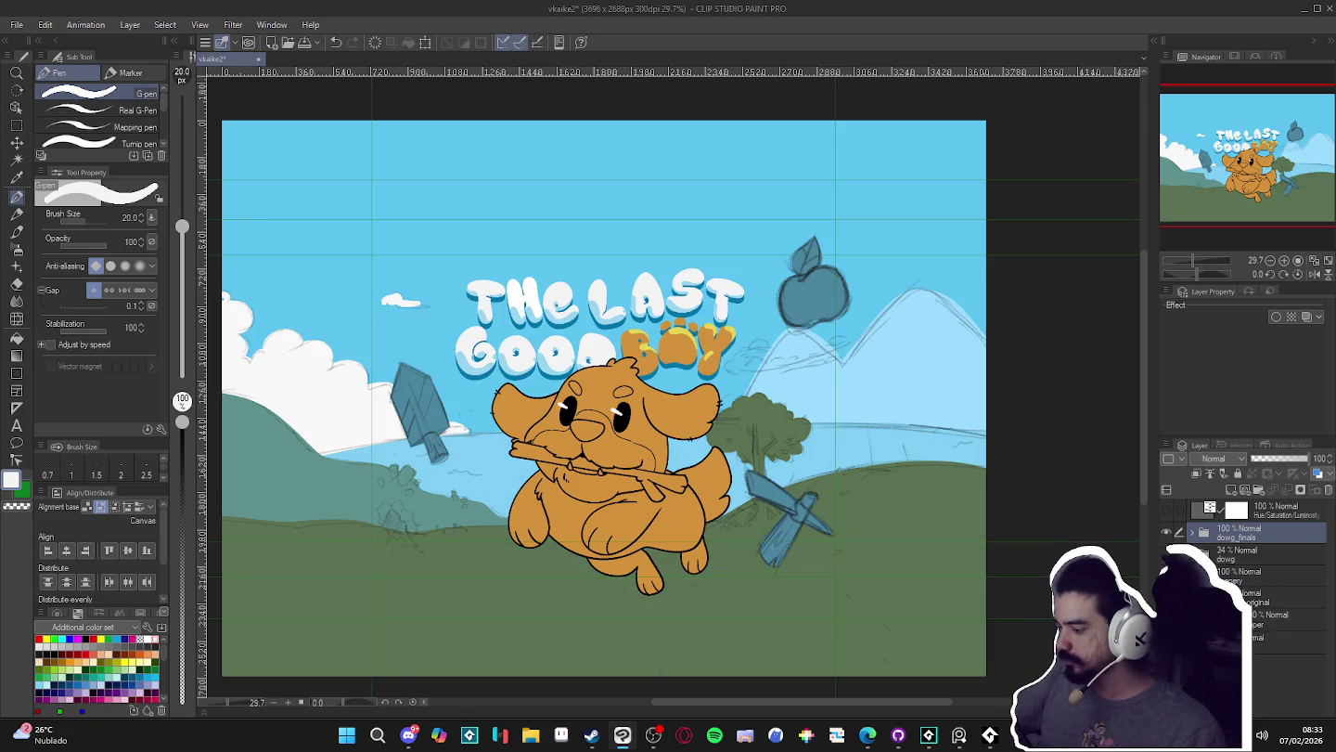
- Select the scenery folder and fade it to 24% opacity
click(1168, 578)
click(1167, 578)
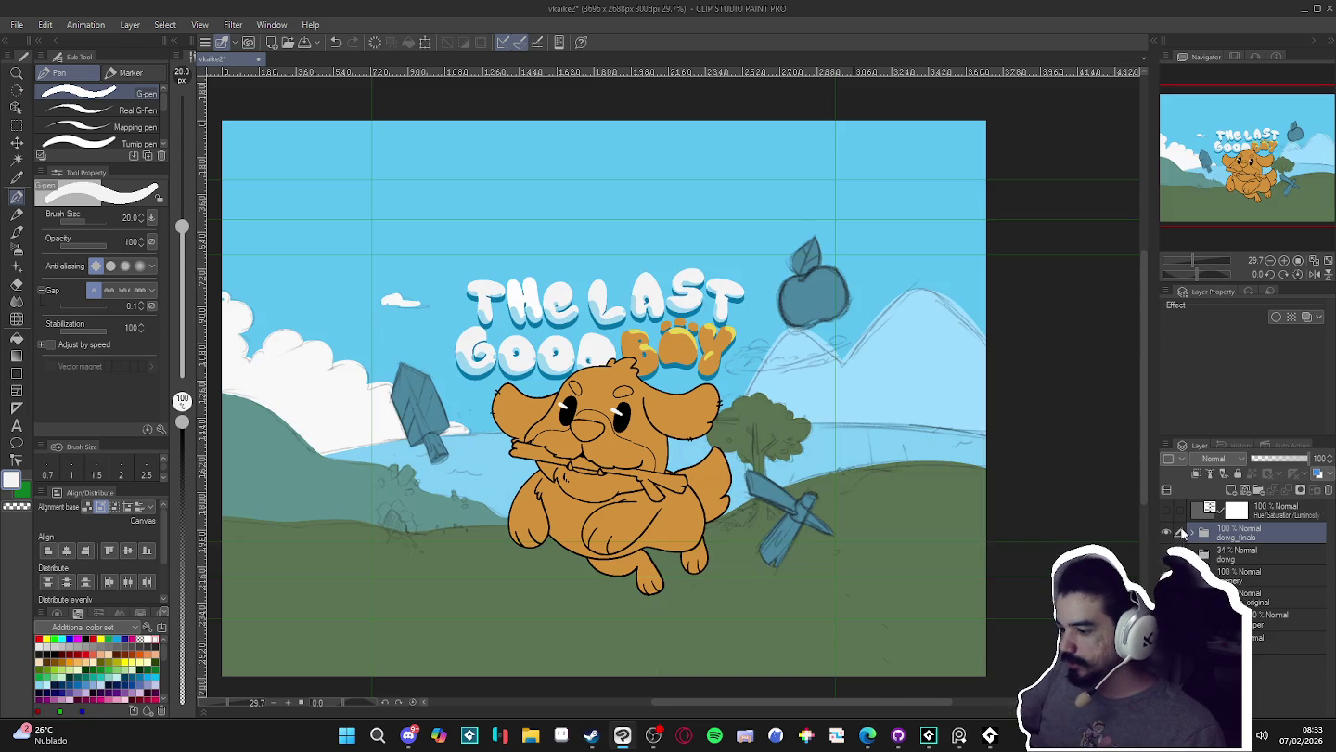
double_click(1166, 575)
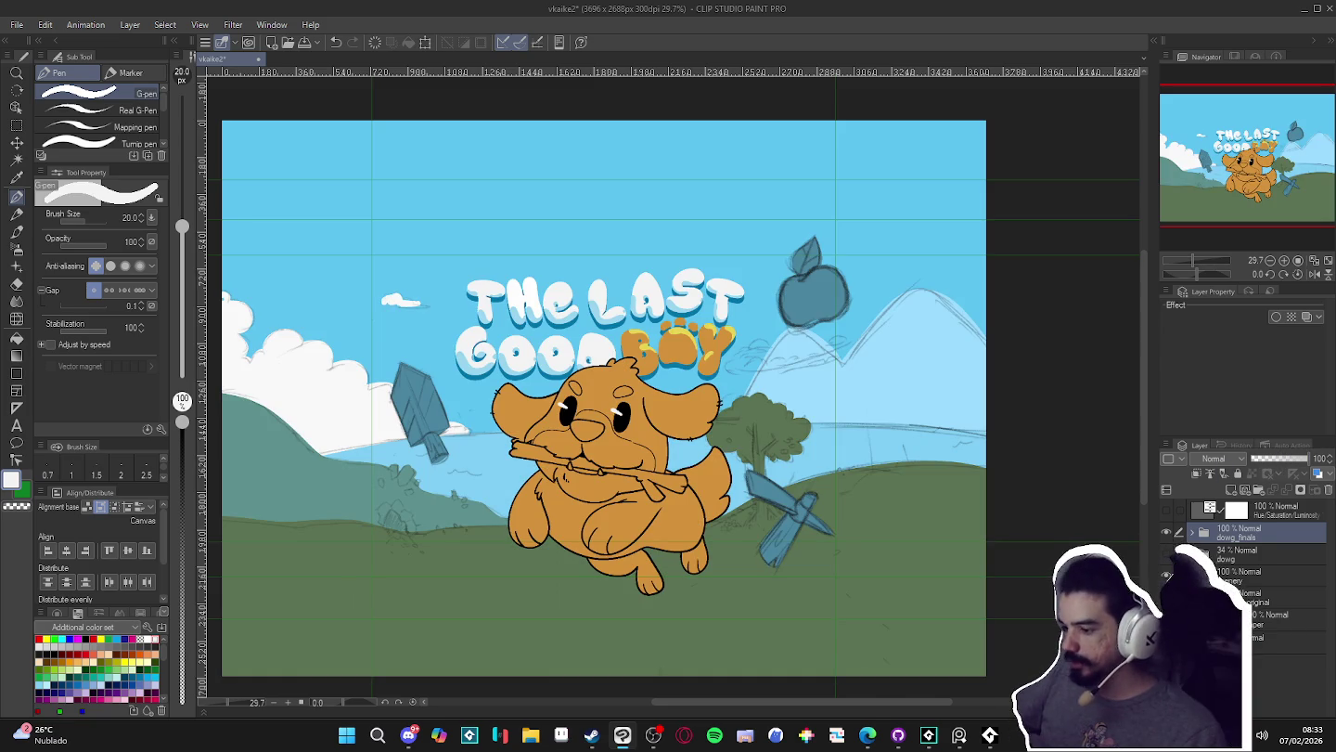
click(1234, 575)
drag(1310, 458, 1266, 458)
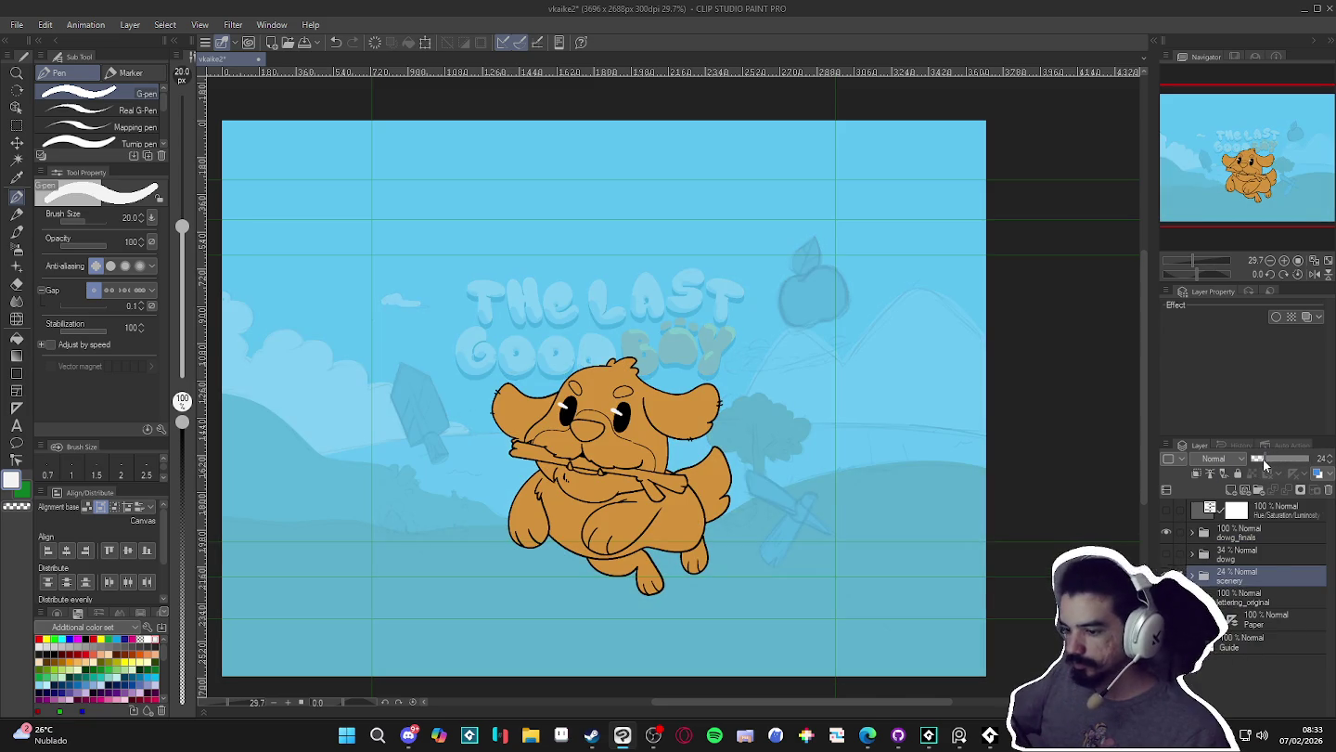
mouse_move(958, 735)
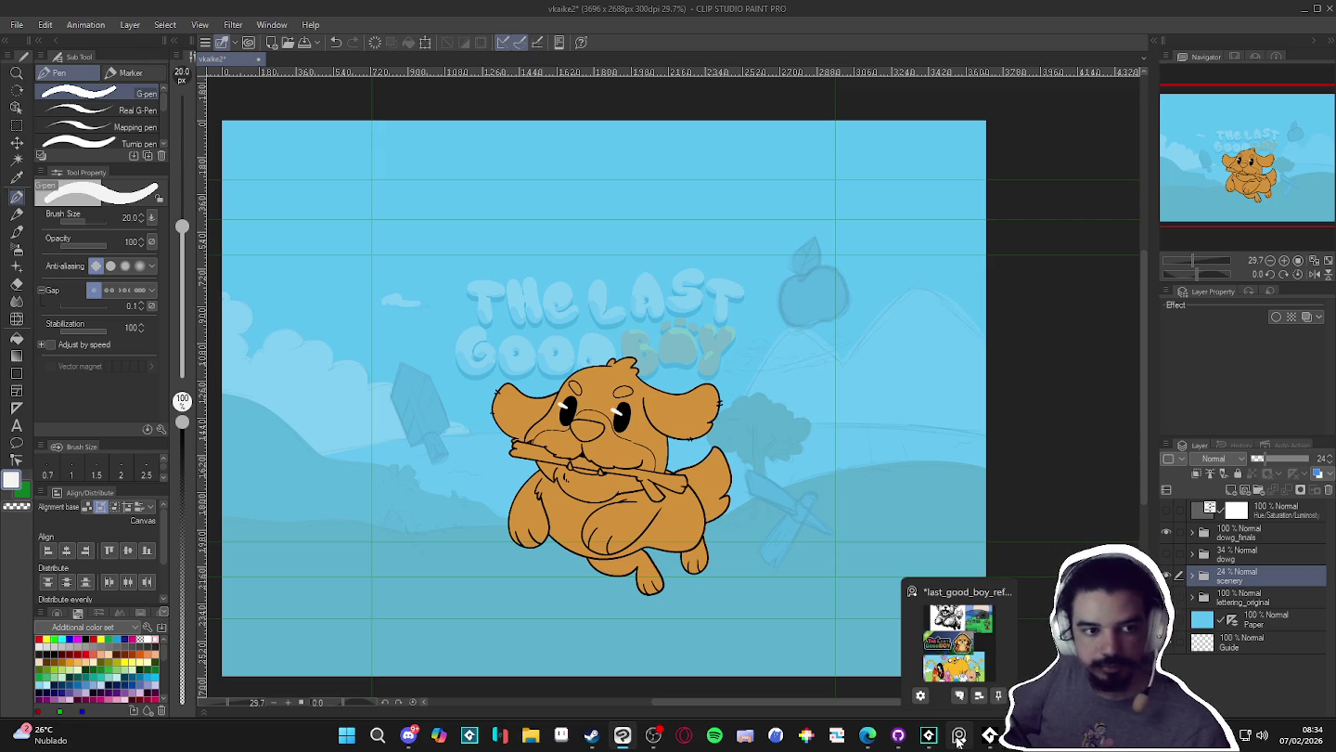
- Zoom and recentre the view to inspect the dog against the faded scenery
scroll(469, 436, up, 1)
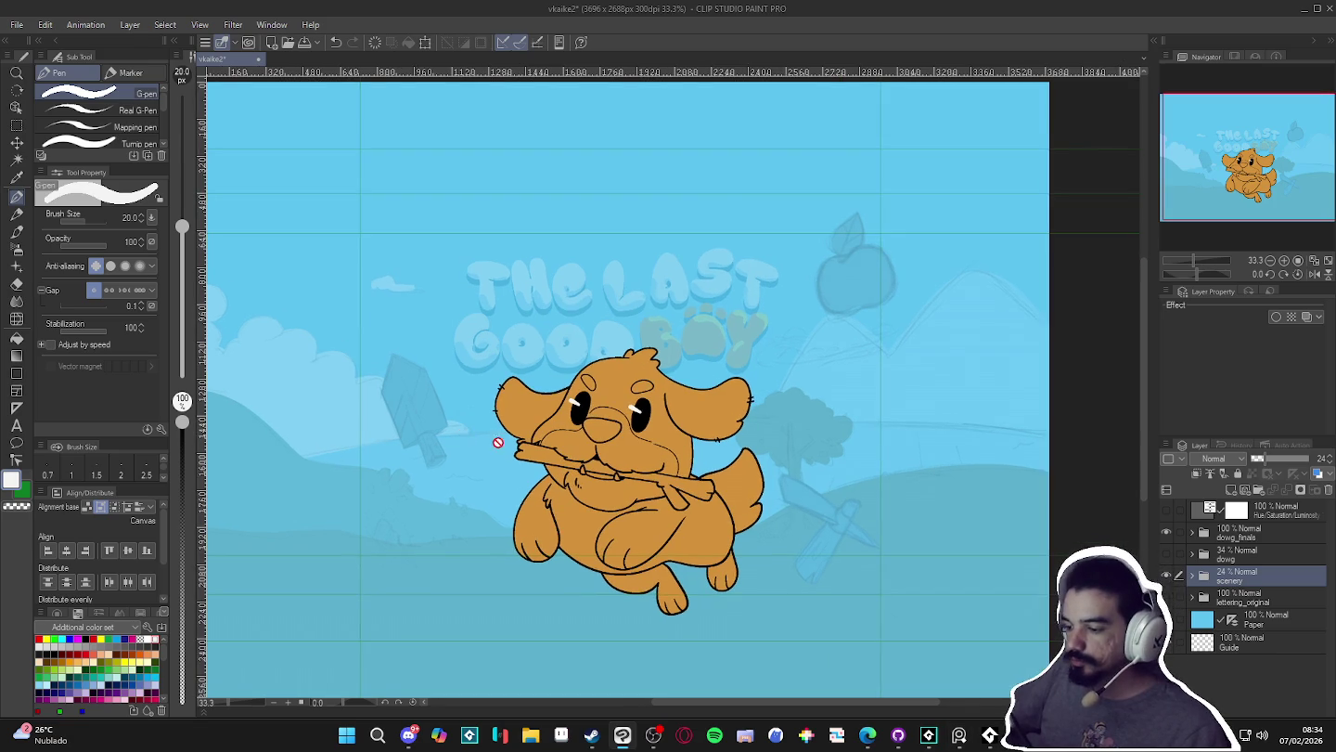
scroll(354, 403, up, 2)
scroll(976, 481, up, 1)
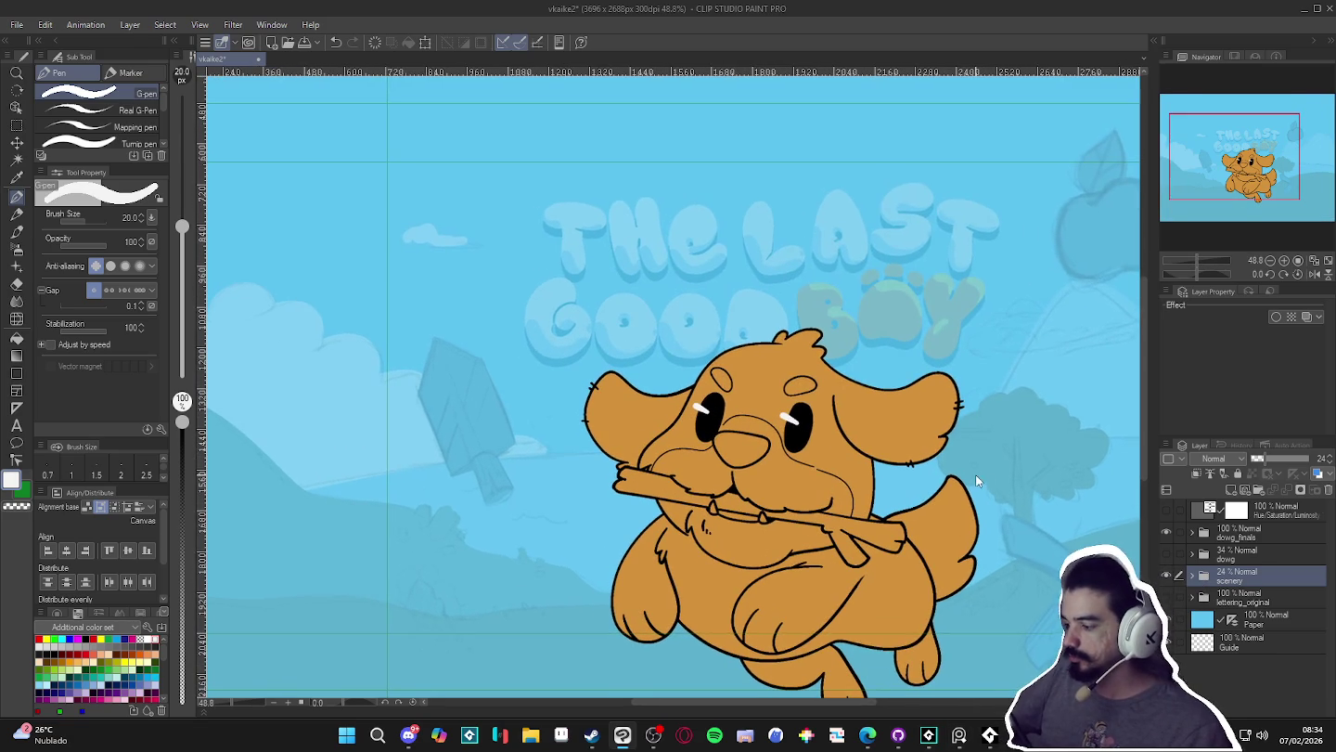
scroll(798, 519, down, 3)
scroll(895, 536, down, 1)
scroll(809, 514, down, 1)
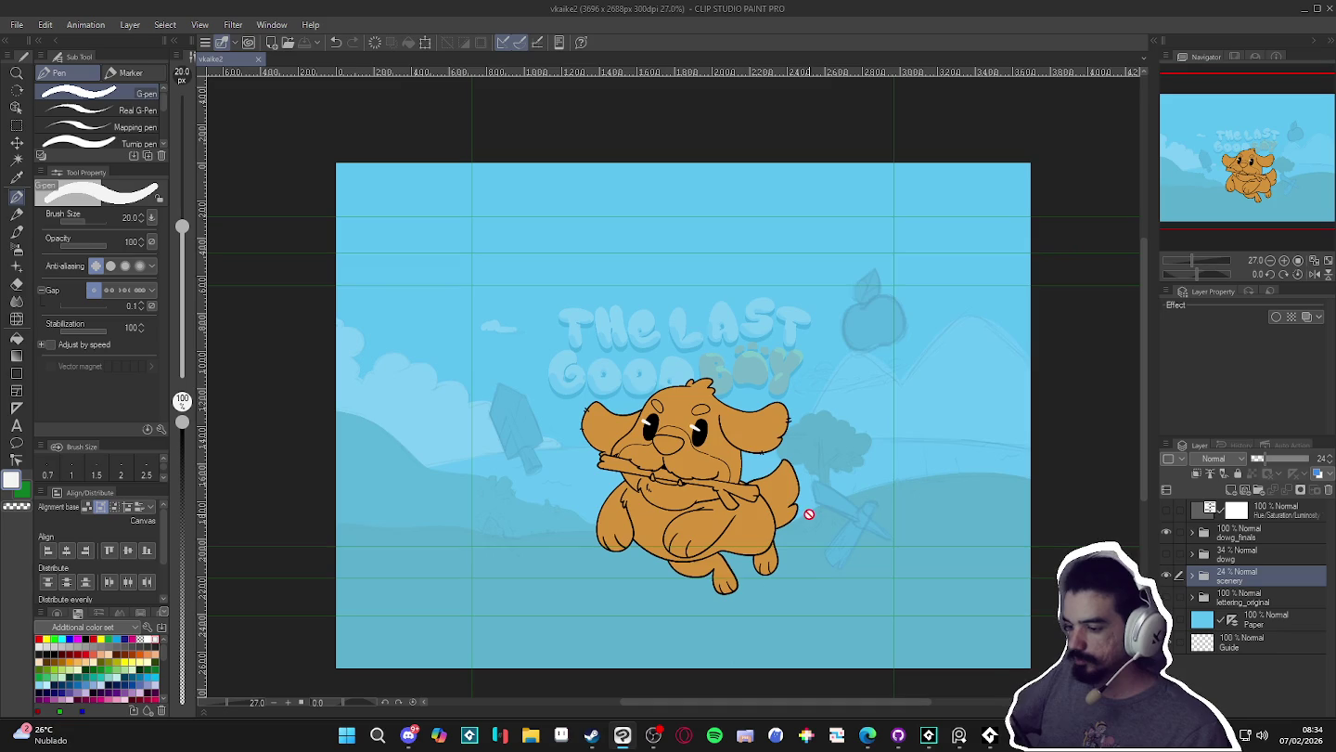
drag(704, 516, 720, 522)
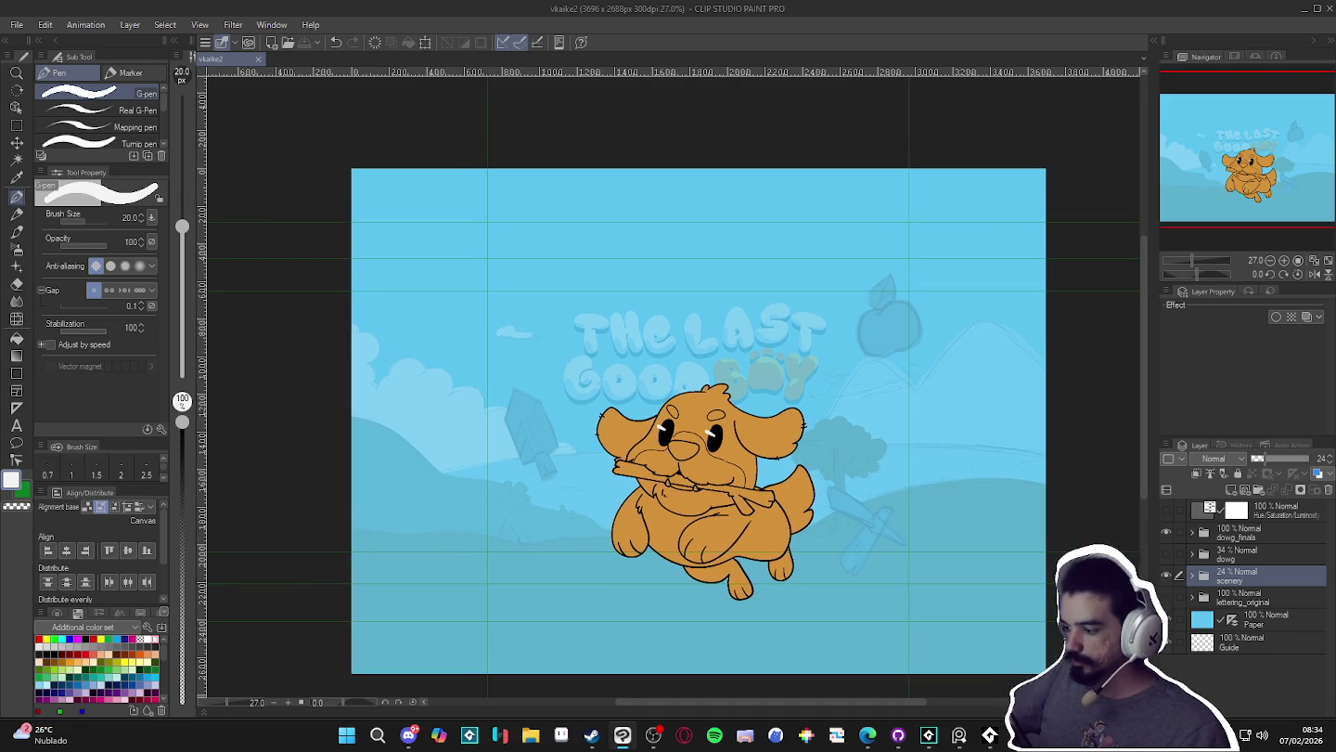
scroll(531, 454, up, 1)
scroll(558, 430, up, 1)
scroll(894, 514, up, 2)
- Briefly hide the scenery to compare, then add Layer 17 above it
click(1166, 575)
click(1166, 575)
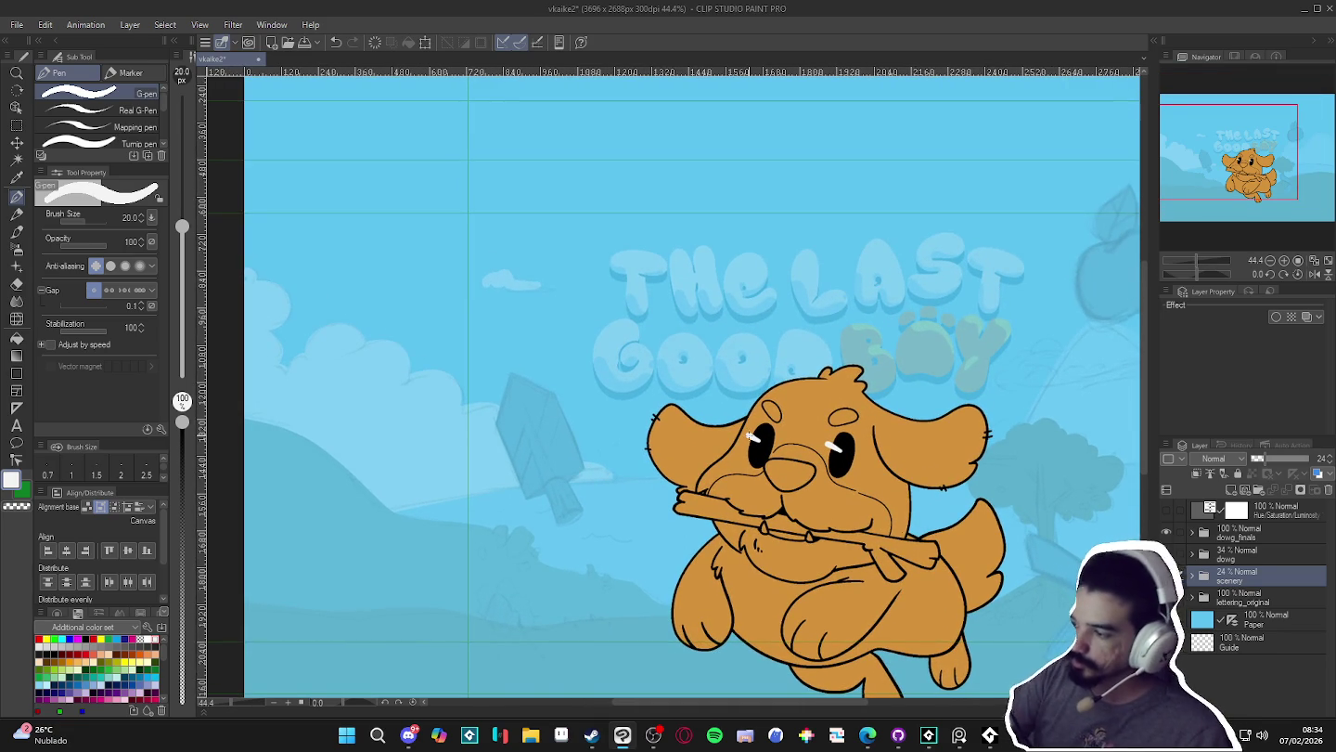
key(ctrl+shift+n)
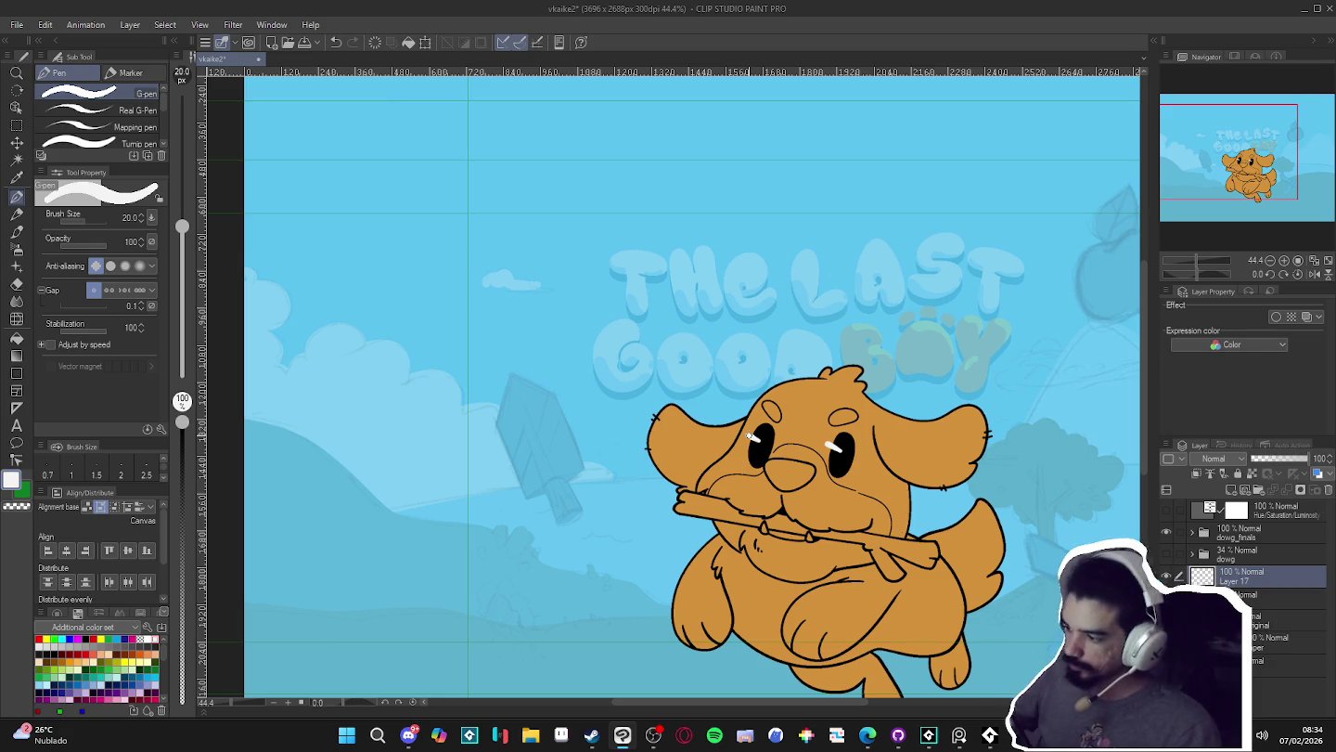
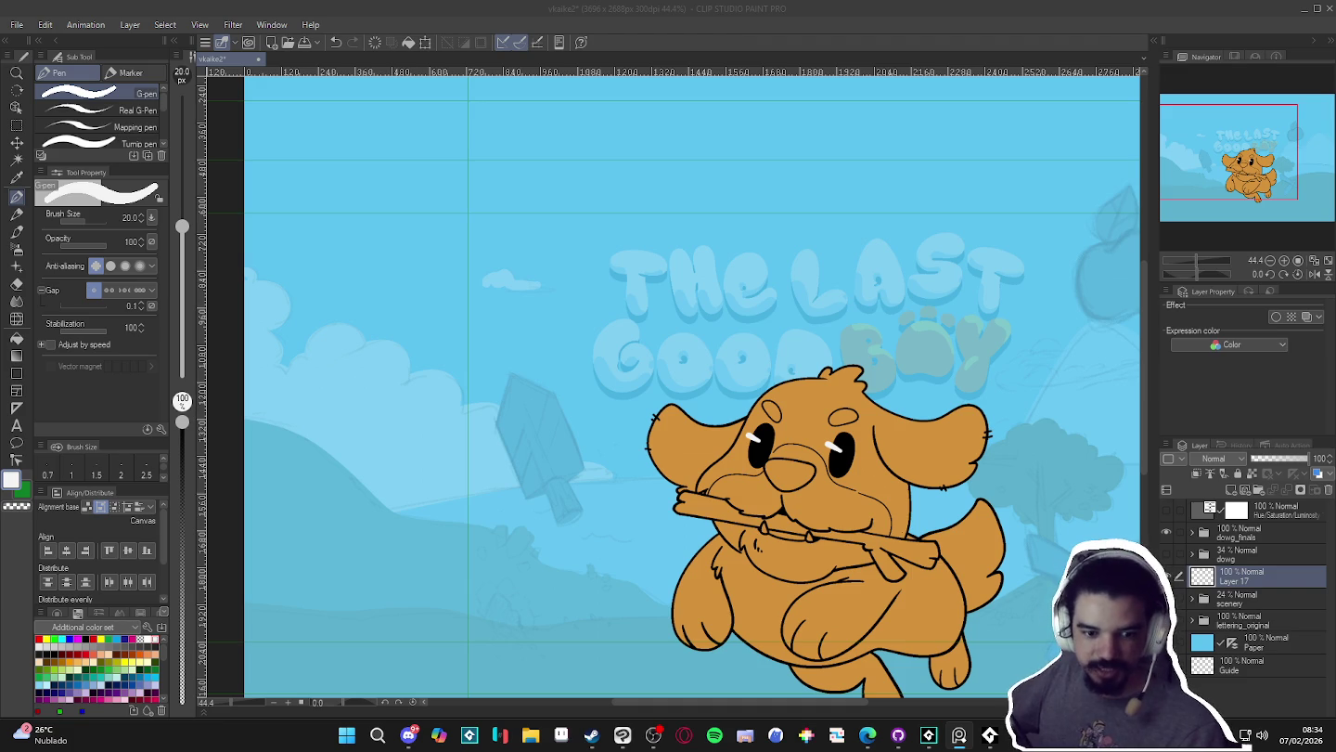
- Switch the ink colour to black and zoom in on the popsicle sketch beside the dog
click(353, 438)
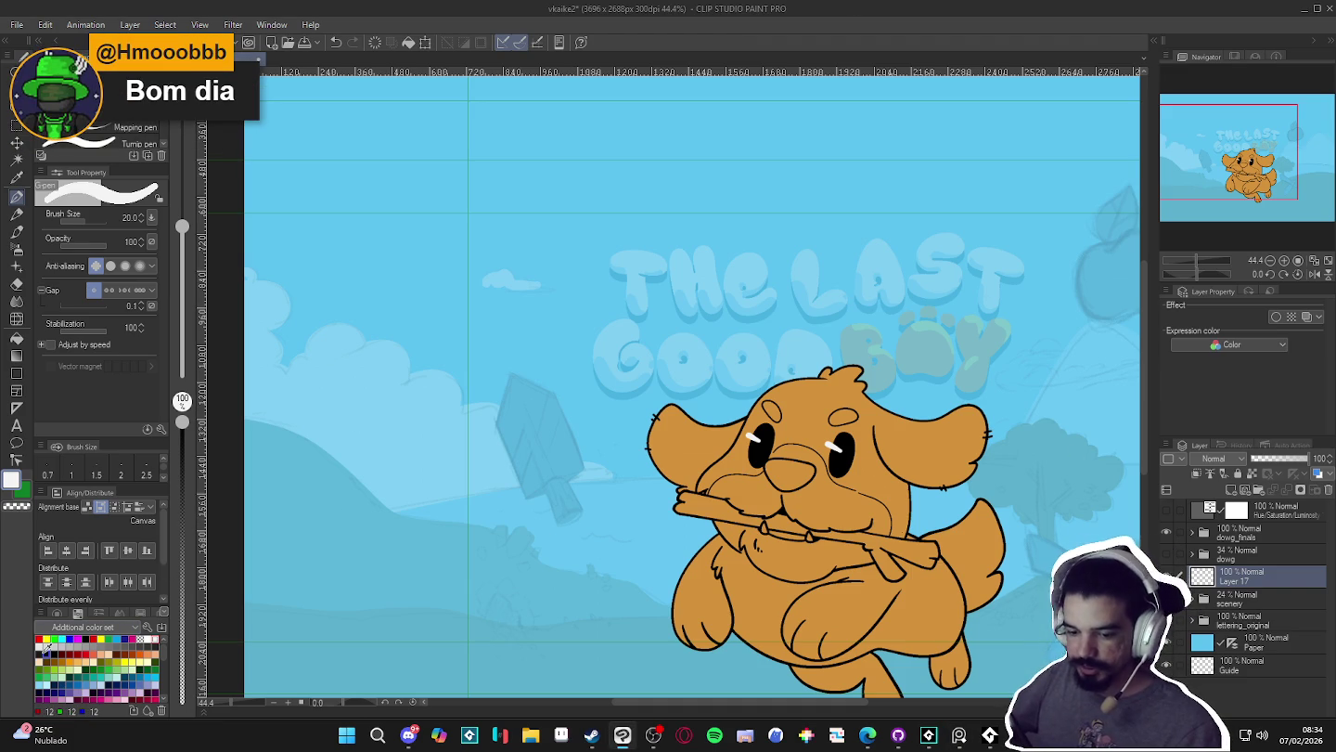
click(147, 639)
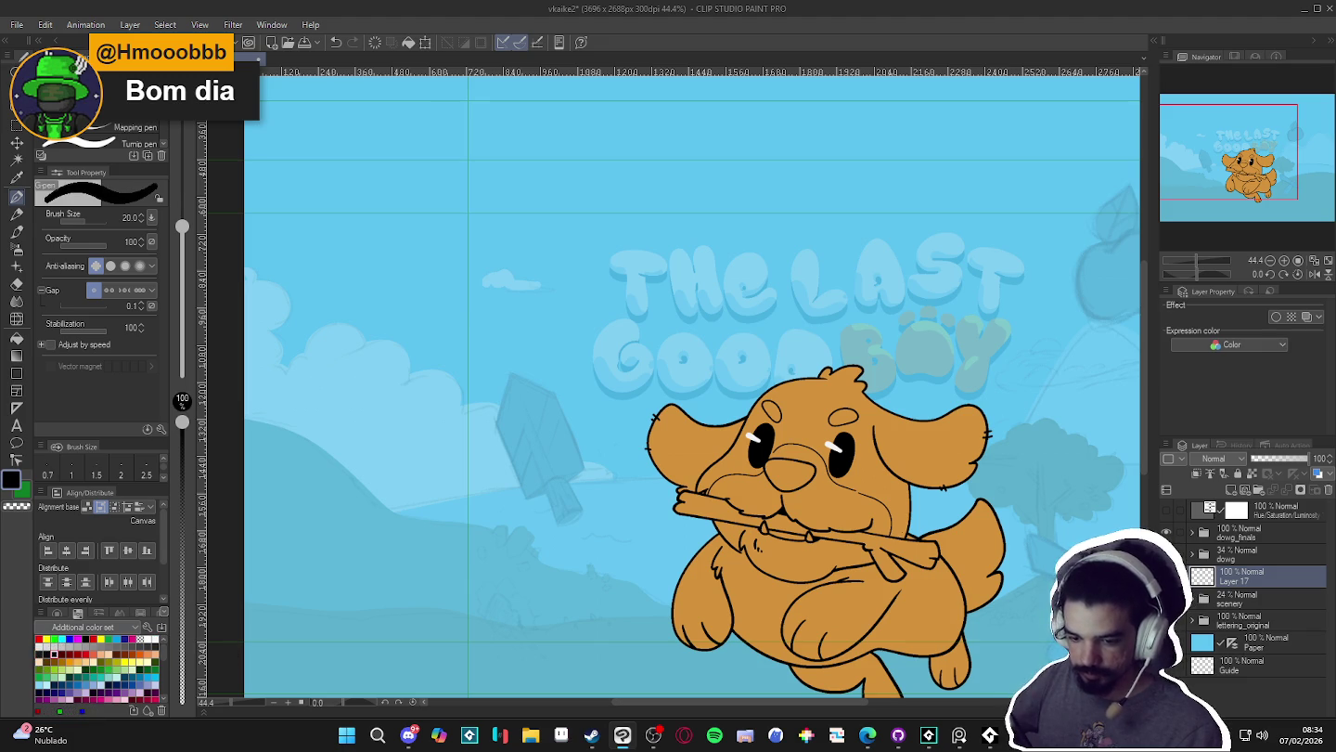
drag(822, 556, 794, 516)
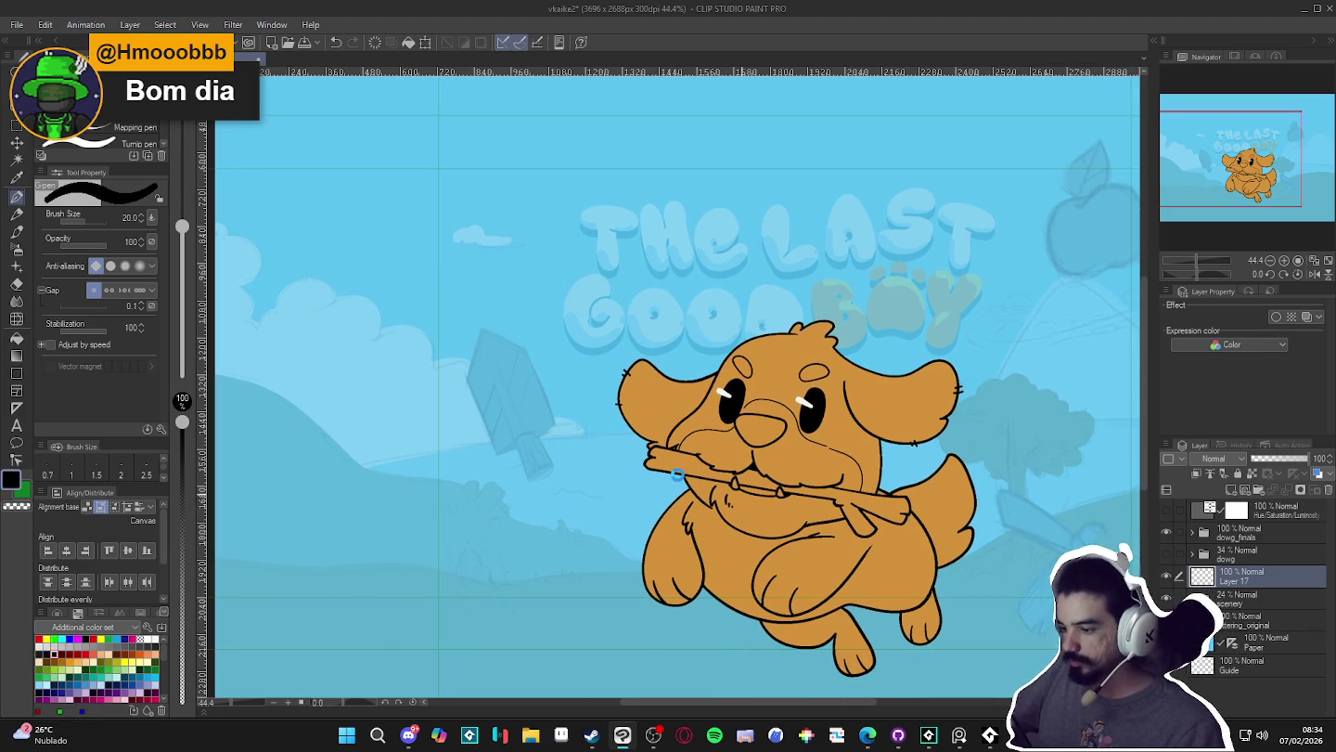
scroll(677, 475, down, 3)
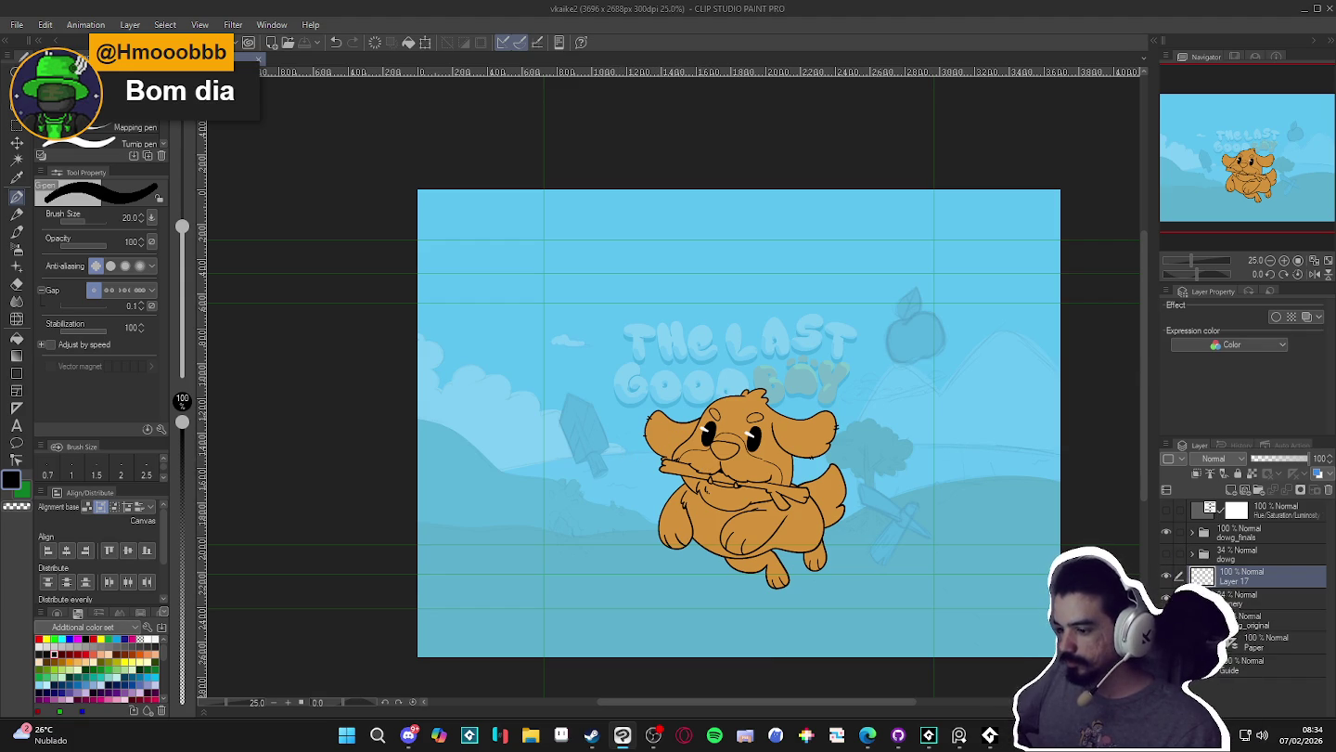
scroll(566, 482, up, 2)
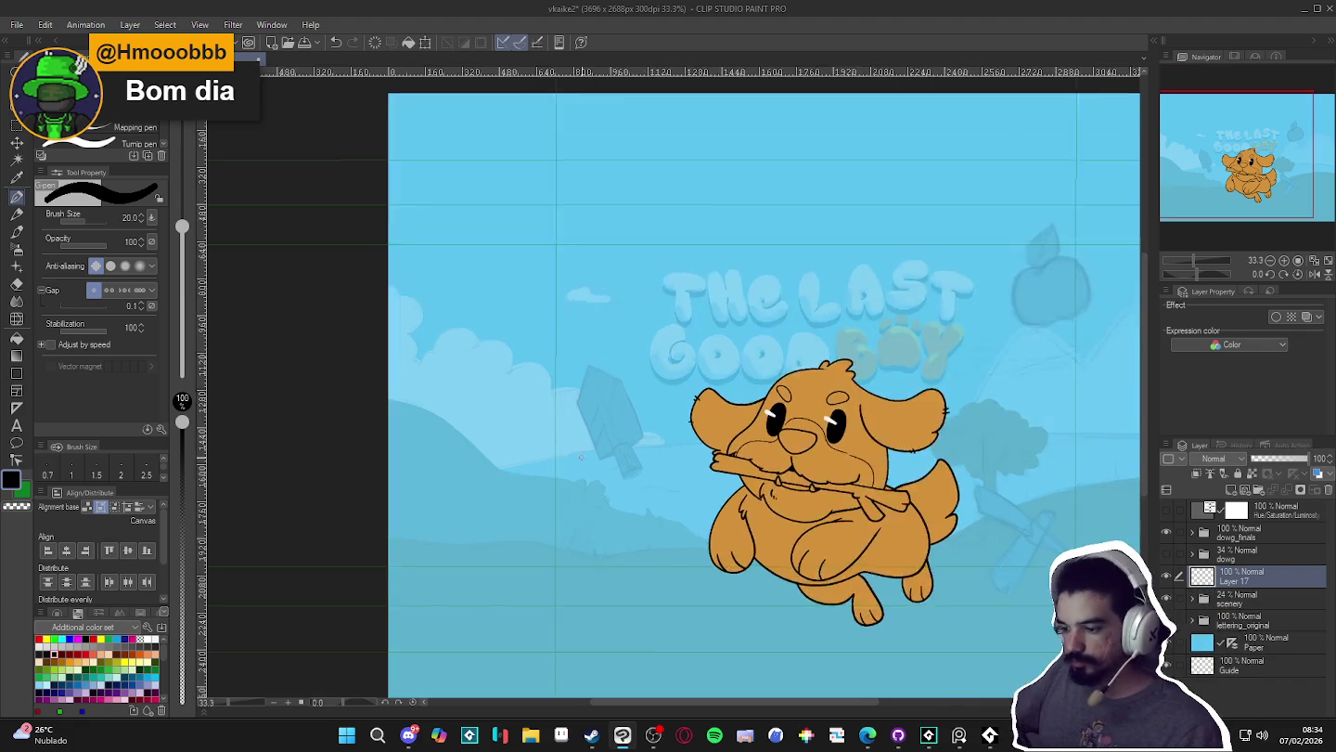
scroll(566, 481, up, 3)
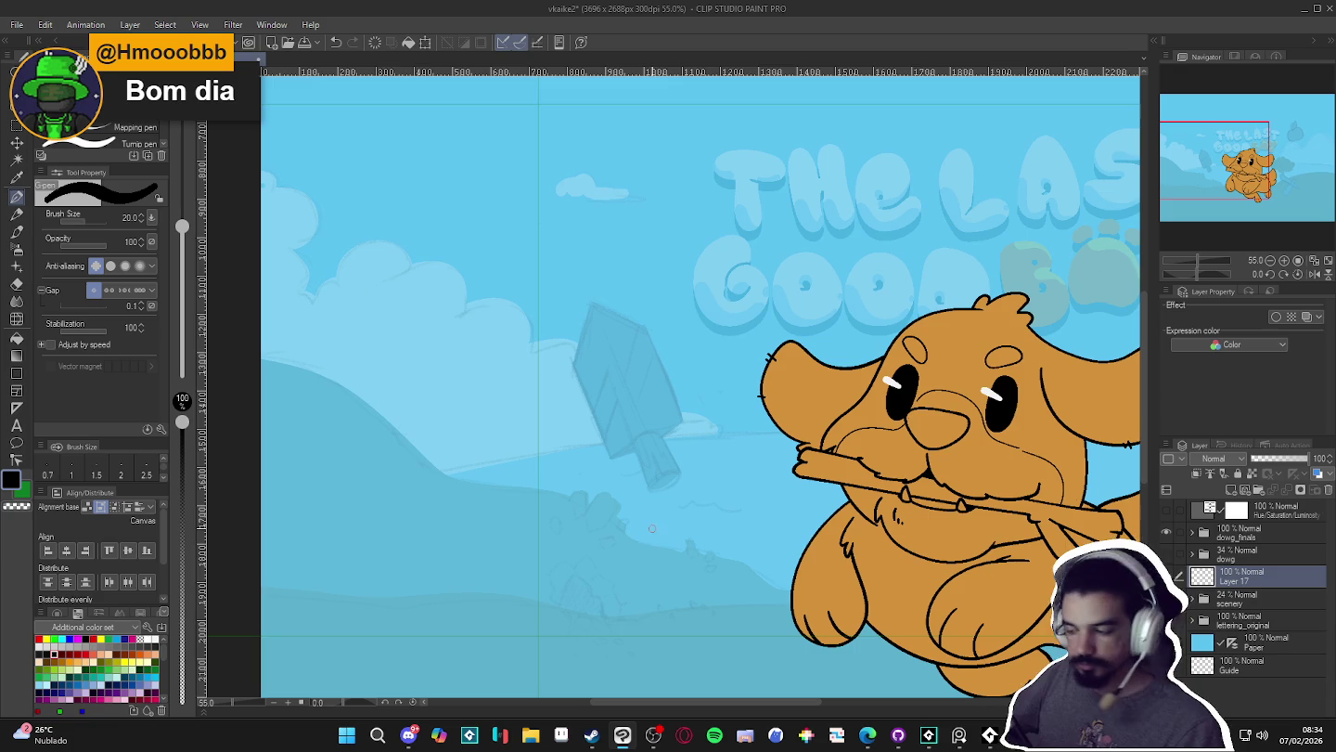
scroll(660, 526, up, 1)
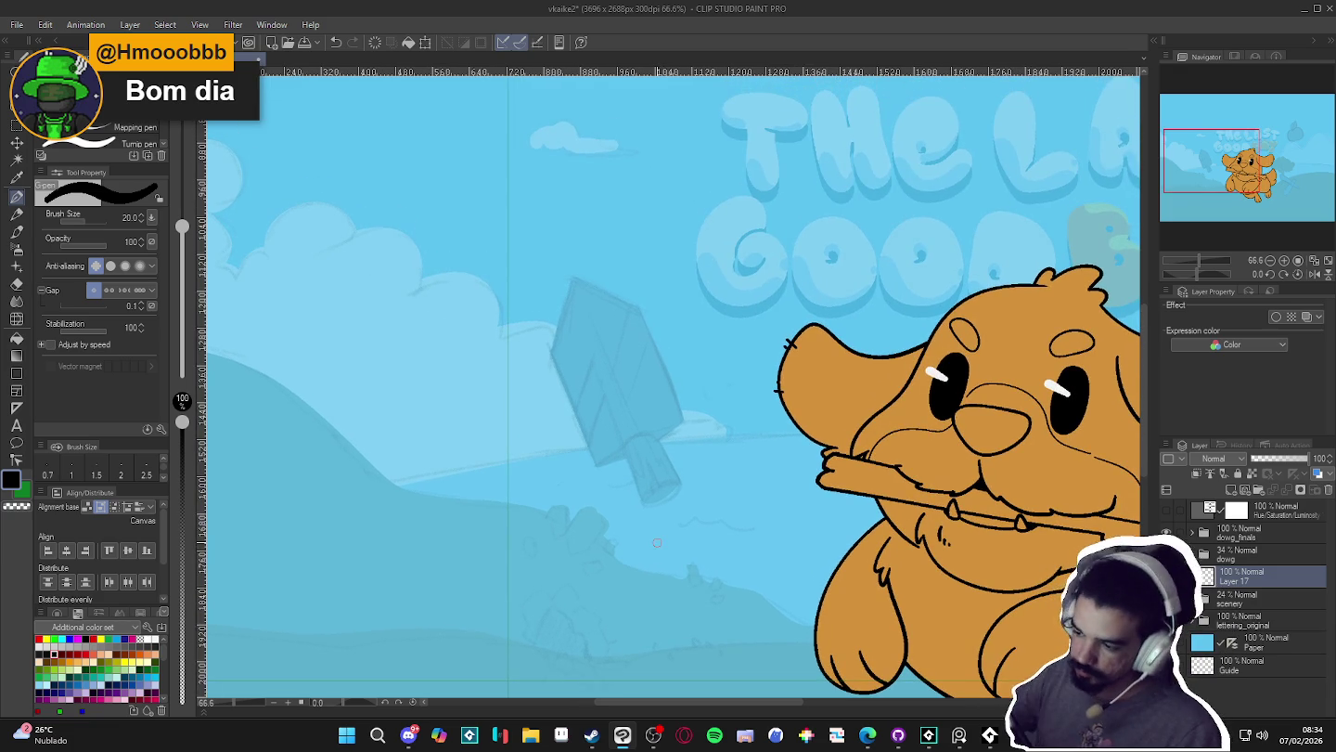
drag(646, 420, 681, 492)
- Reduce the G-pen brush size to 10, undoing the trial strokes
key(ctrl+z)
key(bracketleft)
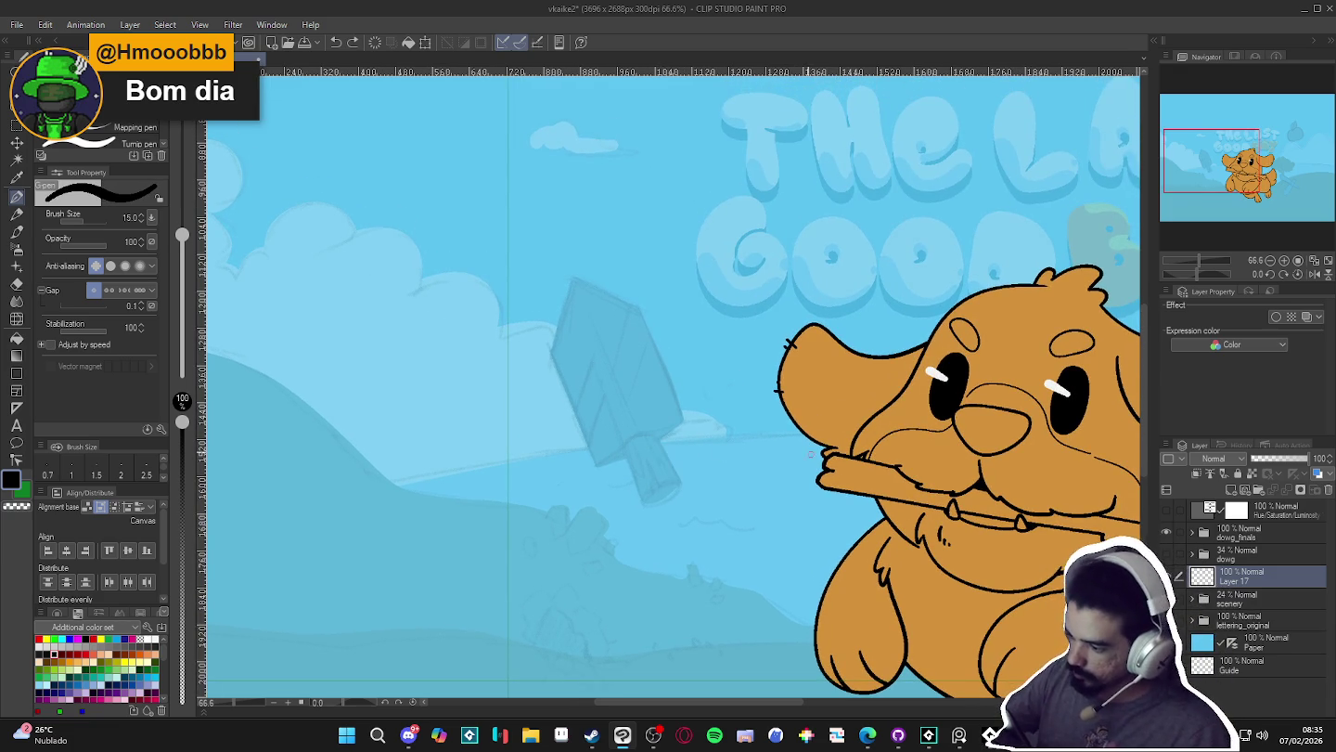
drag(778, 428, 801, 455)
key(ctrl+z)
key(bracketleft)
drag(768, 397, 803, 434)
key(ctrl+z)
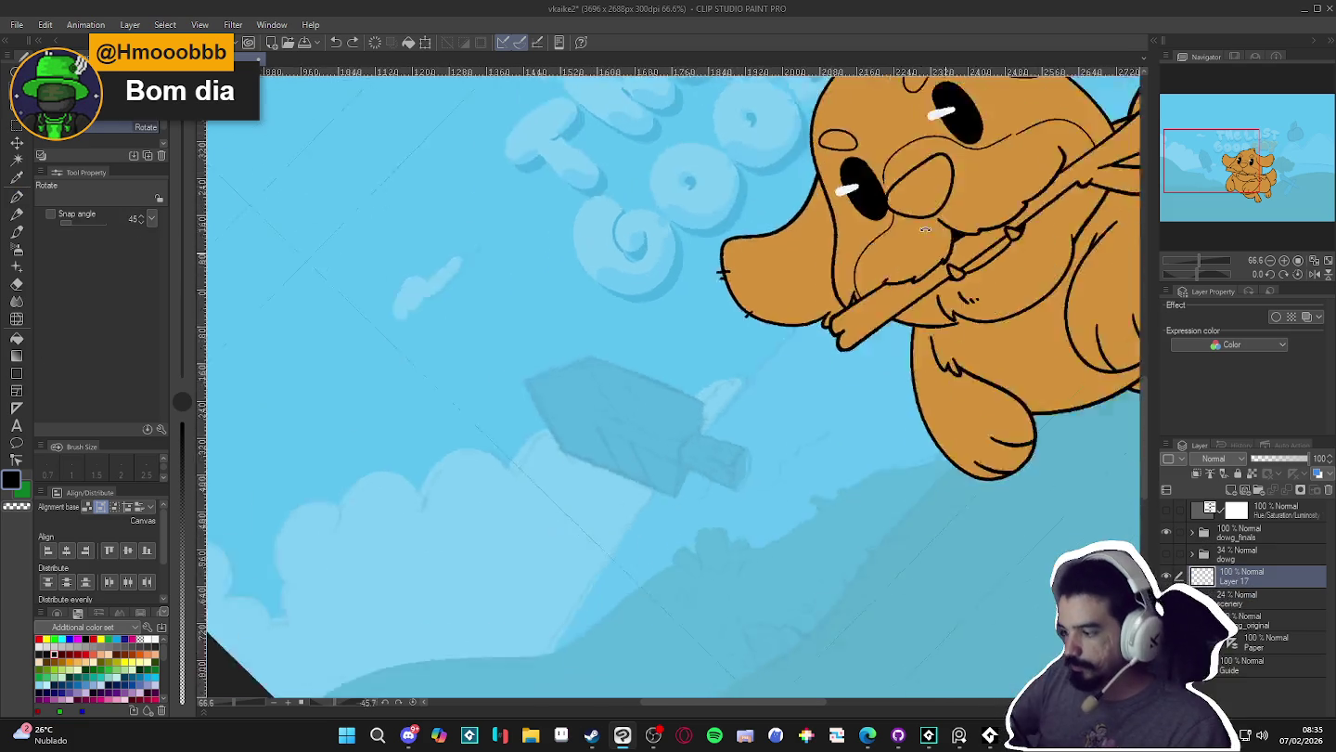
- Rotate the canvas and ink the stick's rounded outline, redrawing it once
drag(601, 356, 720, 441)
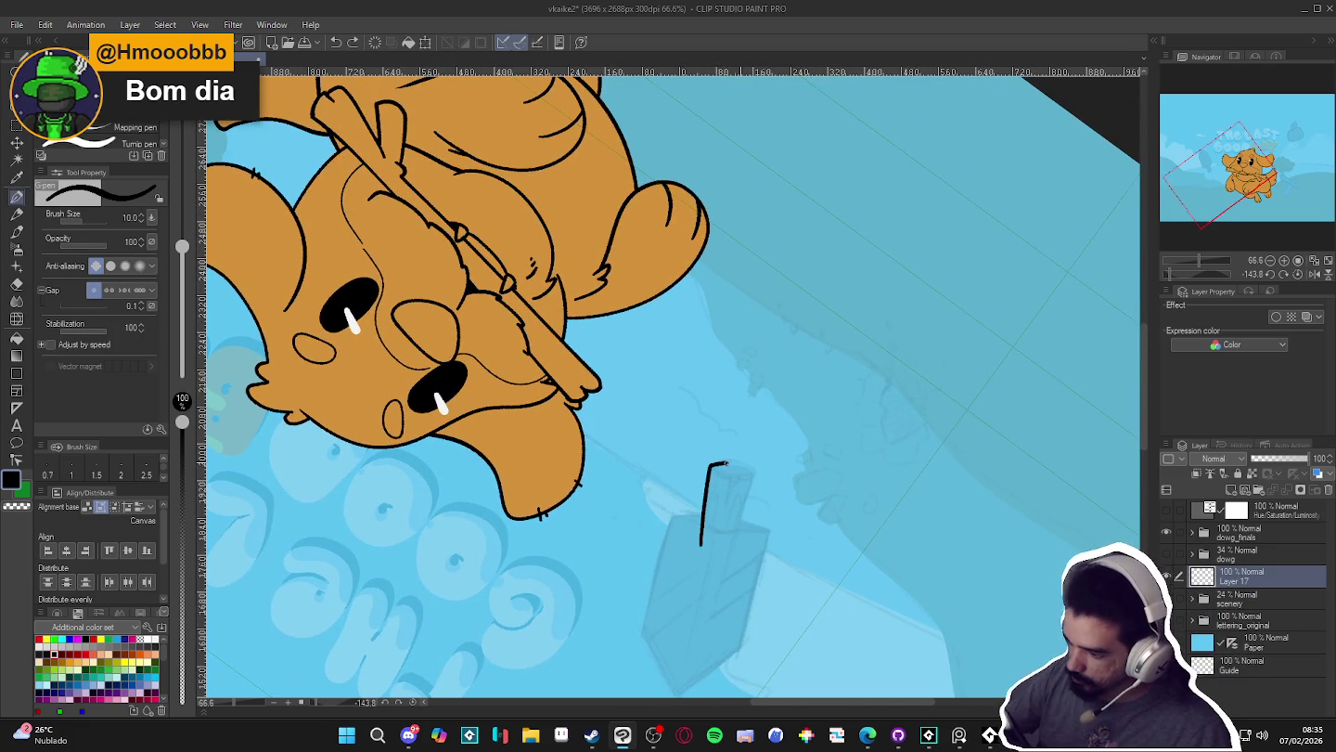
drag(751, 470, 731, 555)
drag(777, 516, 594, 556)
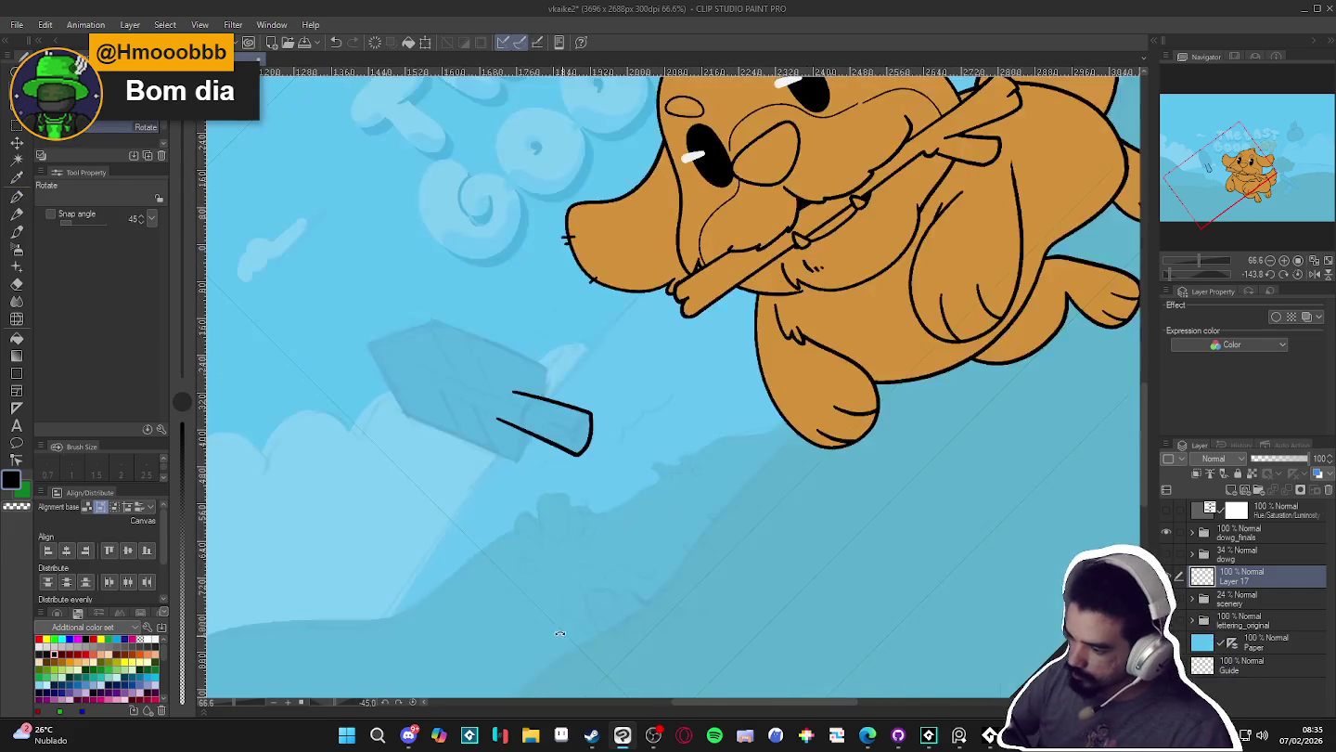
drag(788, 560, 814, 570)
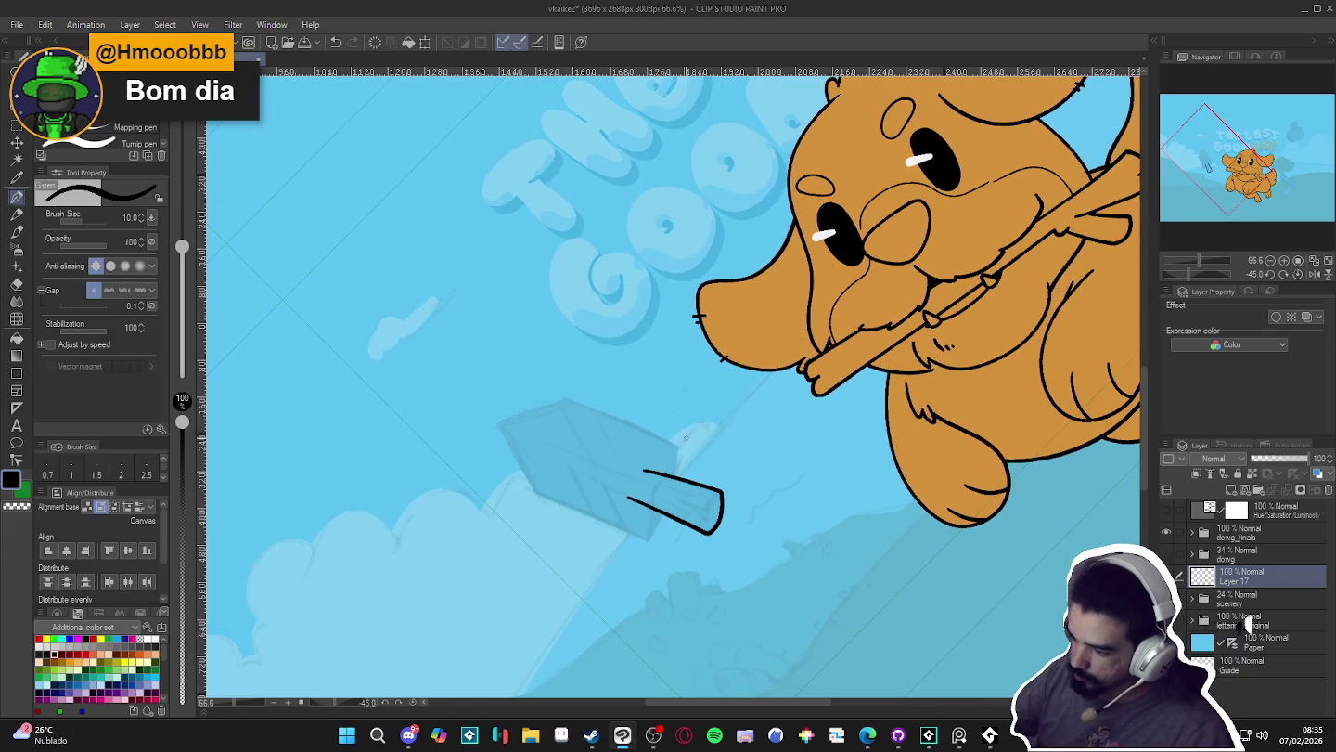
drag(777, 472, 634, 404)
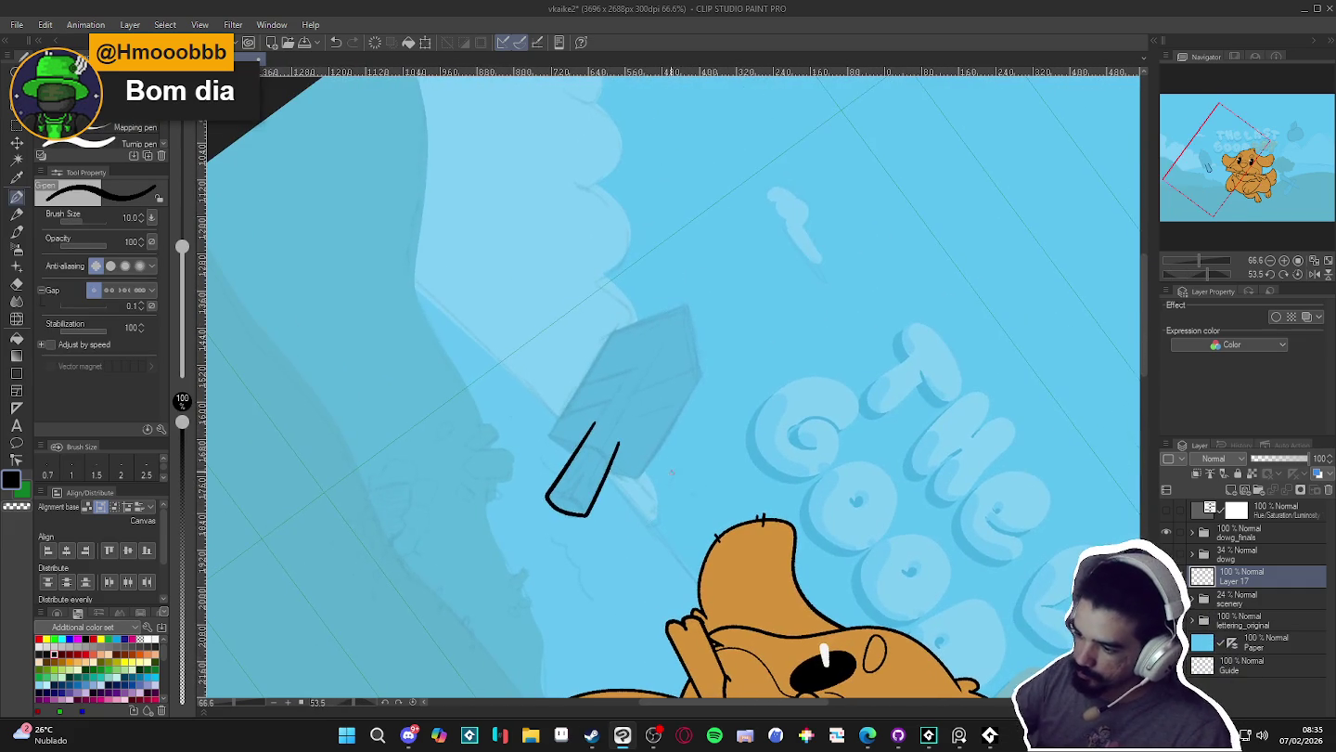
key(ctrl+z)
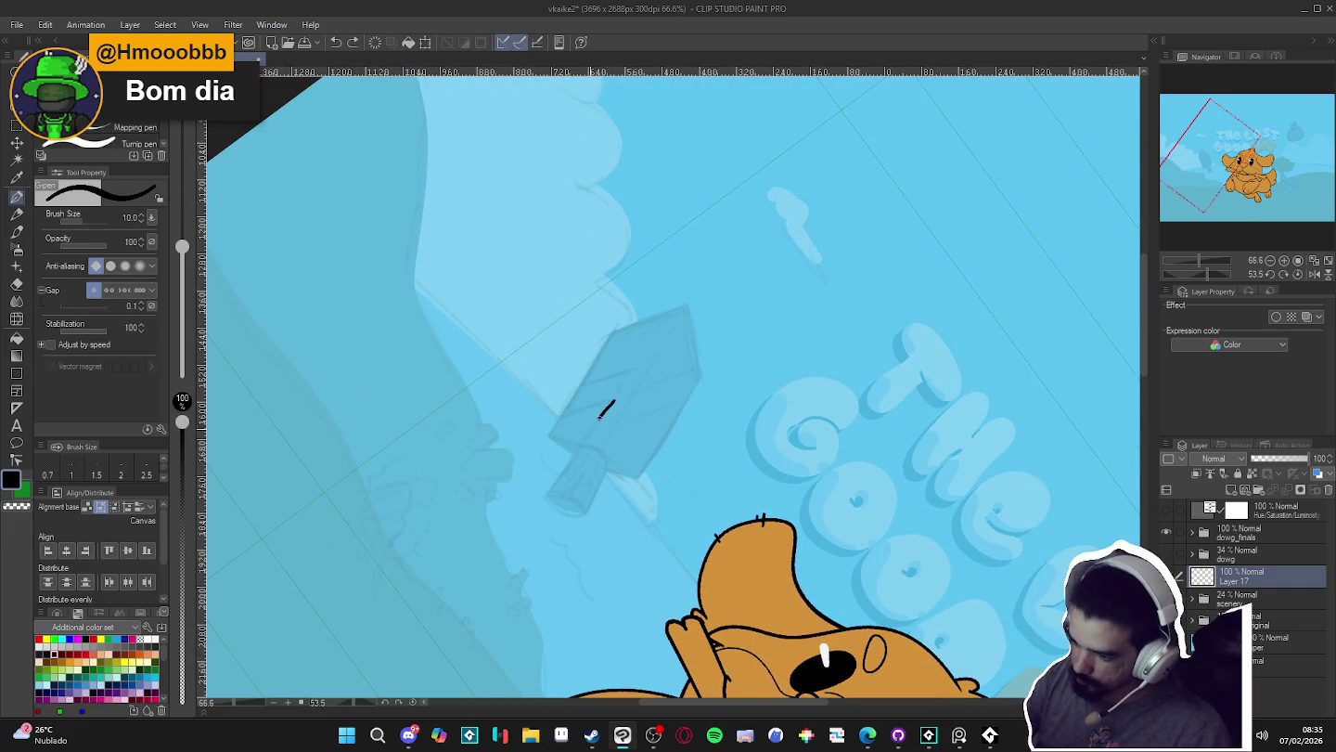
drag(589, 510, 629, 420)
- Erase the top ends of the stick outline so it stays open at the ice
key(e)
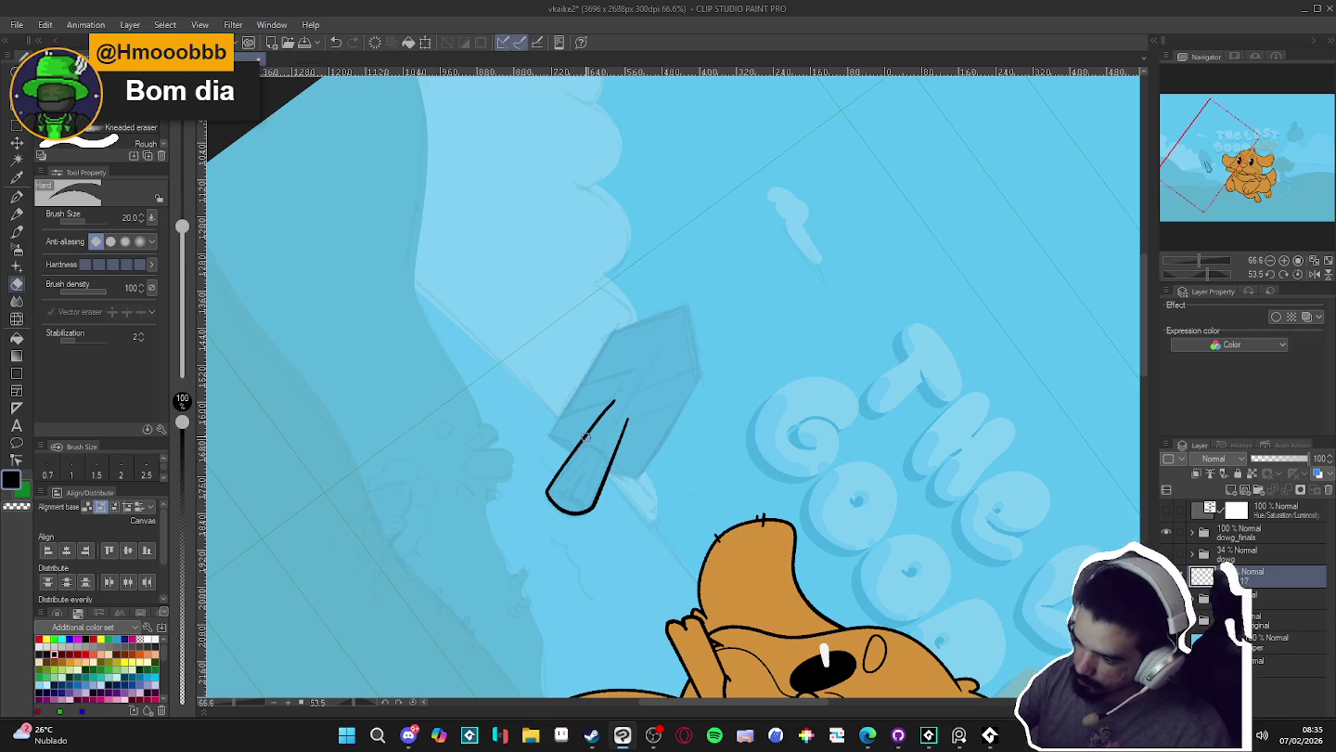
mouse_move(582, 440)
mouse_down()
mouse_move(614, 407)
mouse_move(630, 422)
mouse_move(614, 467)
mouse_up()
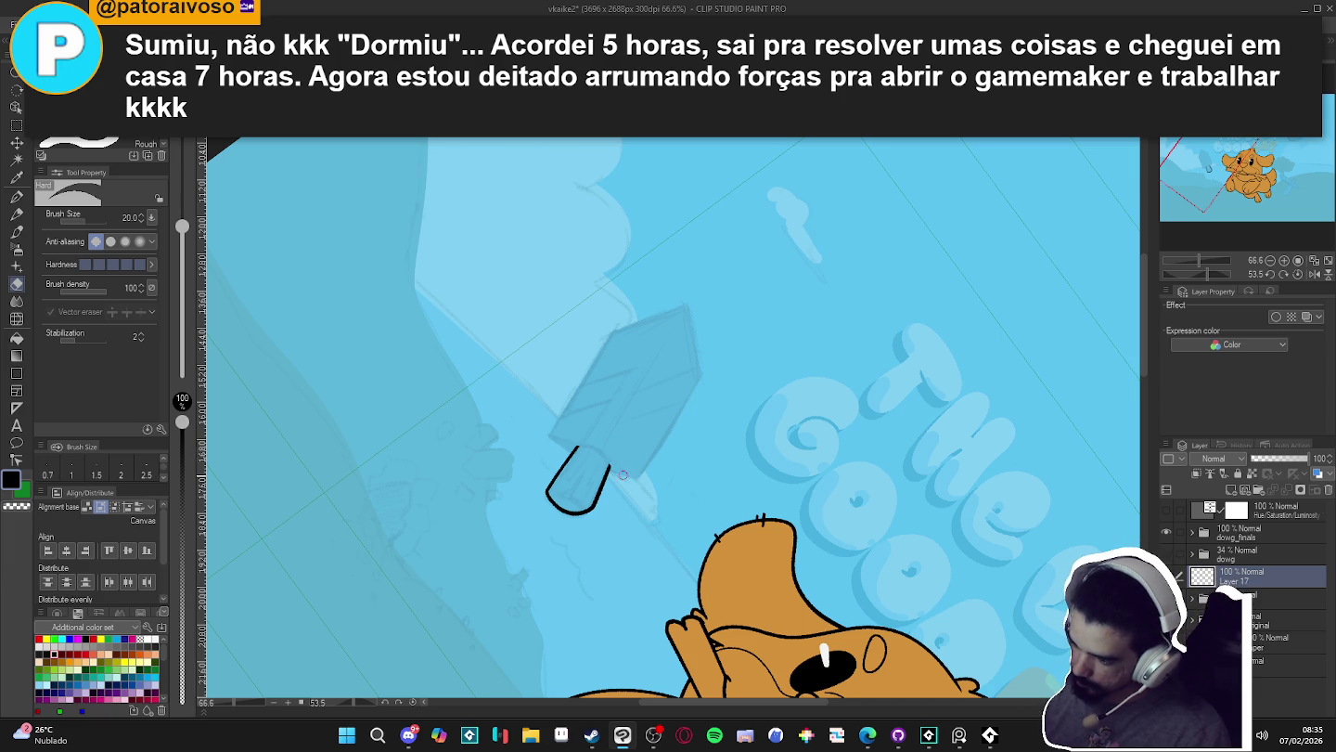
key(p)
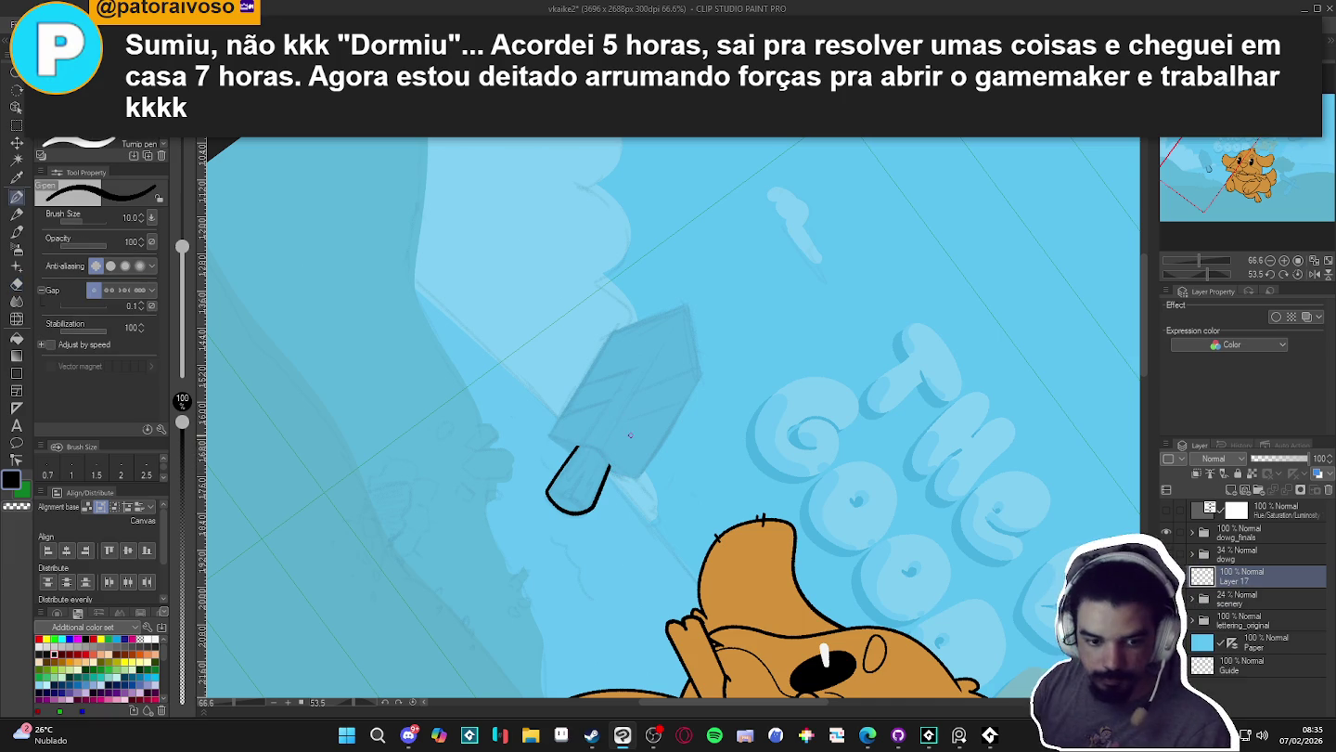
drag(665, 452, 666, 460)
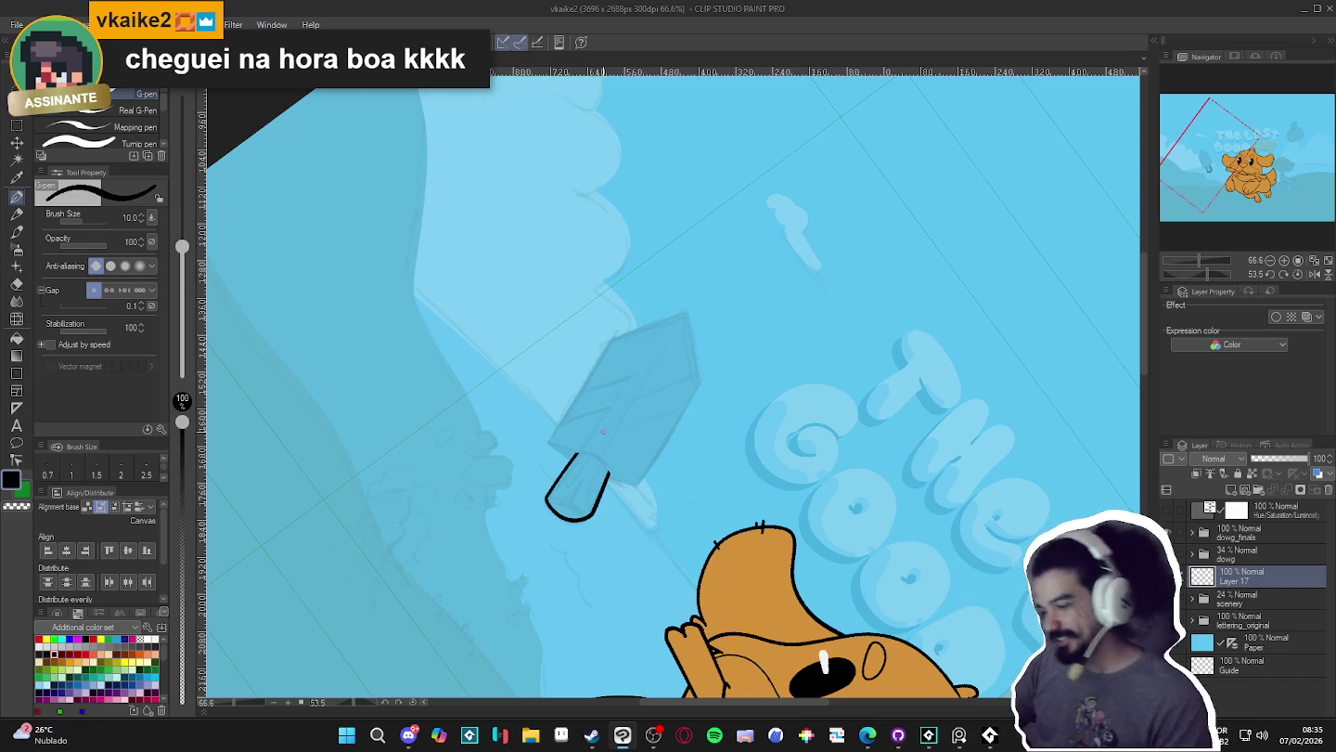
- Zoom out and reset the canvas rotation to 0° upright
scroll(639, 454, down, 2)
scroll(604, 434, down, 2)
drag(604, 432, 721, 454)
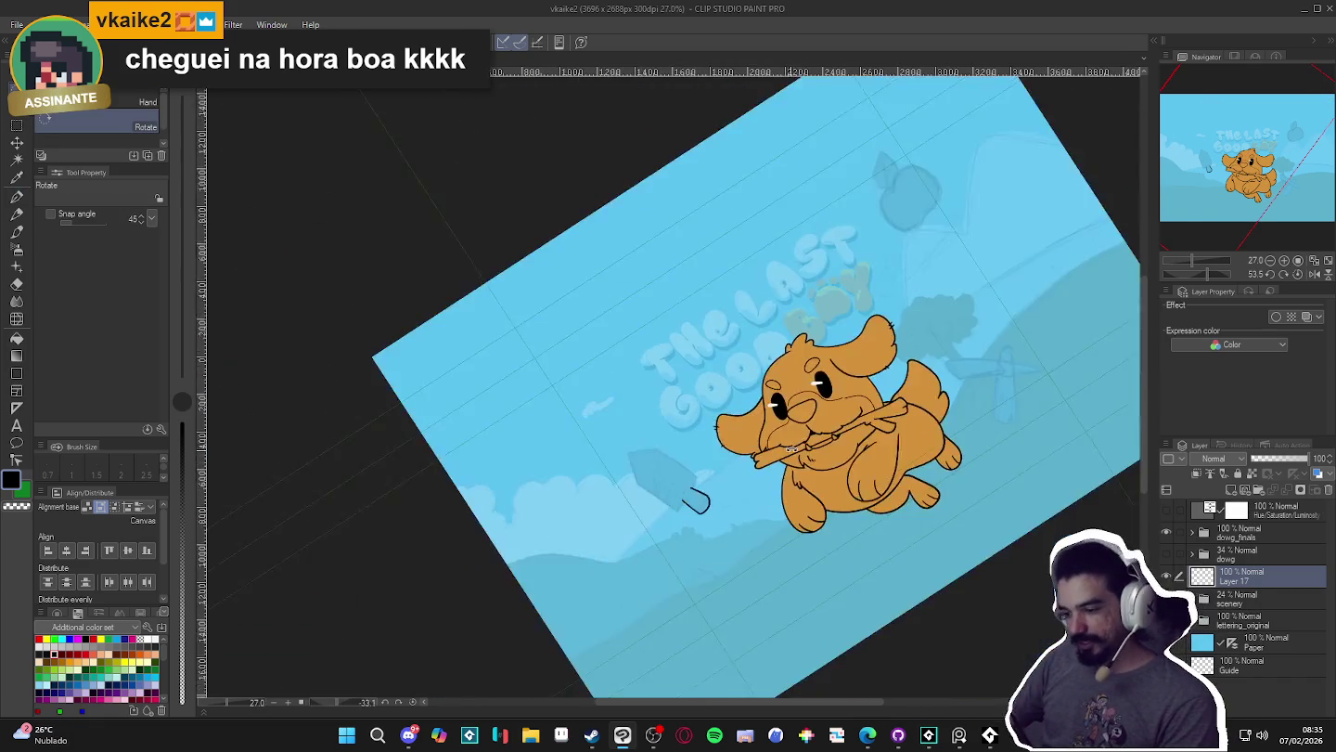
scroll(762, 457, down, 1)
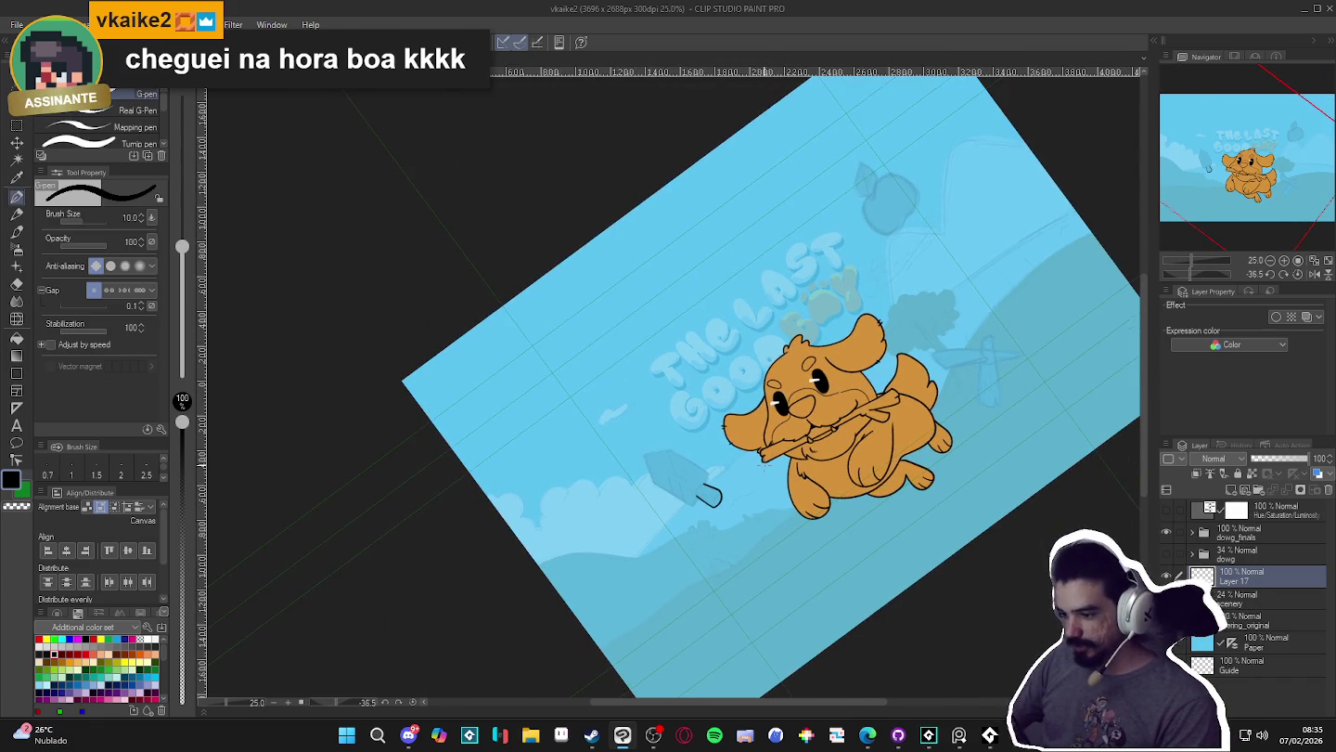
drag(763, 468, 669, 468)
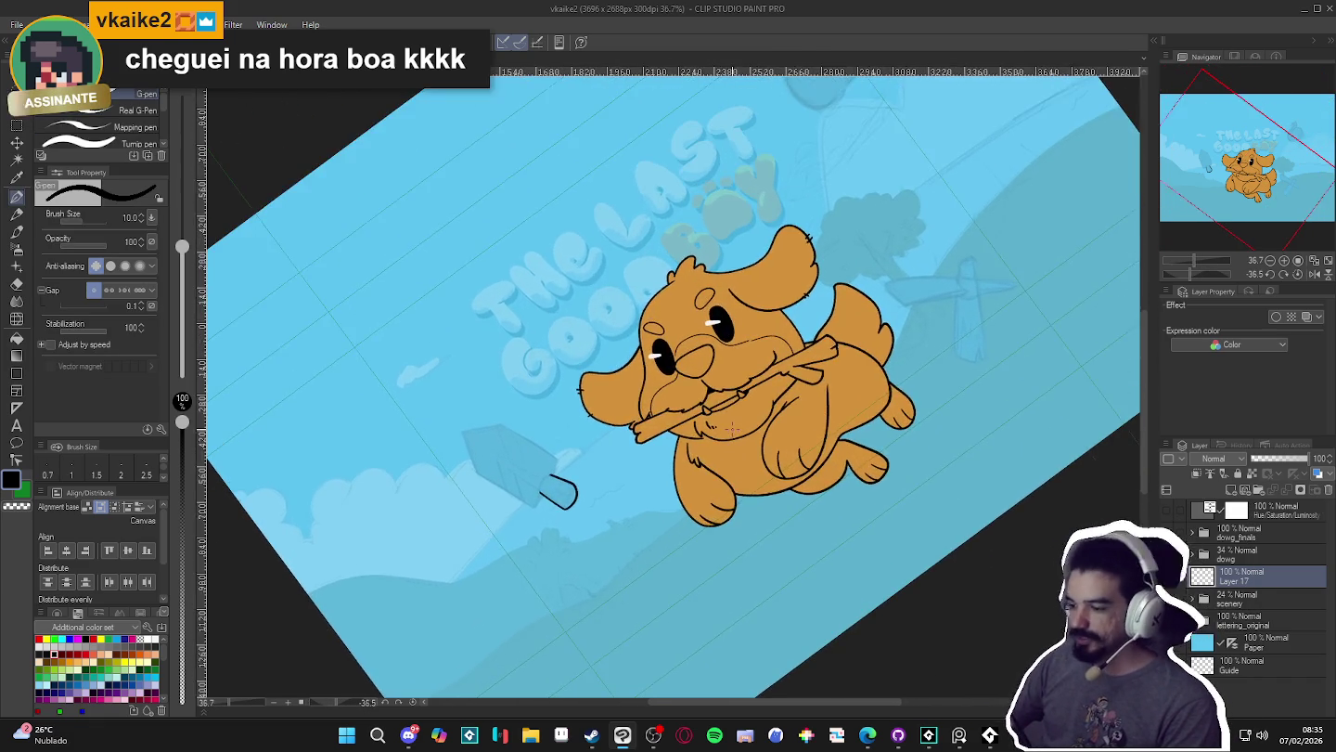
scroll(668, 469, up, 1)
scroll(838, 451, up, 1)
scroll(838, 451, down, 2)
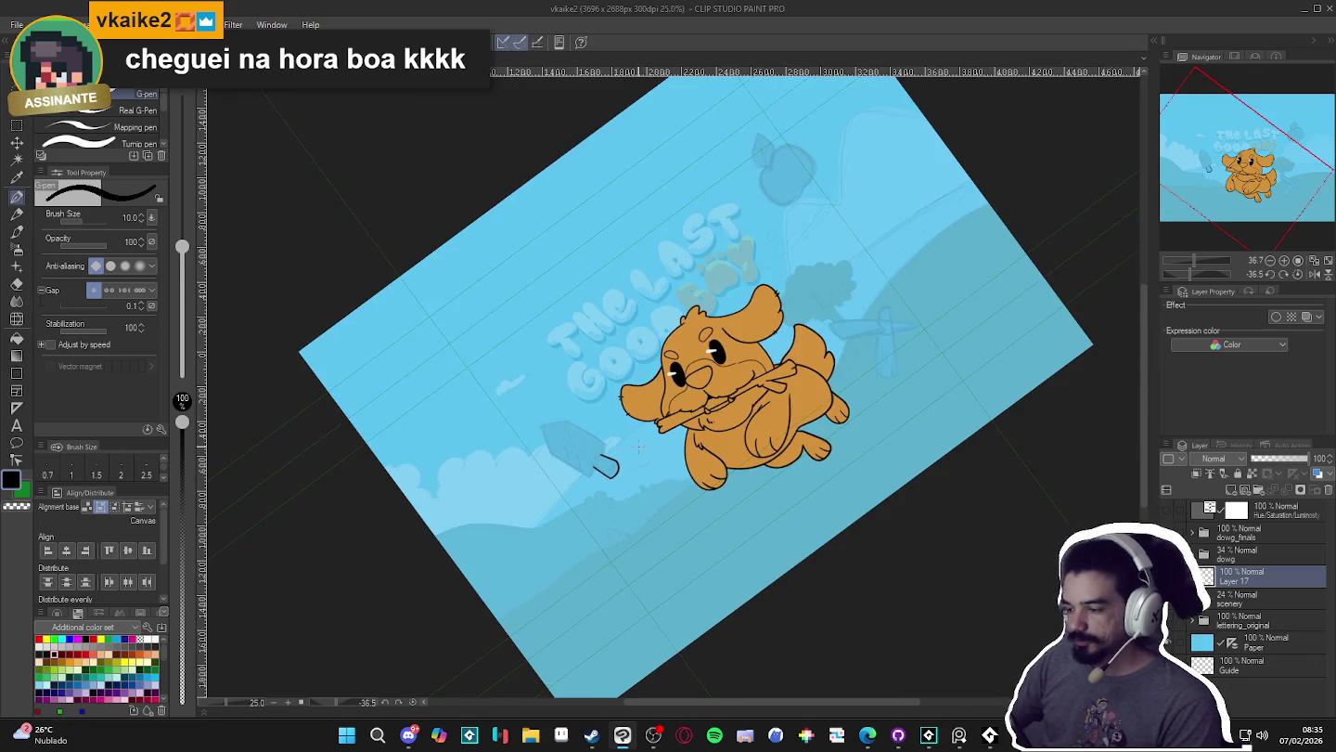
key(ctrl+0)
- Zoom back in around the dog and popsicle to review the inked stick
scroll(525, 294, up, 2)
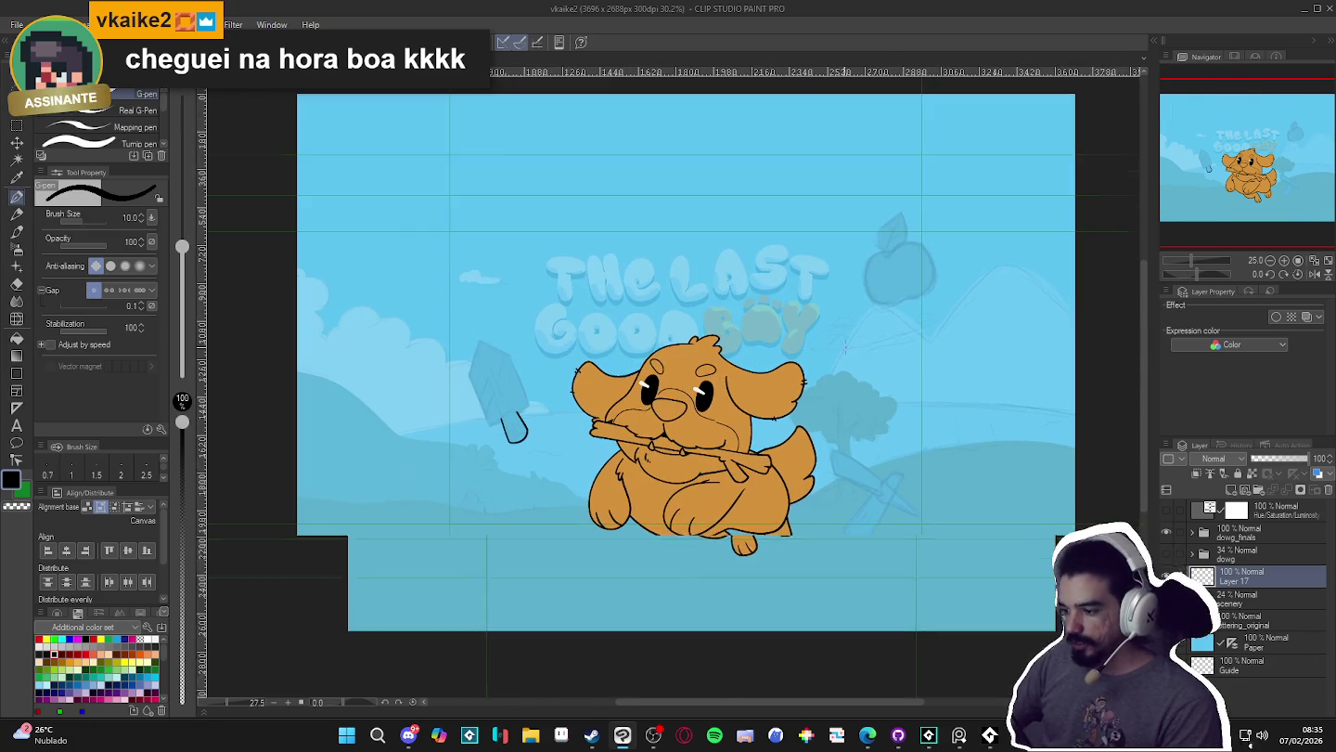
scroll(912, 263, up, 1)
scroll(912, 263, down, 1)
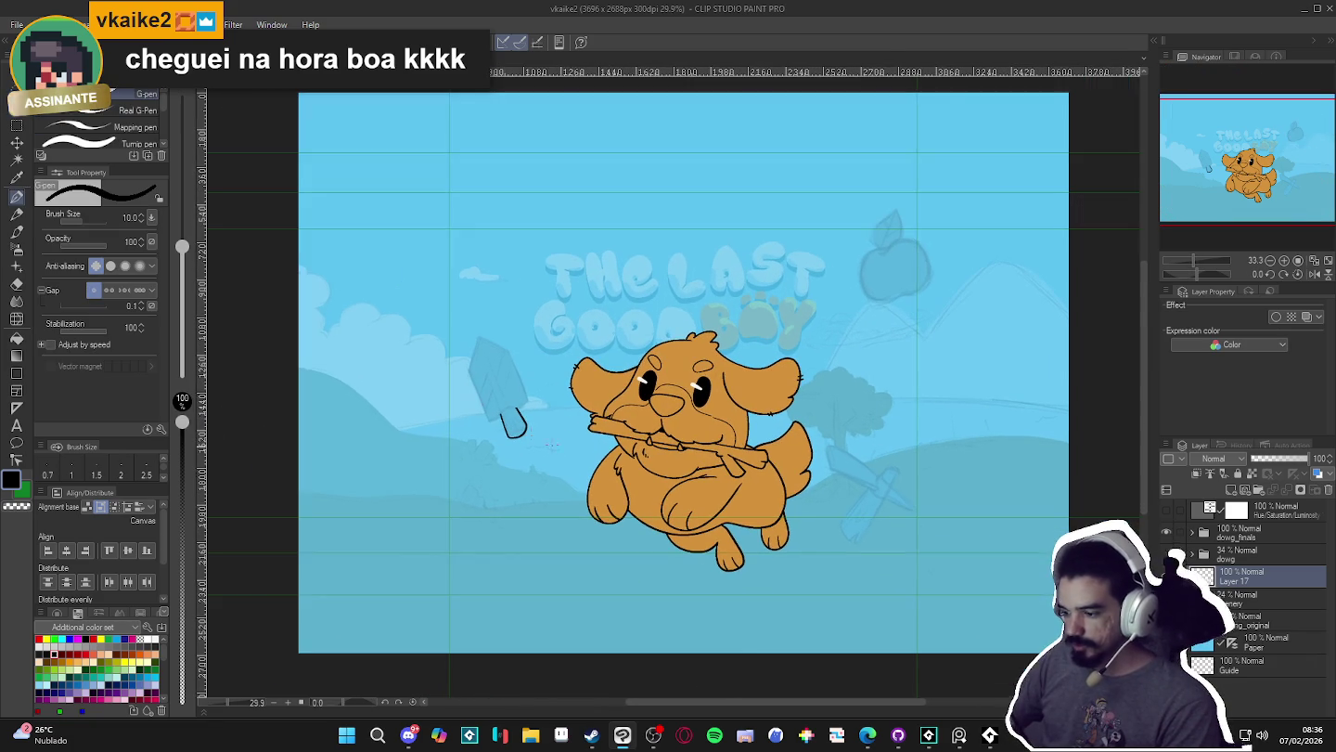
scroll(653, 453, up, 1)
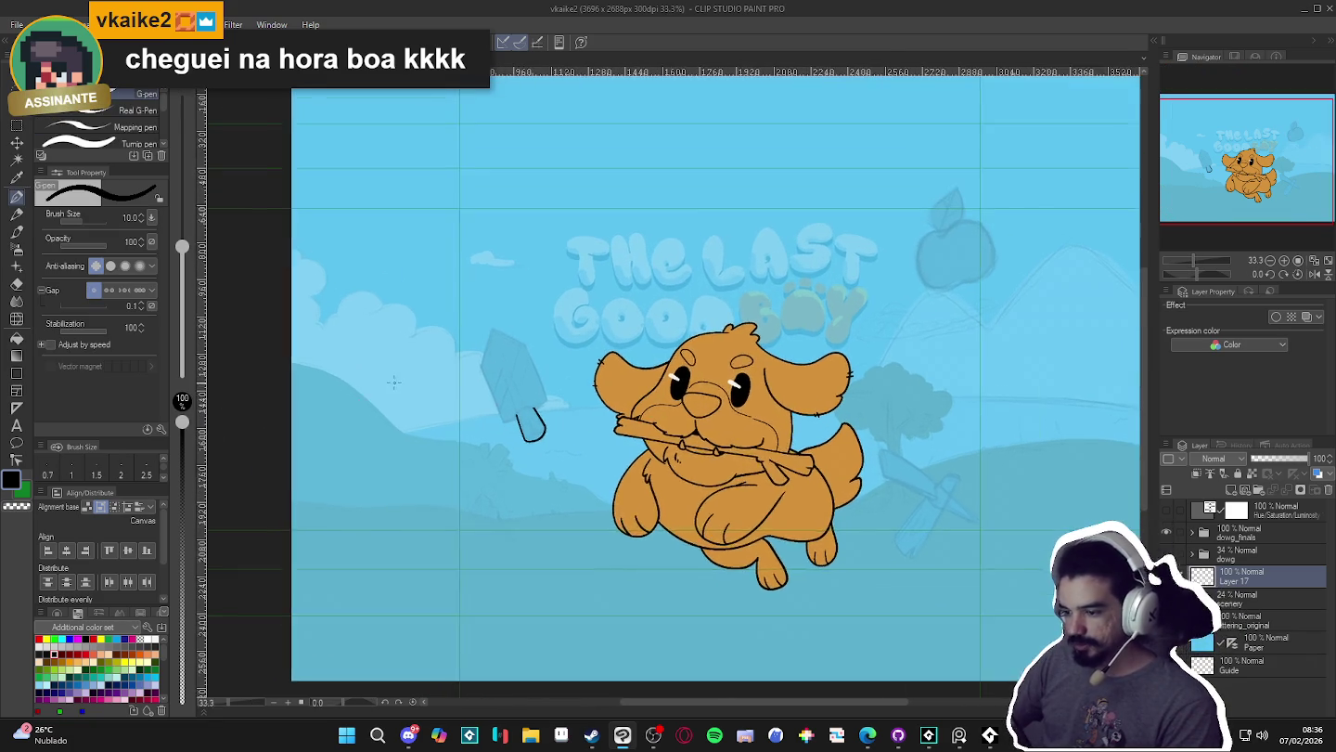
scroll(654, 453, up, 1)
scroll(653, 452, down, 2)
scroll(654, 453, down, 1)
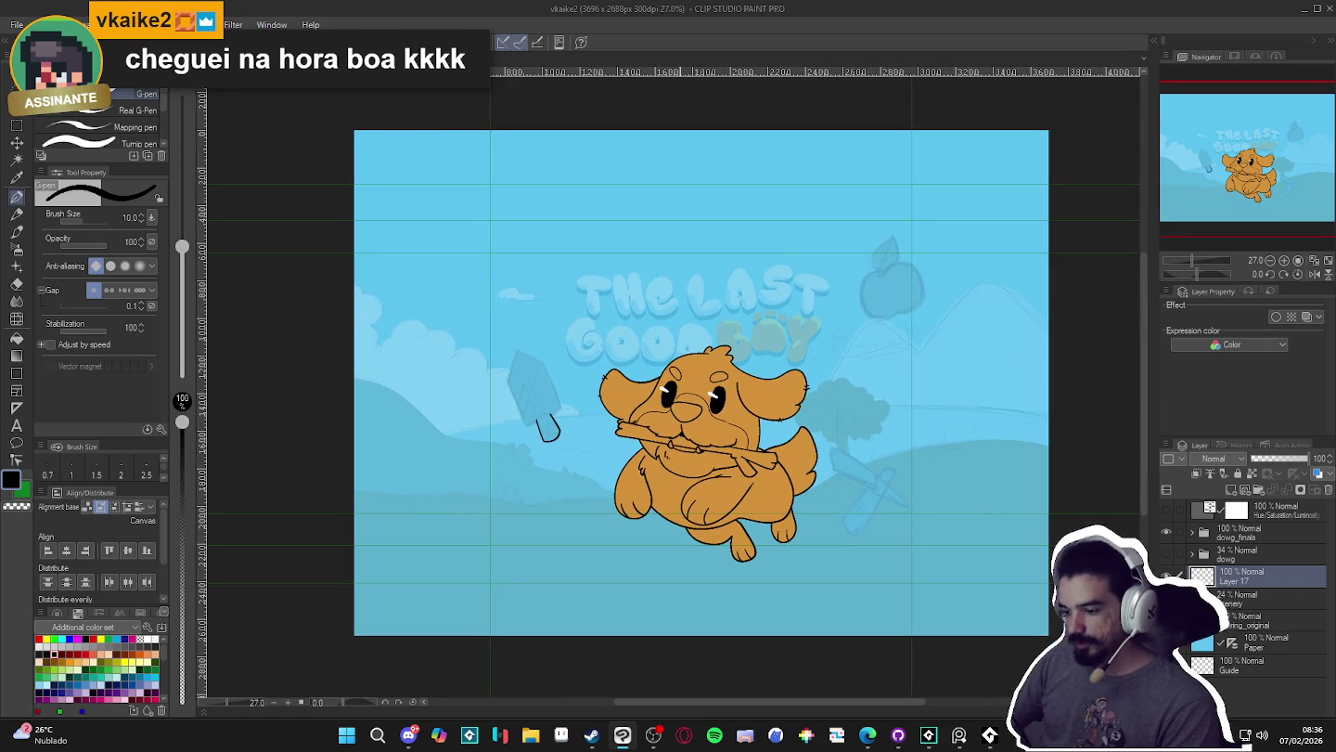
scroll(654, 453, up, 1)
scroll(653, 452, up, 1)
scroll(654, 453, up, 1)
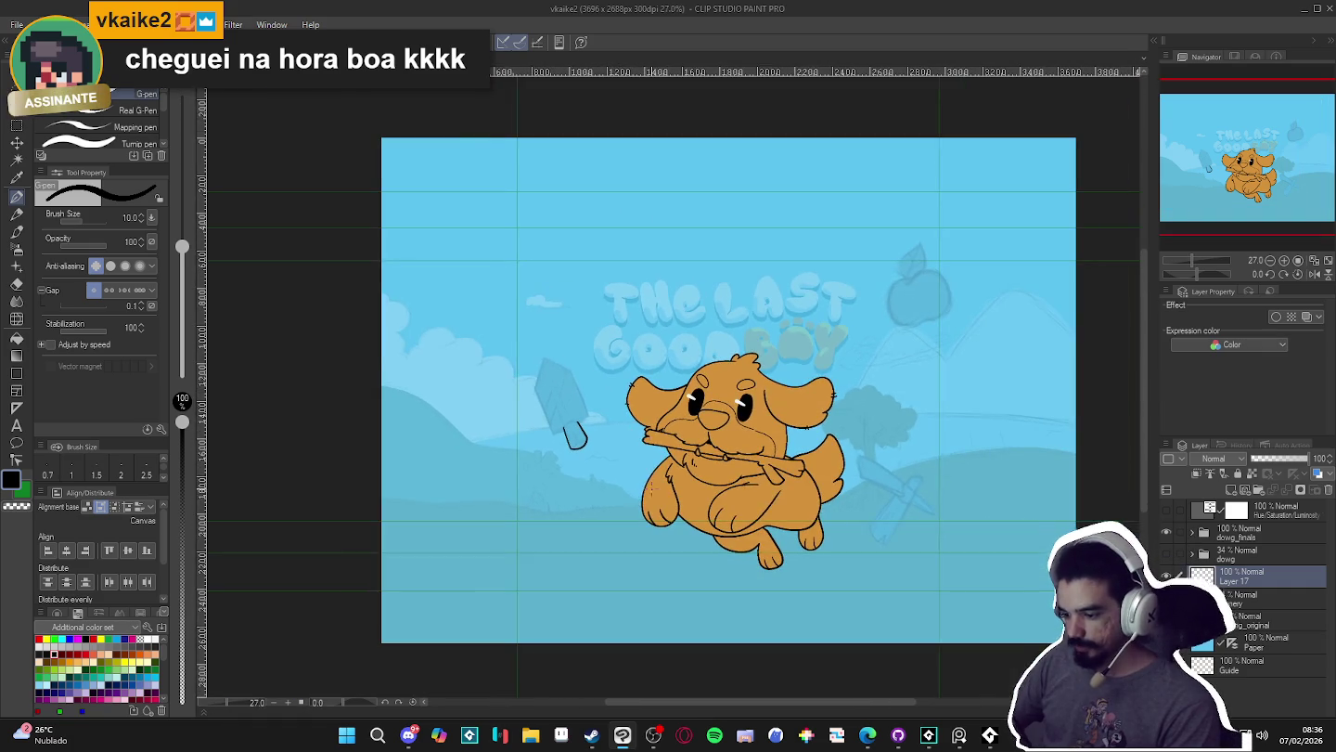
scroll(568, 444, up, 1)
scroll(568, 443, down, 2)
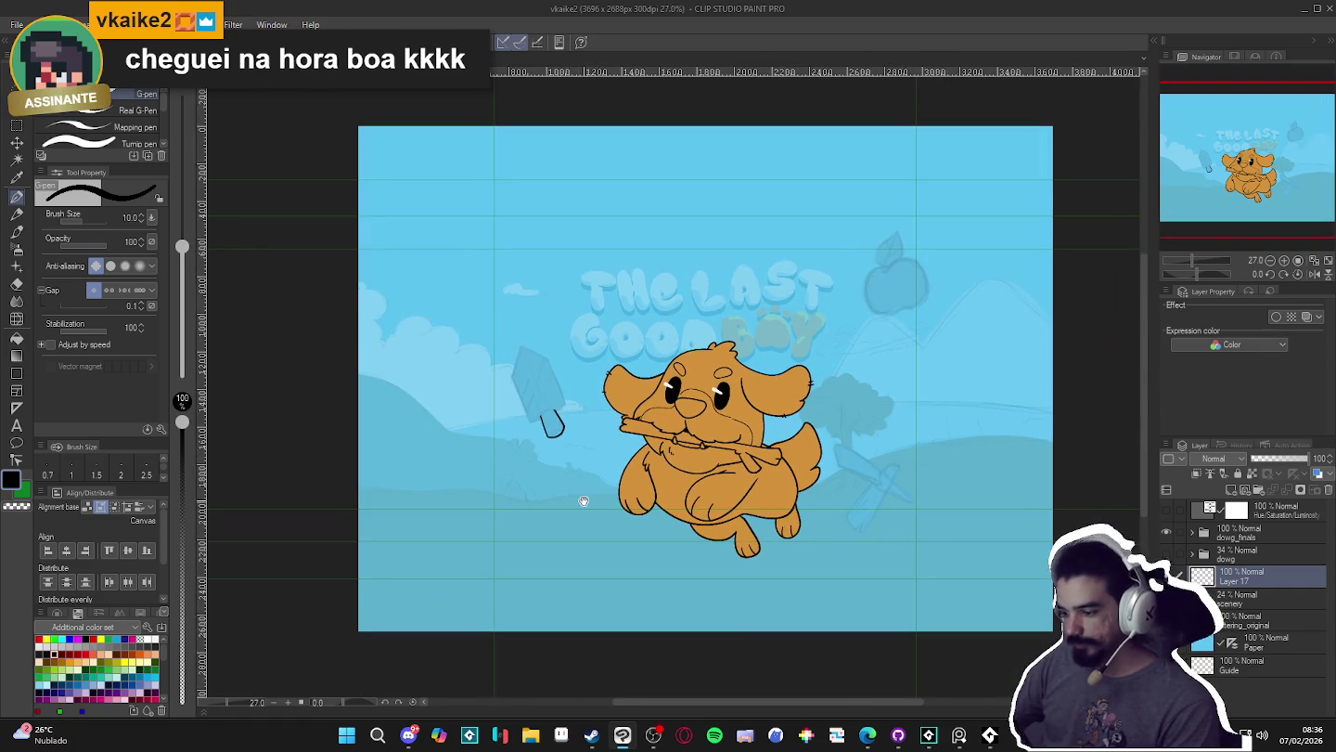
scroll(568, 444, up, 2)
scroll(568, 444, up, 2)
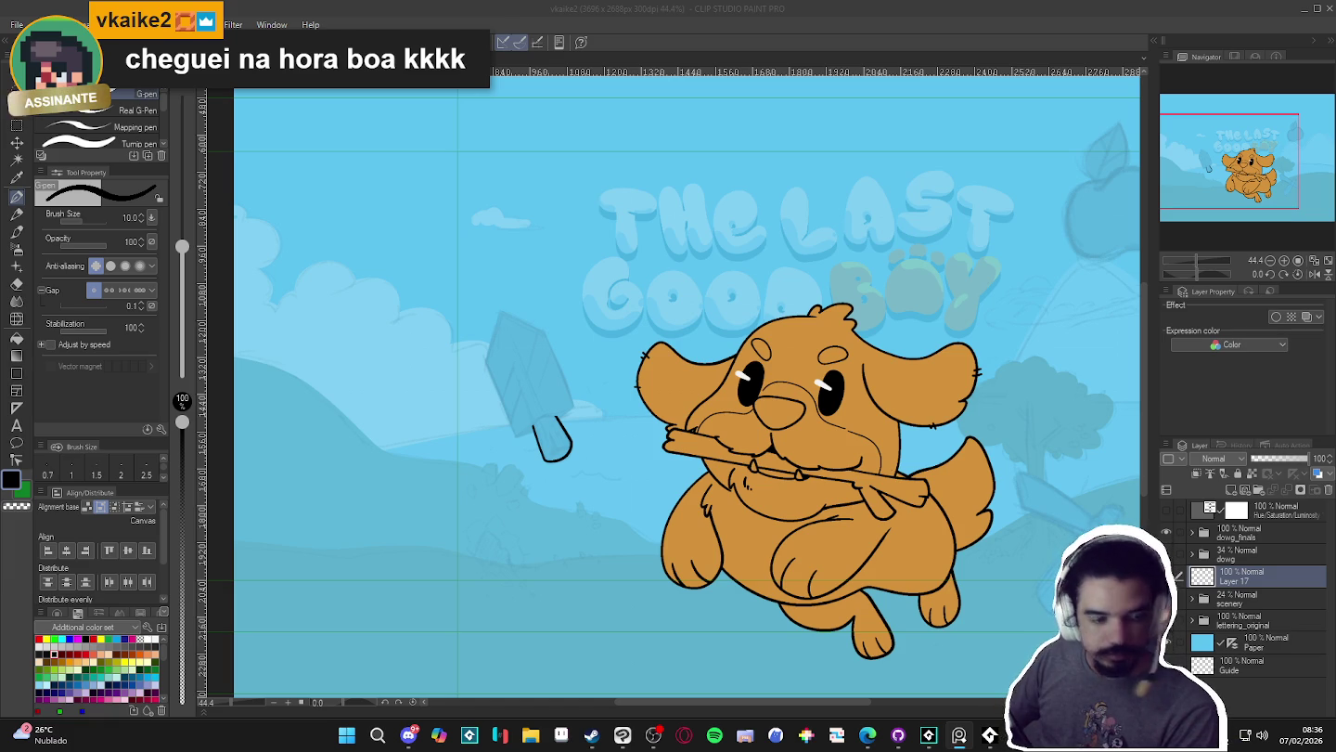
- Switch to another window briefly, then return focus to the drawing
key(alt+Tab)
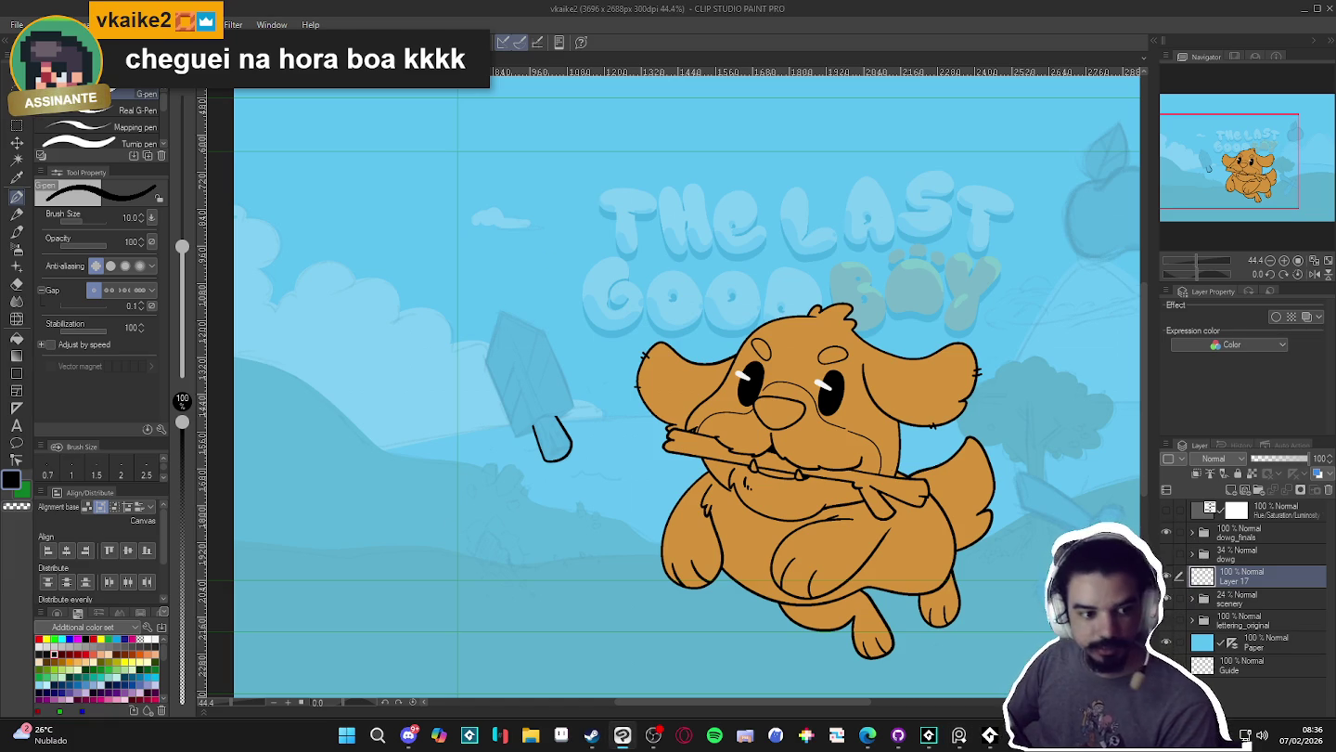
key(alt+Tab)
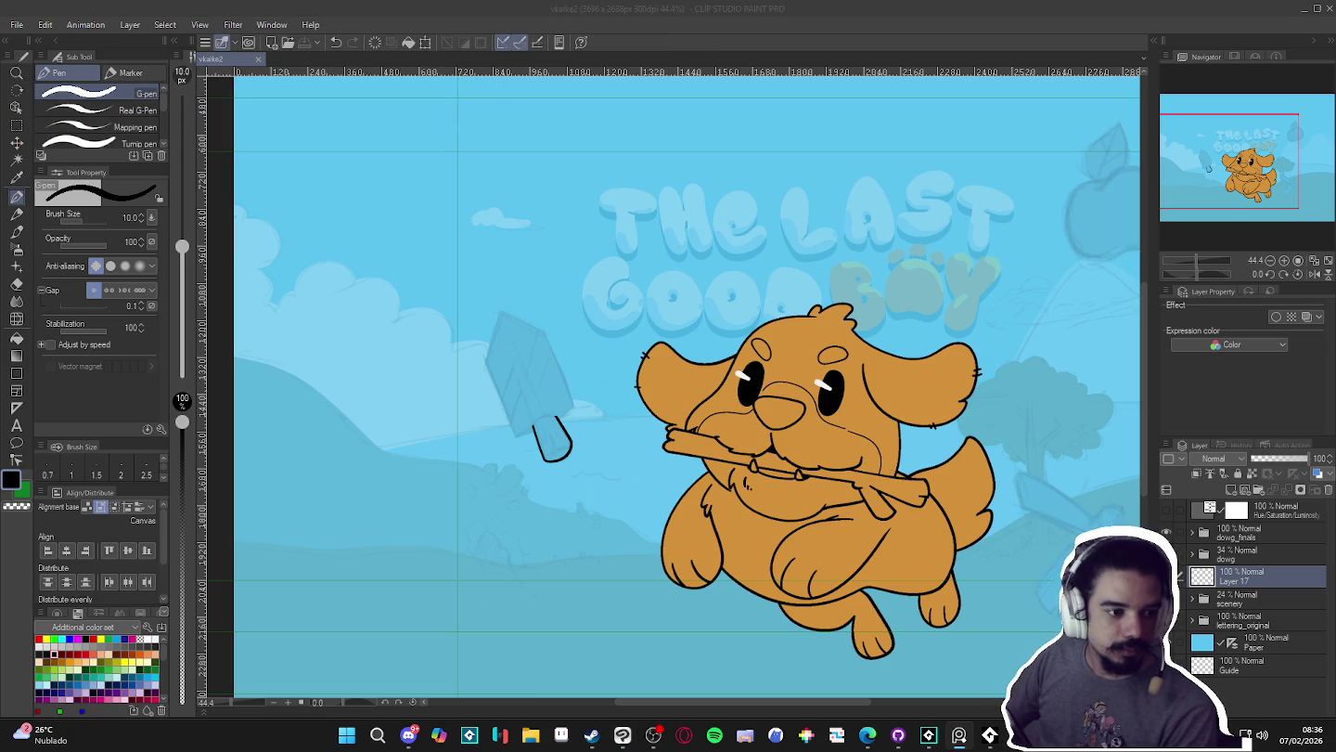
click(599, 13)
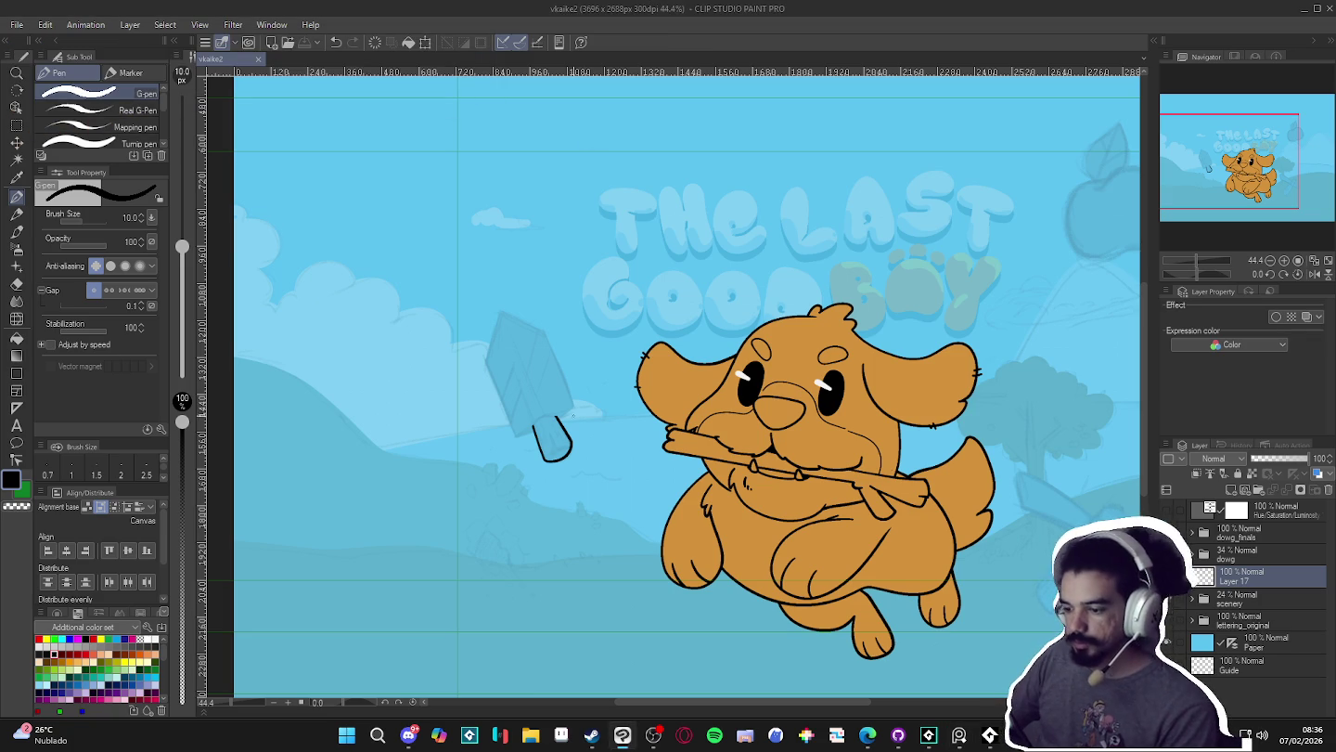
- Zoom and tilt onto the sketched handle and ink one flared edge of the guard
scroll(538, 408, up, 3)
scroll(557, 404, up, 2)
drag(590, 399, 642, 431)
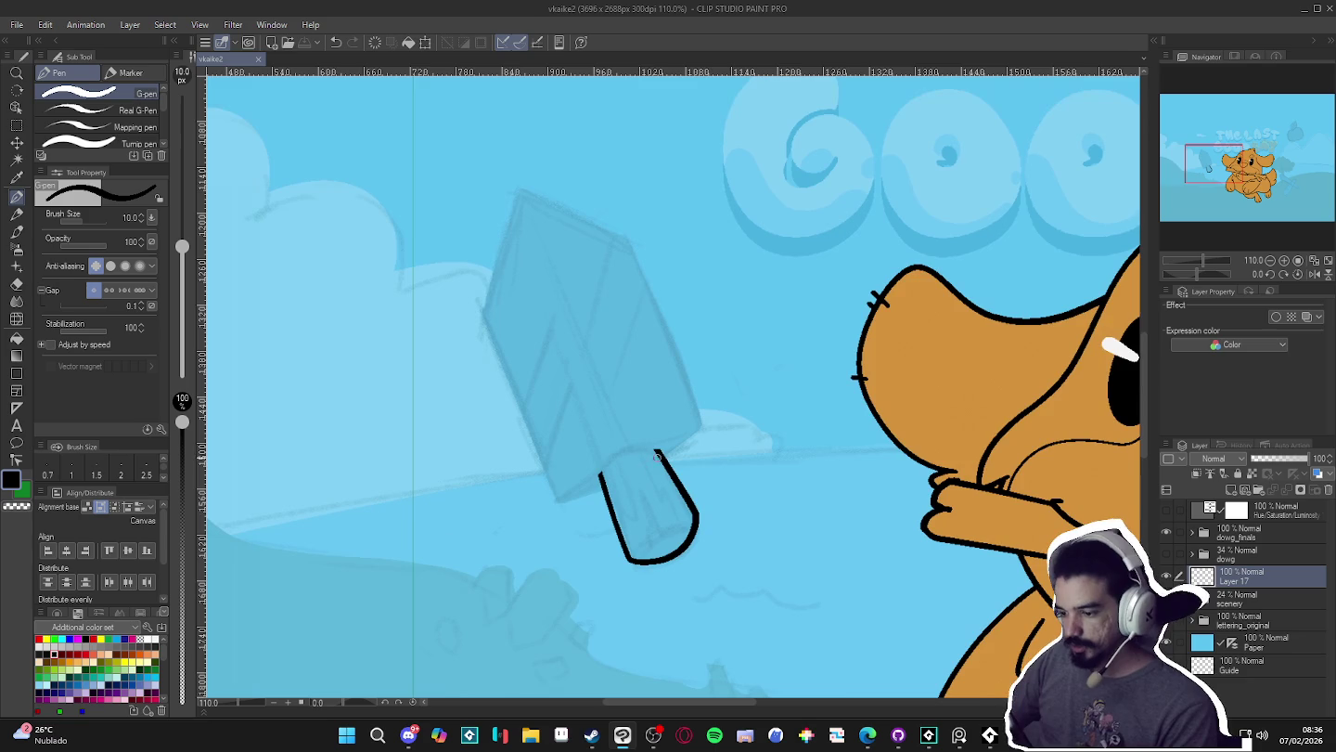
scroll(610, 538, down, 2)
scroll(609, 536, down, 1)
scroll(610, 536, down, 1)
mouse_move(610, 536)
mouse_down()
mouse_move(640, 491)
mouse_move(670, 502)
mouse_up()
scroll(640, 492, up, 1)
scroll(640, 492, up, 1)
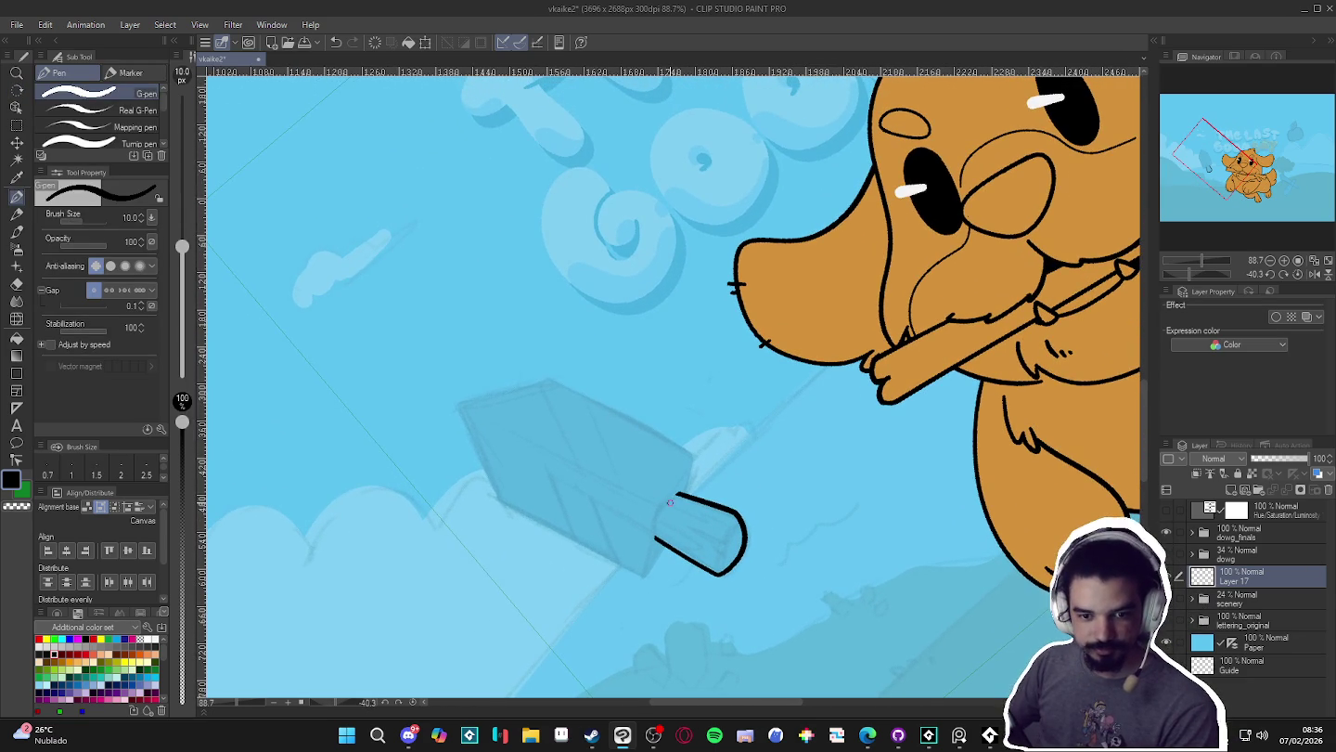
scroll(683, 485, up, 1)
scroll(687, 464, up, 1)
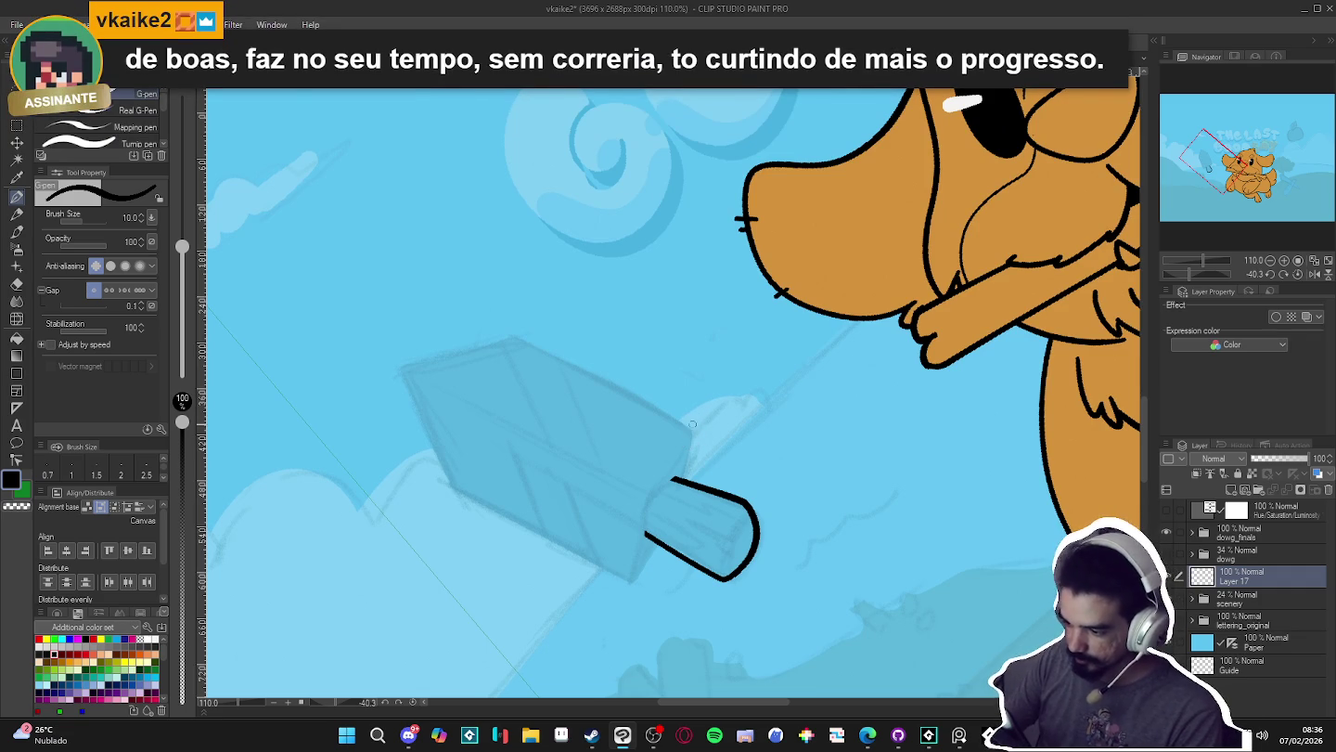
drag(647, 496, 616, 612)
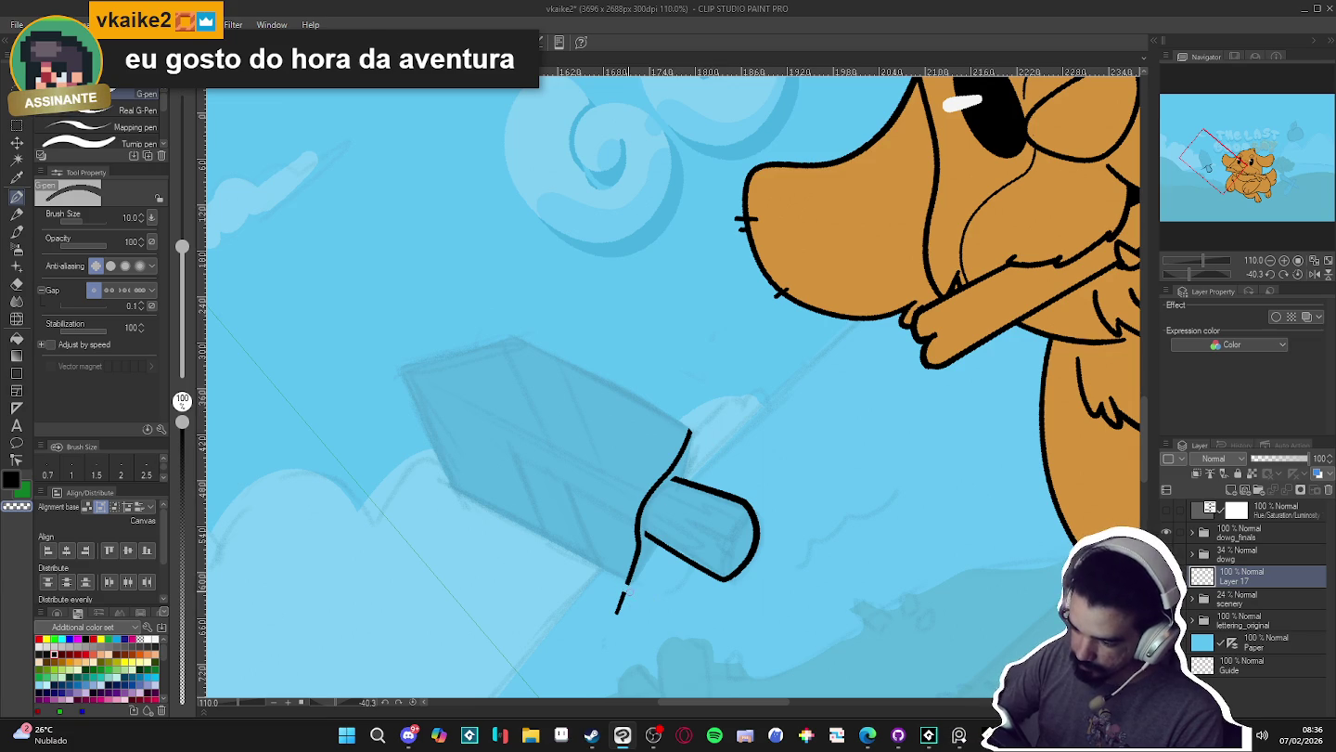
key(ctrl+z)
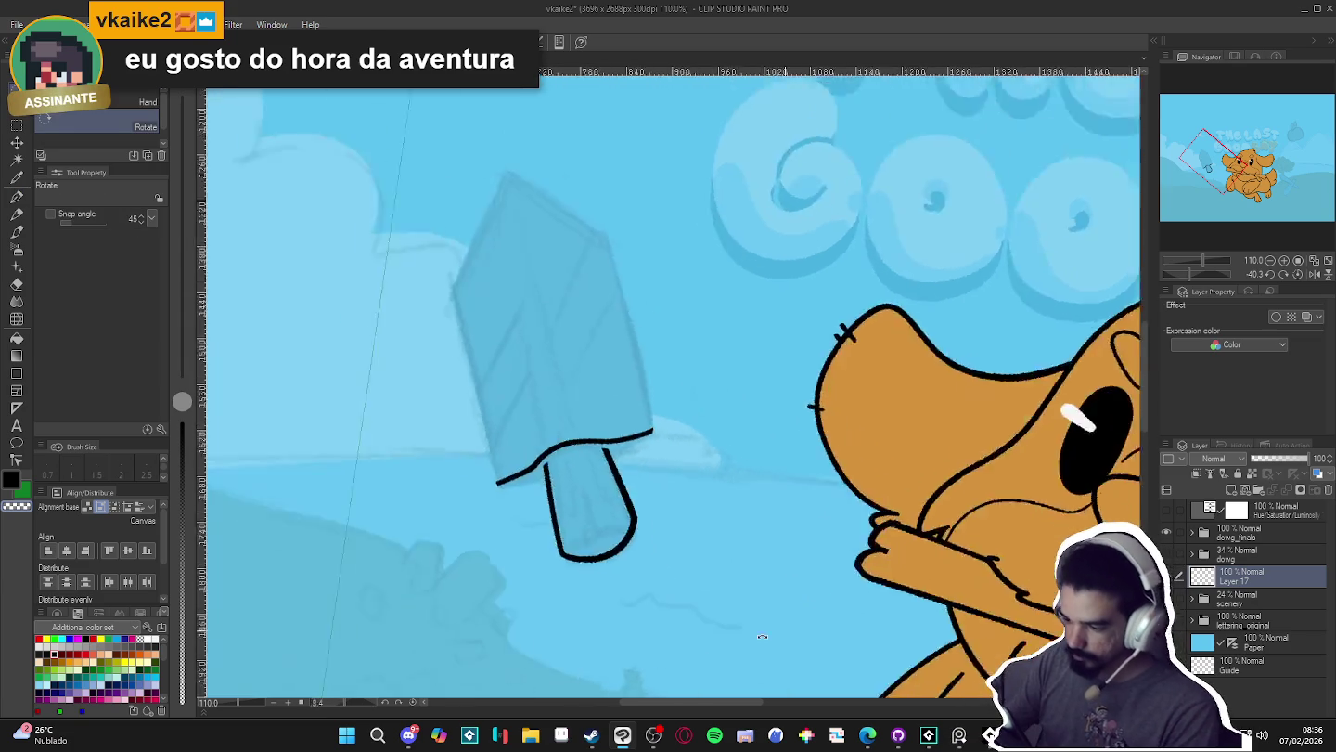
- Ink the guard's pointed tip and edge, turning the view to reach it
drag(742, 520, 564, 256)
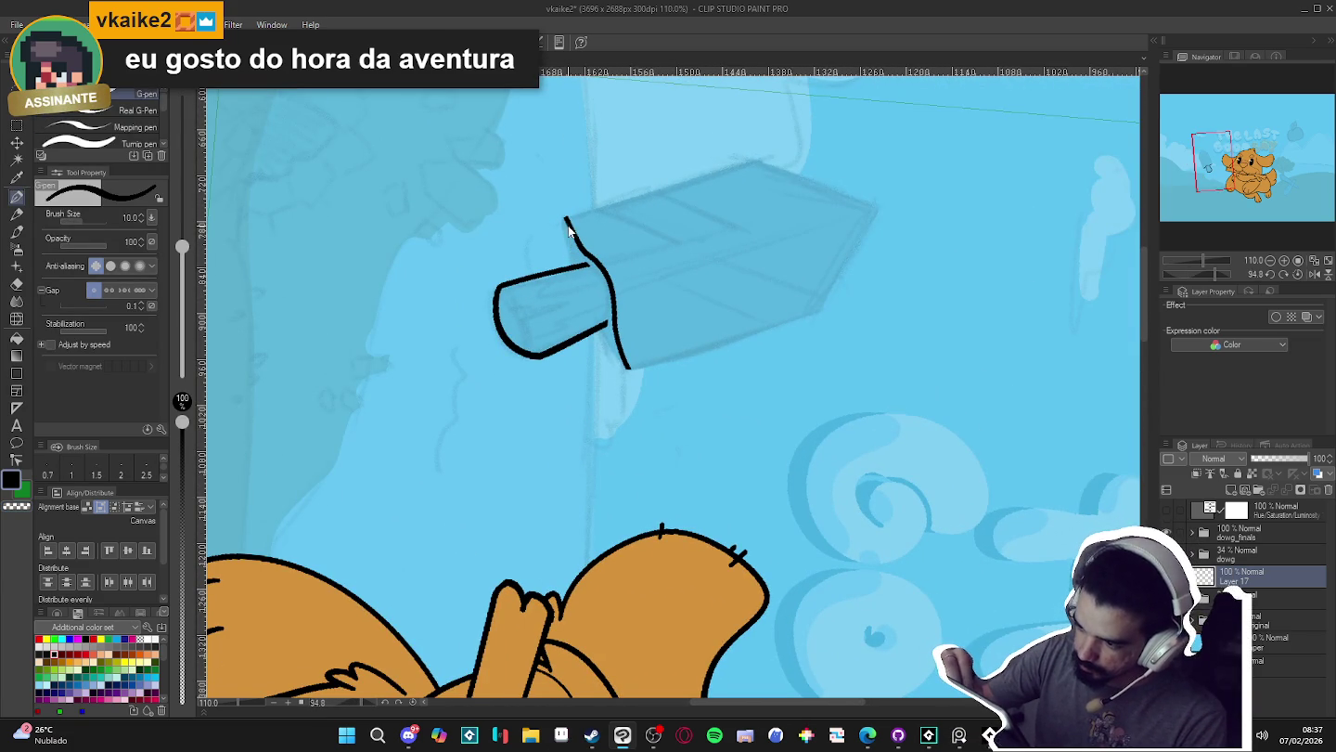
drag(566, 221, 588, 265)
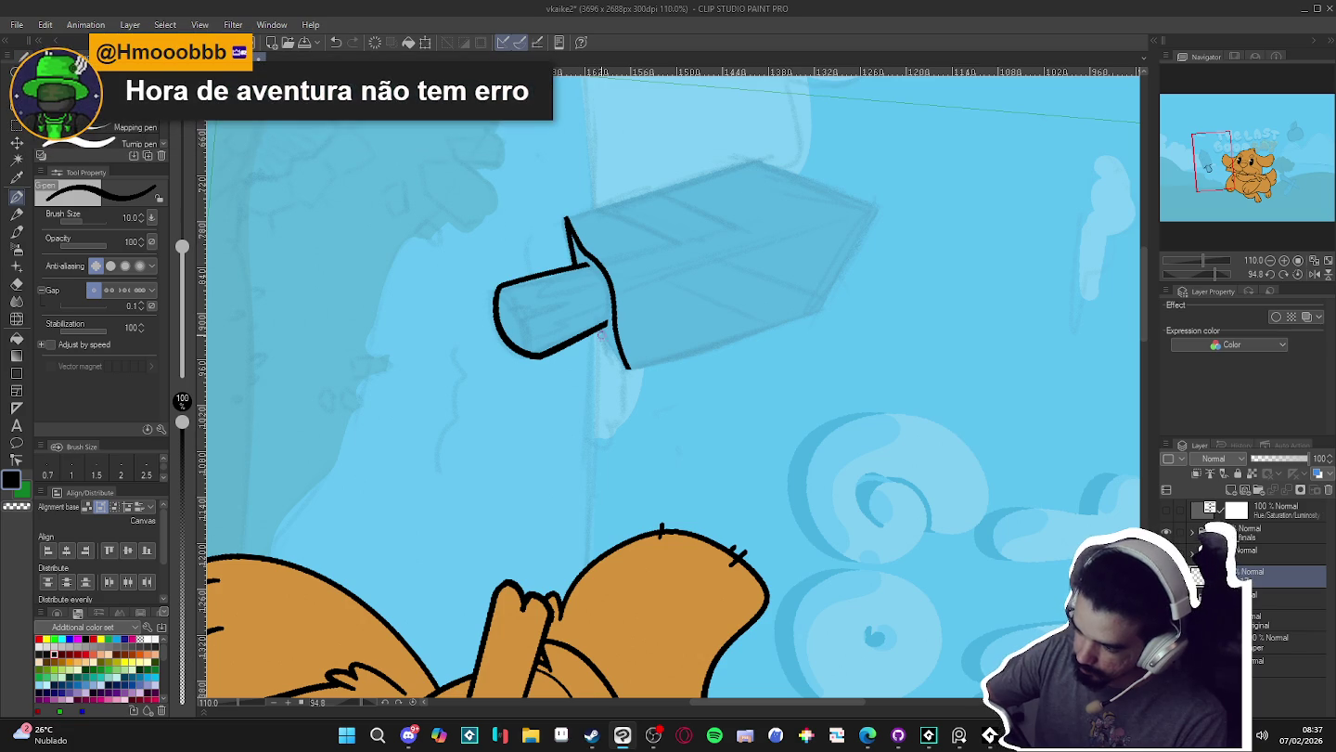
drag(604, 324, 631, 368)
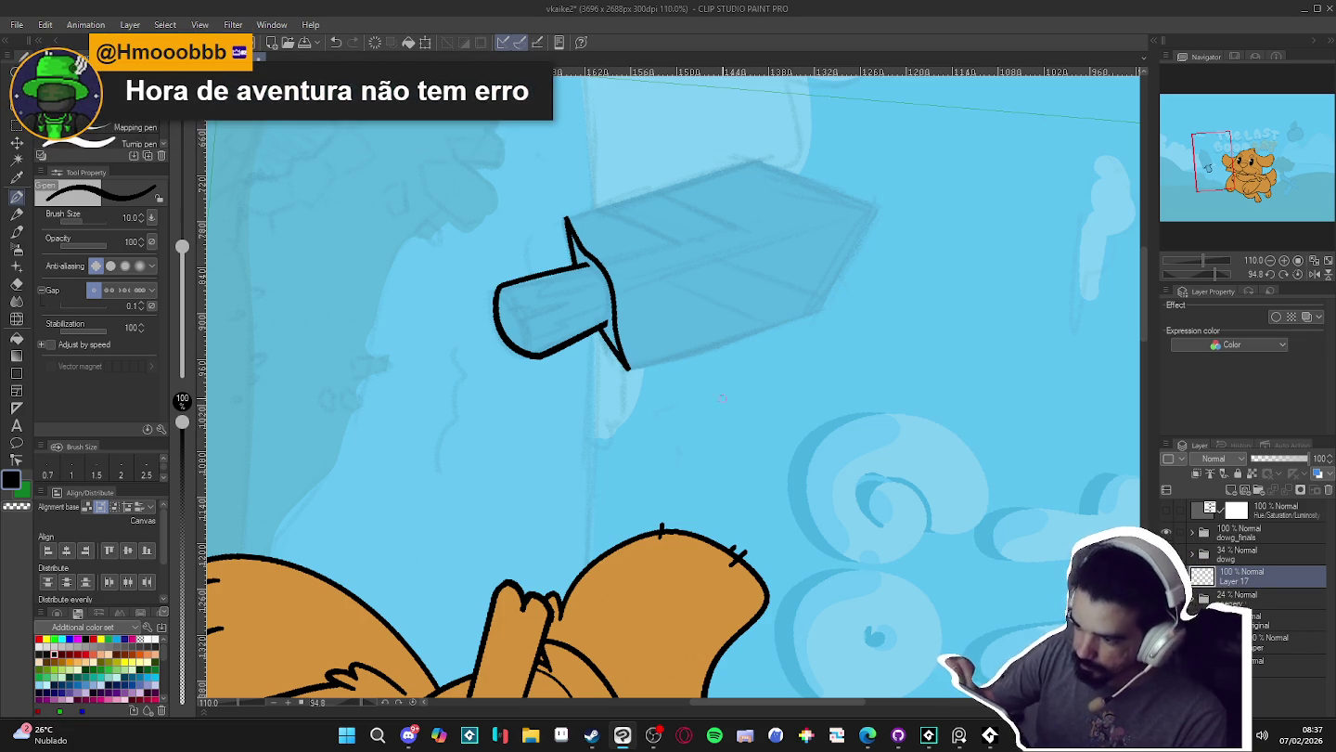
key(r)
drag(849, 475, 685, 481)
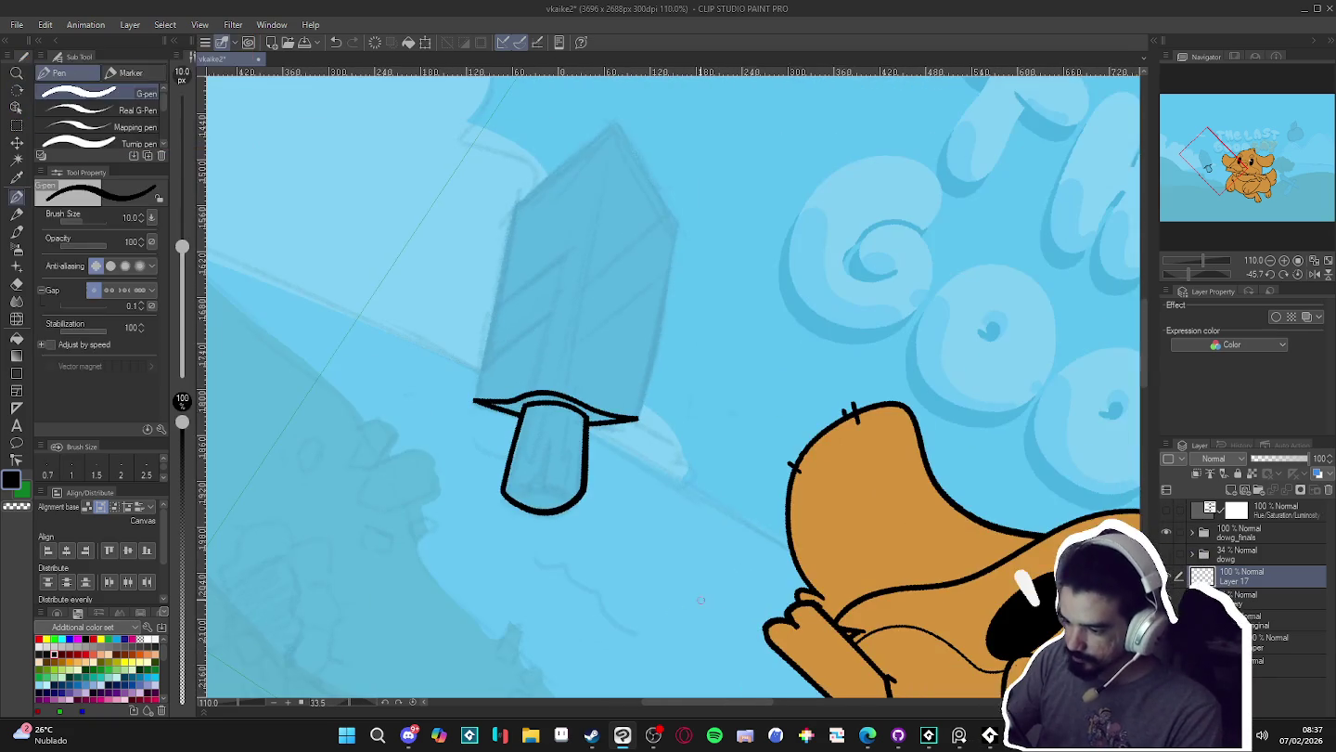
key(r)
mouse_move(716, 447)
mouse_down()
mouse_move(858, 447)
mouse_move(815, 260)
mouse_up()
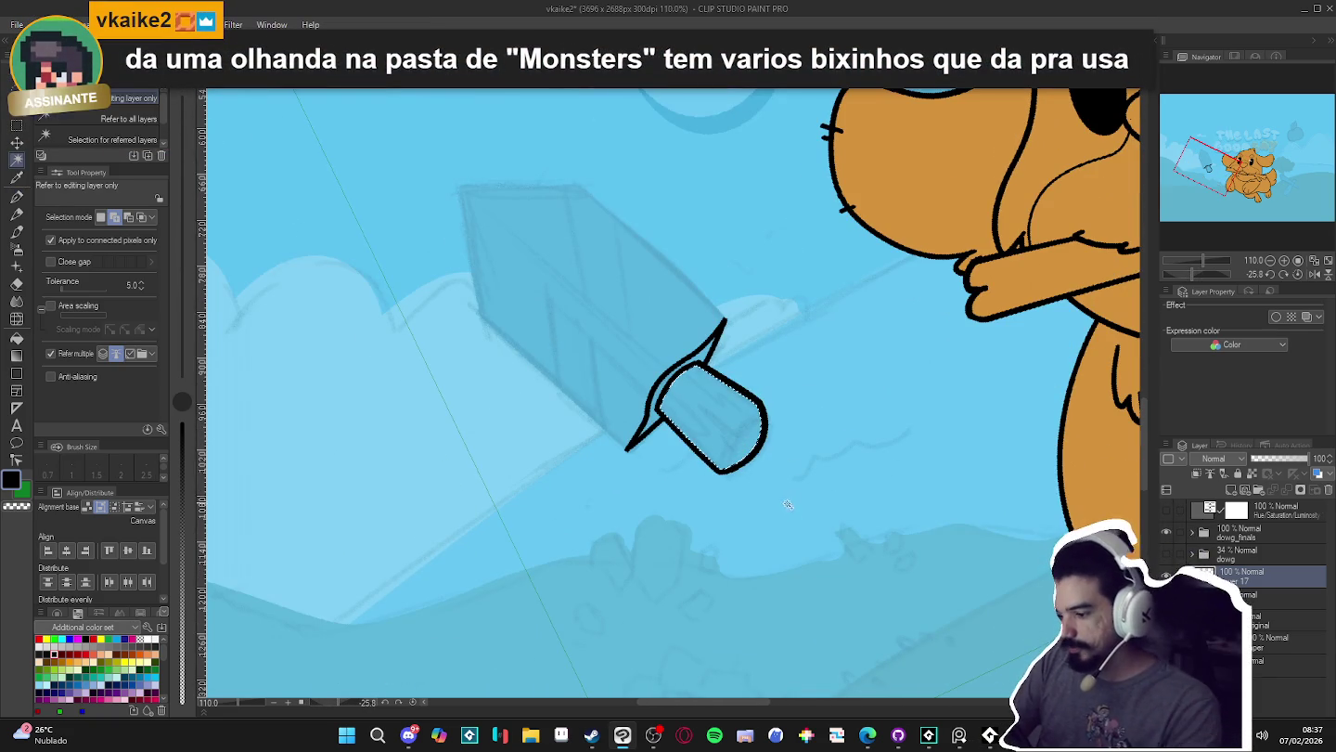
- Outline the handle's round end as a closed ink ellipse
click(714, 418)
key(ctrl+d)
key(p)
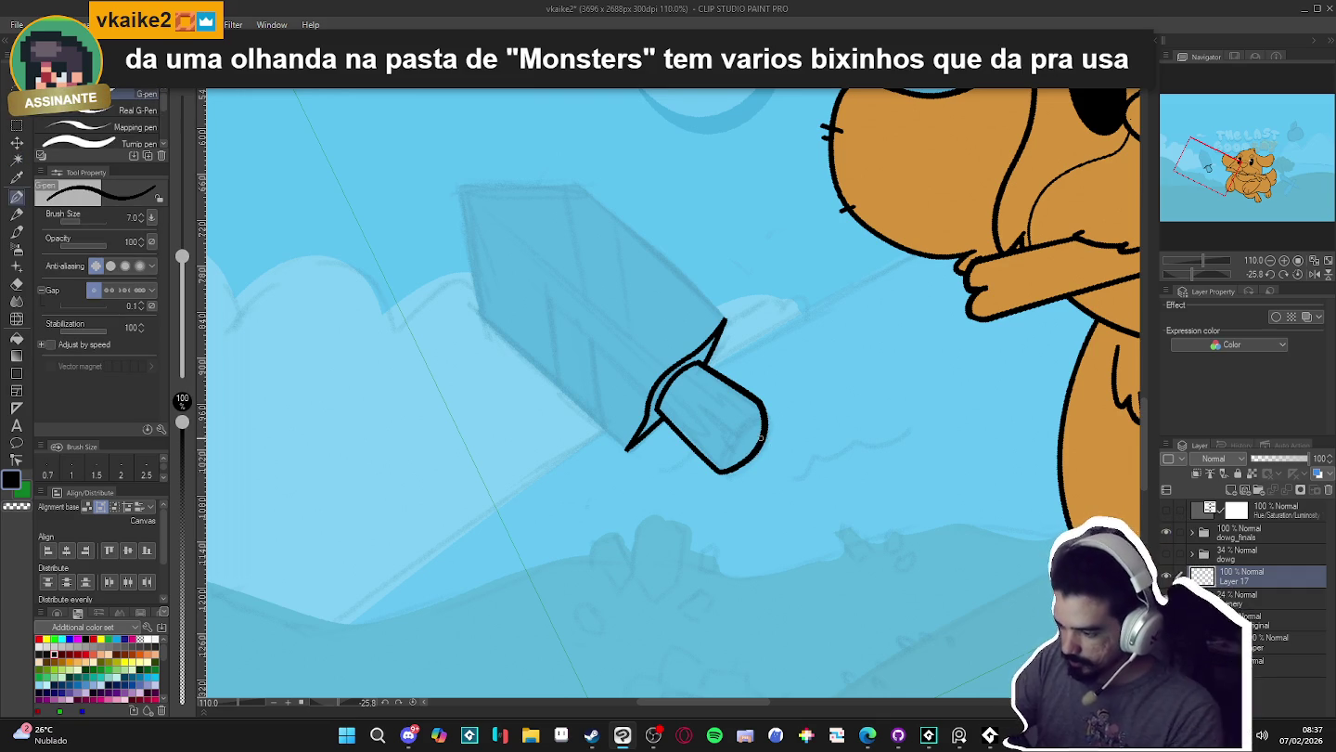
drag(717, 458, 744, 422)
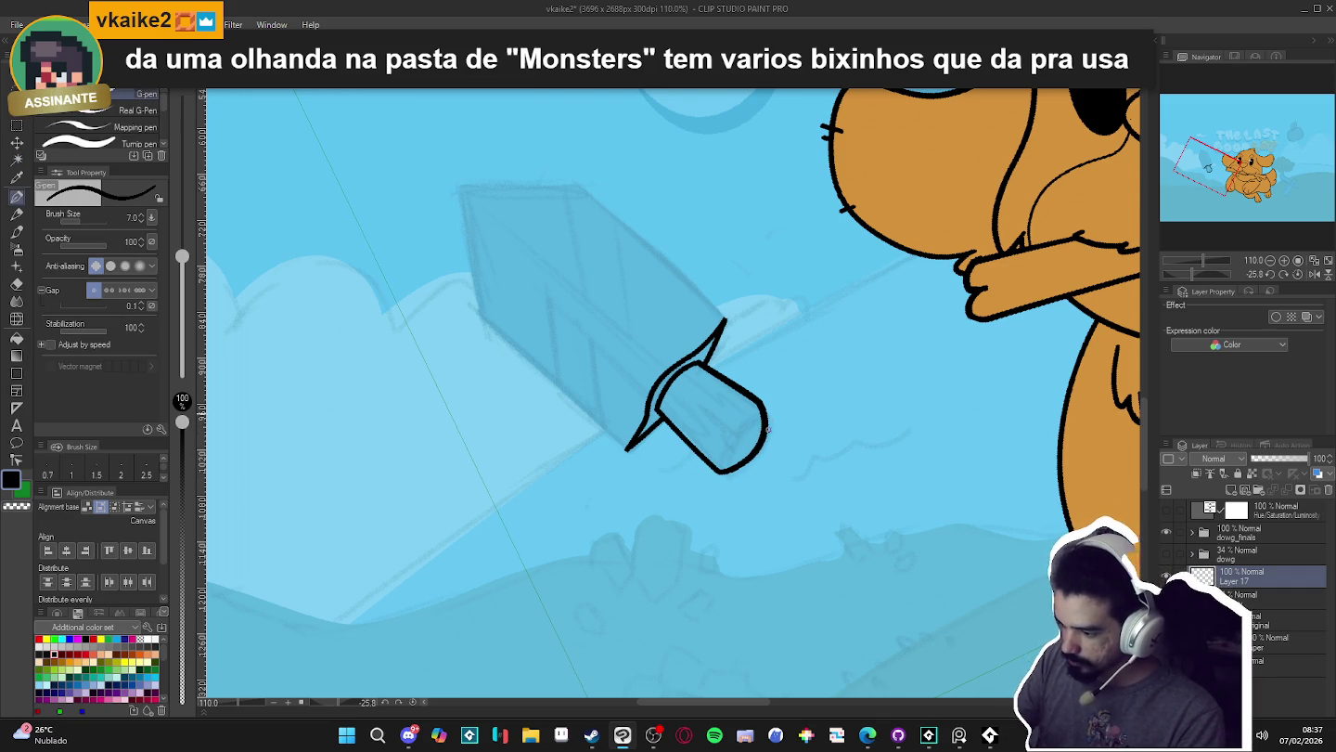
drag(750, 410, 719, 469)
key(r)
drag(834, 400, 718, 547)
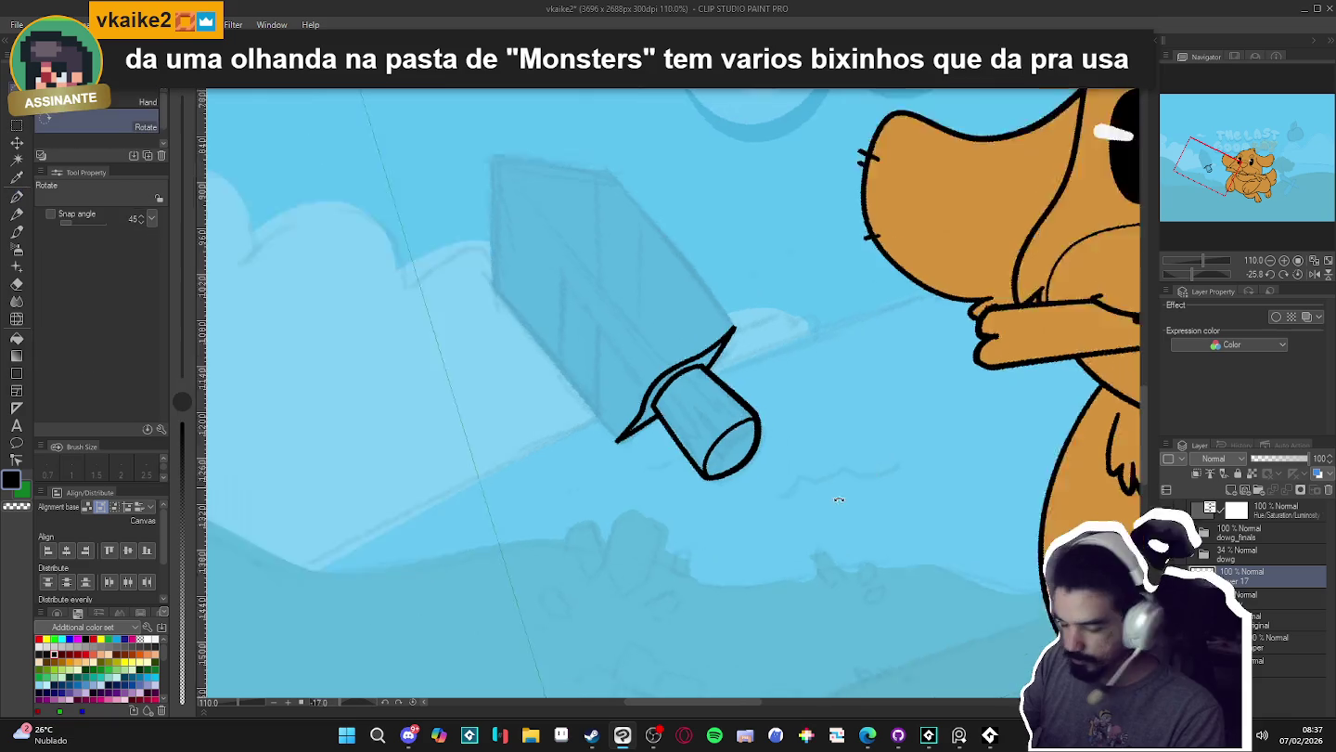
key(p)
scroll(747, 534, up, 2)
scroll(733, 524, up, 1)
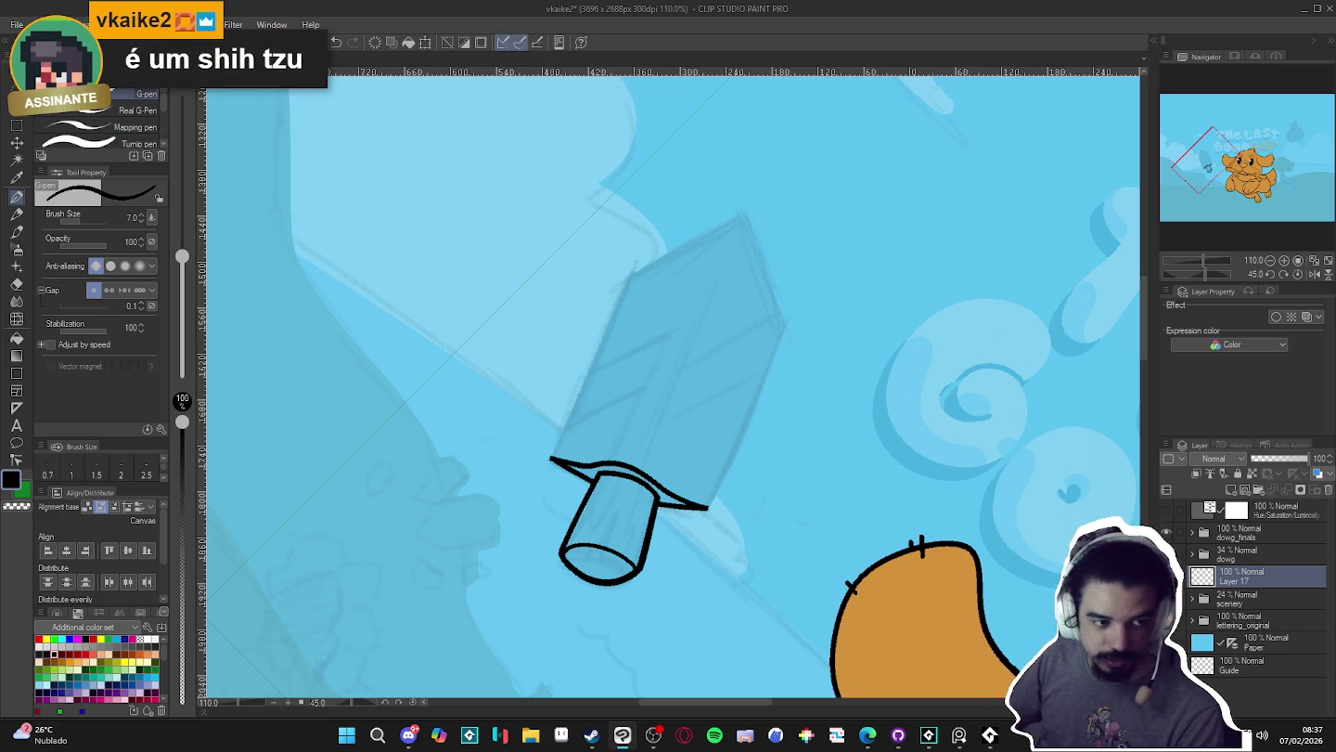
scroll(685, 366, down, 2)
scroll(686, 367, down, 2)
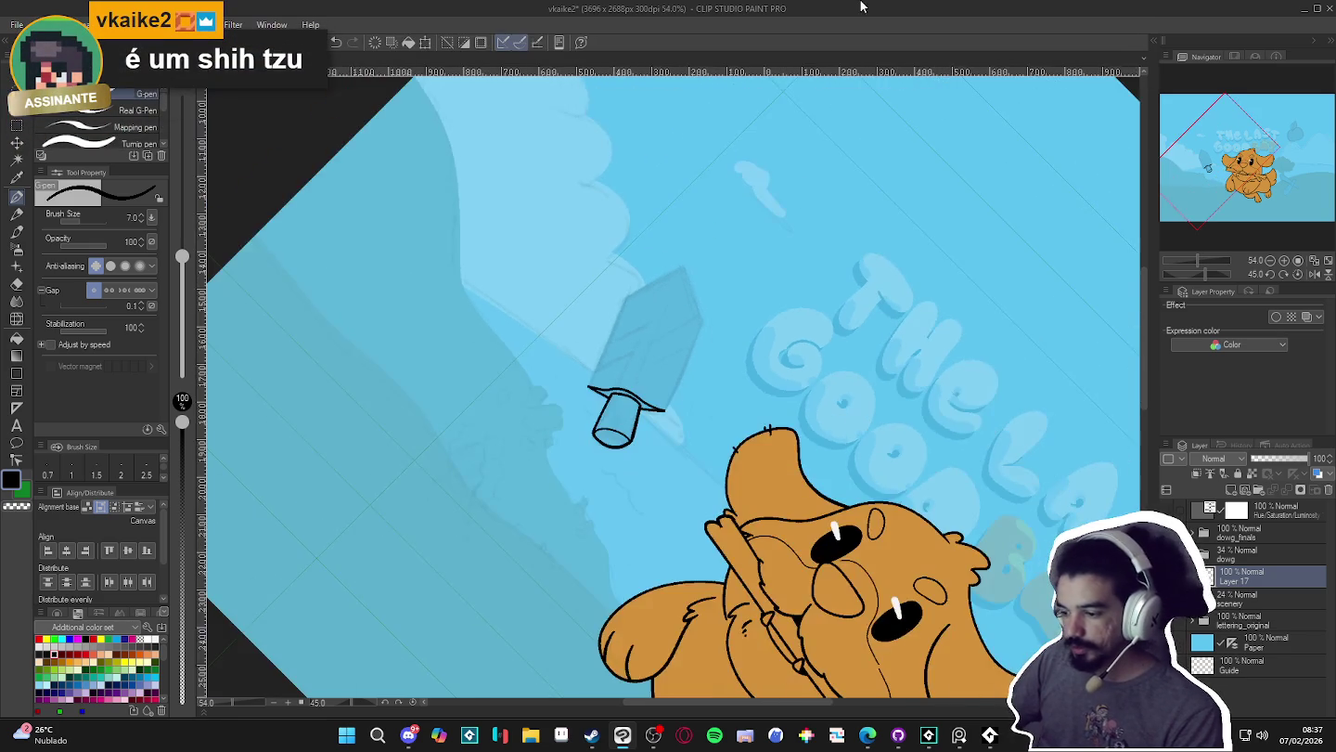
scroll(685, 366, down, 1)
scroll(684, 366, down, 1)
key(ctrl+@)
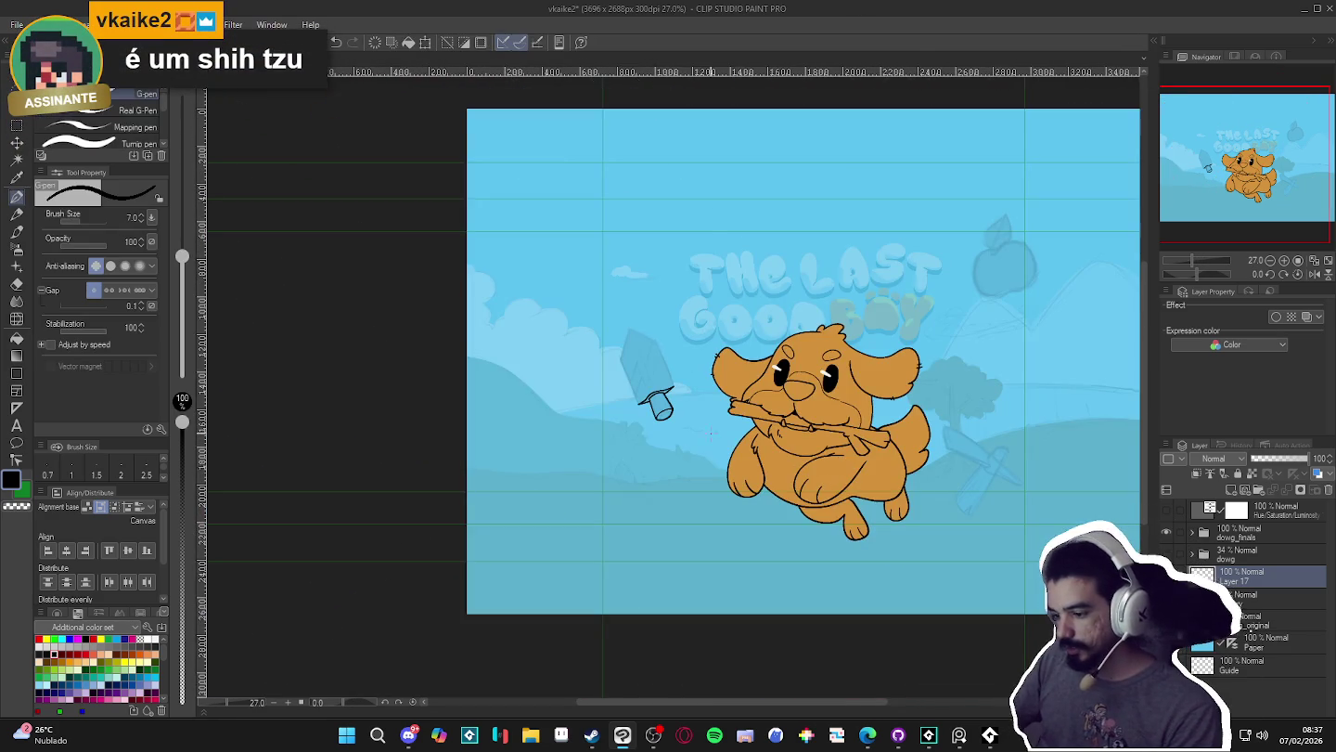
scroll(671, 383, up, 2)
scroll(670, 381, up, 1)
scroll(670, 381, down, 3)
scroll(664, 376, down, 2)
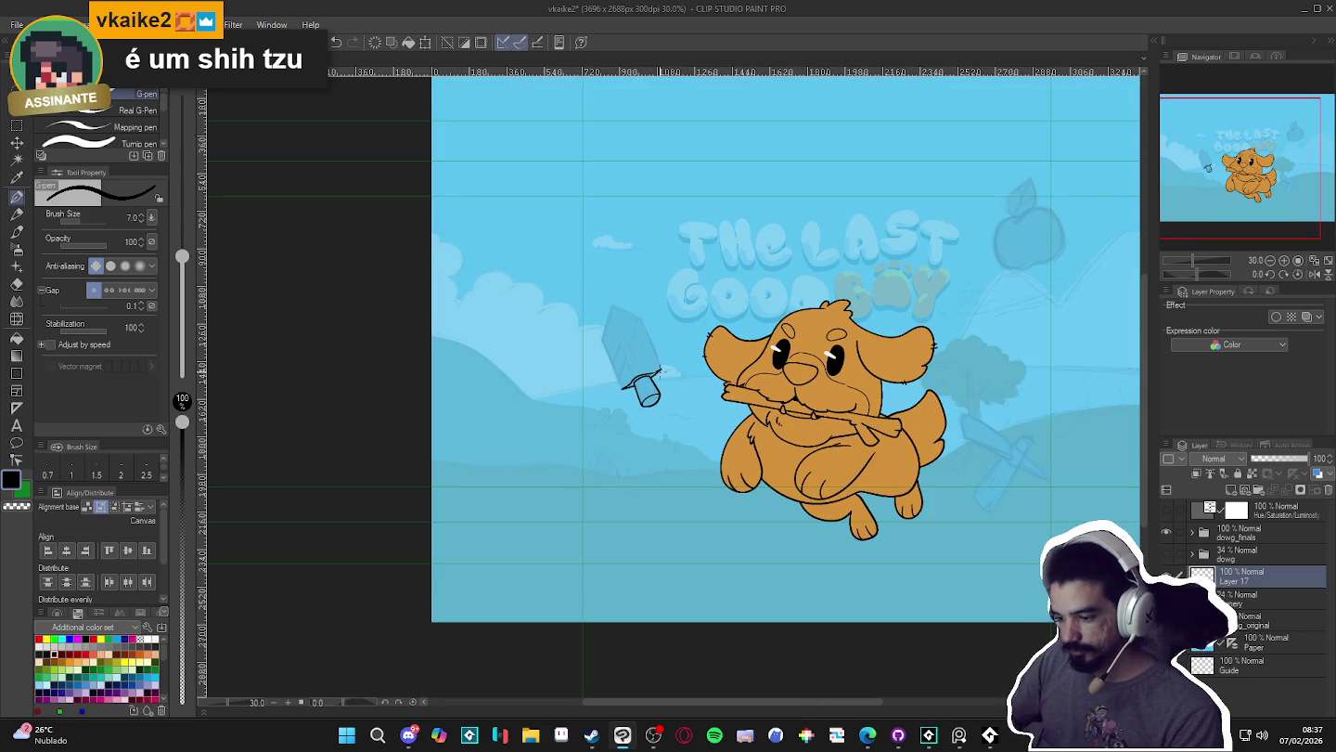
drag(767, 478, 591, 514)
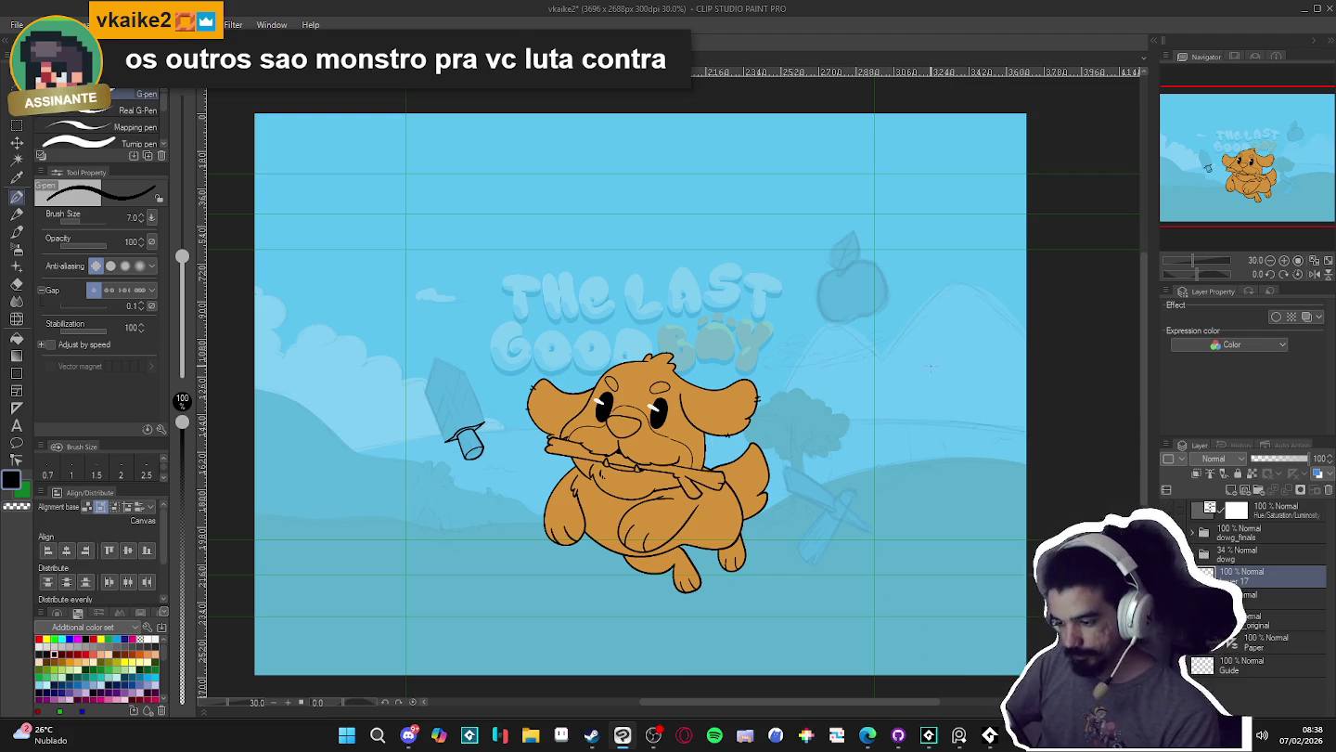
scroll(443, 424, up, 3)
scroll(442, 424, up, 2)
scroll(443, 424, up, 1)
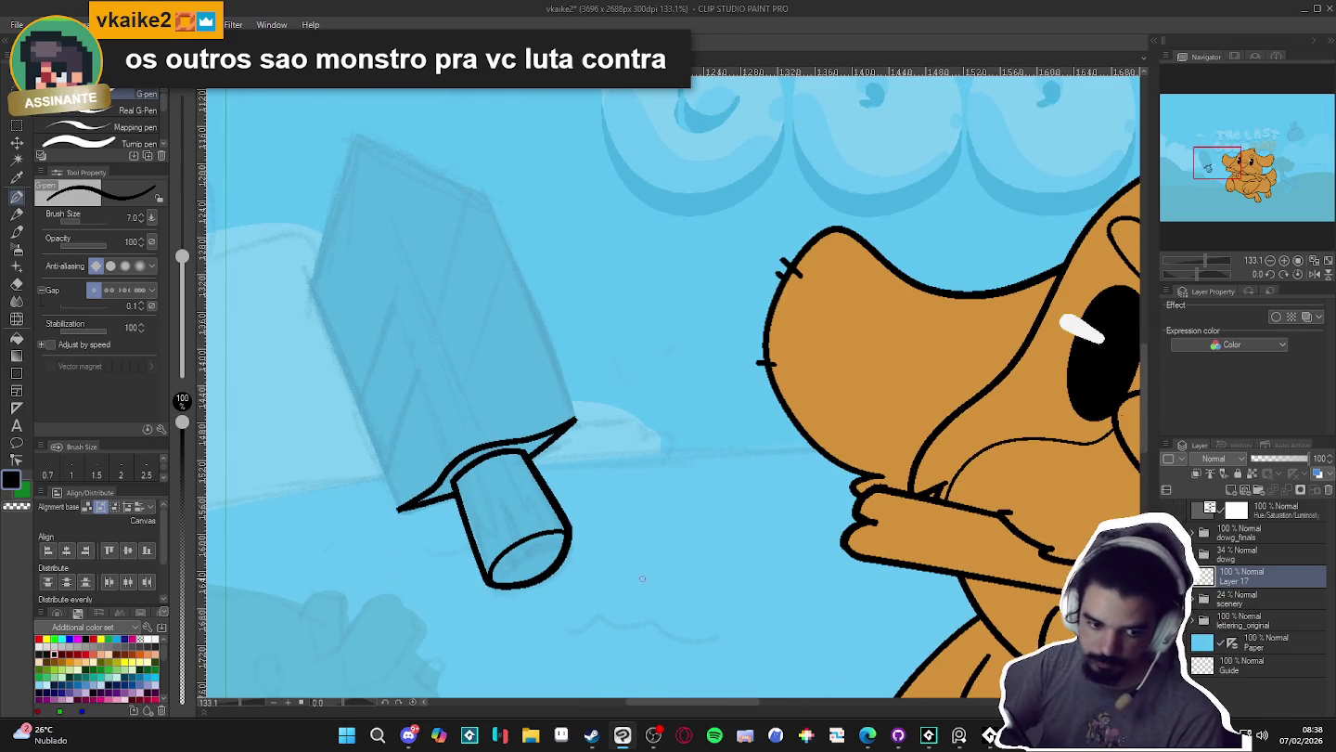
- Auto-select the handle interior and draw a small inner detail line
key(w)
click(575, 480)
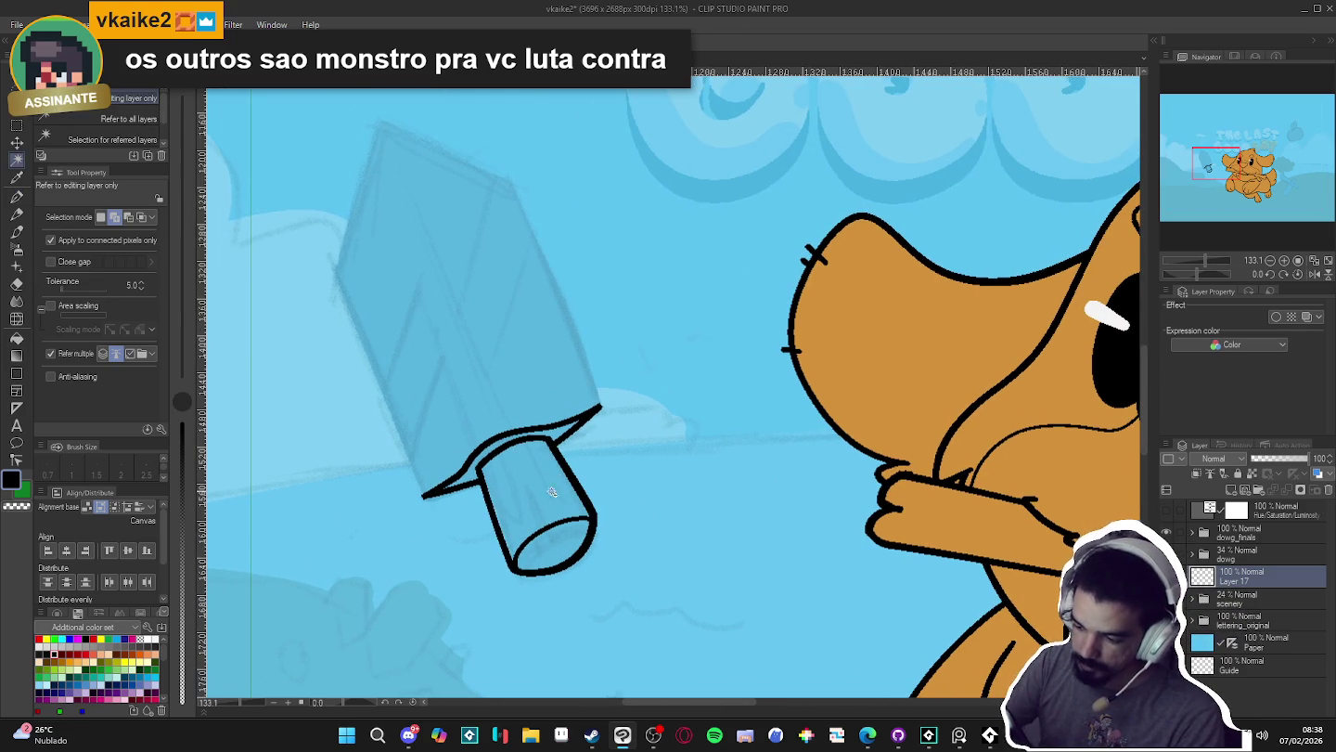
key(p)
drag(546, 474, 568, 523)
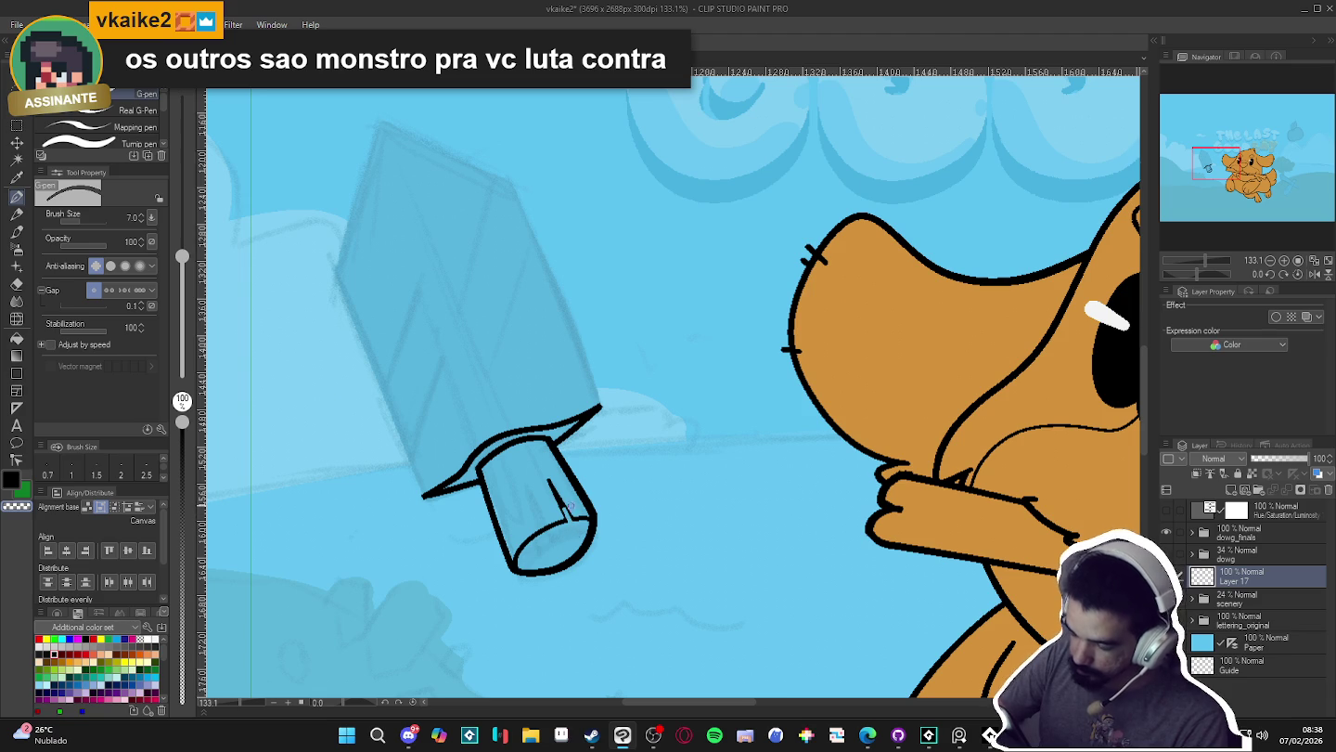
- Rotate the canvas about 37° and raise the pen brush size to 10
scroll(743, 595, down, 2)
scroll(743, 594, down, 2)
scroll(743, 595, down, 1)
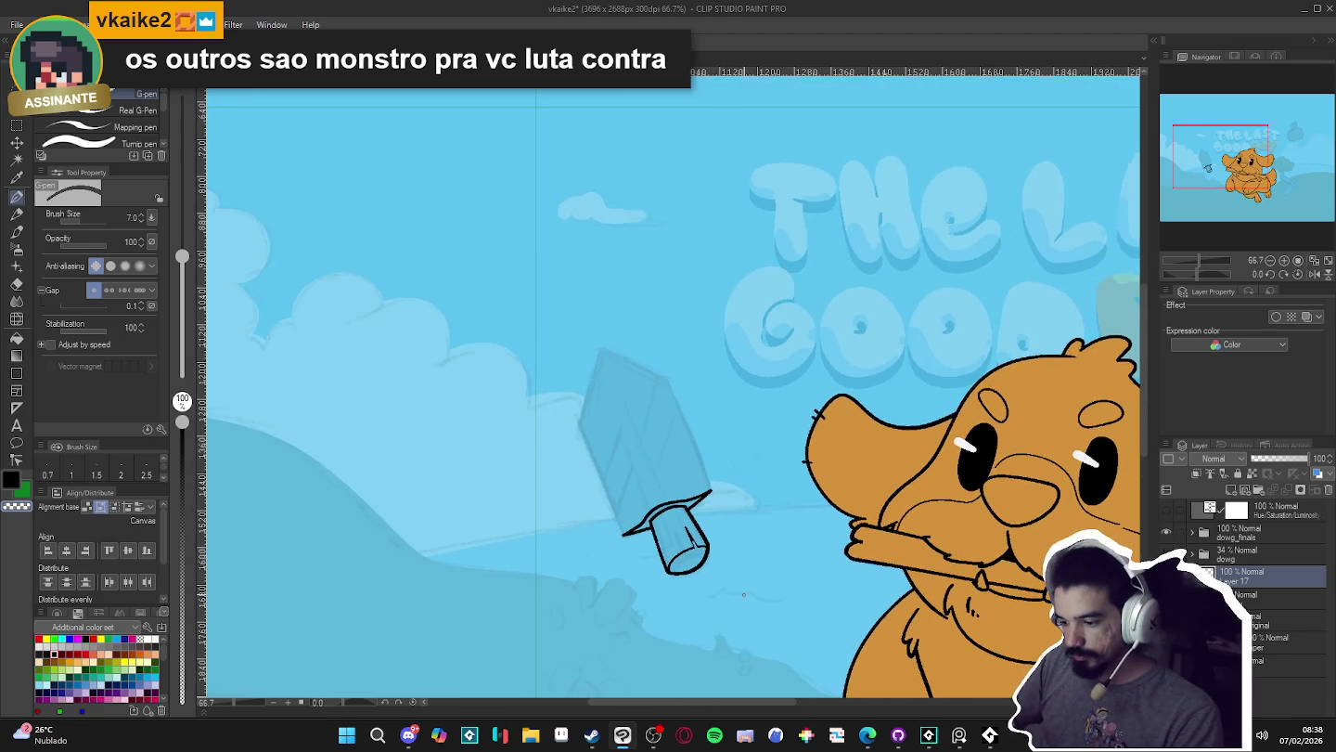
scroll(744, 594, down, 2)
scroll(778, 672, down, 1)
mouse_move(777, 671)
mouse_down()
mouse_move(835, 463)
mouse_move(923, 349)
mouse_up()
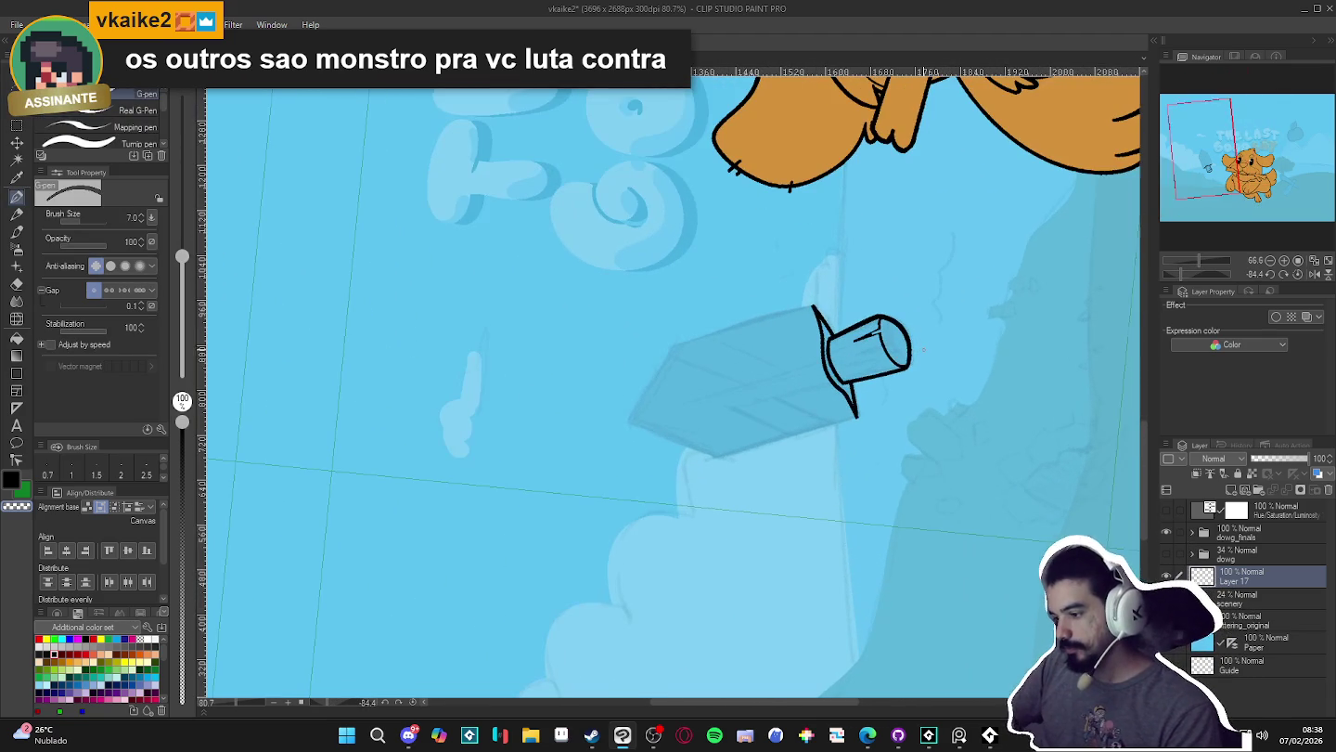
scroll(923, 349, up, 1)
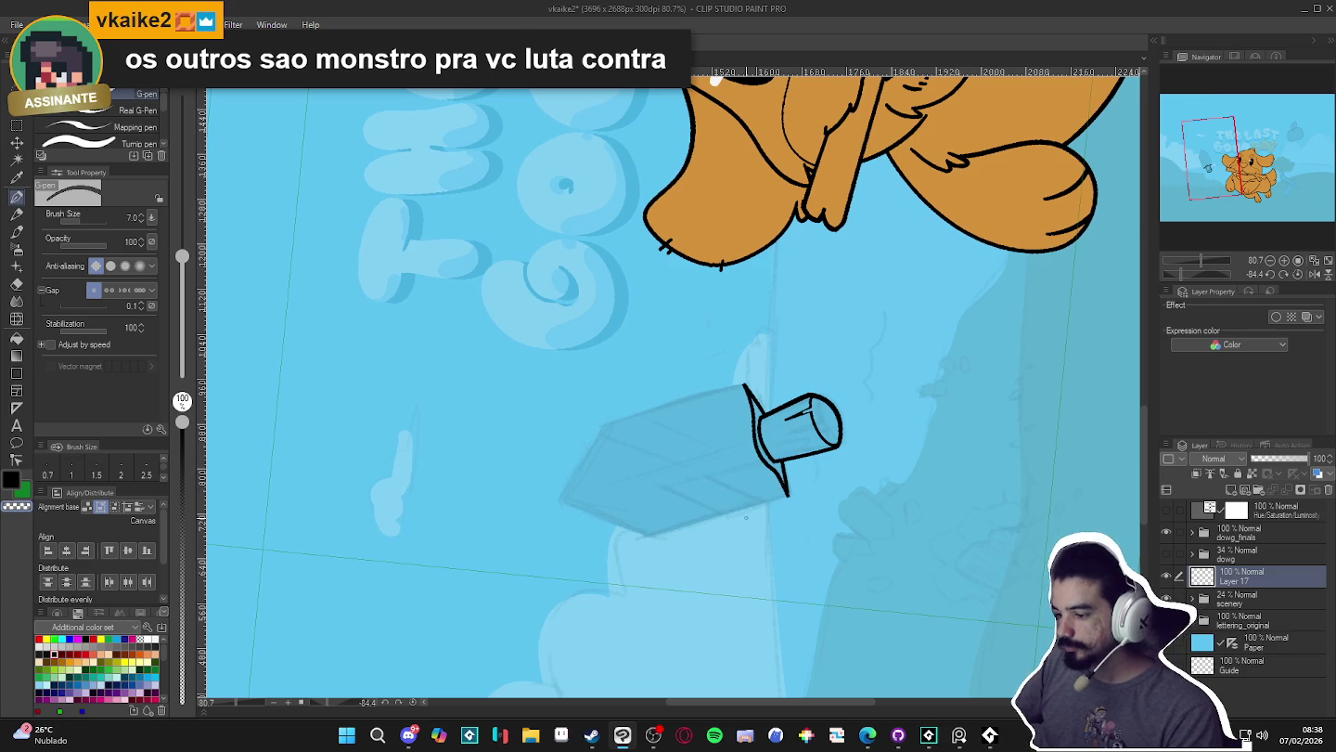
key(w)
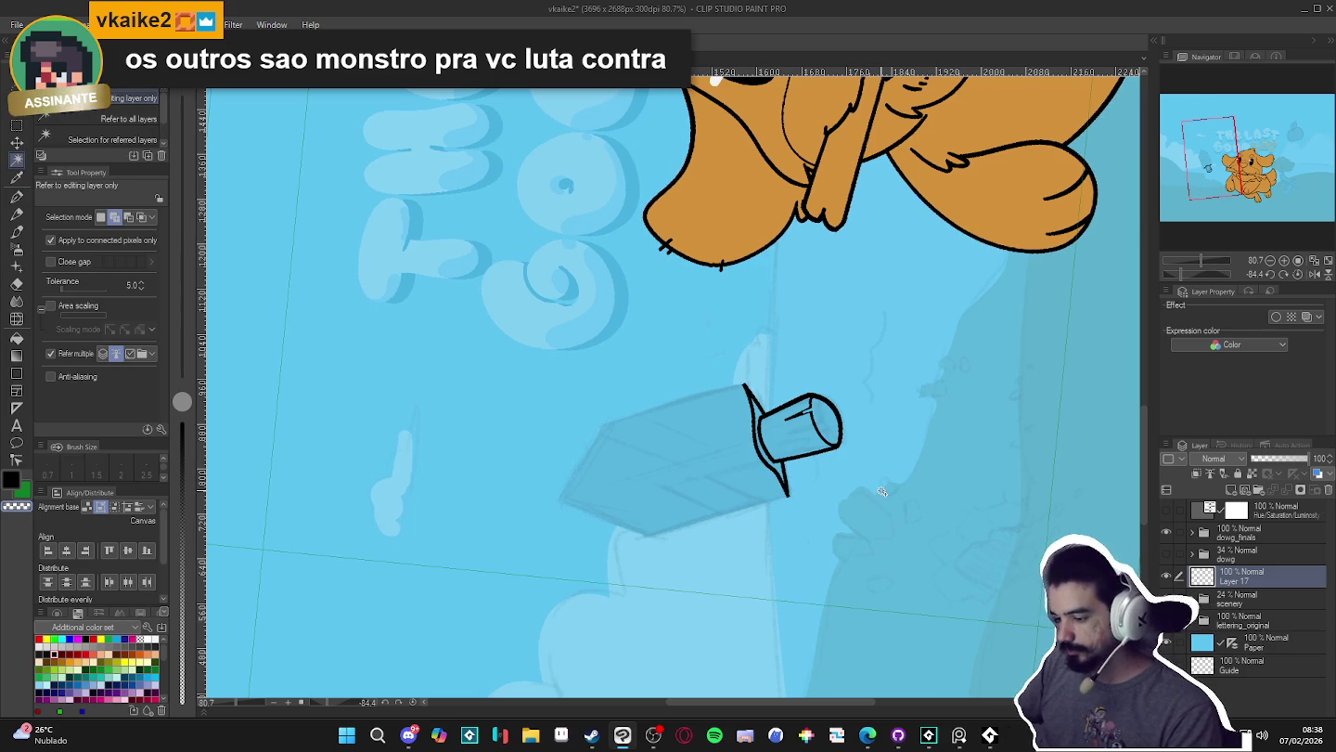
key(p)
drag(882, 492, 830, 413)
key(bracketright)
key(bracketright)
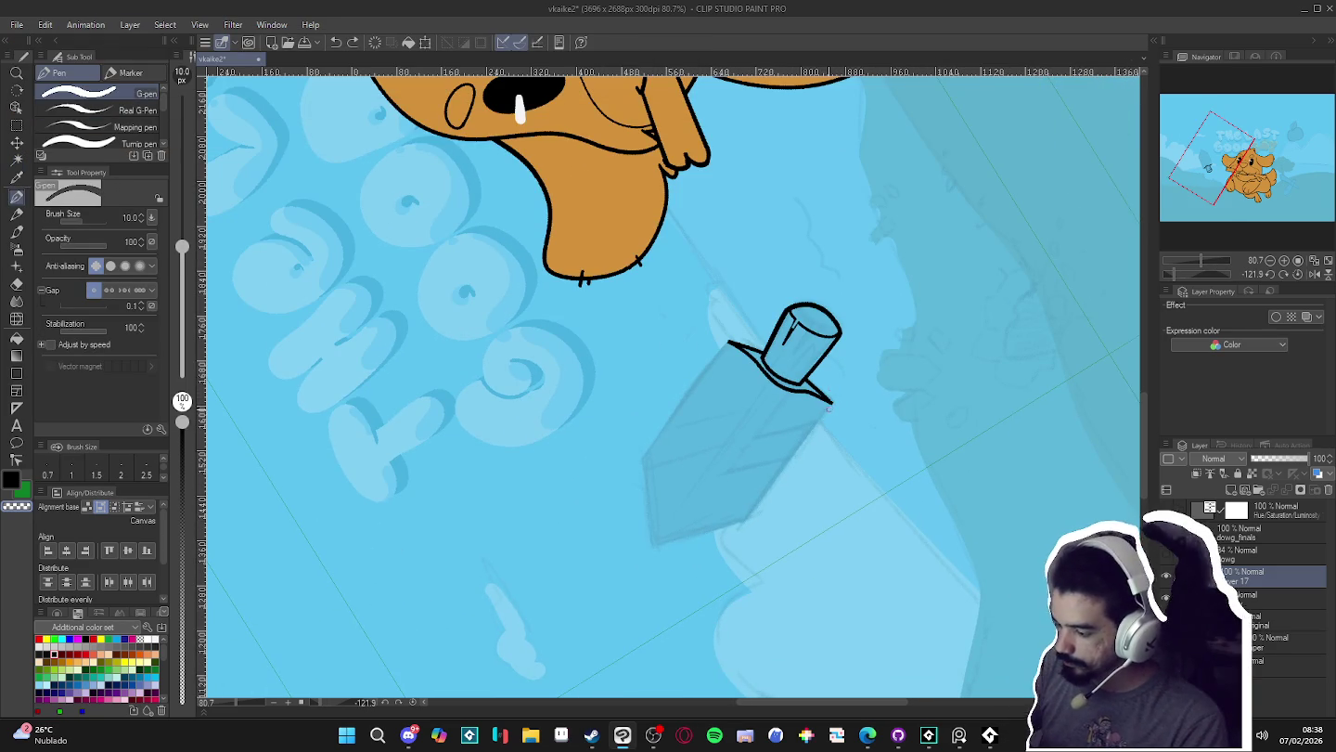
- Ink the two long edges from the guard tip, retrying the first stroke twice
drag(832, 403, 755, 510)
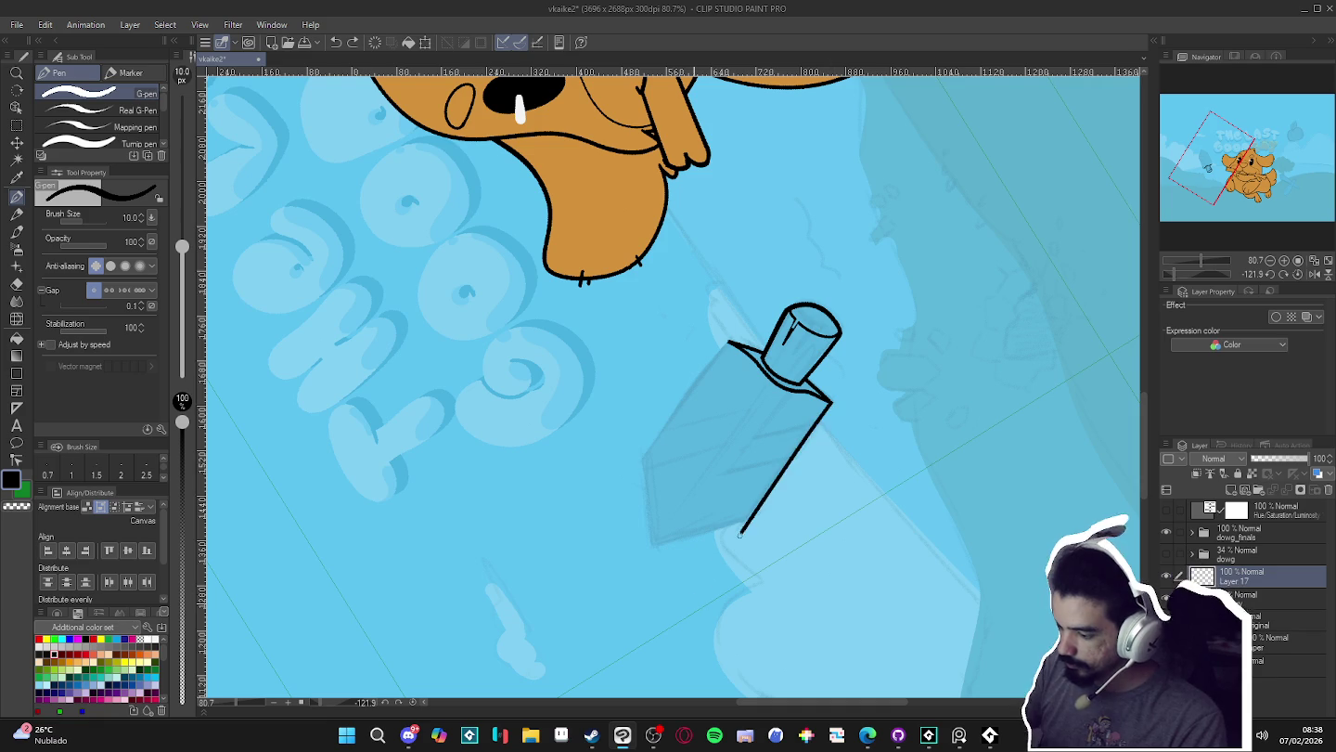
key(ctrl+z)
drag(830, 405, 686, 617)
key(ctrl+z)
drag(831, 403, 662, 637)
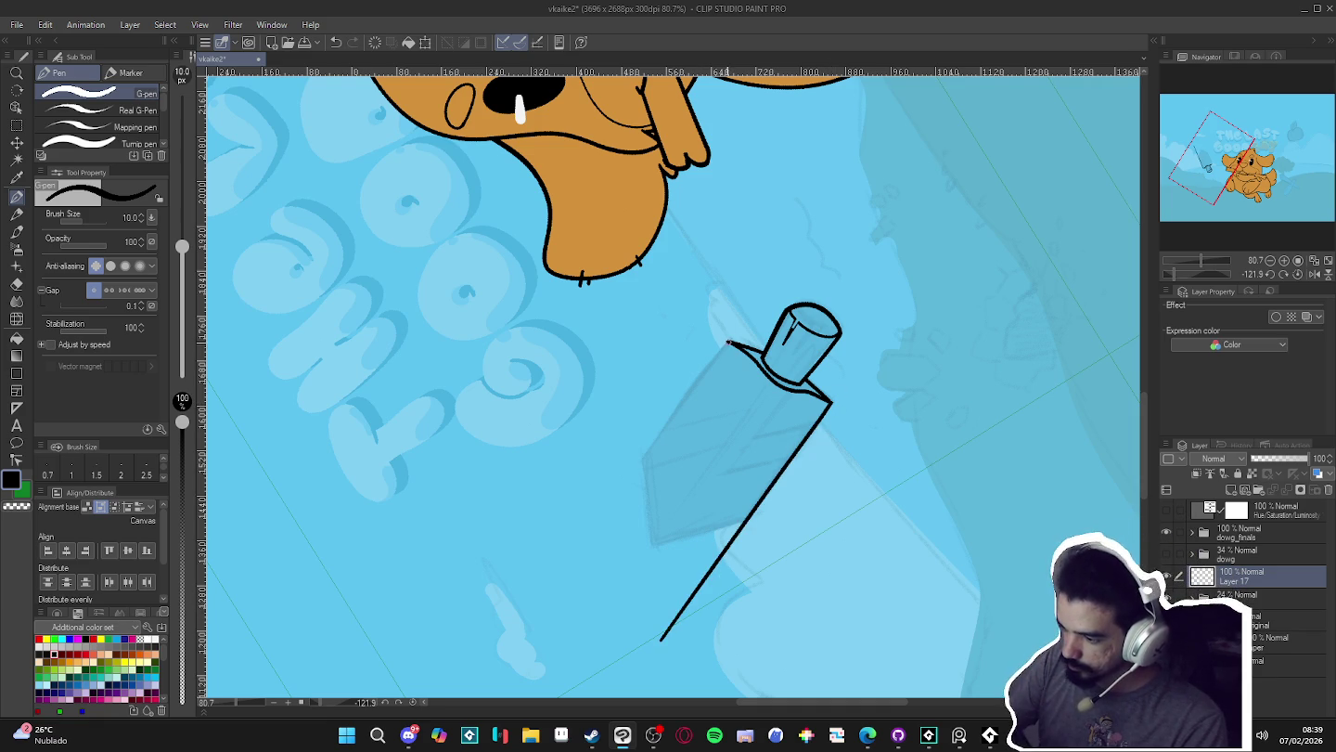
drag(729, 343, 515, 621)
- Erase the overshooting edge end and the stray thin line beside it
key(e)
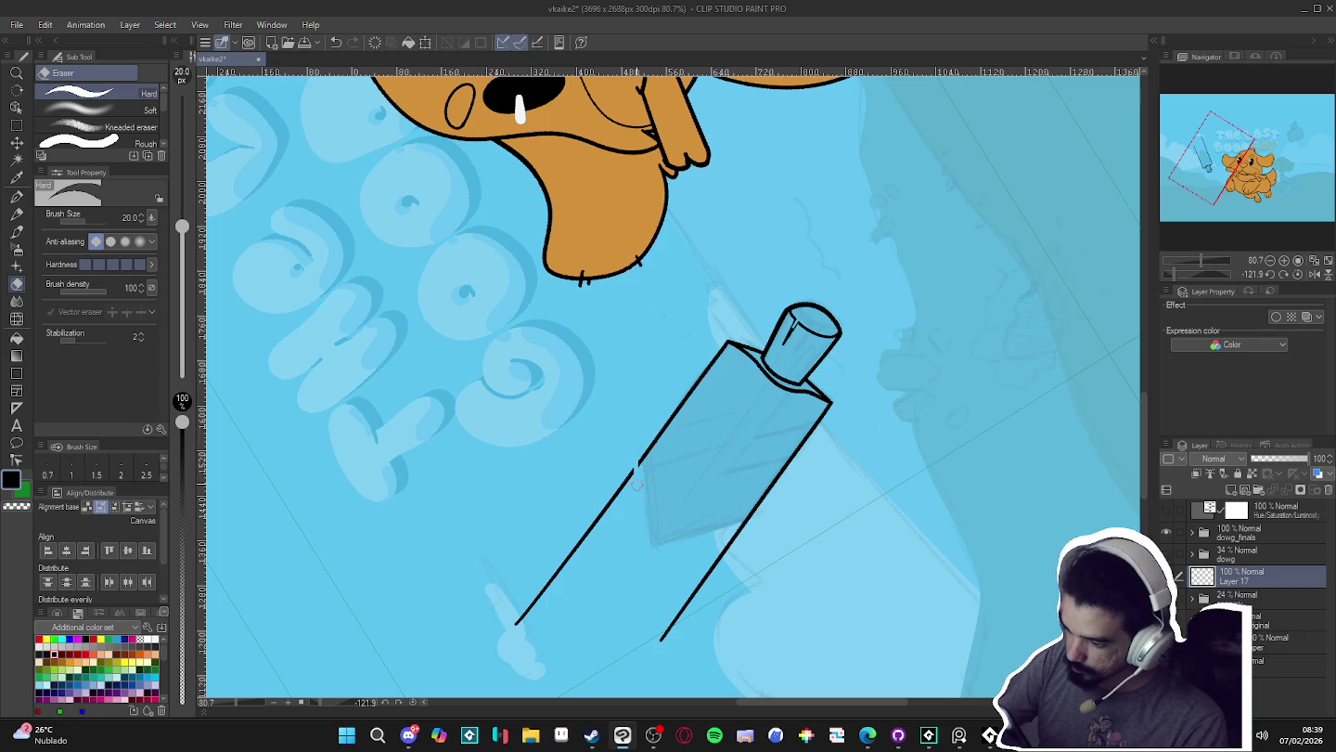
drag(631, 472, 614, 504)
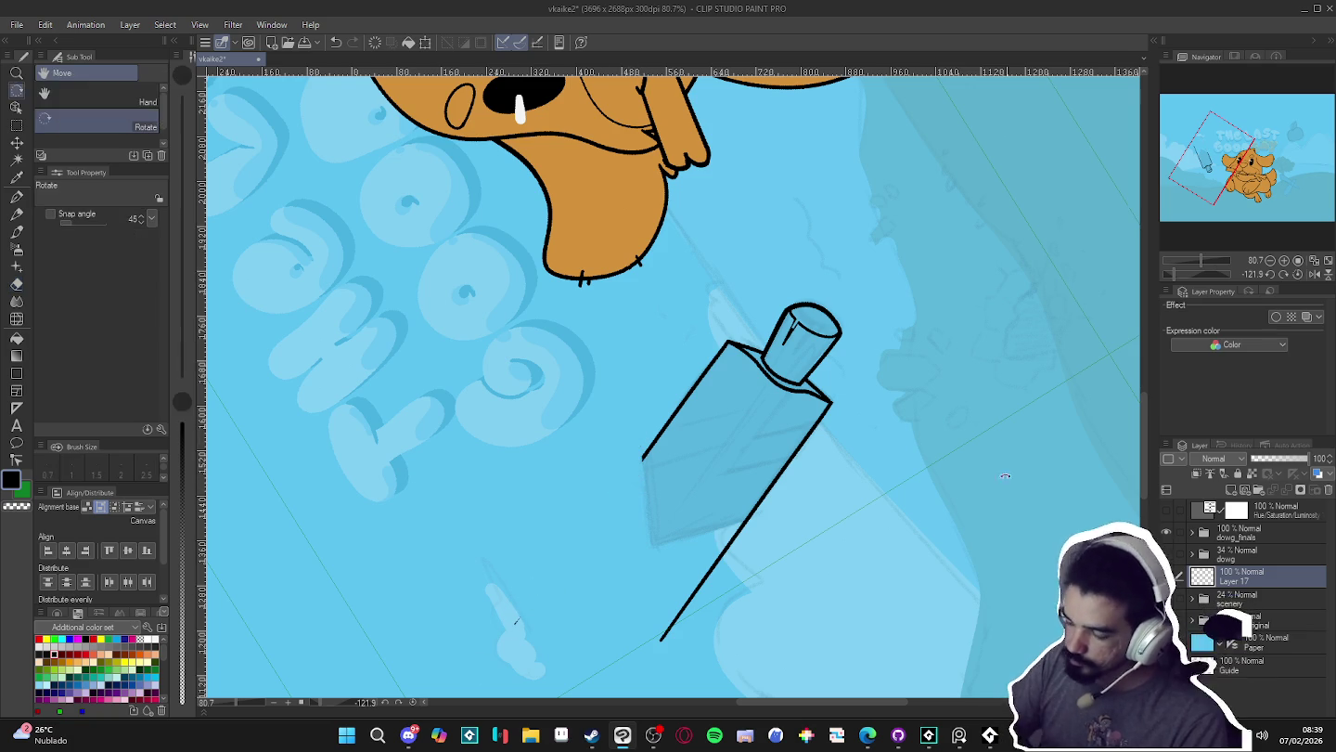
drag(535, 588, 543, 406)
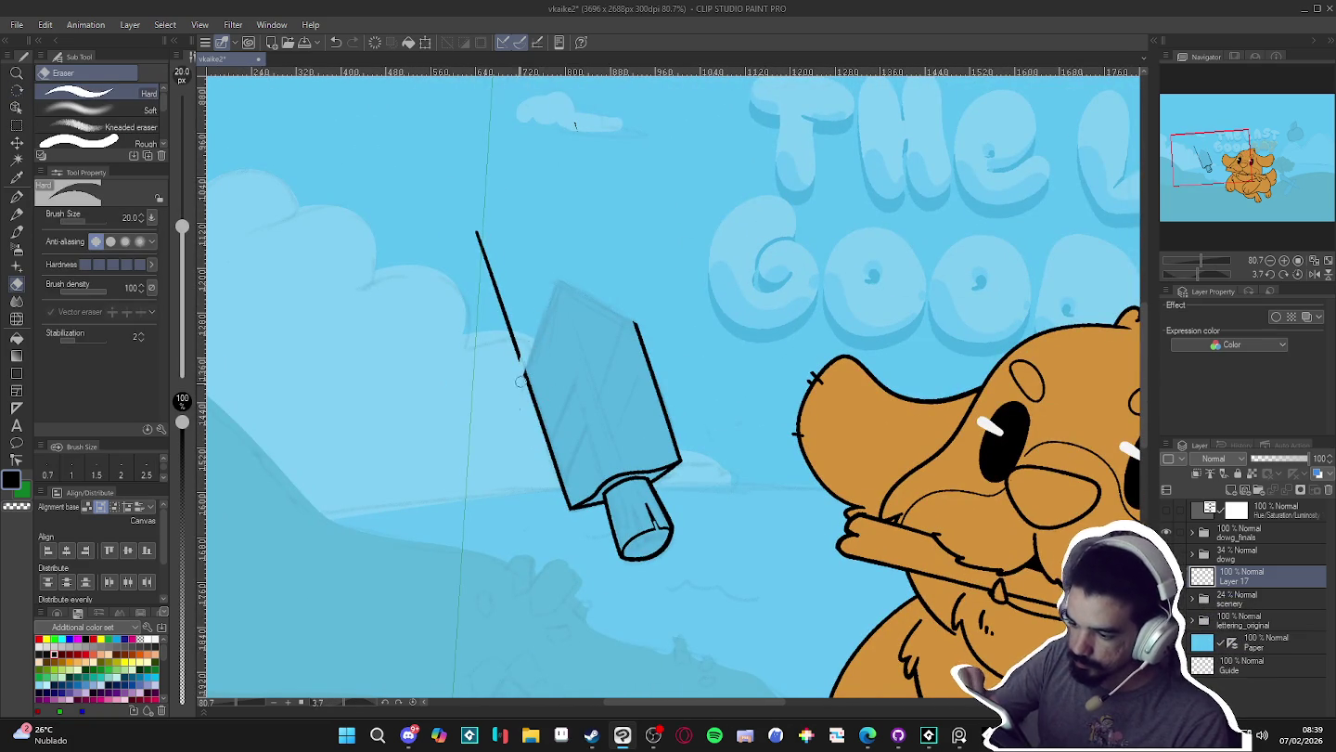
mouse_move(522, 362)
mouse_down()
mouse_move(478, 236)
mouse_move(501, 306)
mouse_up()
key(p)
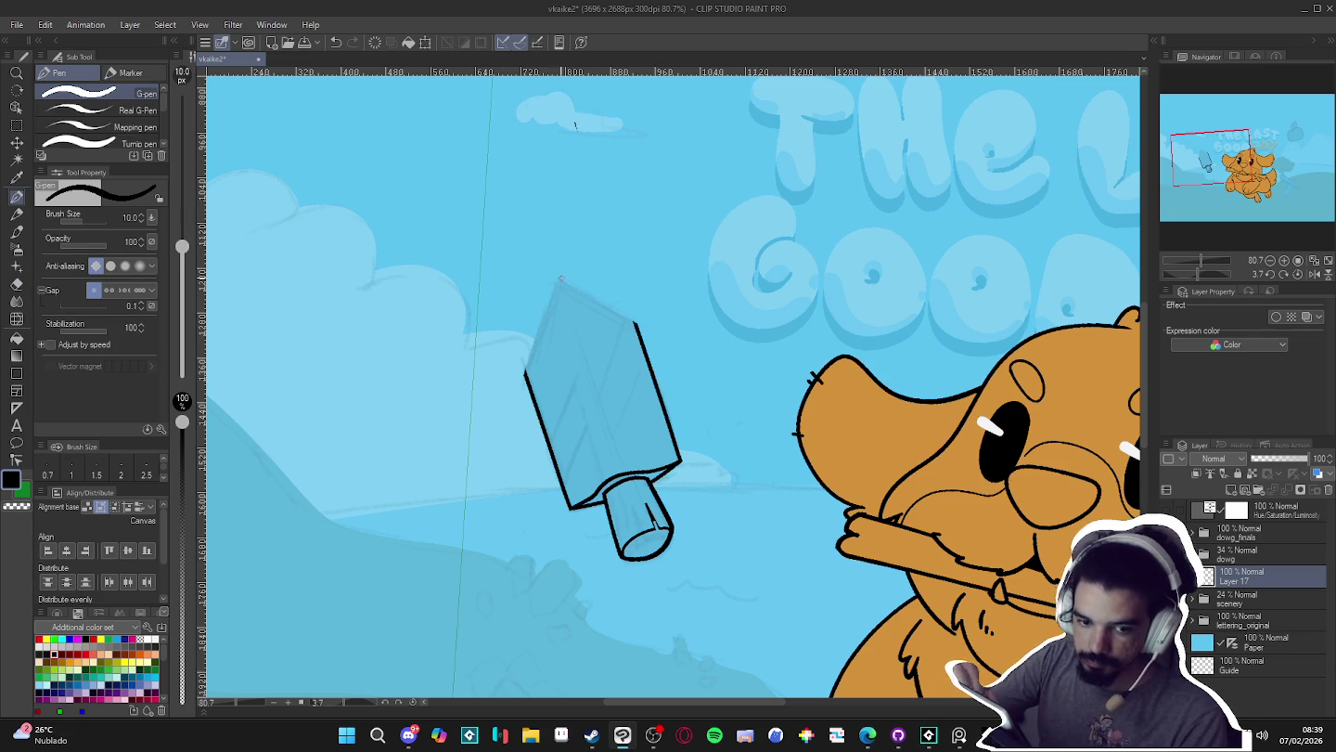
- Redraw the popsicle's long left edge as a clean downward curve
drag(538, 339, 582, 232)
key(ctrl+z)
drag(530, 356, 597, 213)
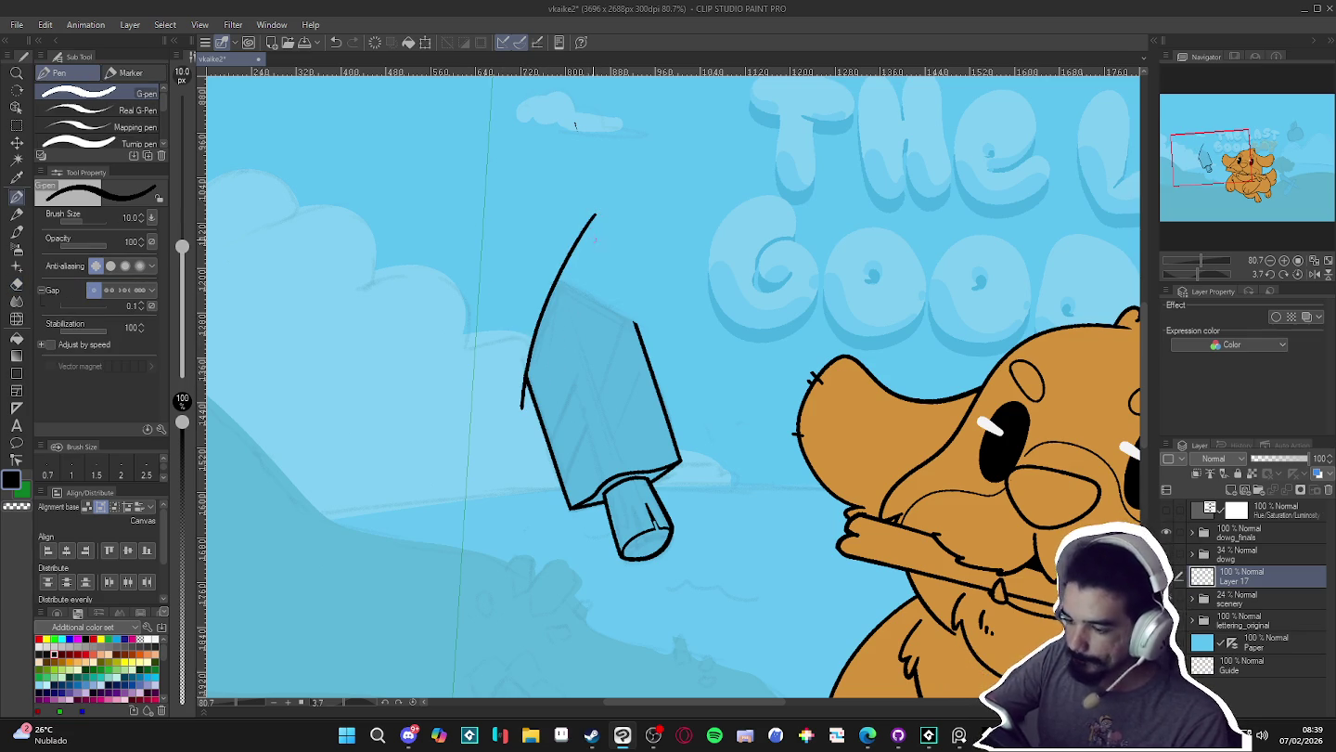
drag(575, 125, 725, 428)
key(p)
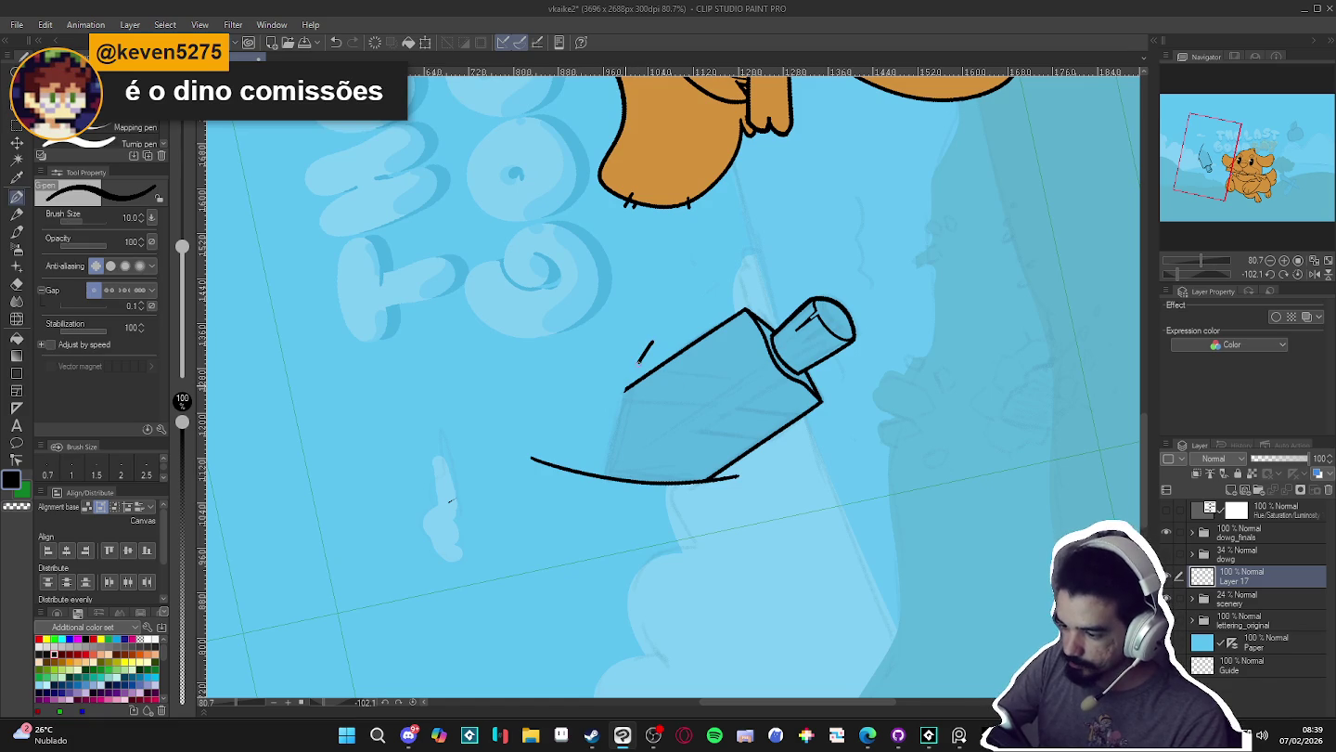
key(ctrl+z)
mouse_move(656, 328)
mouse_down()
mouse_move(613, 423)
mouse_move(613, 590)
mouse_up()
- Erase the curve's overshooting top with the Kneaded eraser, then straighten and zoom out
key(e)
mouse_move(656, 332)
mouse_down()
mouse_move(616, 373)
mouse_move(628, 380)
mouse_up()
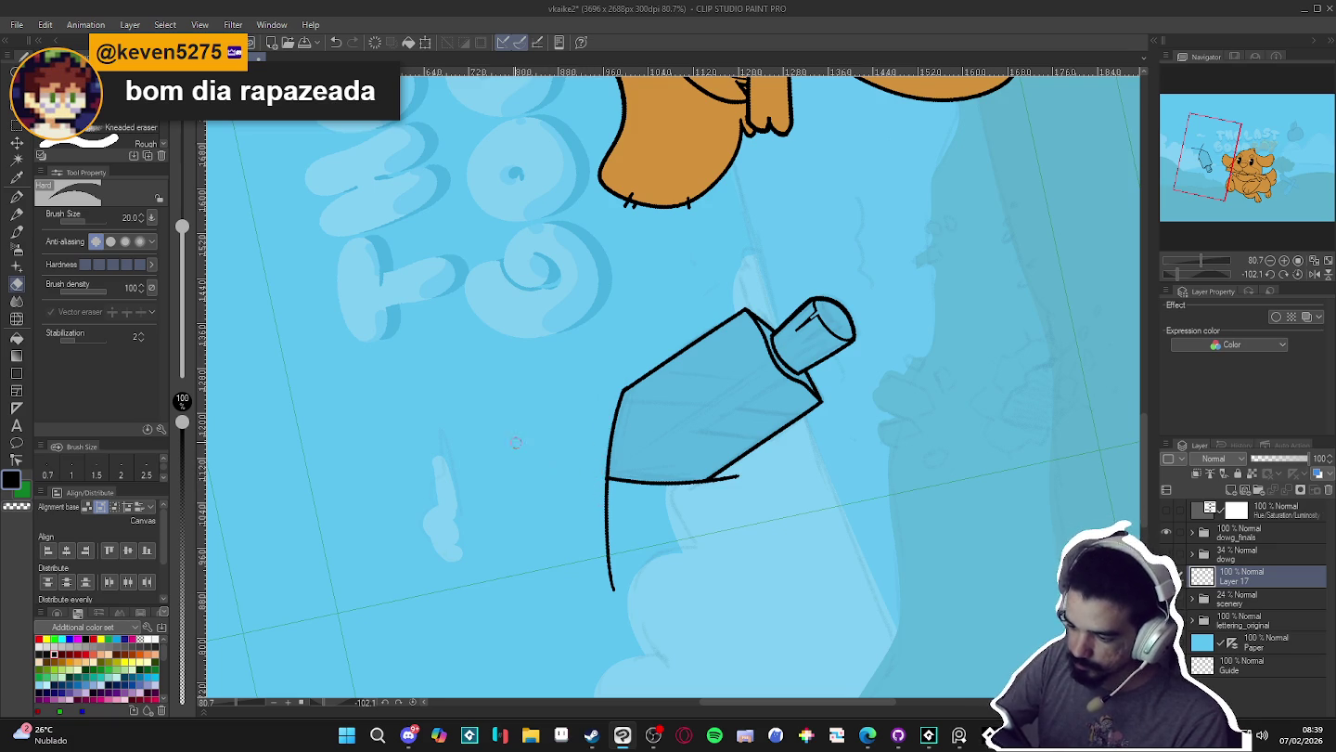
drag(549, 481, 561, 322)
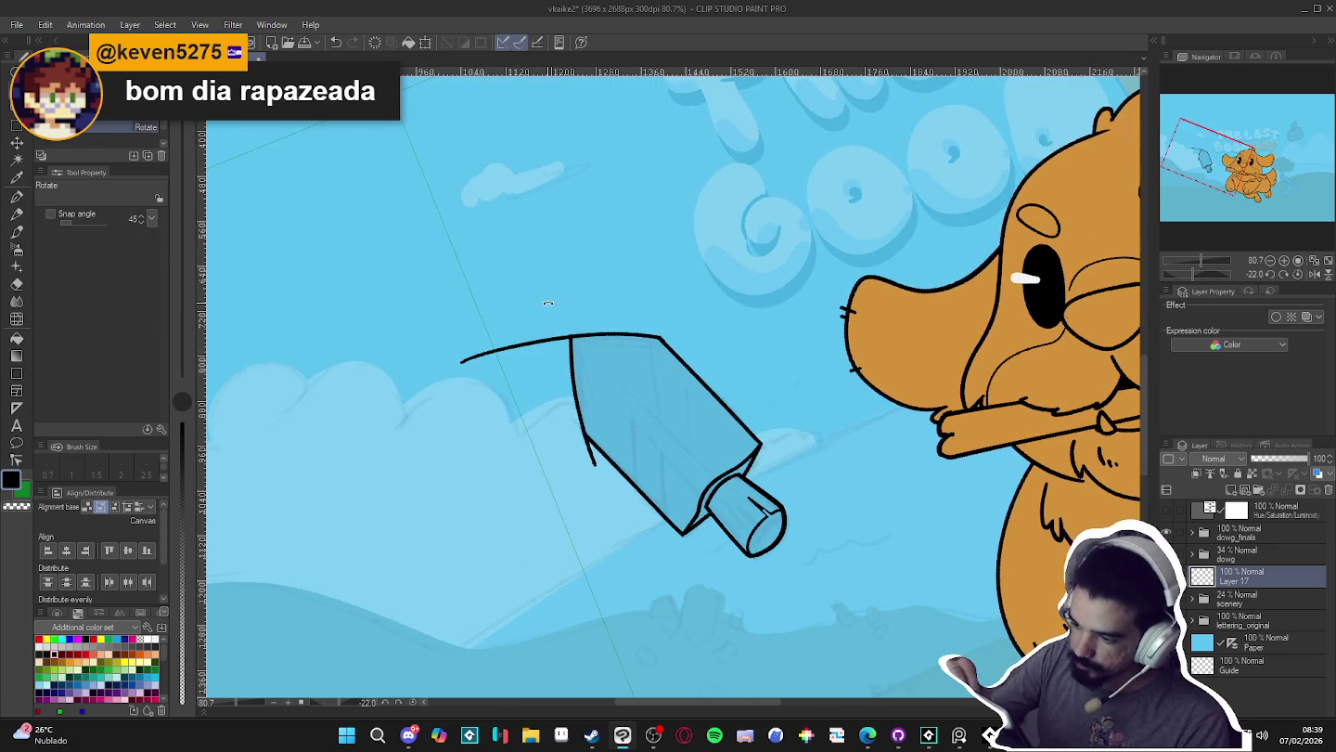
key(p)
key(e)
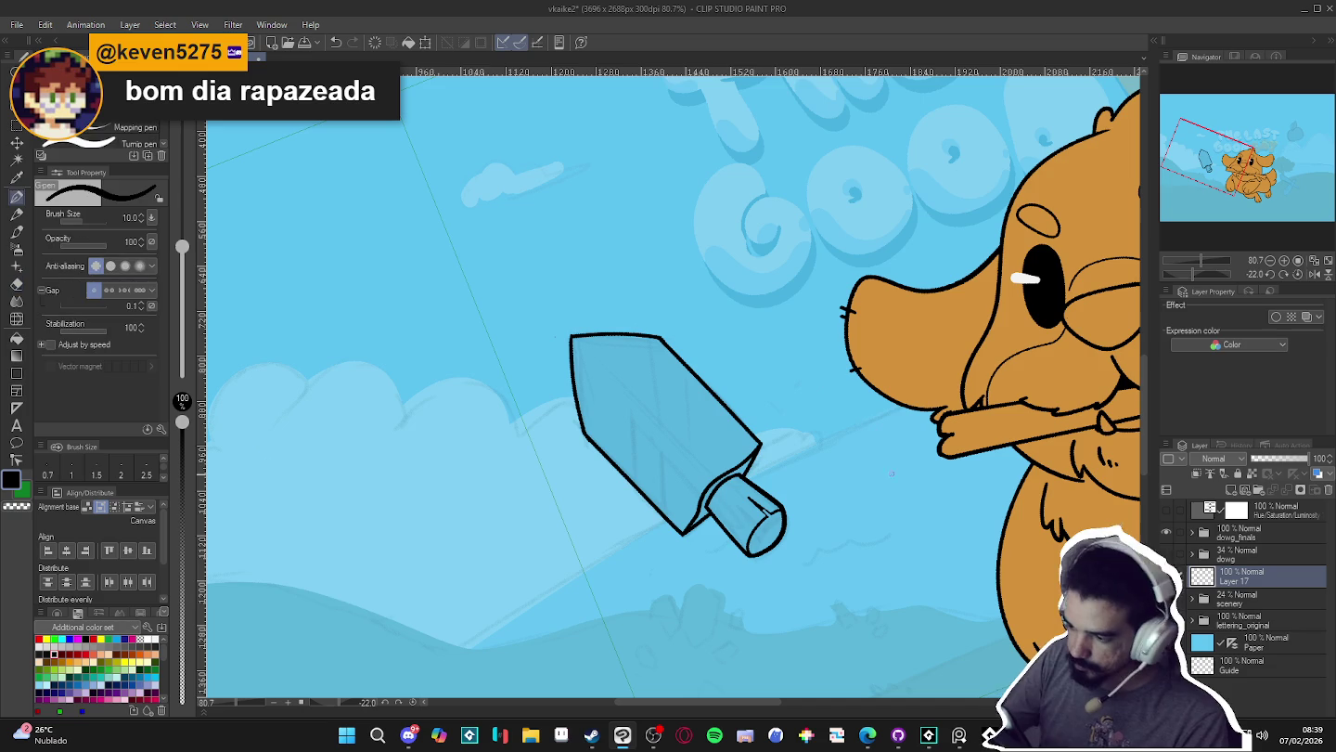
drag(877, 444, 838, 603)
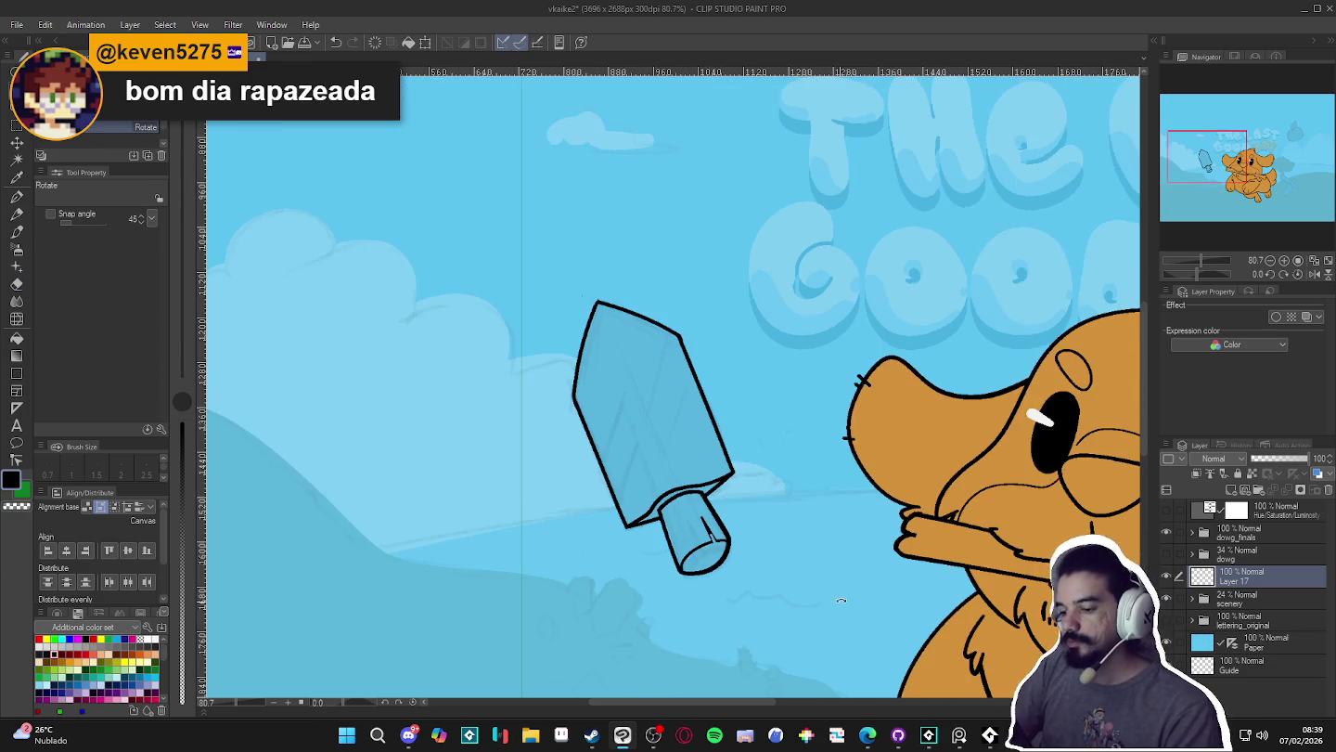
scroll(742, 529, down, 2)
scroll(649, 492, down, 2)
scroll(604, 468, down, 1)
scroll(605, 469, down, 1)
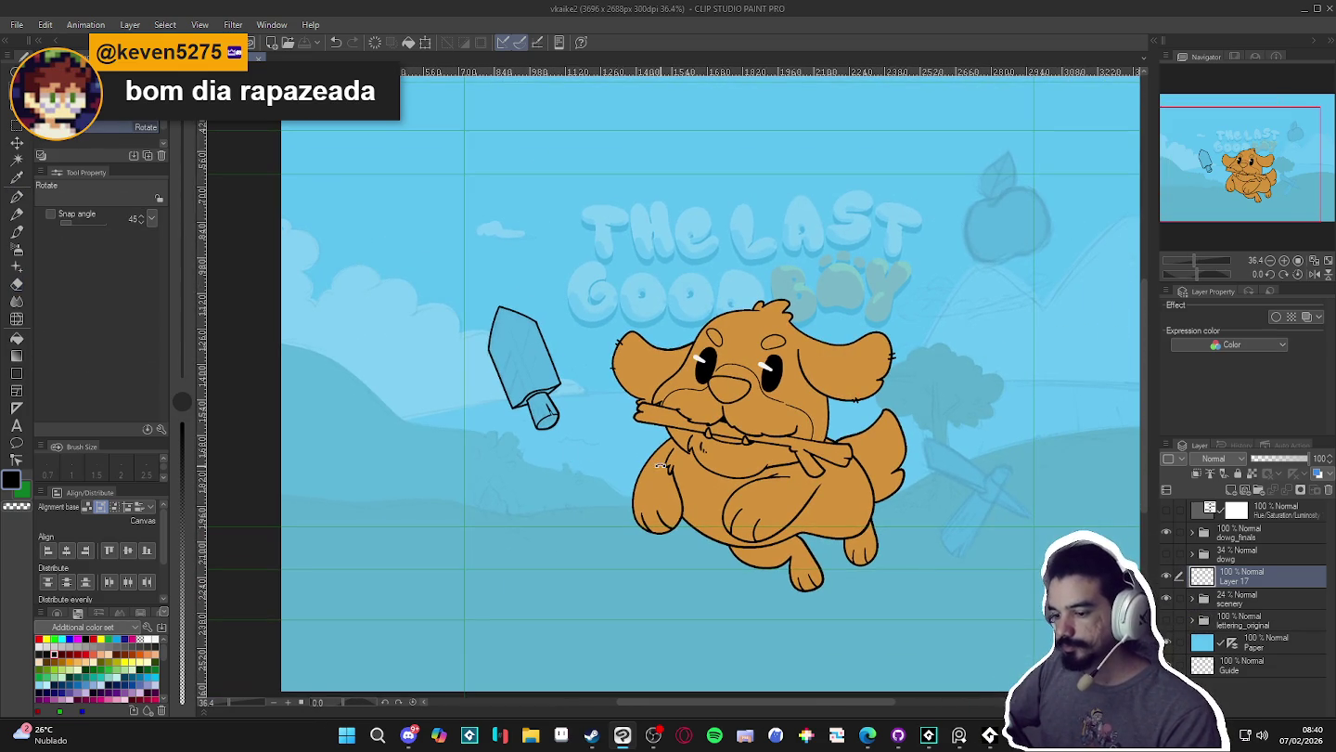
- Rename the popsicle line layer to 'sword'
drag(866, 476, 740, 434)
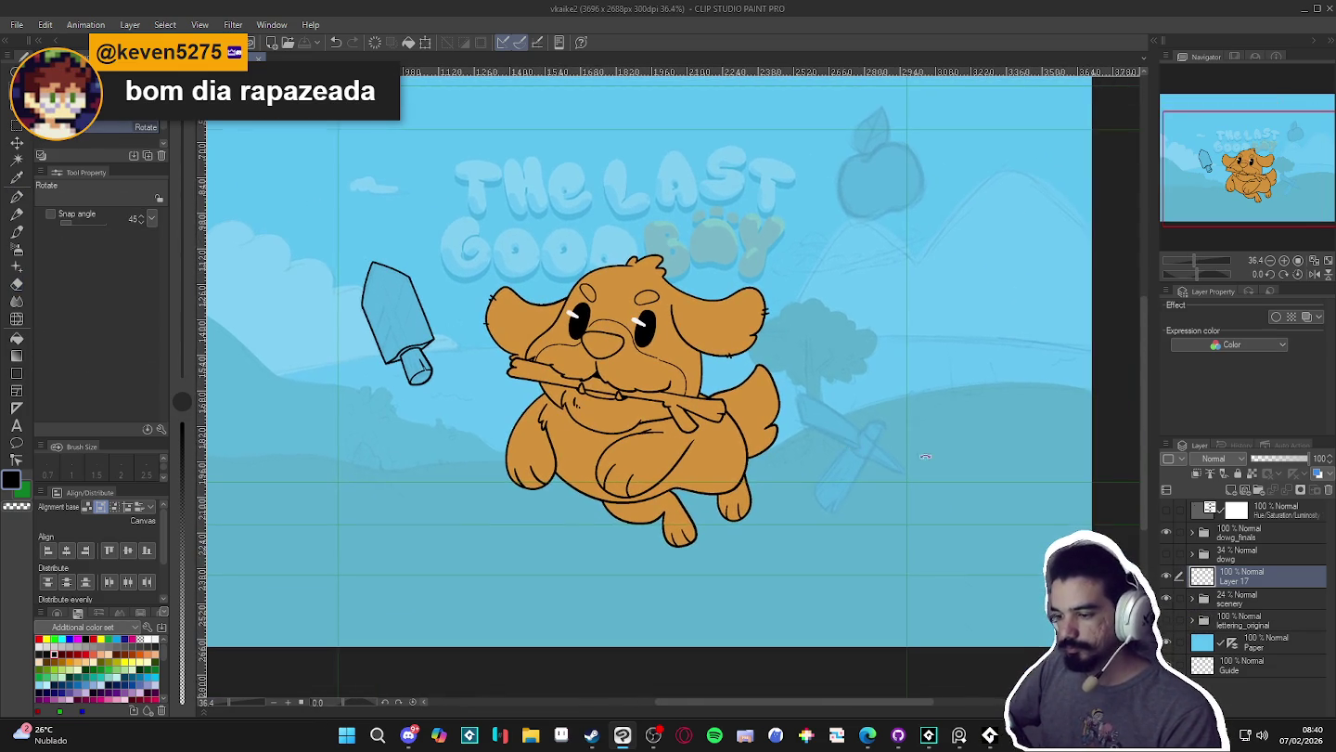
click(1167, 577)
click(1168, 576)
double_click(1234, 576)
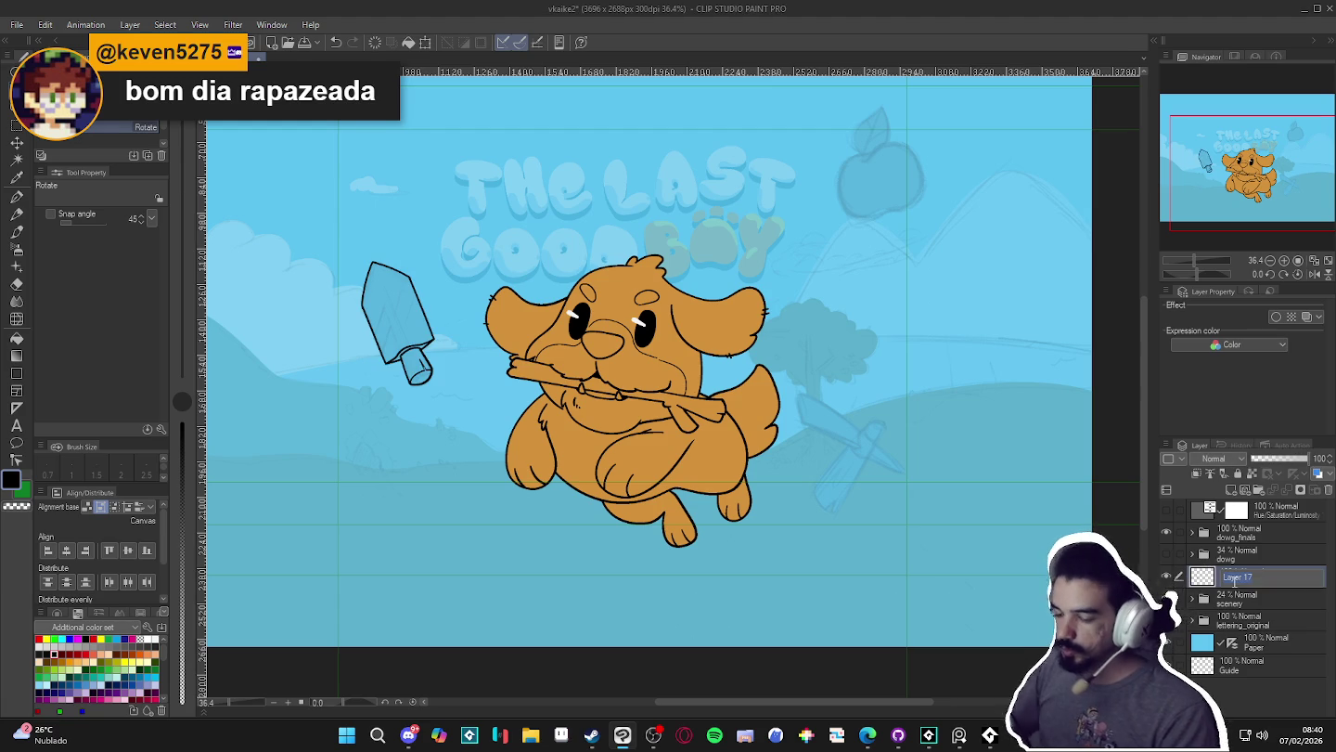
text(sword)
key(Return)
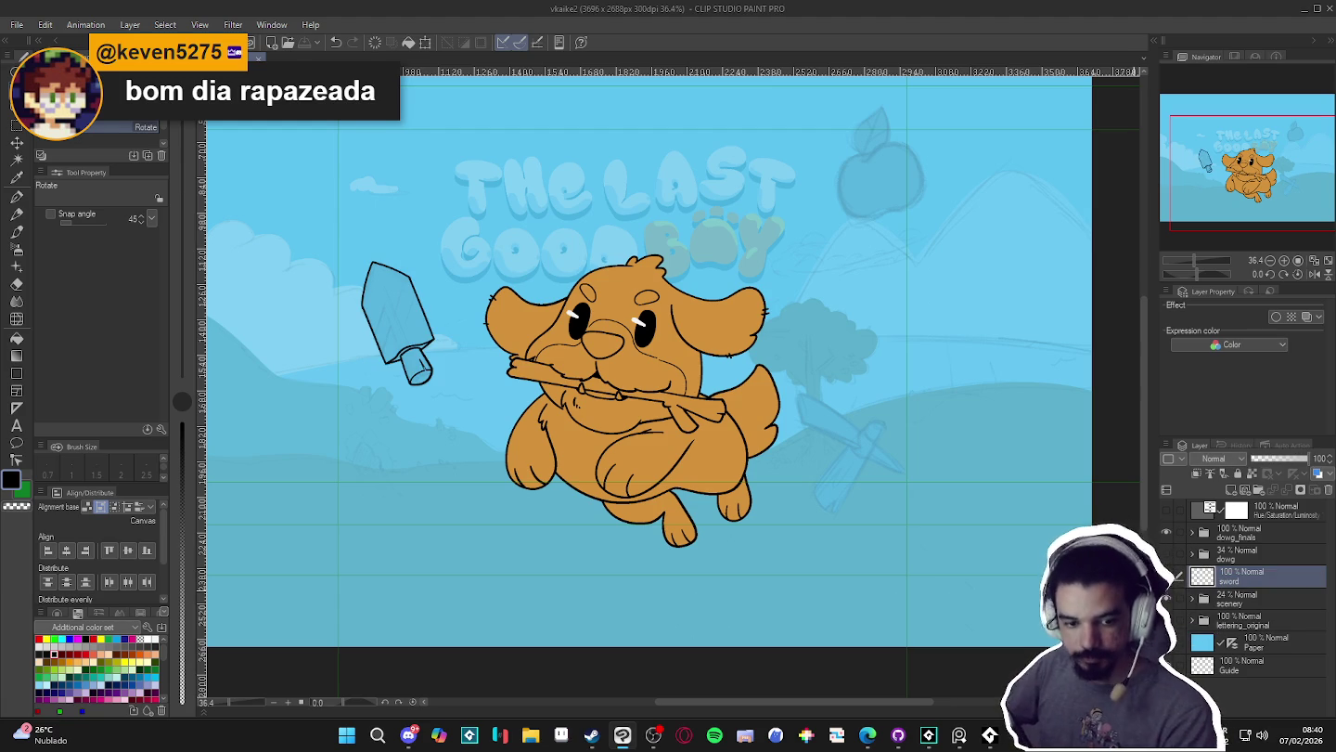
- Ink both long edges of the sword blade over the sketch
scroll(891, 473, up, 2)
scroll(823, 472, up, 2)
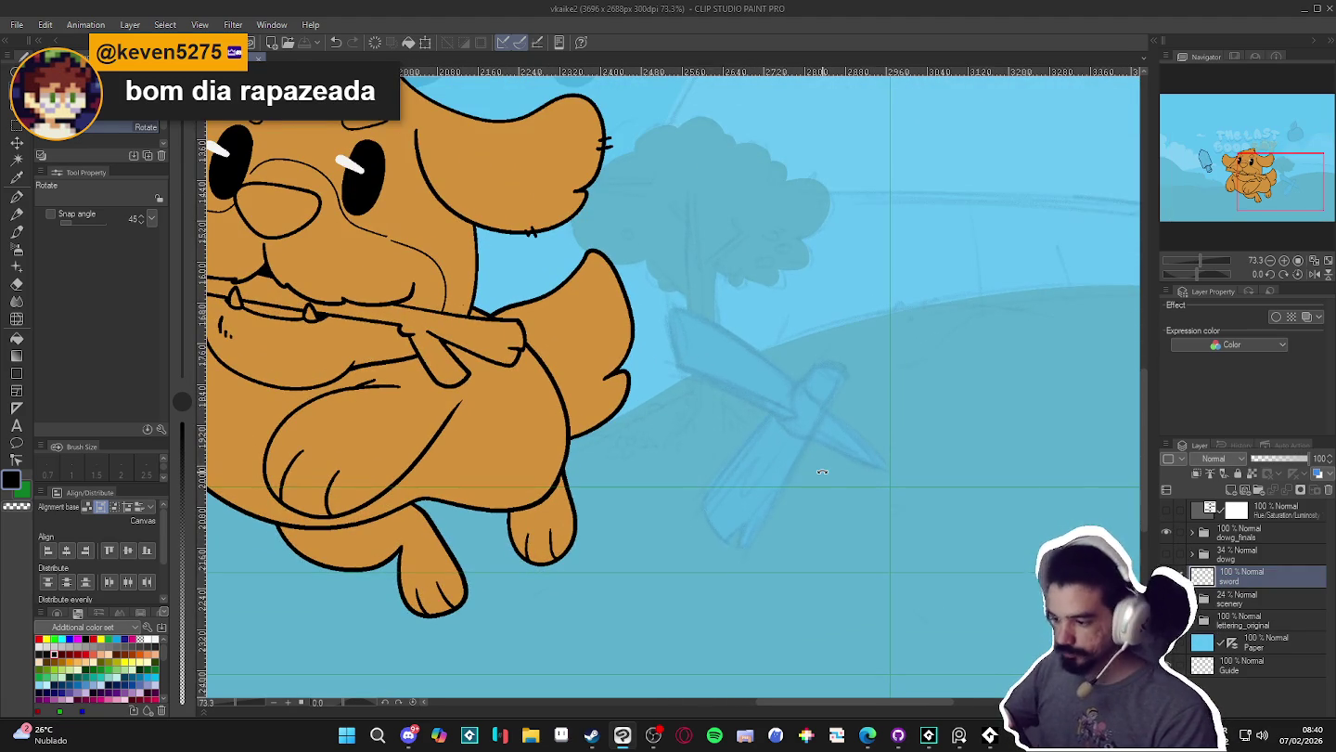
mouse_move(829, 382)
mouse_down()
mouse_move(841, 400)
mouse_move(808, 409)
mouse_up()
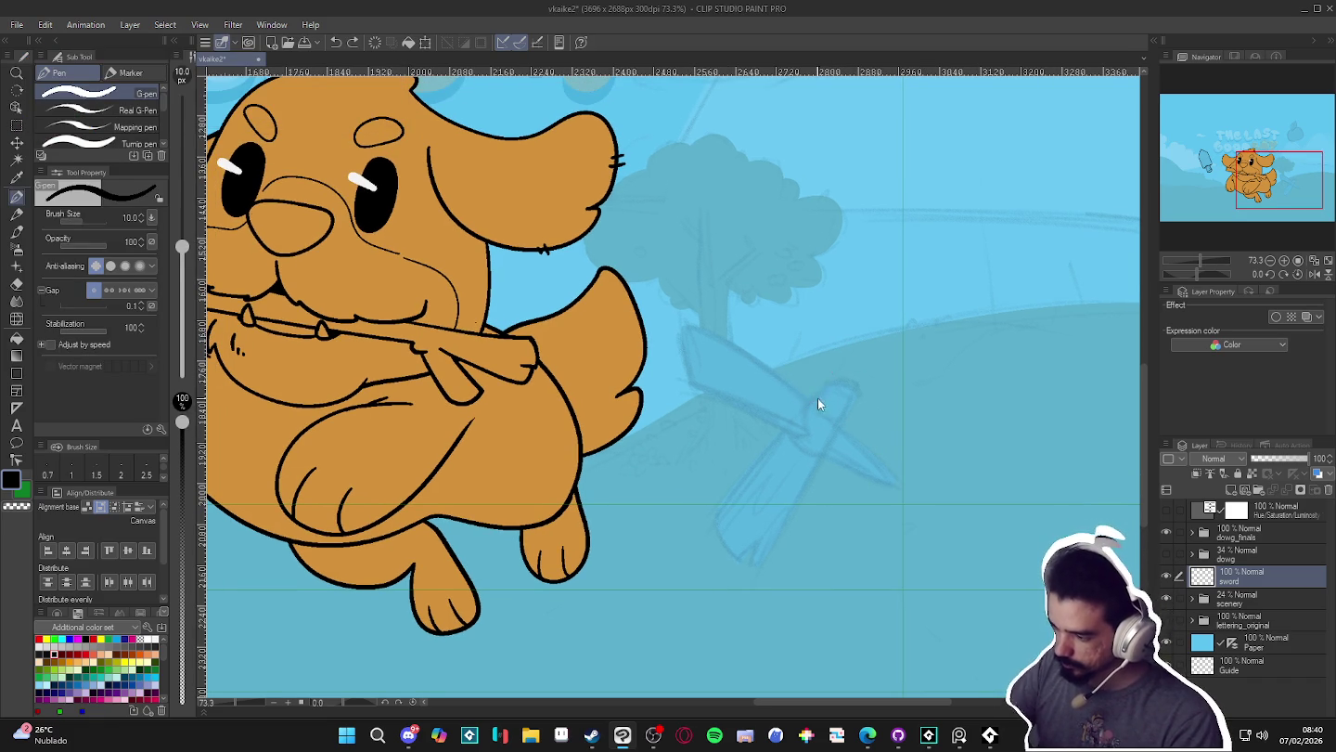
drag(807, 409, 622, 632)
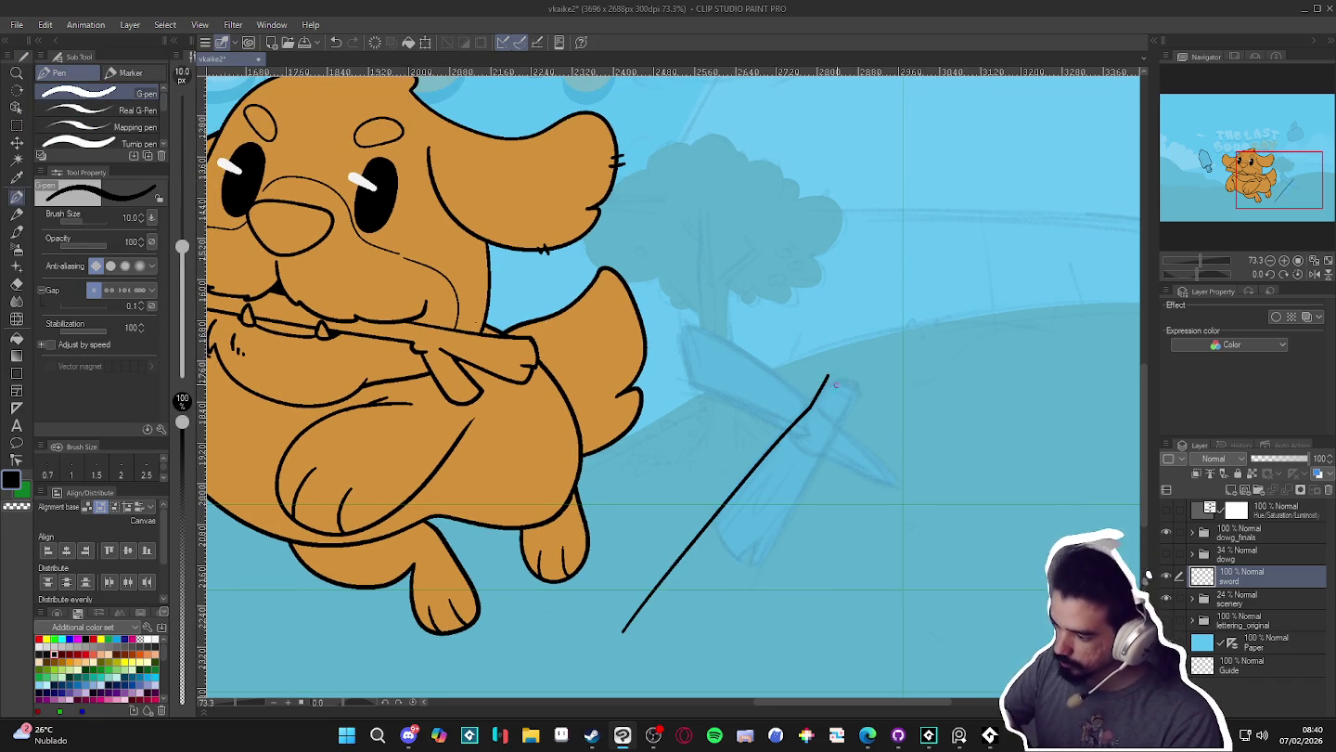
mouse_move(827, 376)
mouse_down()
mouse_move(852, 369)
mouse_move(878, 383)
mouse_move(814, 174)
mouse_up()
key(ctrl+z)
key(ctrl+z)
key(p)
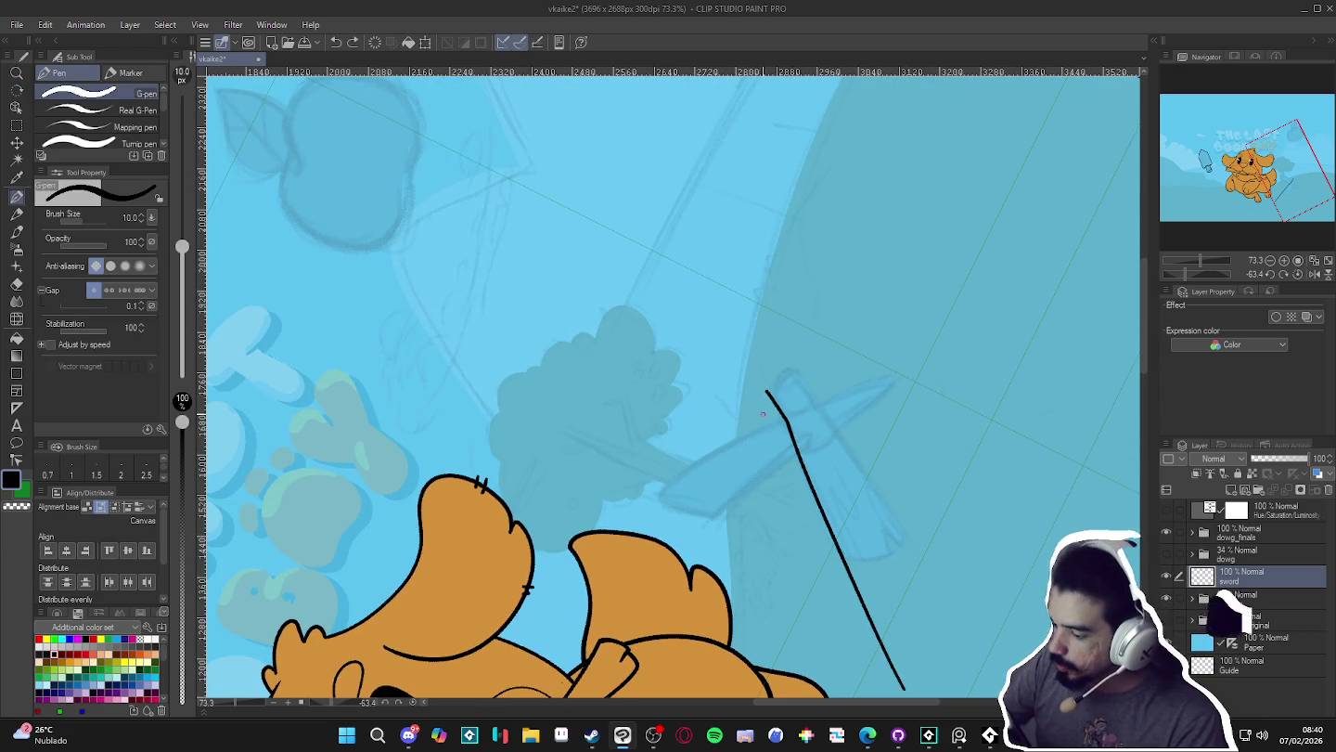
mouse_move(763, 401)
mouse_down()
mouse_move(817, 346)
mouse_move(814, 401)
mouse_move(962, 589)
mouse_move(743, 473)
mouse_up()
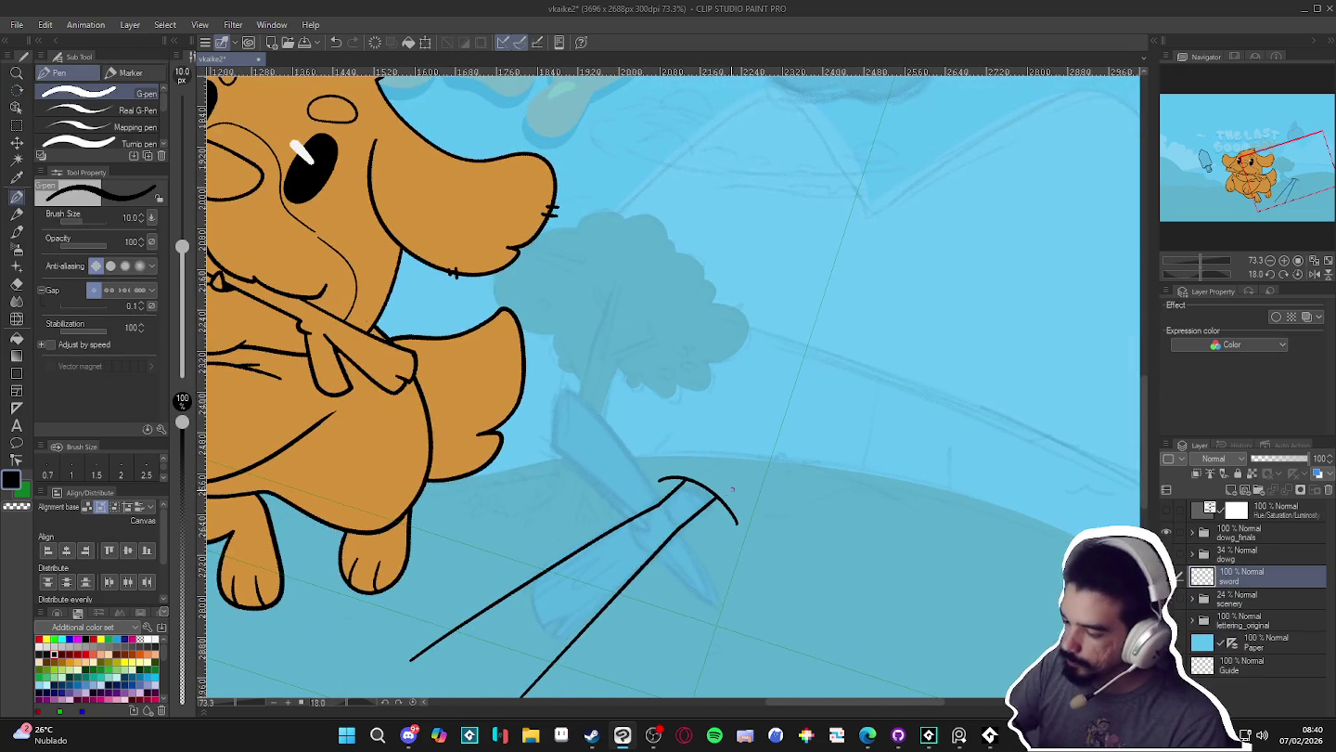
- Erase the stray arc by the tip and ink a jagged break at the blade's lower end
key(e)
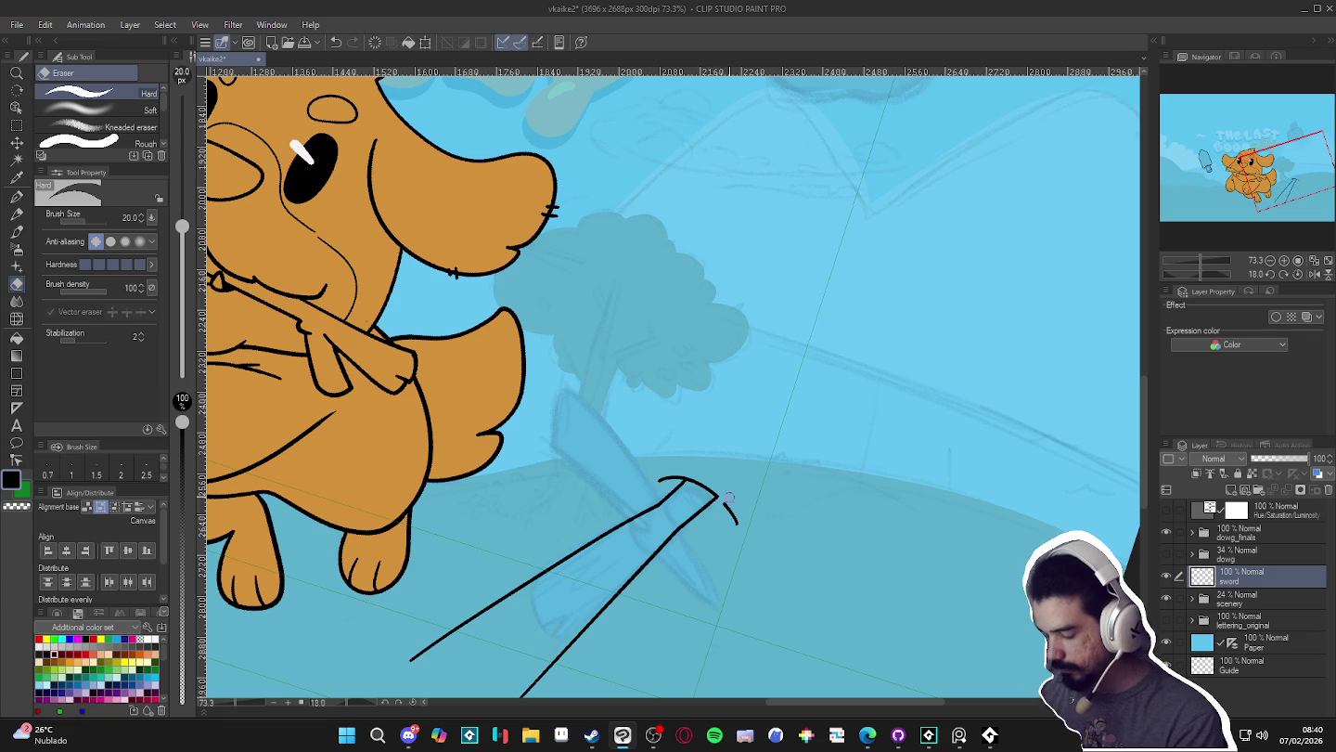
drag(743, 536, 731, 511)
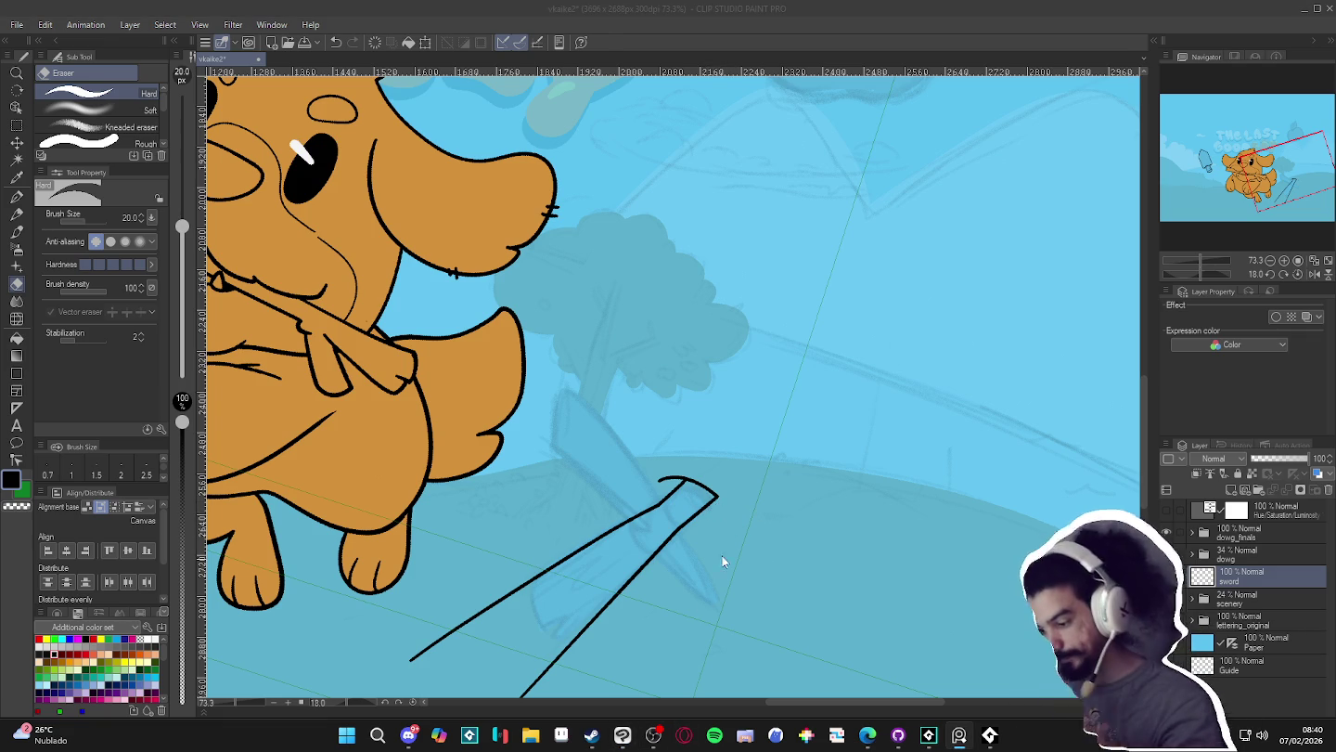
click(671, 478)
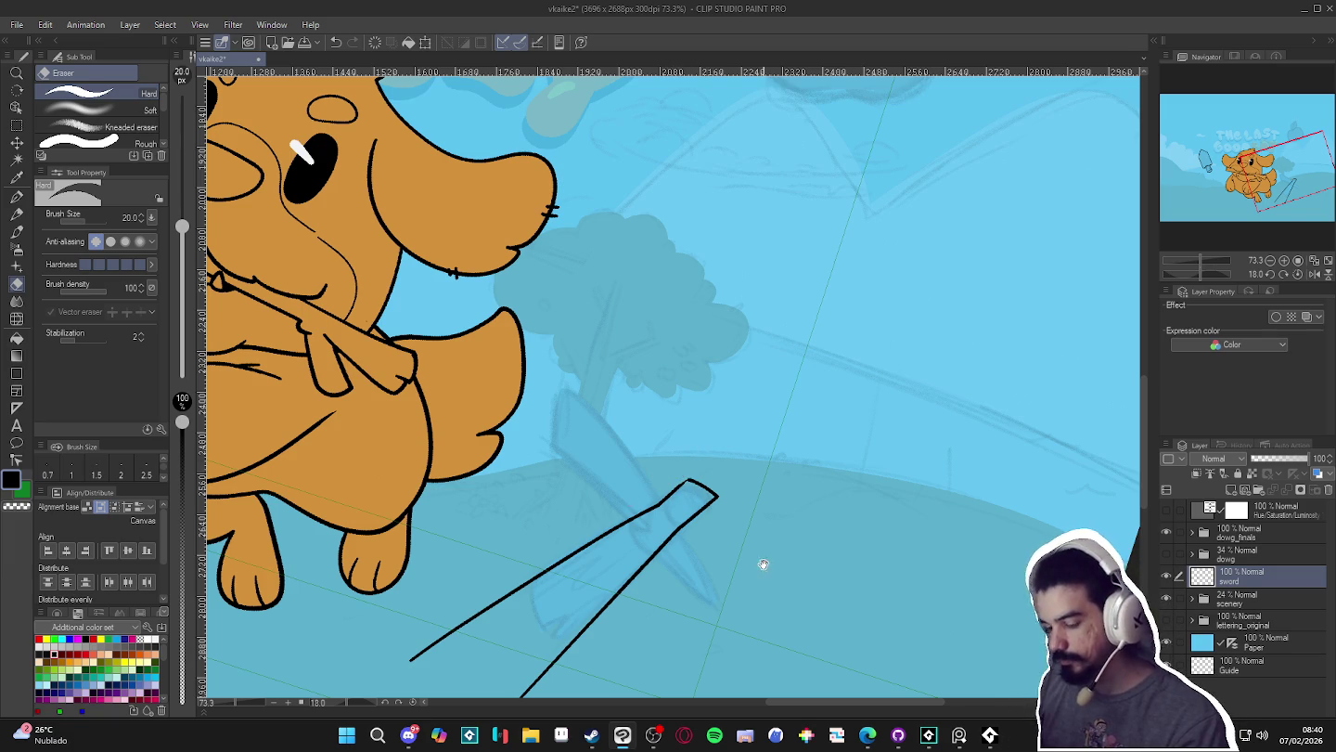
drag(764, 536, 876, 363)
key(p)
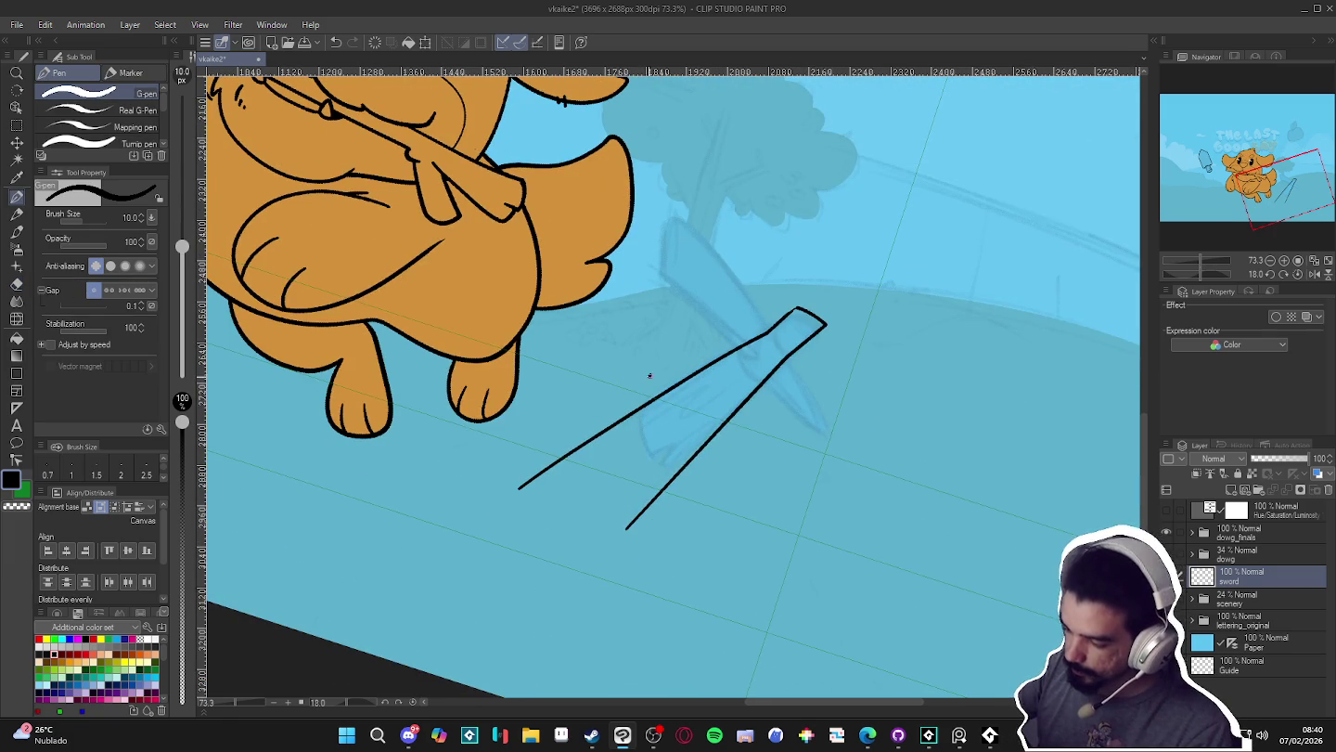
key(ctrl+z)
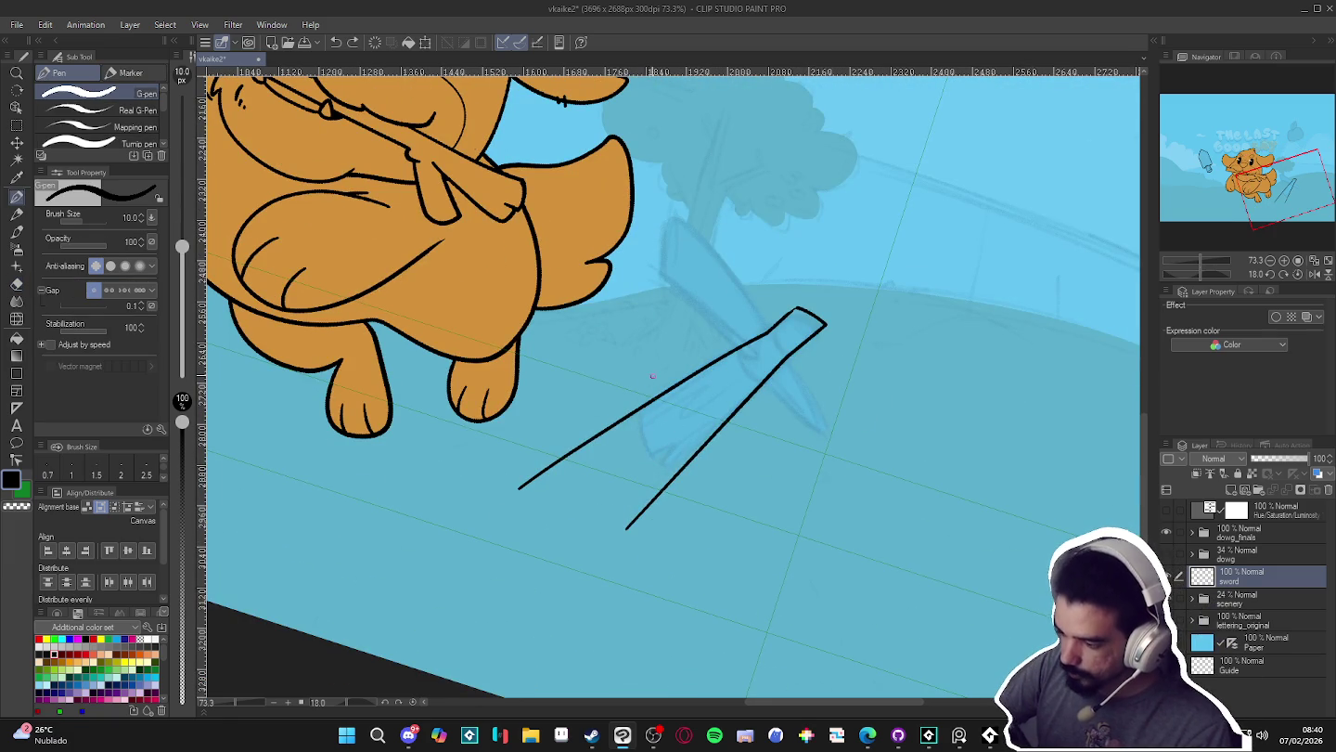
mouse_move(649, 378)
mouse_down()
mouse_move(650, 455)
mouse_move(676, 427)
mouse_up()
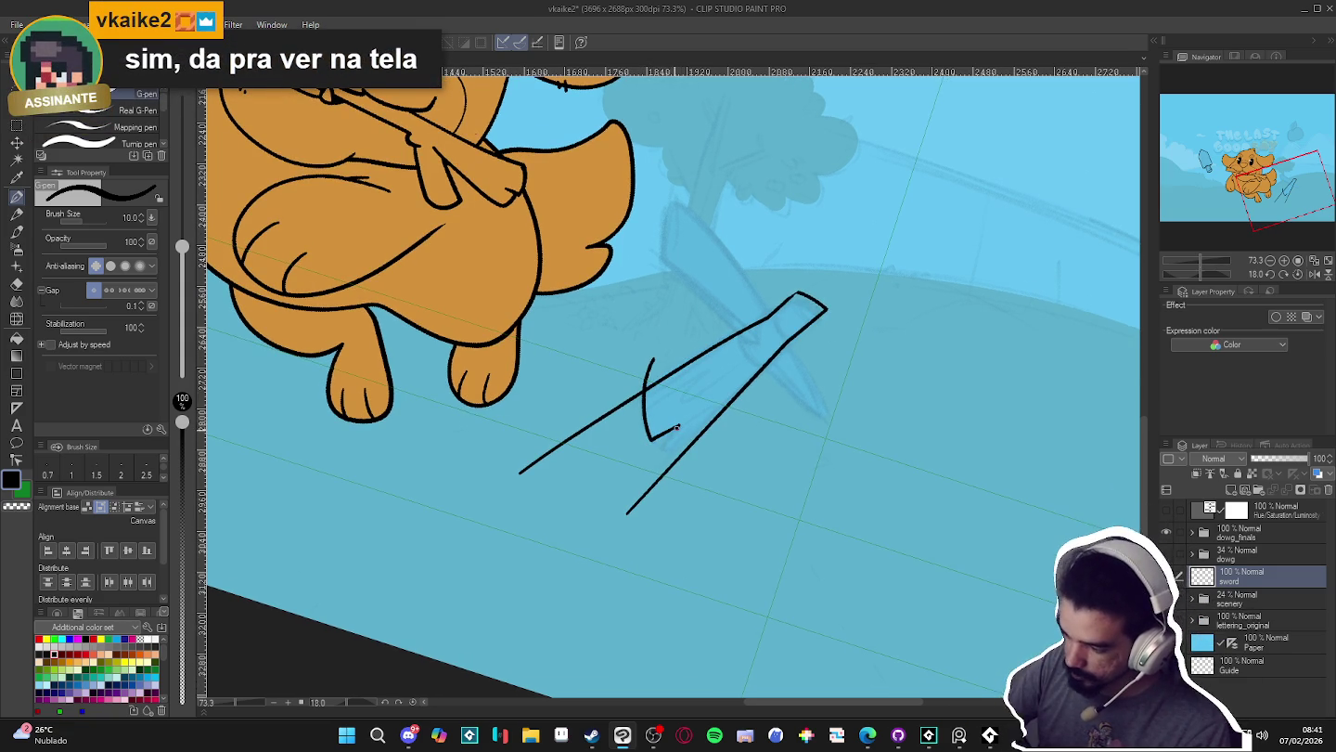
drag(664, 429, 684, 426)
- Erase the overshoot past the break and add a new empty layer above sword
key(e)
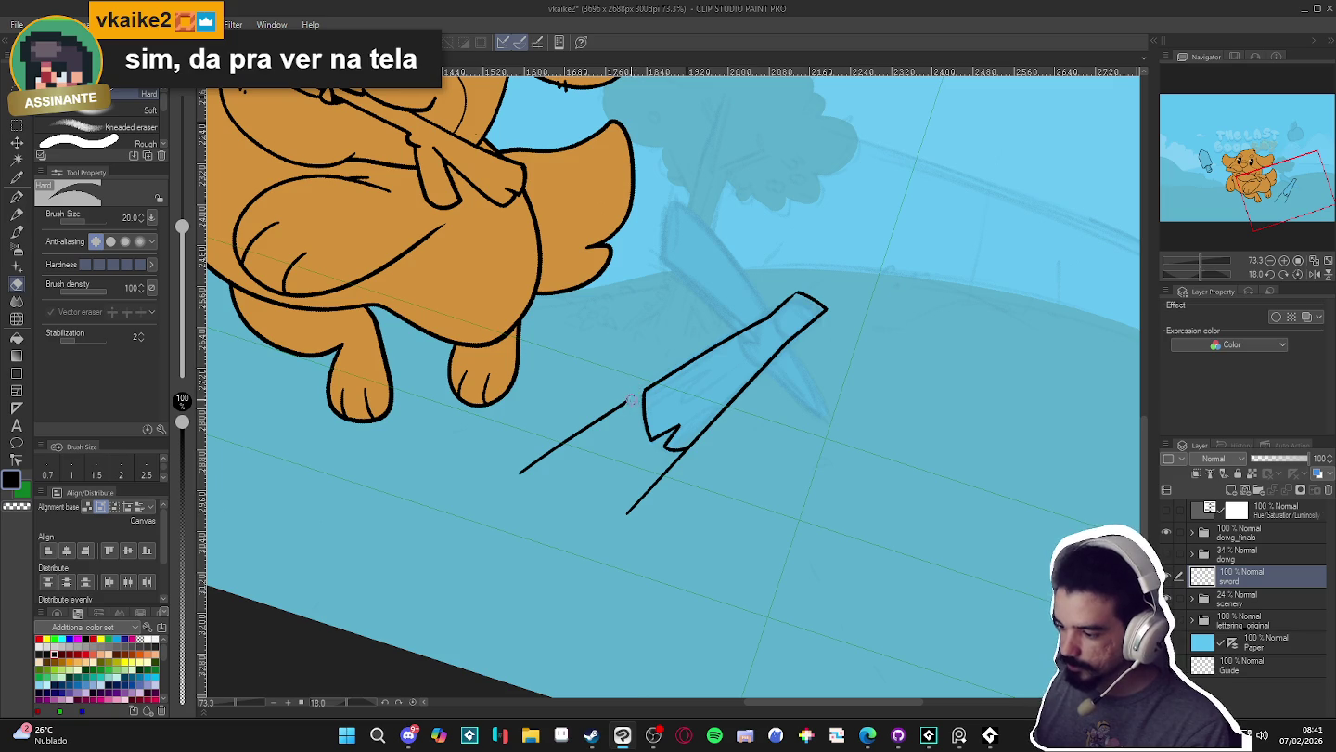
drag(632, 399, 602, 418)
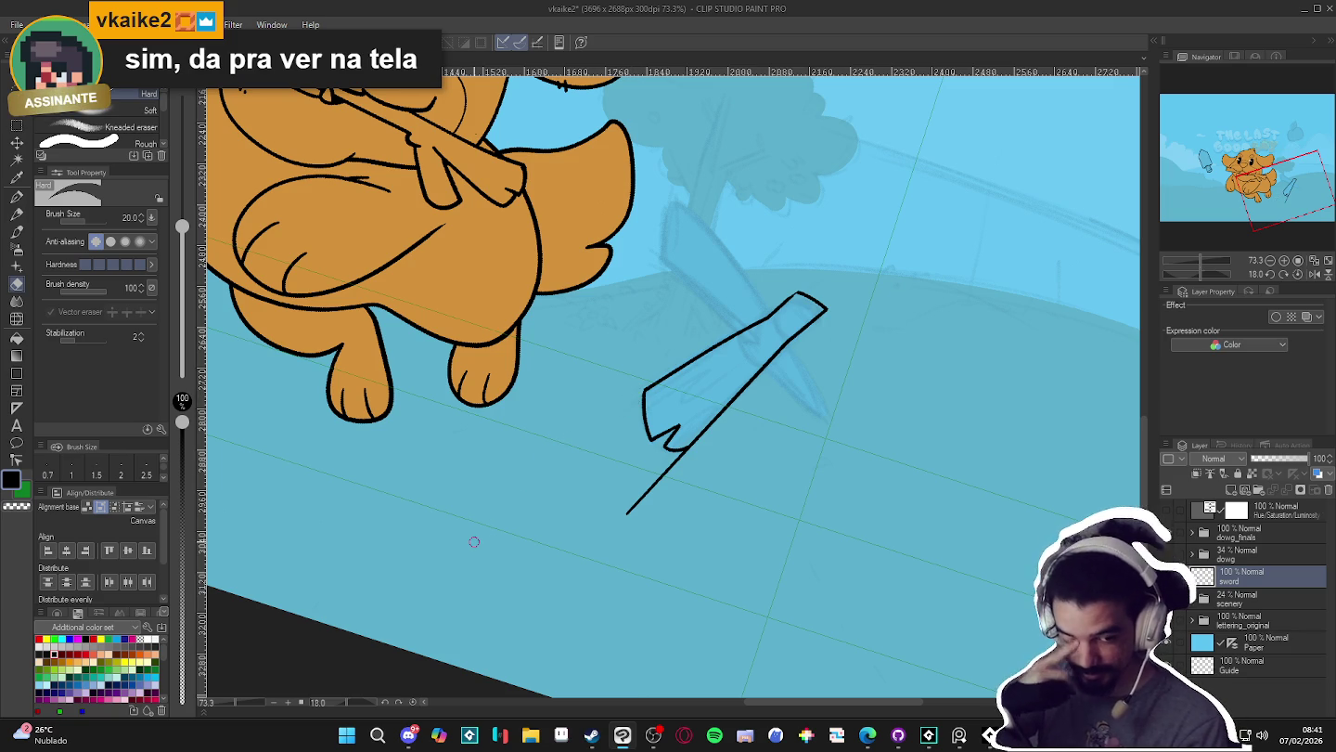
drag(473, 541, 548, 581)
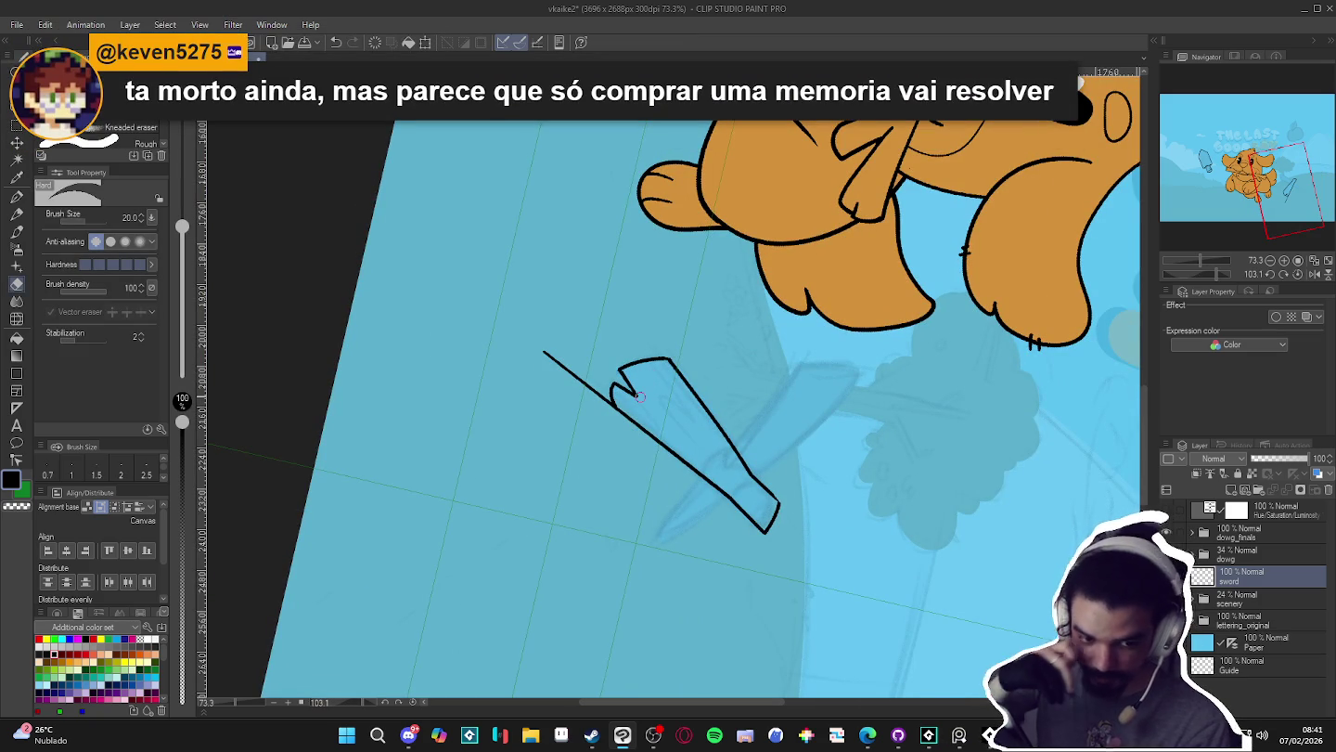
click(605, 400)
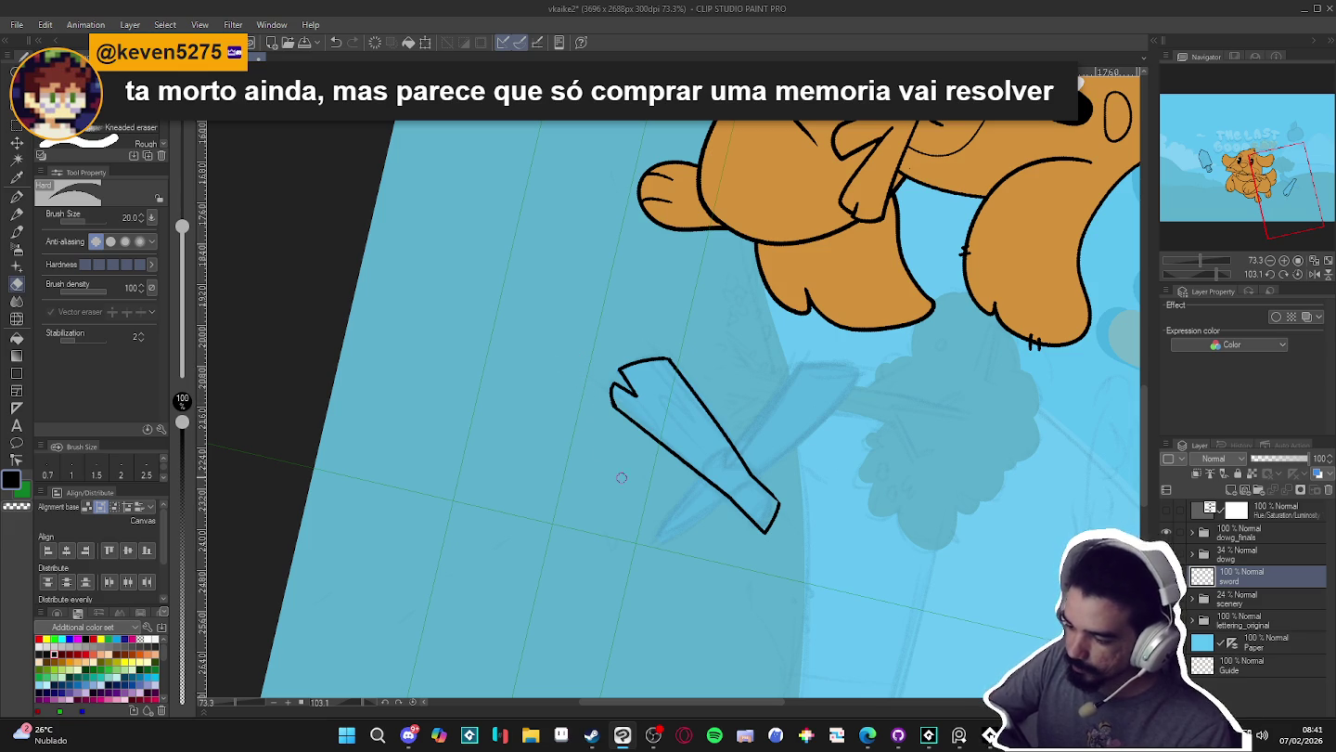
key(ctrl+@)
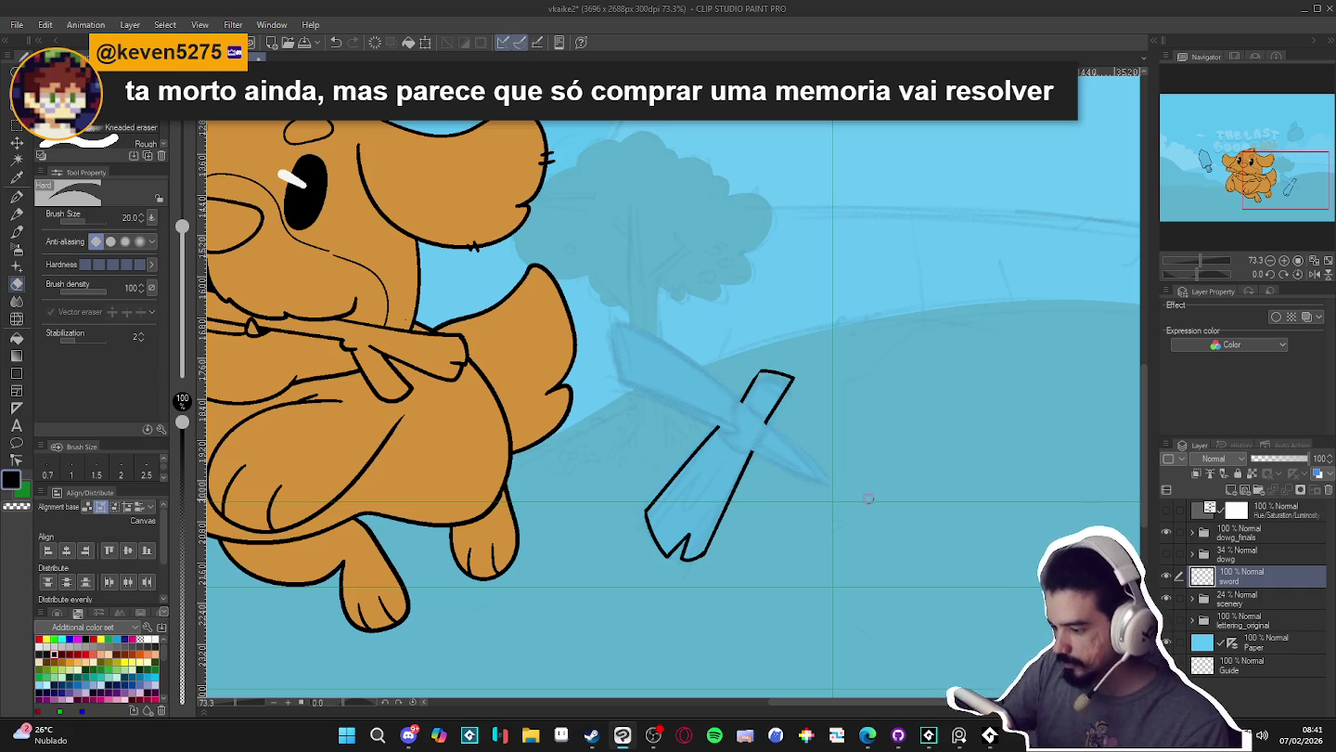
key(p)
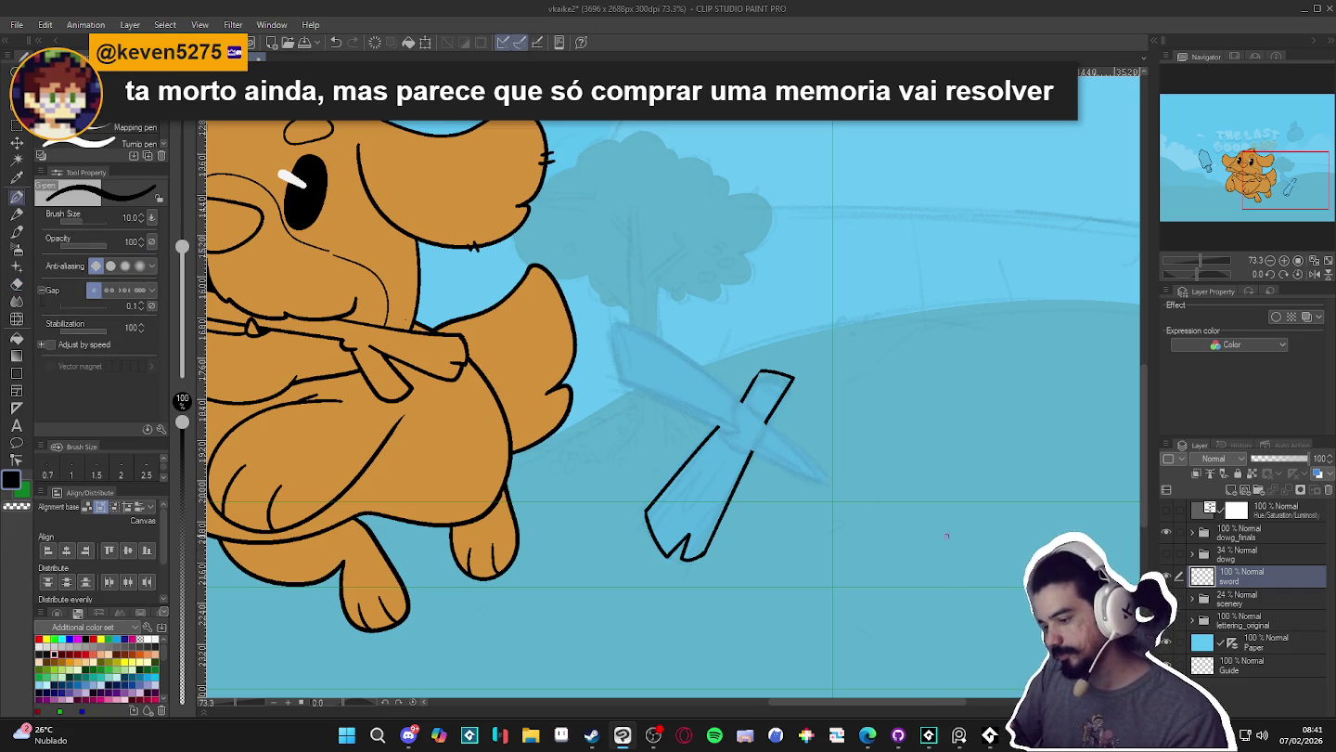
drag(956, 546, 992, 522)
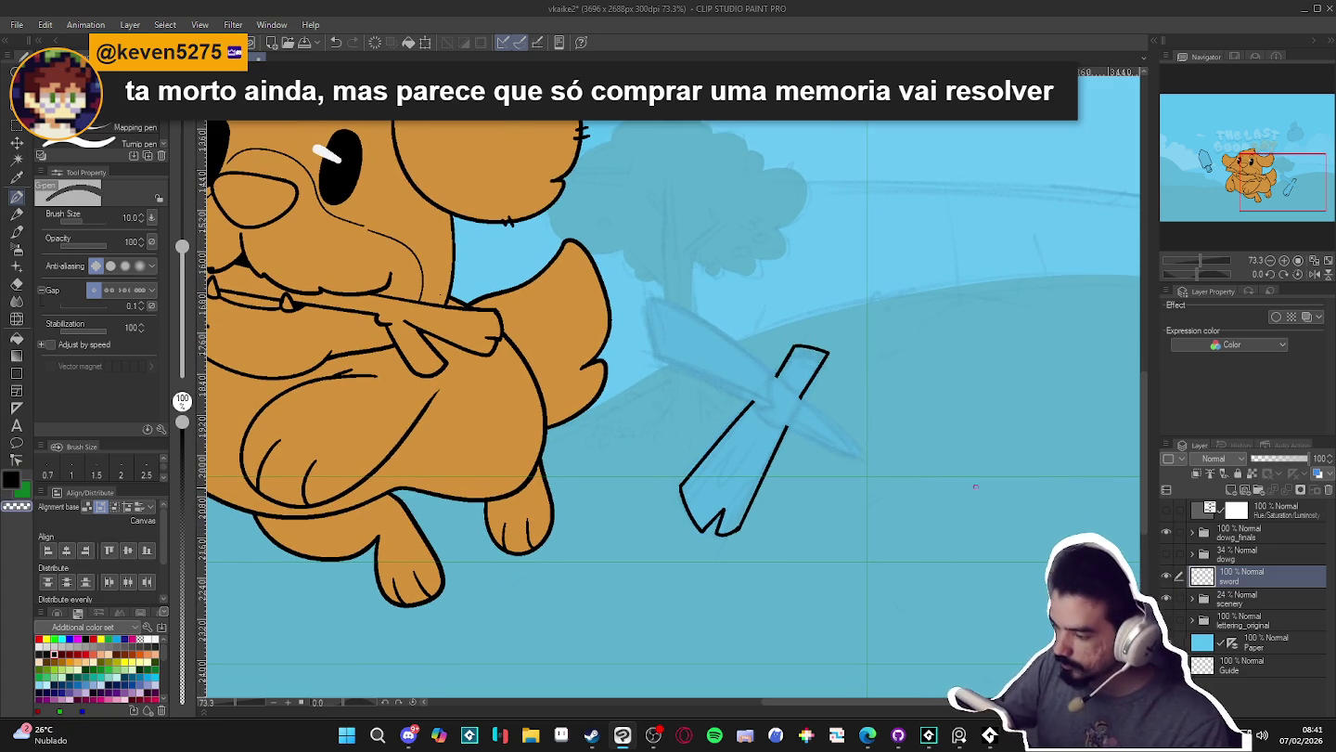
drag(969, 479, 987, 611)
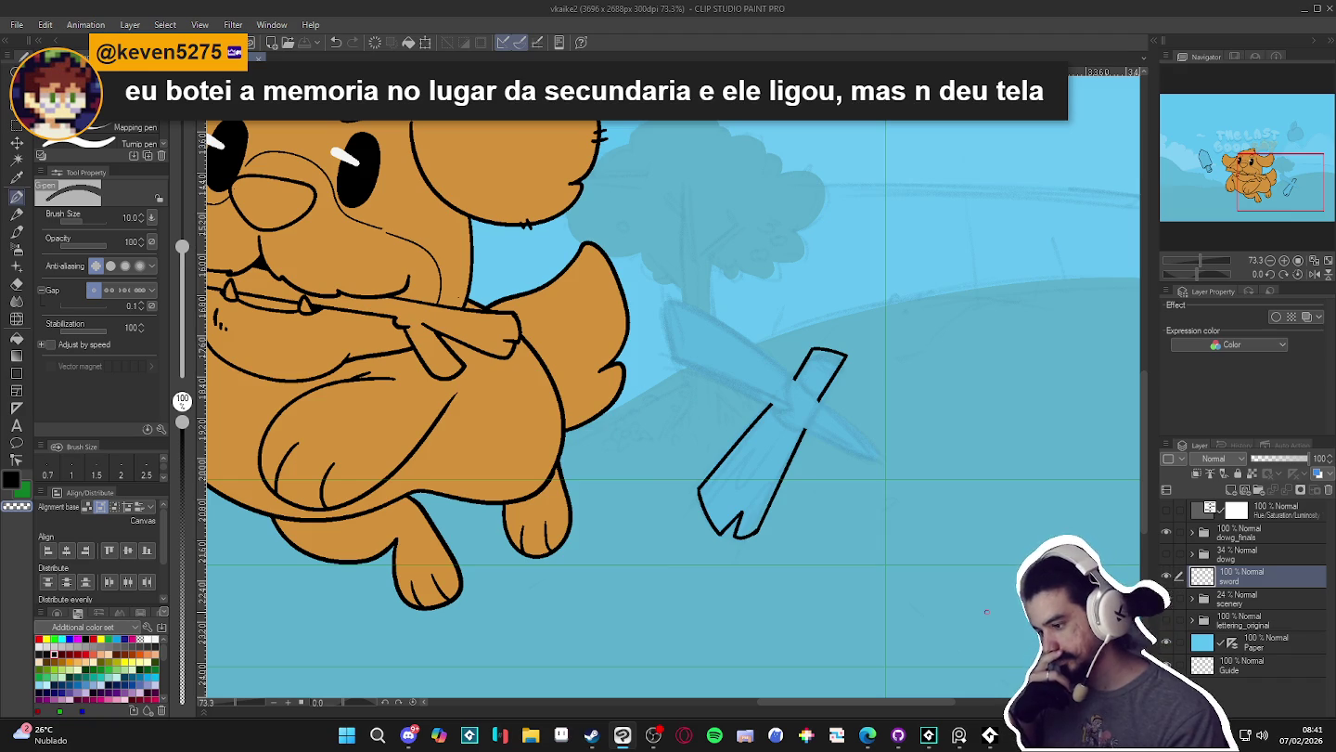
key(ctrl+shift+n)
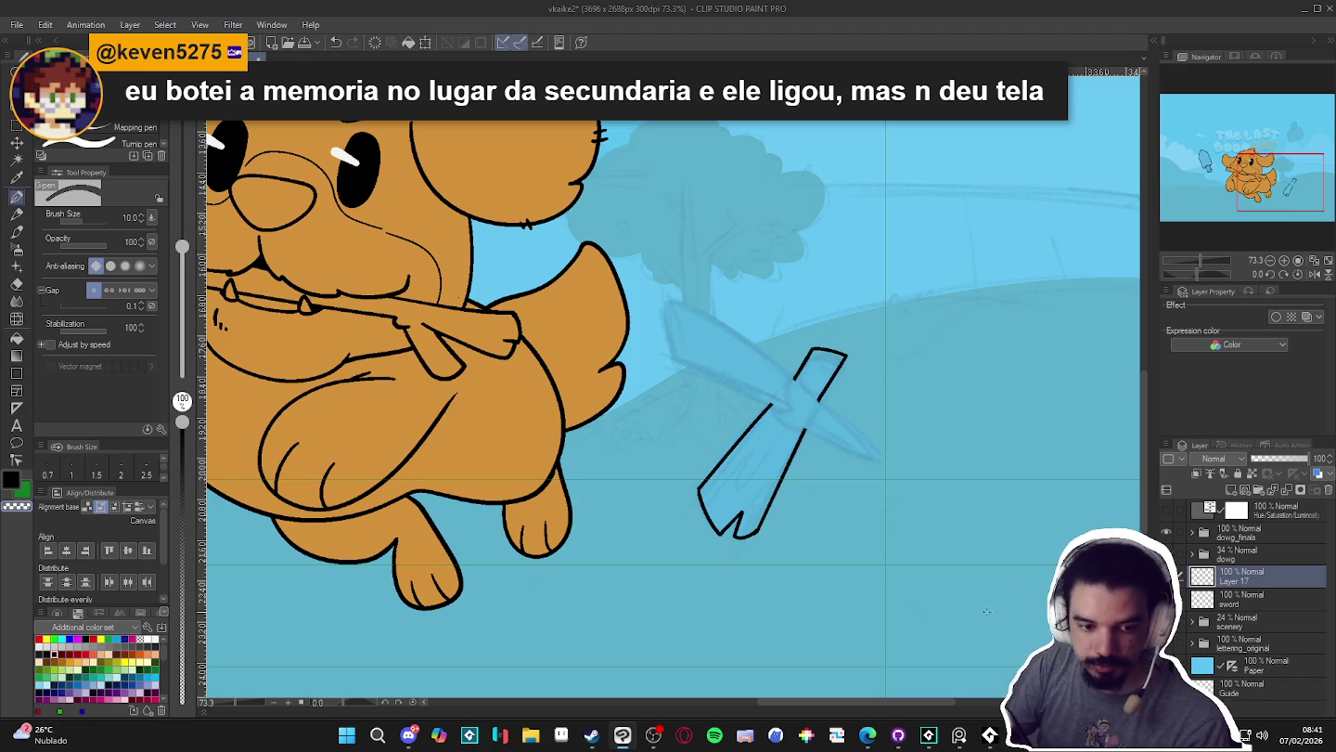
- Save the illustration and rotate the canvas to a comfortable angle for the blade lines
drag(771, 557, 764, 567)
key(ctrl+s)
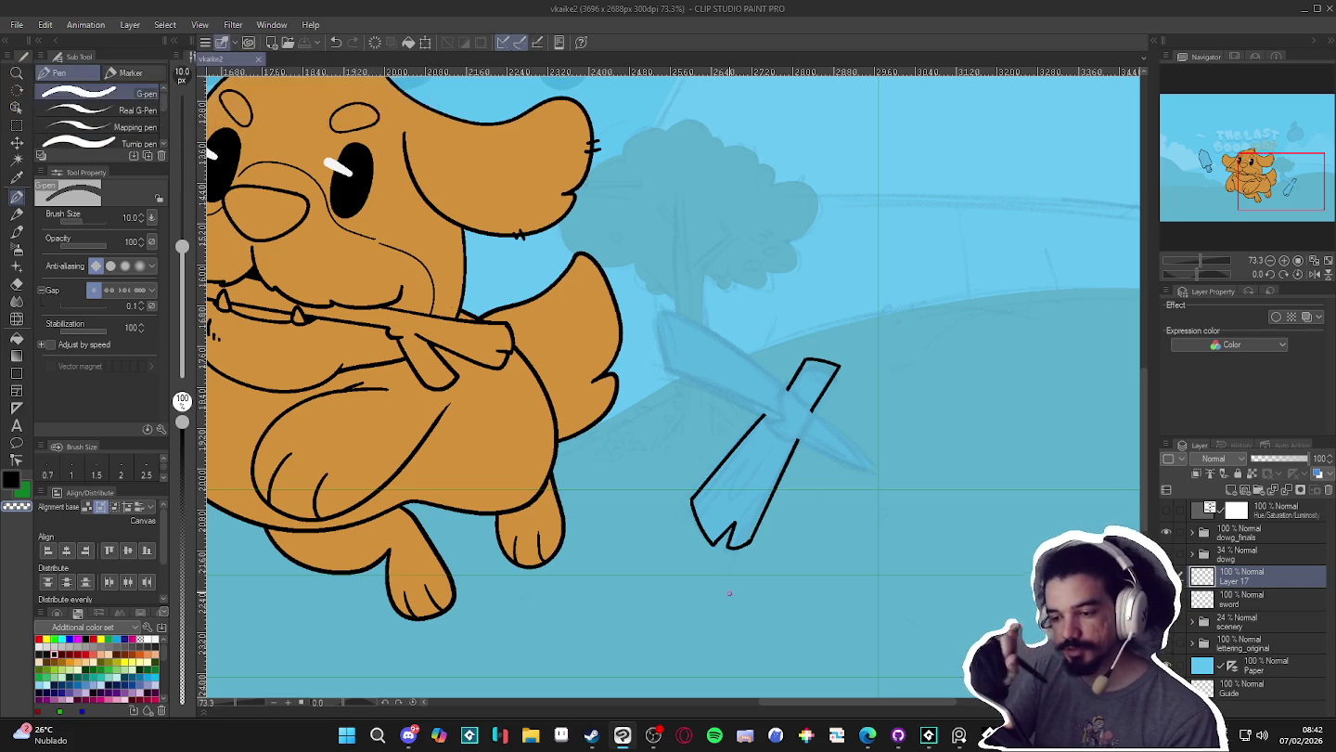
key(r)
mouse_move(731, 592)
mouse_down()
mouse_move(972, 301)
mouse_move(908, 328)
mouse_up()
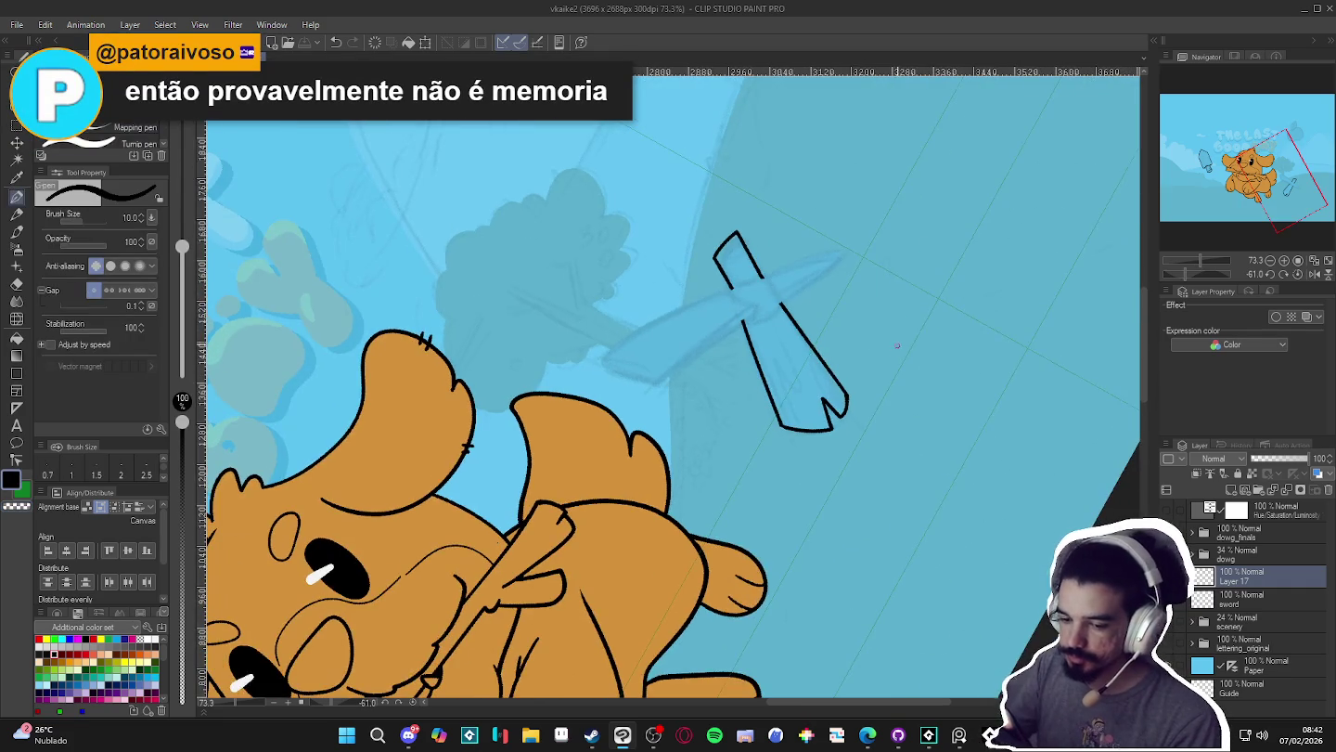
key(p)
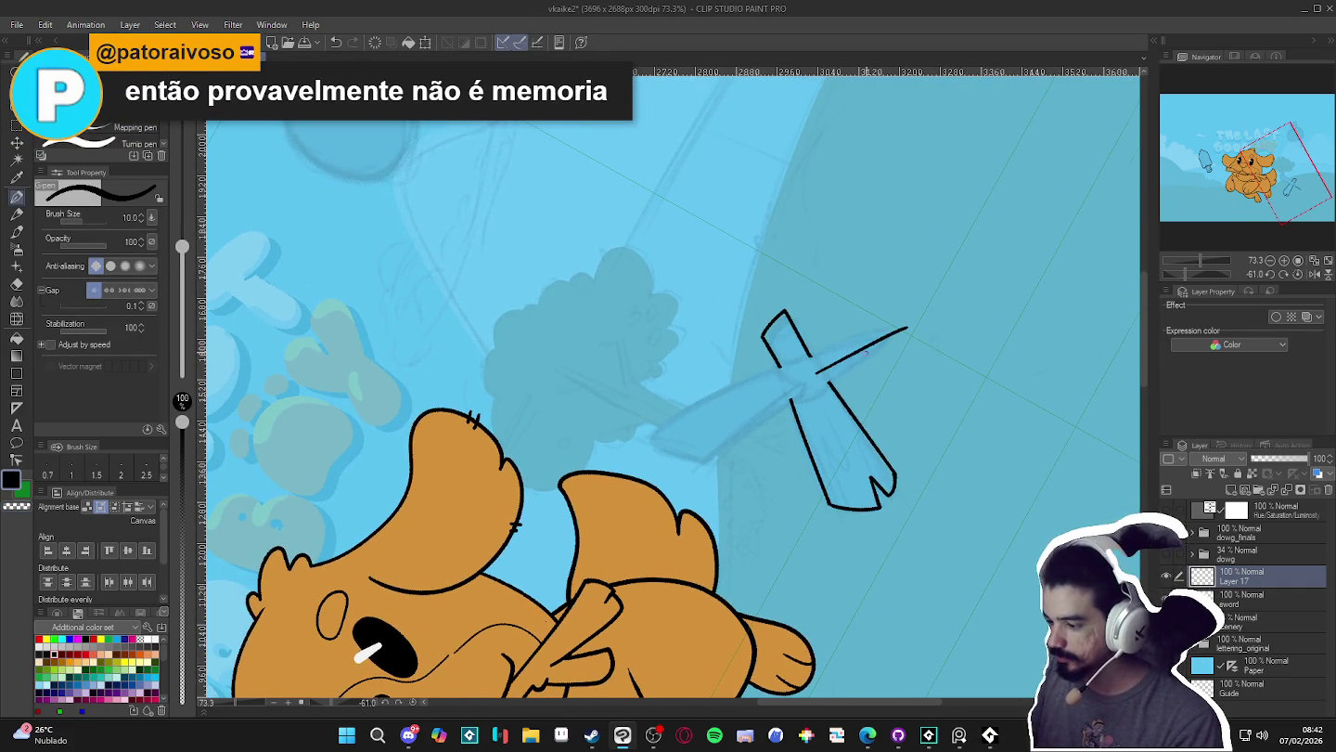
key(ctrl+z)
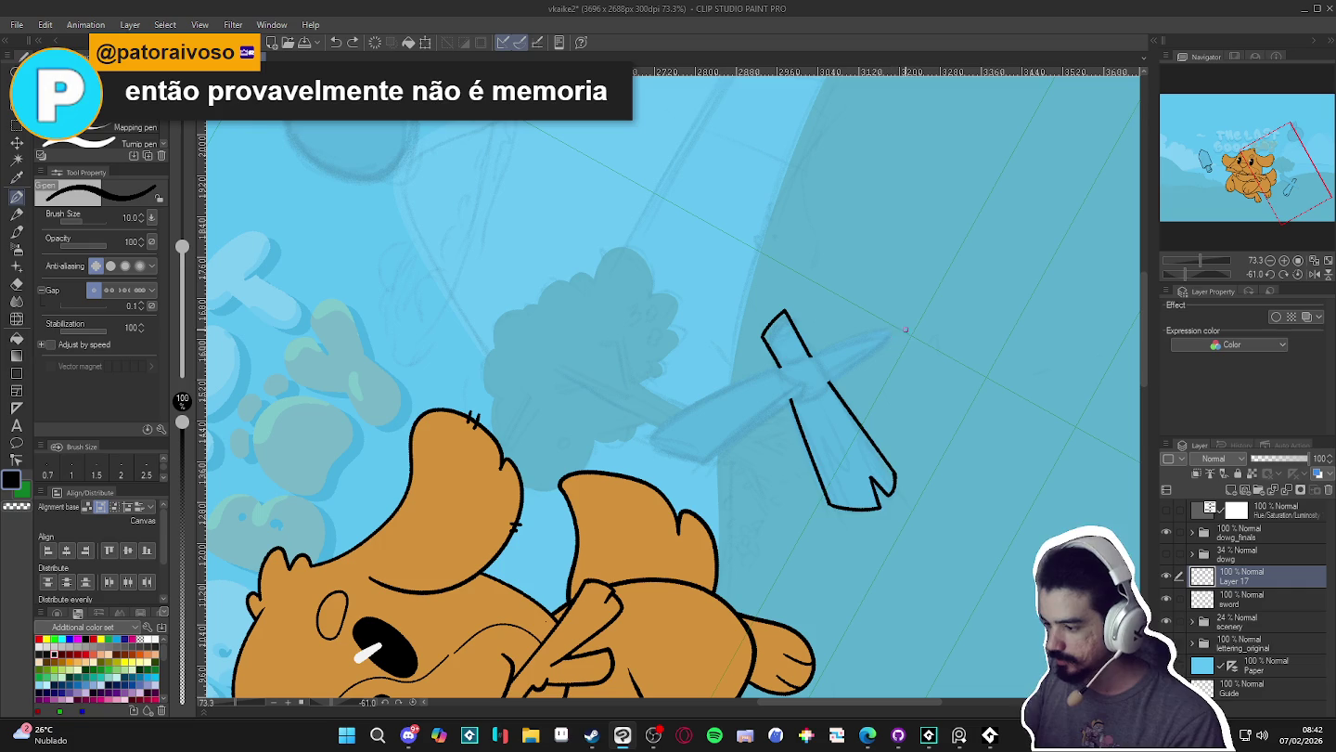
mouse_move(865, 344)
mouse_down()
mouse_move(761, 402)
mouse_move(684, 475)
mouse_up()
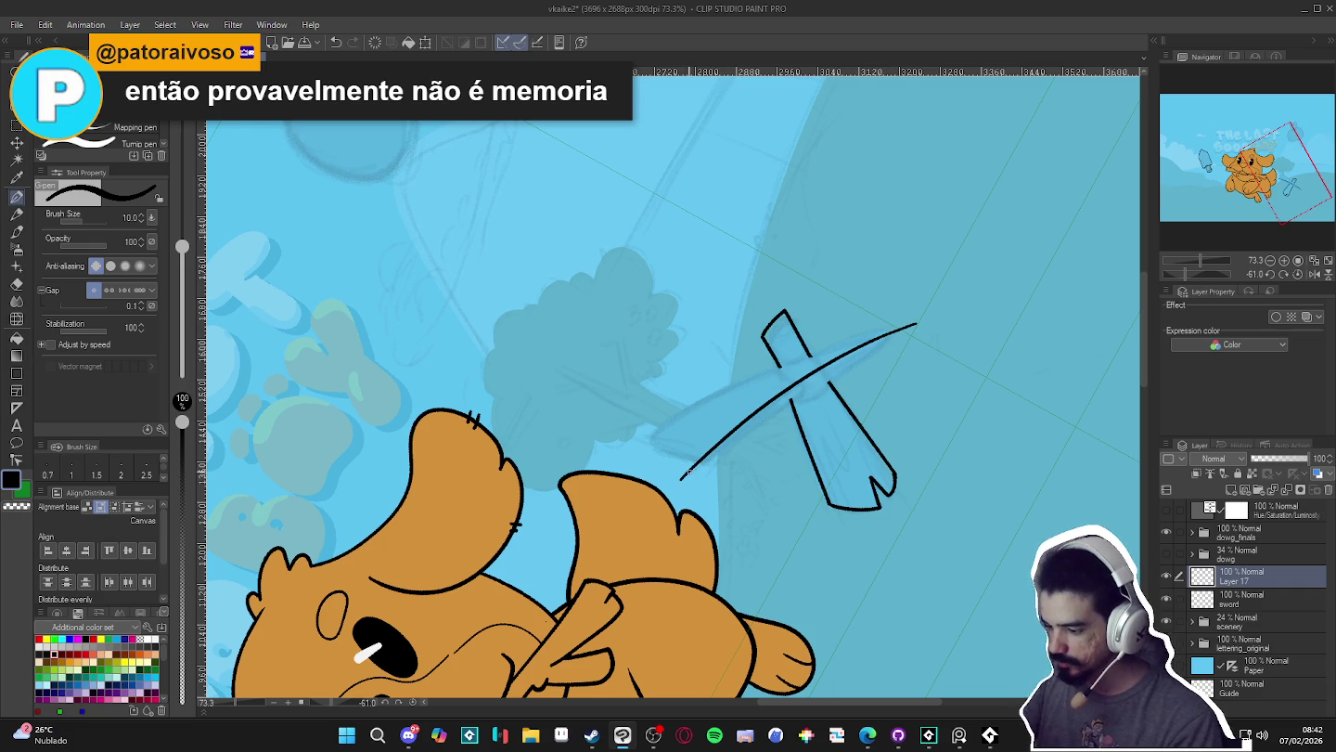
key(ctrl+z)
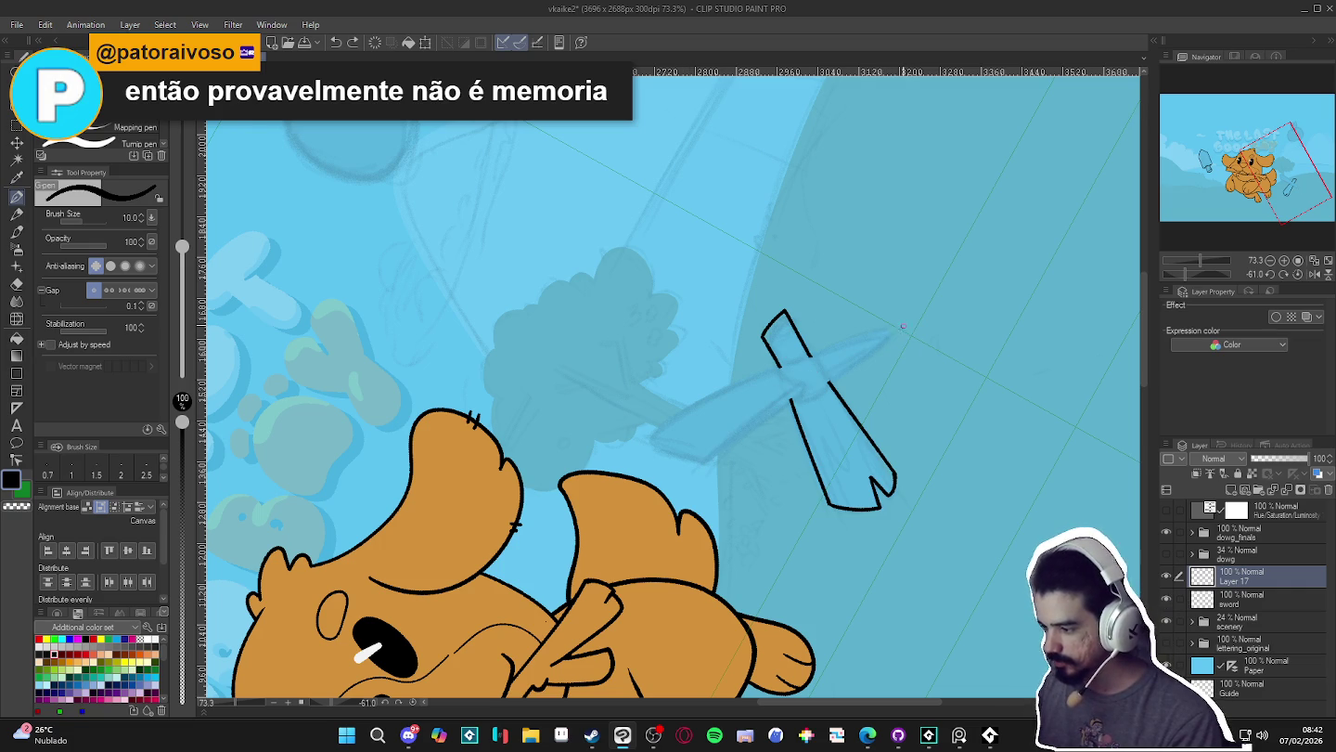
key(ctrl+z)
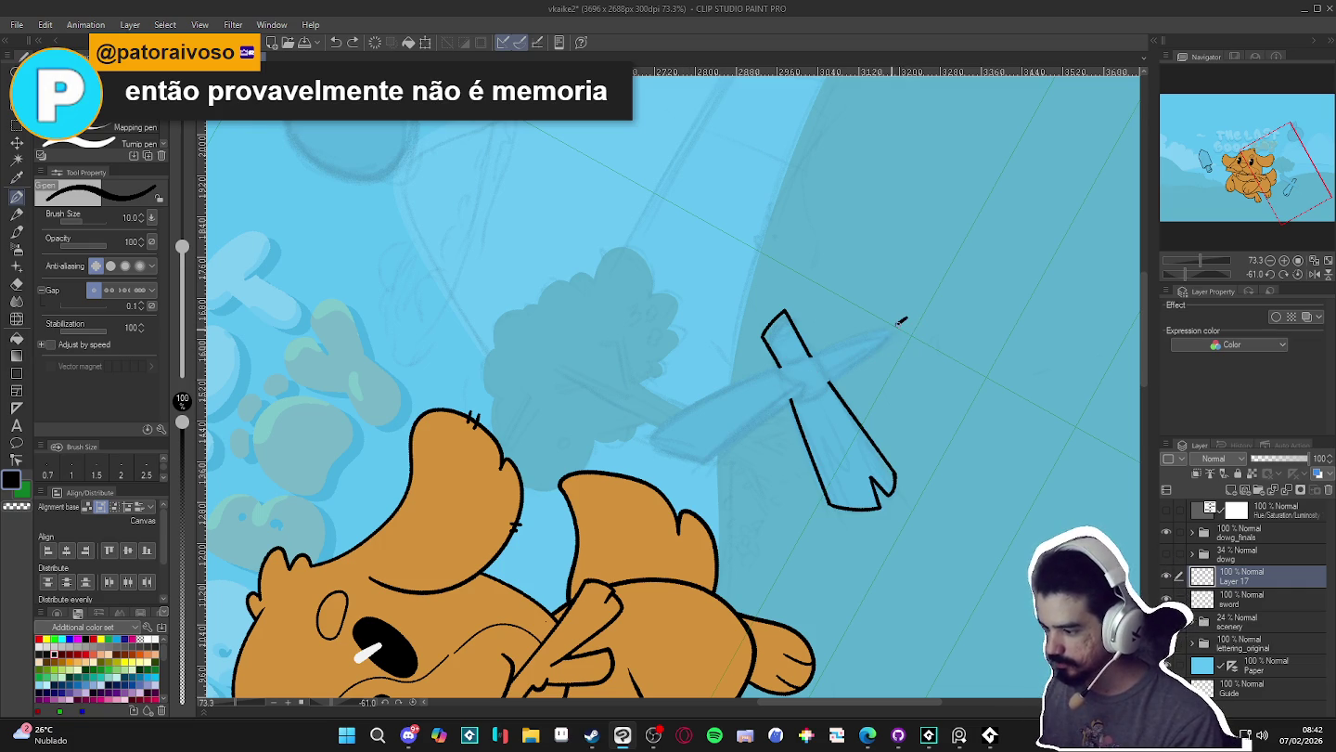
- Ink the long diagonal blade edges across the sword, undoing stray extensions
drag(832, 373, 684, 481)
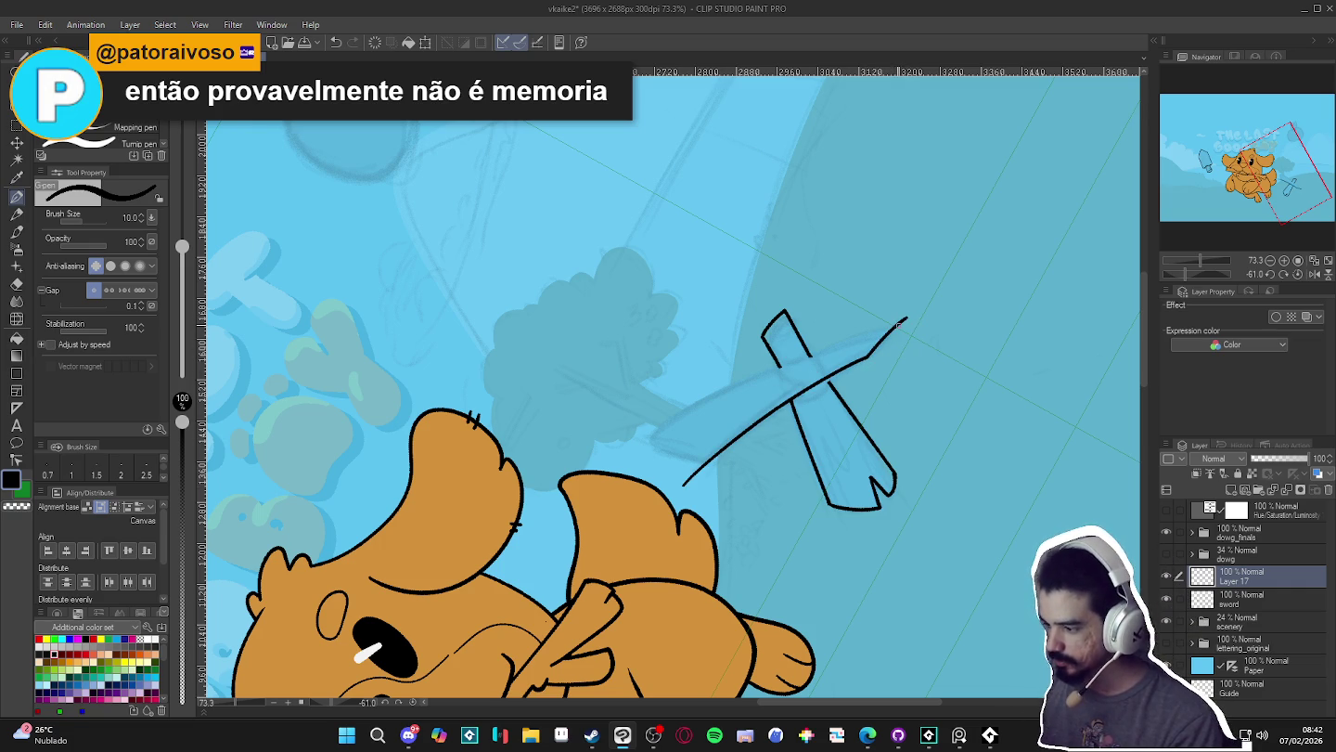
mouse_move(902, 327)
mouse_down()
mouse_move(750, 383)
mouse_move(623, 464)
mouse_up()
key(ctrl+z)
key(ctrl+z)
mouse_move(924, 320)
mouse_down()
mouse_move(665, 422)
mouse_move(613, 471)
mouse_up()
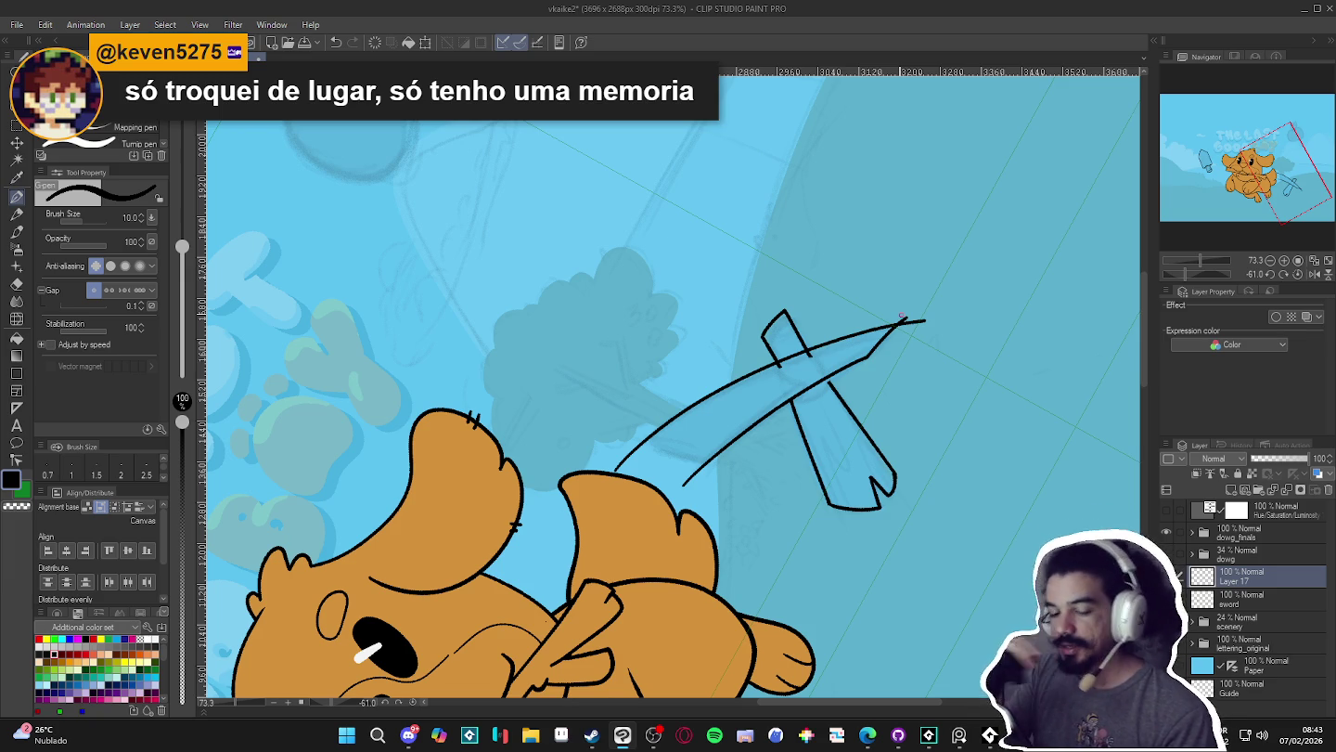
key(ctrl+z)
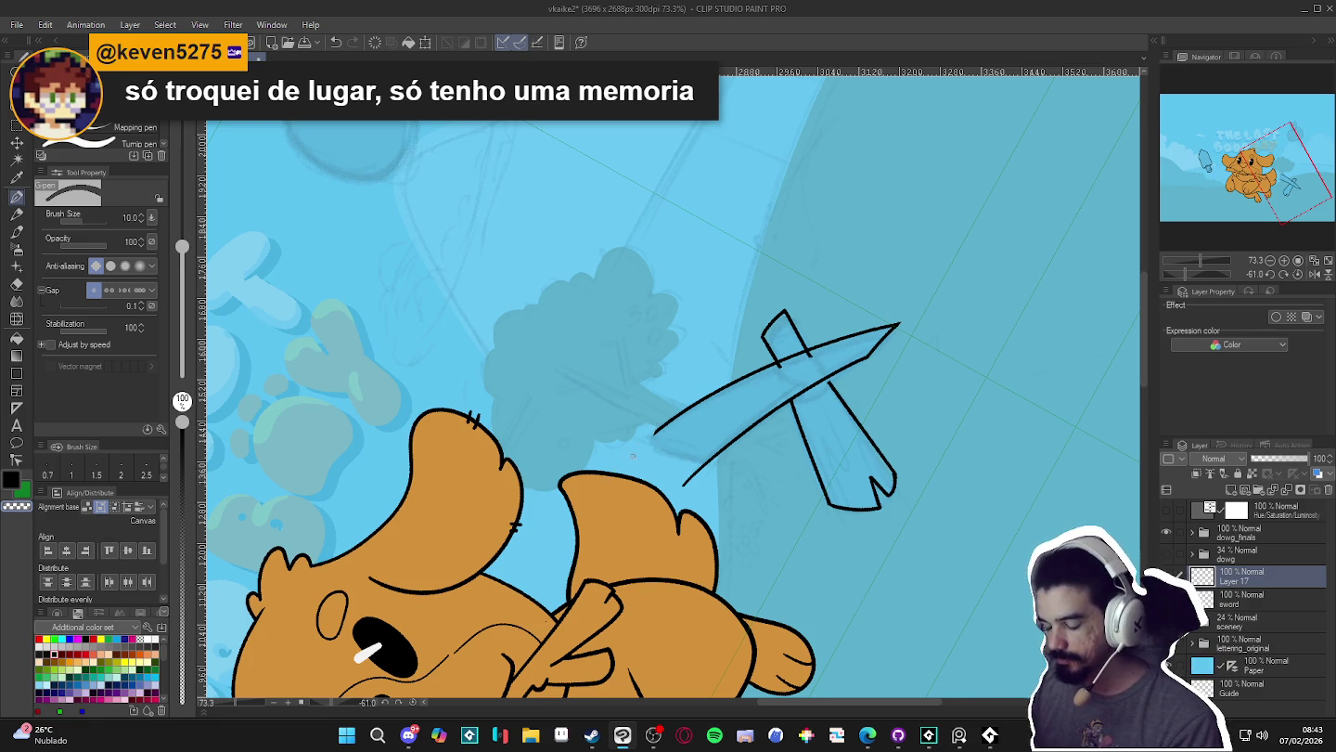
key(ctrl+z)
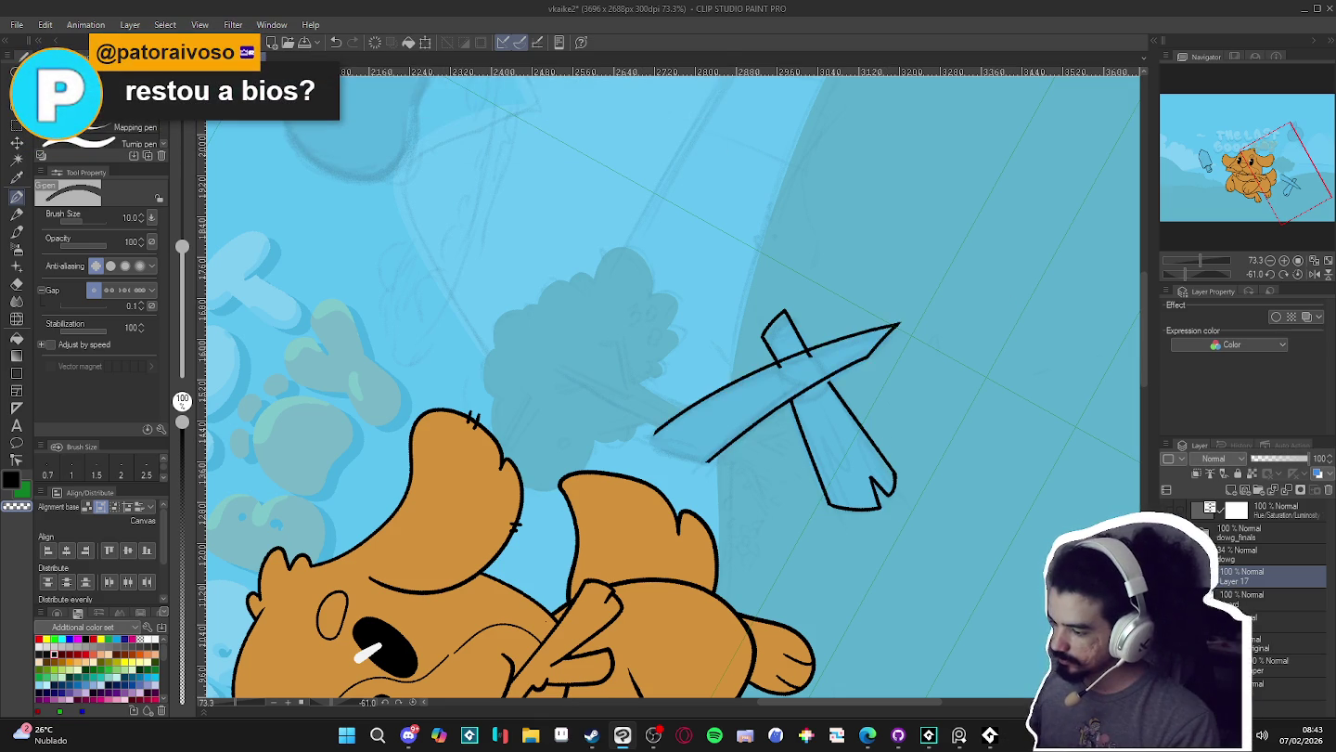
- Toggle Layer 17 and sword layer visibility to compare the new blade lines
click(1168, 576)
click(1167, 576)
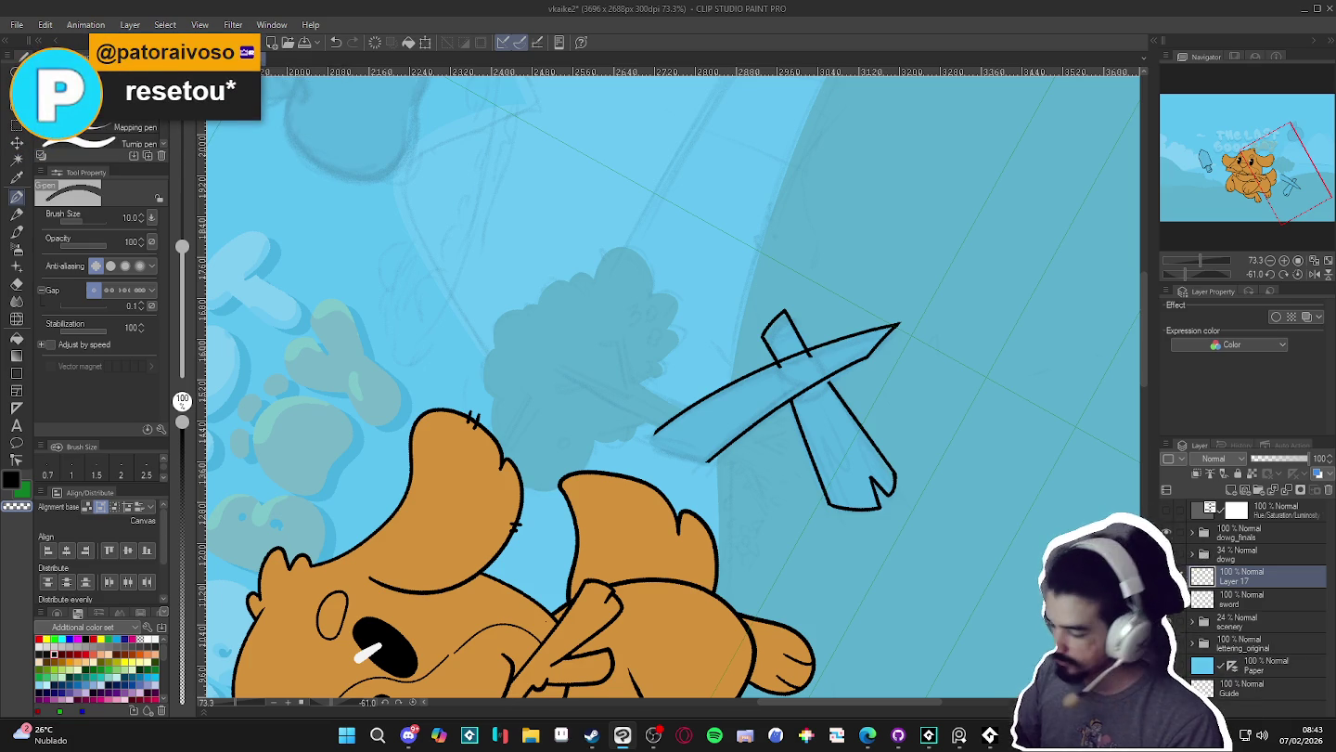
click(1166, 594)
click(1167, 594)
click(1167, 594)
click(1167, 593)
click(1167, 594)
click(1167, 594)
click(1167, 594)
click(1166, 594)
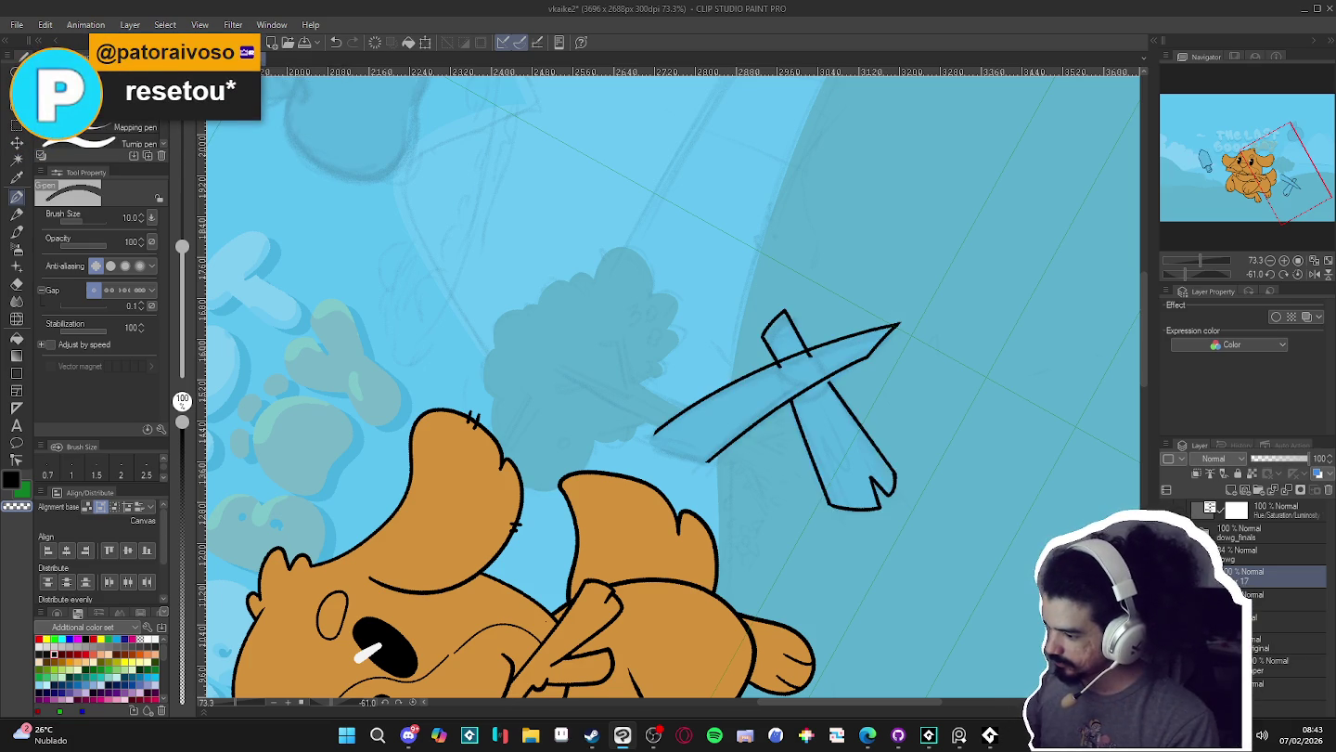
click(1167, 577)
click(1167, 577)
click(1166, 578)
click(1167, 577)
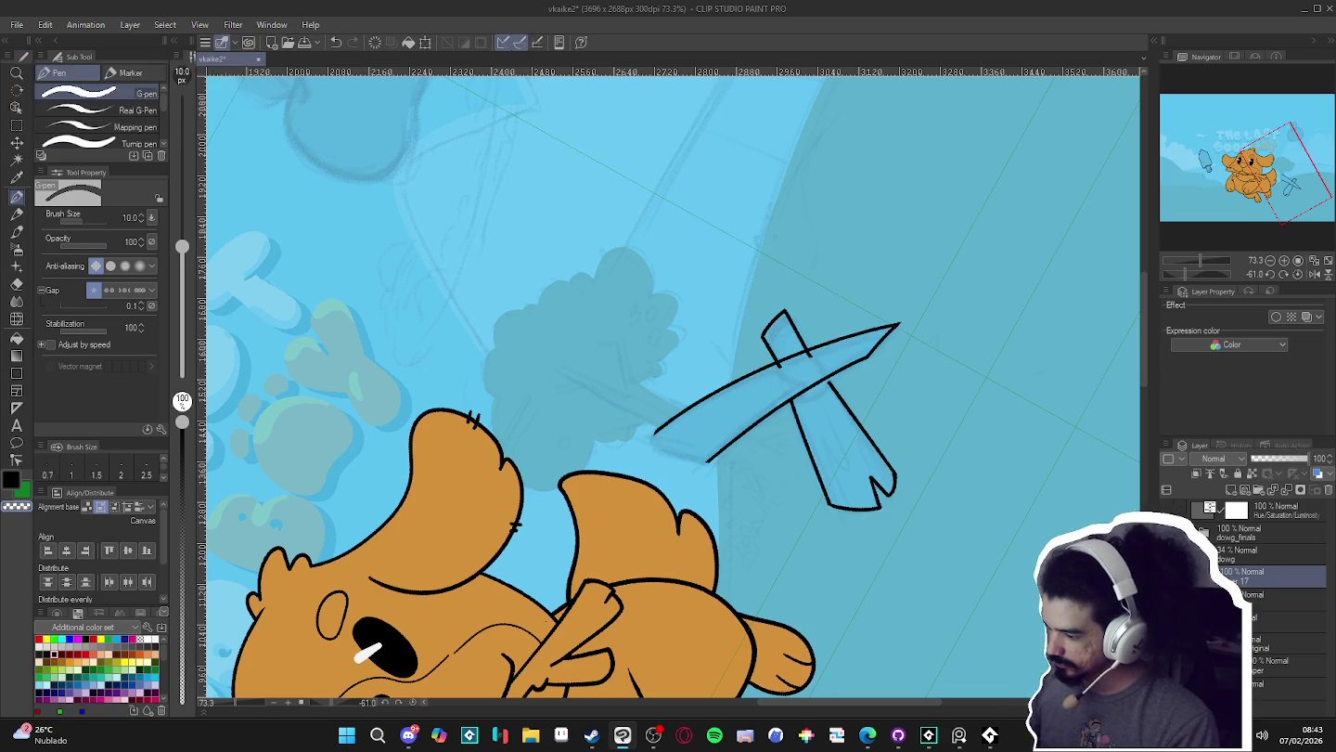
click(1167, 577)
click(1167, 577)
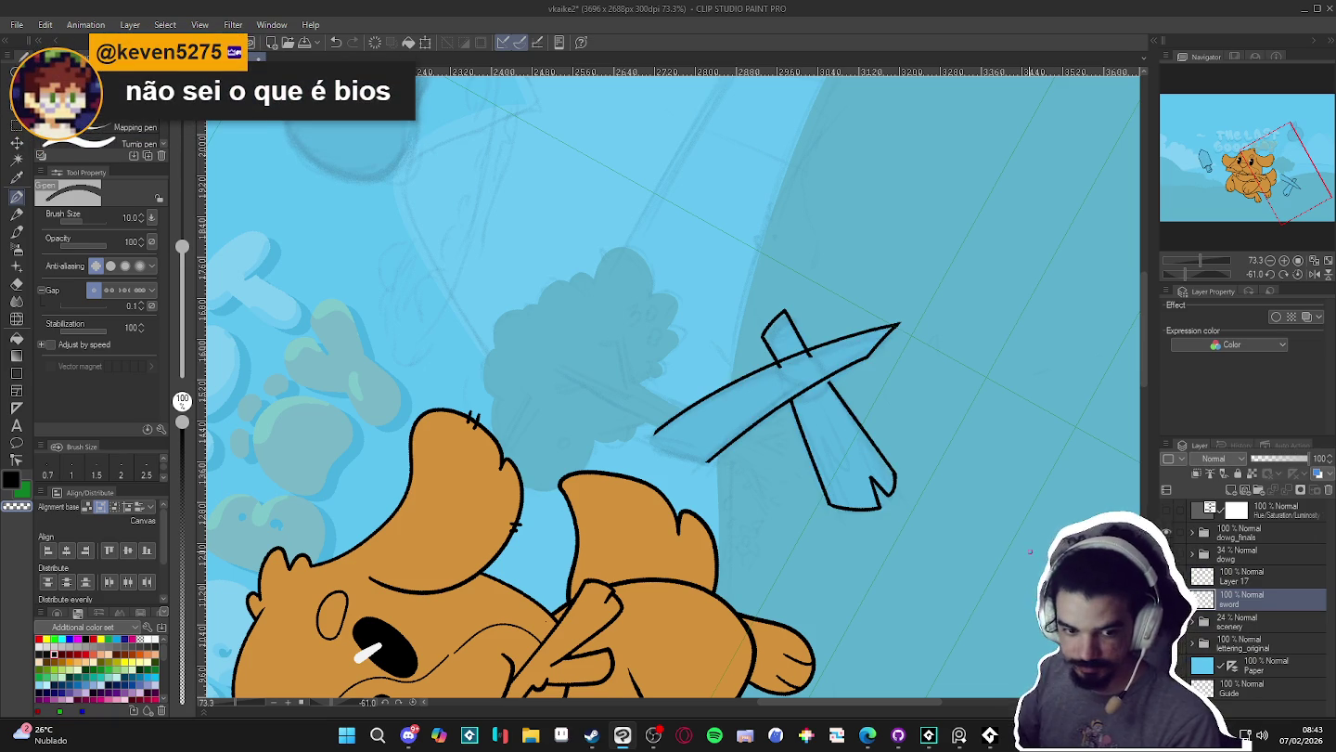
- Ink short strokes at the blade-crossguard junction, then make Layer 17 active
drag(1032, 554, 599, 472)
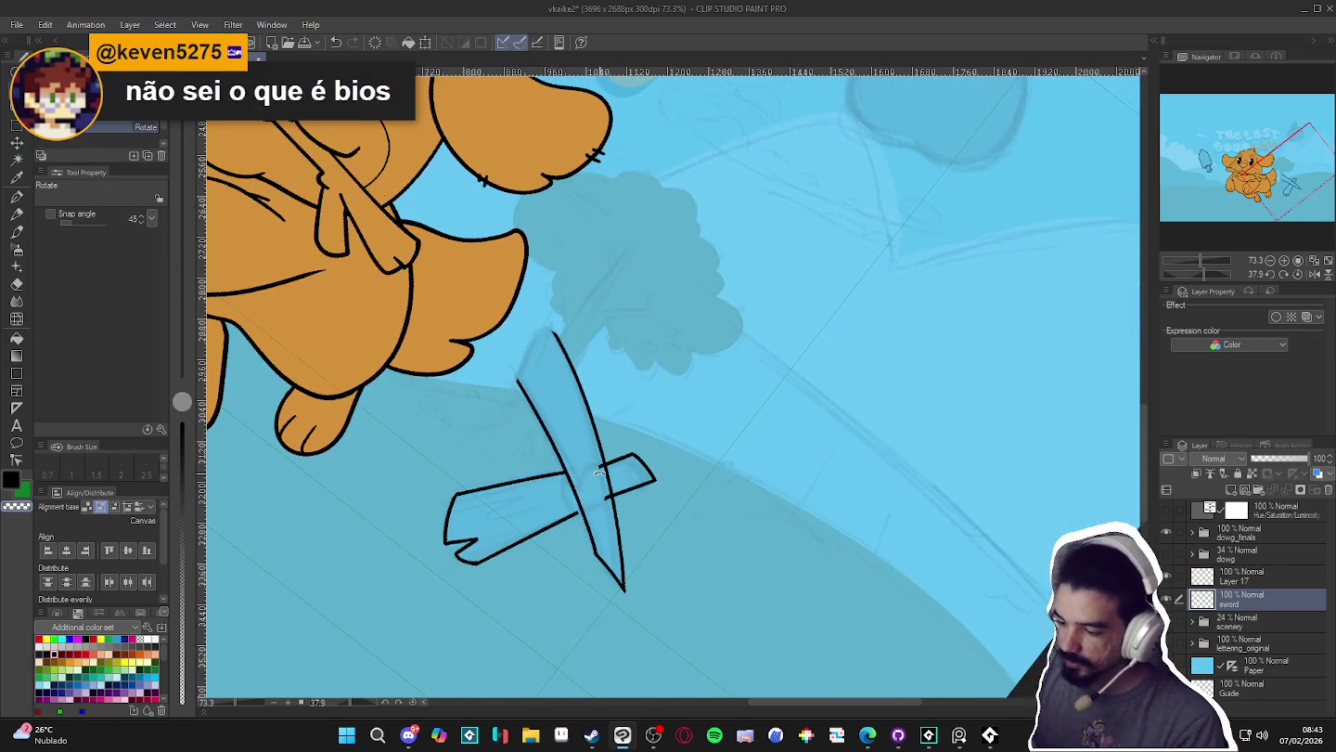
key(p)
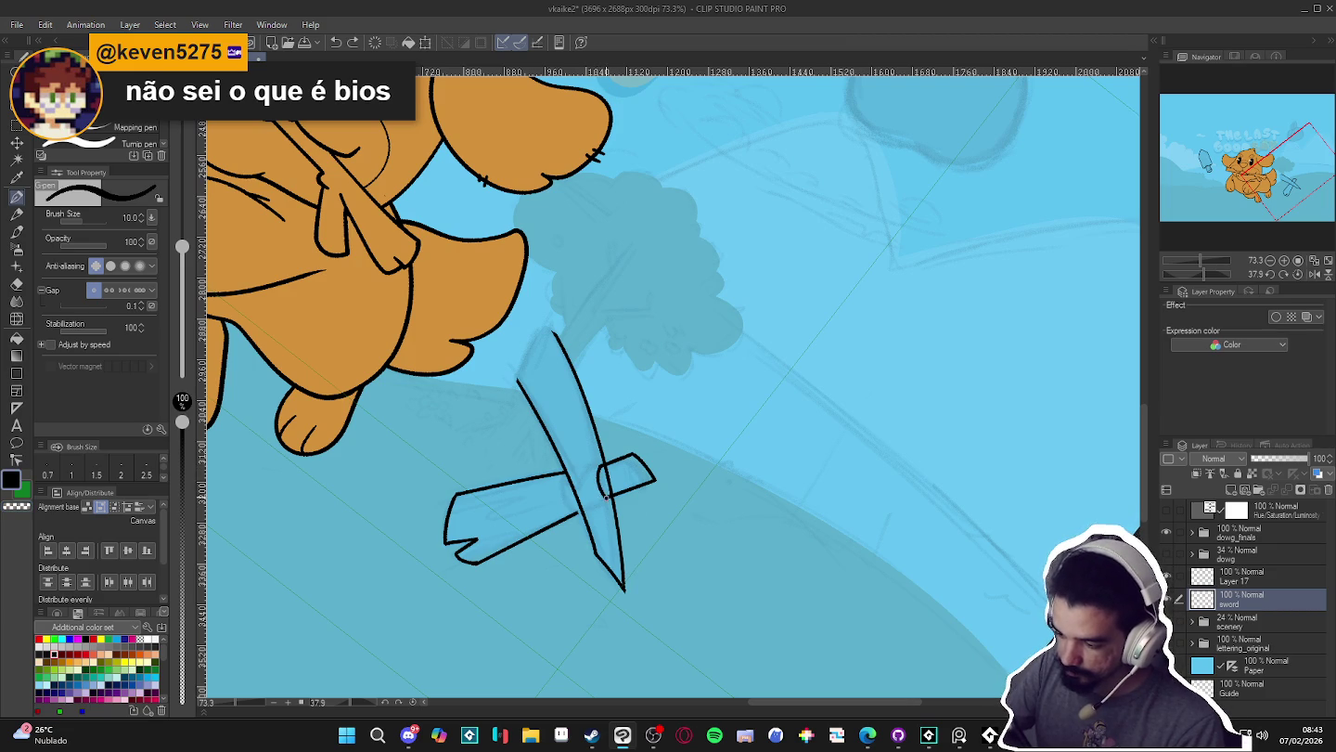
drag(599, 483, 605, 496)
drag(668, 545, 867, 566)
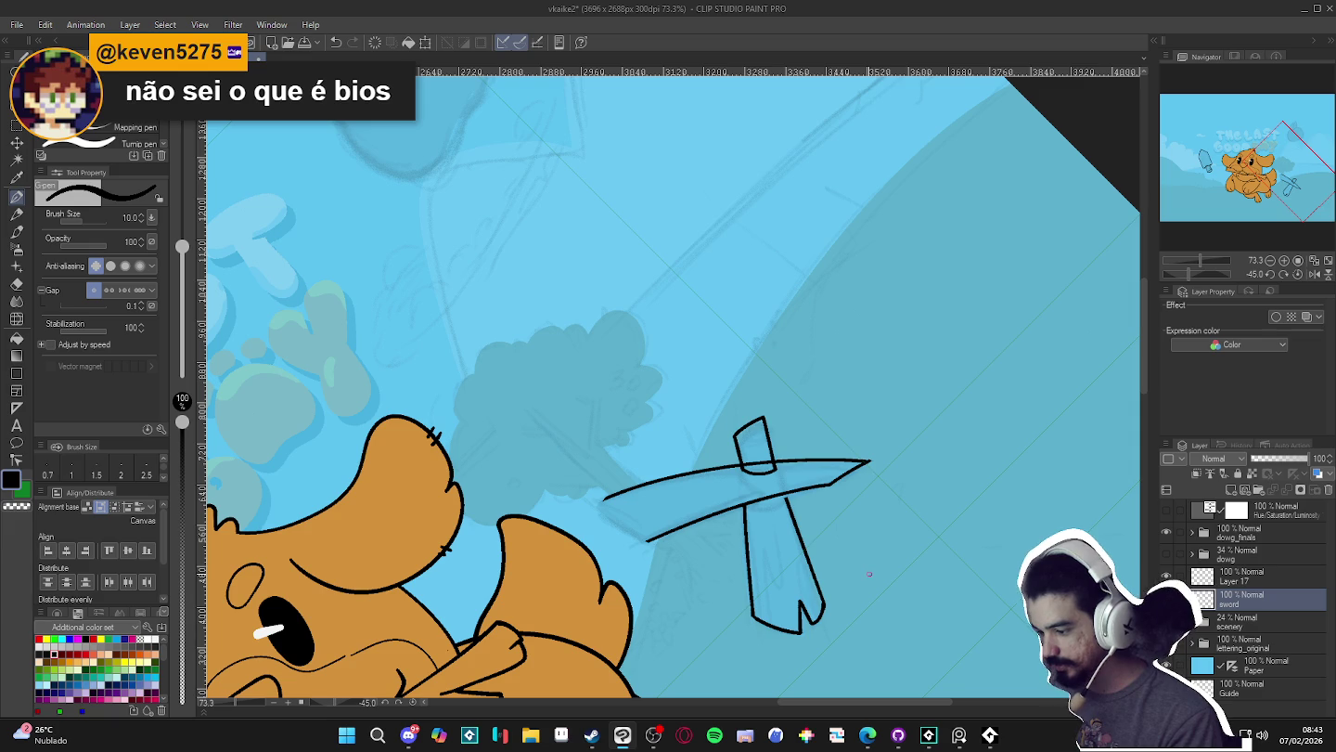
drag(864, 586, 872, 555)
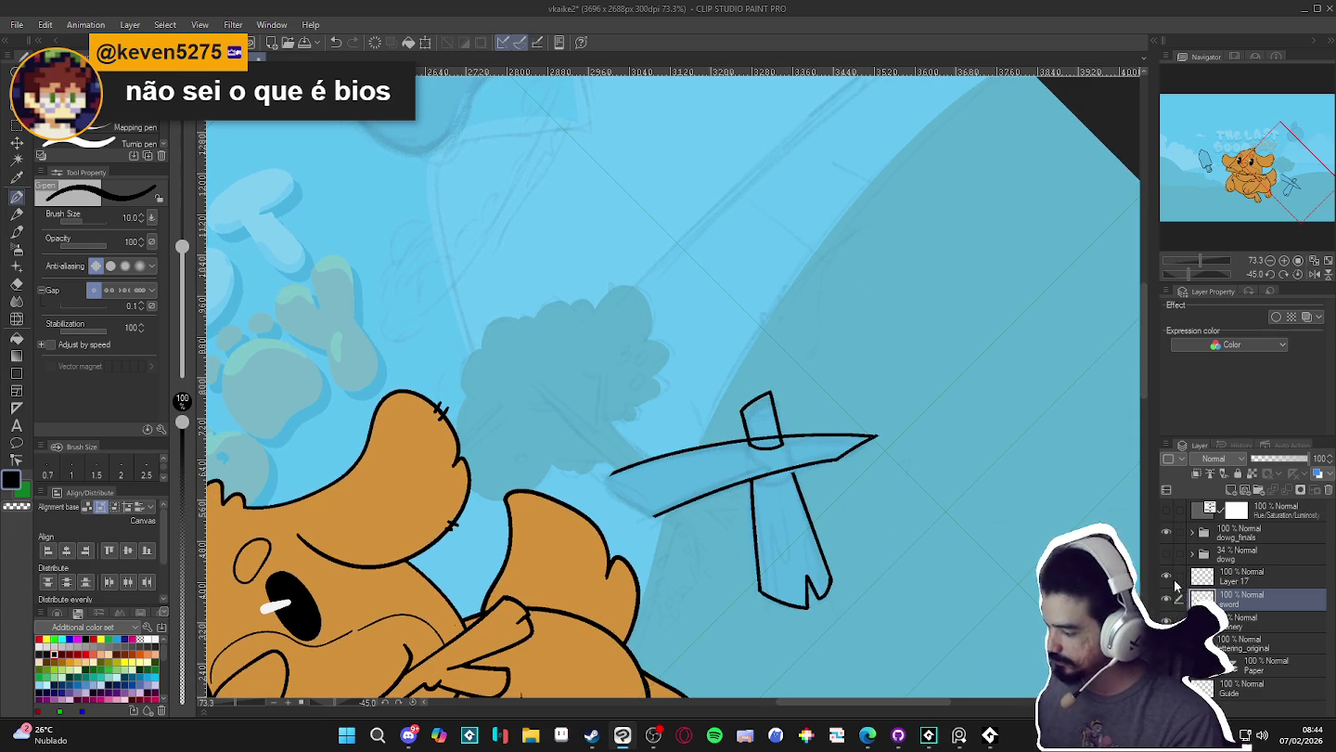
drag(779, 420, 613, 480)
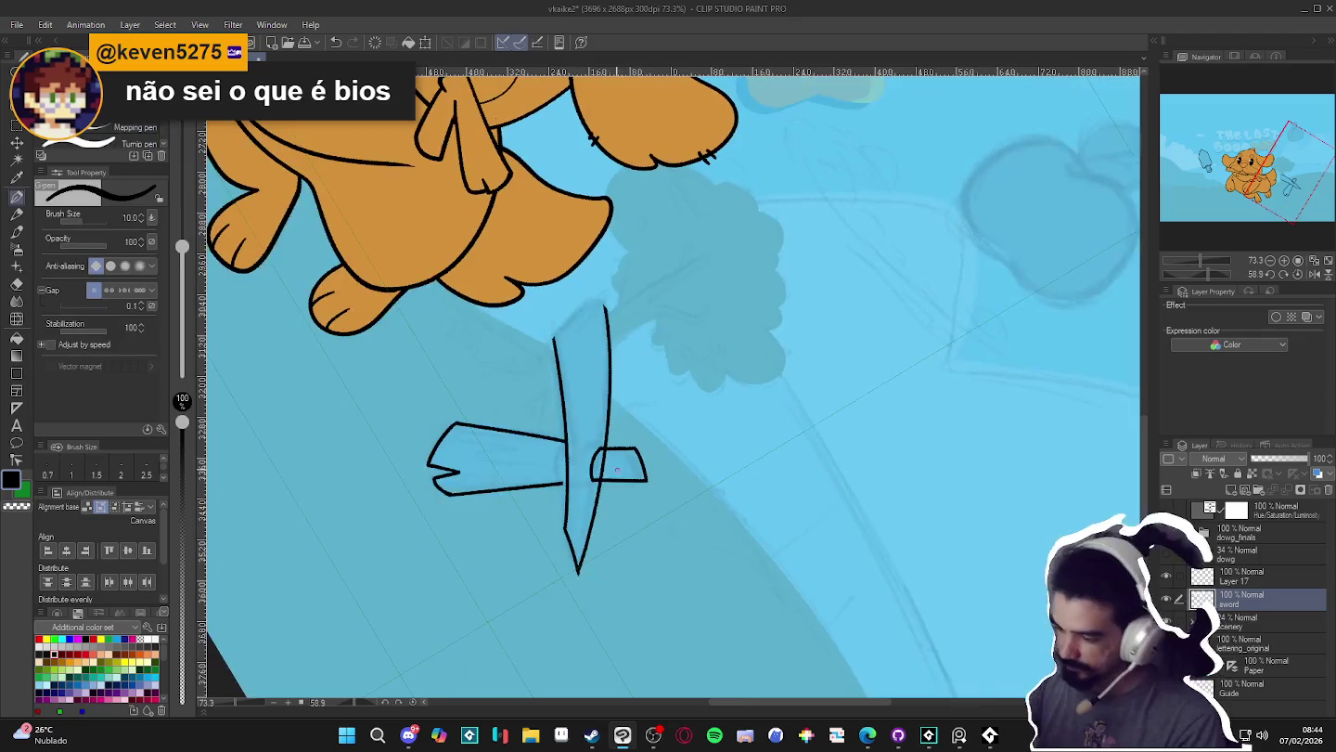
drag(556, 444, 557, 473)
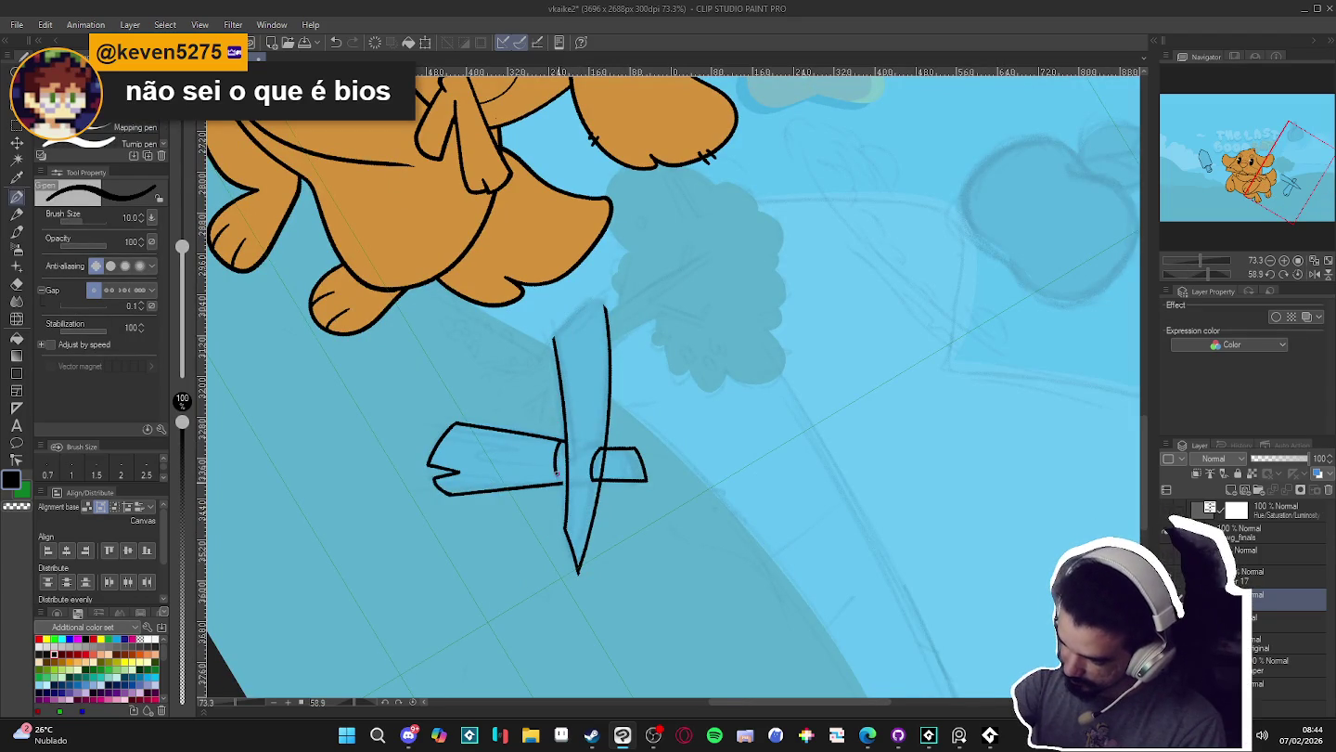
key(ctrl+z)
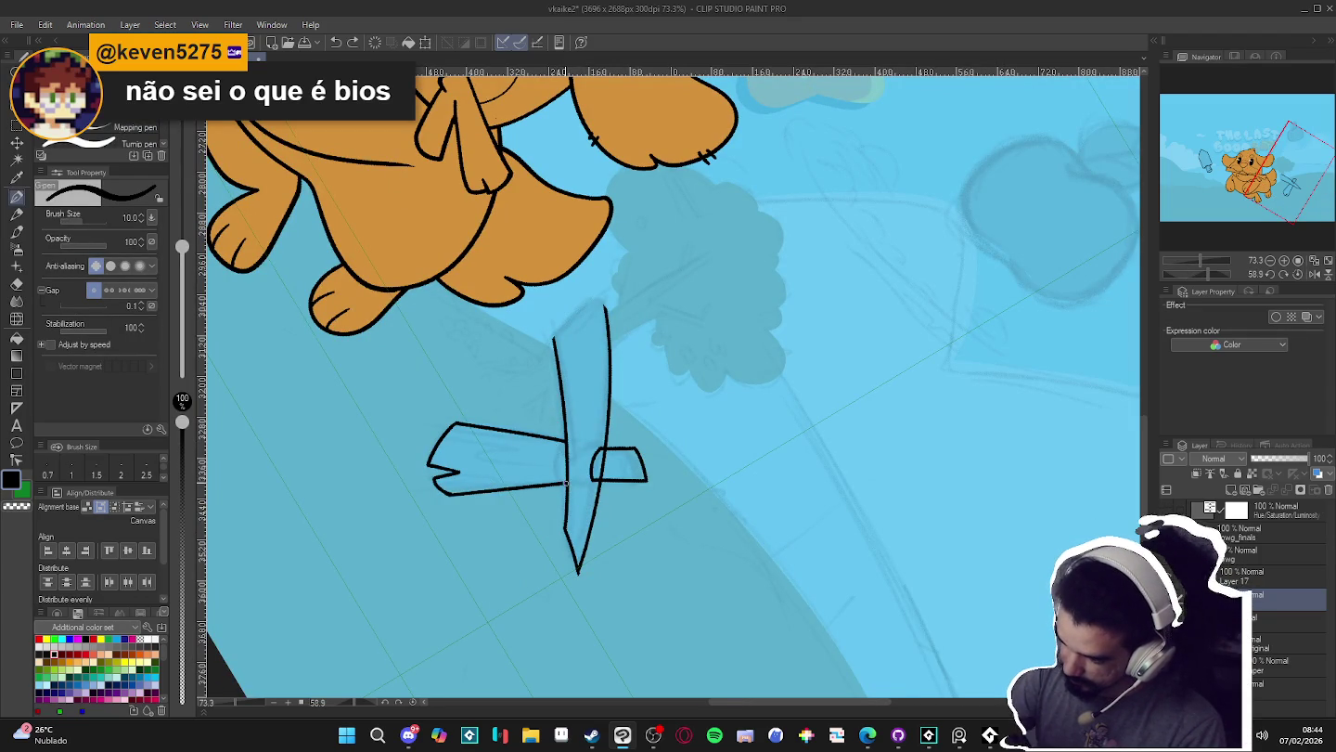
drag(558, 481, 554, 467)
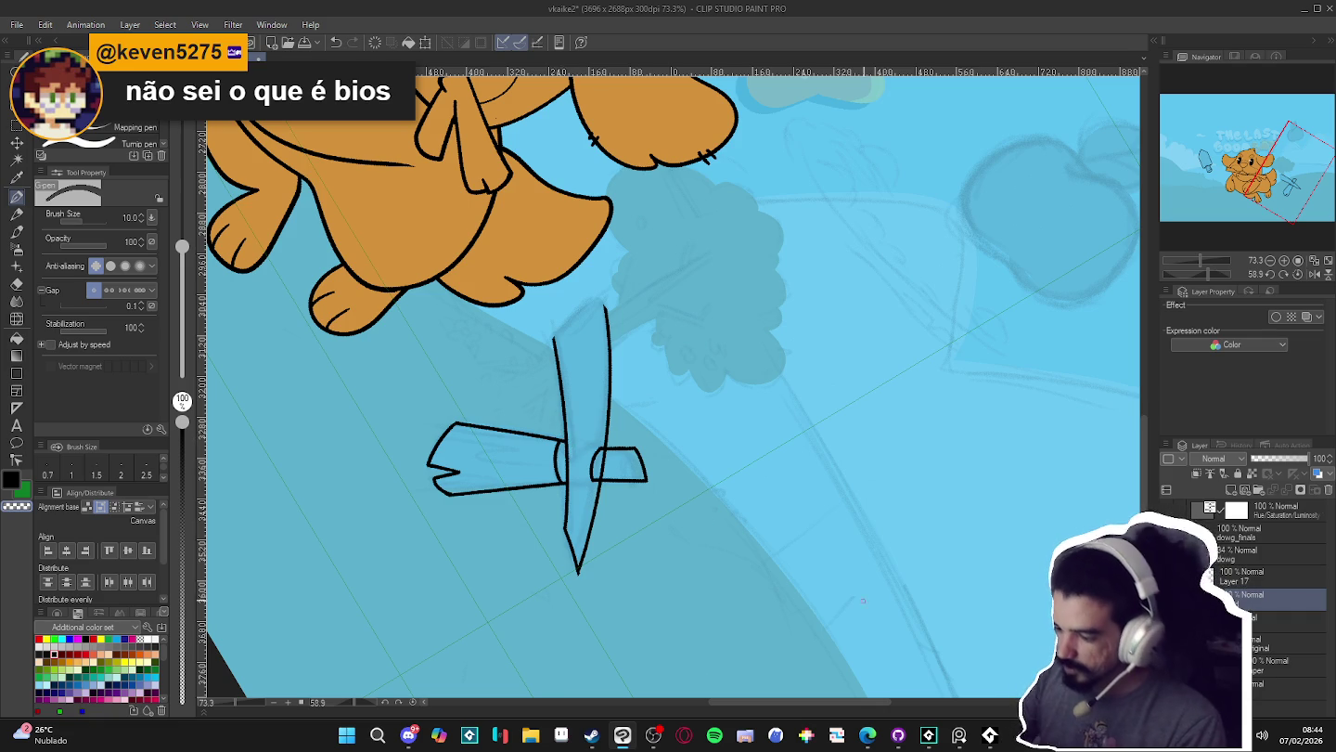
drag(618, 448, 1228, 571)
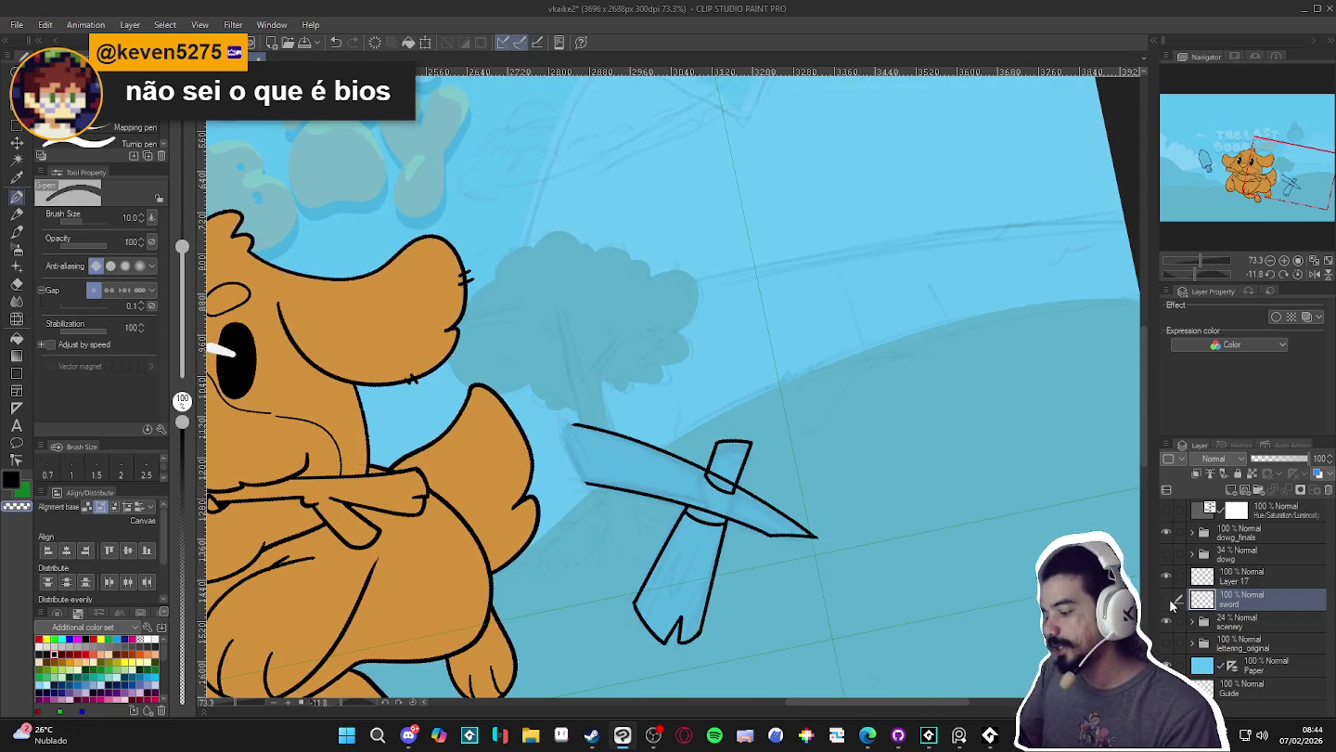
click(1227, 574)
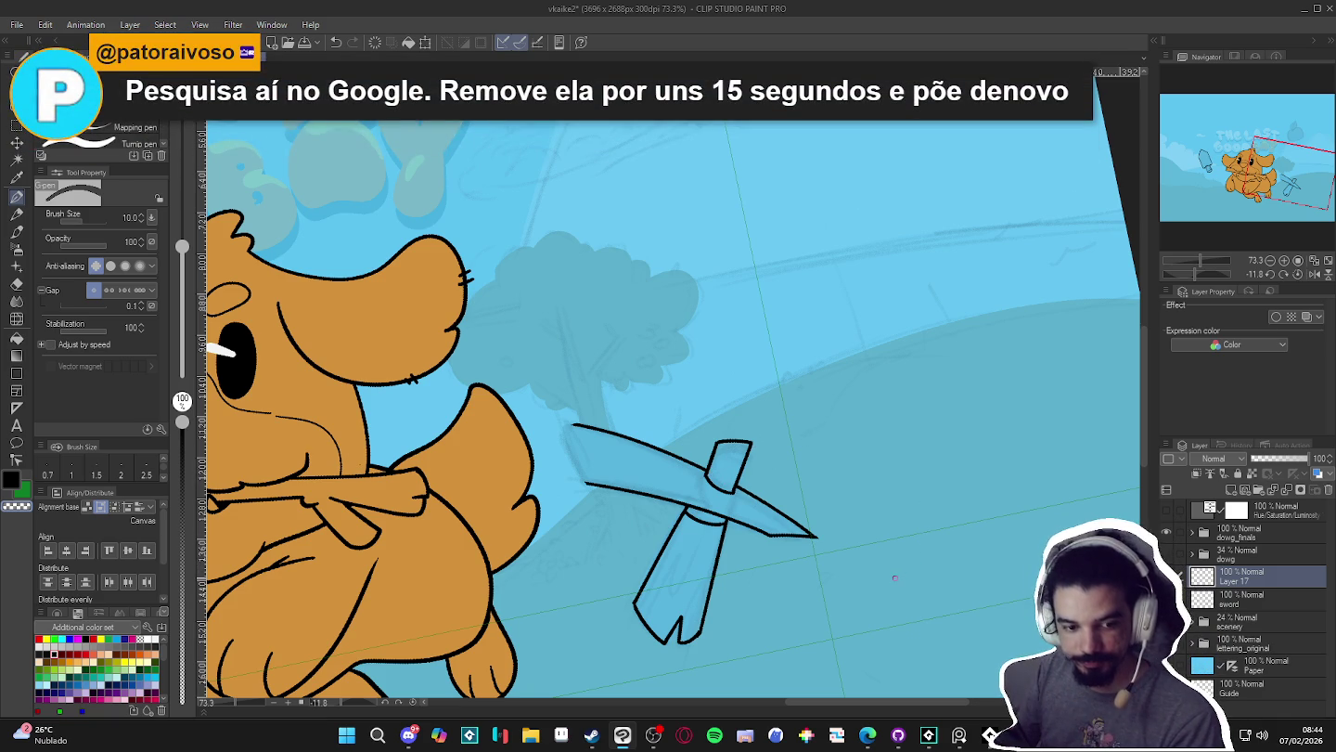
- Close off the left end of the diagonal blade with a pen stroke
drag(873, 567, 886, 567)
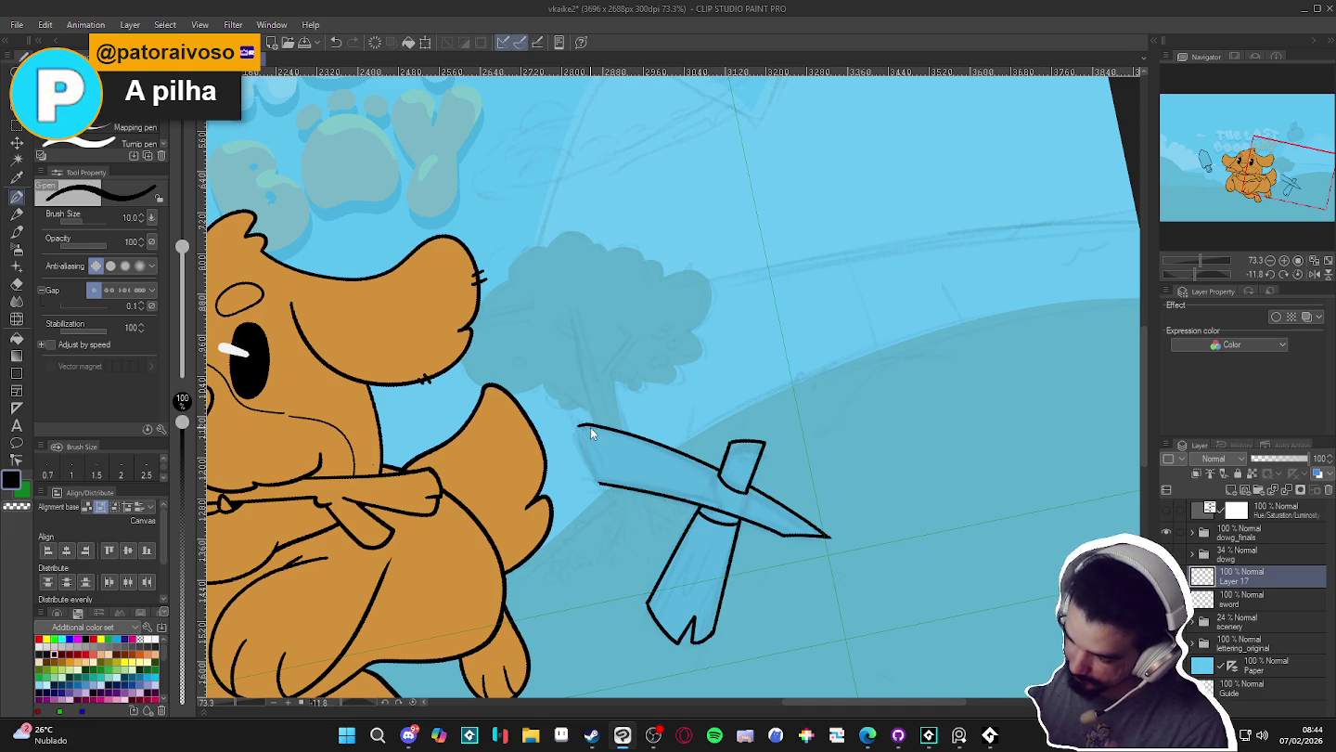
drag(579, 427, 613, 503)
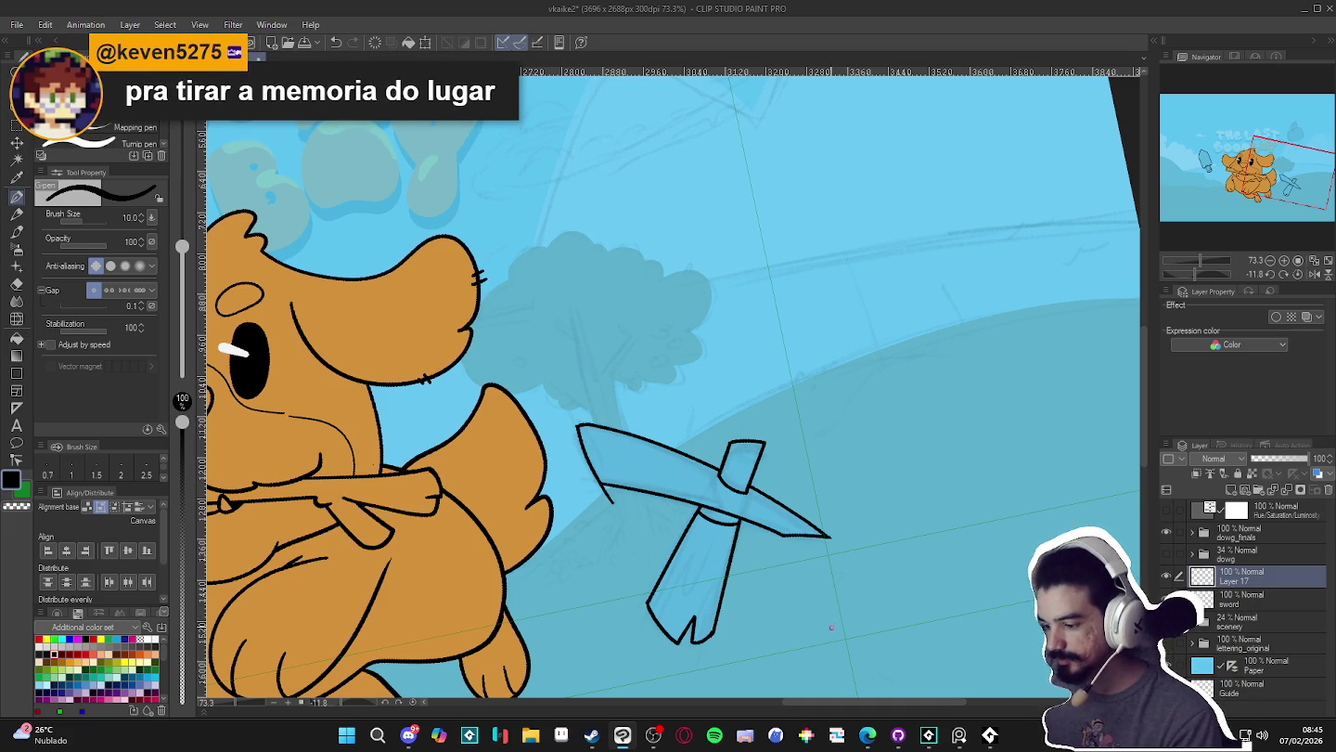
drag(831, 628, 795, 434)
key(e)
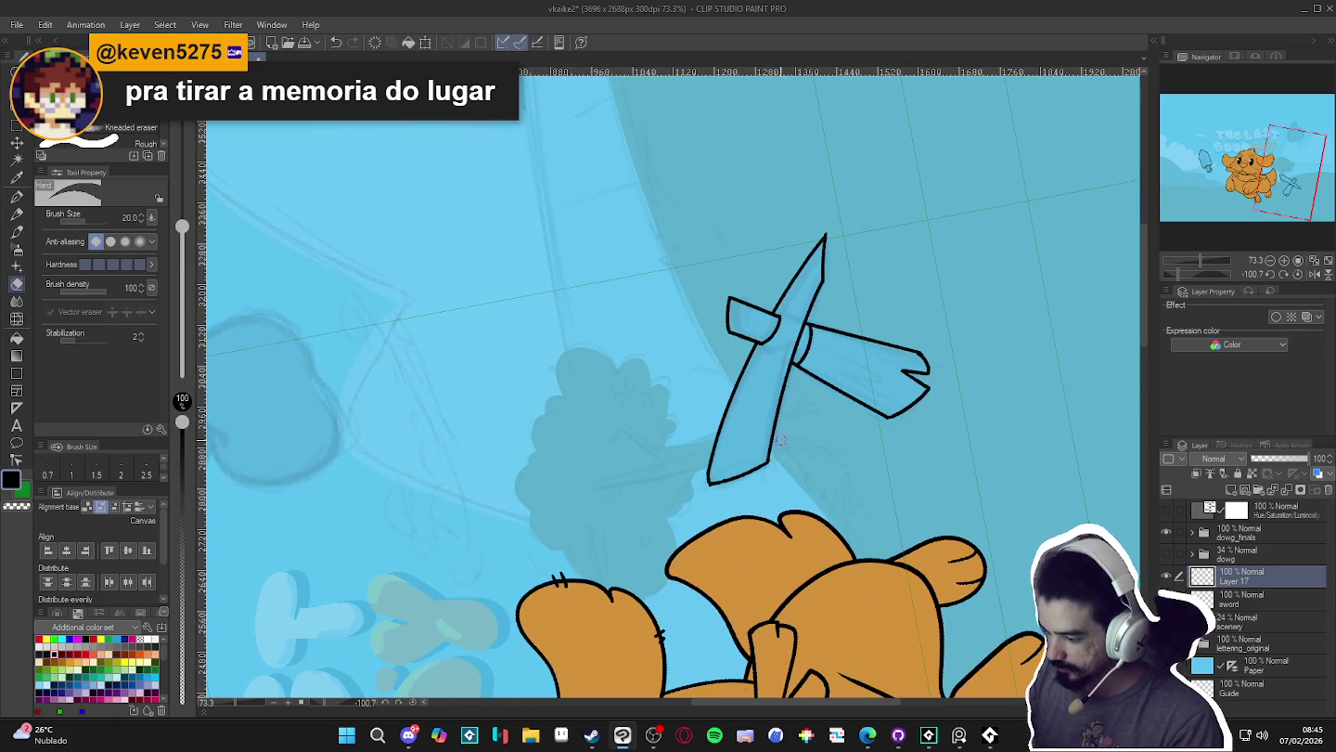
key(p)
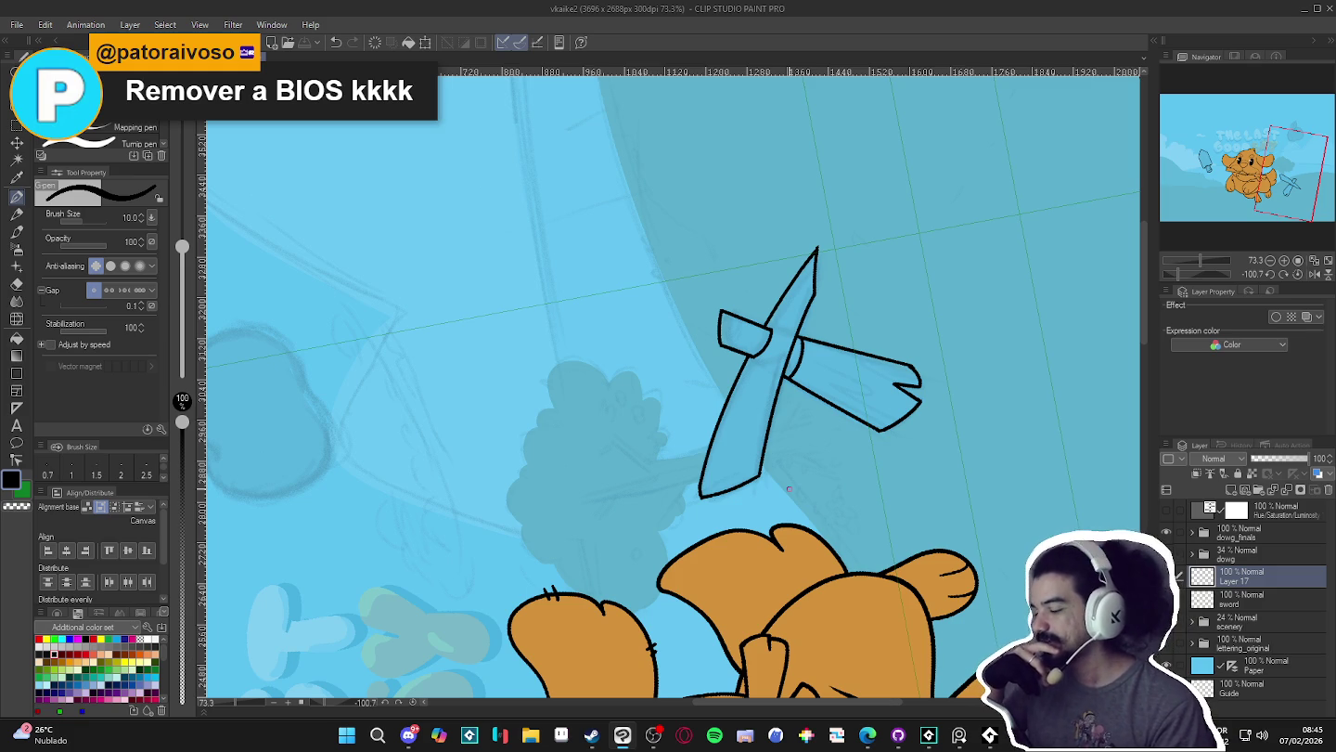
mouse_move(973, 465)
mouse_down()
mouse_move(838, 566)
mouse_move(891, 521)
mouse_up()
scroll(874, 589, down, 1)
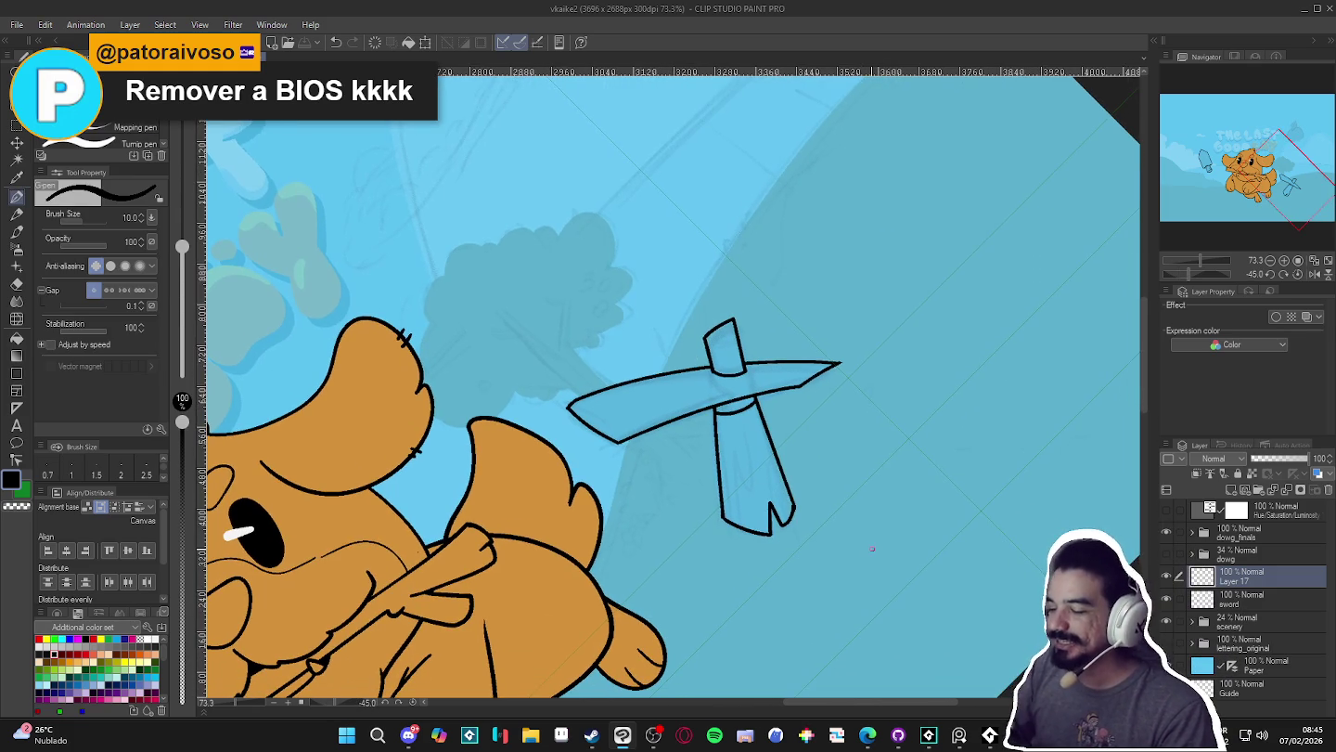
- Check the guard by toggling Layer 17, then merge it down into the sword layer
click(1167, 576)
click(1165, 576)
click(1166, 576)
click(1165, 576)
key(ctrl+e)
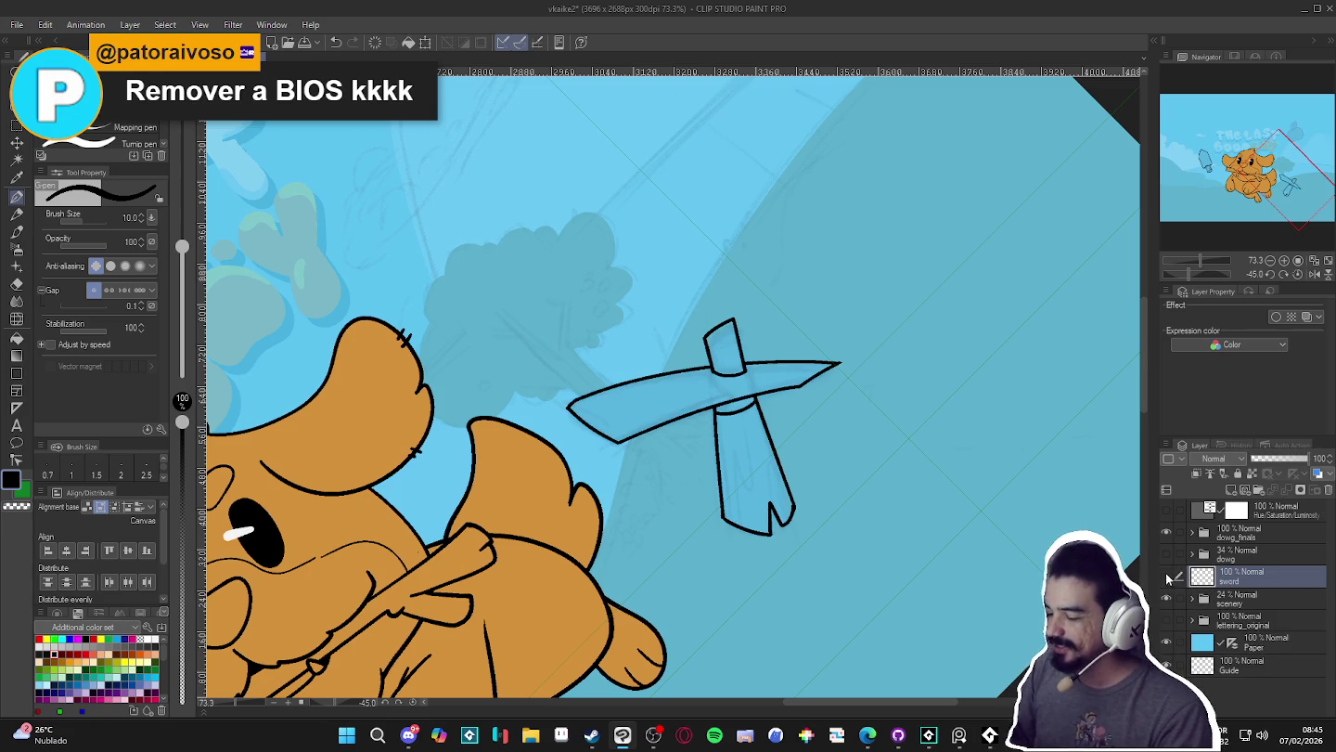
- Test-select the guard piece, deselect, and thin the pen to size 7
drag(919, 524, 469, 587)
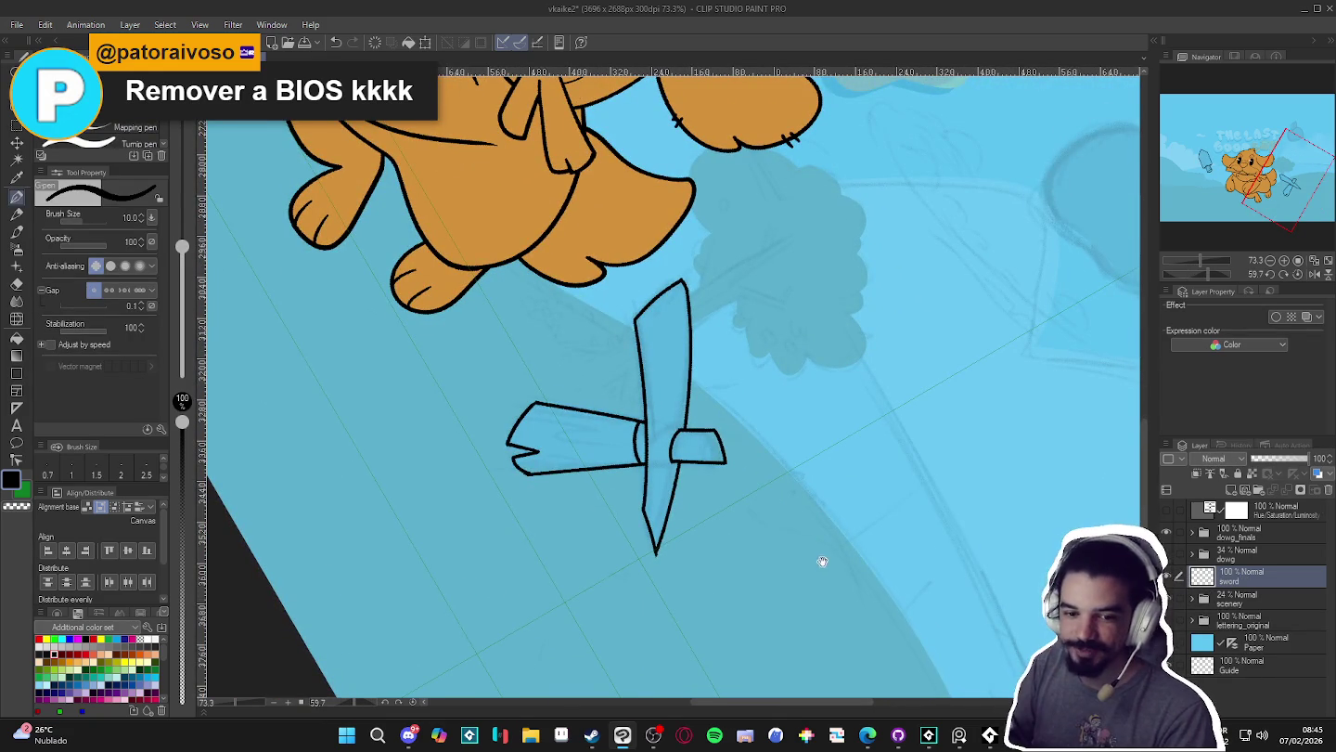
scroll(743, 470, up, 1)
key(w)
click(733, 478)
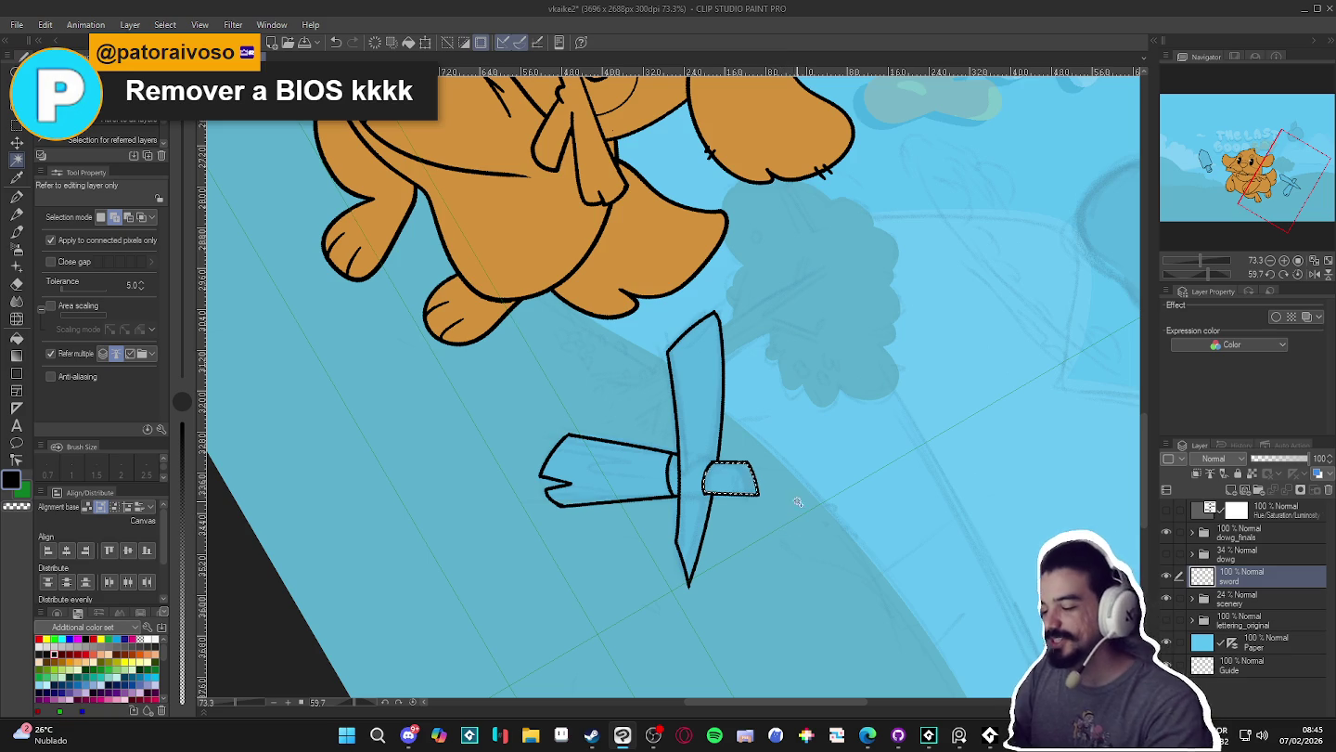
key(p)
key(ctrl+d)
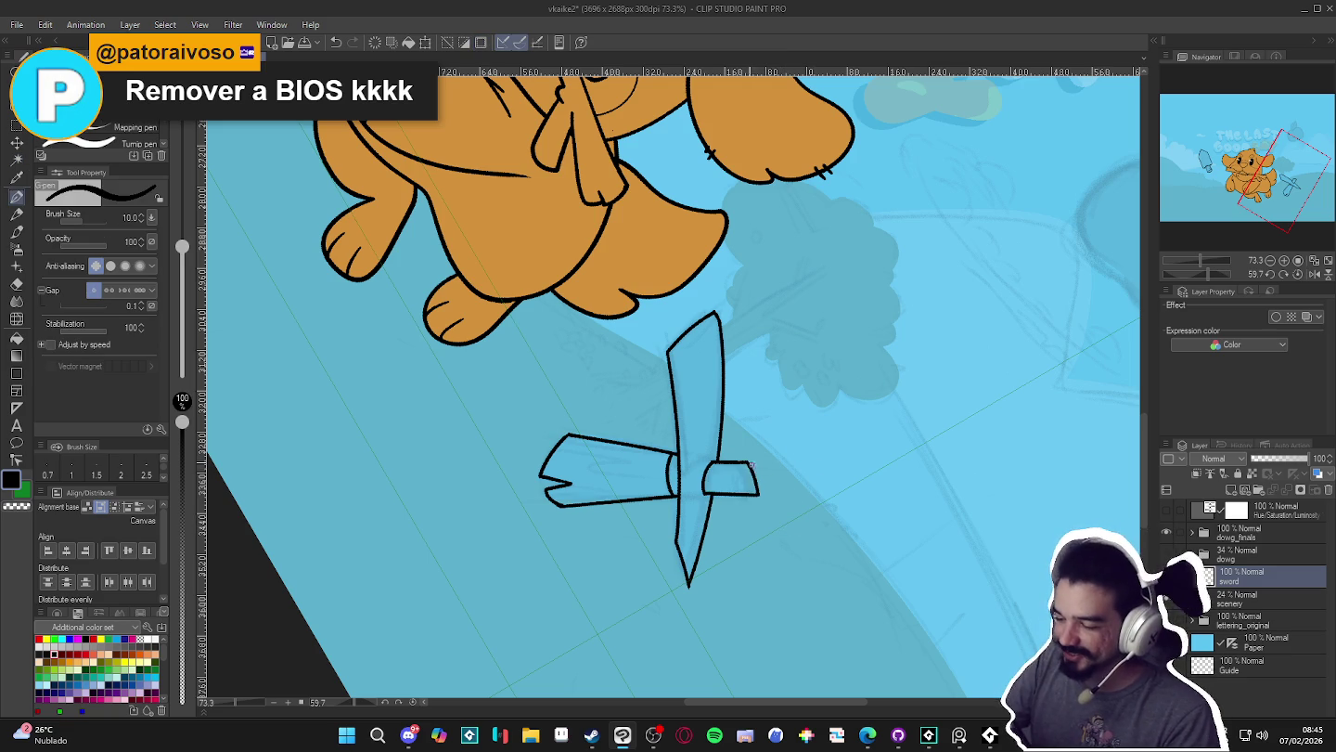
key(bracketleft)
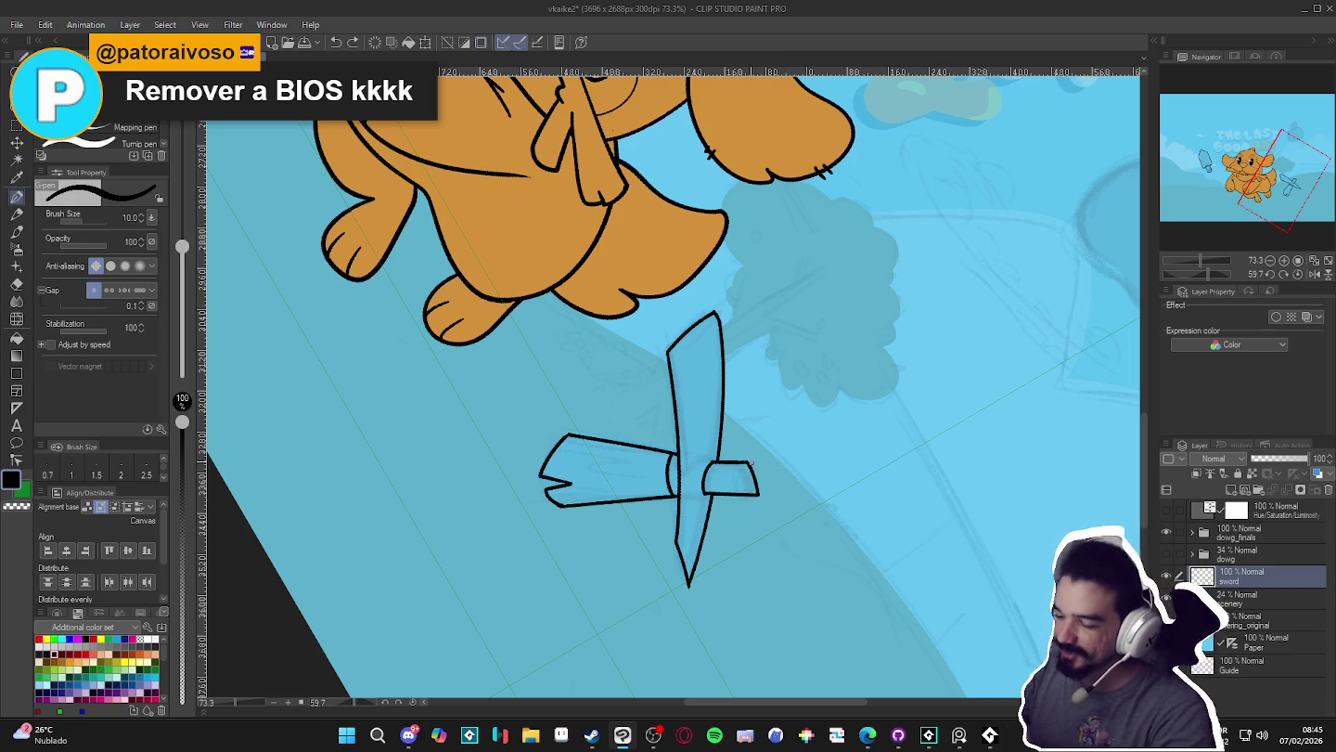
key(bracketleft)
- Redraw the crossguard's right end as a rounded cap, tidying with the eraser
drag(746, 463, 747, 492)
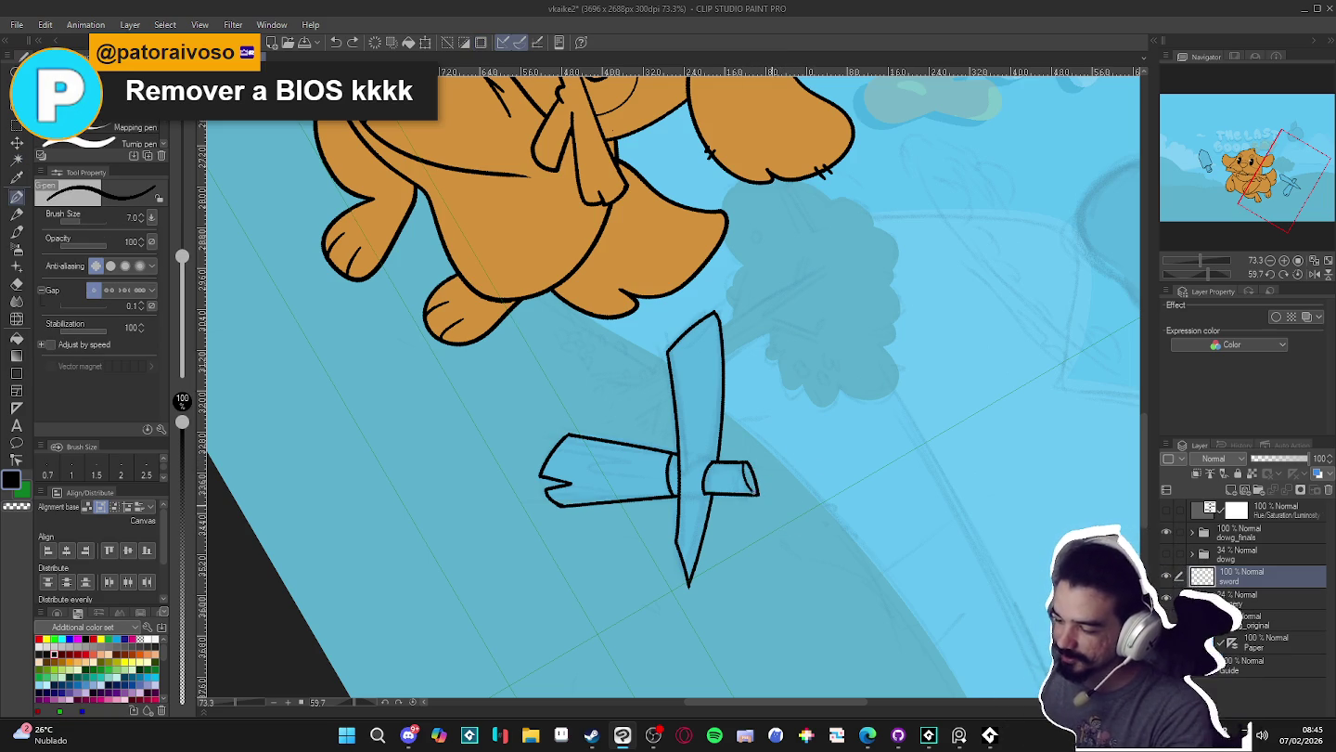
key(ctrl+z)
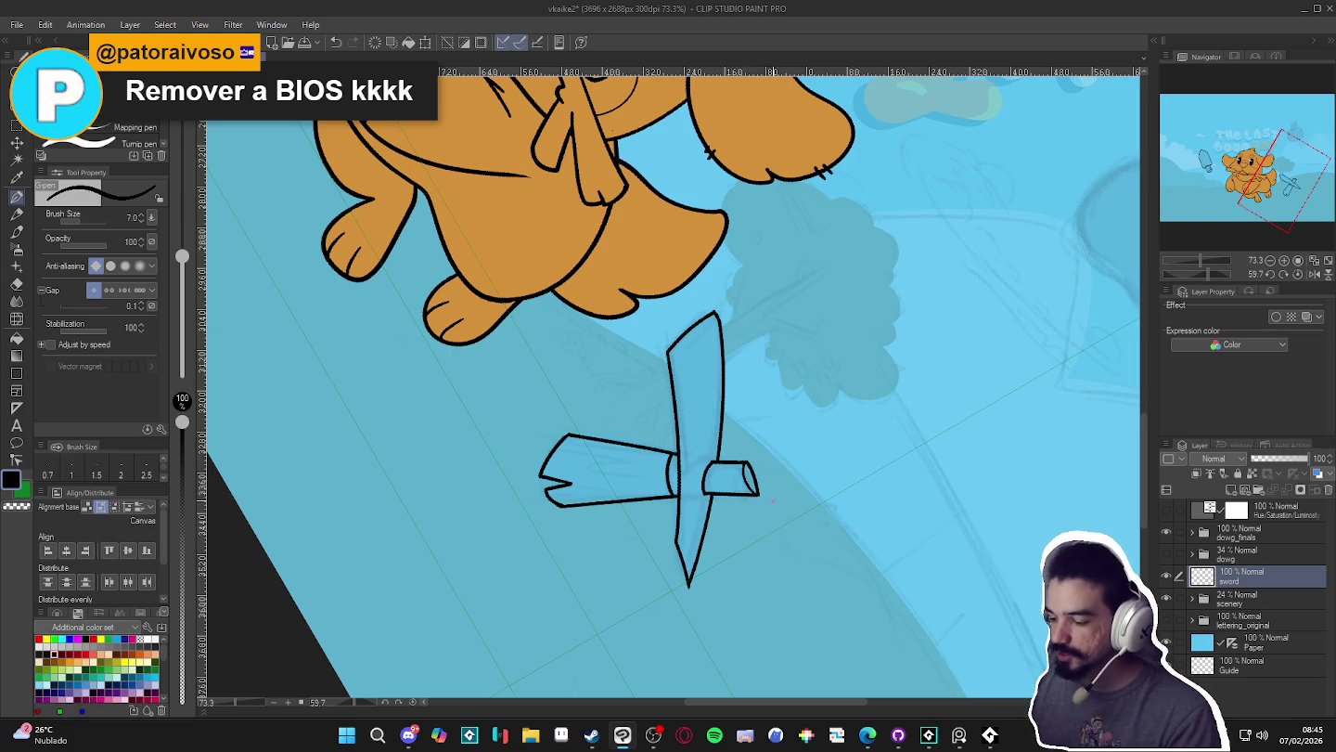
mouse_move(773, 501)
mouse_down()
mouse_move(974, 414)
mouse_move(928, 478)
mouse_move(931, 565)
mouse_up()
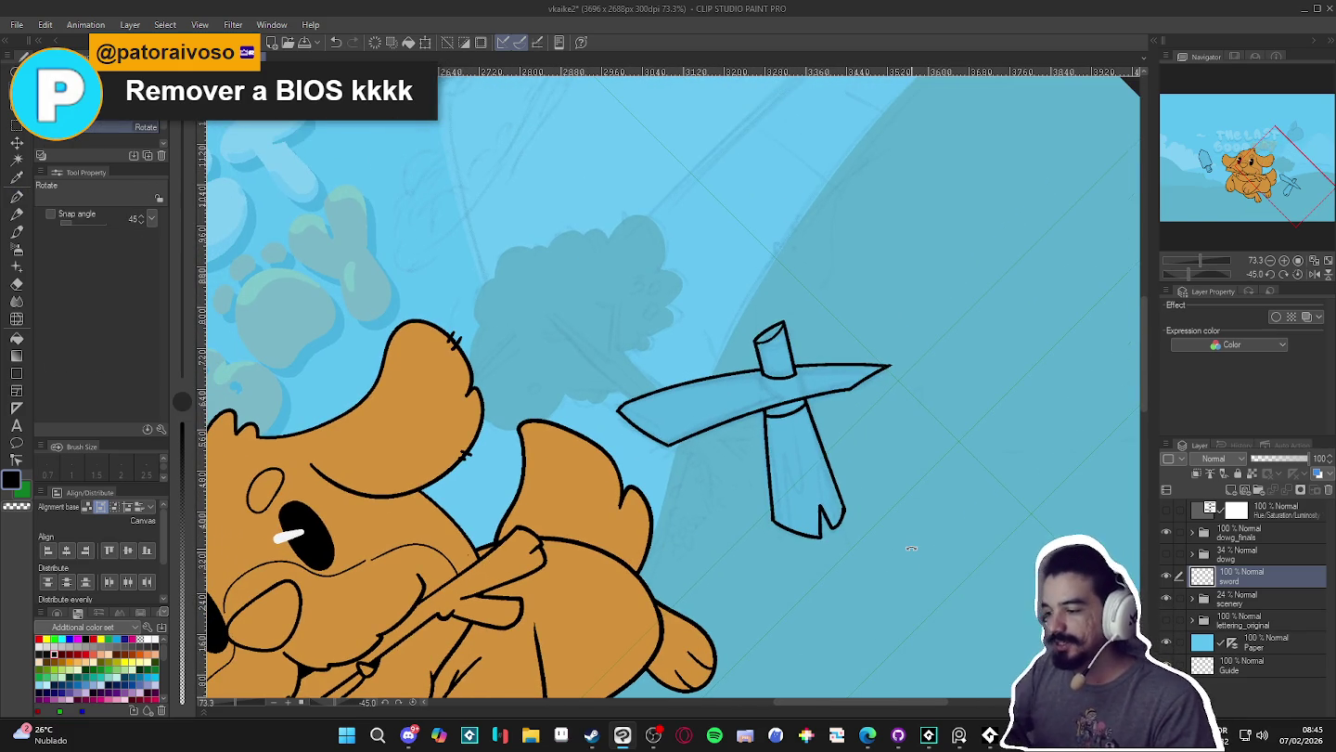
scroll(887, 587, up, 1)
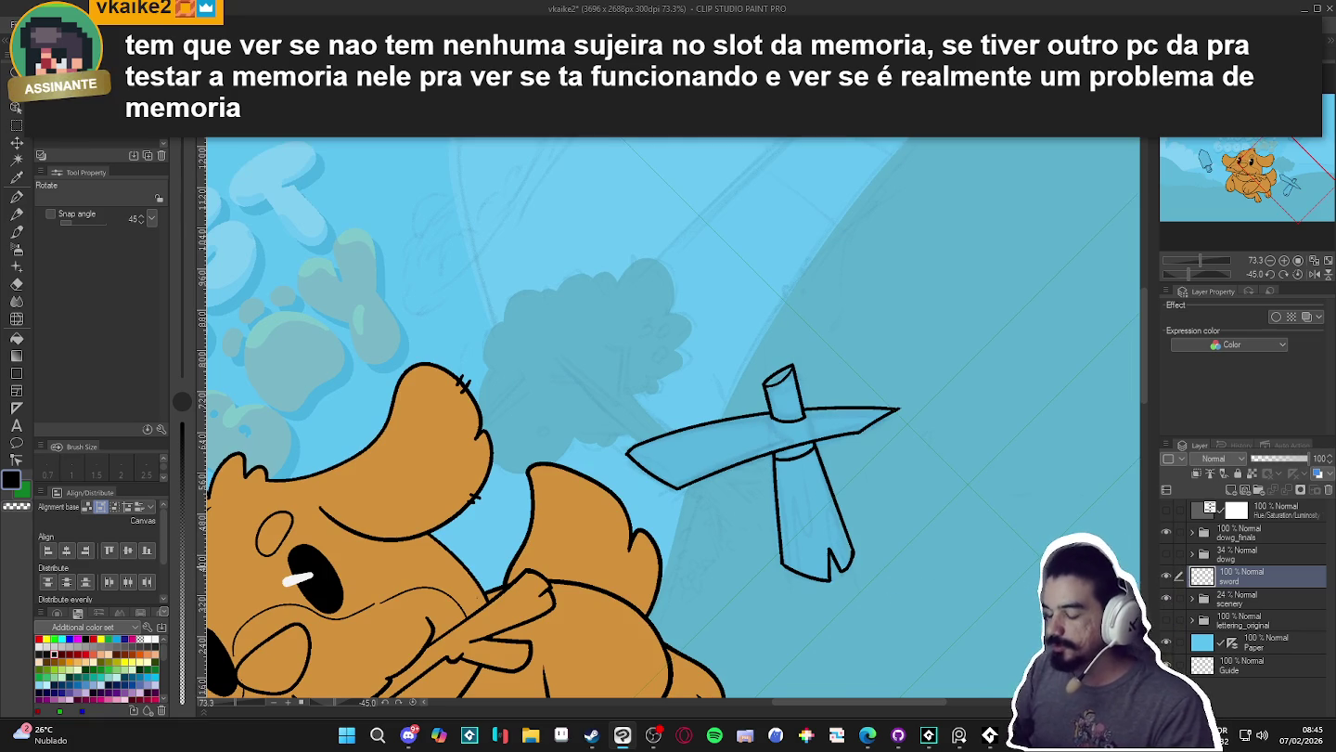
drag(844, 392, 843, 442)
key(e)
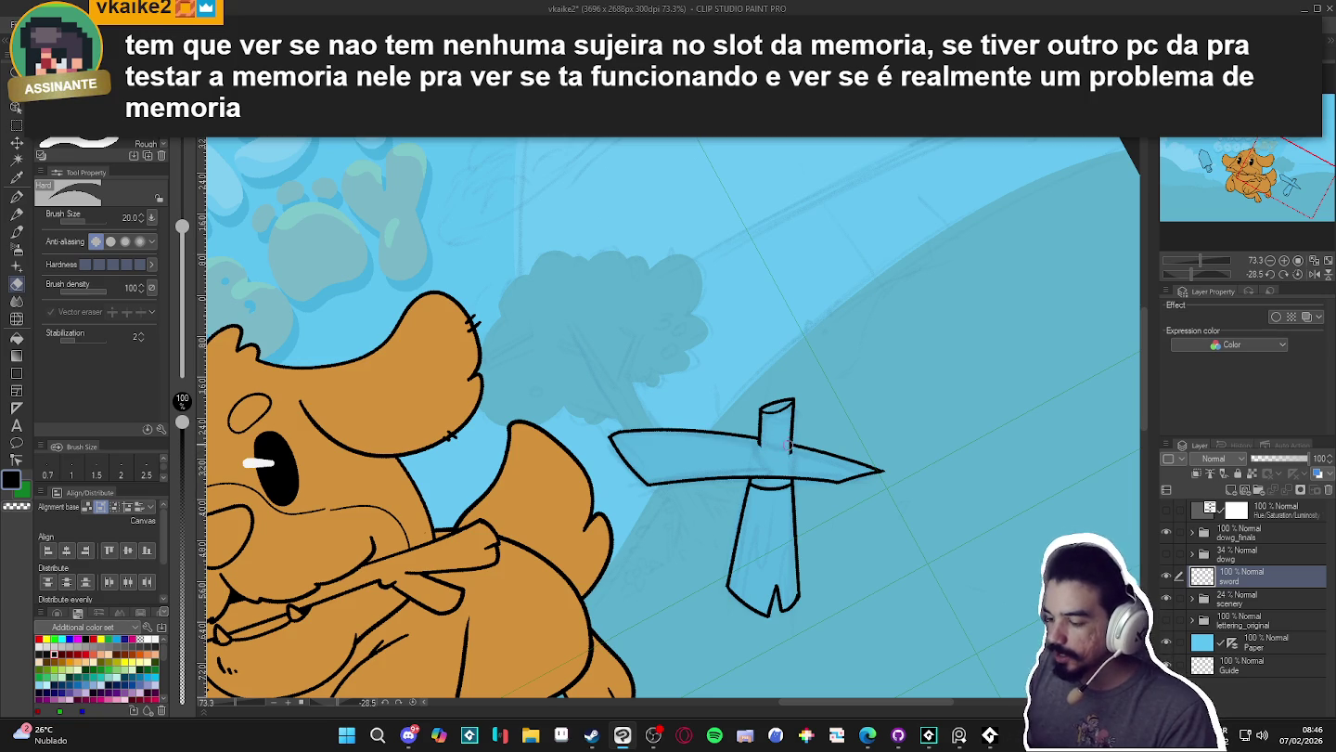
key(p)
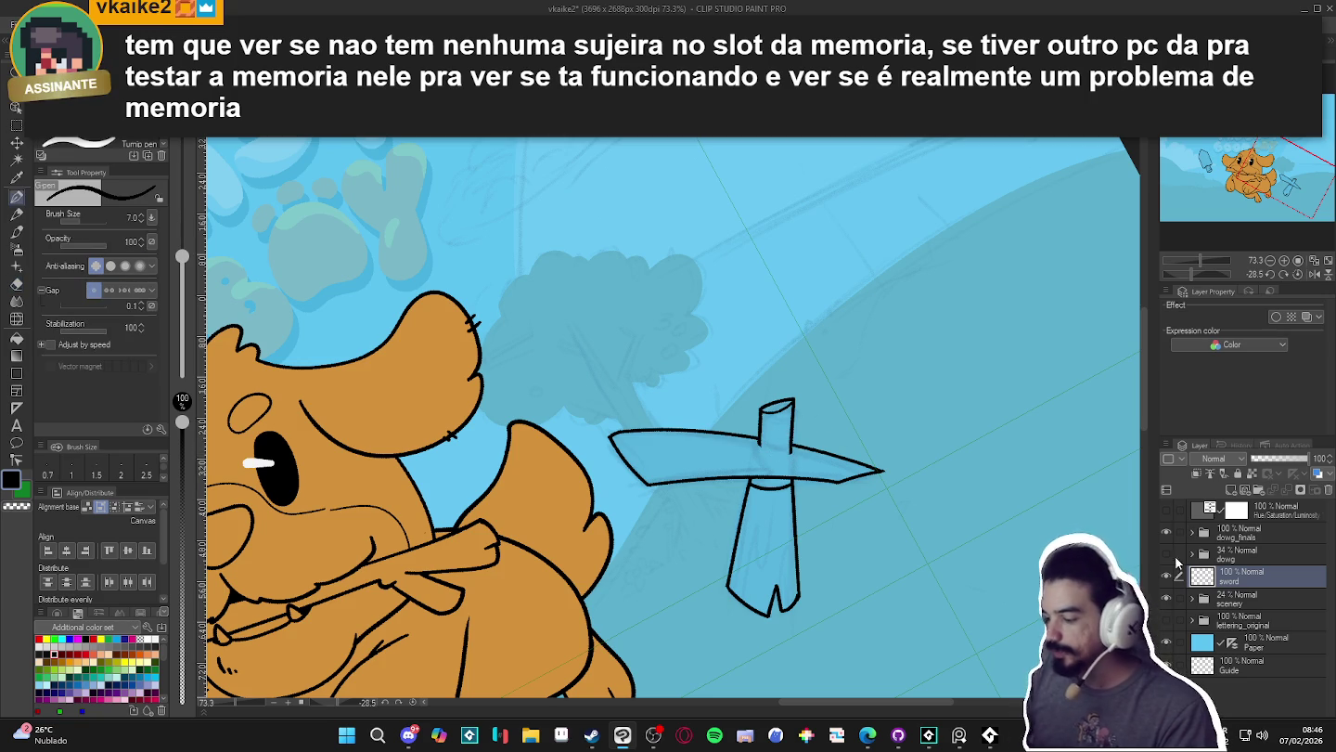
click(1166, 576)
click(1166, 575)
drag(696, 417, 608, 508)
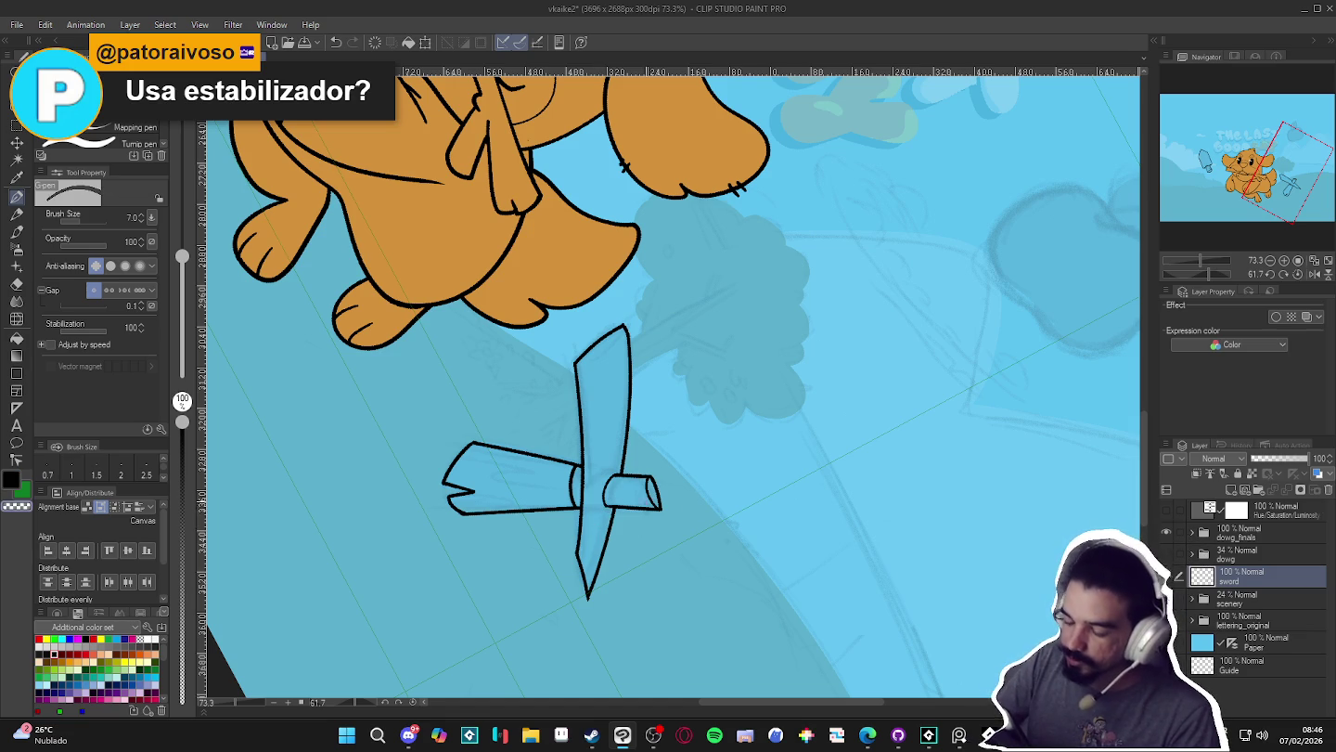
- Rotate the view and darken a small spot of linework near the sword hilt
key(r)
drag(606, 508, 758, 197)
key(p)
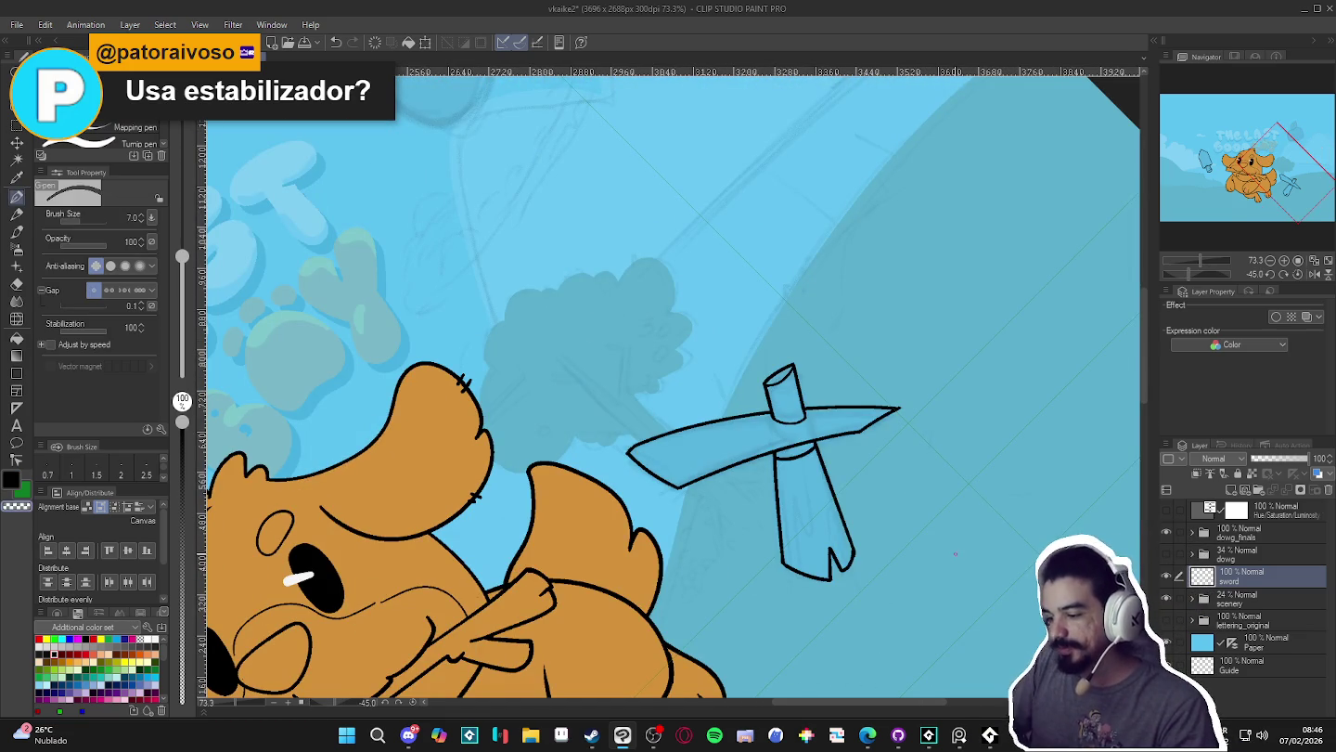
drag(761, 279, 835, 483)
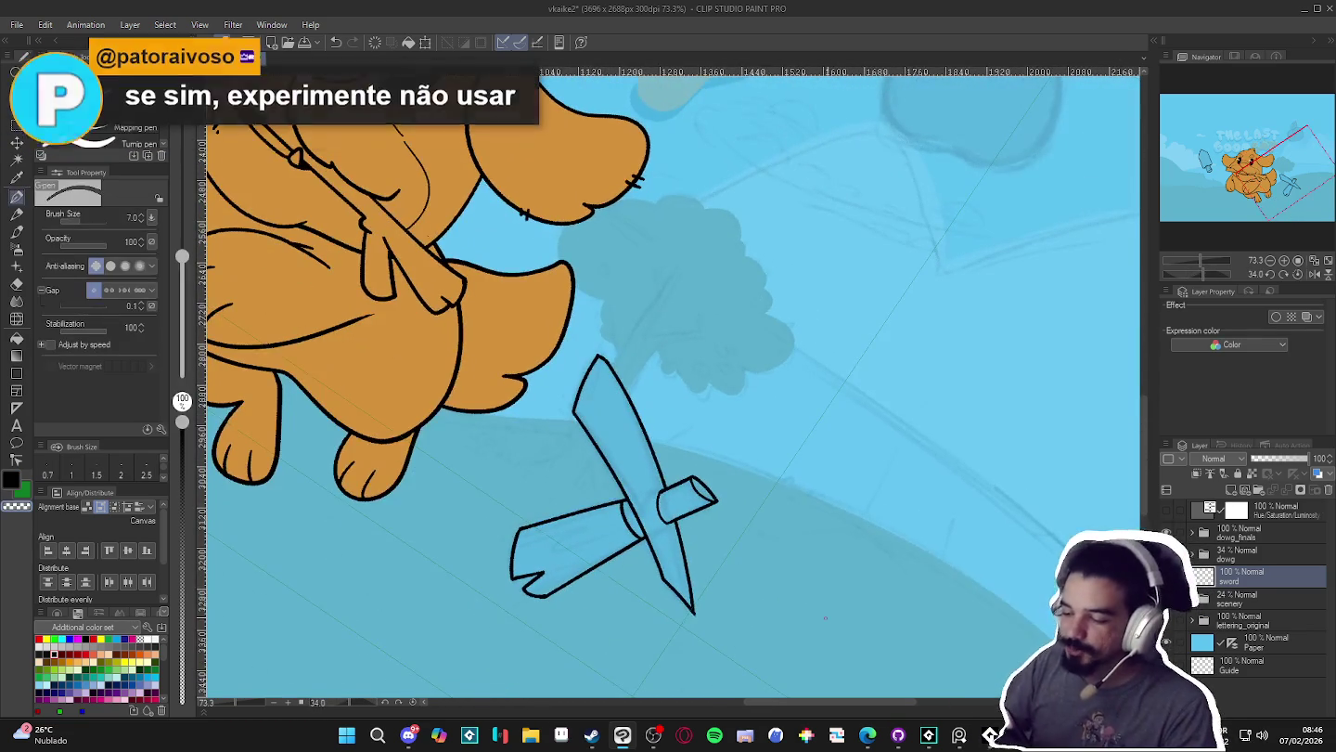
drag(755, 531, 773, 525)
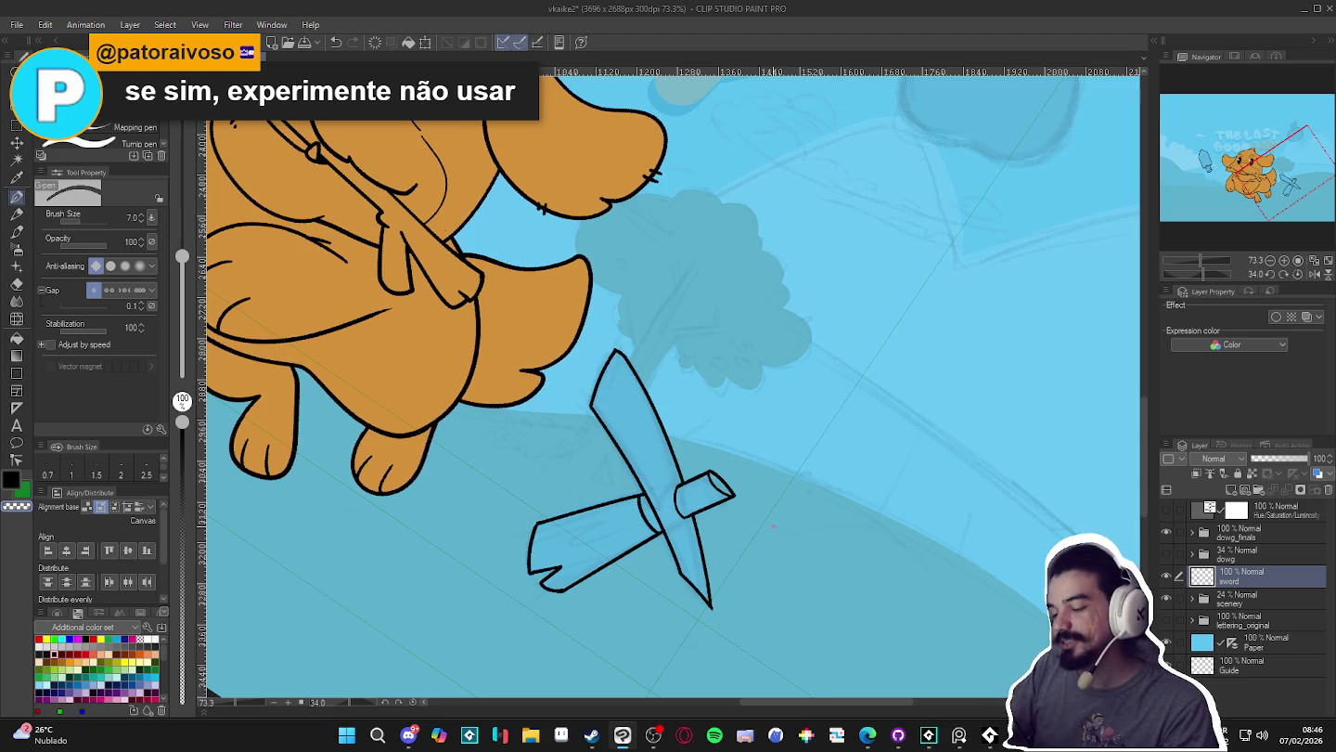
key(w)
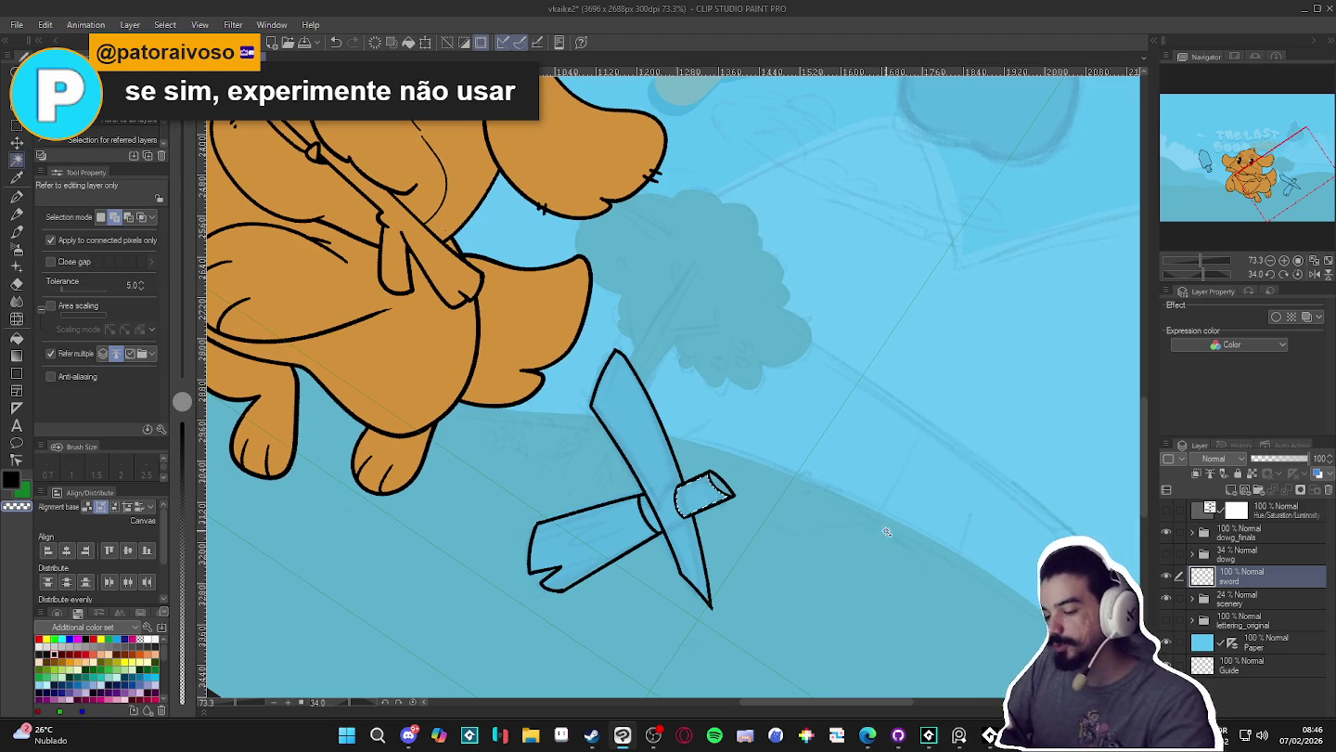
key(p)
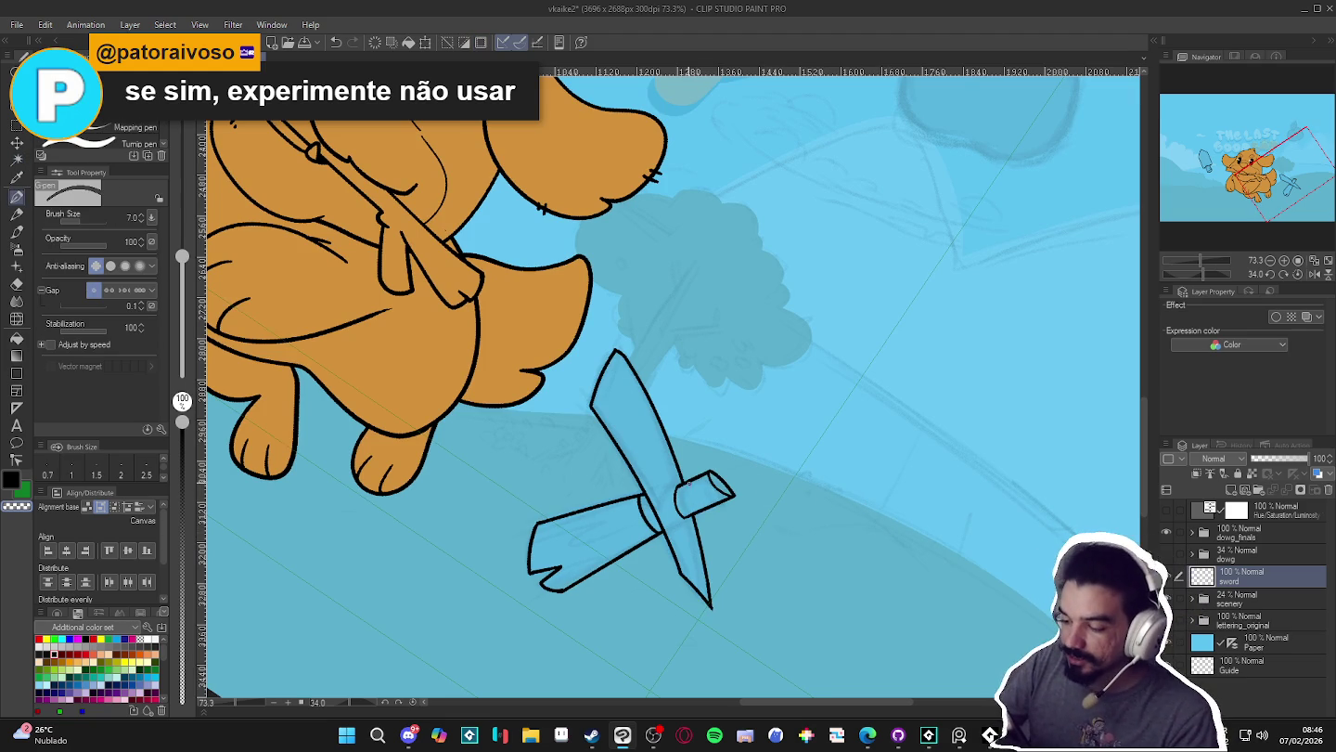
drag(691, 498, 697, 489)
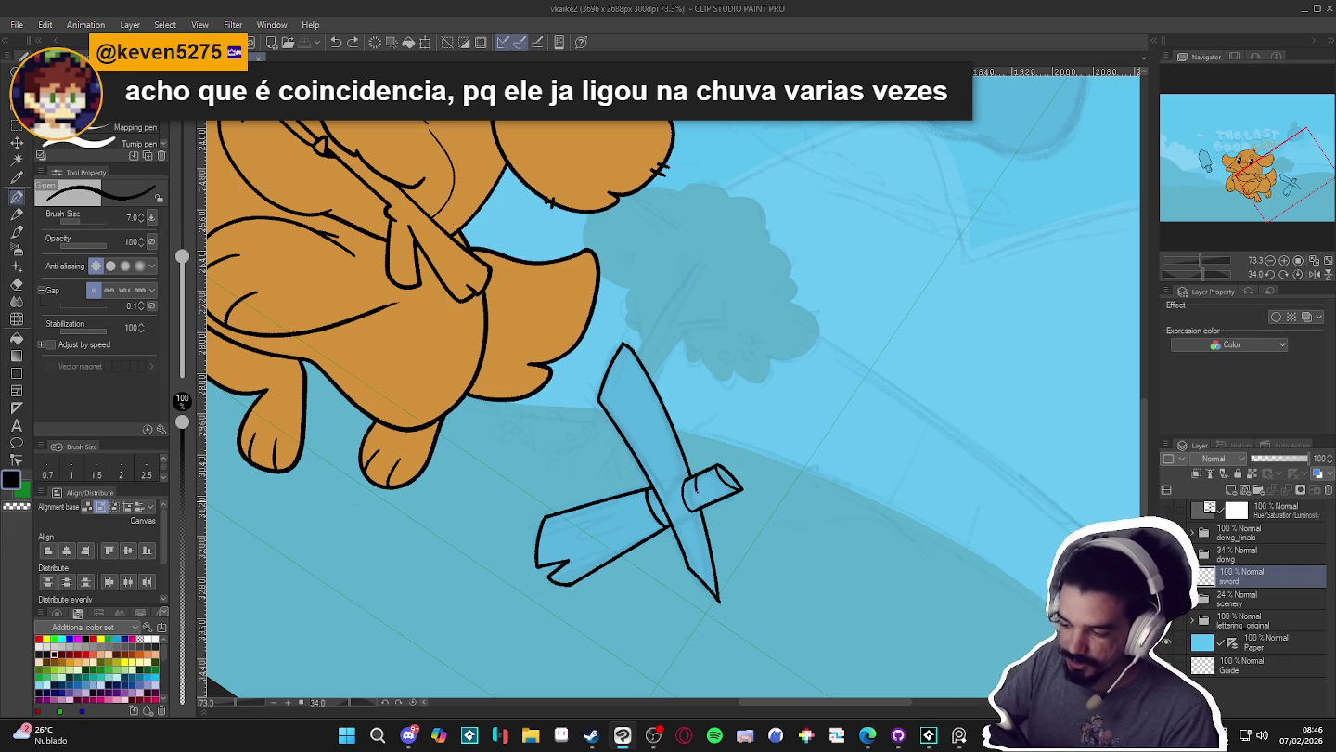
click(697, 488)
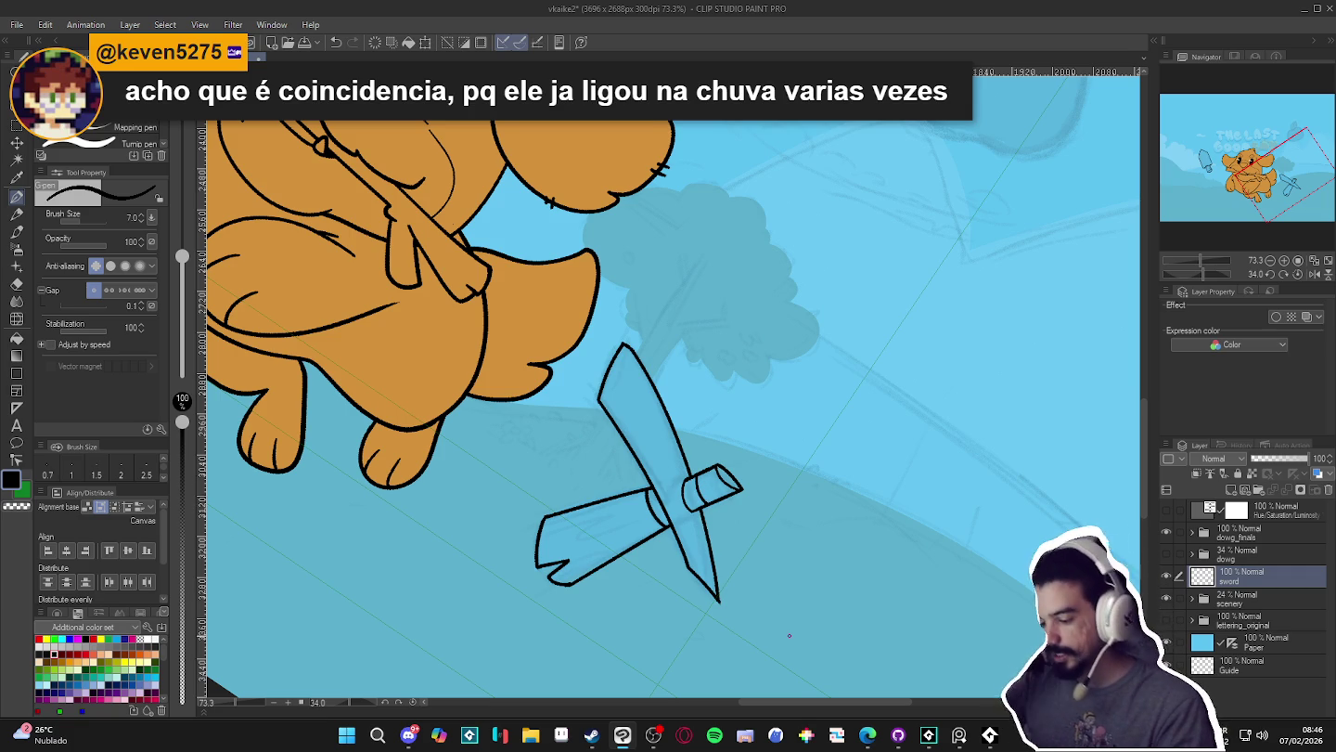
- Test Auto Select on the blade, deselect, and rotate the view to about -84°
drag(773, 590, 895, 323)
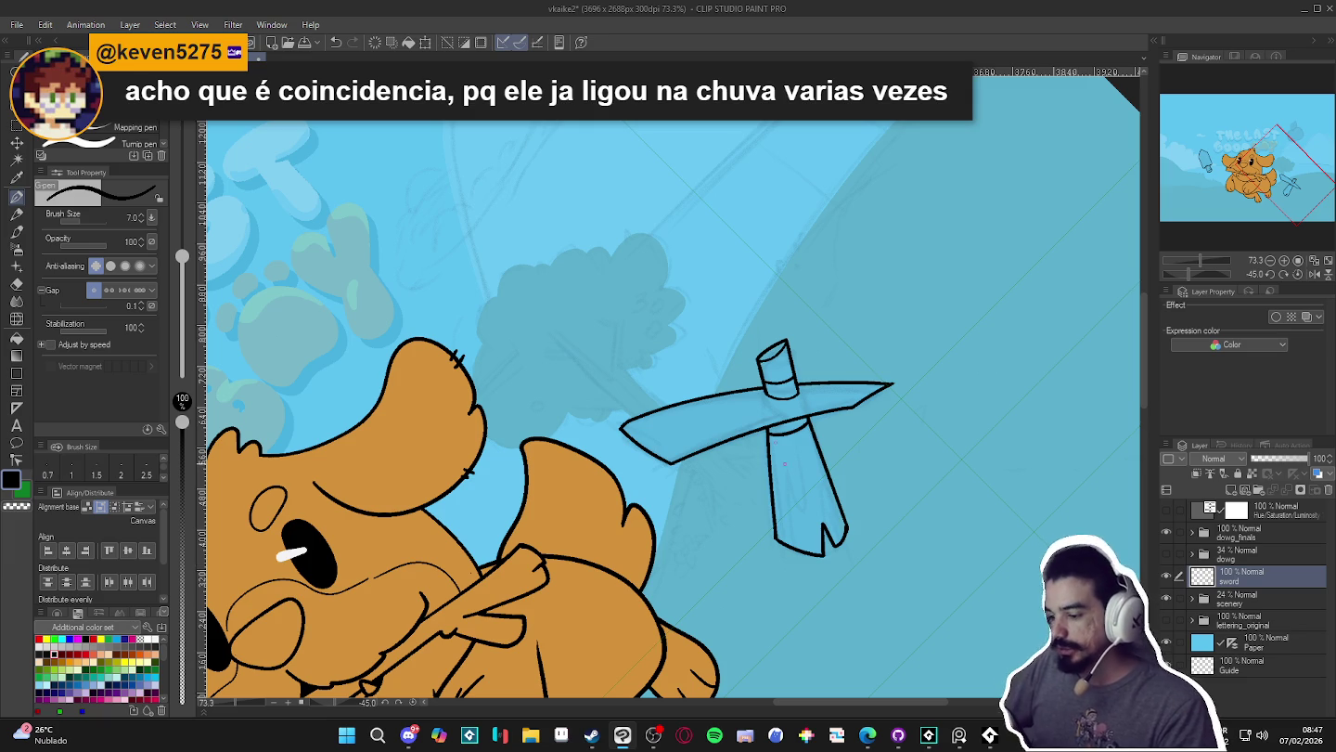
key(w)
click(753, 424)
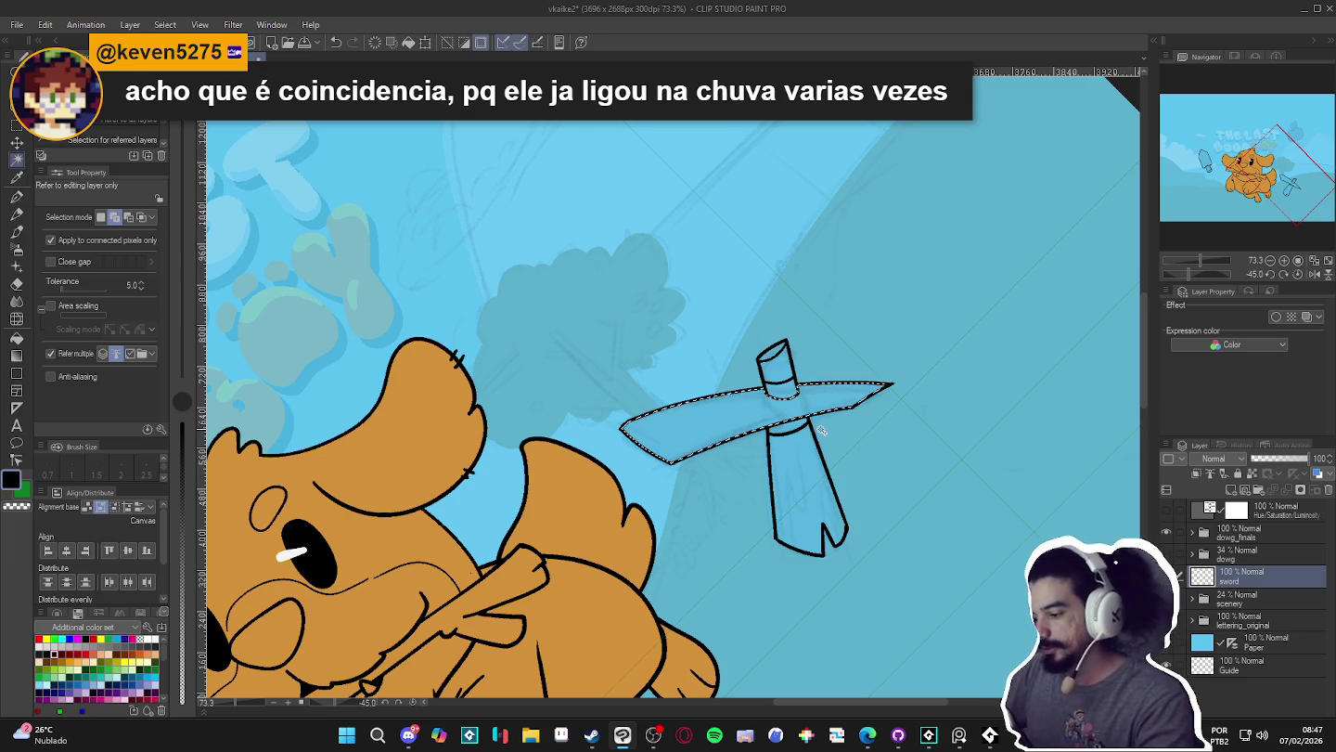
key(ctrl+d)
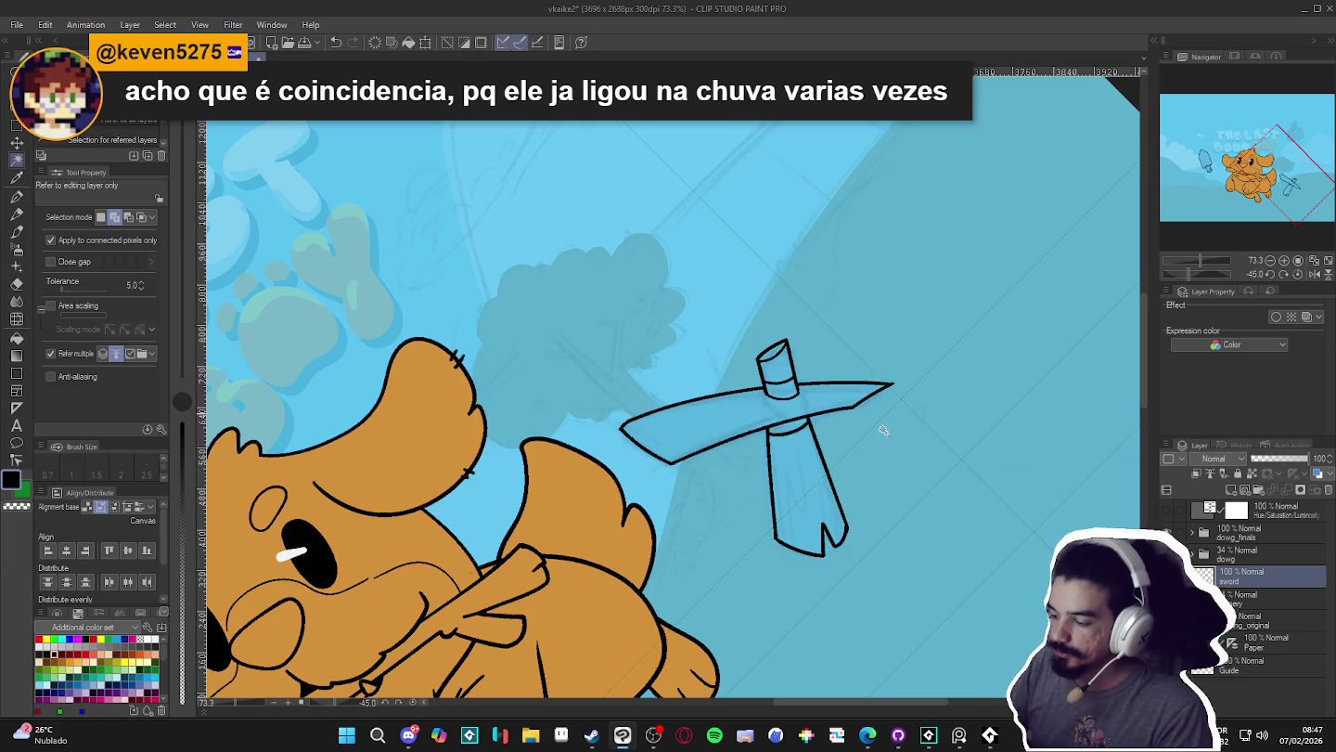
key(r)
drag(839, 374, 895, 263)
key(p)
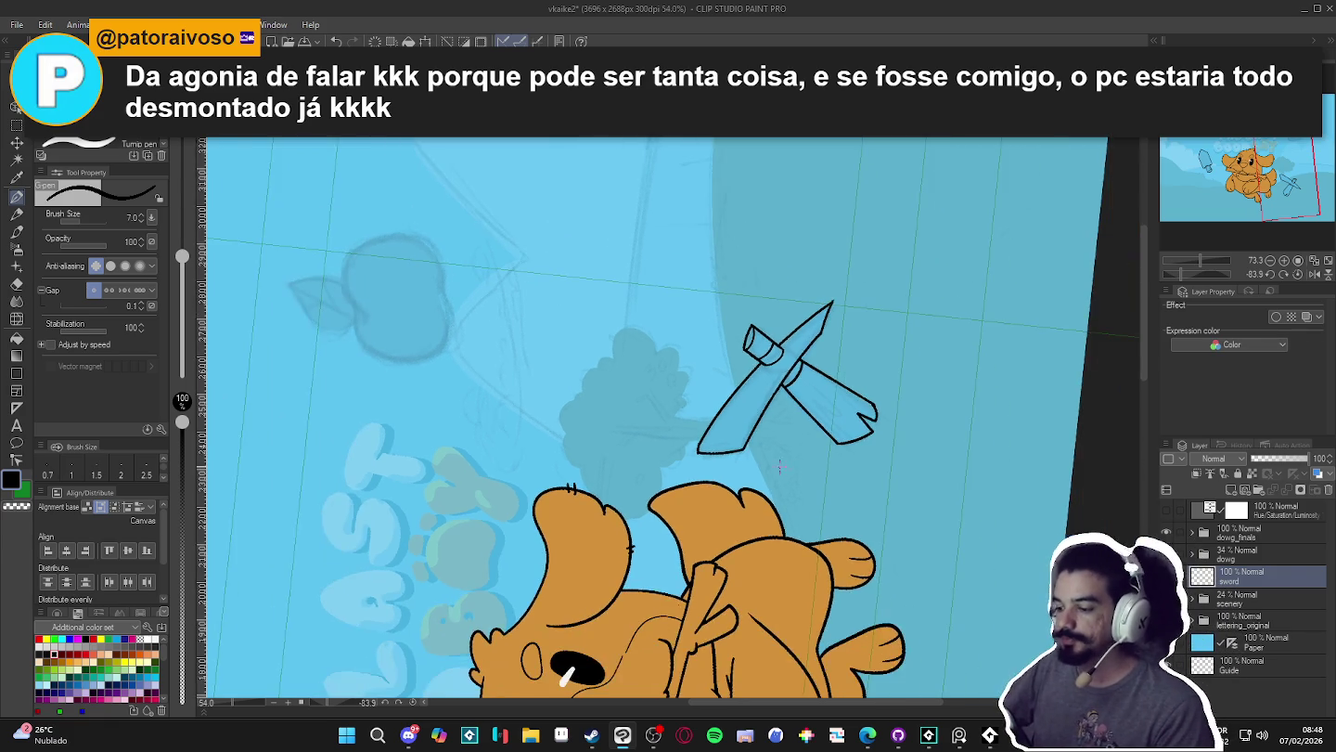
- Select the sword blade and try inner bevel lines from the tip, undoing them
key(w)
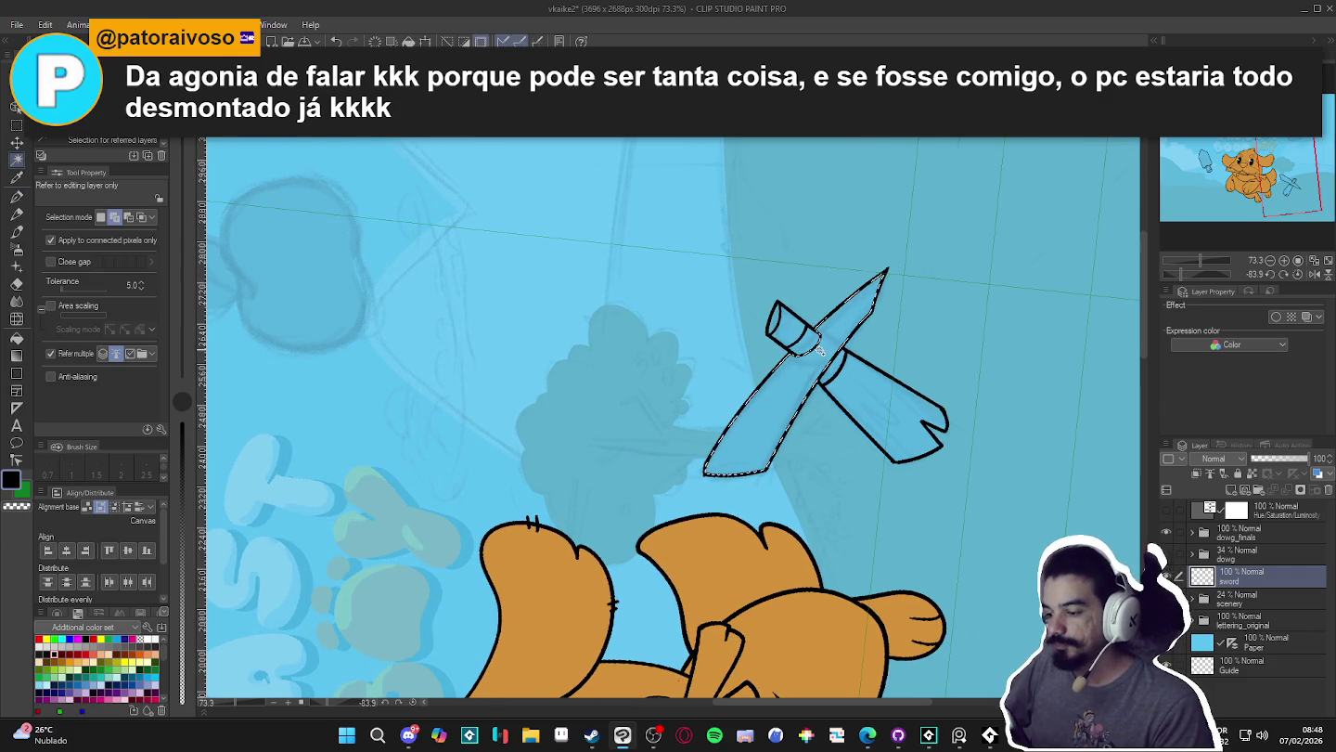
click(811, 364)
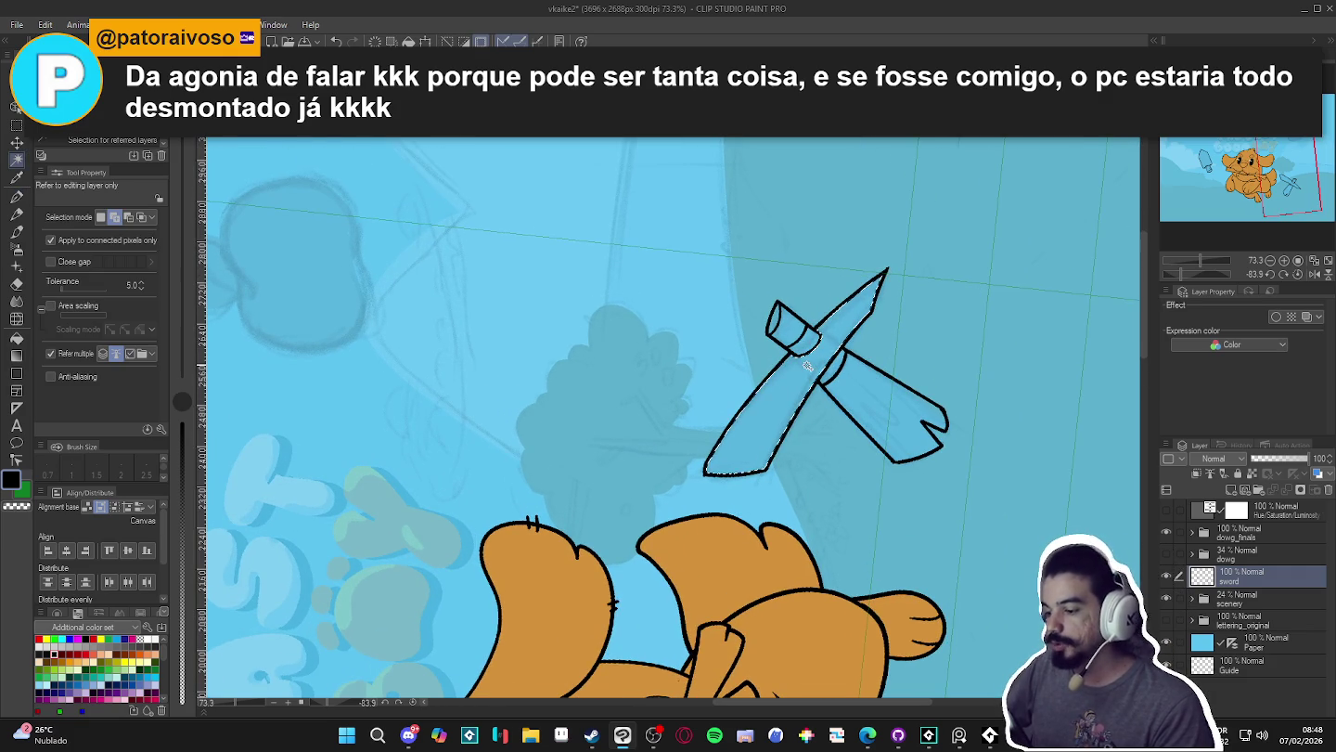
click(813, 364)
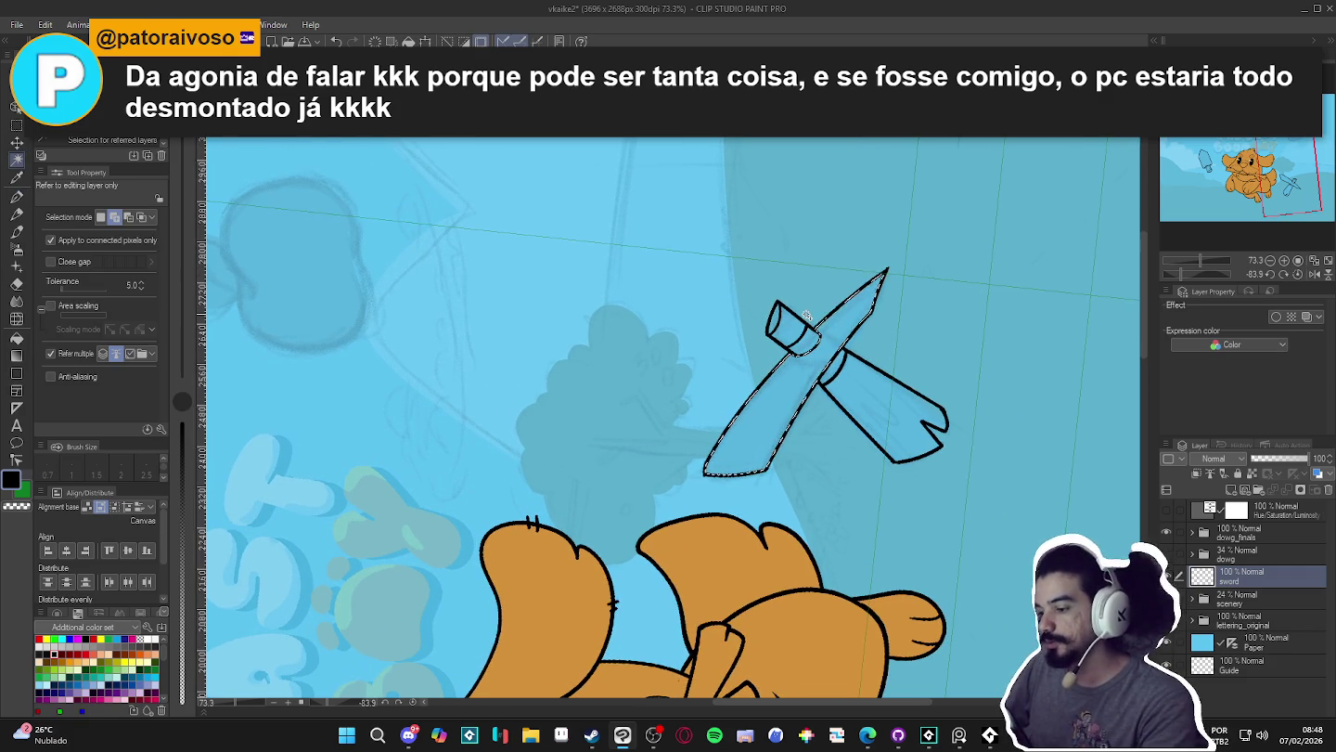
scroll(835, 289, up, 1)
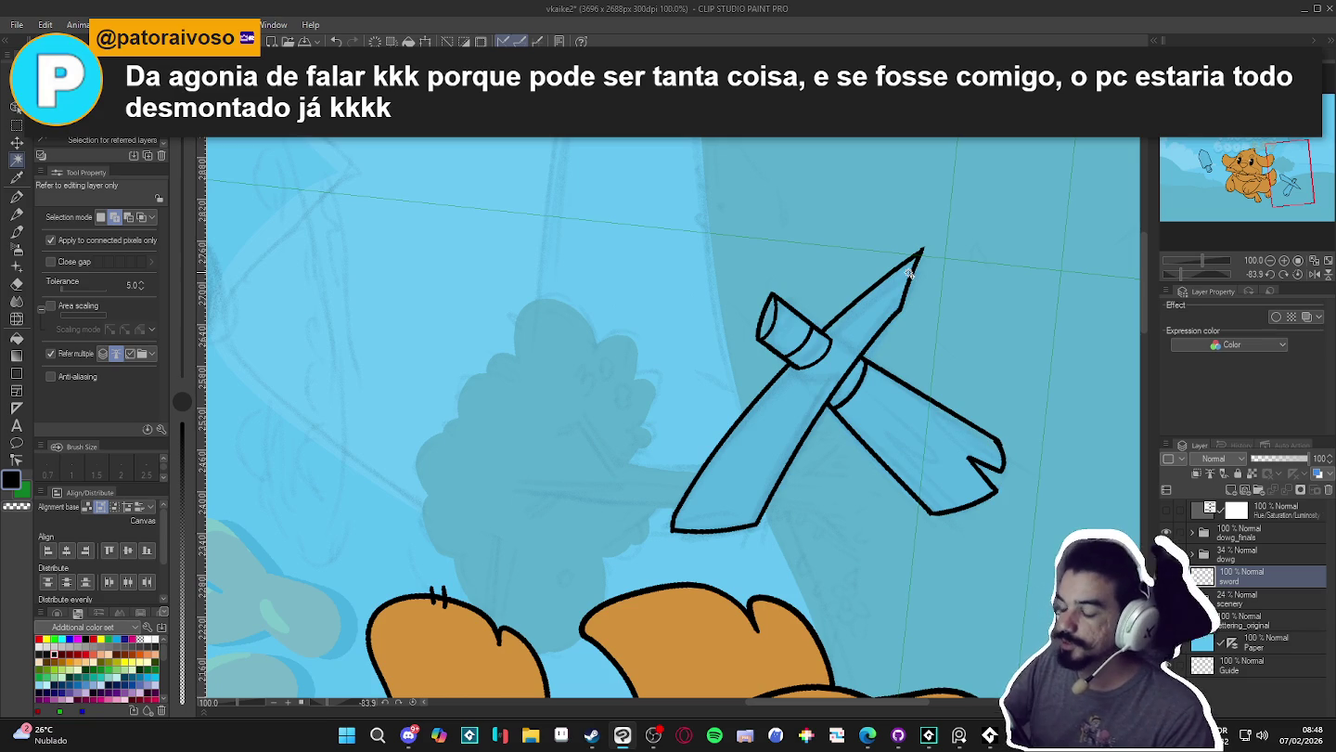
key(p)
drag(903, 300, 789, 442)
key(ctrl+z)
drag(903, 294, 825, 389)
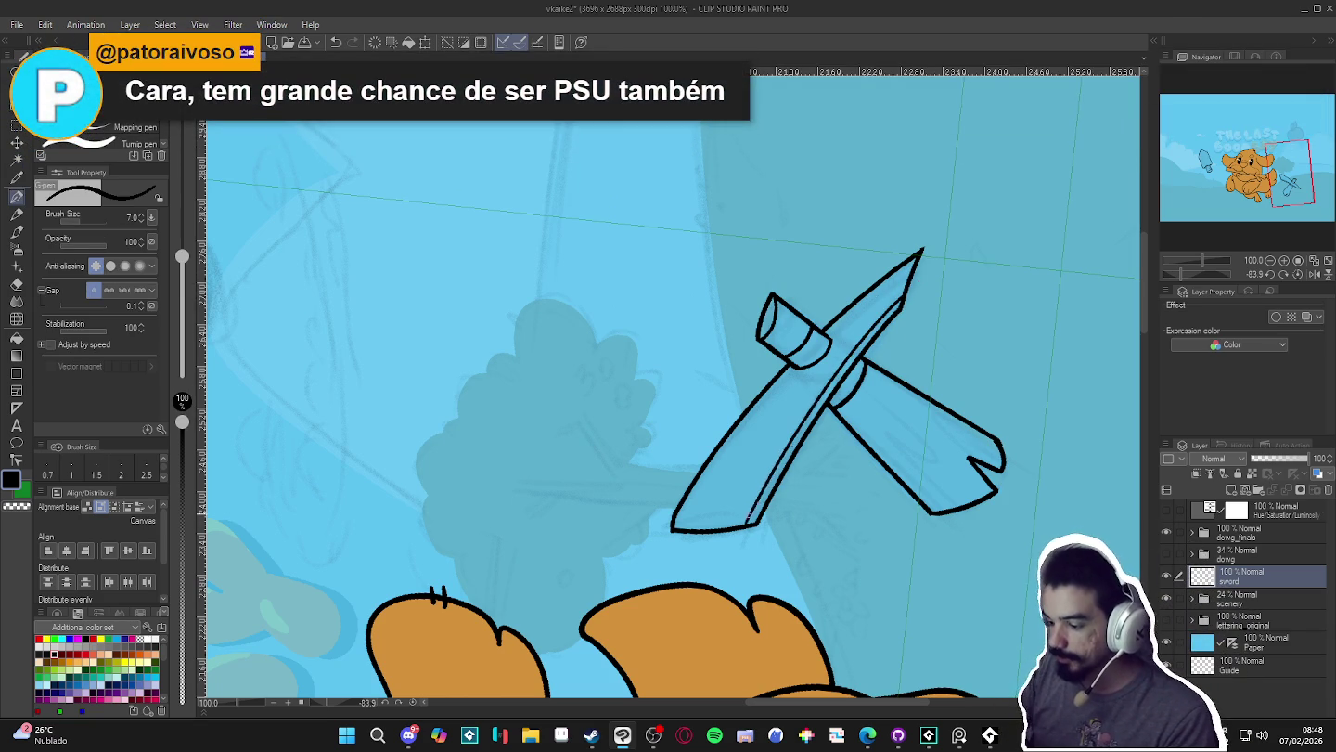
key(ctrl+z)
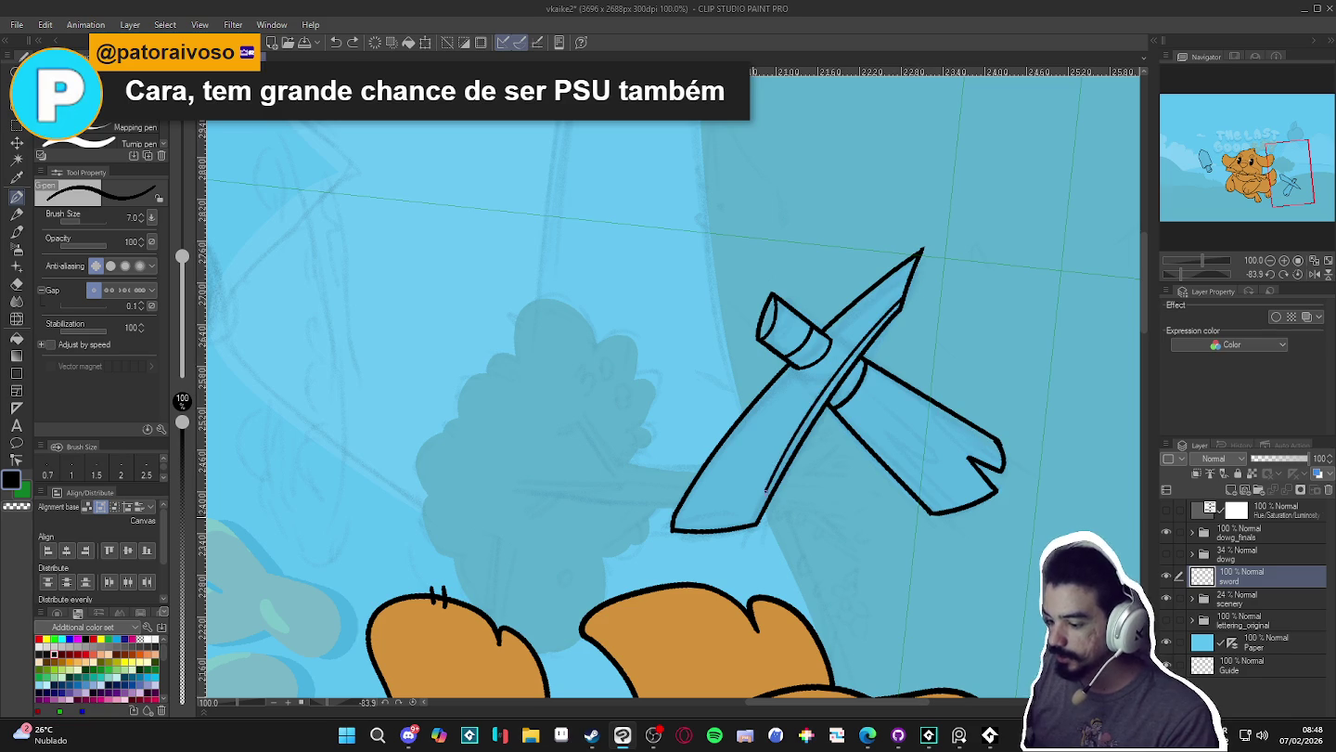
key(ctrl+z)
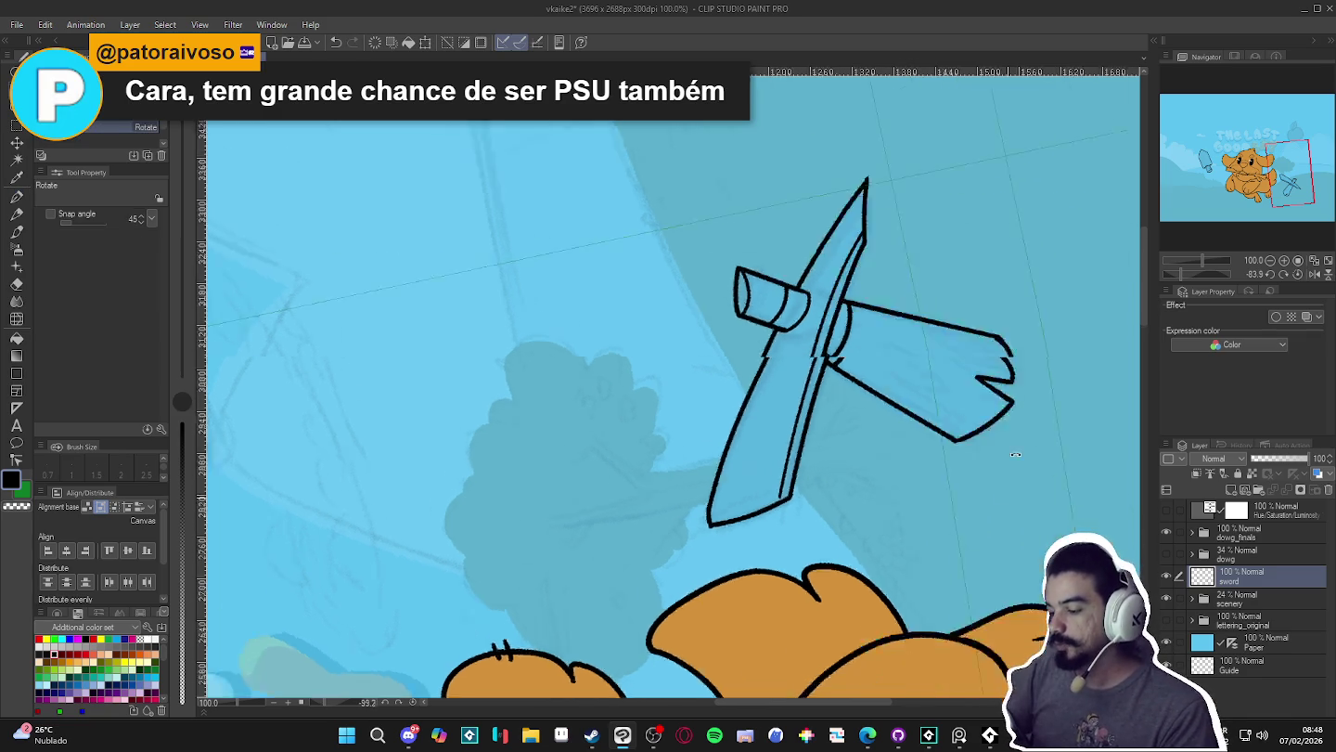
- Draw the inner edge line along the blade's left side, rotating the view back to -45°
drag(795, 536, 847, 391)
key(p)
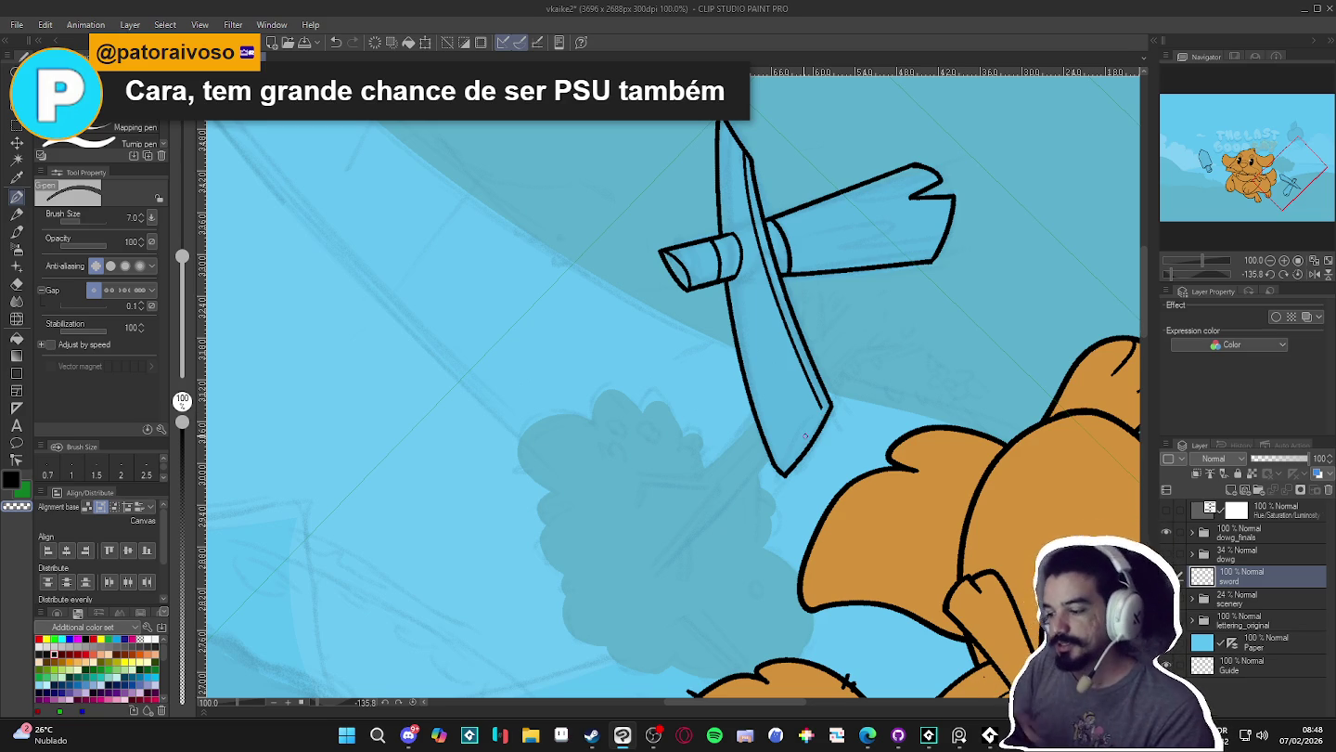
mouse_move(967, 488)
mouse_down()
mouse_move(640, 396)
mouse_move(664, 425)
mouse_up()
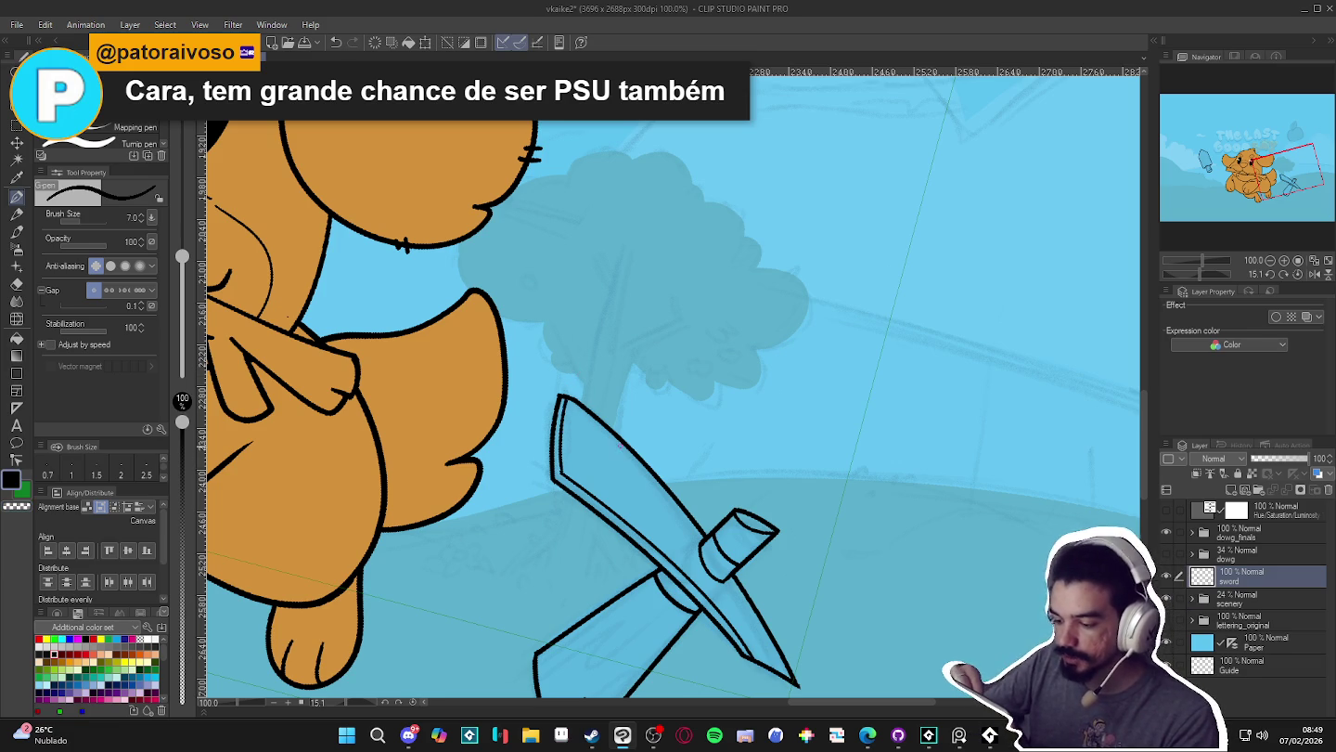
key(ctrl+z)
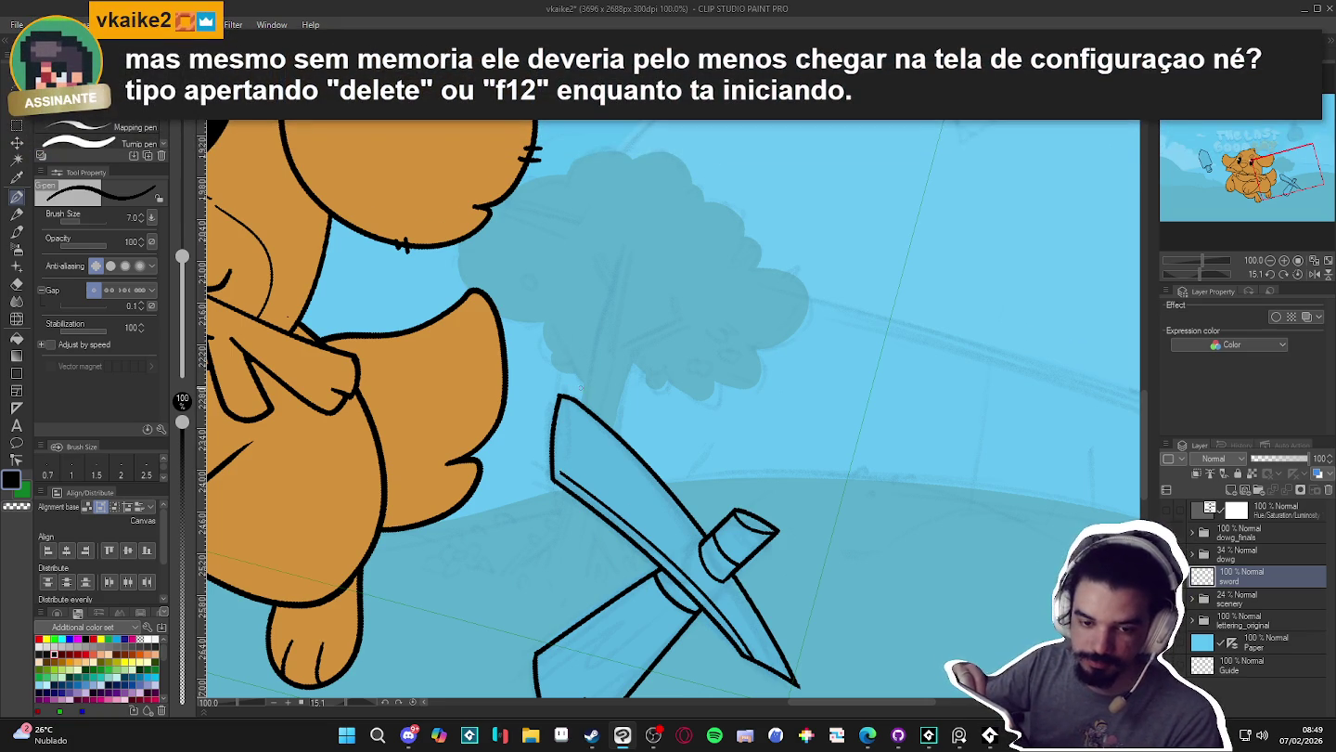
drag(568, 399, 577, 400)
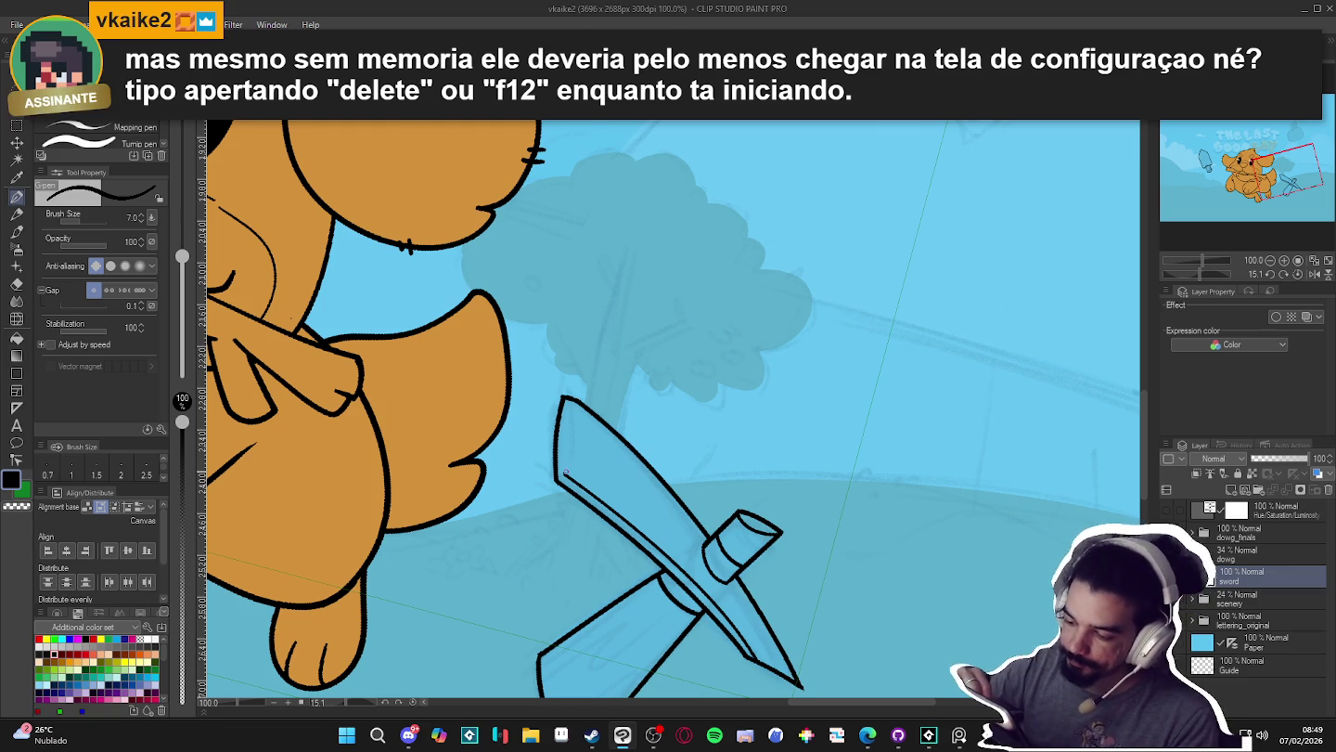
drag(564, 475, 567, 414)
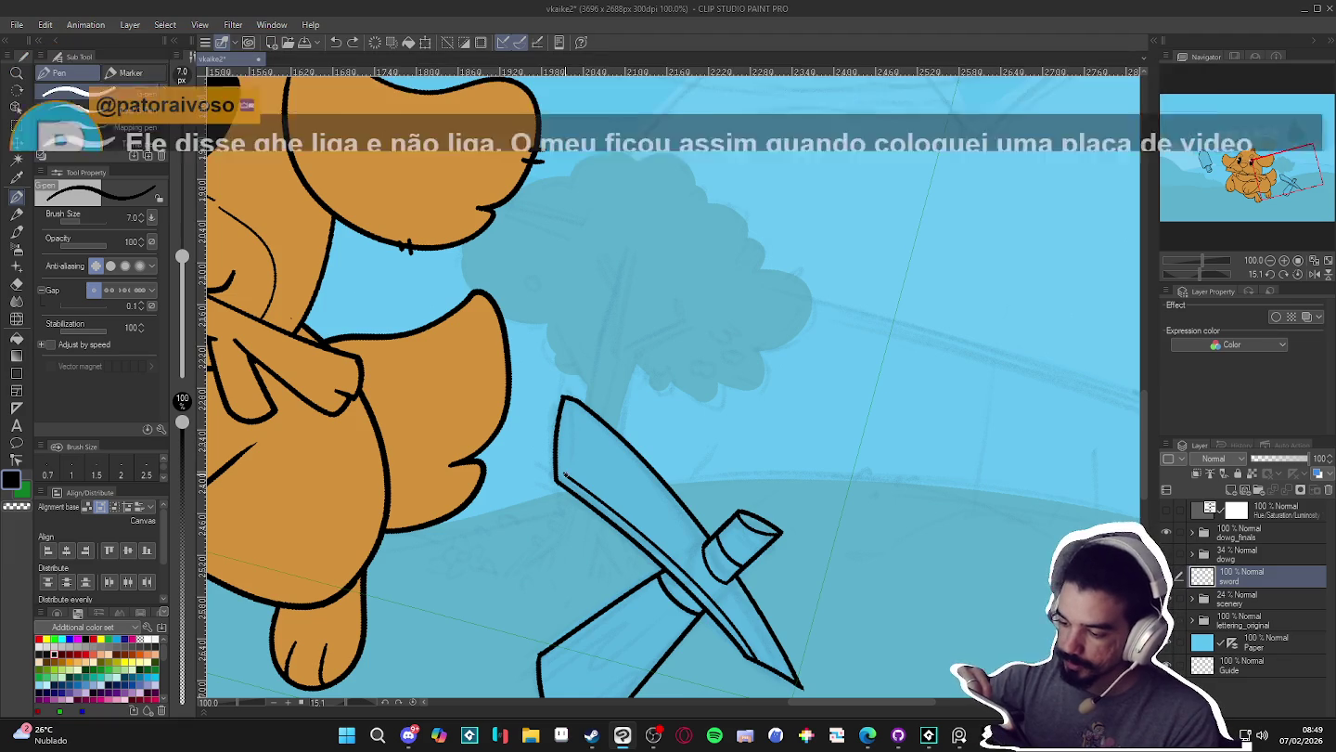
drag(767, 433, 873, 568)
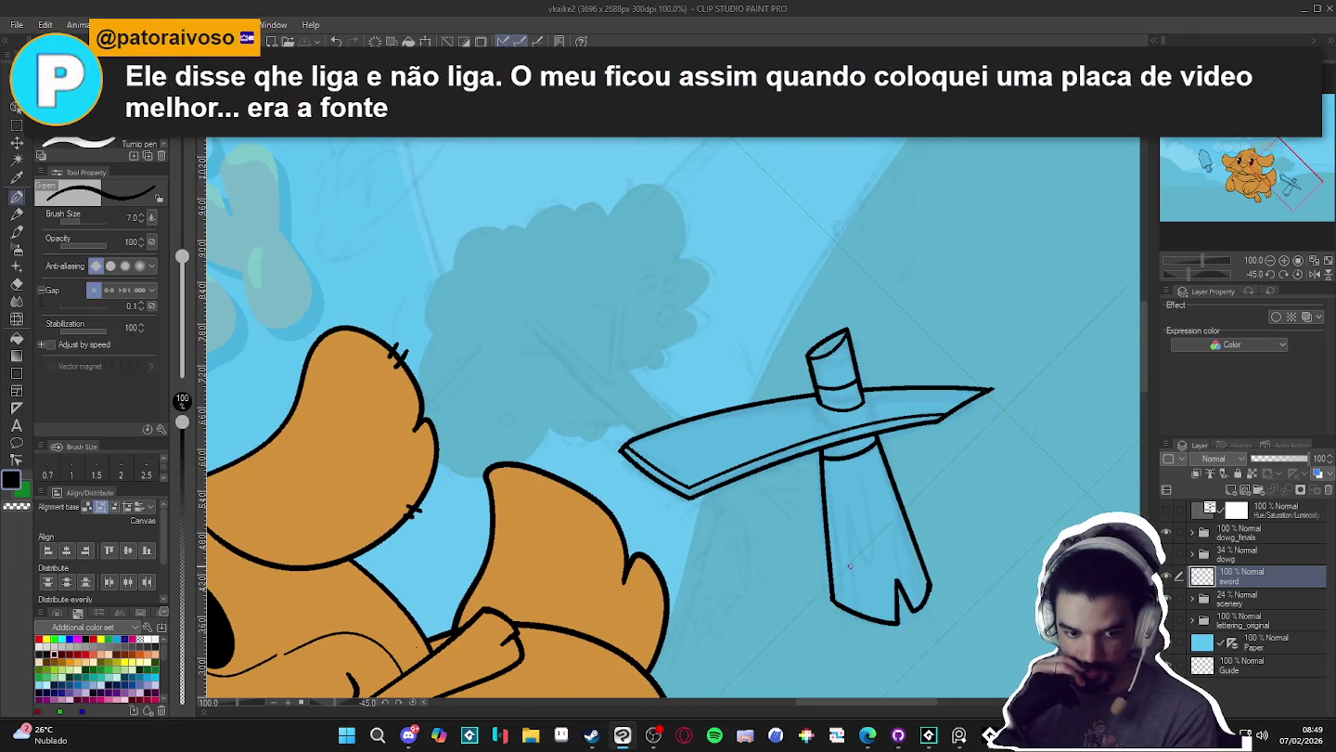
- Straighten the canvas rotation back to upright and raise the pen size to 10
scroll(850, 565, down, 3)
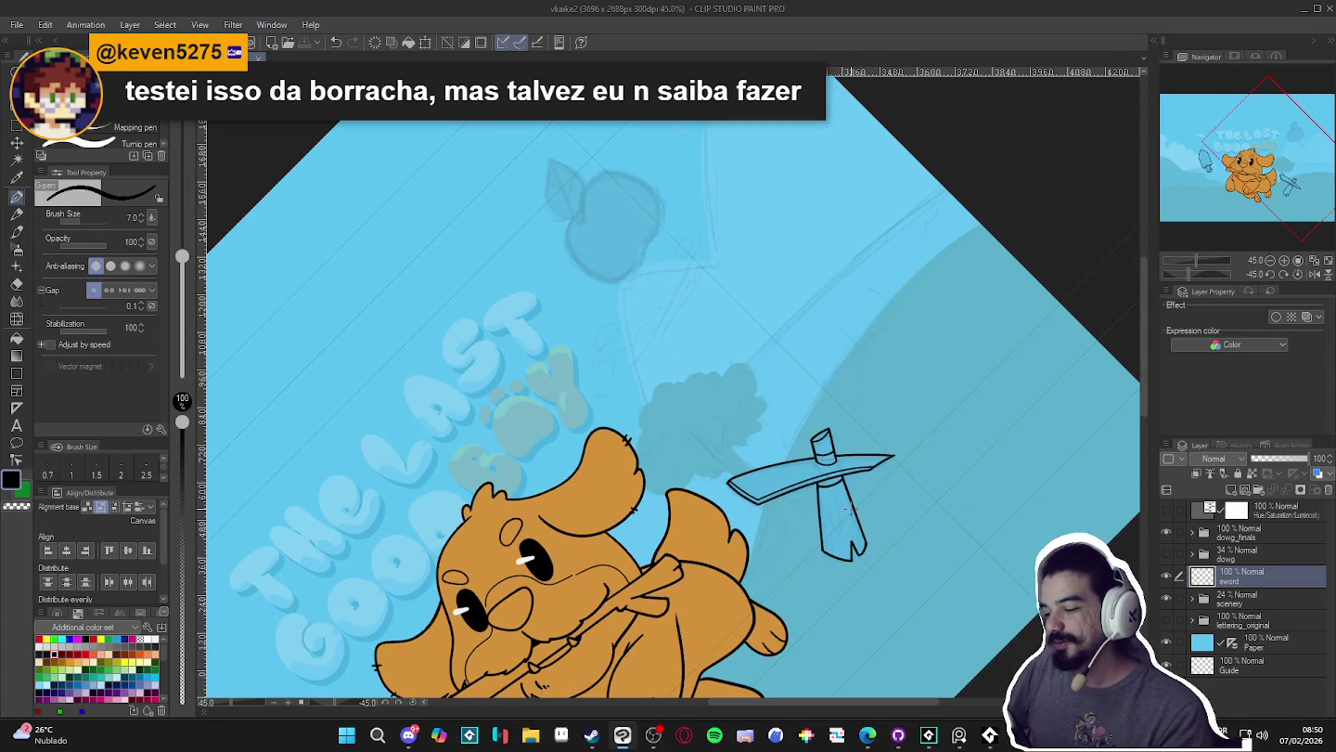
scroll(778, 500, up, 1)
scroll(778, 499, down, 1)
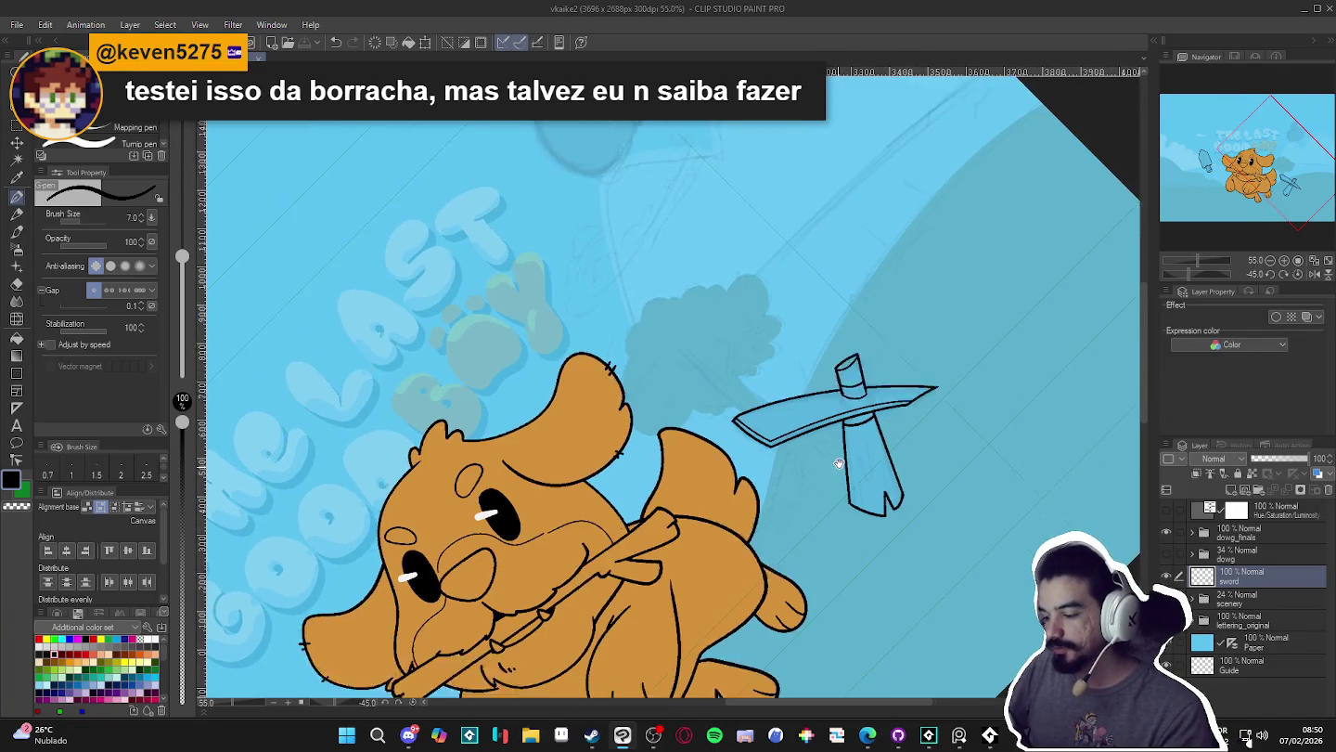
scroll(881, 499, down, 2)
key(ctrl+0)
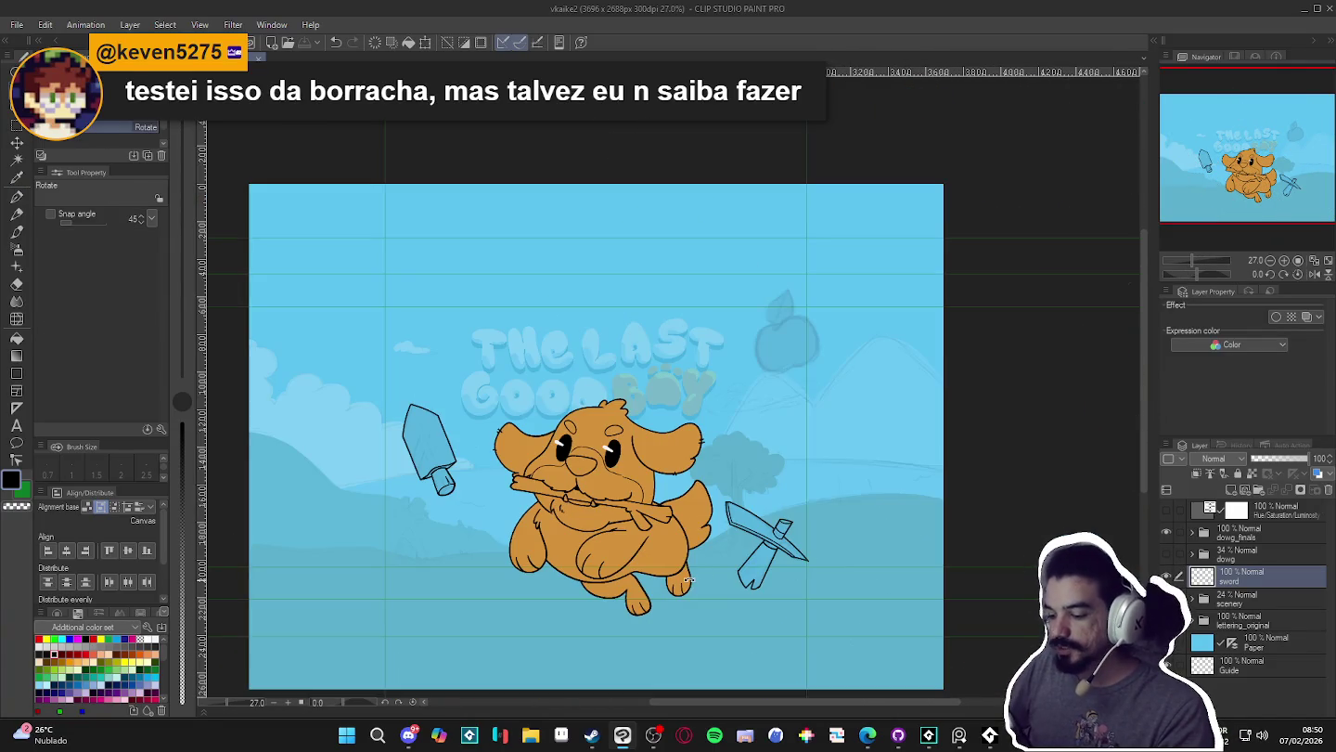
scroll(772, 401, up, 1)
key(bracketright)
key(bracketright)
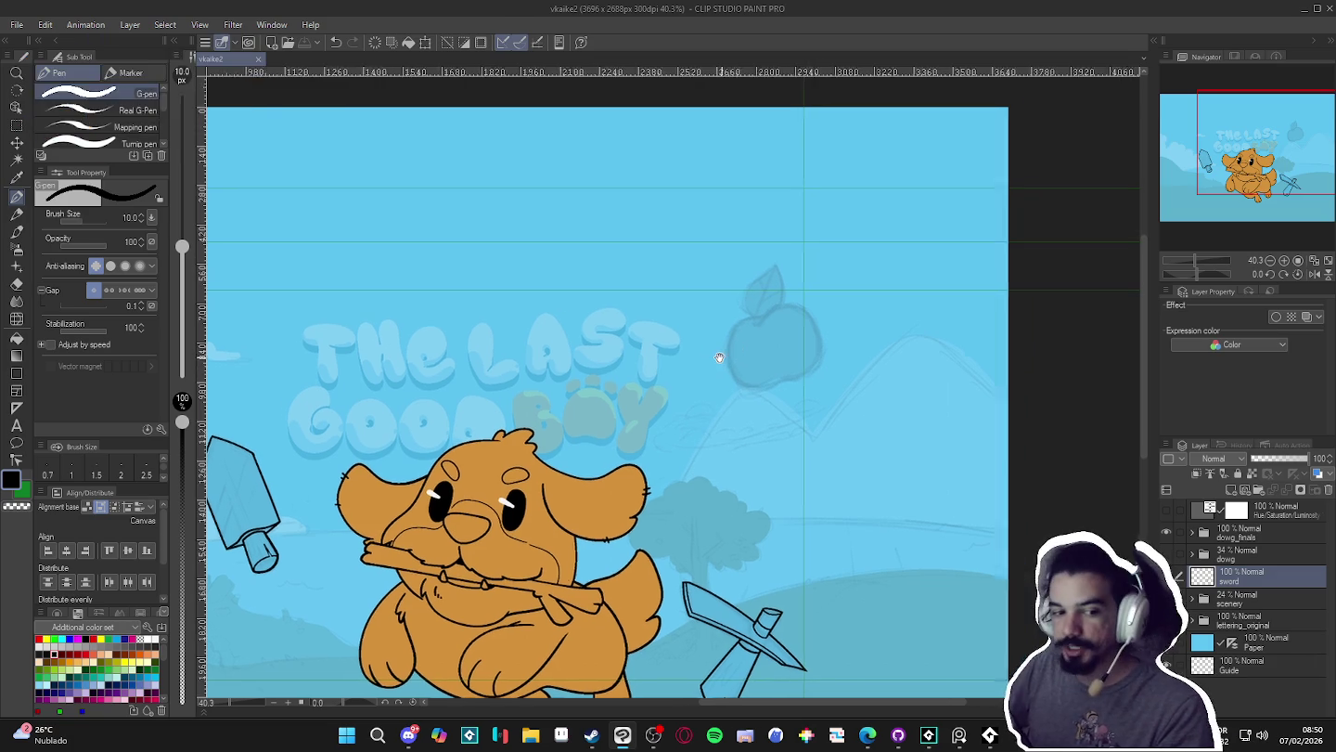
- Zoom and pan the view in on the apple sketch
scroll(755, 343, up, 1)
scroll(758, 320, up, 1)
scroll(758, 314, up, 1)
scroll(758, 315, down, 1)
scroll(758, 315, up, 1)
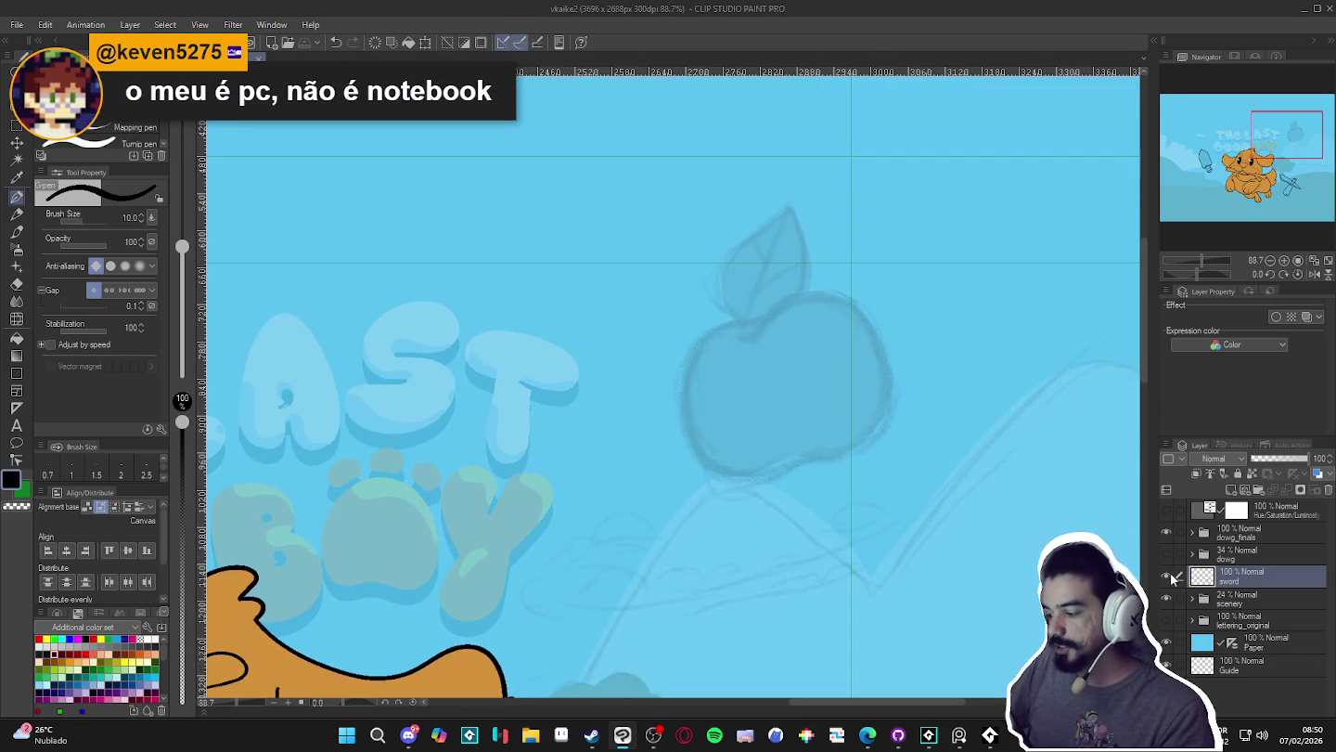
scroll(854, 476, down, 2)
scroll(668, 398, down, 2)
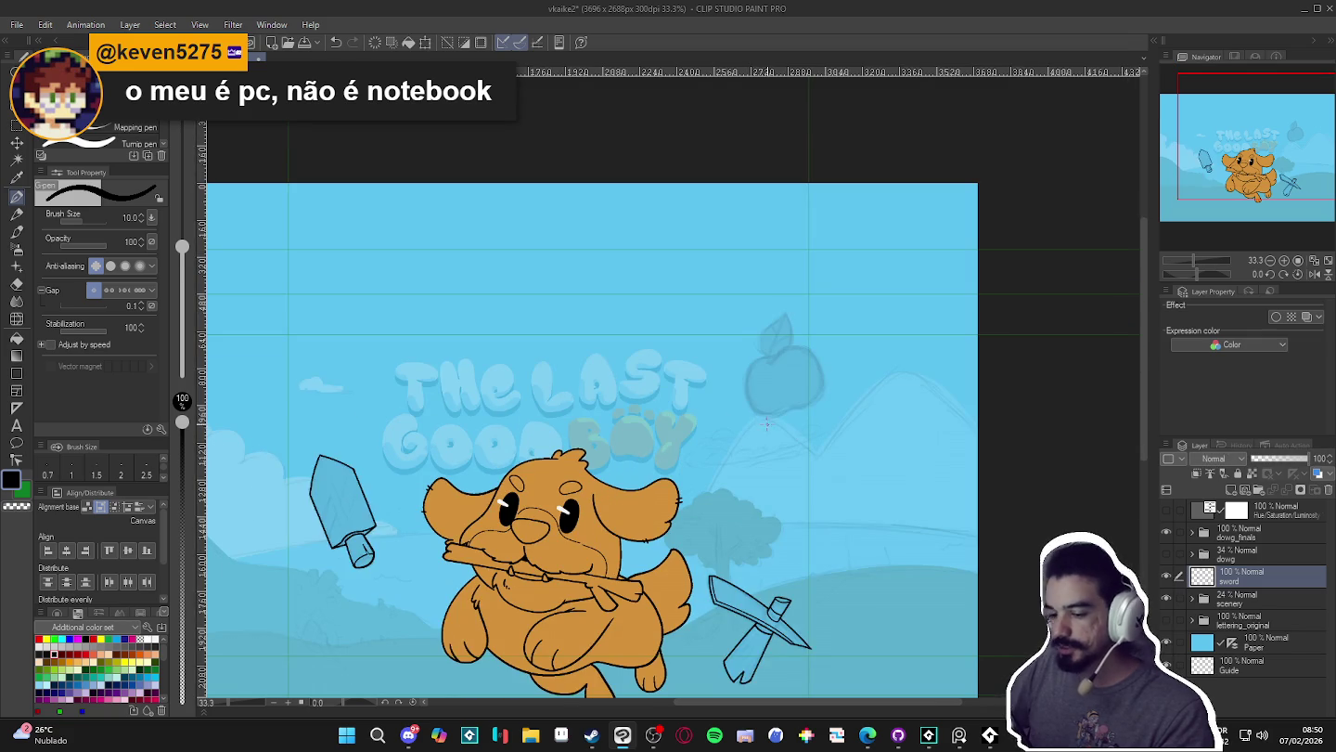
scroll(778, 351, up, 1)
scroll(777, 352, up, 1)
scroll(779, 352, up, 1)
drag(778, 352, 750, 354)
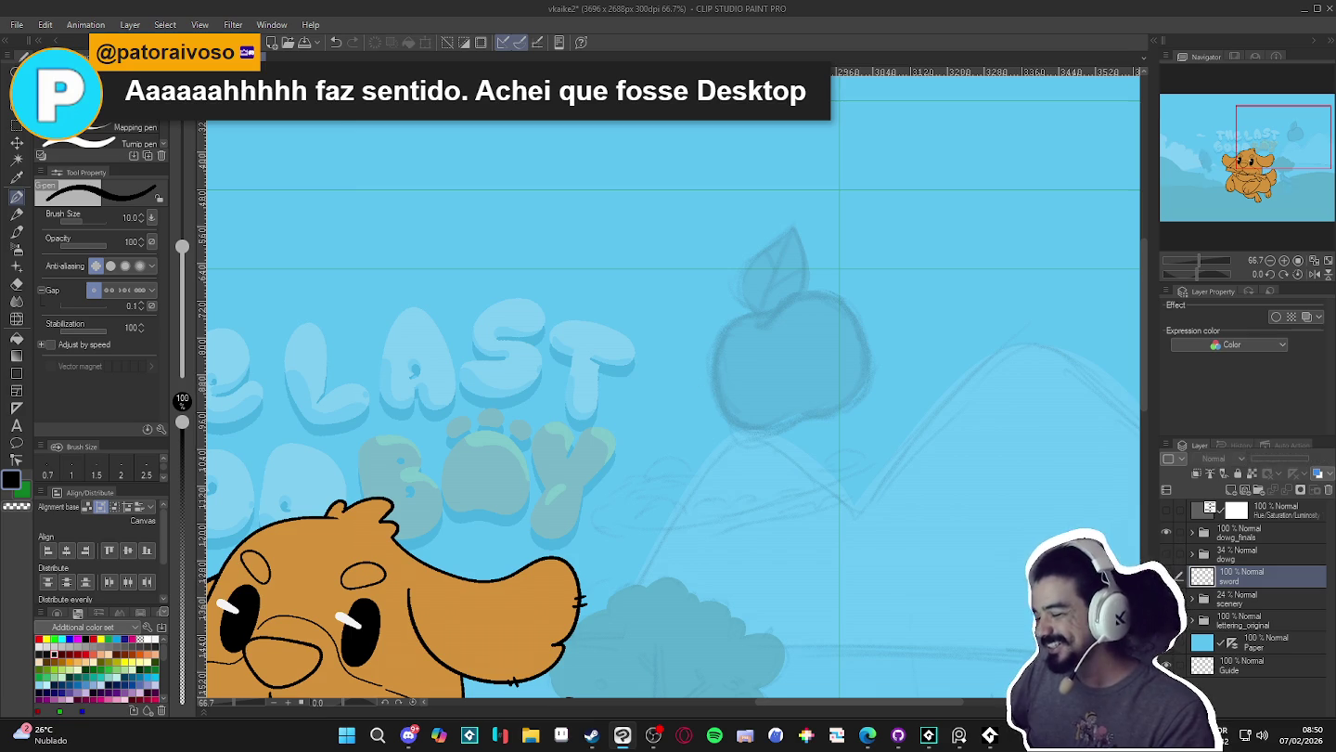
drag(642, 363, 624, 380)
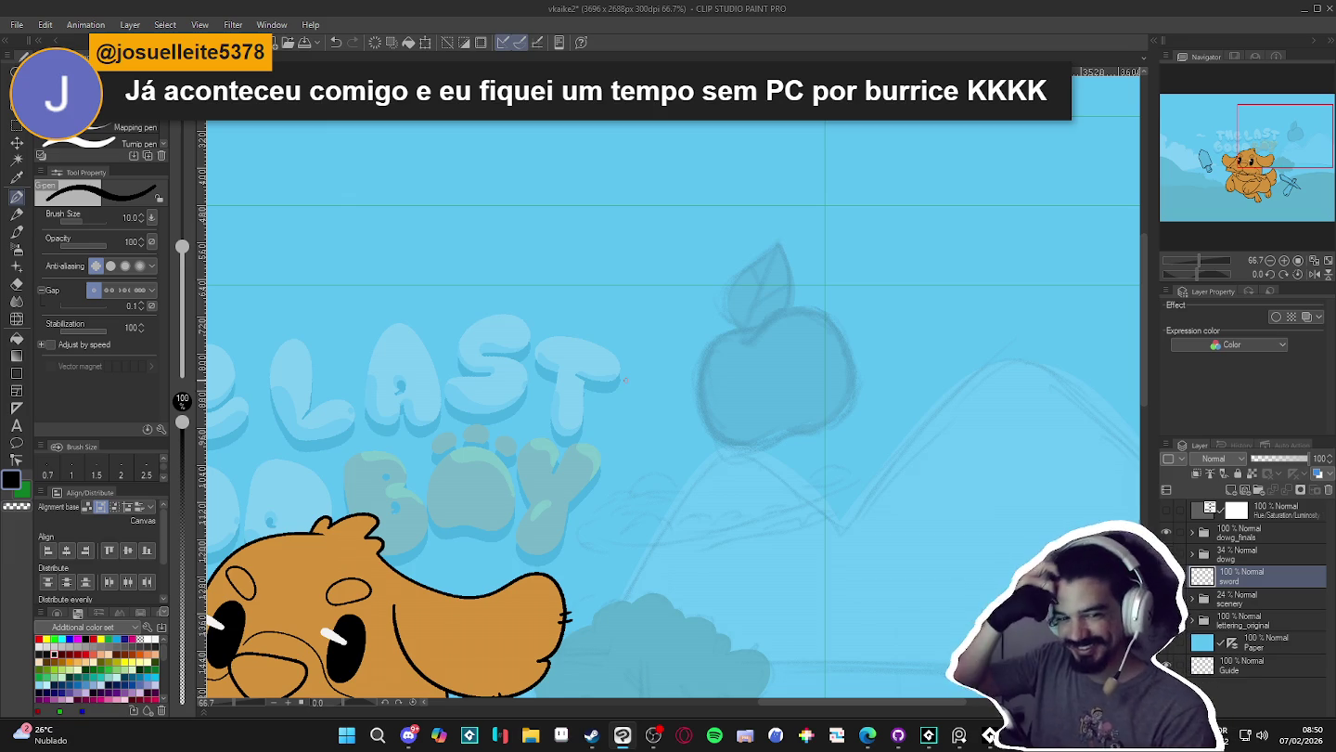
- Toggle the sword layer's visibility for comparison, then refocus the view on the apple
key(ctrl+minus)
key(ctrl+minus)
click(1168, 576)
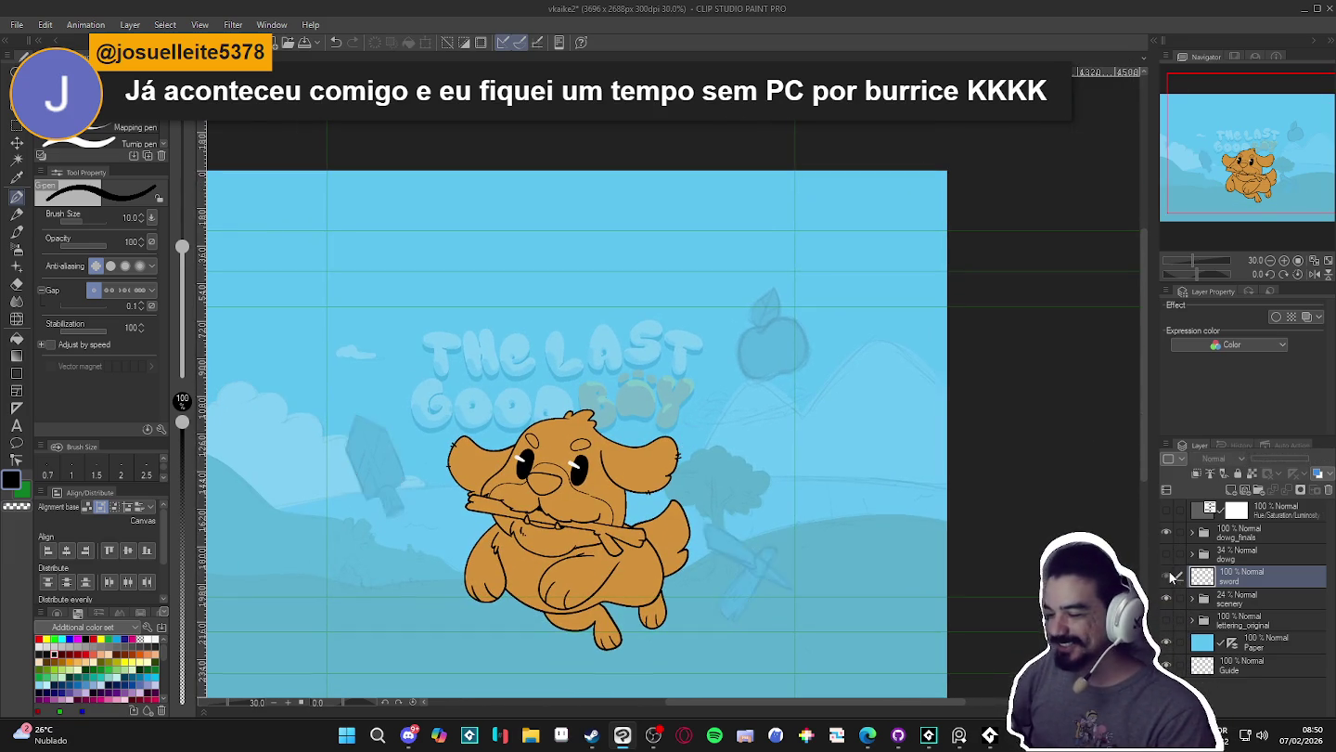
click(1168, 576)
scroll(744, 366, up, 1)
scroll(743, 364, up, 1)
drag(744, 365, 724, 387)
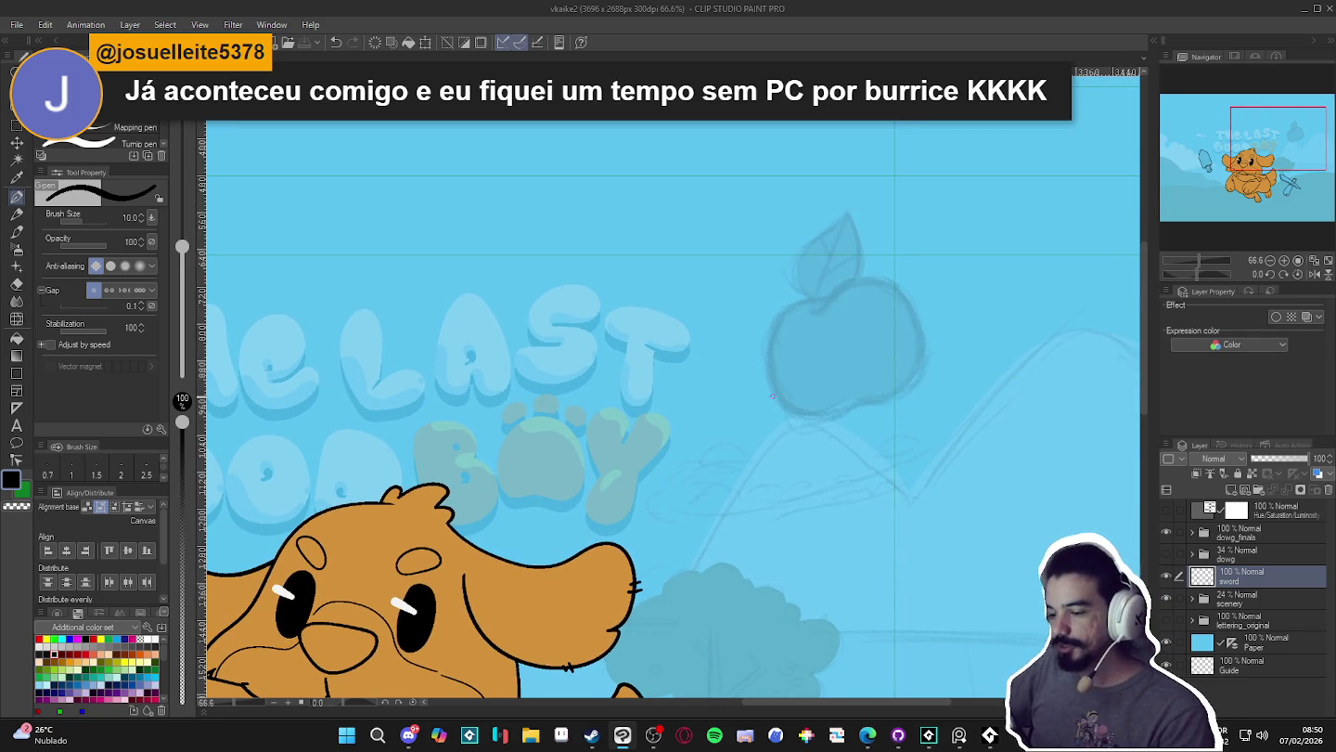
scroll(775, 394, down, 1)
scroll(774, 394, down, 1)
drag(749, 489, 748, 439)
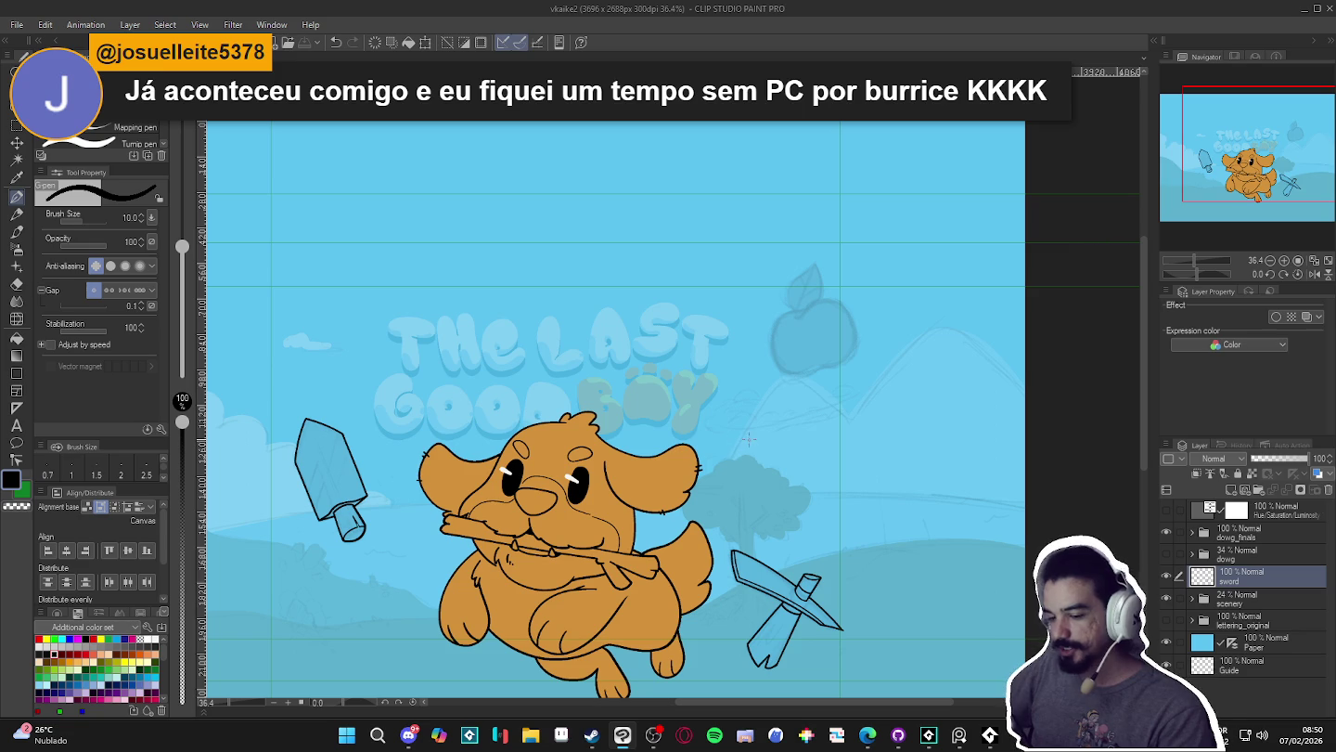
scroll(806, 295, up, 2)
scroll(805, 296, up, 2)
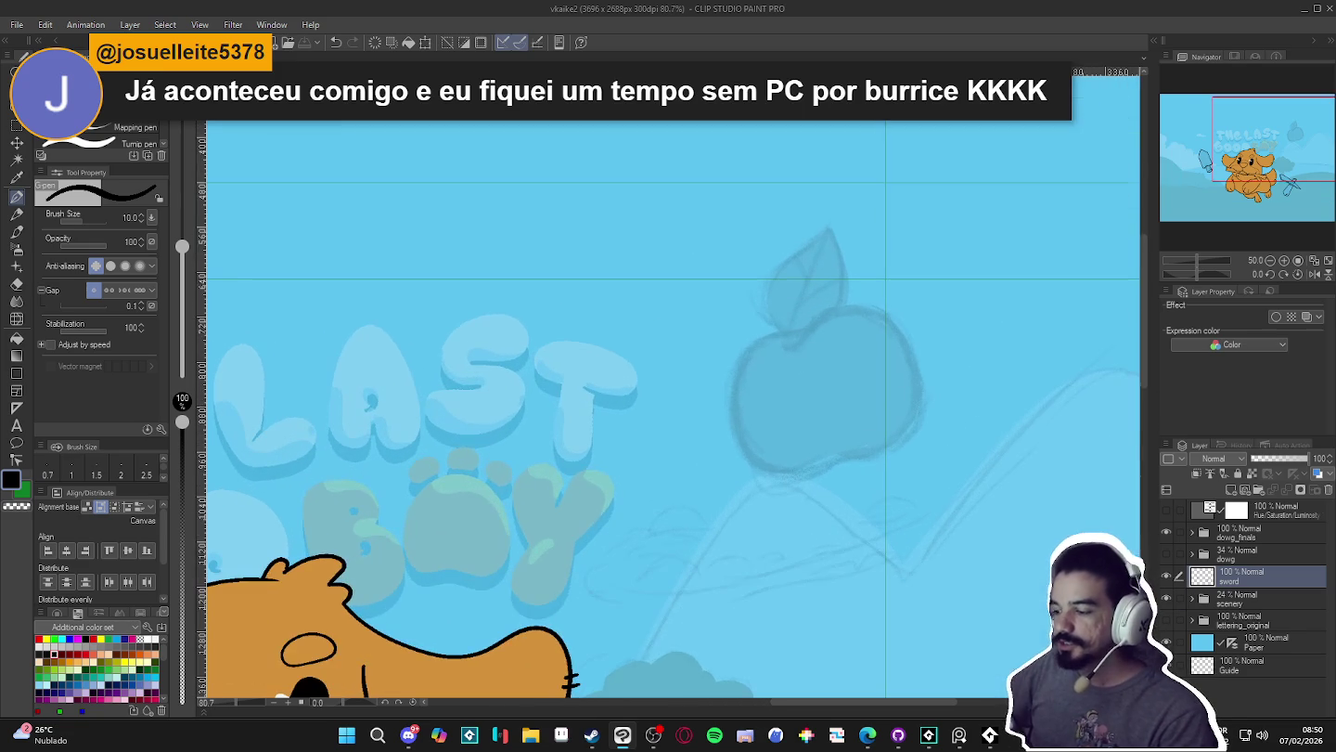
click(1167, 575)
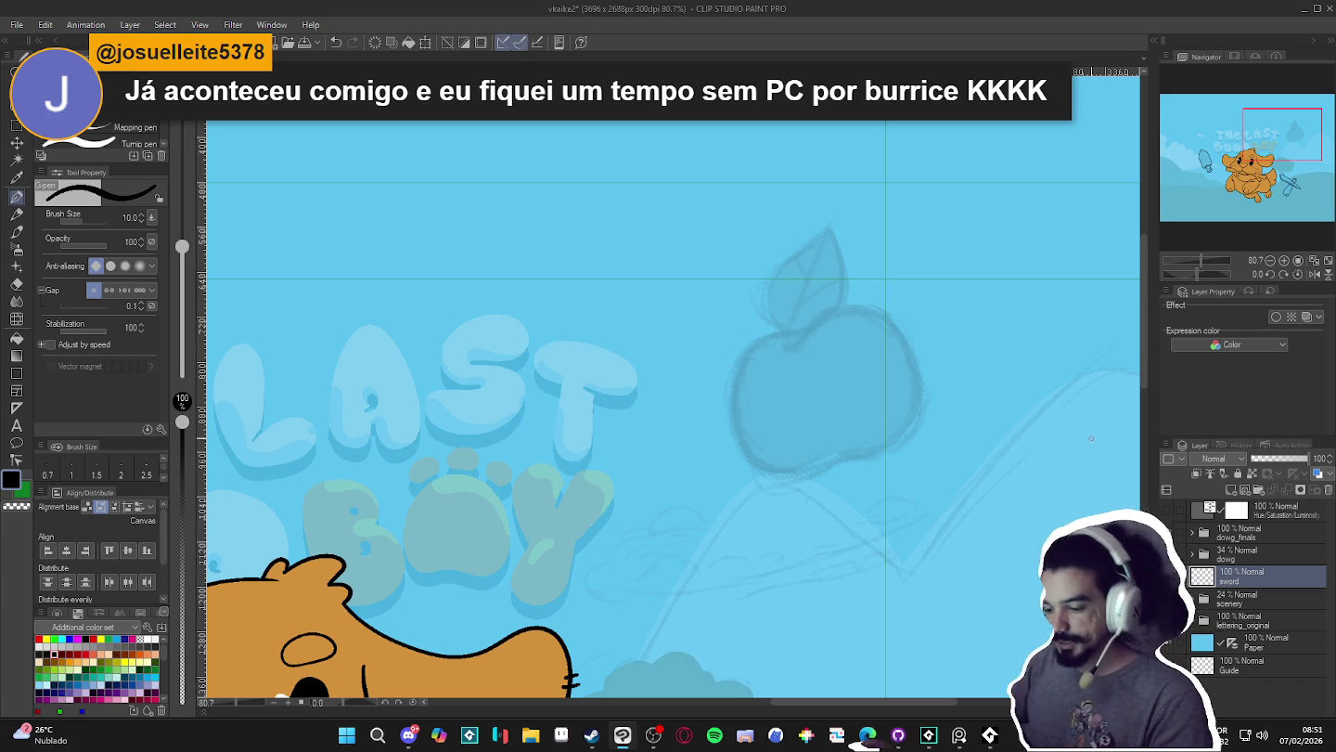
scroll(816, 431, down, 2)
scroll(835, 417, down, 1)
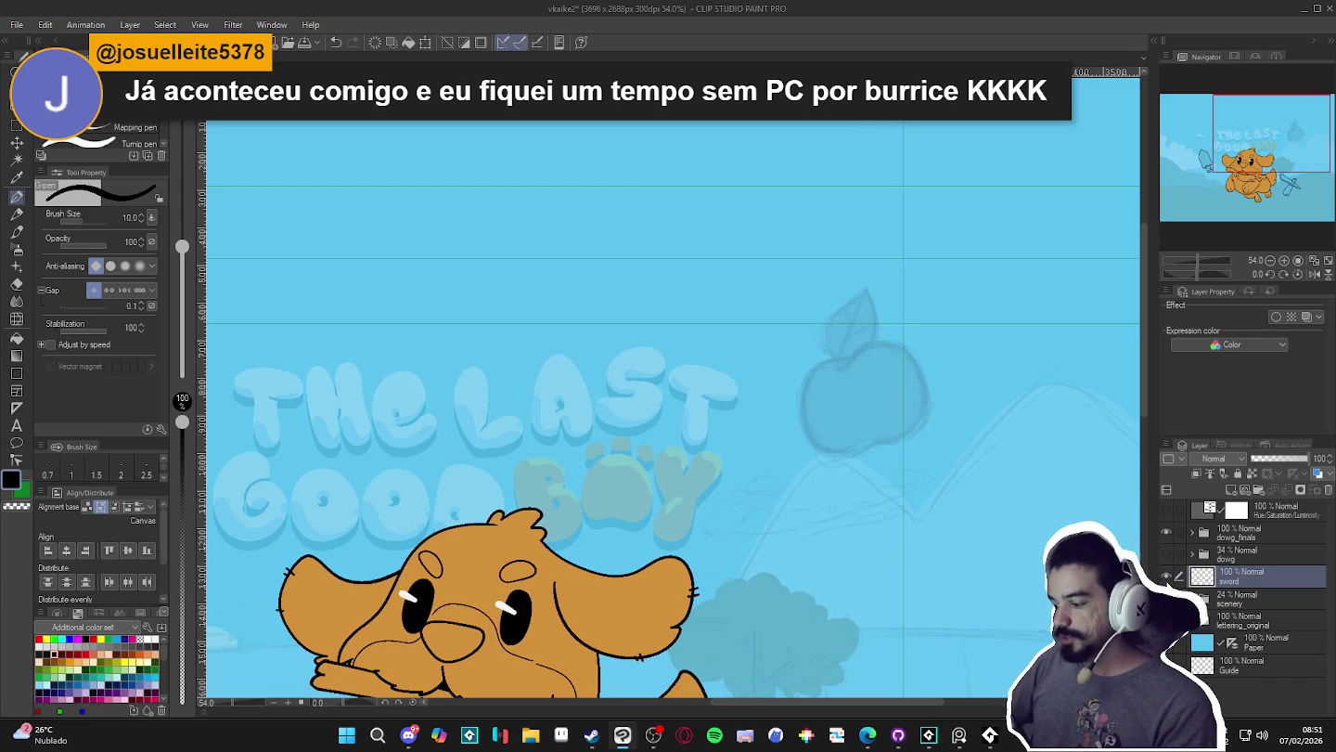
click(1167, 576)
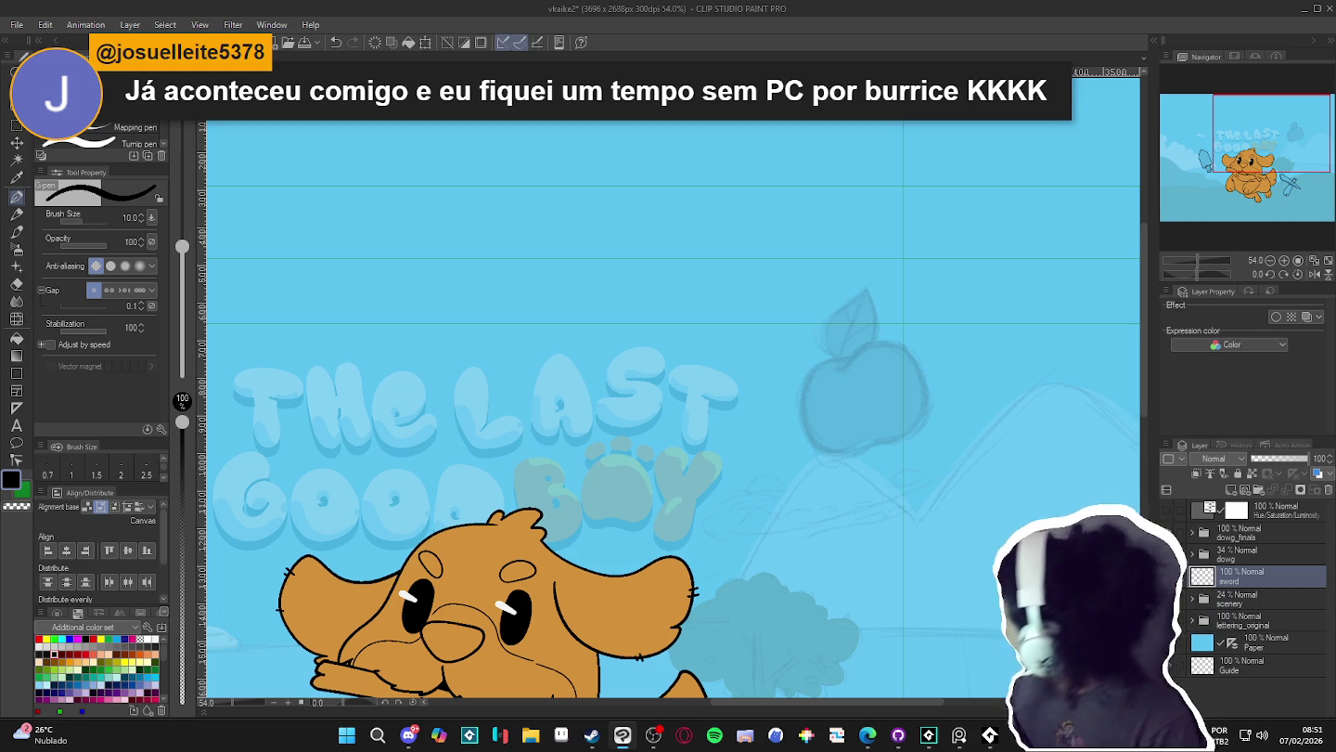
scroll(900, 437, down, 1)
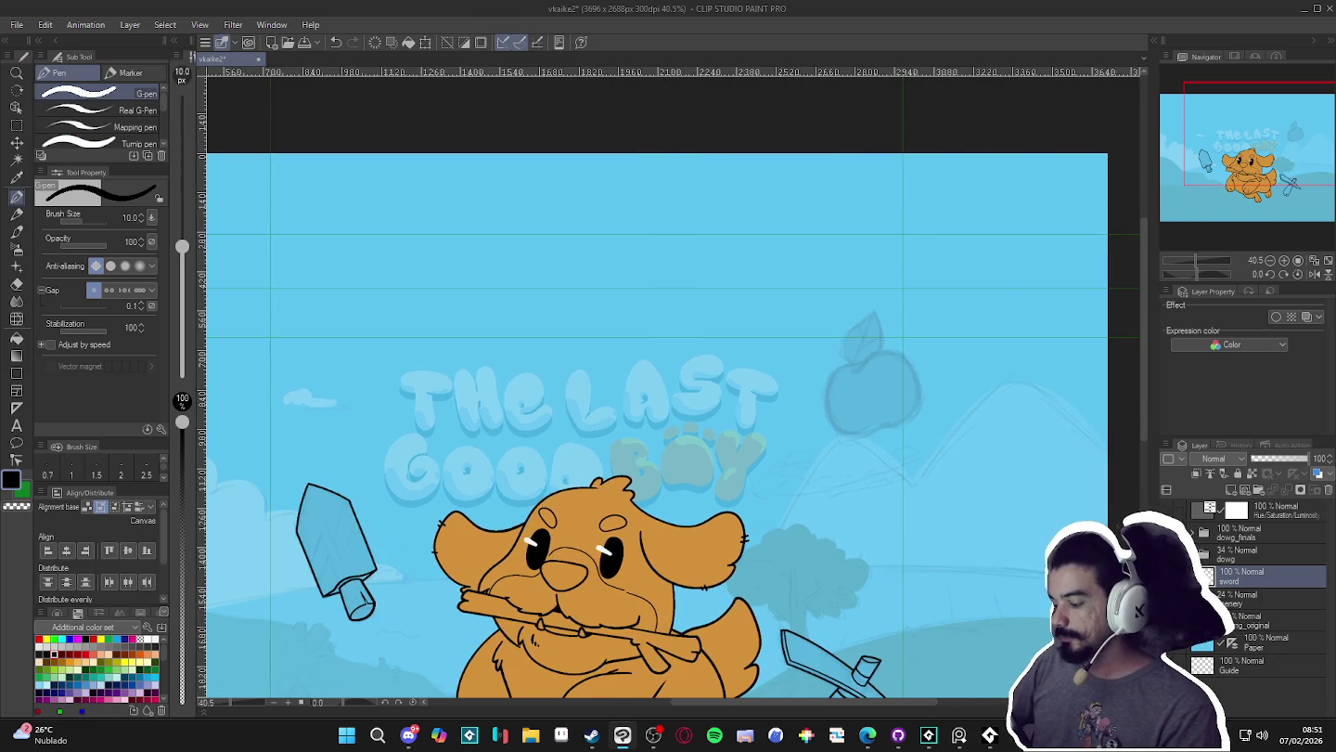
scroll(918, 437, down, 1)
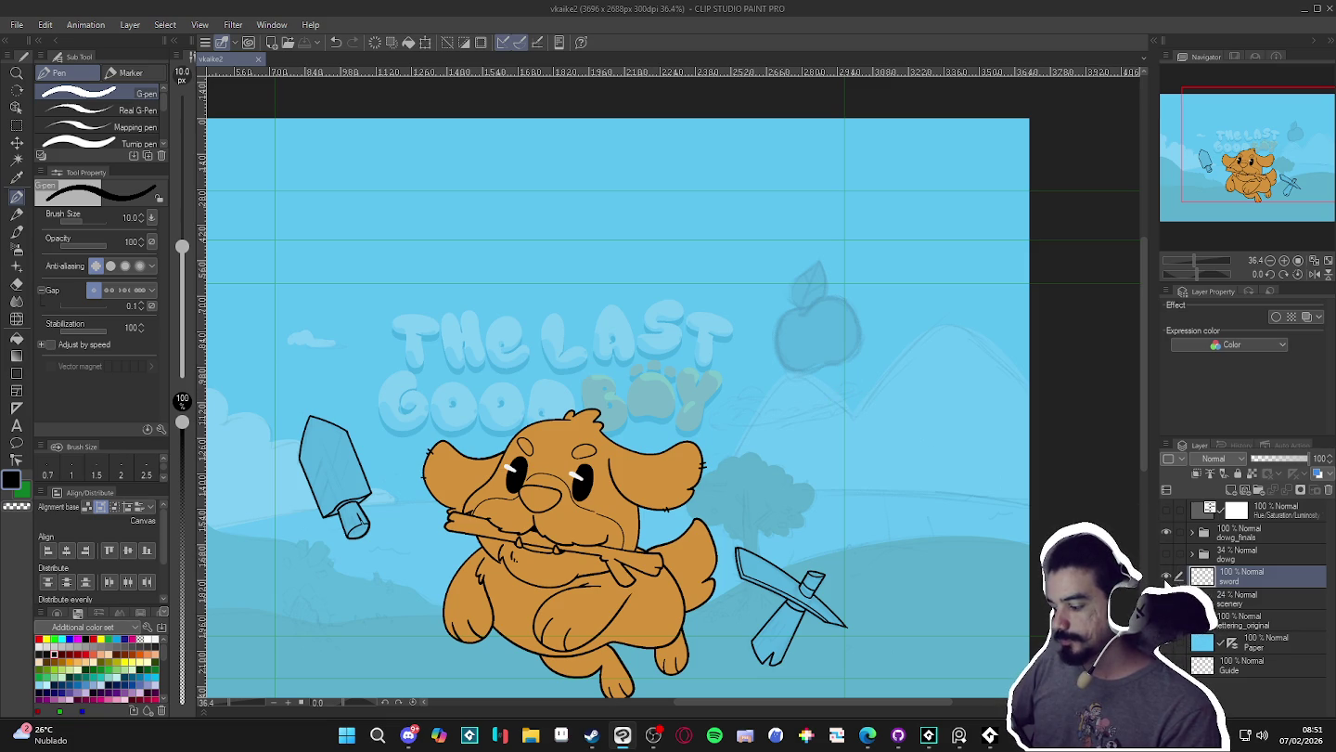
scroll(733, 261, up, 1)
scroll(788, 296, up, 2)
scroll(836, 325, up, 2)
scroll(877, 347, up, 2)
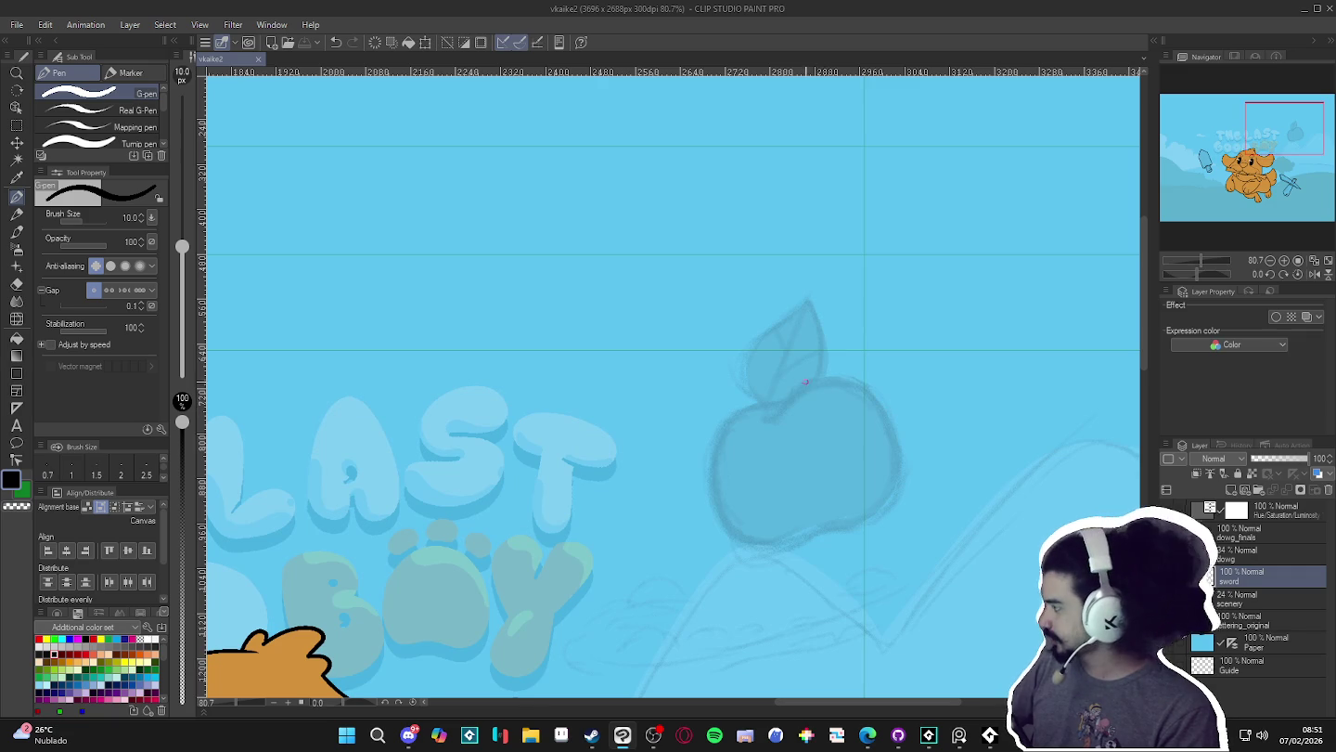
mouse_move(768, 397)
mouse_down()
mouse_move(751, 438)
mouse_move(778, 486)
mouse_up()
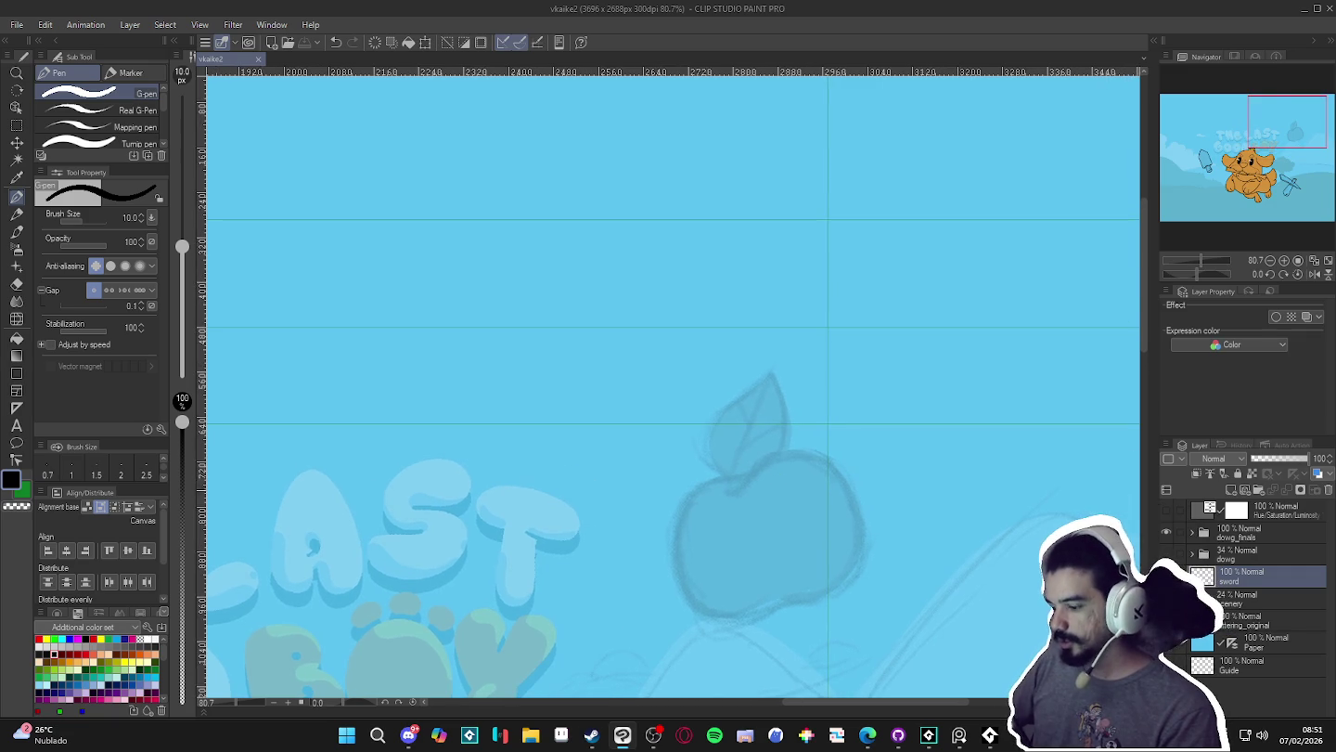
click(893, 514)
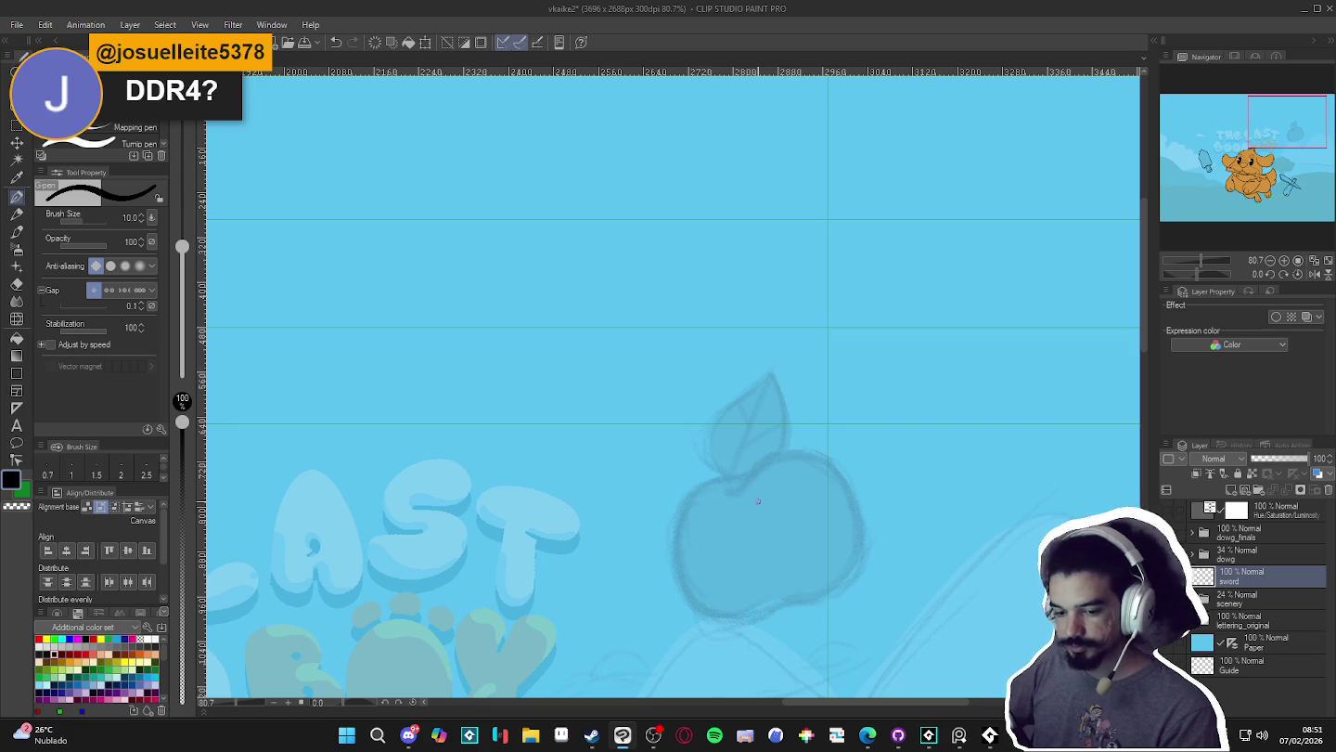
drag(755, 501, 742, 513)
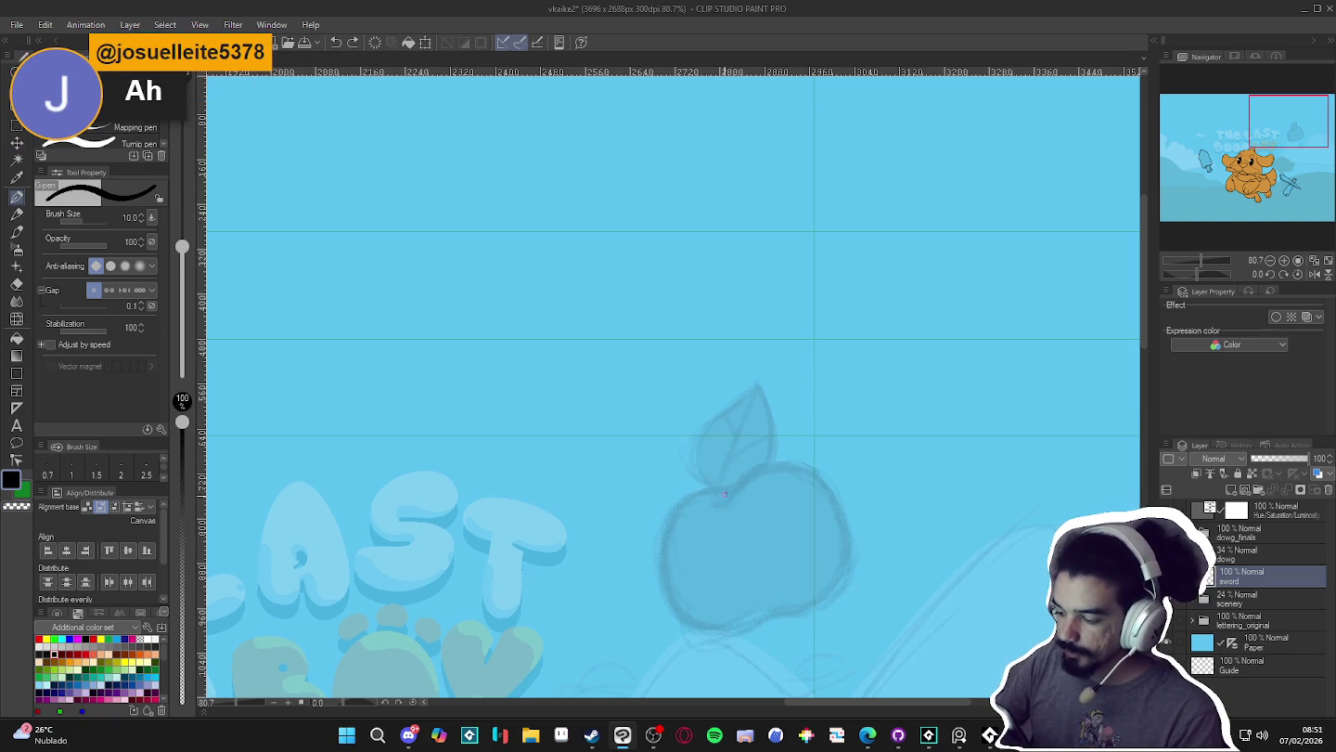
- Ink the apple's pointed leaf outline in black, undoing a trial stroke on the apple body
mouse_move(714, 485)
mouse_down()
mouse_move(703, 441)
mouse_move(732, 407)
mouse_up()
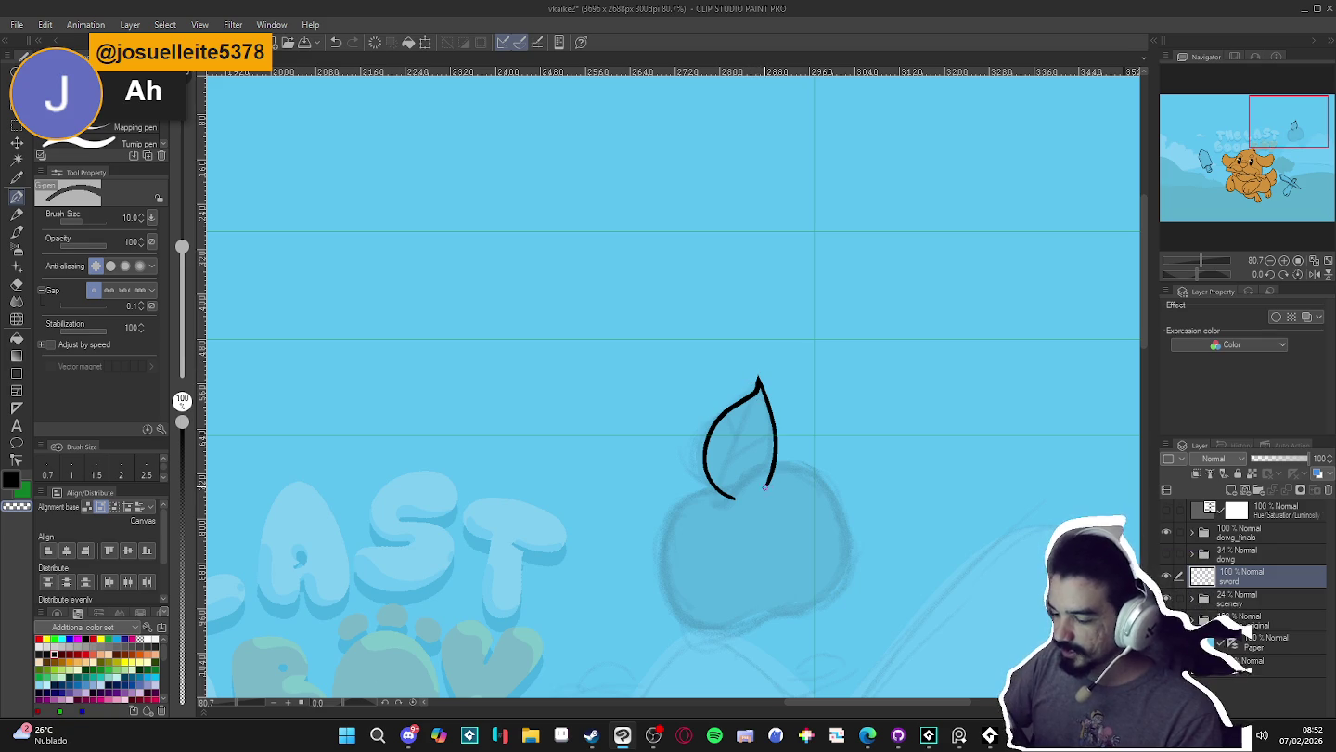
key(e)
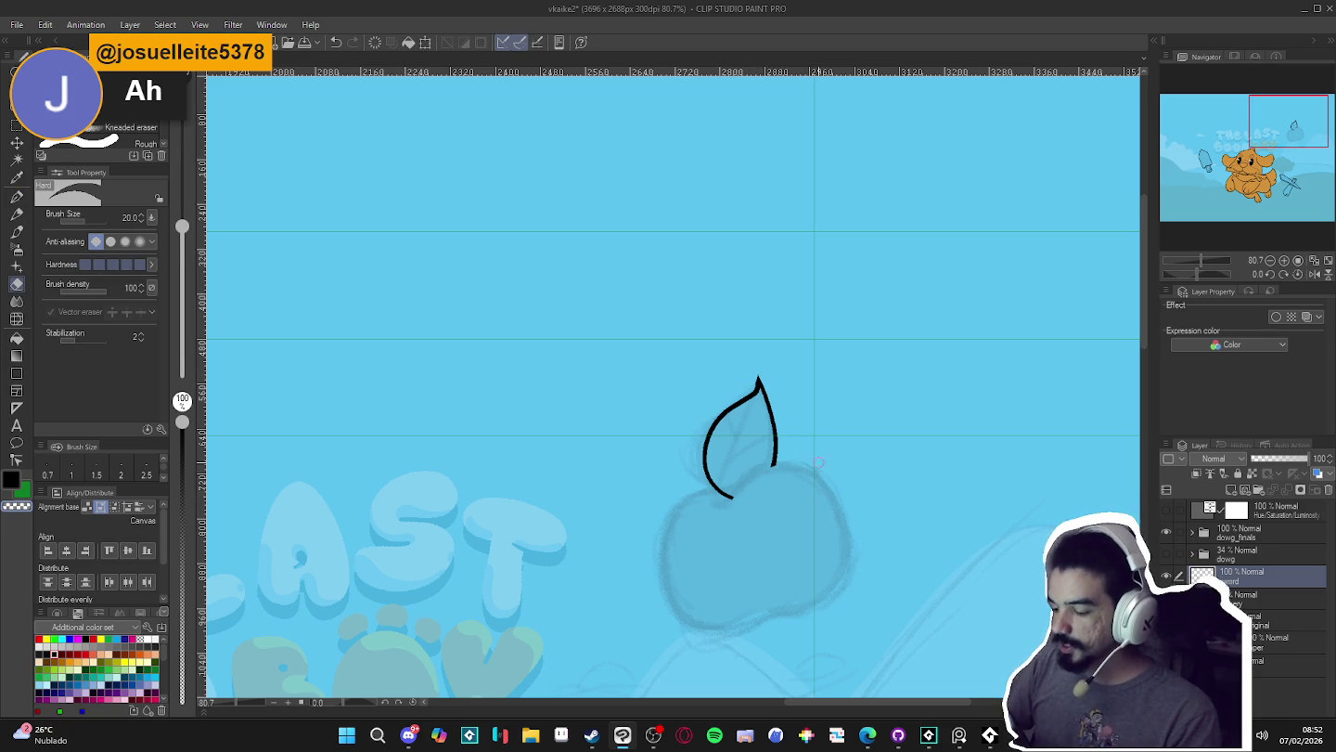
key(p)
scroll(876, 538, down, 3)
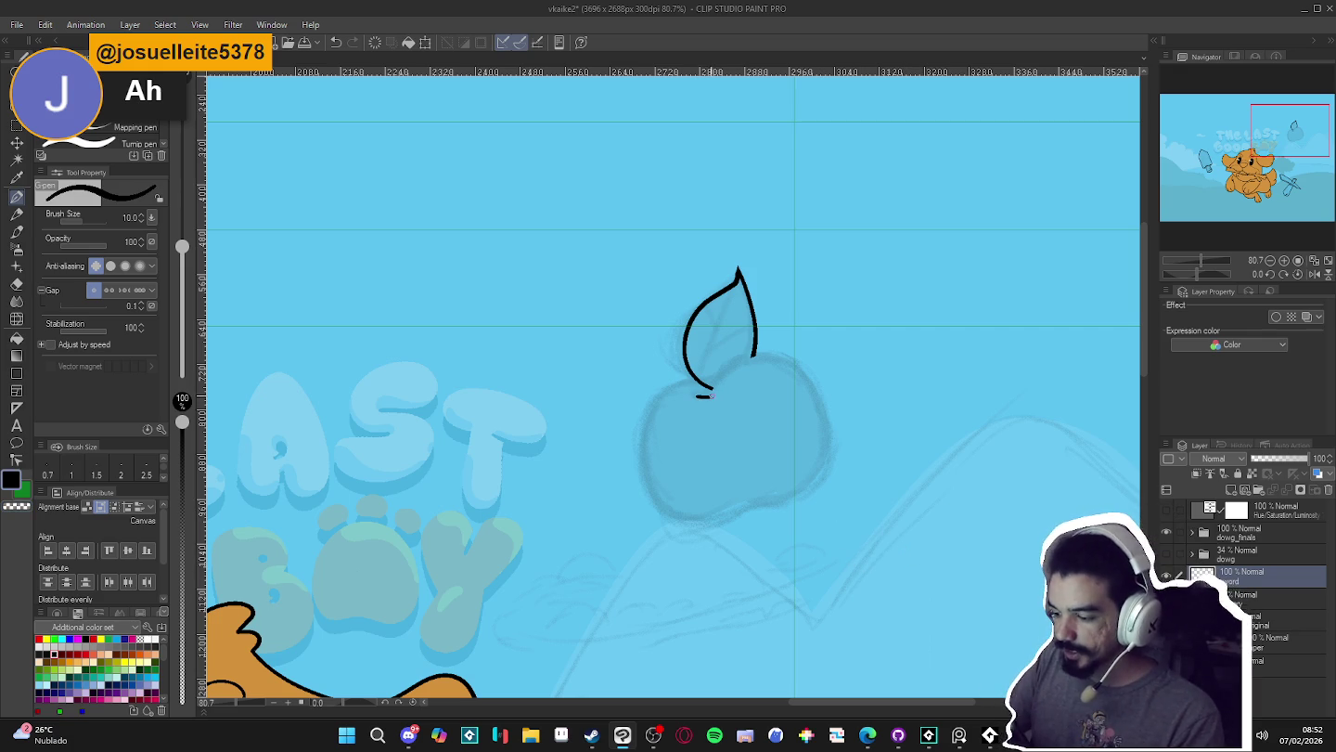
mouse_move(711, 397)
mouse_down()
mouse_move(753, 354)
mouse_move(816, 379)
mouse_move(832, 448)
mouse_move(802, 493)
mouse_move(716, 516)
mouse_move(665, 508)
mouse_move(640, 434)
mouse_move(672, 388)
mouse_up()
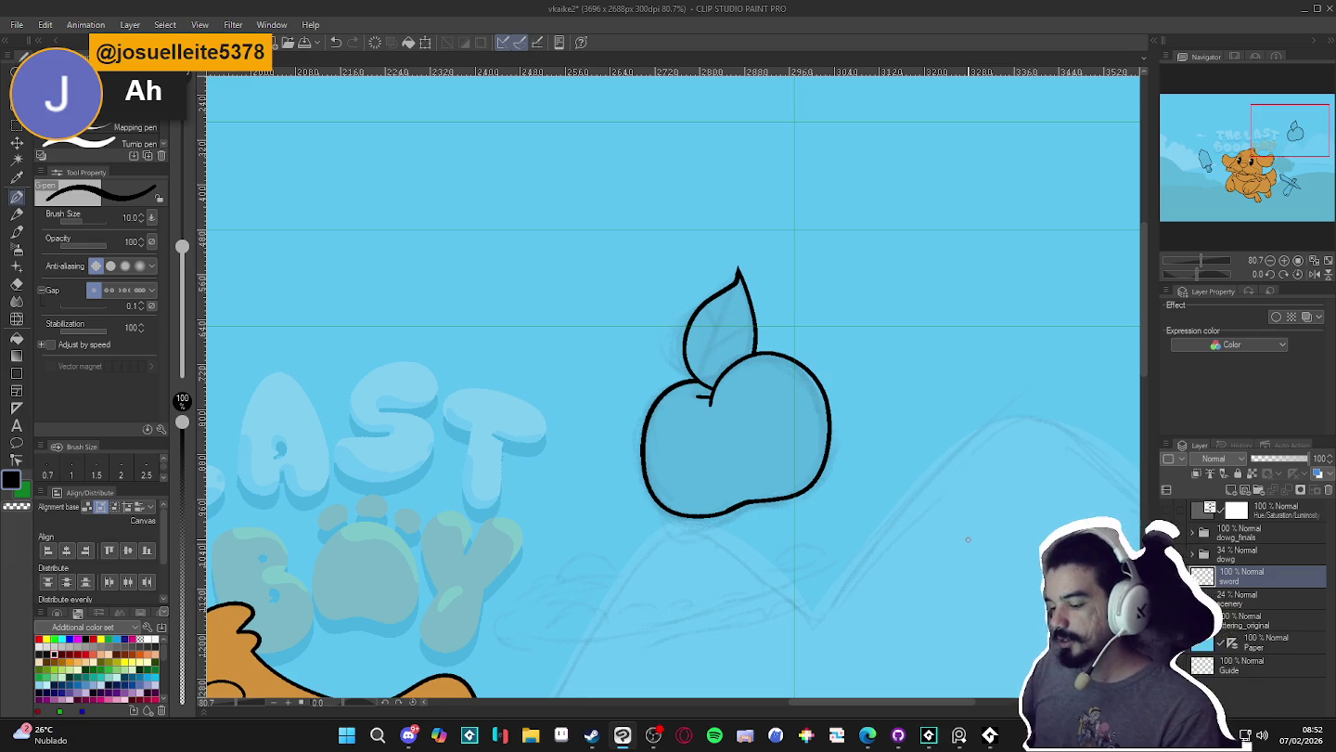
scroll(891, 478, down, 2)
key(ctrl+z)
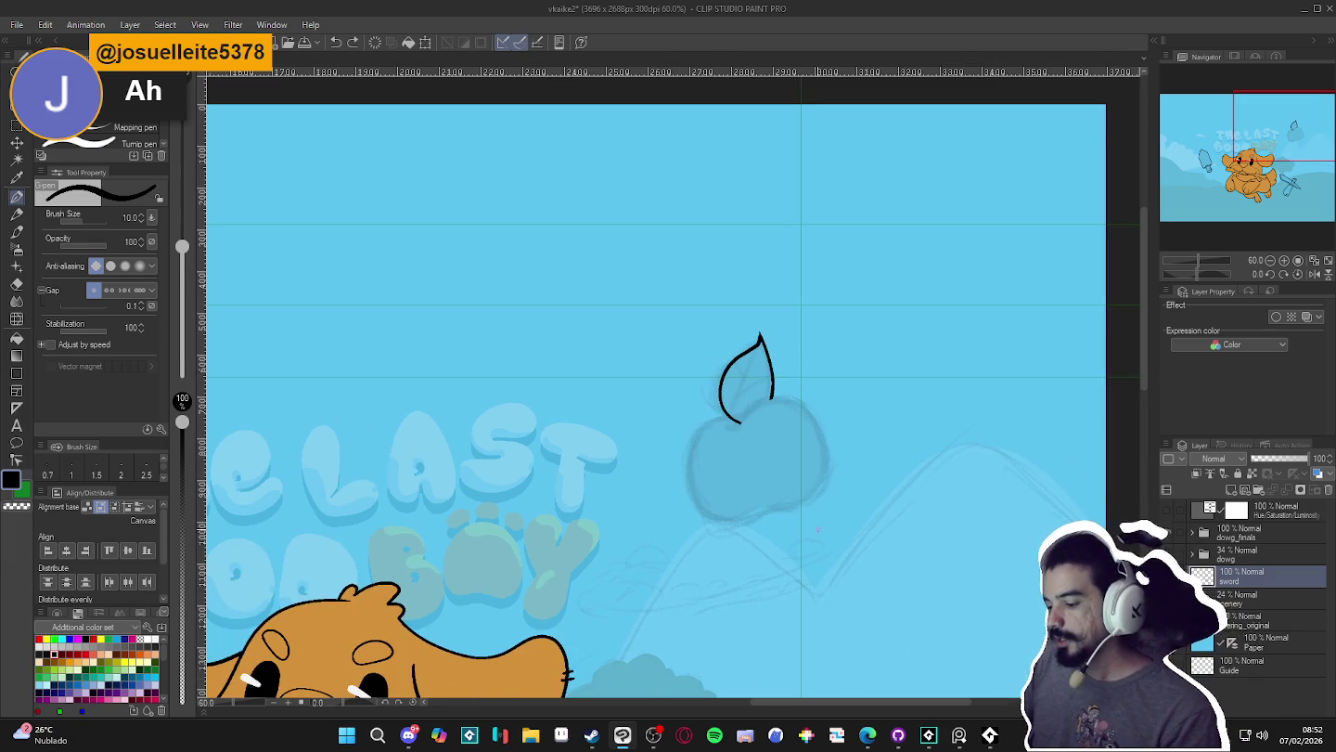
scroll(778, 416, up, 1)
scroll(778, 414, down, 2)
scroll(770, 389, down, 1)
scroll(761, 363, down, 1)
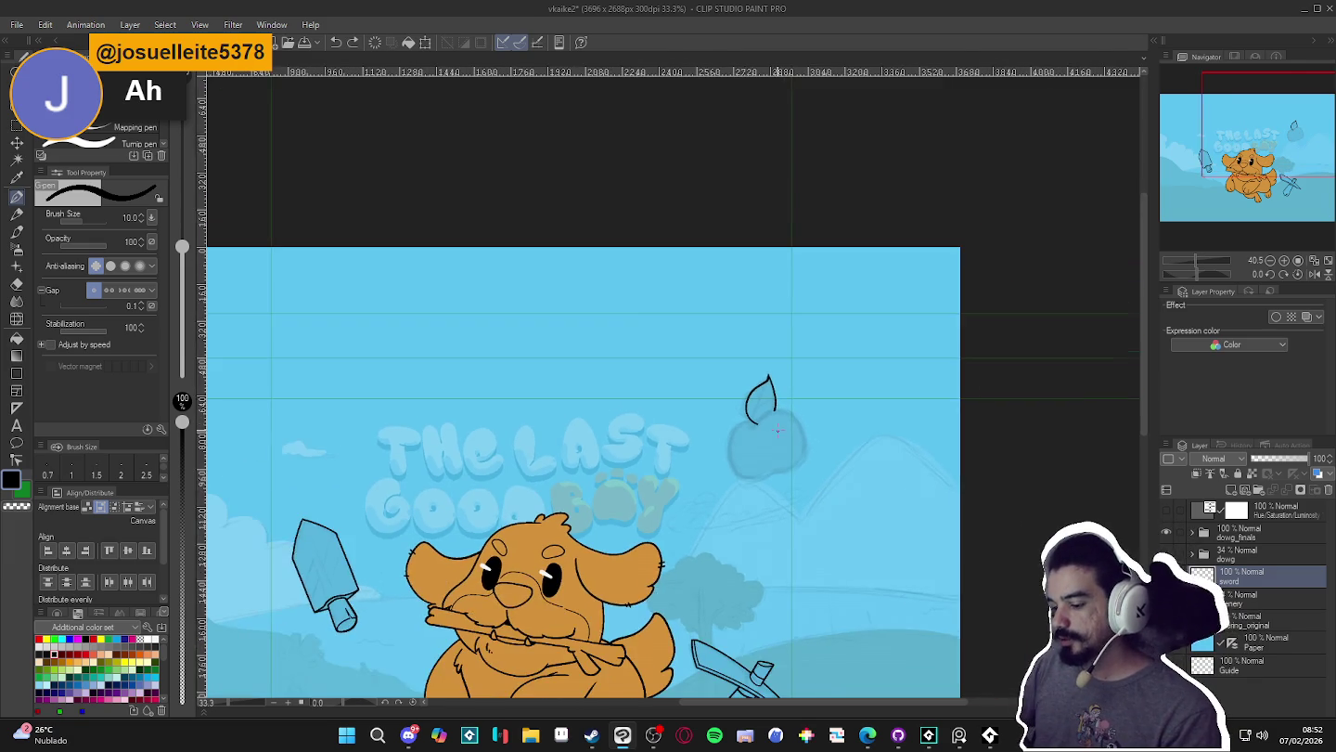
scroll(753, 327, down, 1)
scroll(753, 332, up, 1)
scroll(742, 339, up, 1)
scroll(734, 347, up, 1)
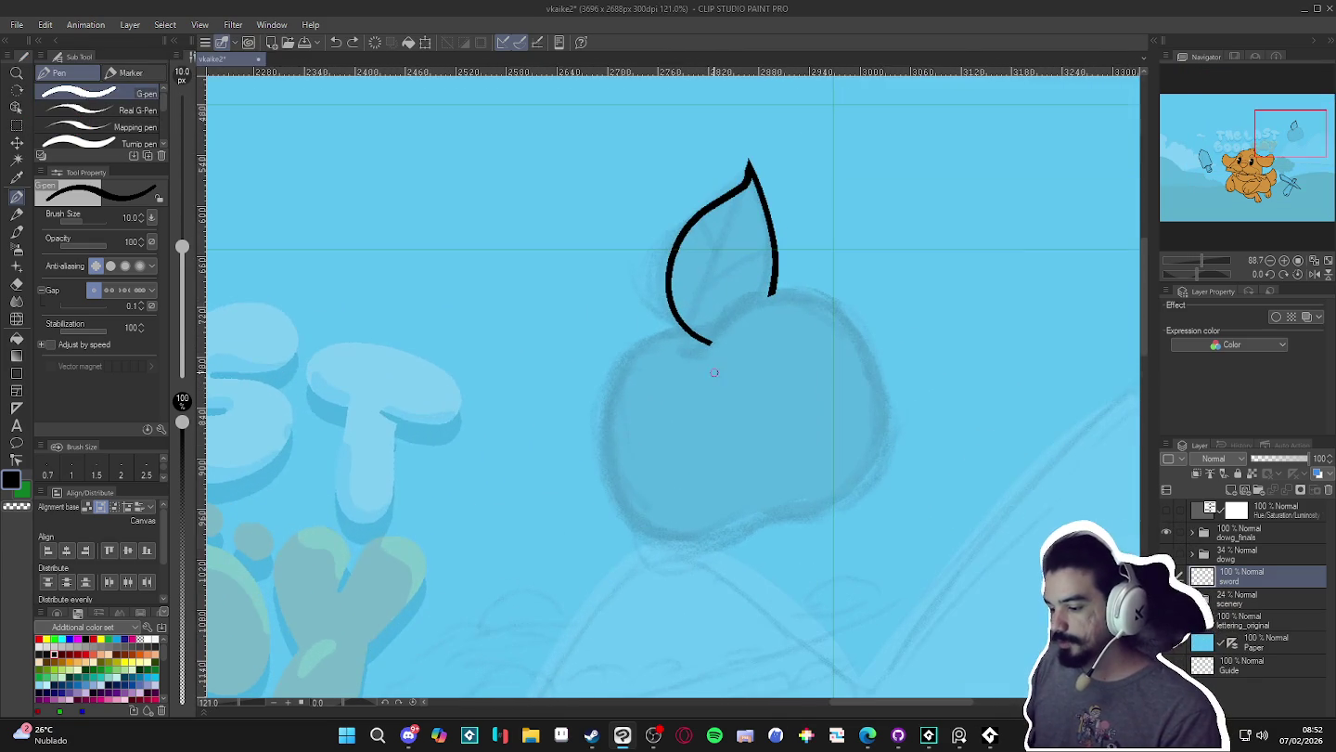
scroll(722, 356, up, 1)
scroll(721, 356, down, 1)
scroll(719, 344, up, 1)
scroll(717, 330, down, 1)
scroll(713, 313, up, 1)
scroll(715, 313, up, 1)
scroll(720, 304, up, 2)
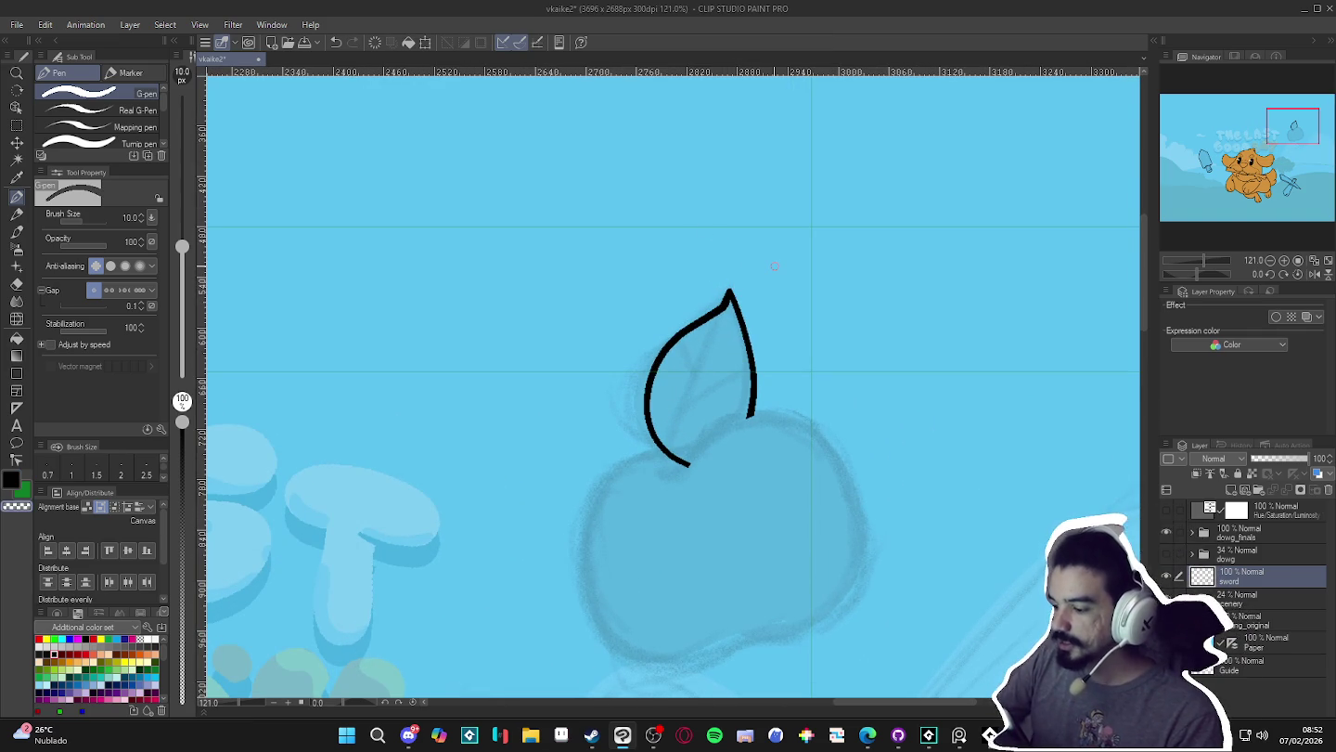
scroll(775, 306, down, 3)
scroll(772, 367, down, 2)
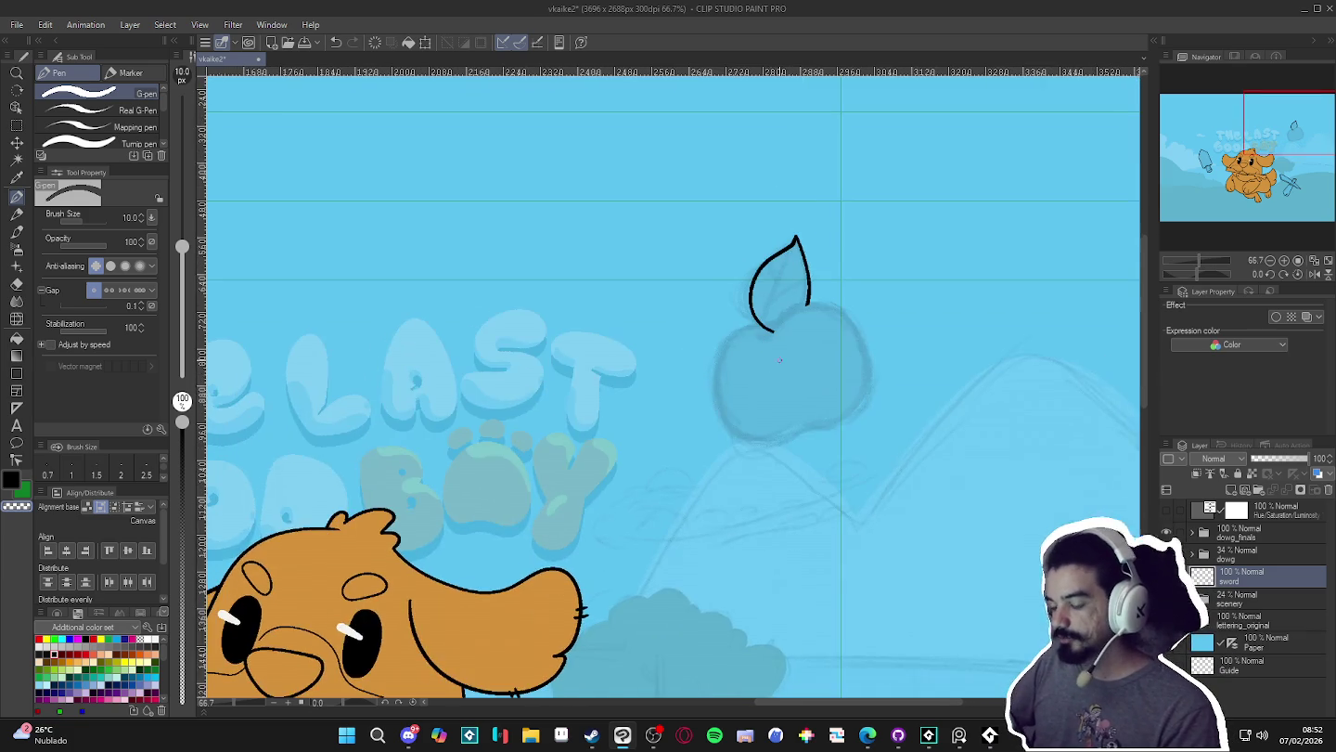
scroll(776, 320, up, 2)
scroll(788, 324, up, 2)
scroll(791, 309, down, 1)
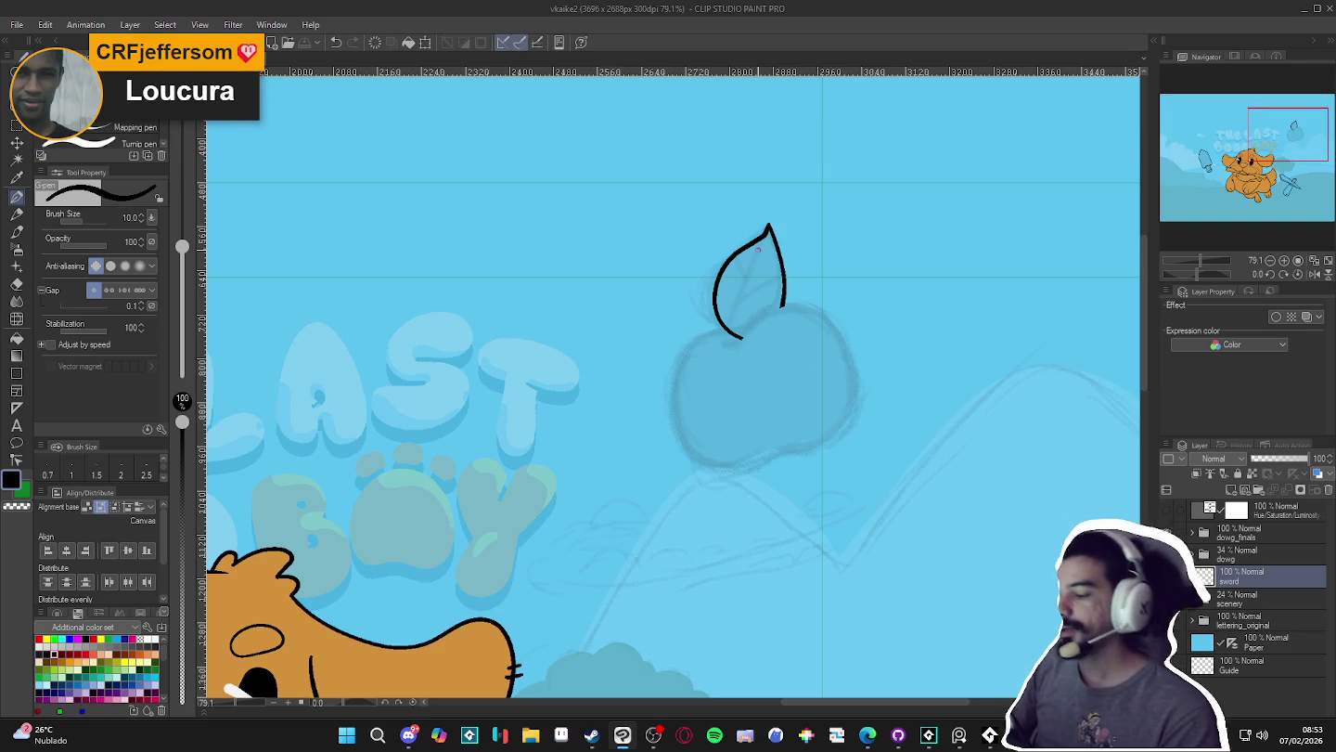
scroll(763, 340, down, 3)
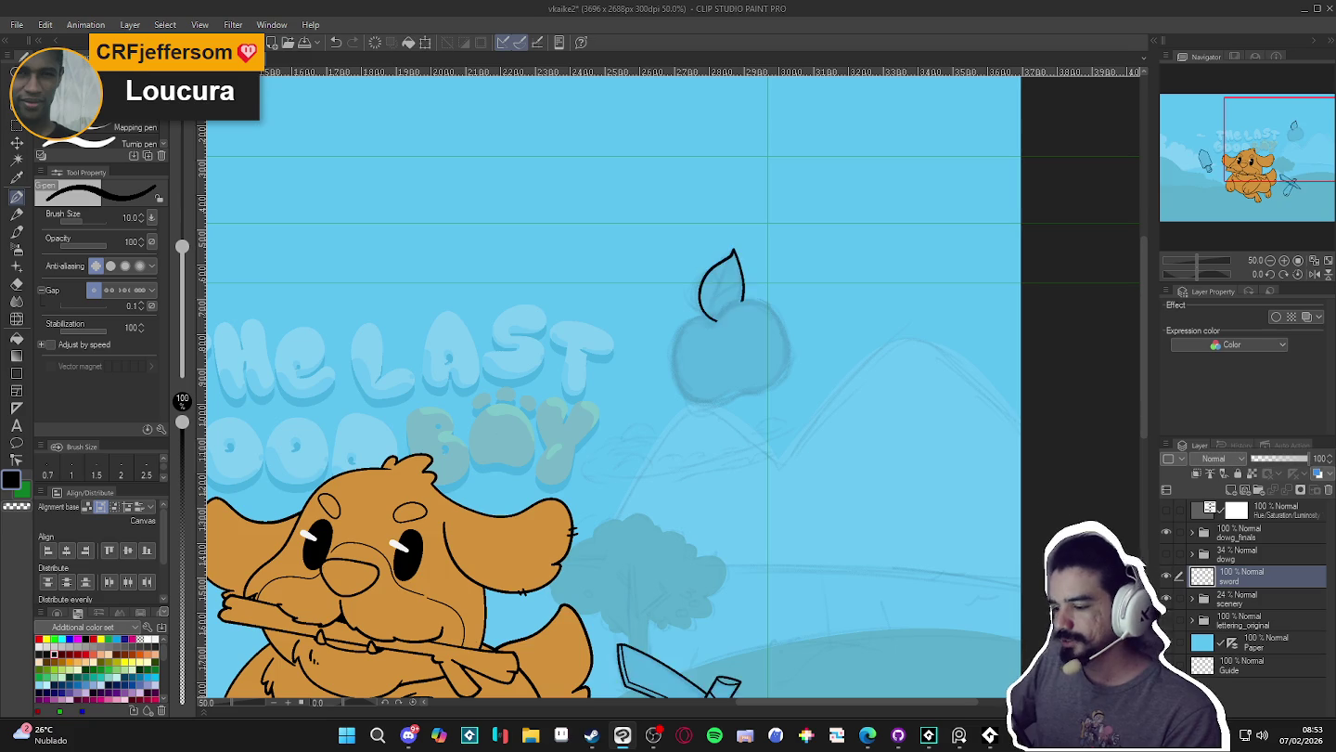
scroll(756, 350, down, 2)
scroll(757, 350, up, 1)
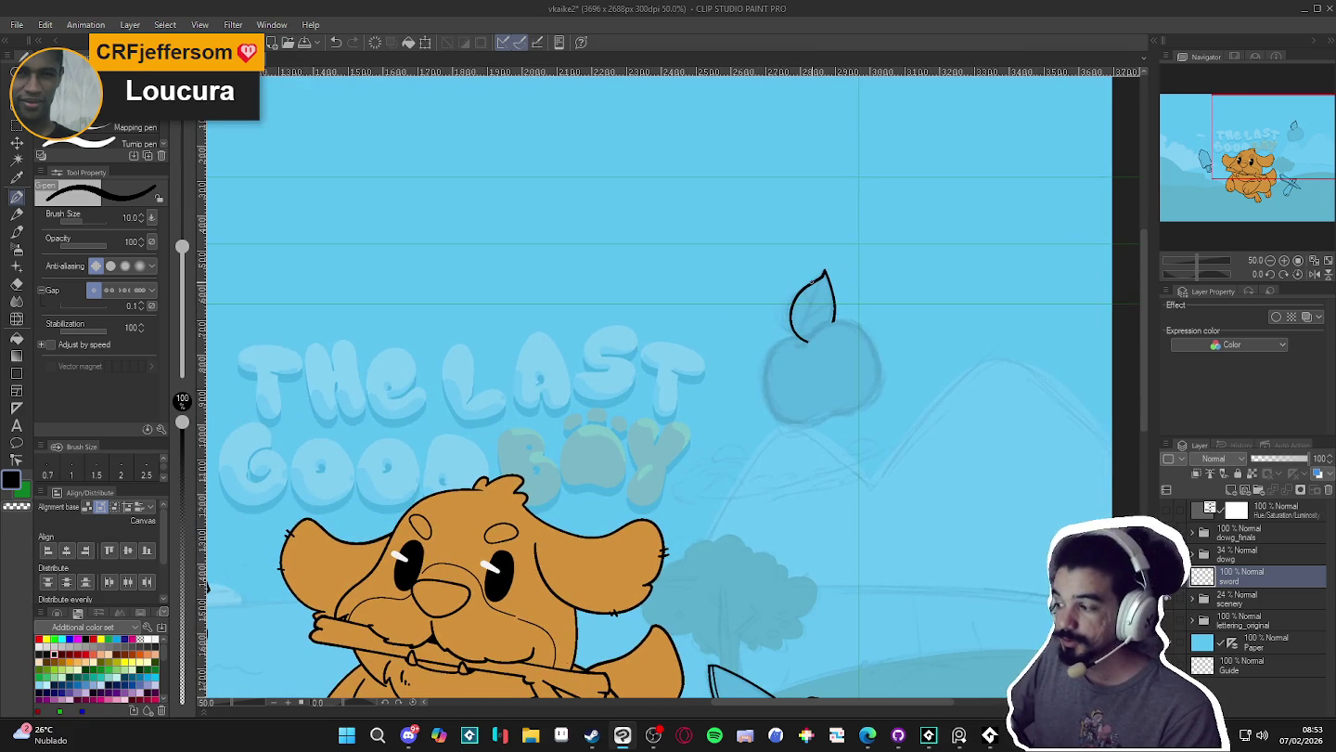
scroll(815, 306, down, 1)
scroll(816, 305, up, 1)
scroll(813, 297, up, 2)
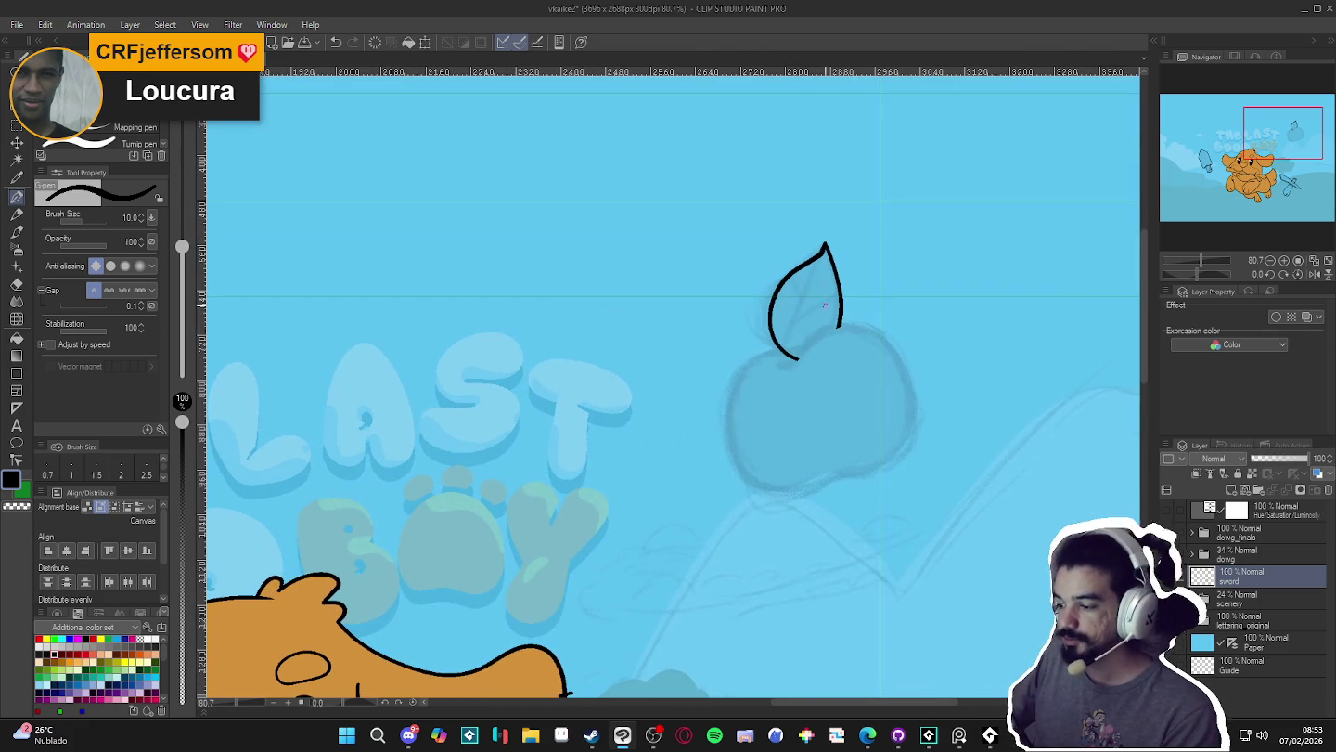
scroll(846, 416, down, 1)
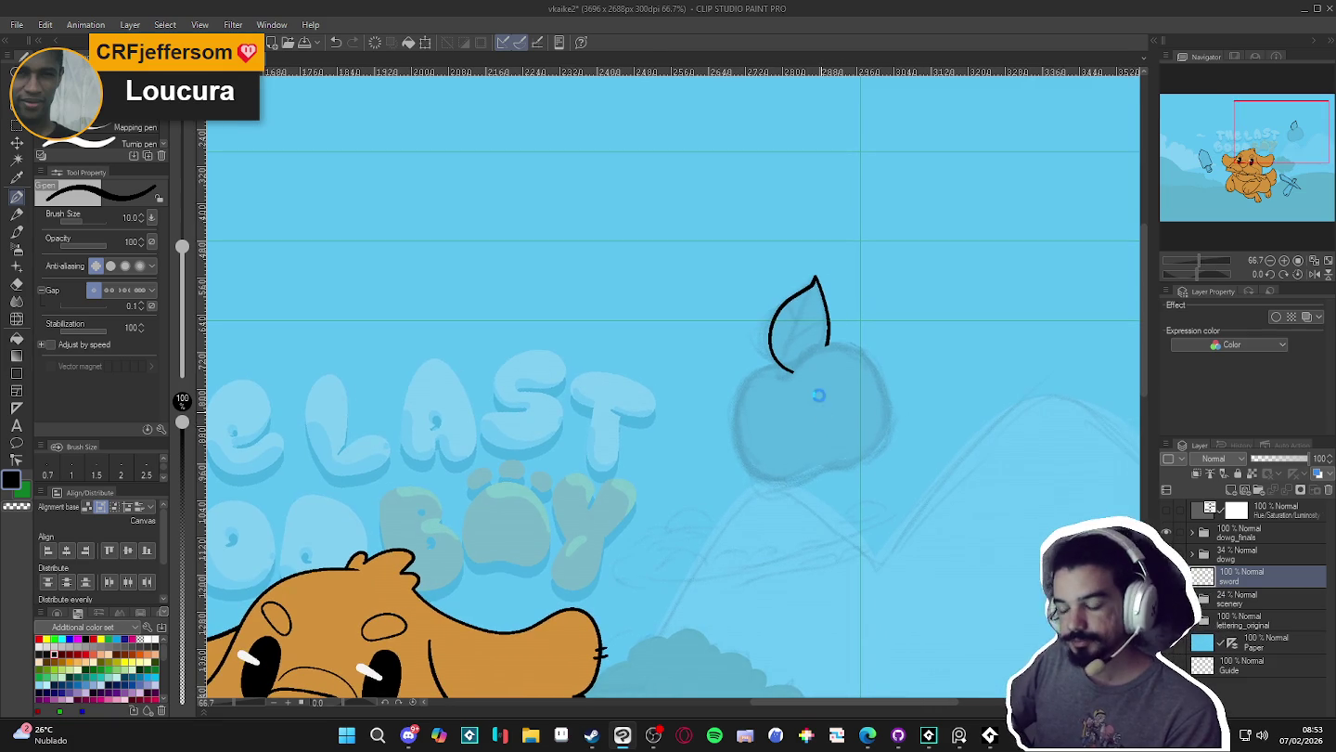
scroll(851, 367, up, 1)
scroll(906, 224, up, 1)
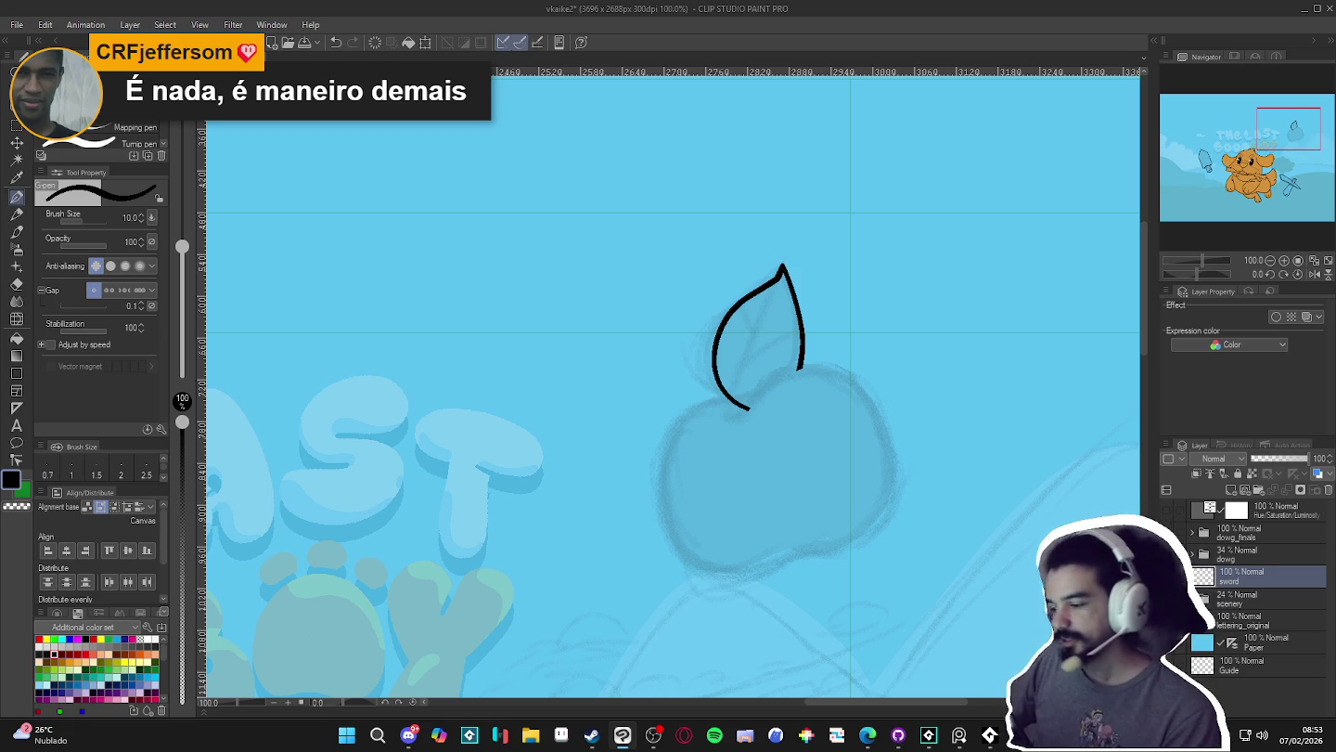
scroll(631, 408, down, 2)
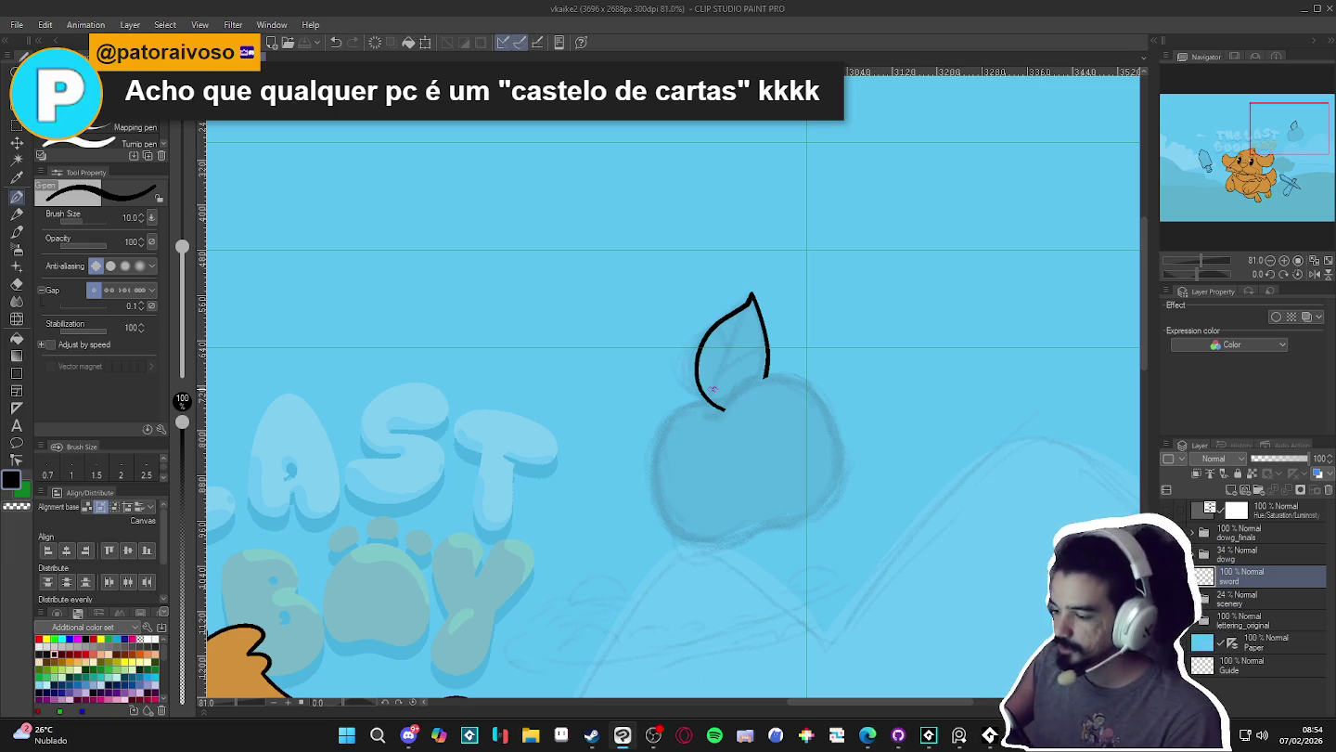
key(ctrl+z)
key(ctrl+y)
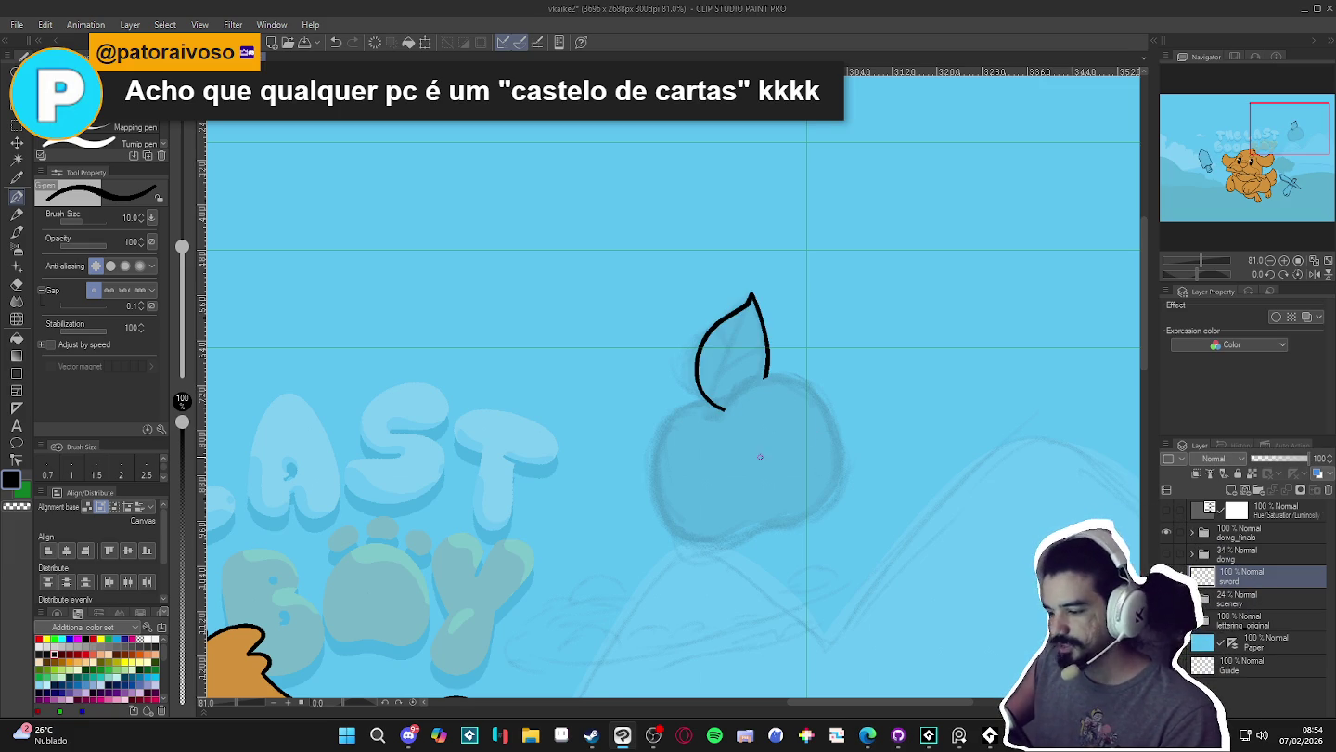
scroll(752, 460, up, 1)
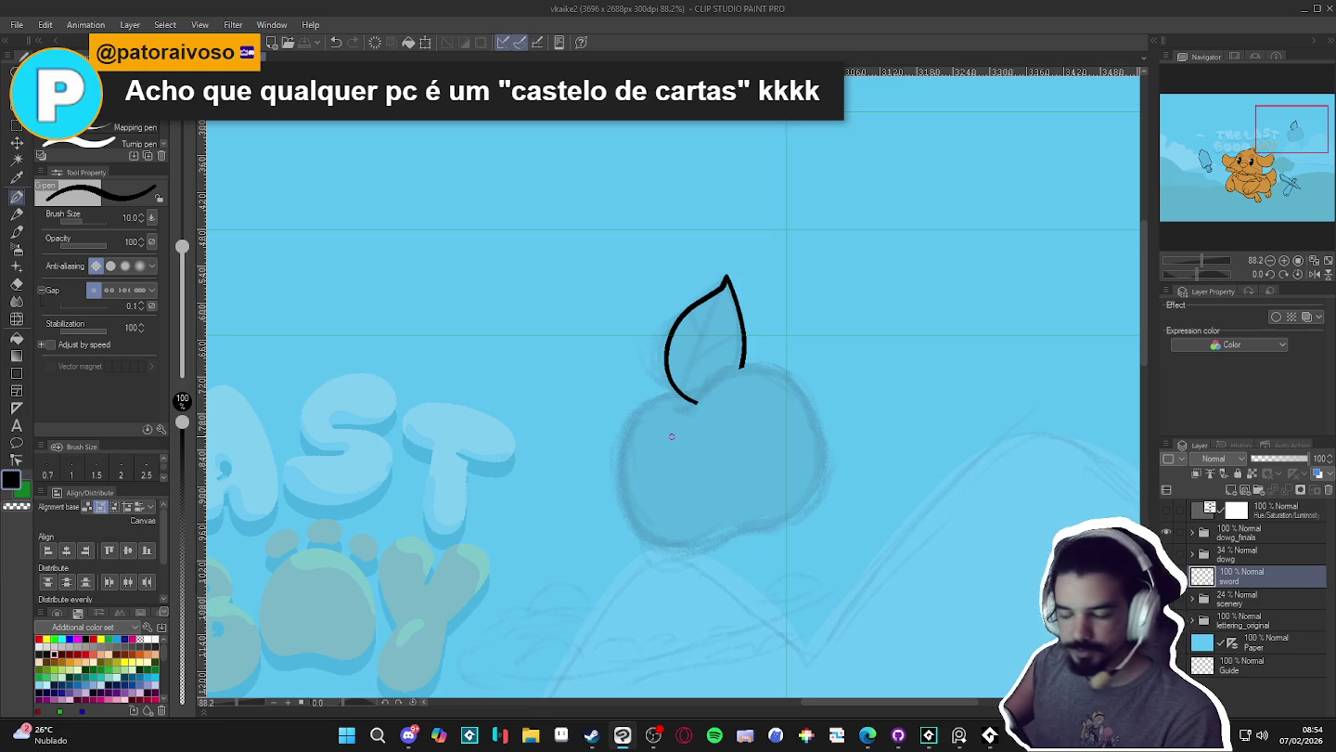
scroll(671, 435, up, 1)
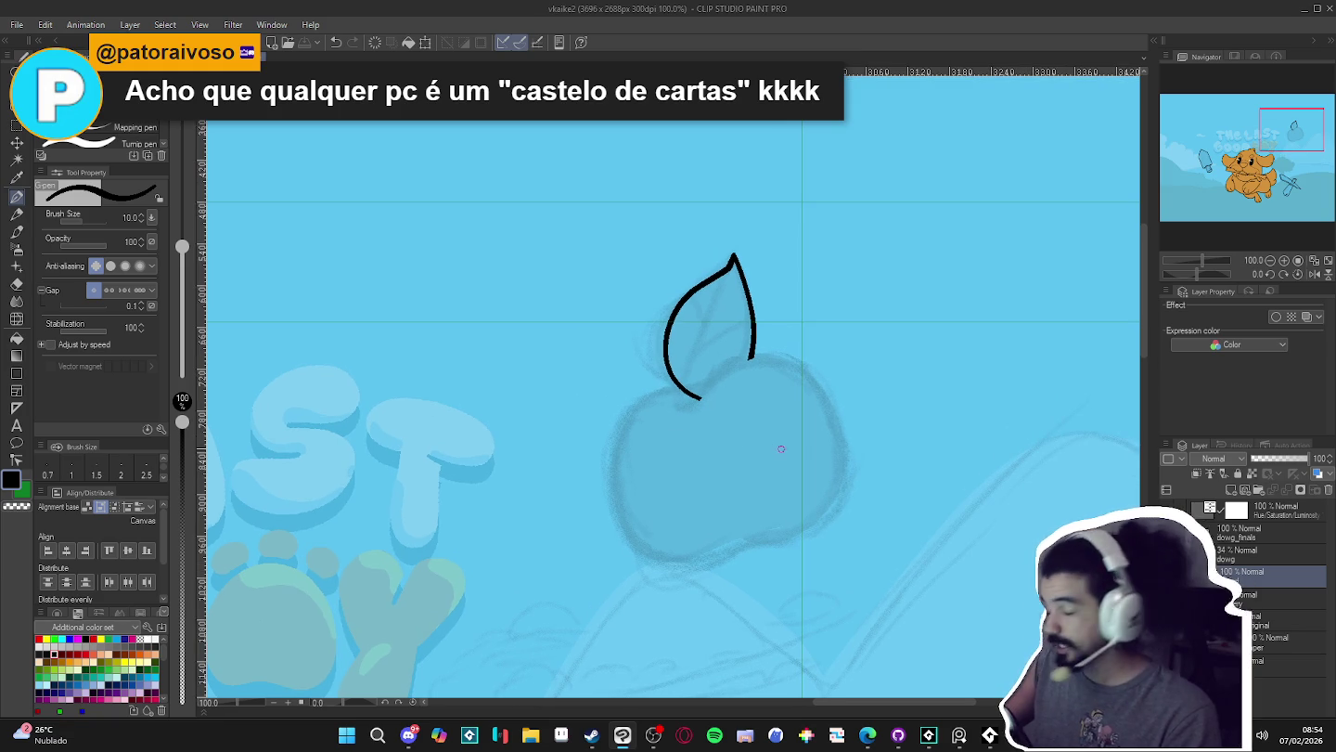
scroll(778, 460, down, 1)
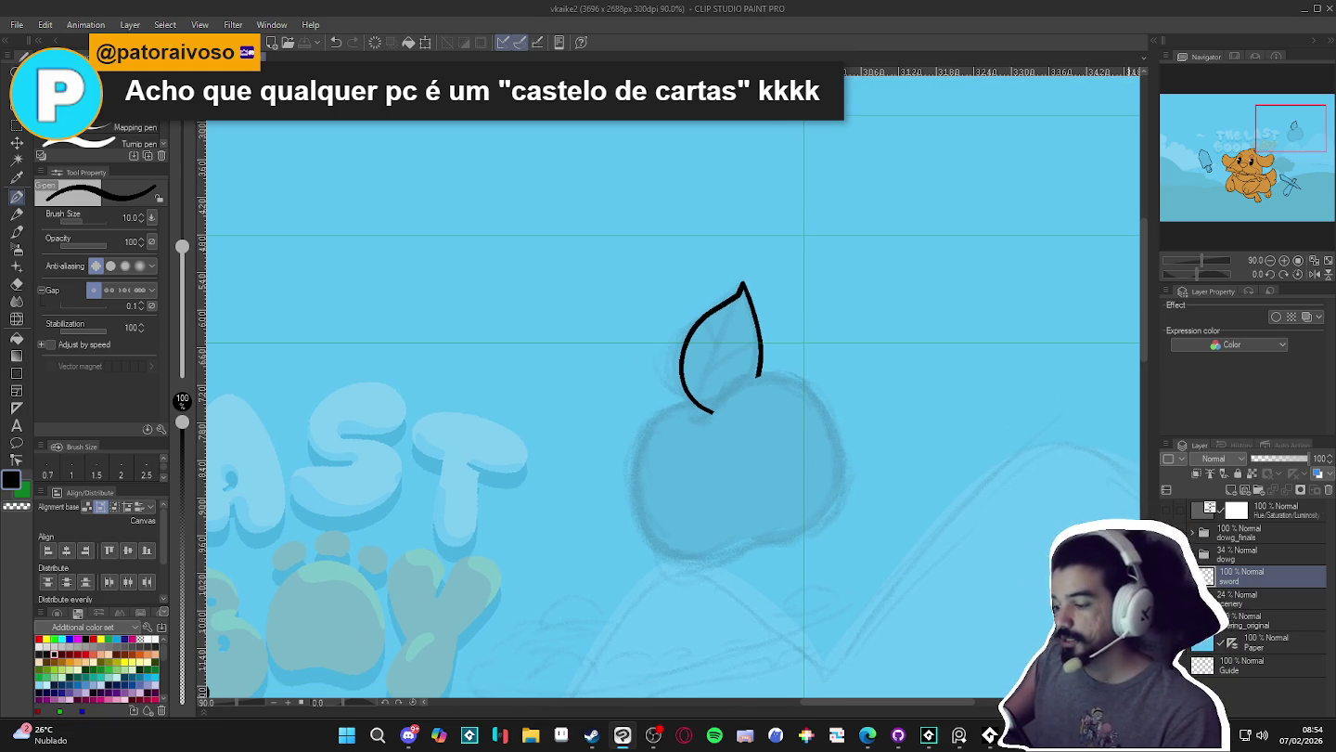
click(1168, 577)
click(1168, 576)
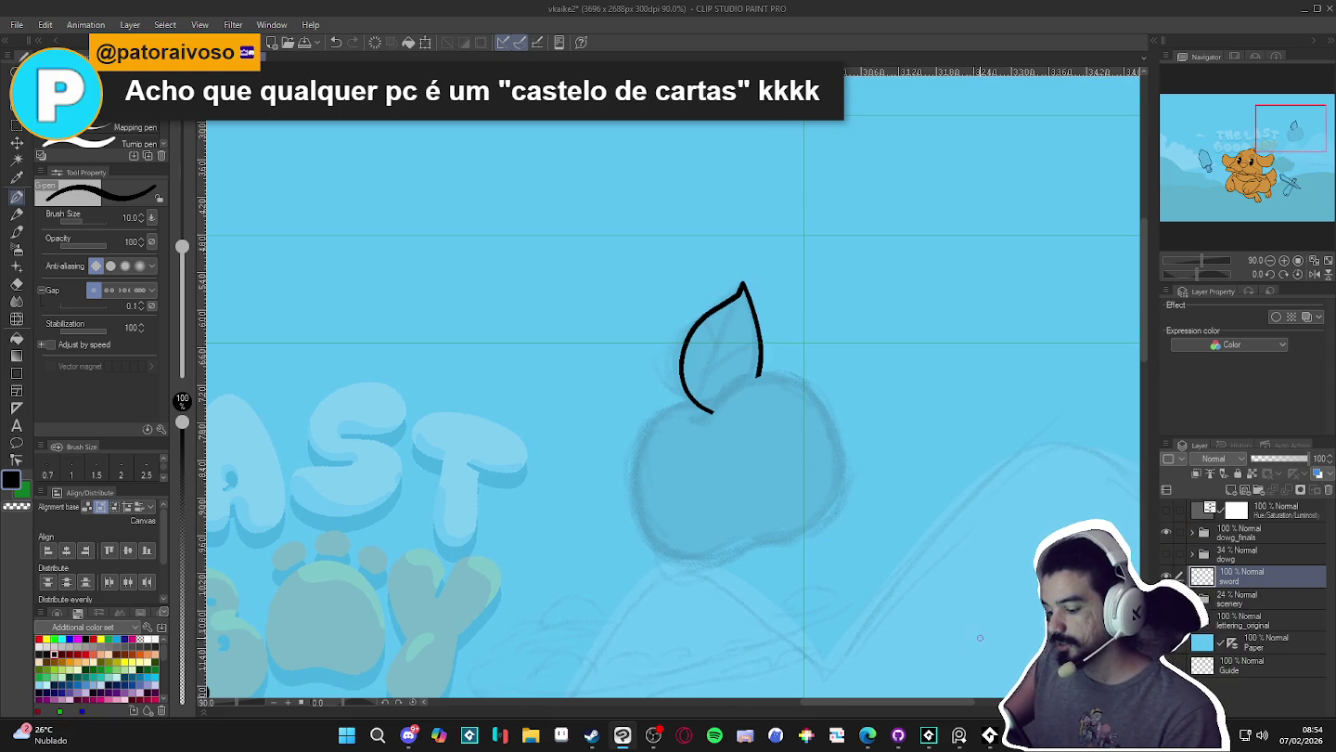
click(654, 735)
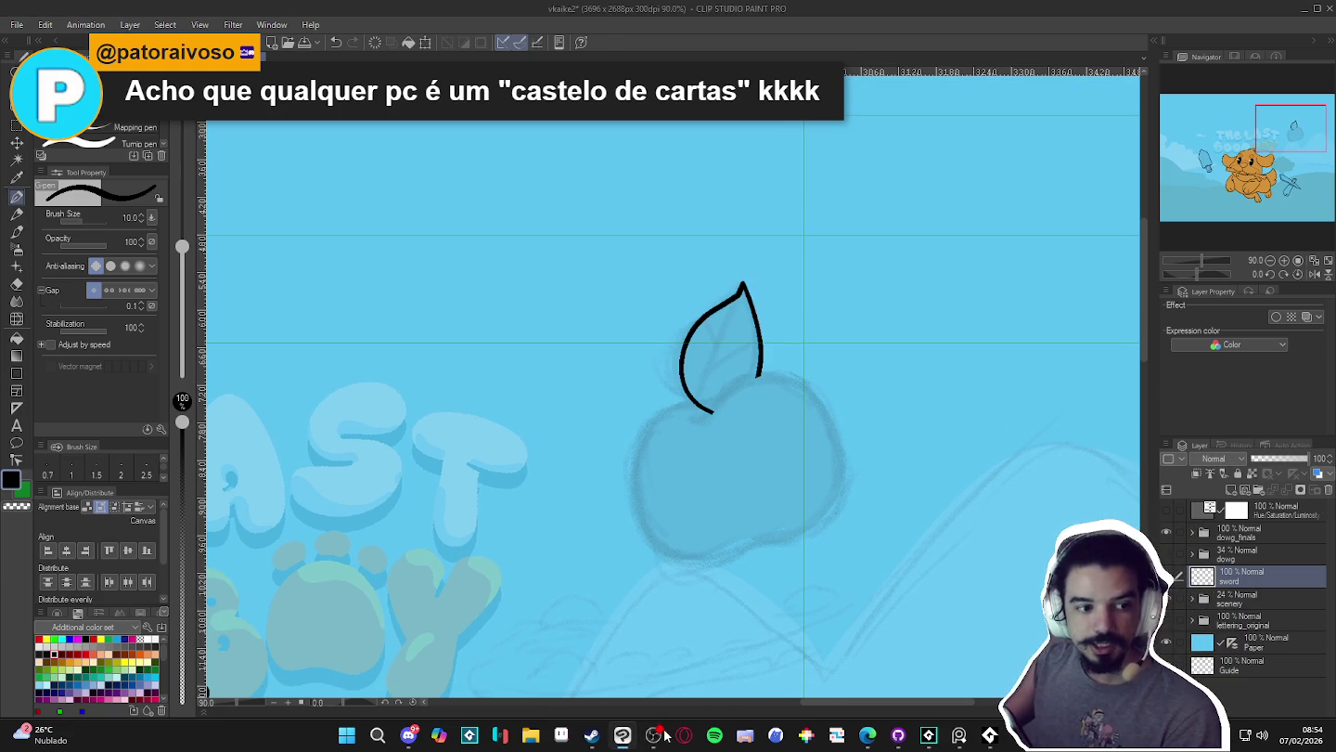
scroll(790, 447, down, 3)
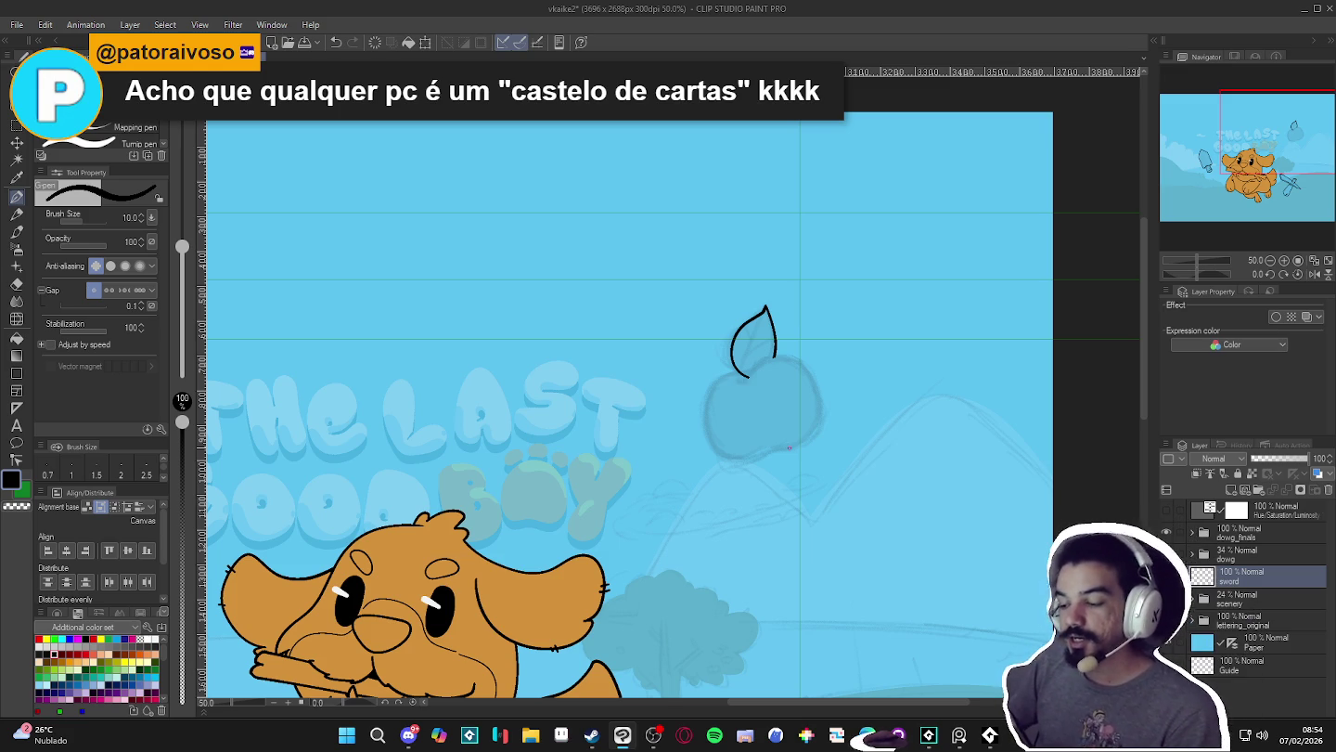
scroll(790, 447, down, 2)
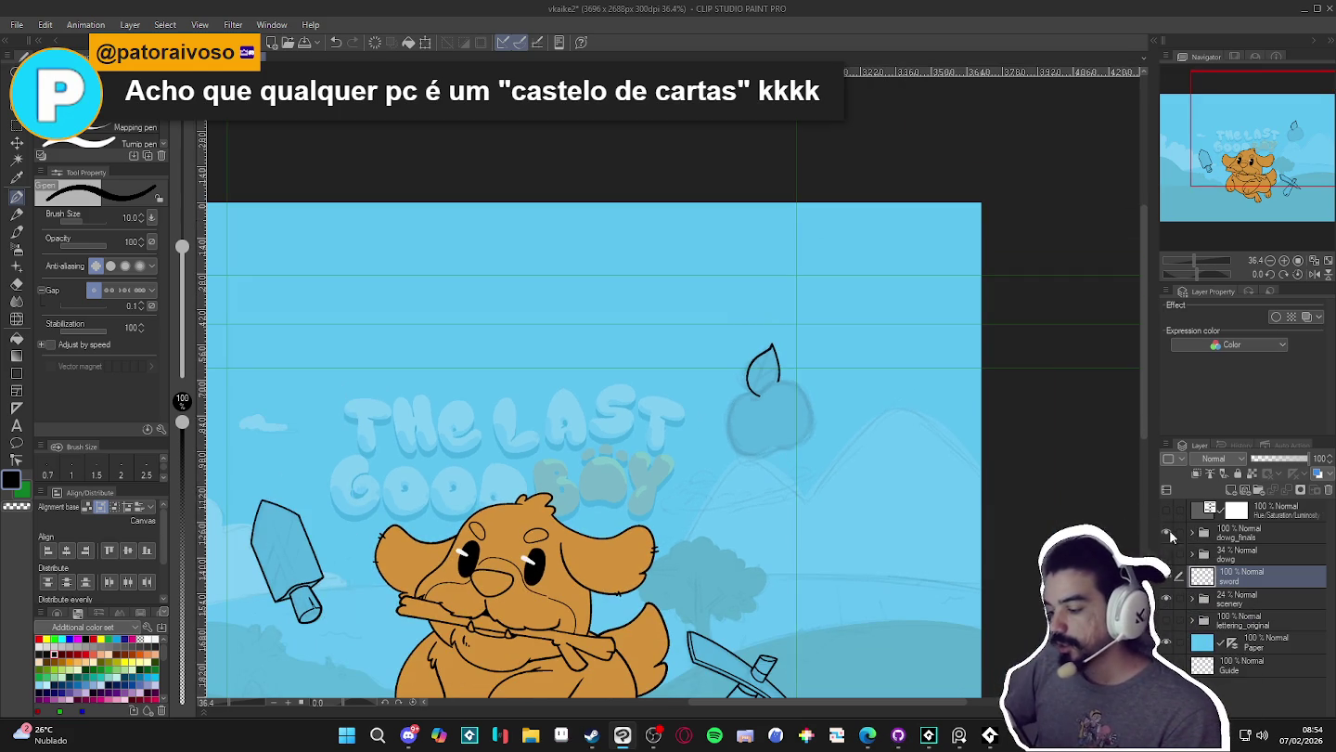
click(1166, 578)
click(1166, 577)
click(1165, 578)
click(1166, 578)
scroll(751, 451, up, 1)
scroll(752, 450, up, 2)
scroll(751, 451, up, 1)
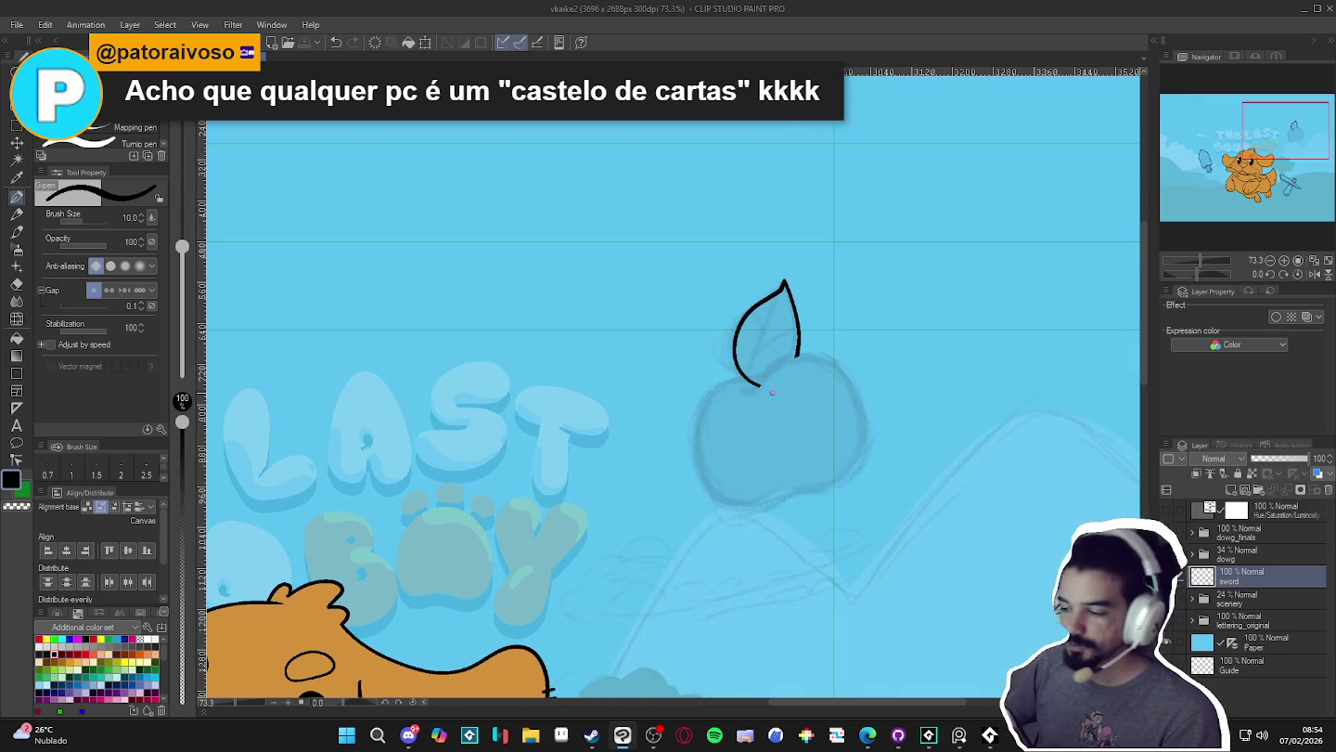
drag(771, 391, 790, 389)
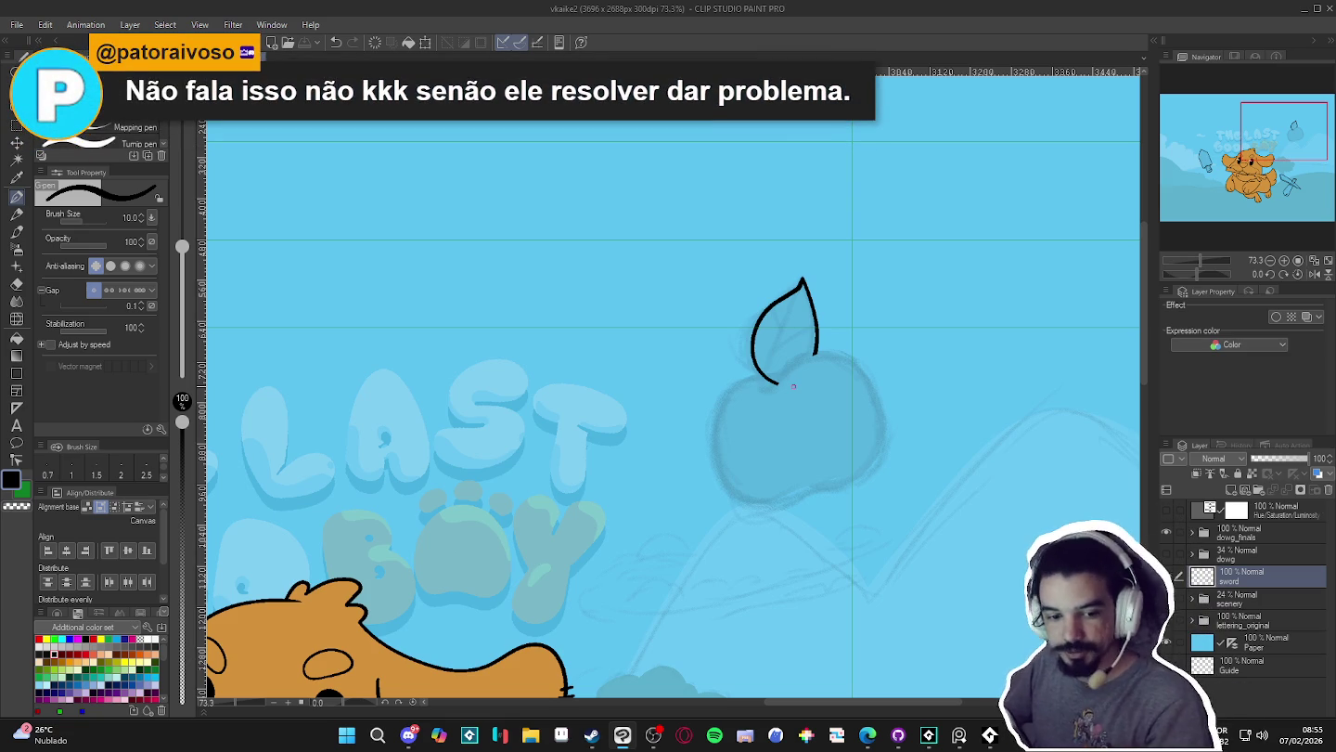
scroll(764, 385, up, 2)
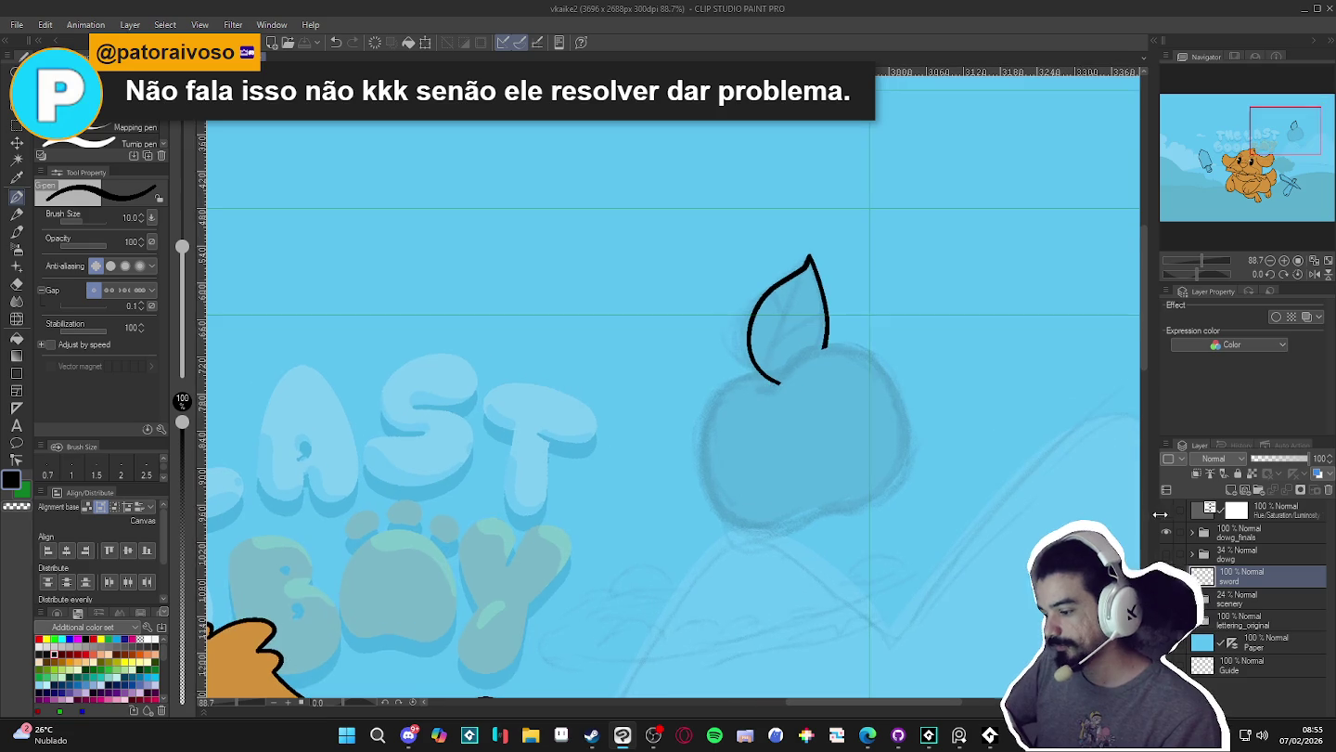
scroll(731, 389, down, 2)
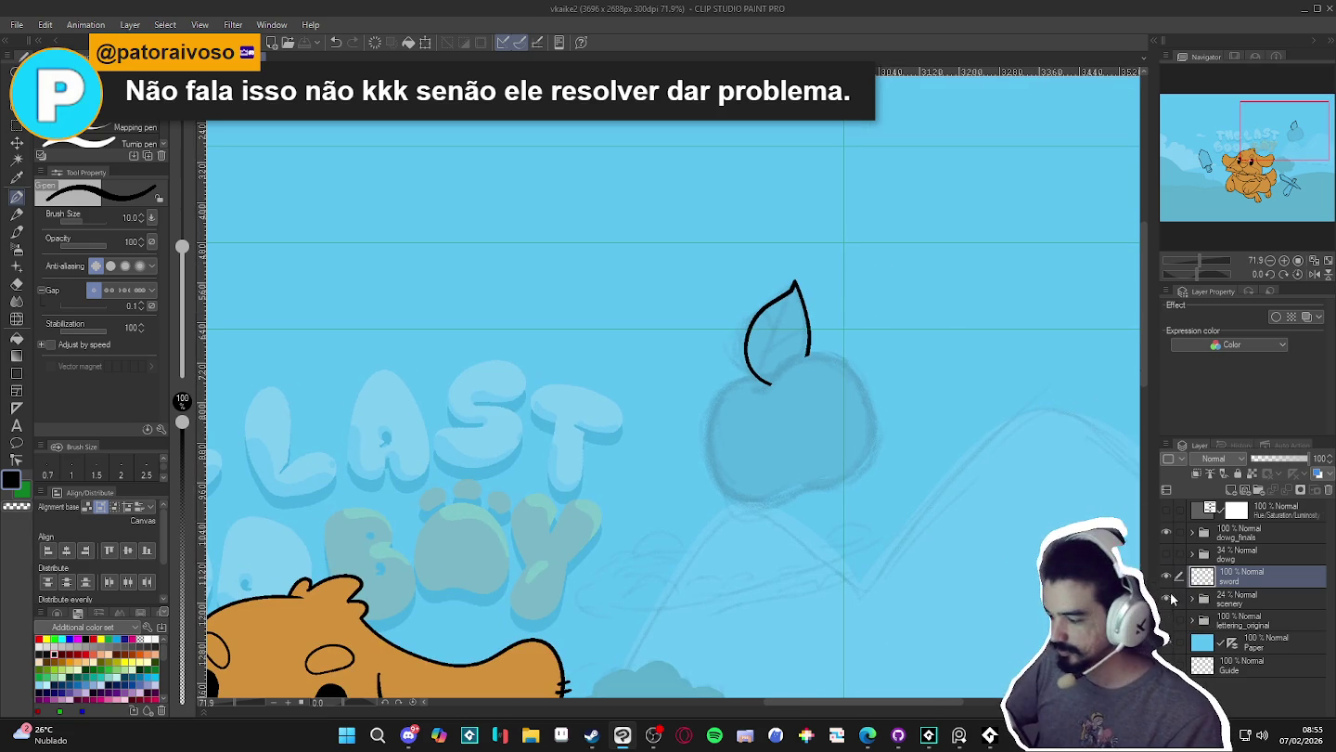
scroll(787, 438, down, 5)
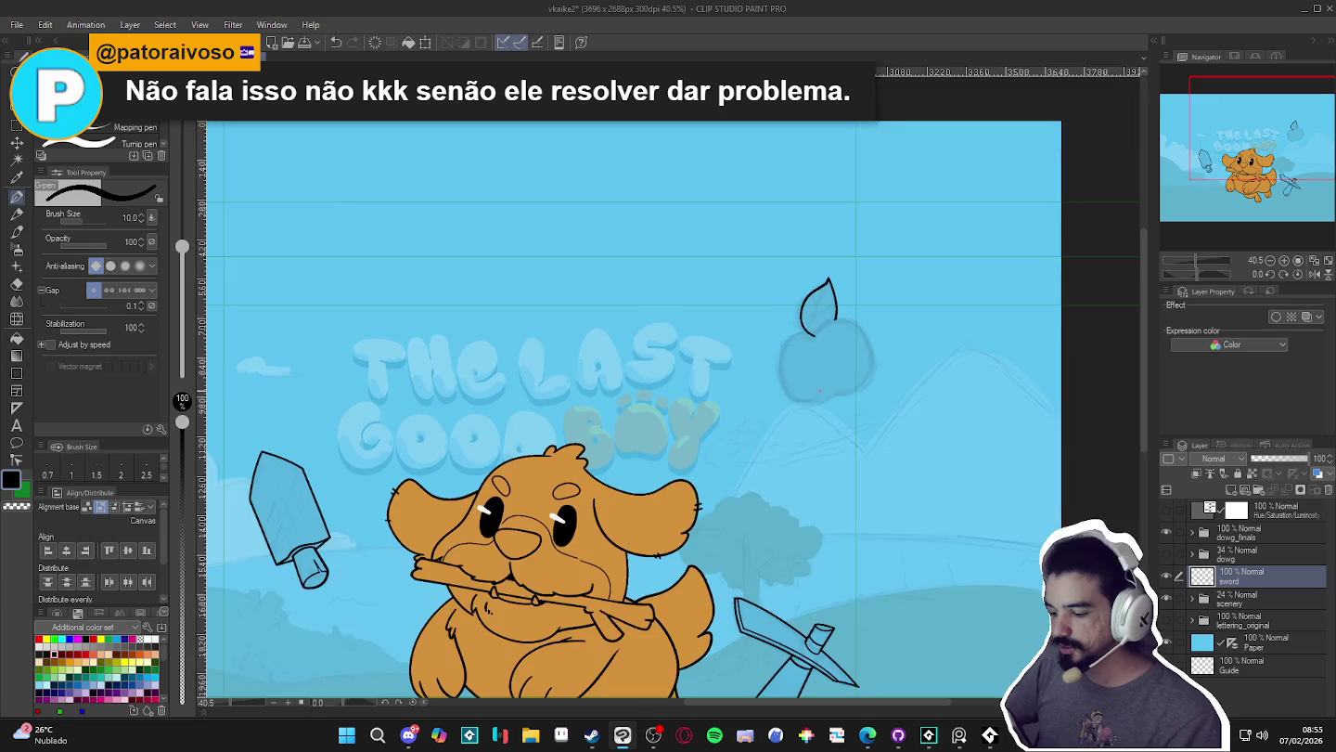
drag(789, 515, 786, 439)
scroll(823, 308, up, 1)
scroll(823, 308, up, 2)
scroll(823, 308, up, 1)
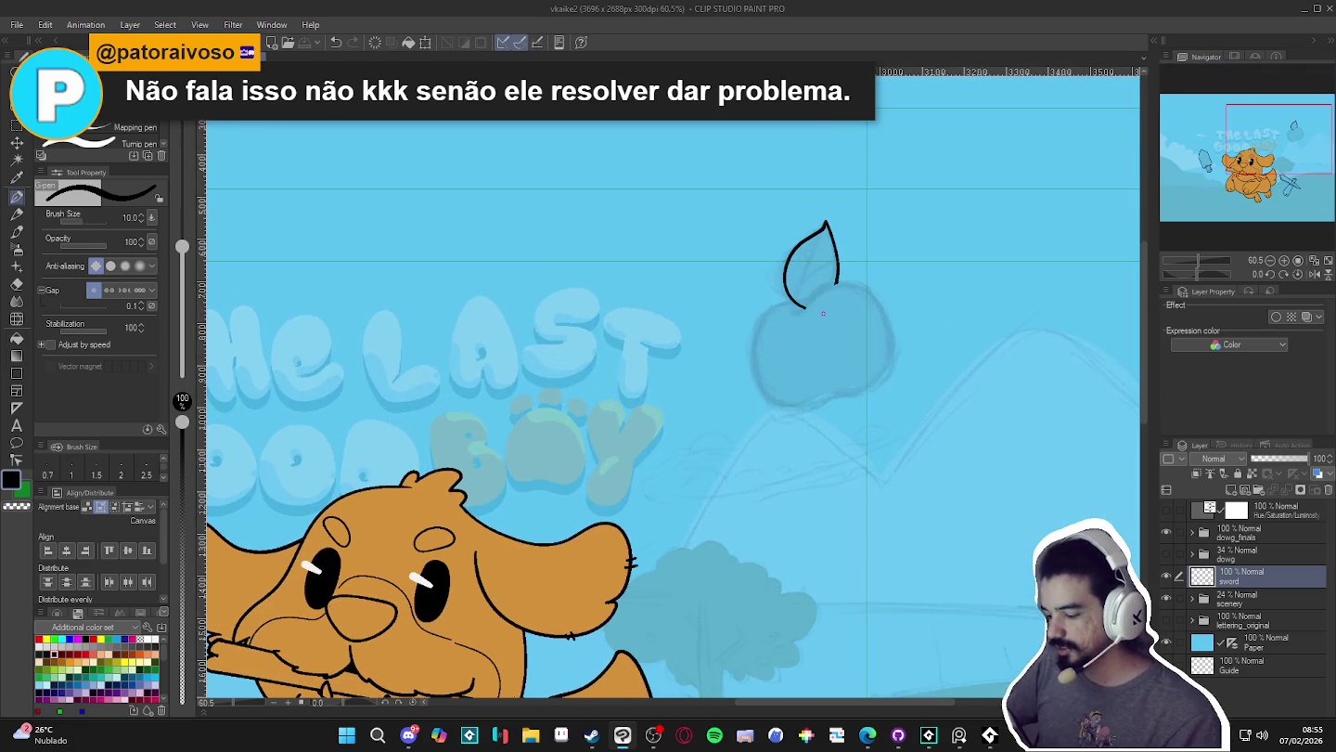
scroll(831, 297, up, 1)
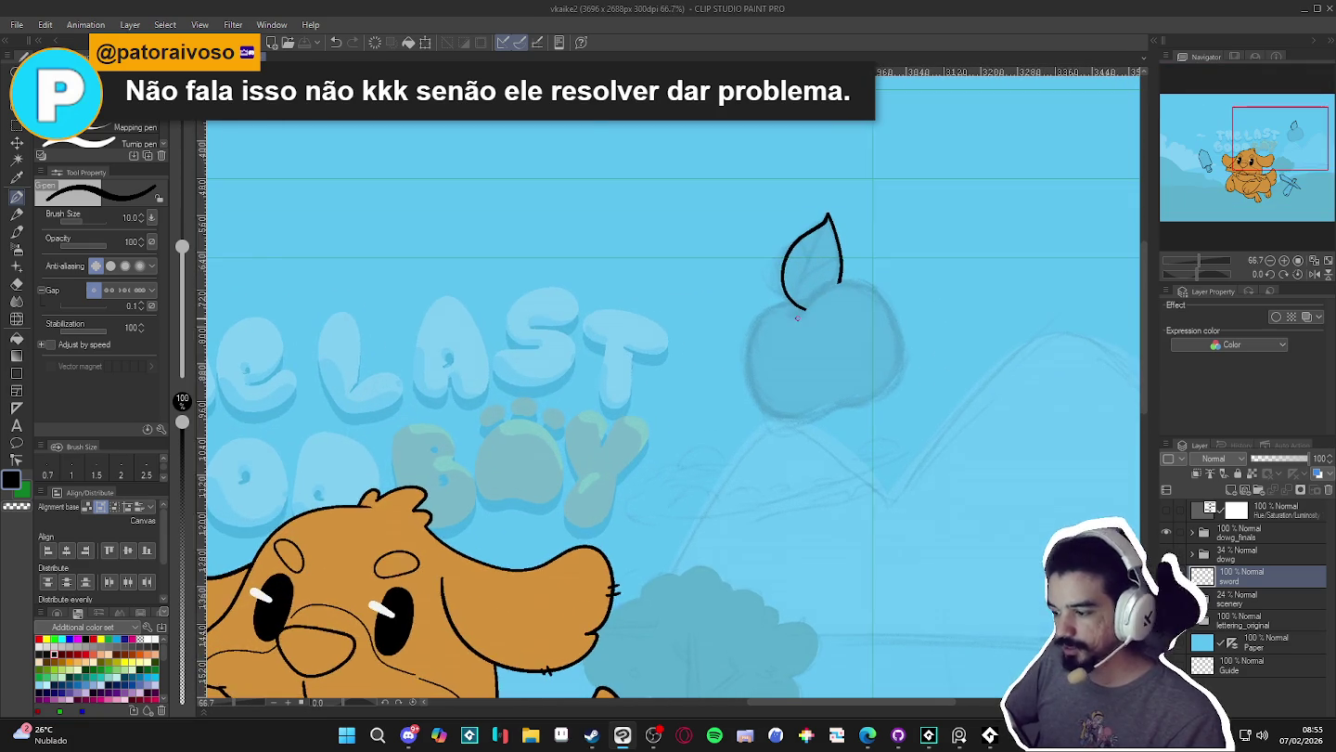
scroll(811, 344, up, 1)
scroll(782, 356, up, 1)
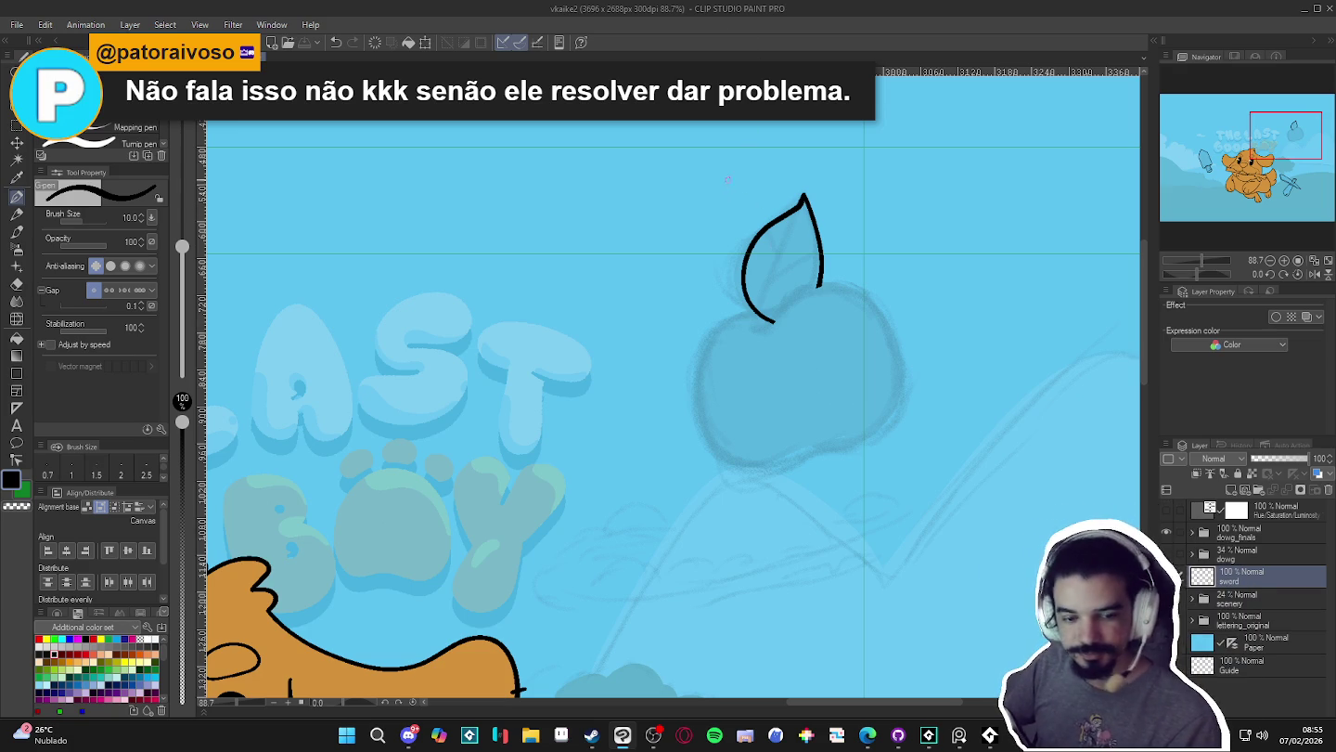
scroll(806, 341, right, 1)
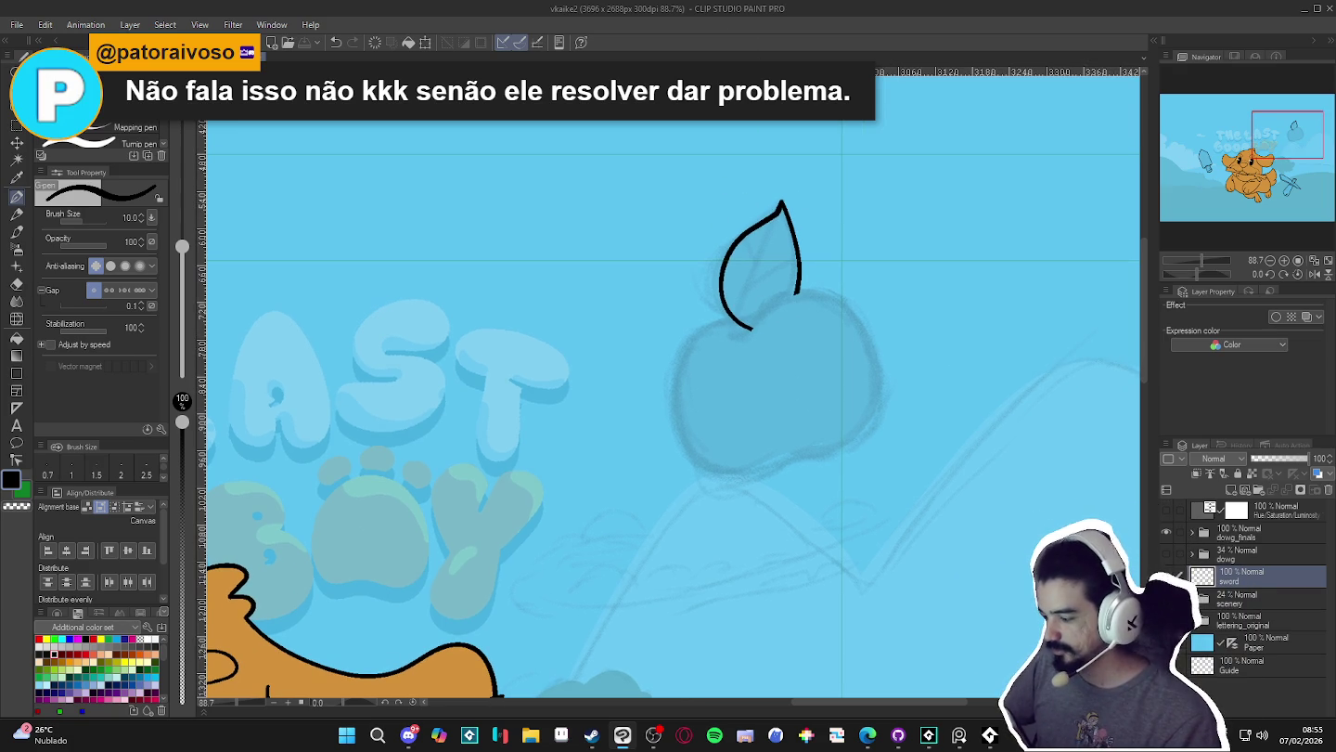
scroll(767, 364, up, 1)
scroll(766, 364, up, 1)
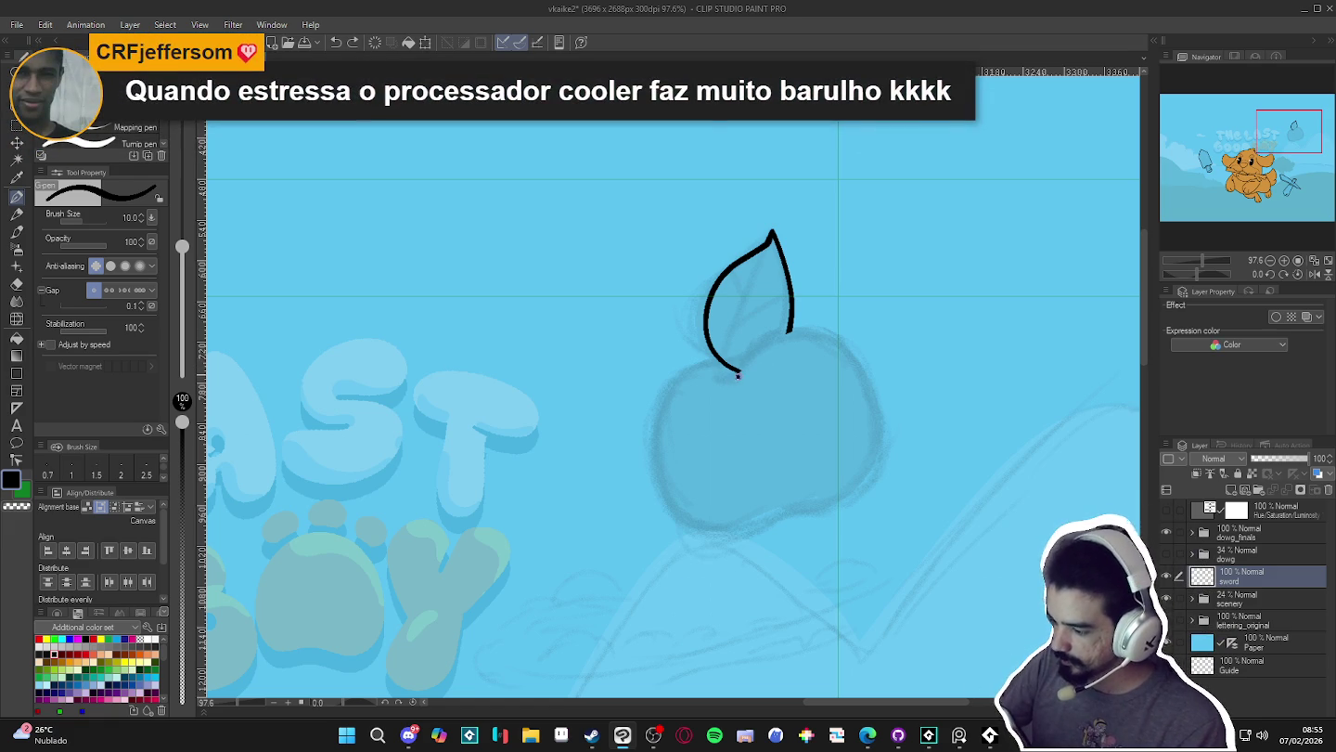
drag(797, 330, 831, 508)
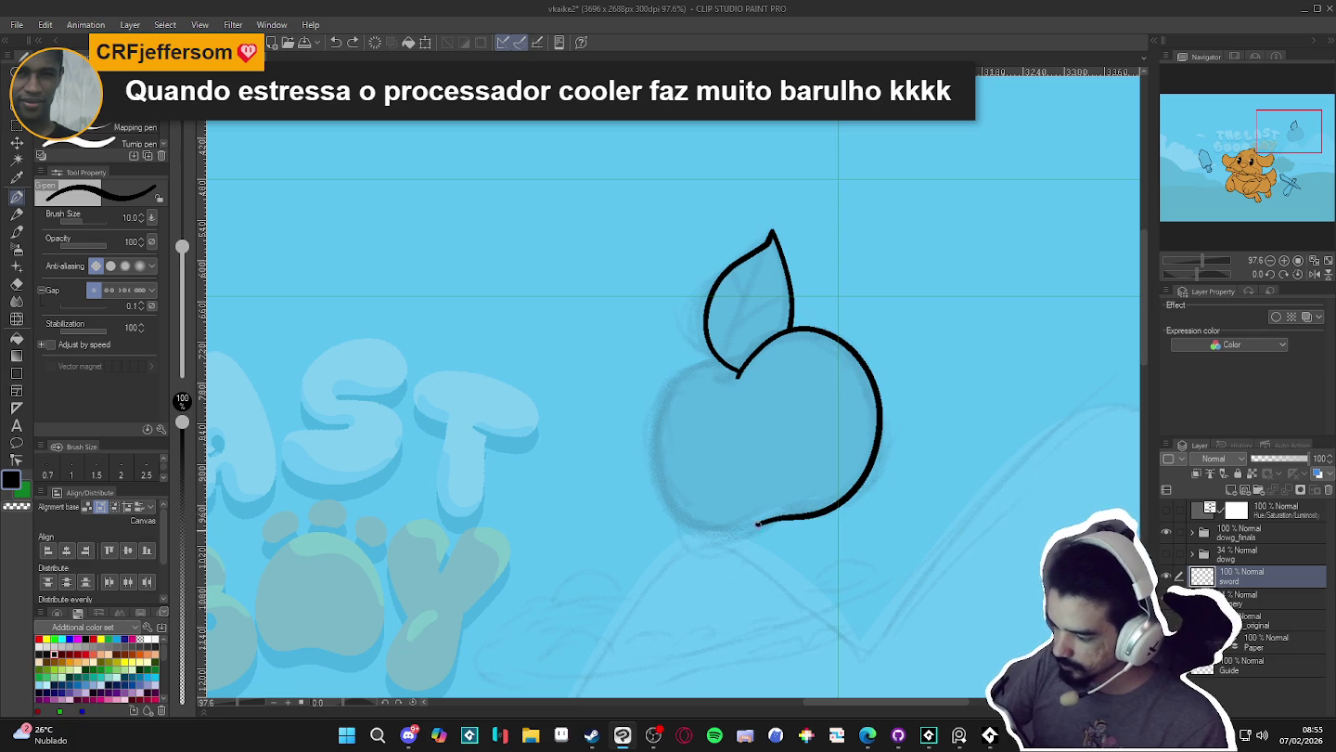
drag(717, 533, 670, 504)
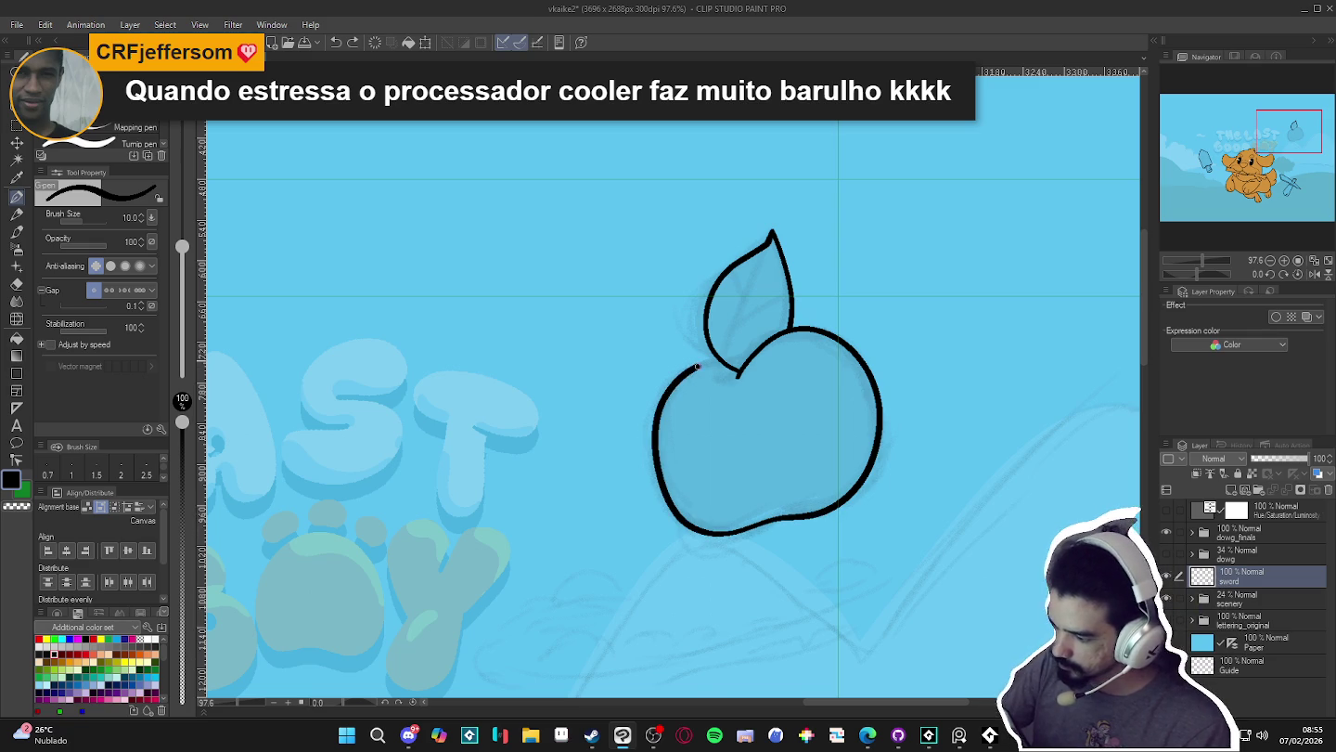
drag(695, 370, 718, 359)
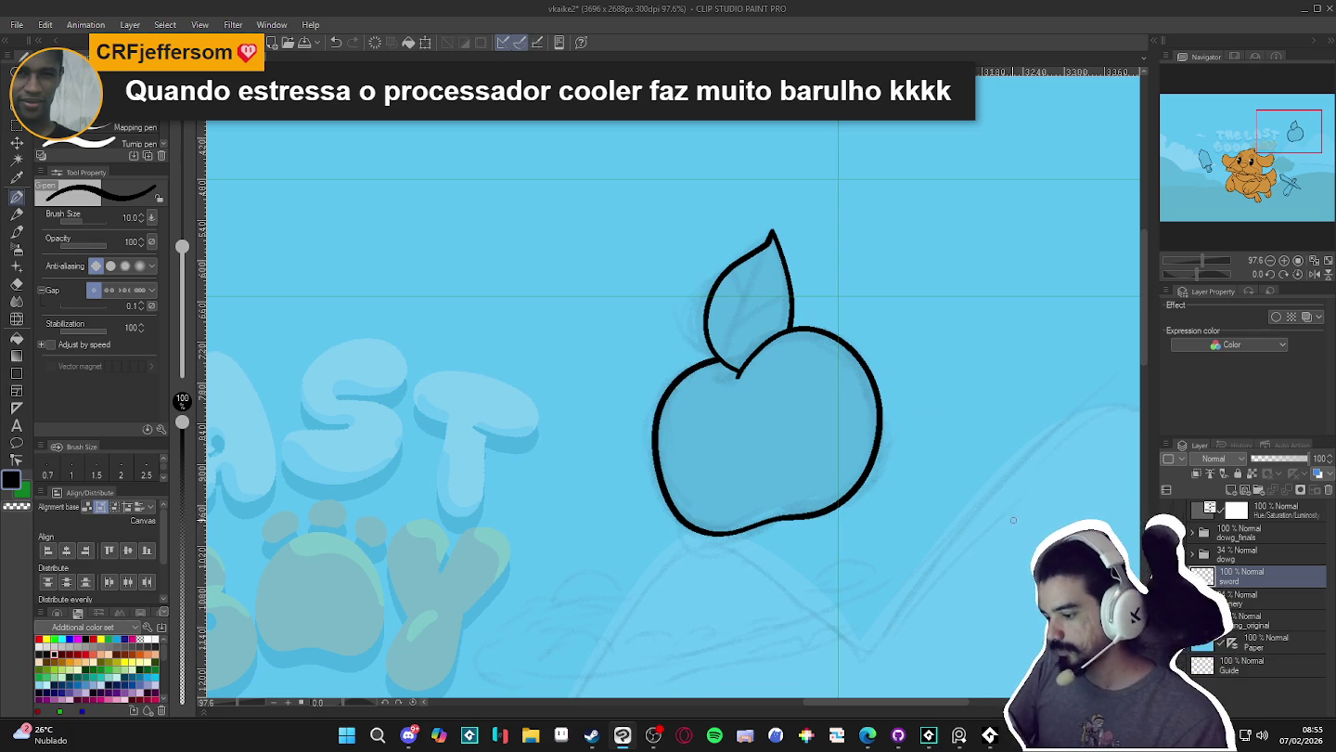
scroll(849, 454, down, 3)
scroll(784, 438, down, 2)
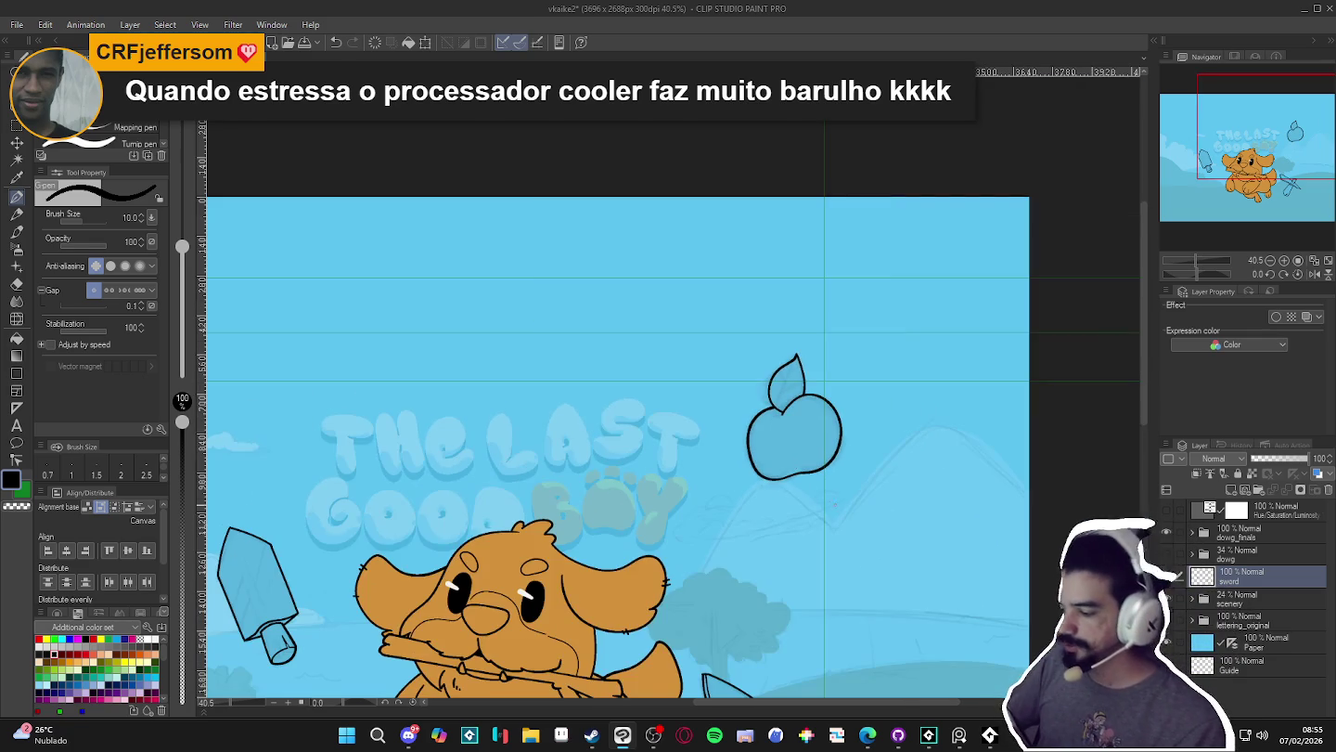
scroll(824, 520, down, 1)
scroll(824, 522, down, 1)
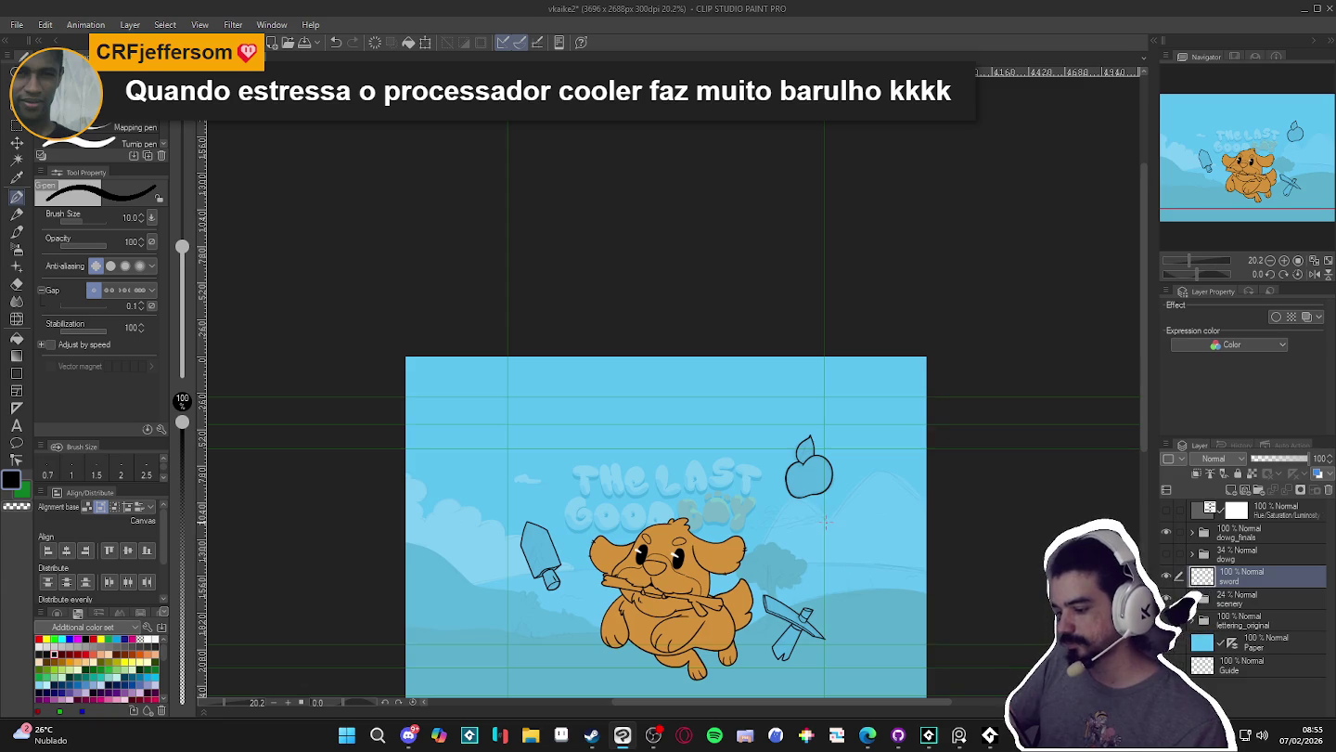
scroll(825, 522, down, 1)
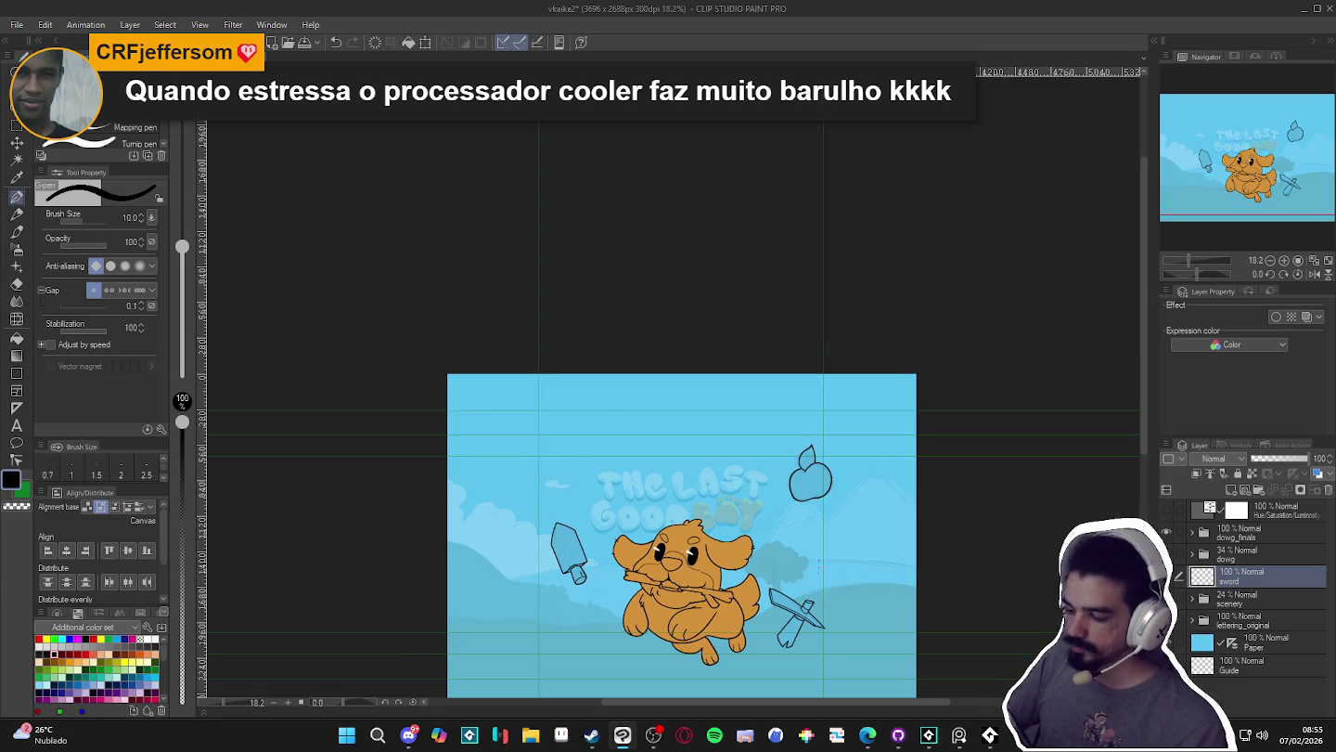
scroll(821, 556, up, 1)
scroll(819, 539, up, 2)
scroll(818, 521, up, 2)
scroll(816, 497, up, 2)
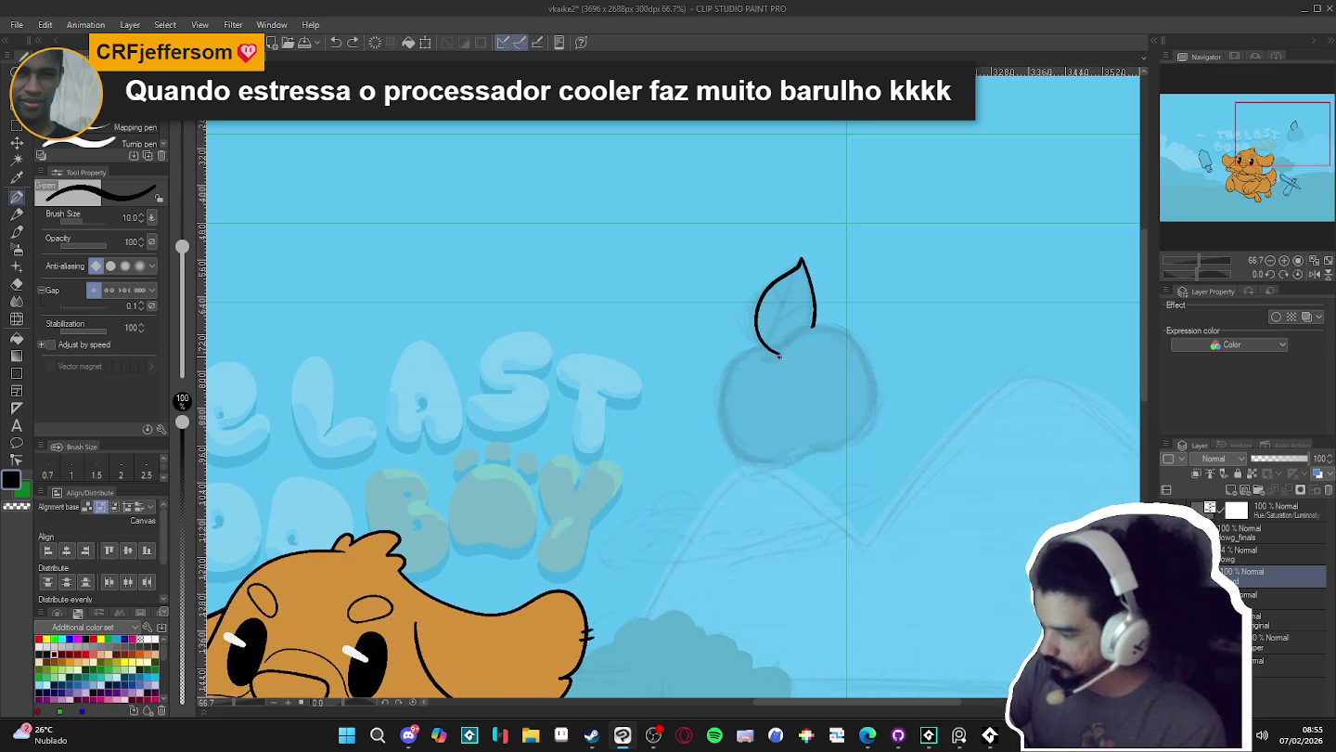
- Ink the apple's top-right curve and bottom outline, then toggle the sword layer to compare
mouse_move(779, 355)
mouse_down()
mouse_move(873, 398)
mouse_move(809, 452)
mouse_up()
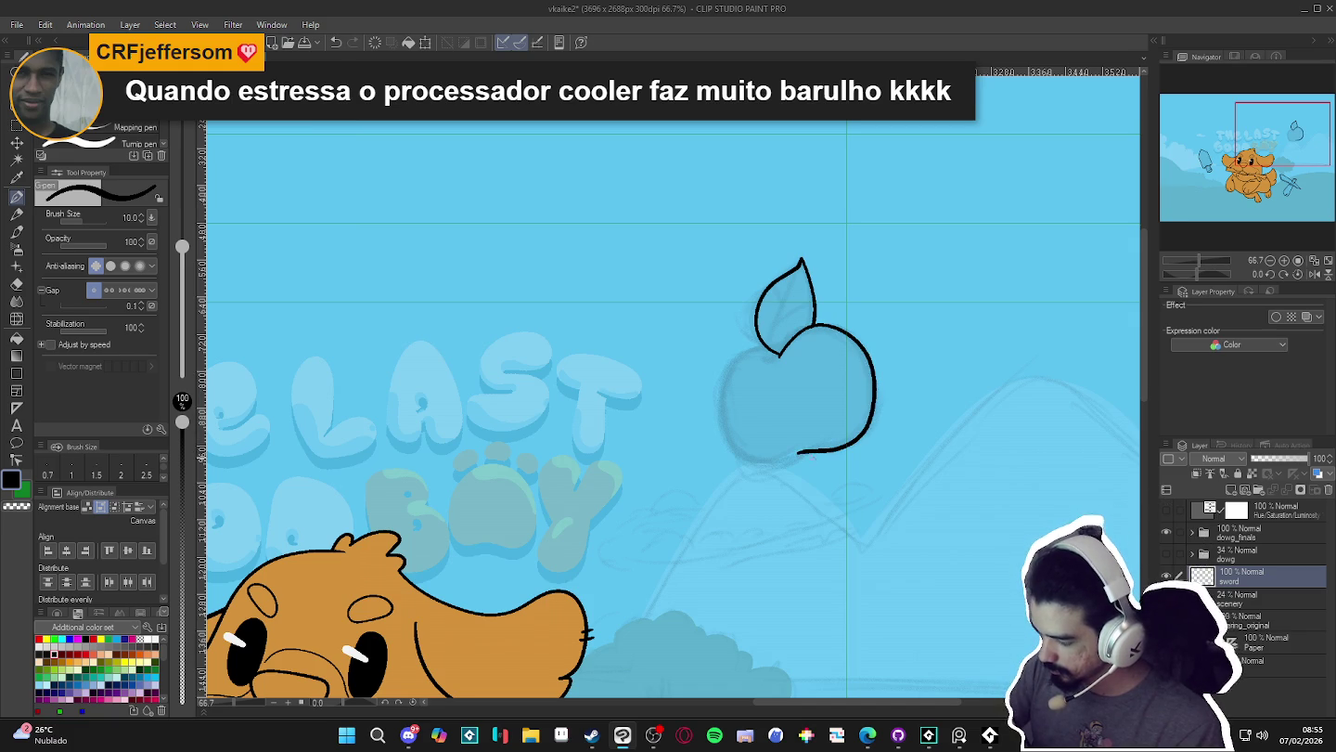
mouse_move(809, 452)
mouse_down()
mouse_move(795, 457)
mouse_move(722, 386)
mouse_move(773, 347)
mouse_up()
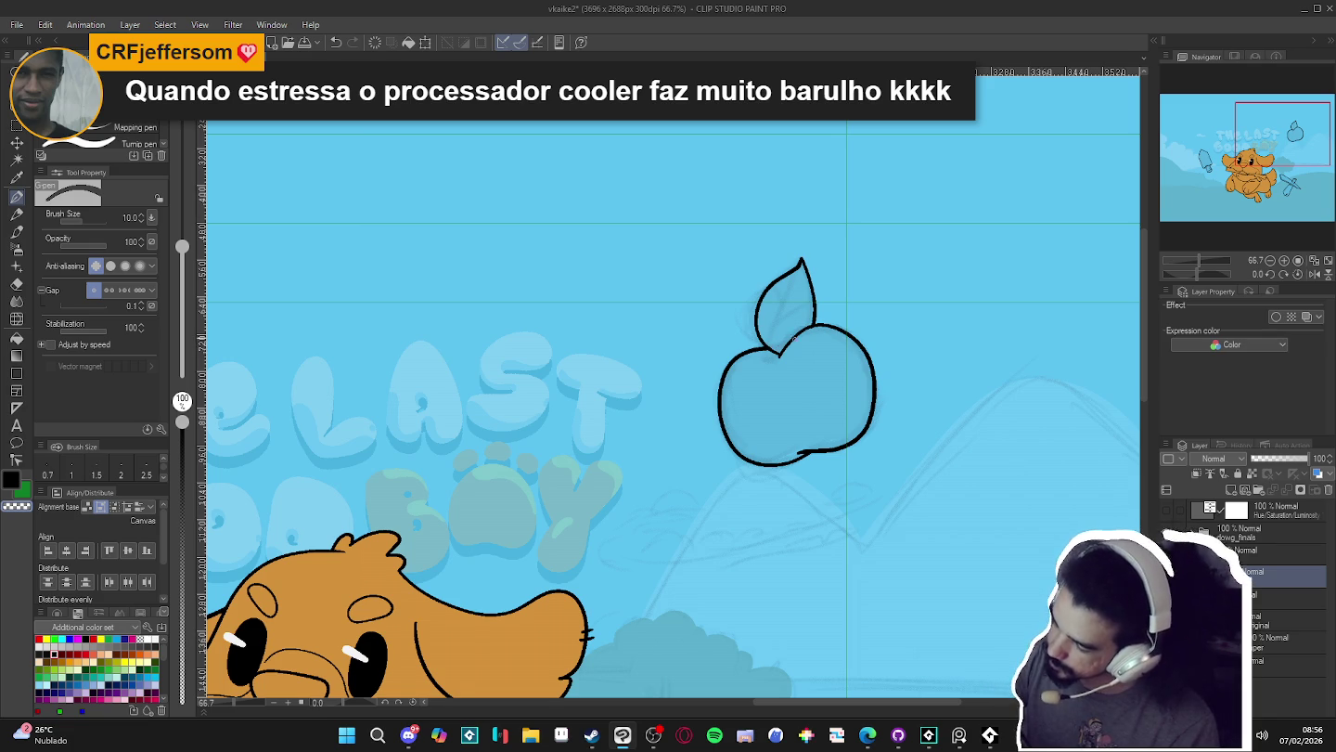
scroll(928, 389, right, 1)
scroll(1061, 423, right, 1)
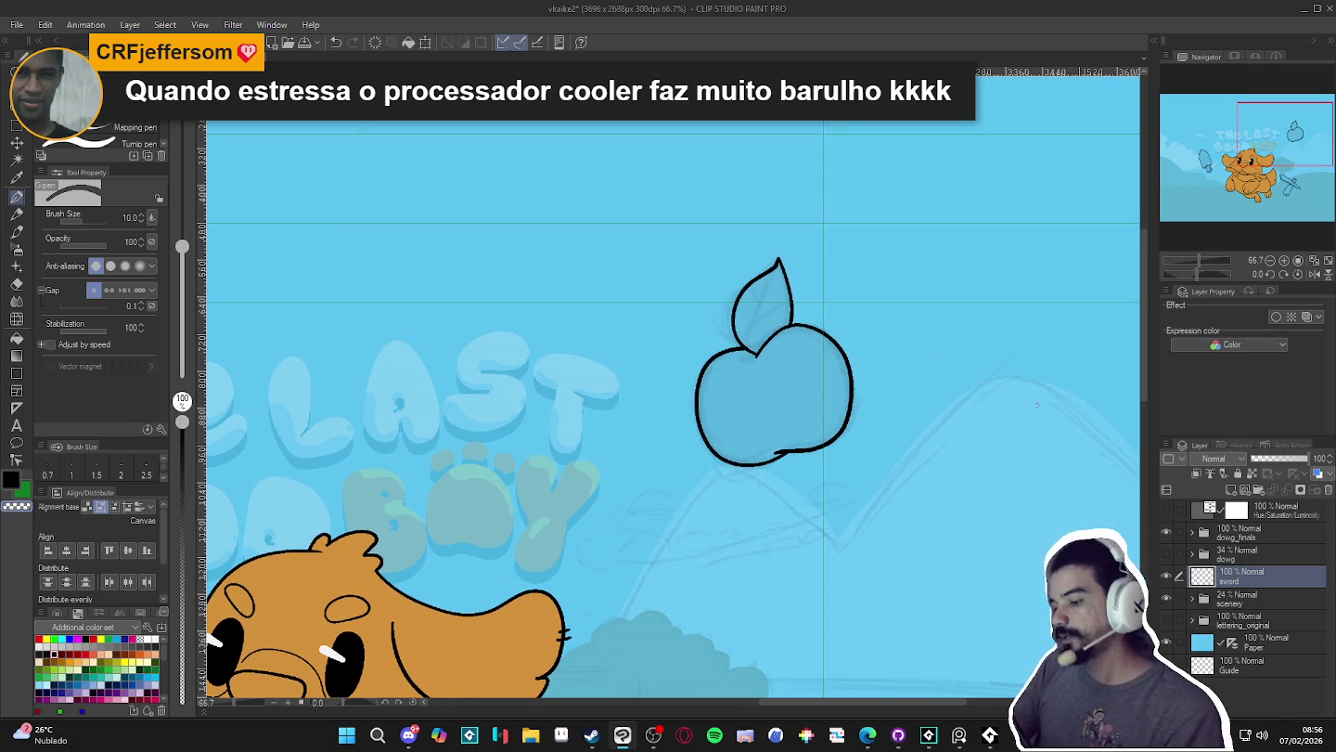
click(1166, 575)
click(1168, 574)
- Check the leaf area with Auto Select, deselect, and ink a central vein down the leaf
key(w)
click(763, 310)
key(ctrl+d)
key(p)
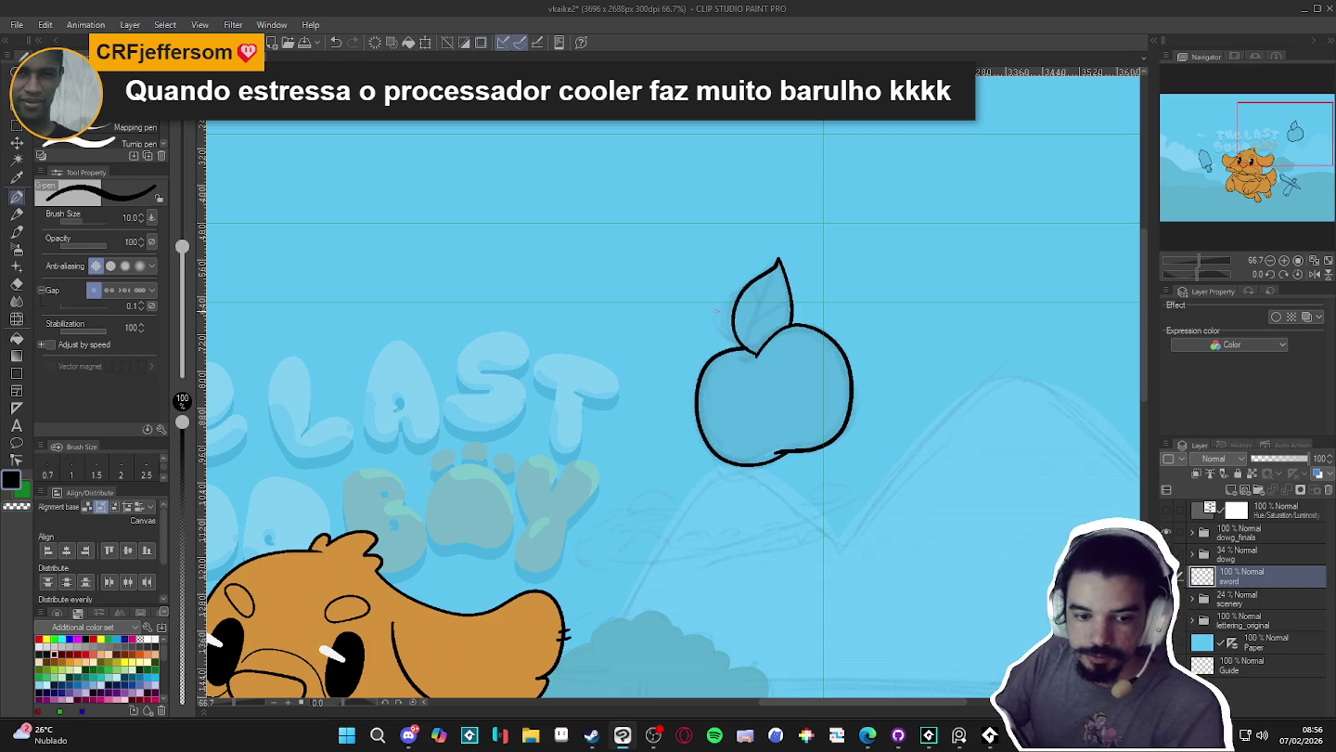
scroll(669, 417, up, 1)
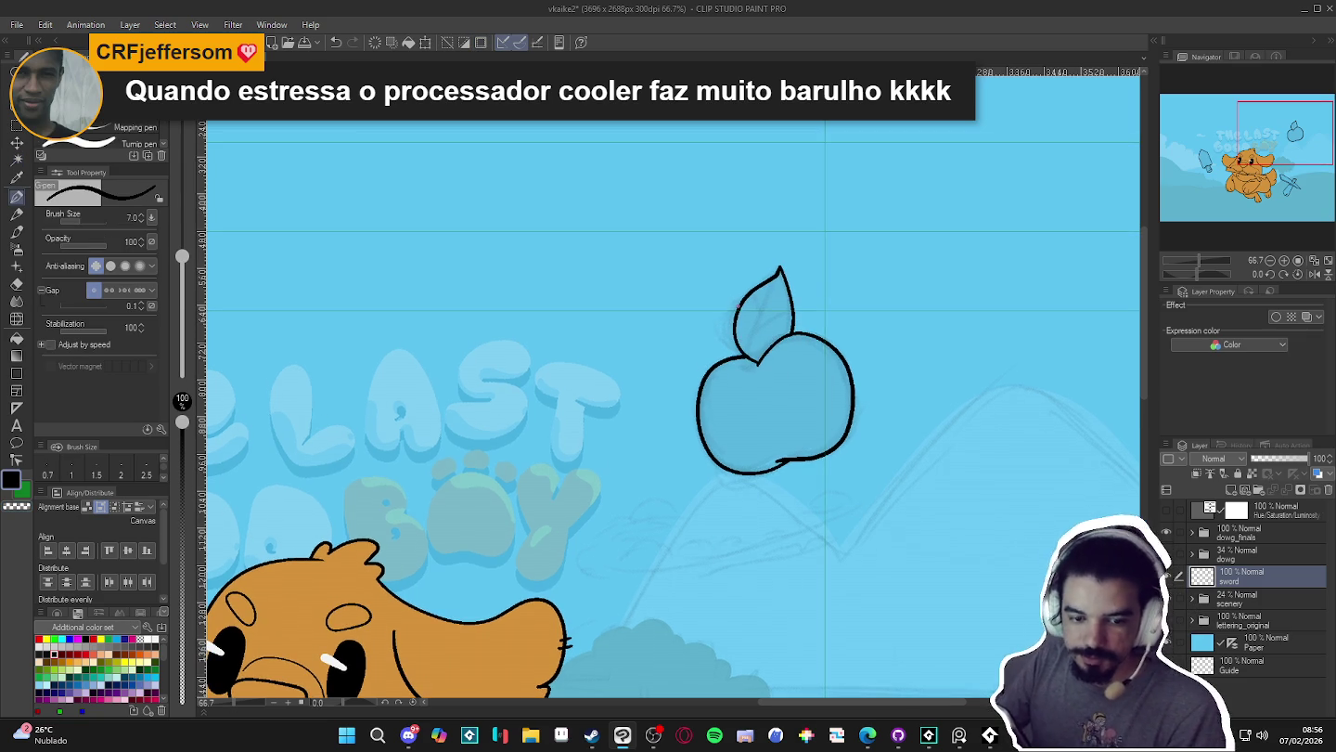
drag(777, 278, 759, 360)
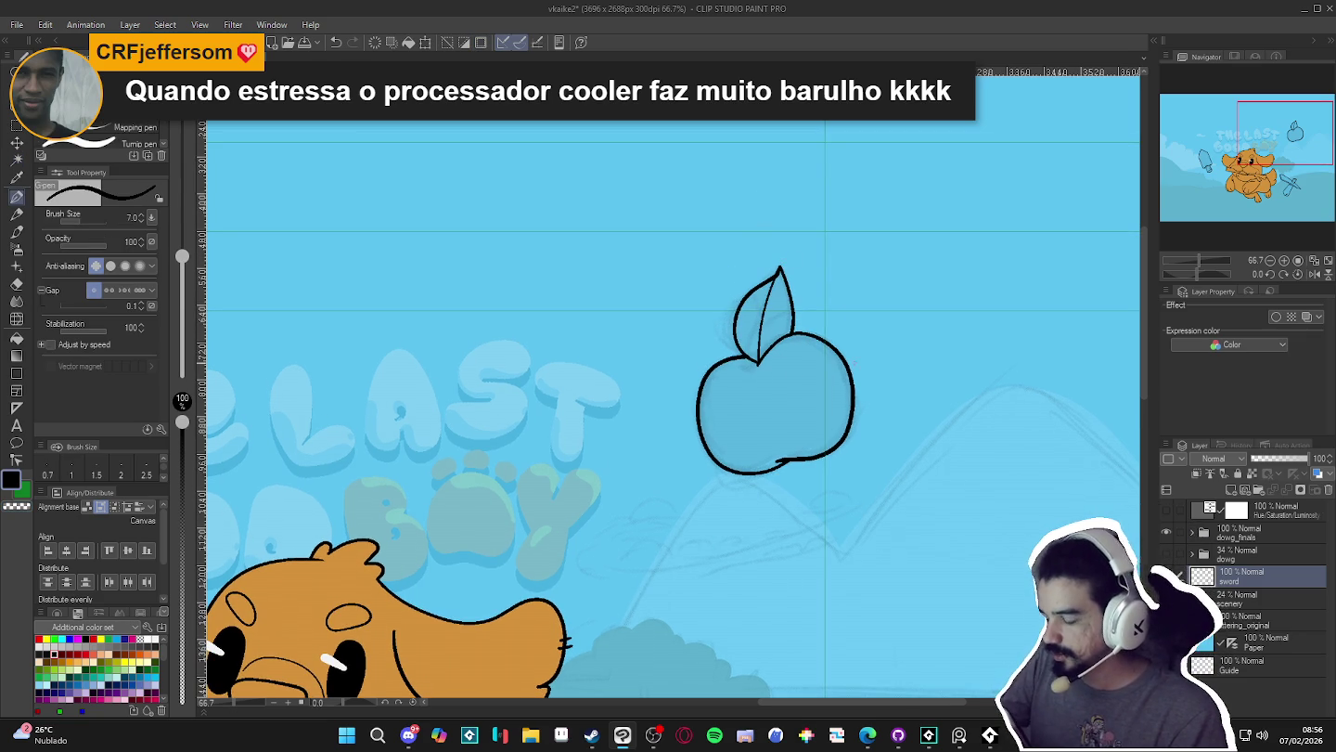
- Auto Select the leaf halves to check the areas the vein encloses, returning to the pen
key(w)
click(759, 318)
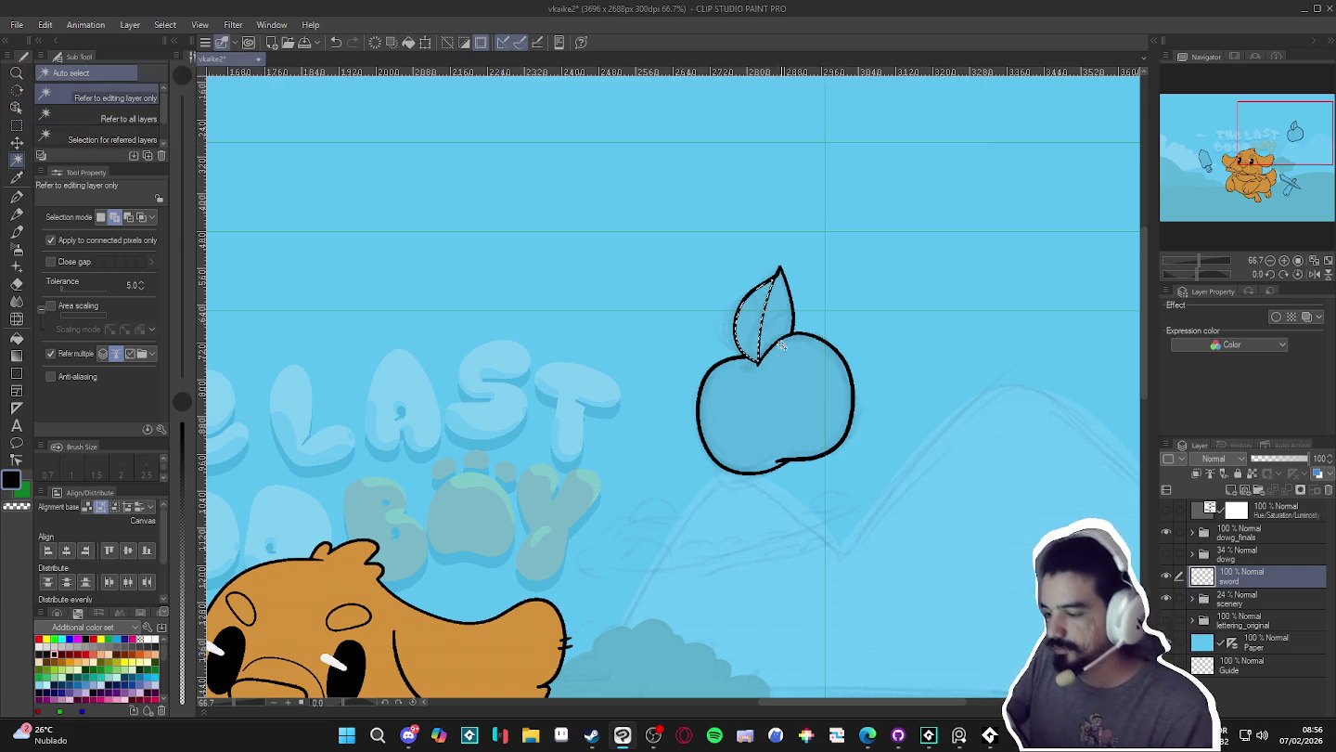
key(ctrl+d)
key(p)
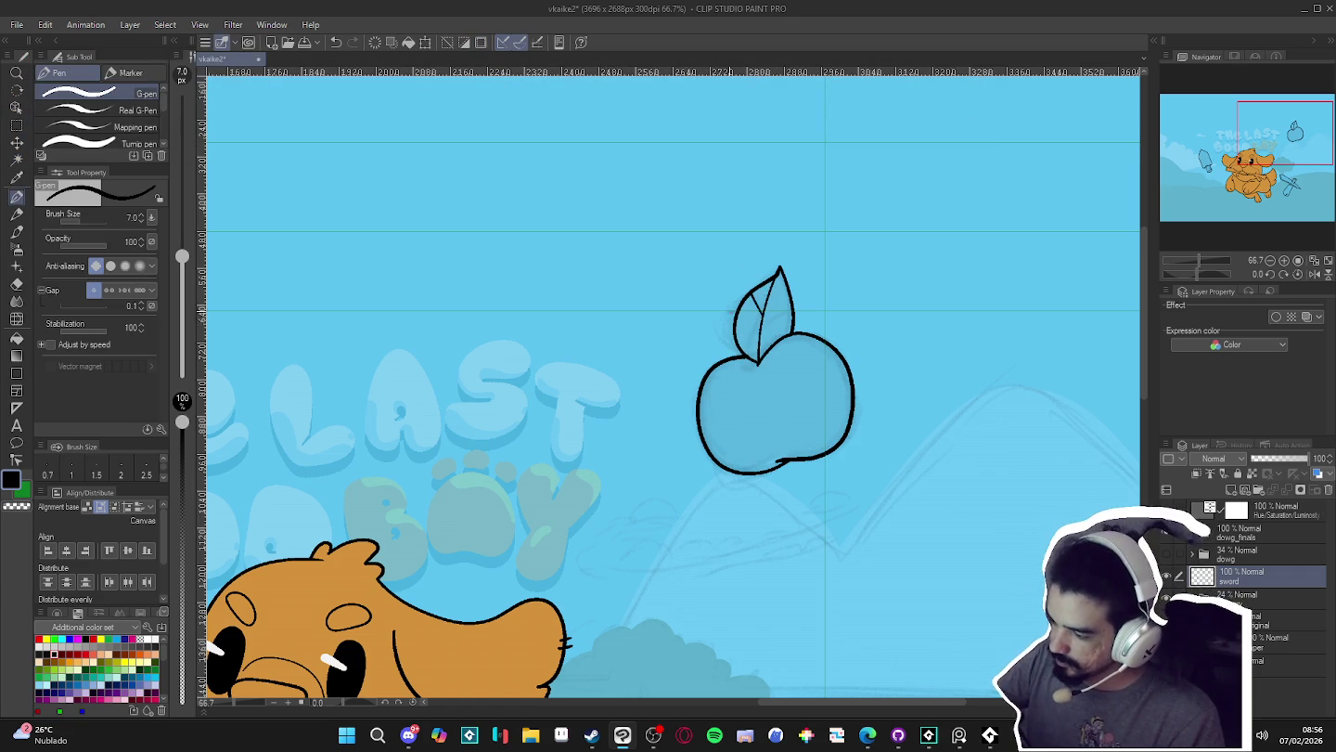
key(w)
click(775, 310)
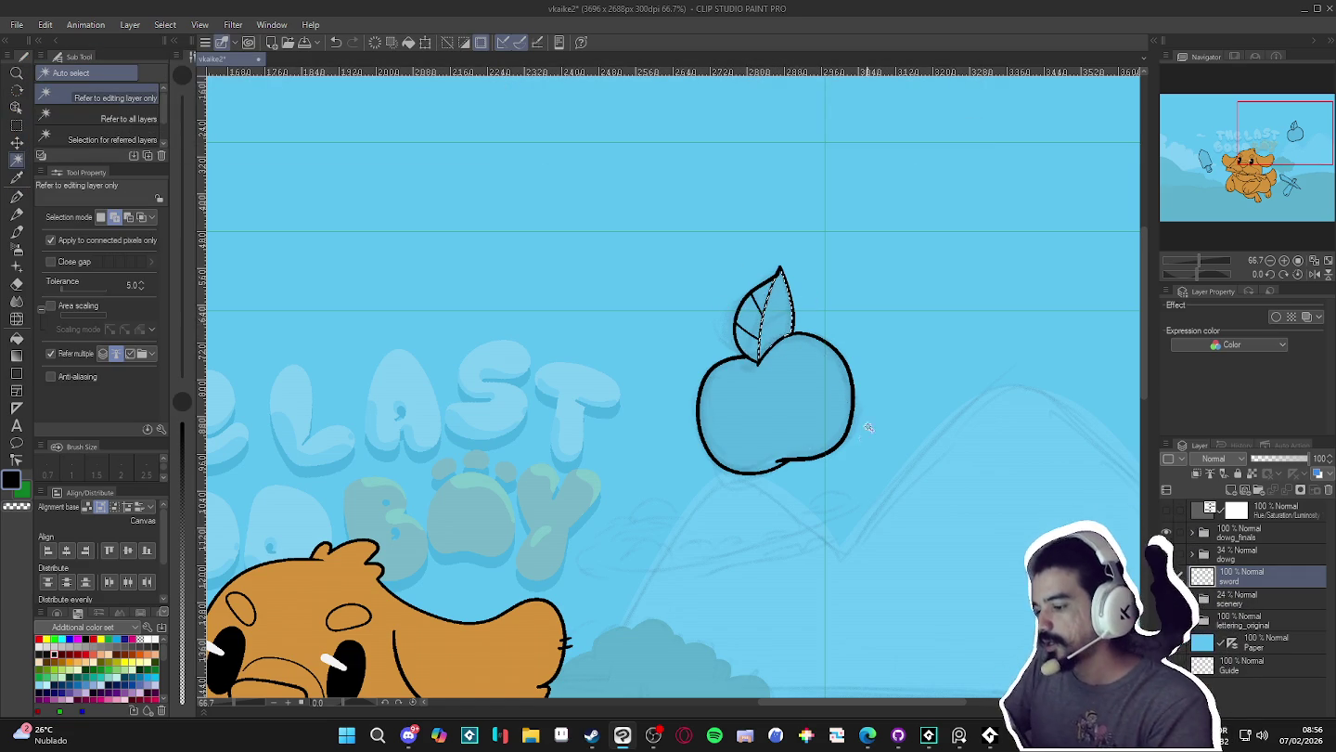
key(p)
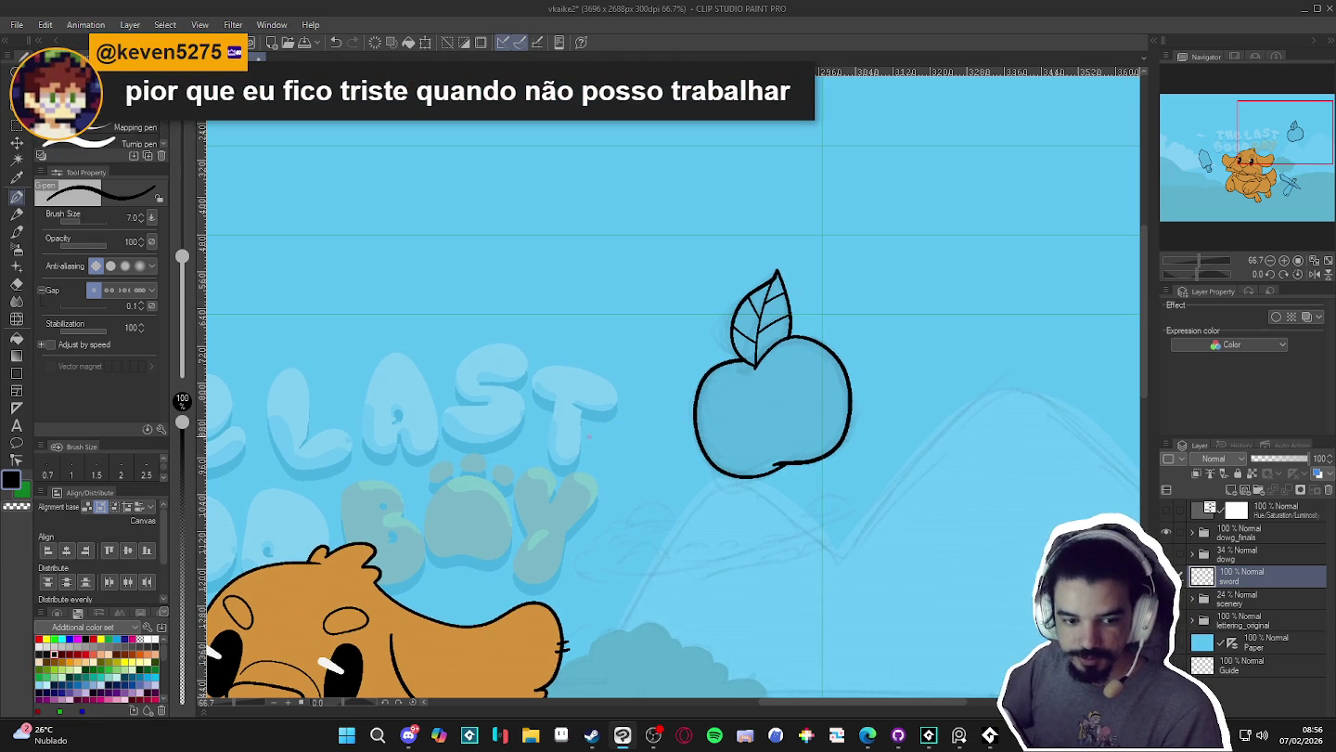
- Zoom out until the whole illustration fits in view
scroll(828, 413, down, 2)
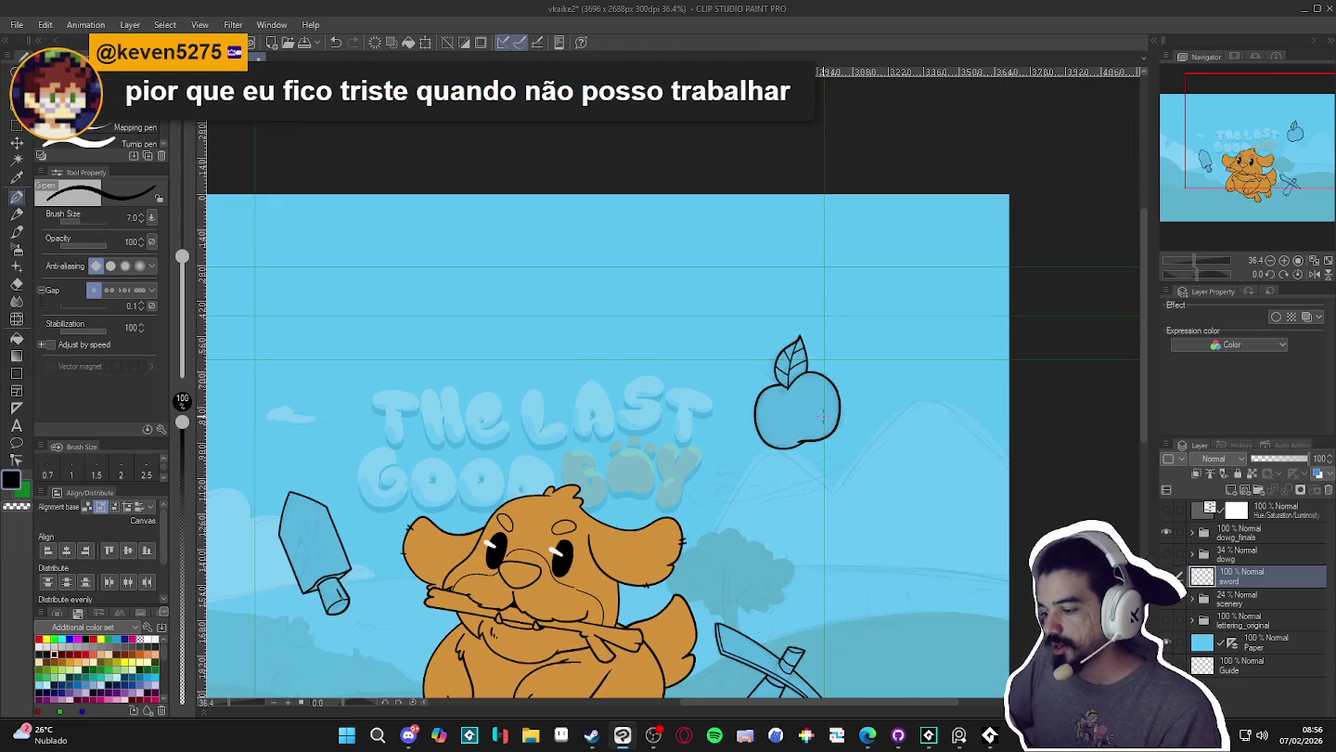
scroll(820, 427, down, 1)
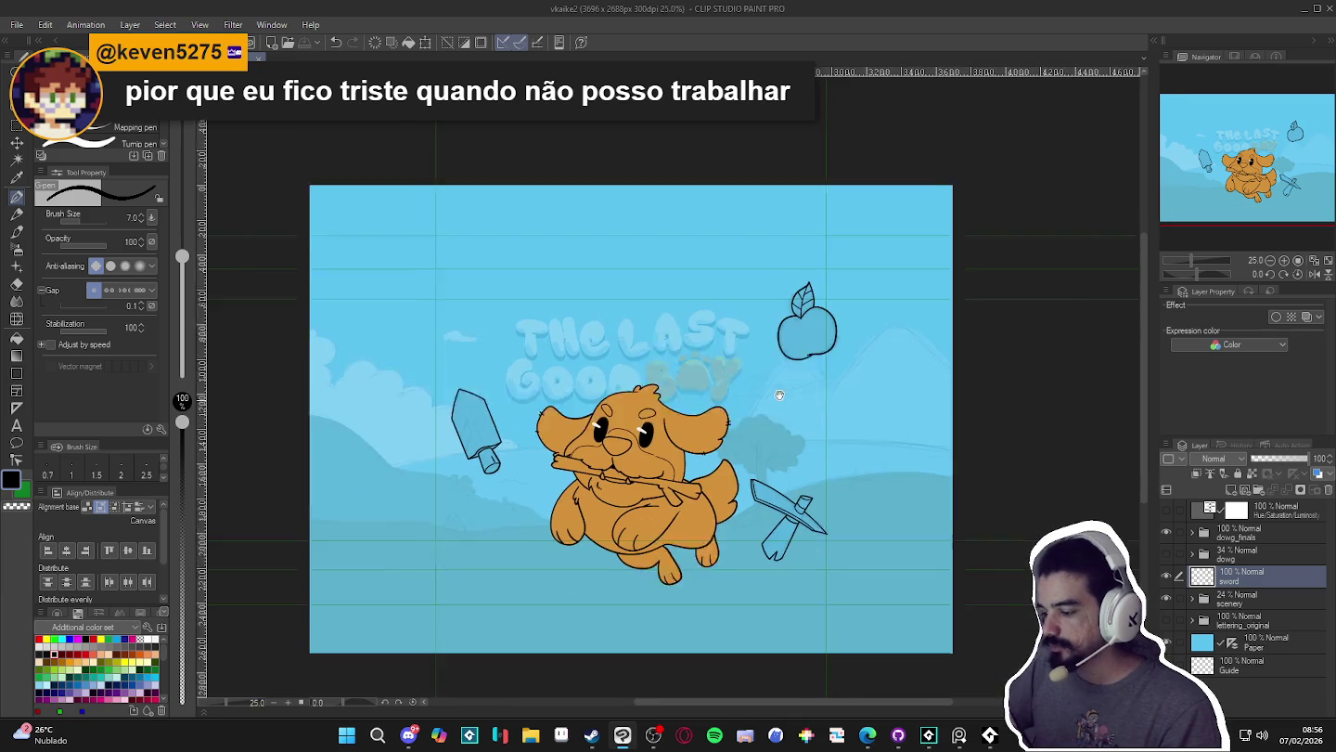
scroll(750, 448, up, 1)
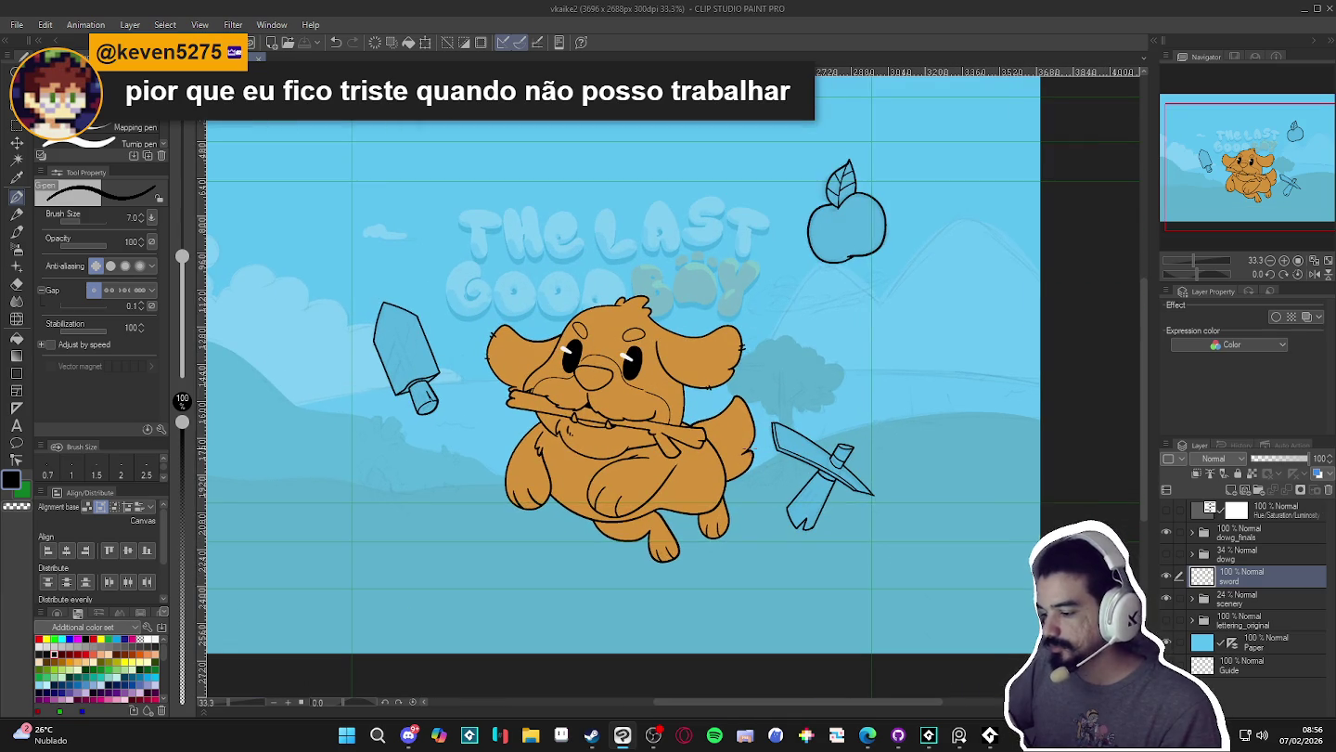
mouse_move(726, 462)
mouse_down()
mouse_move(748, 460)
mouse_move(609, 436)
mouse_move(589, 468)
mouse_up()
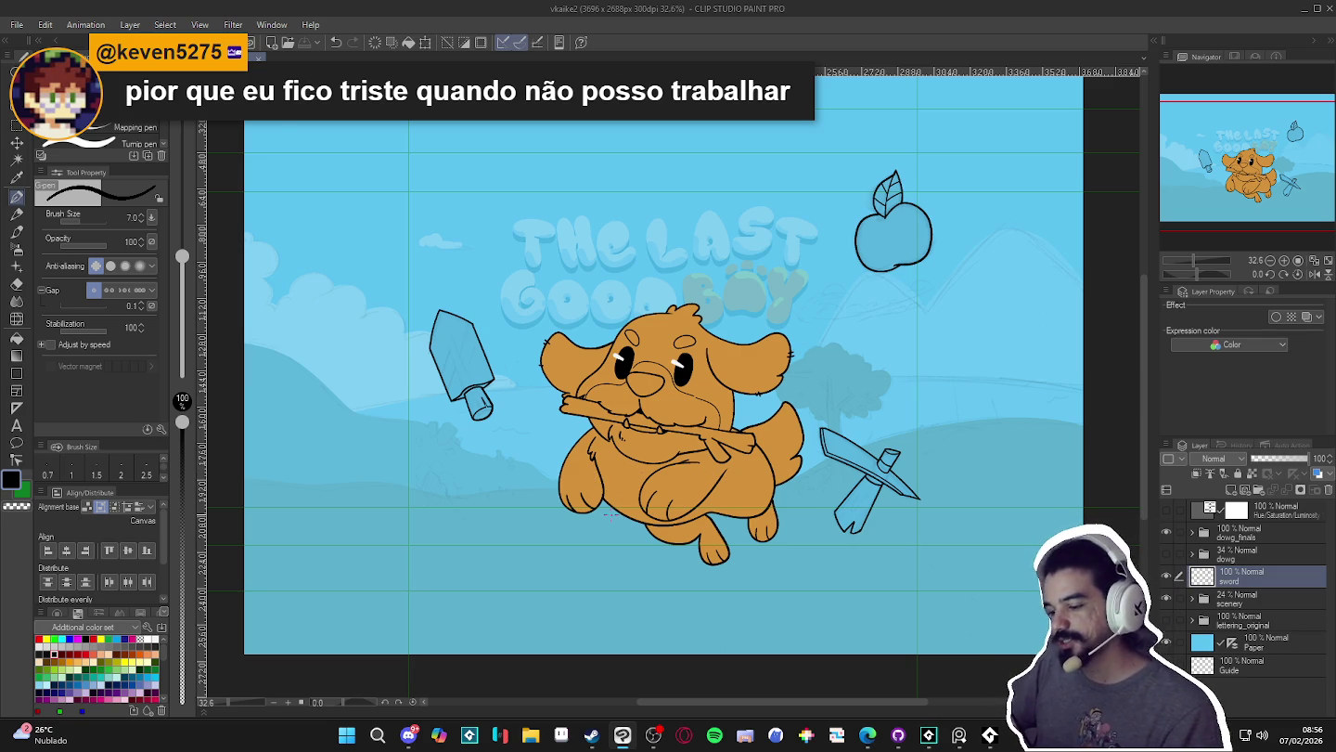
drag(610, 514, 678, 513)
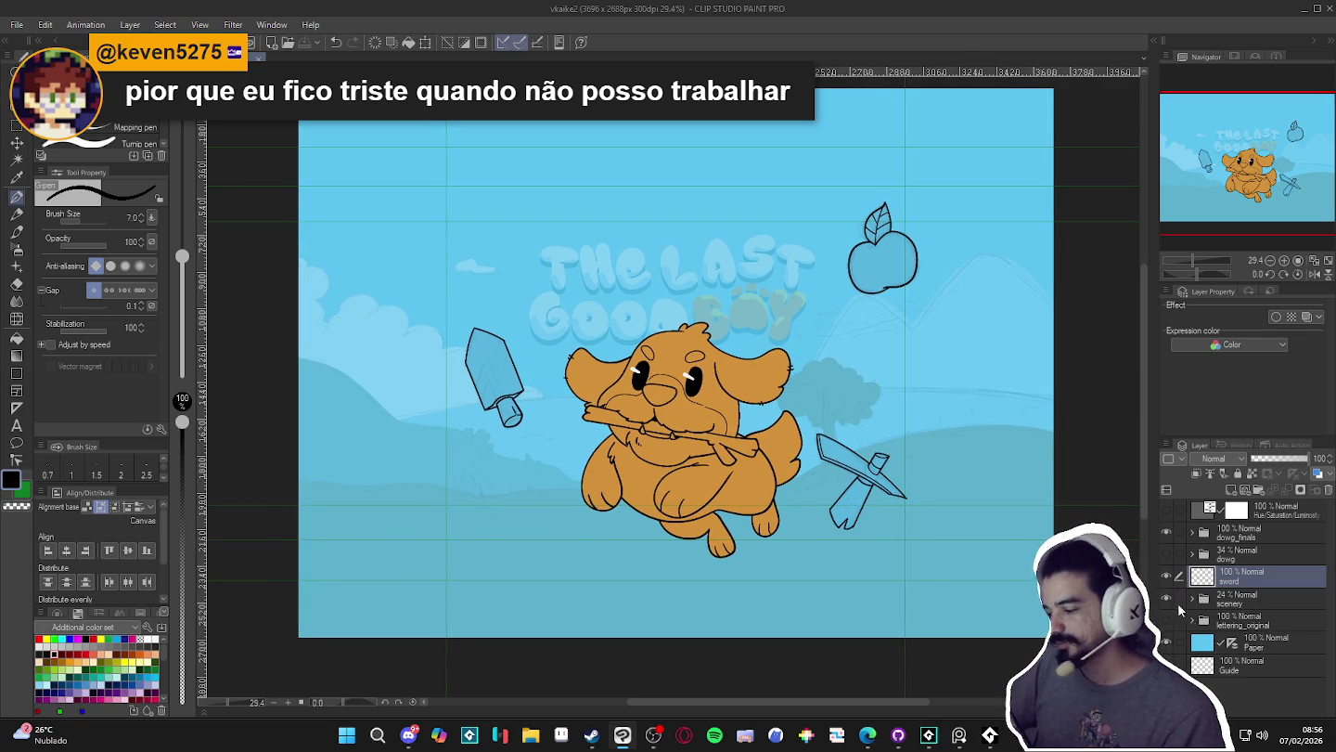
- Toggle the sword and dowg_finals layers' visibility to compare the linework
click(1168, 578)
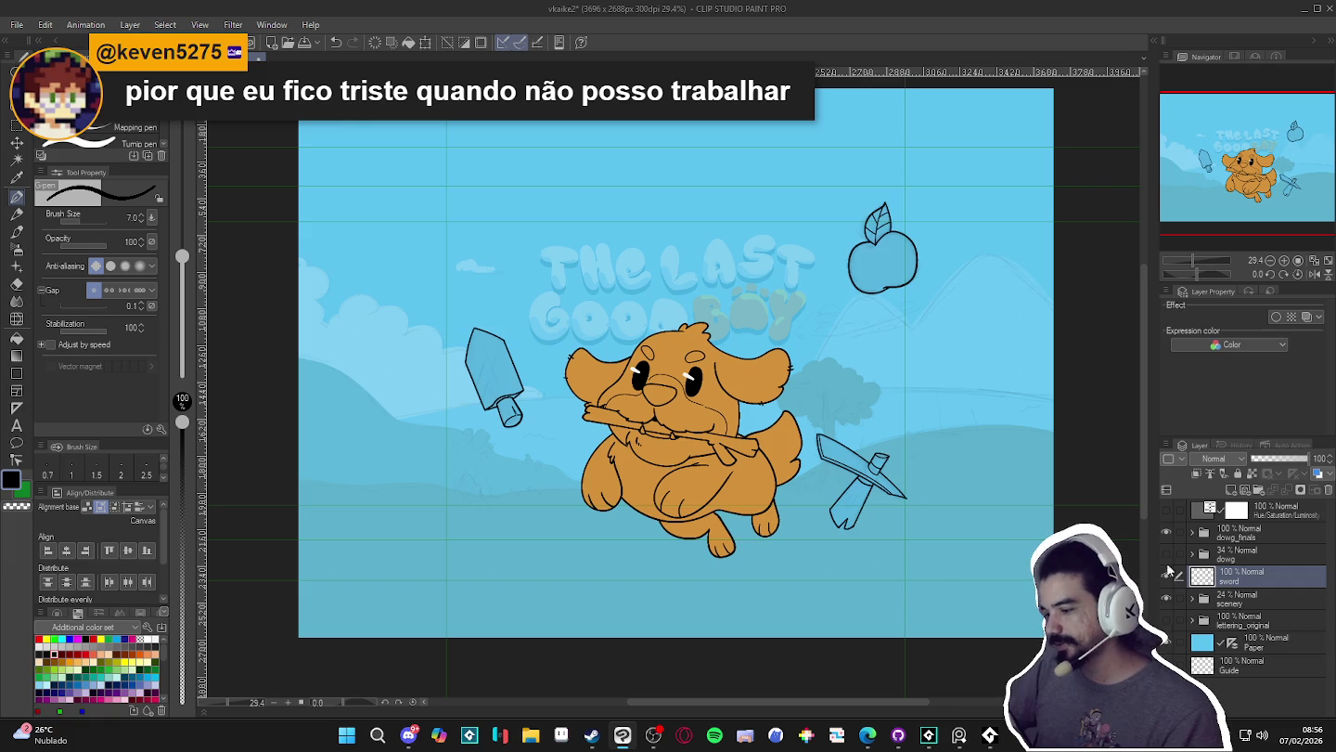
click(1166, 531)
click(1167, 531)
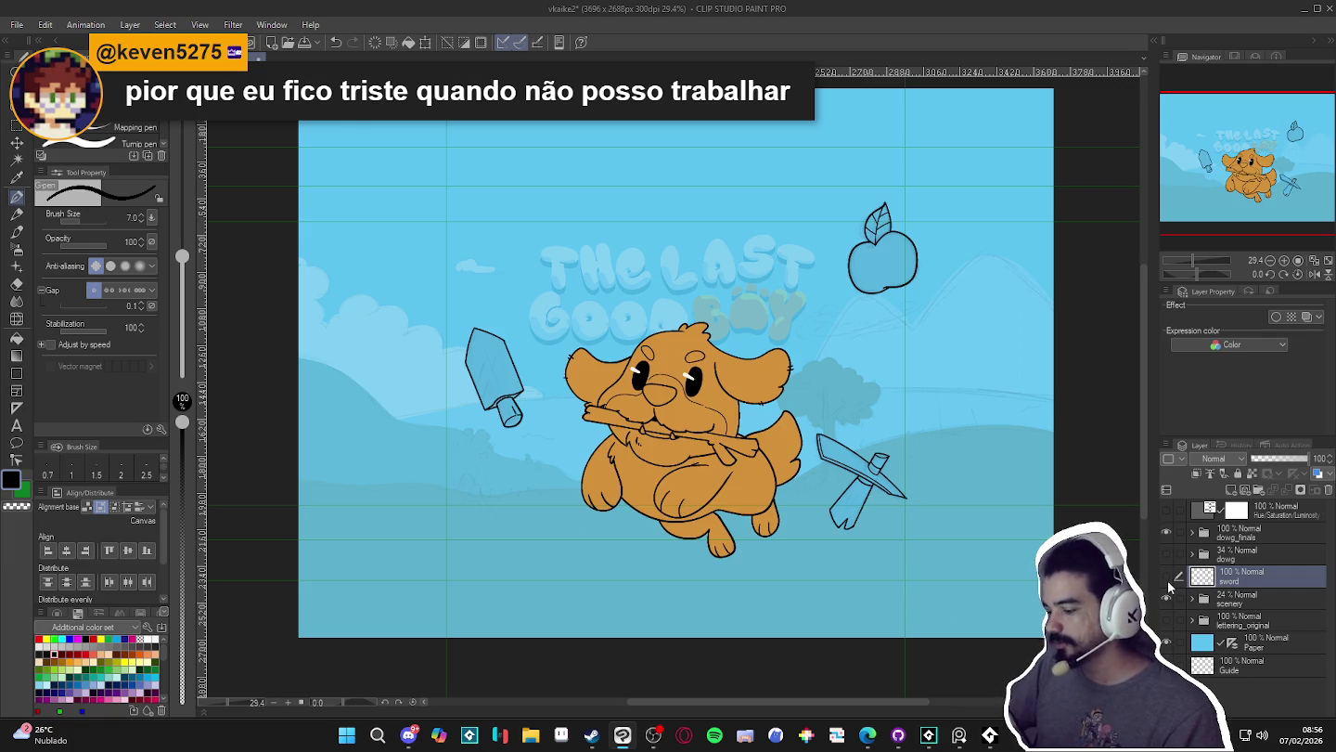
double_click(1166, 577)
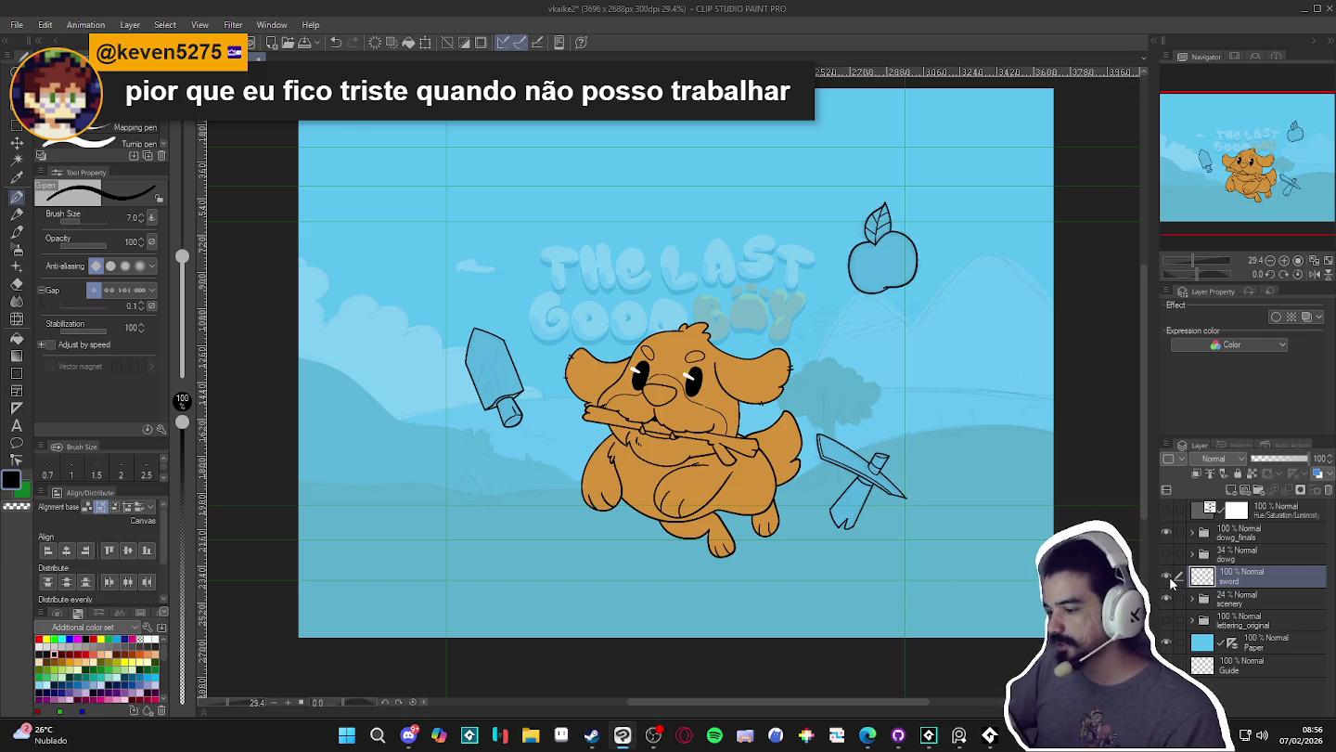
double_click(1169, 578)
click(1169, 578)
click(1169, 578)
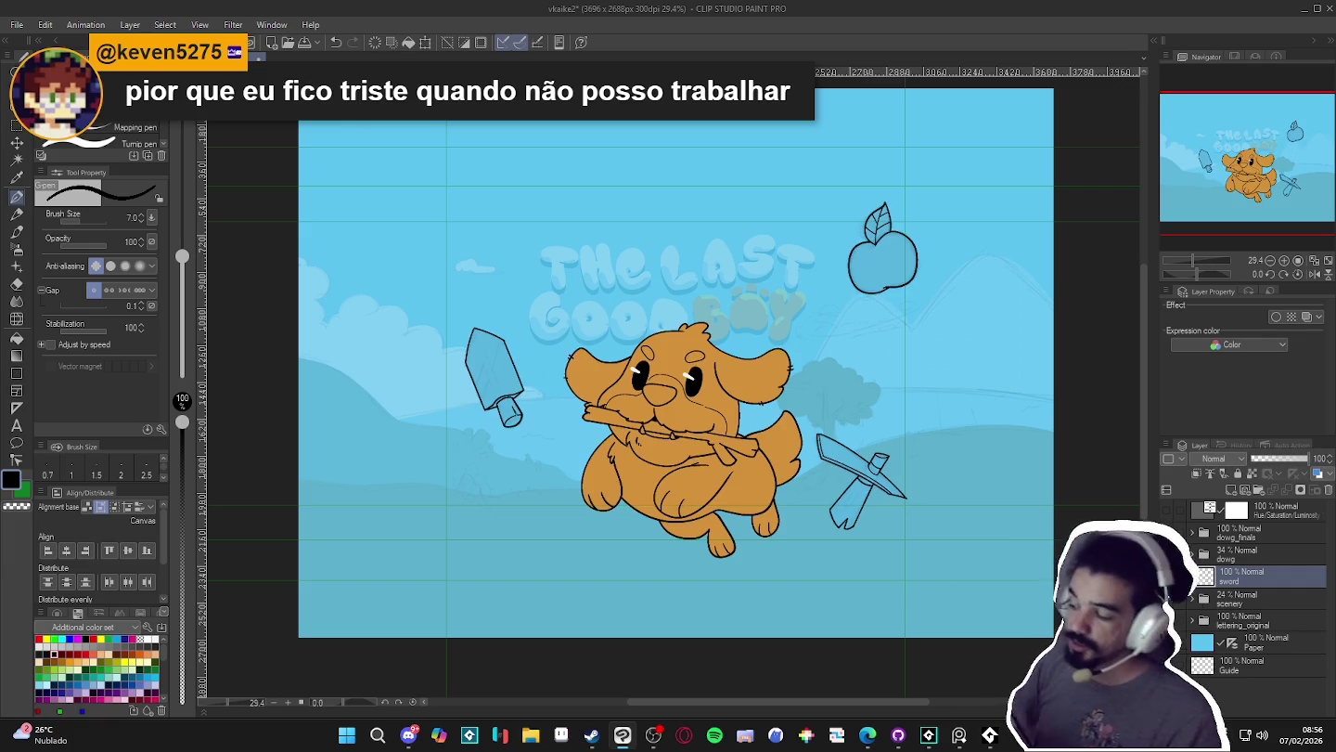
- Create Layer 17 beneath the sword layer and select the dog, sword and apple shapes
key(ctrl+shift+n)
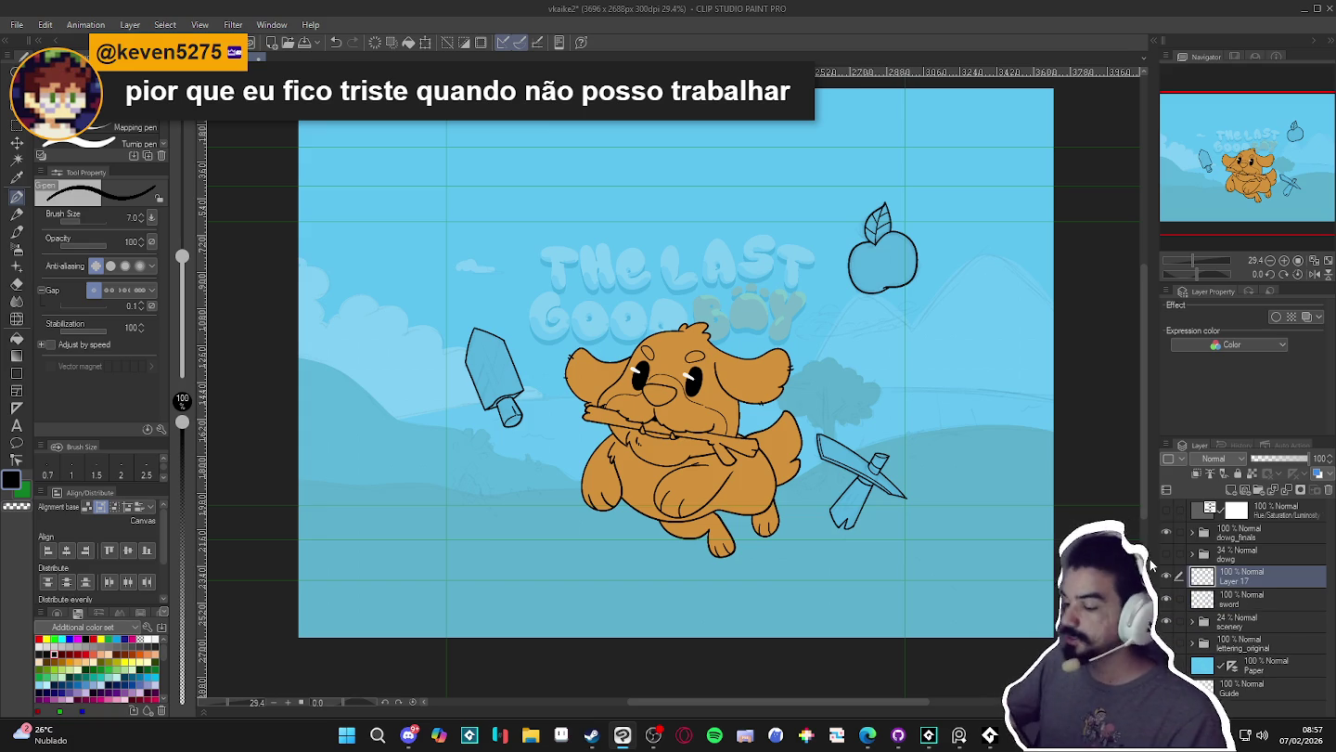
drag(1234, 576, 1234, 609)
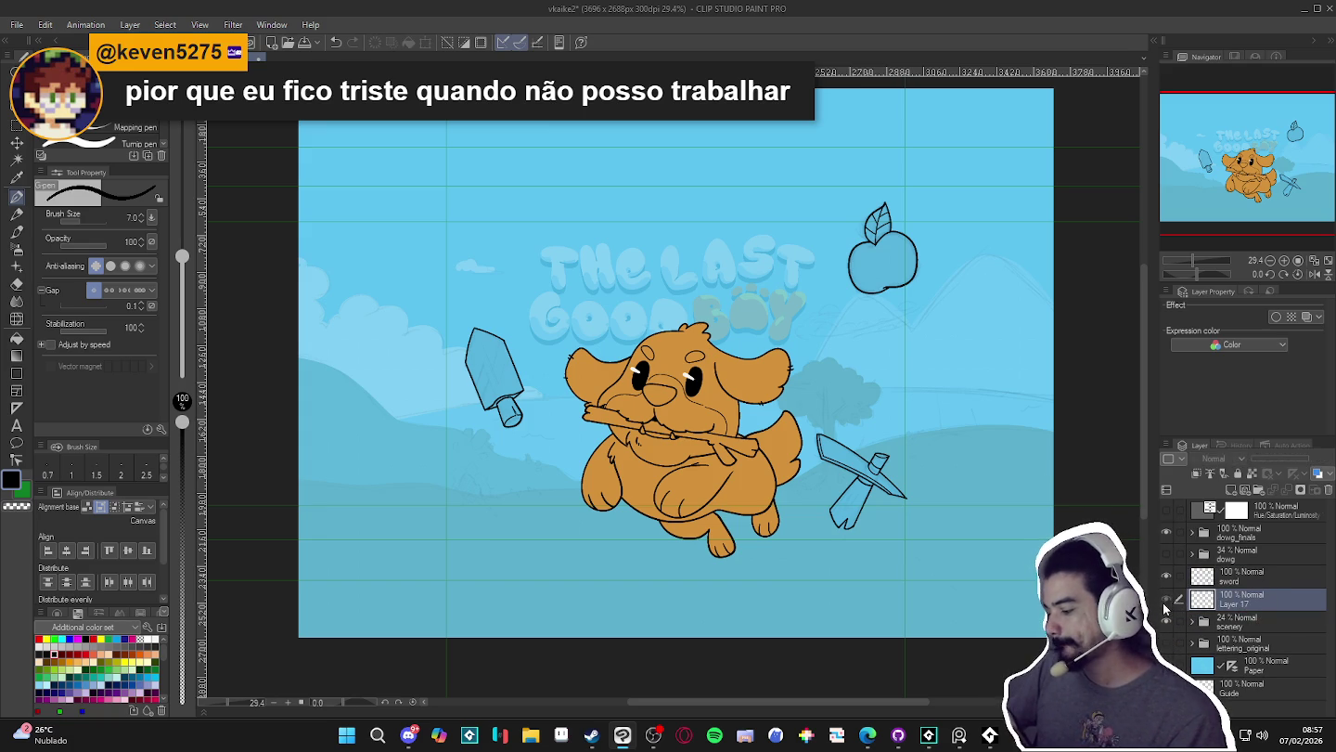
key(g)
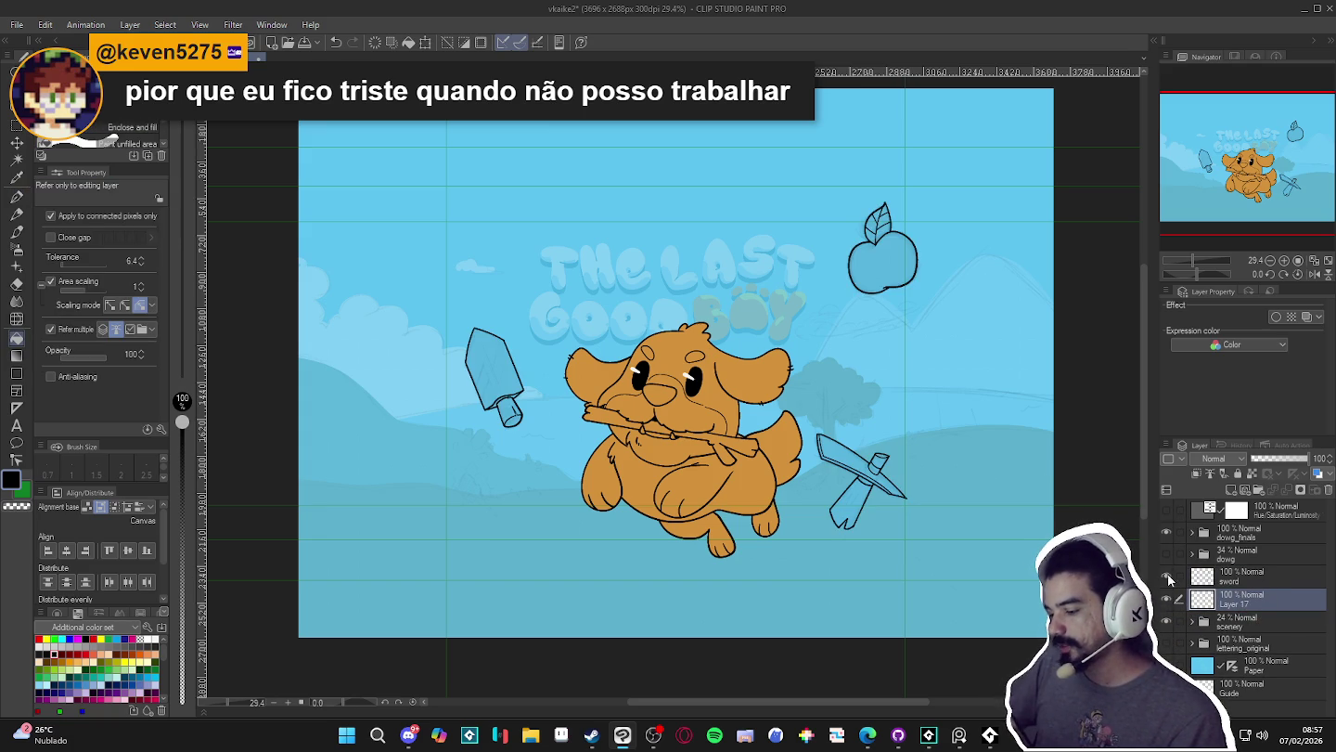
click(1172, 577)
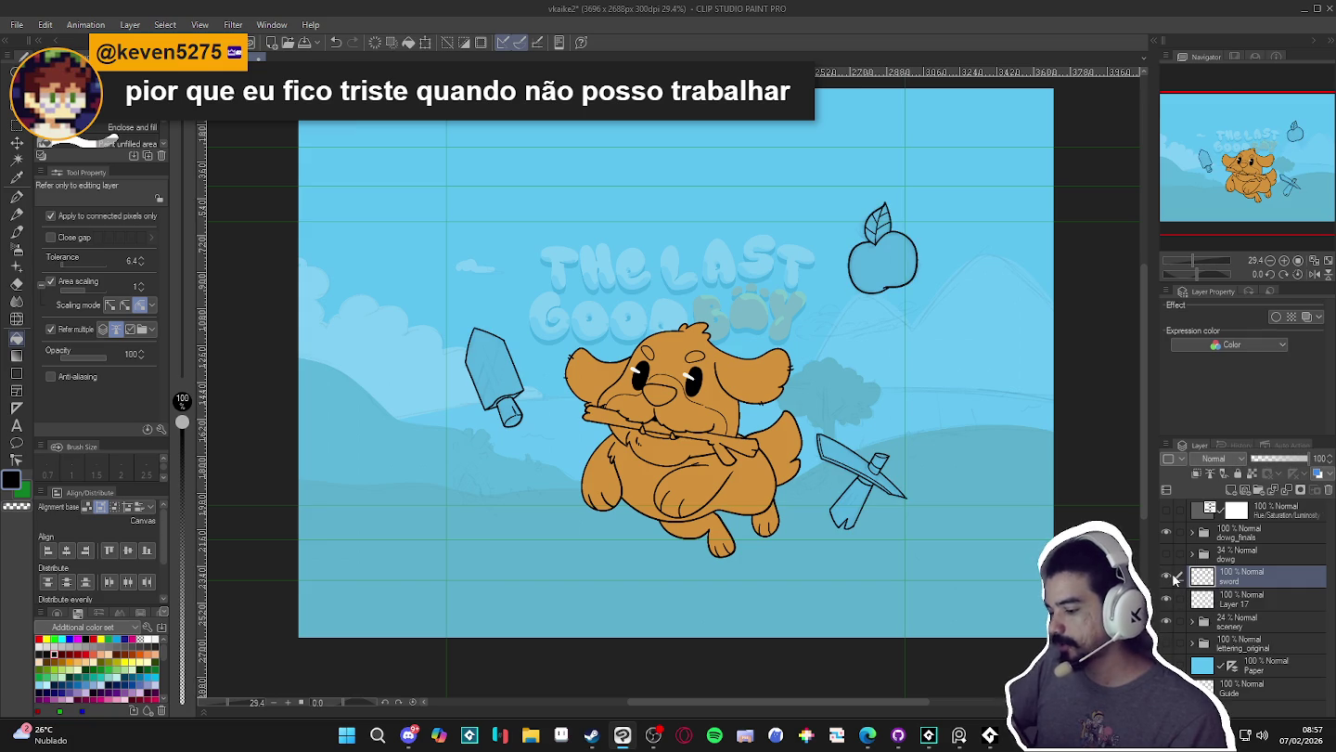
click(1225, 597)
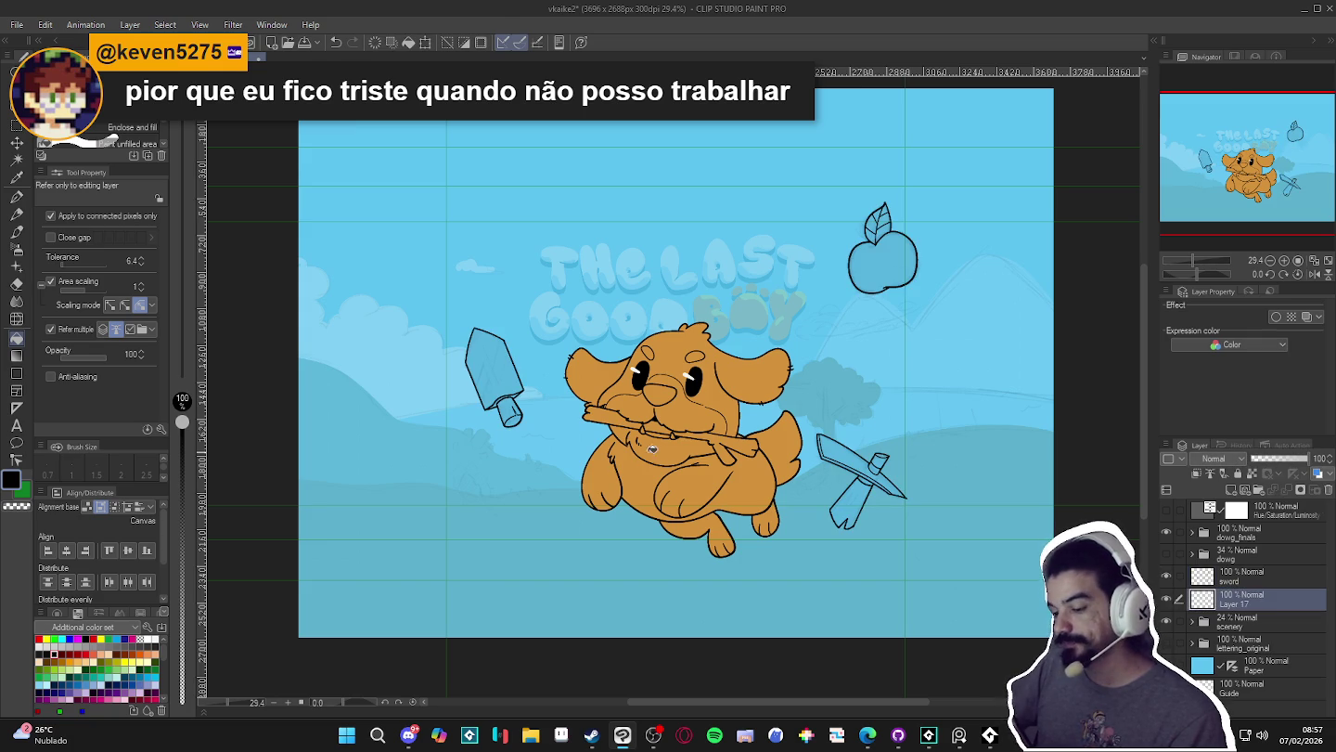
key(w)
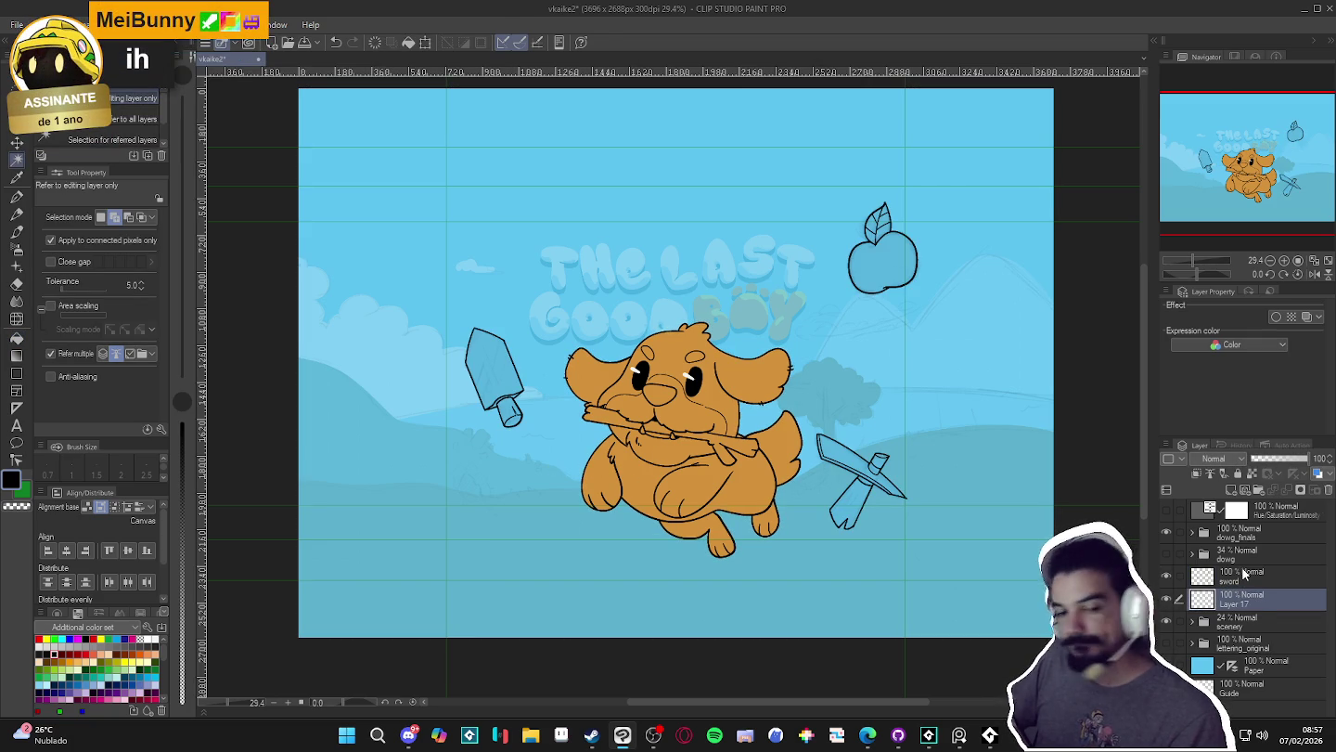
click(1244, 576)
key(ctrl+shift+i)
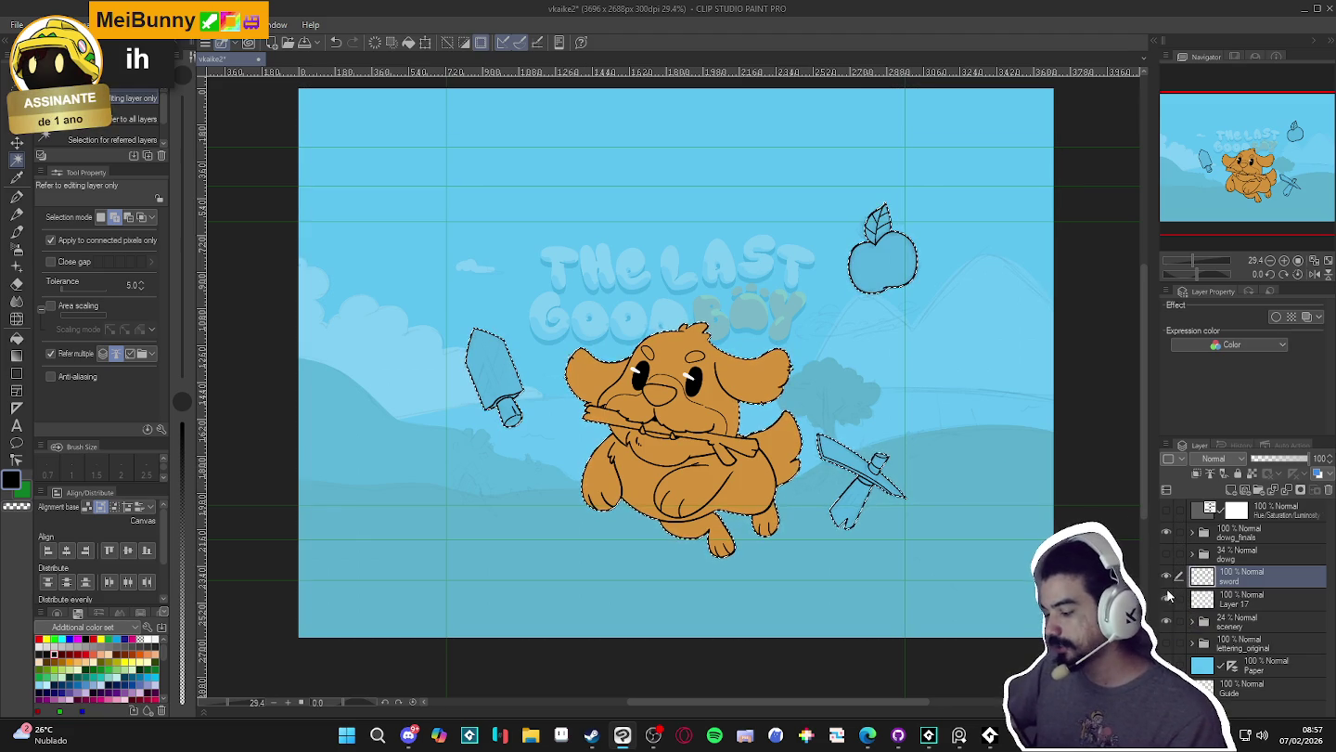
- Add Layer 18 above Layer 17, clear the selection and reactivate the sword layer
click(1252, 600)
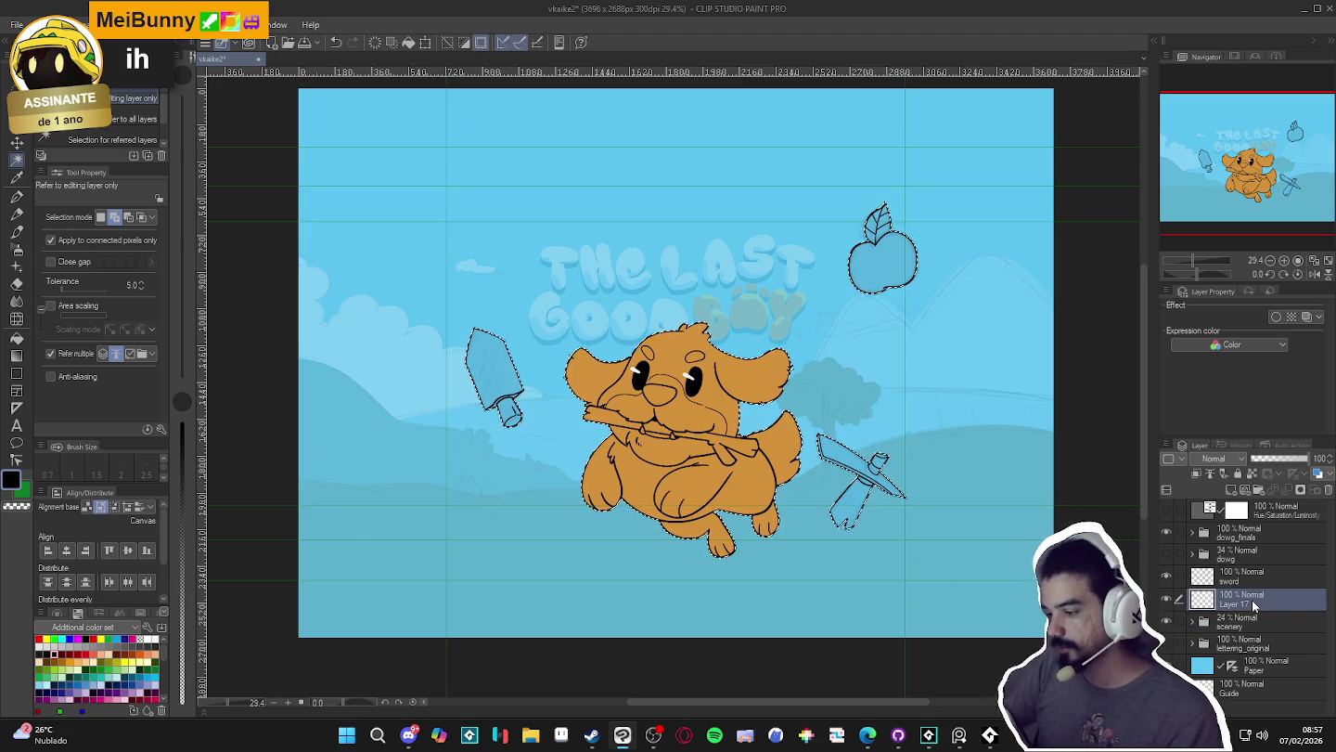
key(ctrl+shift+n)
key(g)
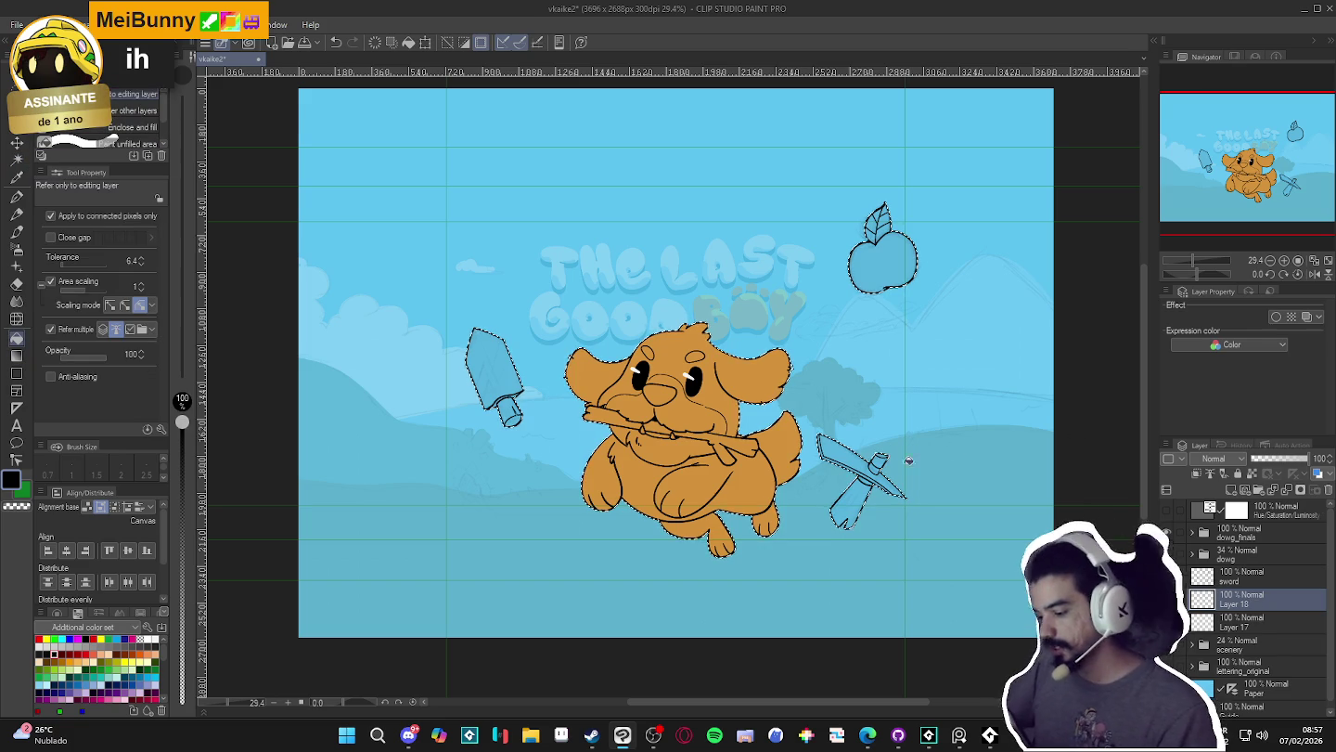
key(ctrl+d)
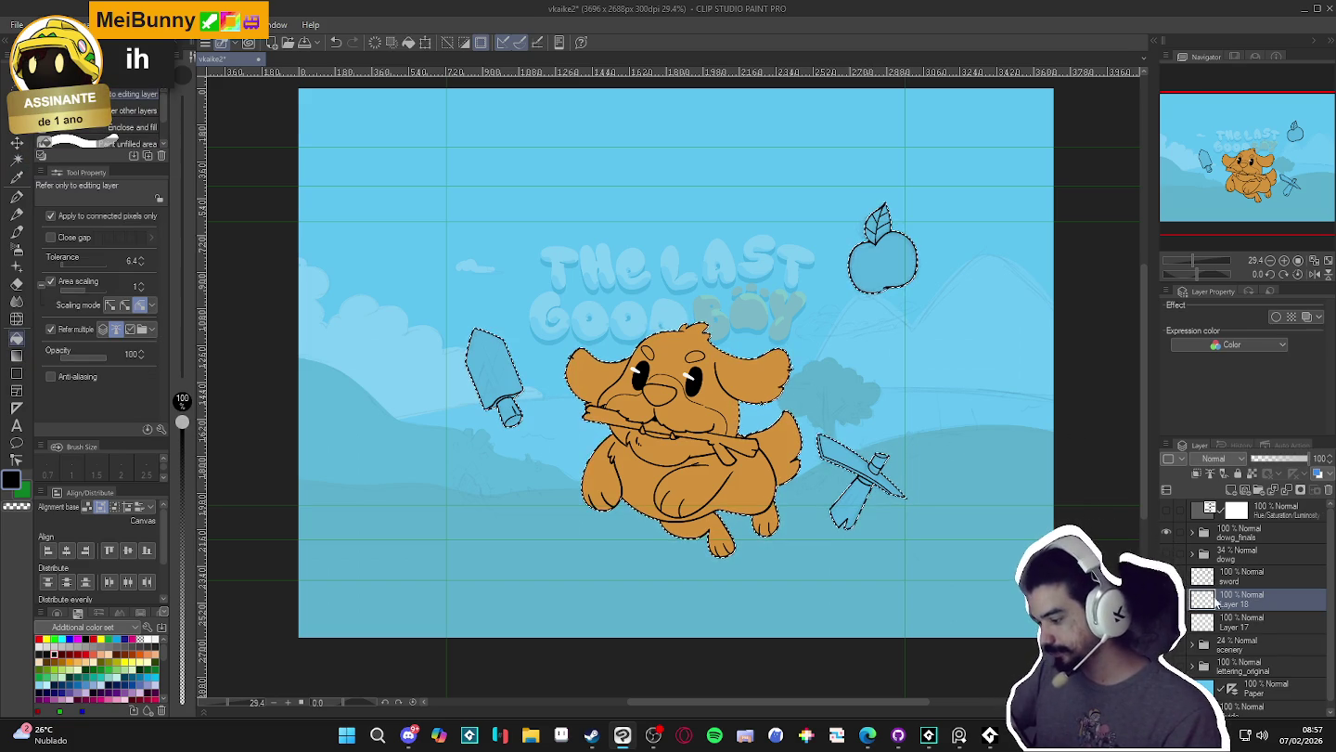
click(1243, 575)
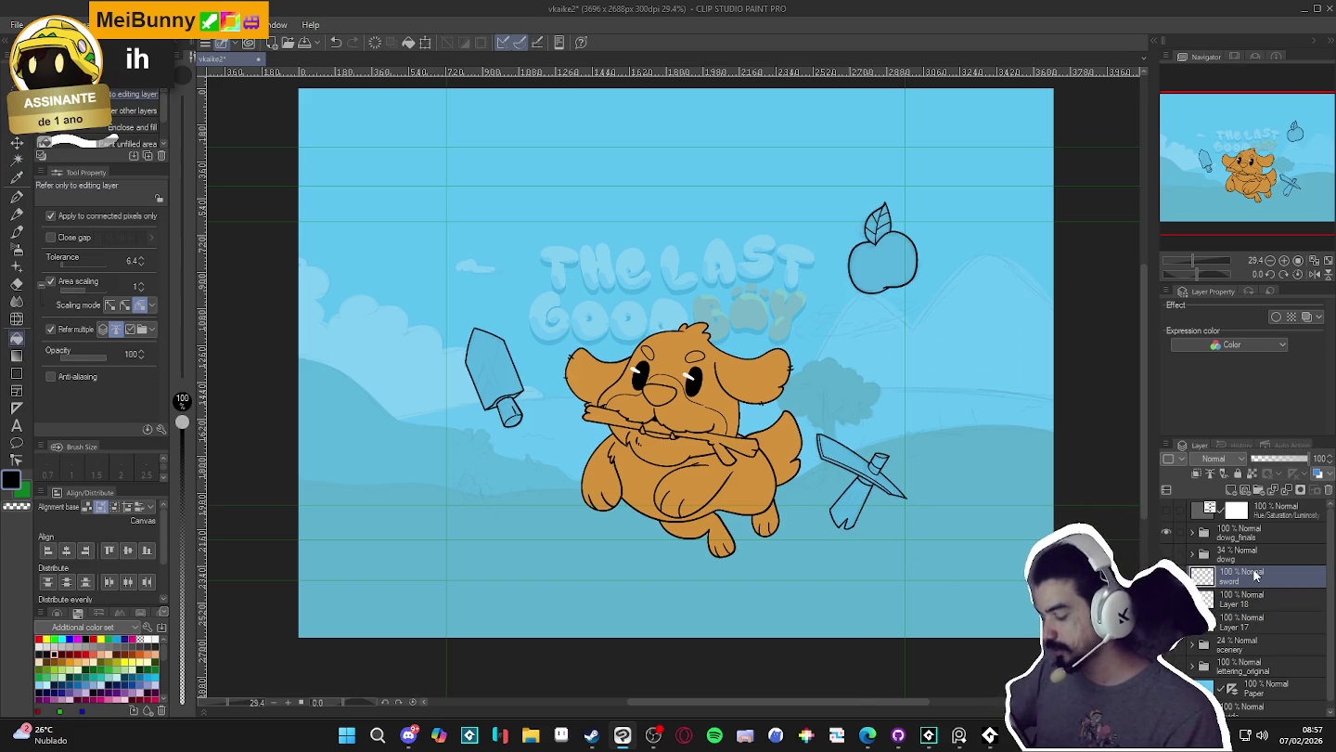
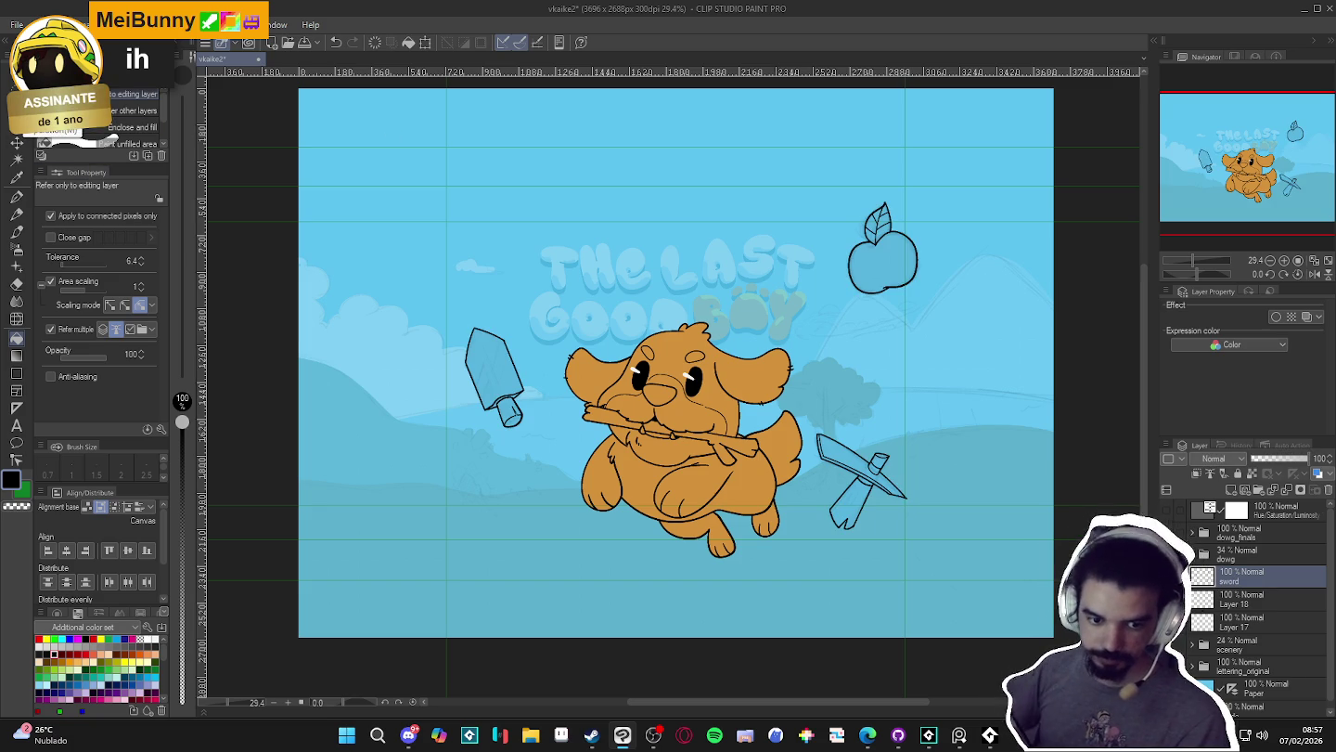
- Lasso the pickaxe off the sword layer and paste it onto its own new layer
click(17, 124)
click(138, 127)
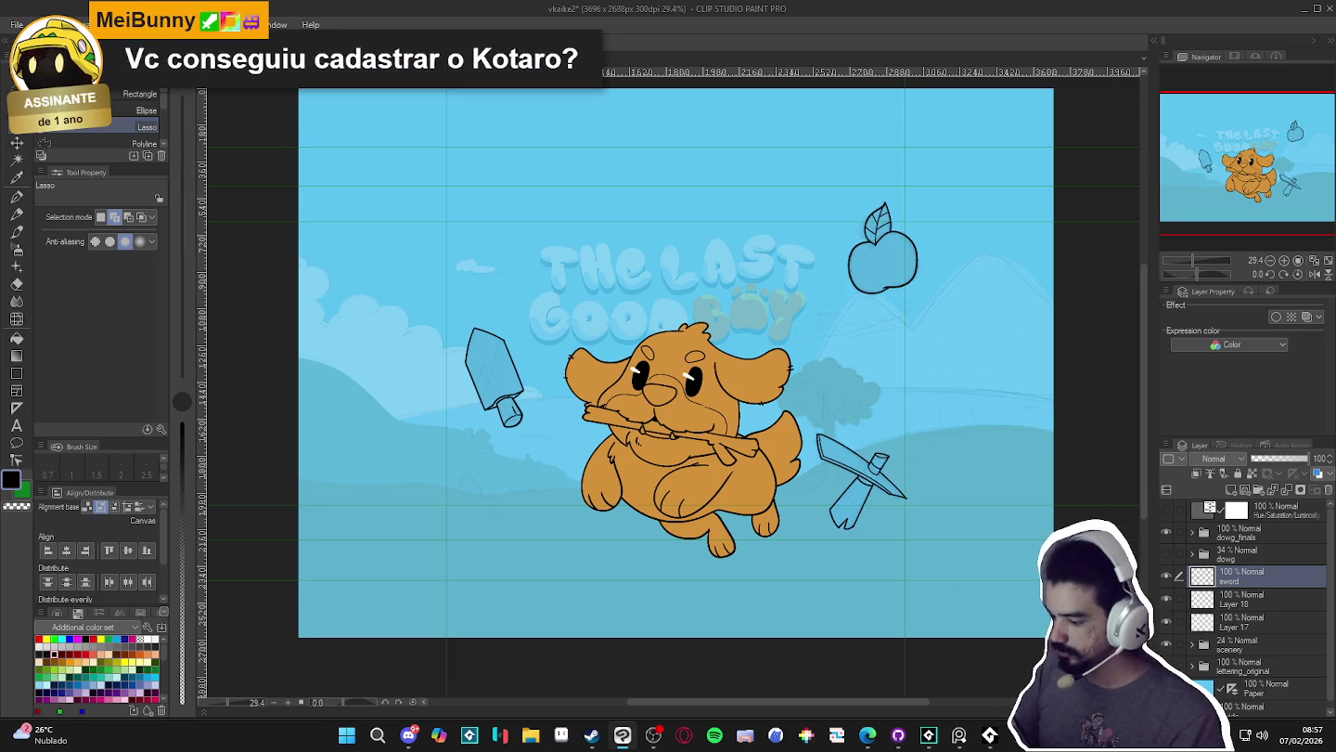
drag(823, 411, 949, 458)
key(ctrl+x)
key(ctrl+v)
click(1167, 576)
click(1167, 576)
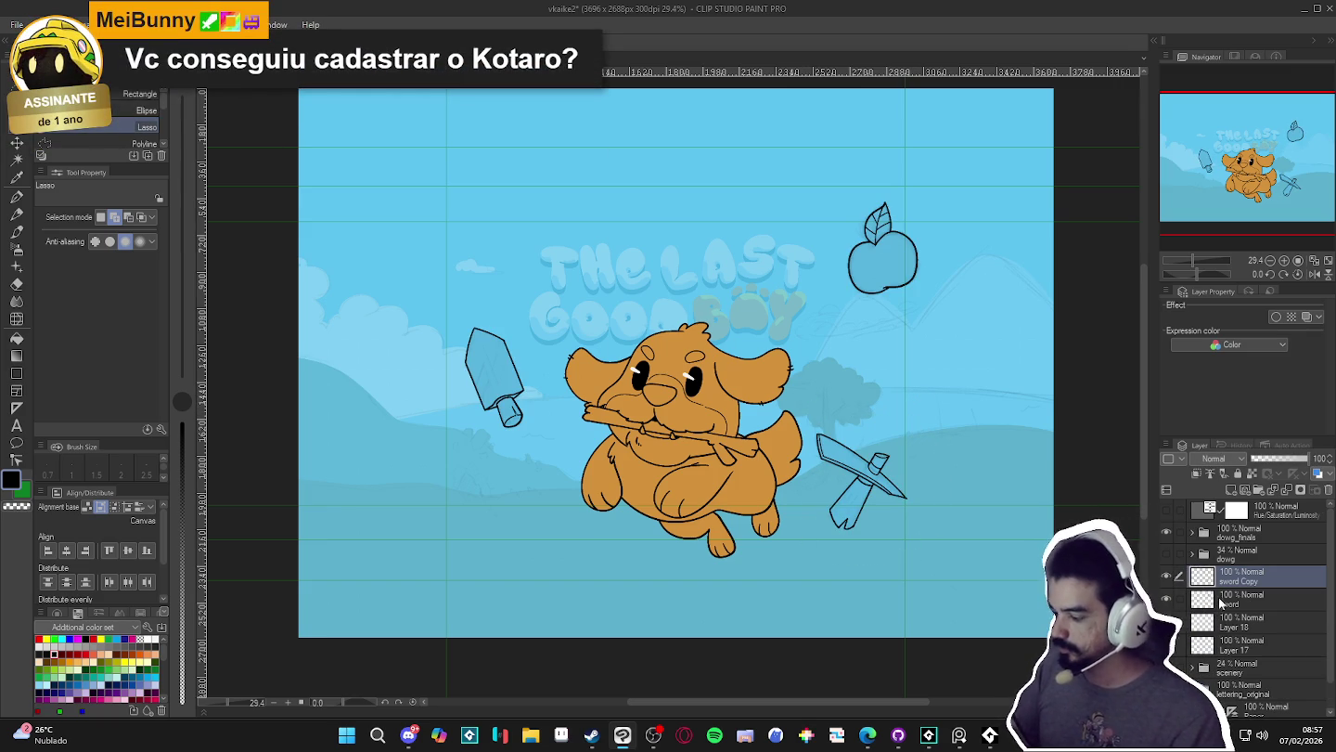
- Lasso the apple off the sword layer and paste it onto a separate new layer
click(1222, 602)
drag(873, 176, 950, 317)
key(ctrl+x)
key(ctrl+v)
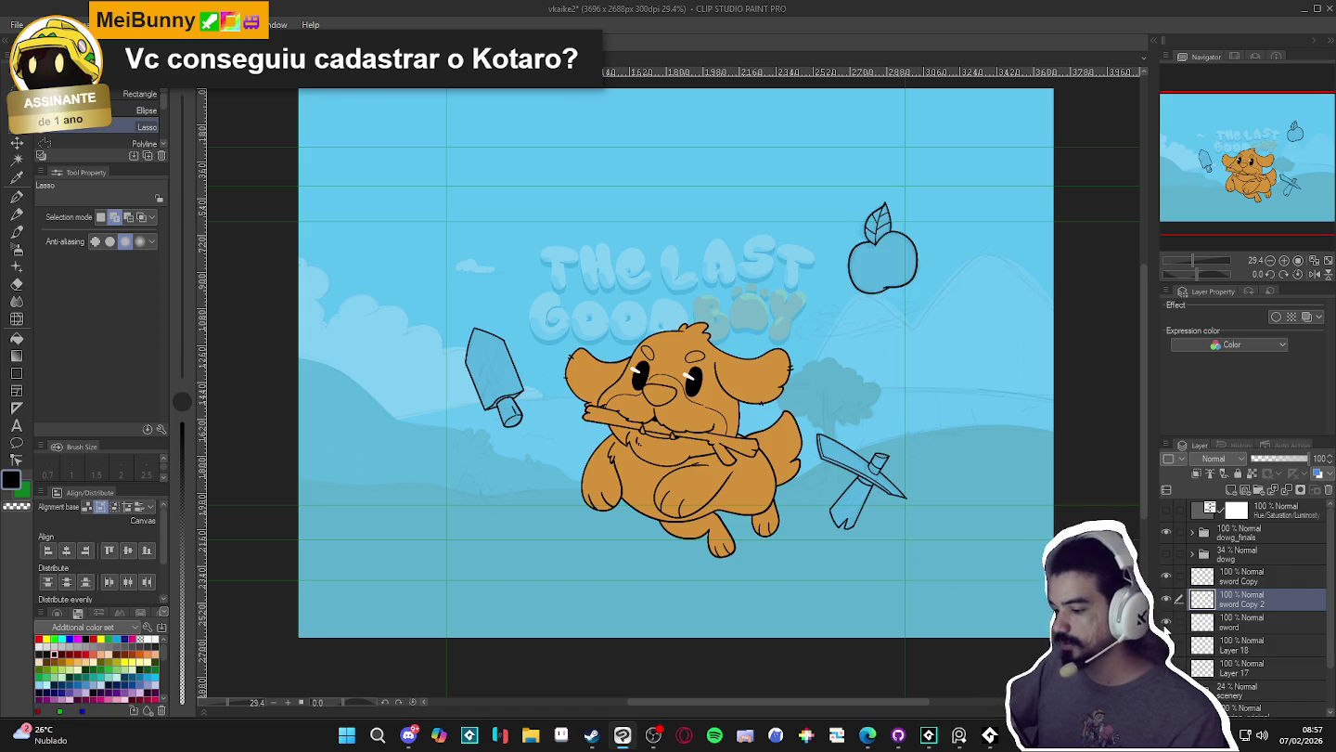
click(1250, 627)
shift+click(1244, 582)
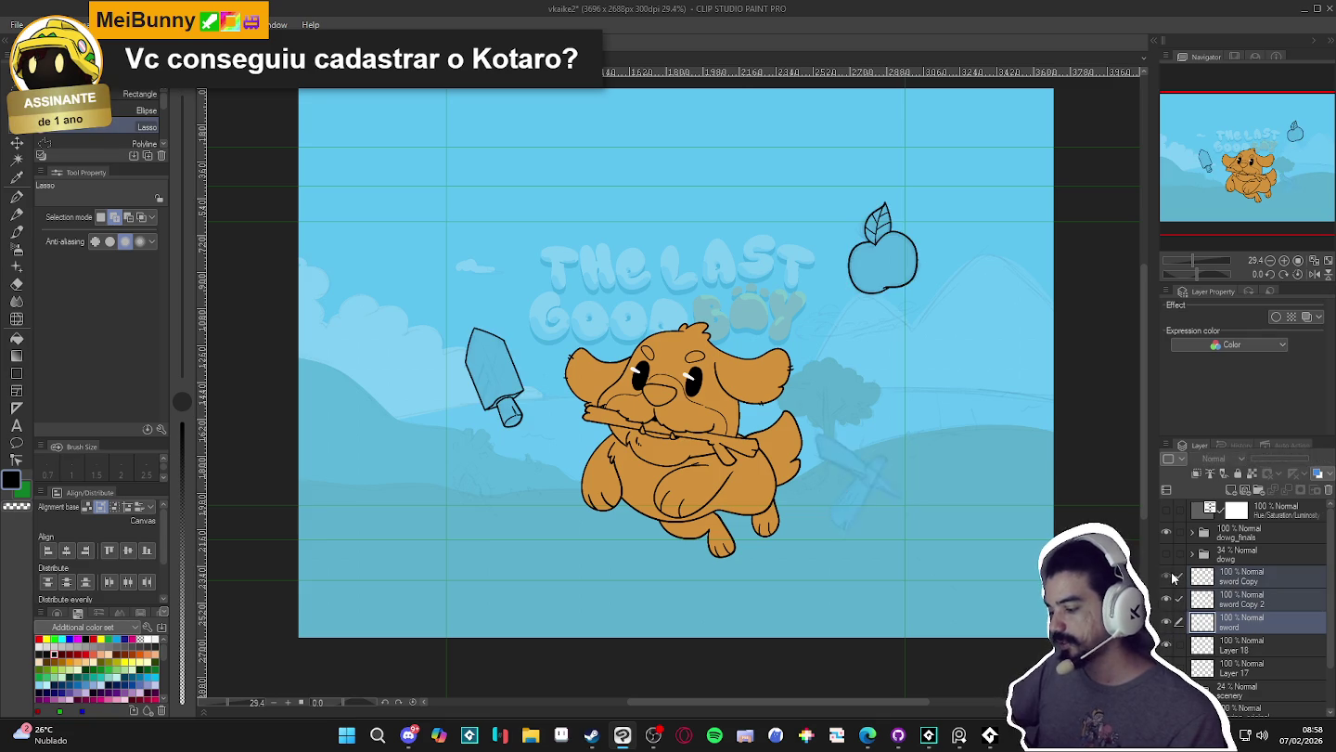
click(1225, 624)
shift+click(1255, 572)
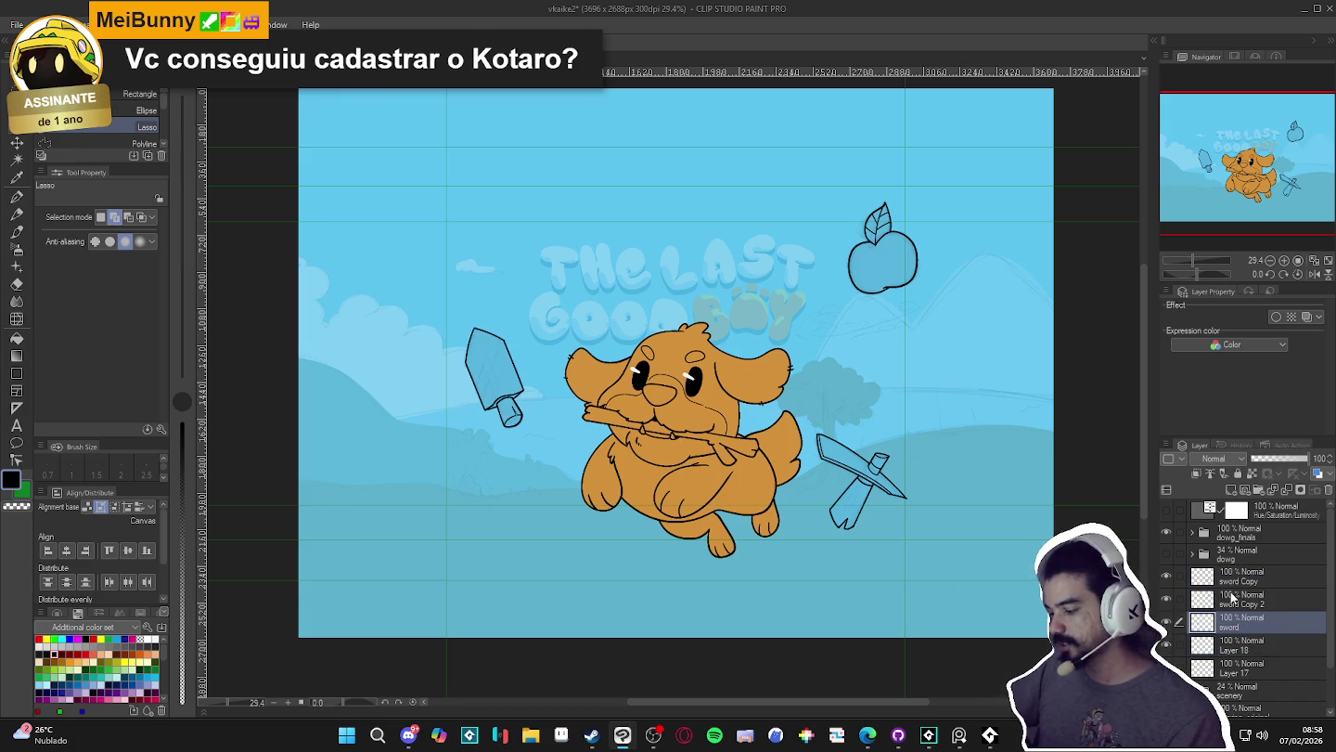
click(1166, 621)
click(1166, 623)
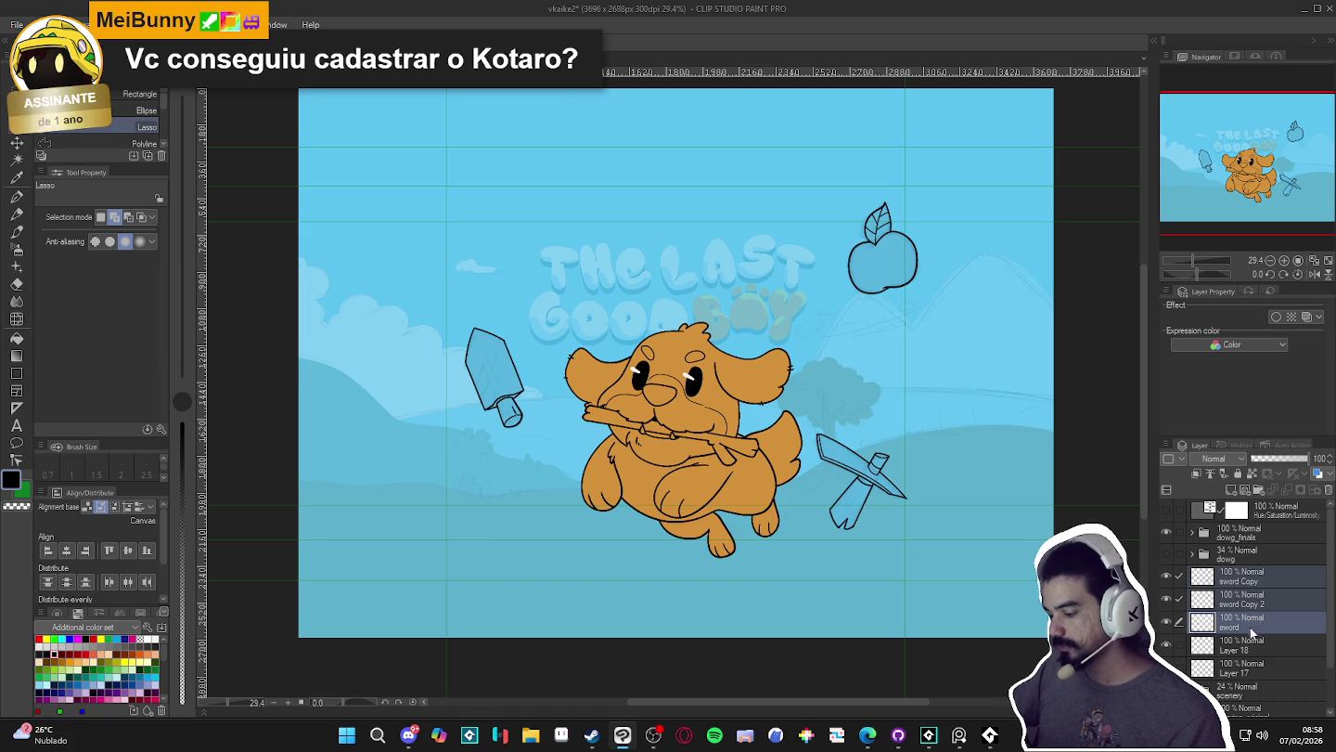
click(1239, 600)
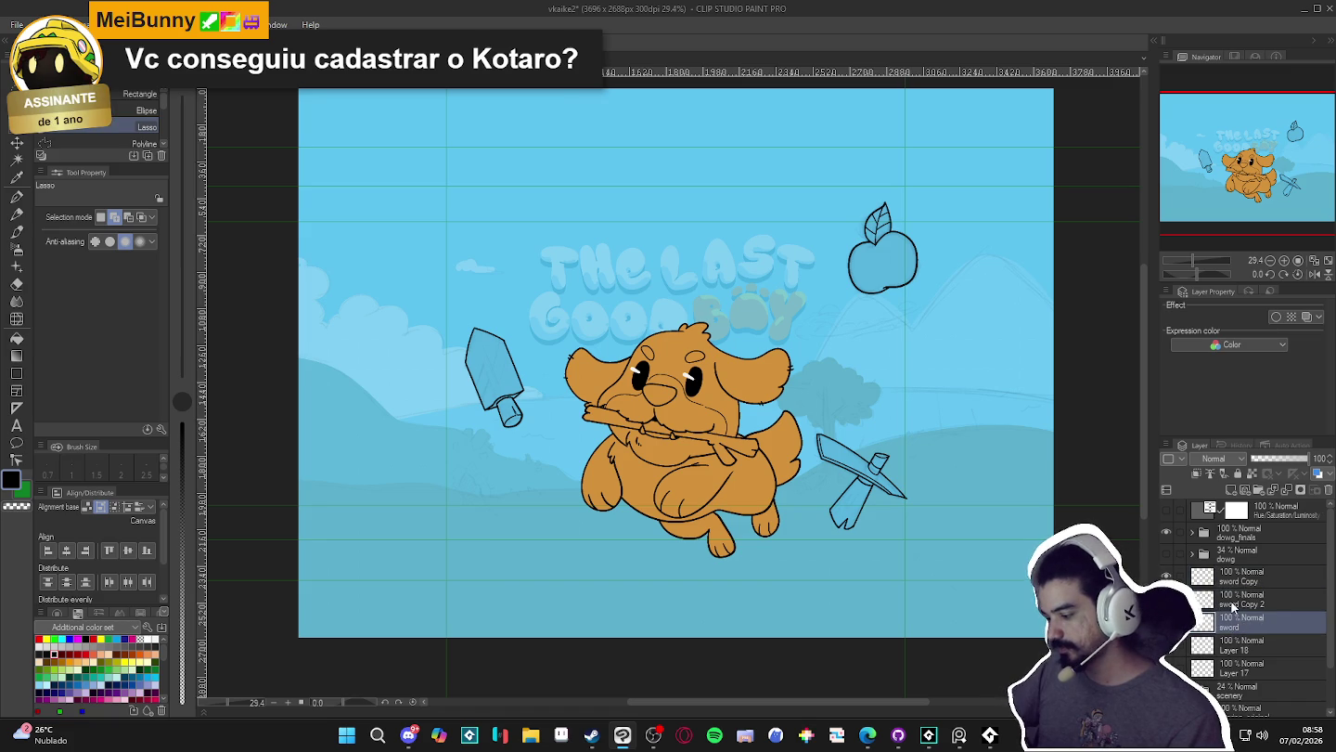
click(1230, 556)
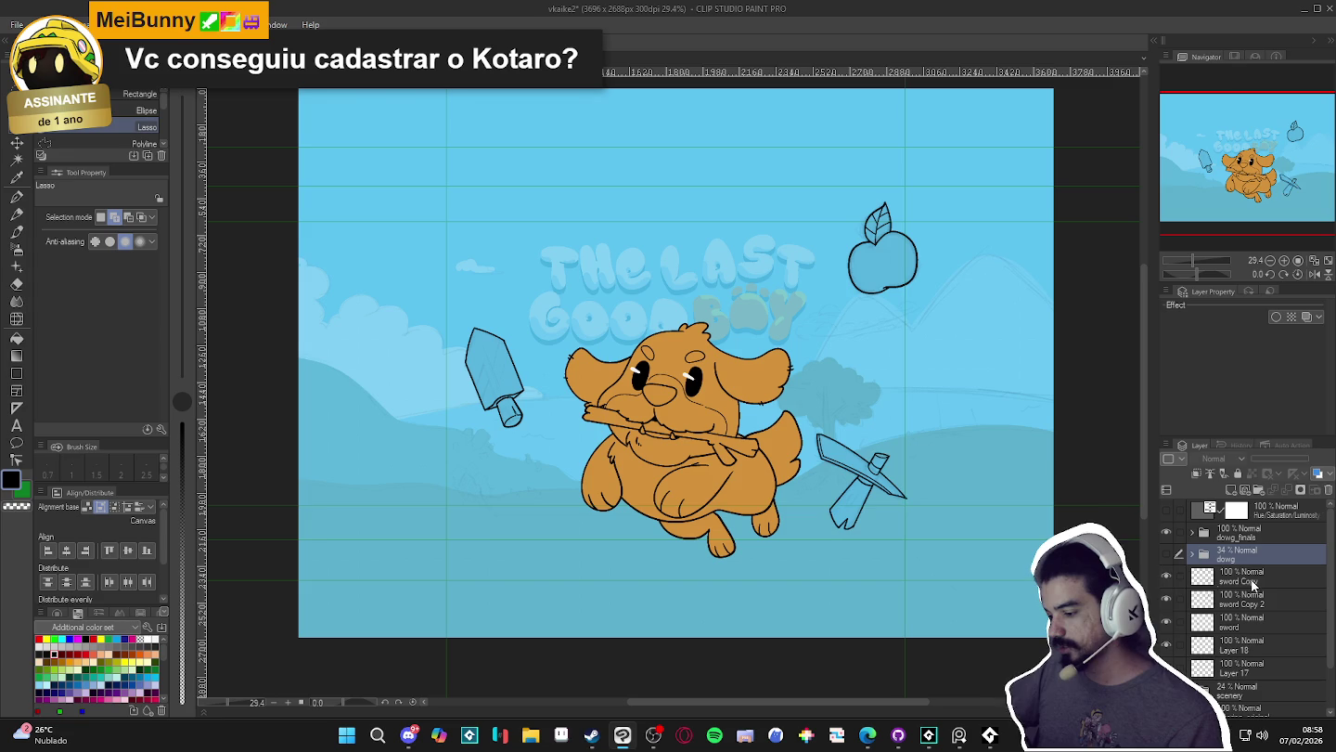
click(1174, 580)
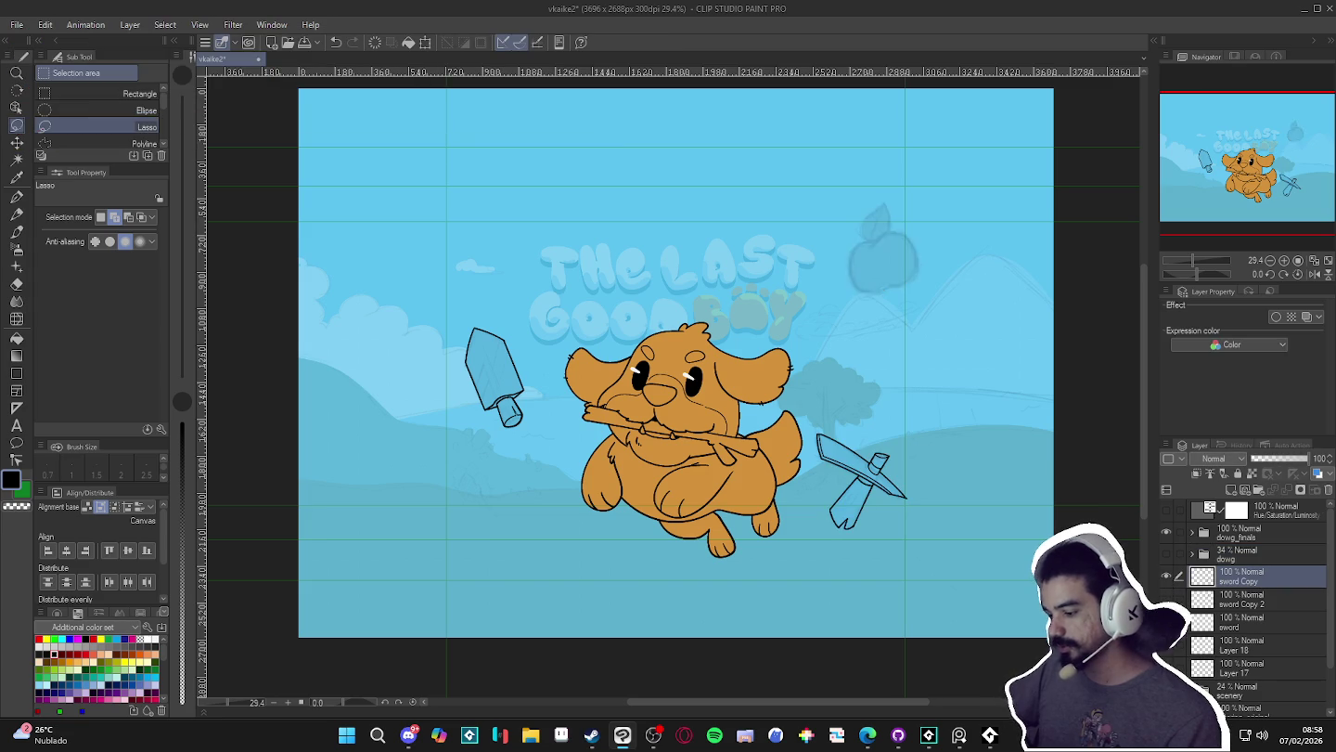
click(1214, 626)
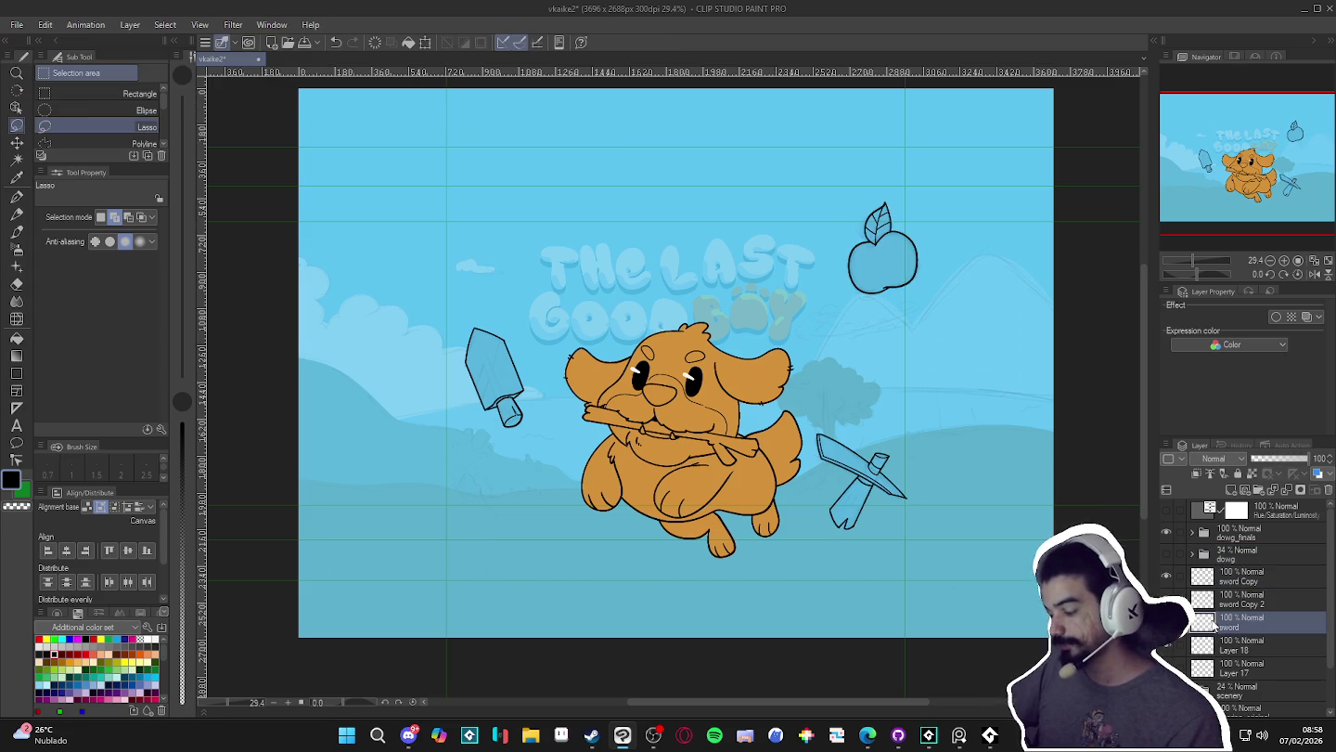
click(1179, 576)
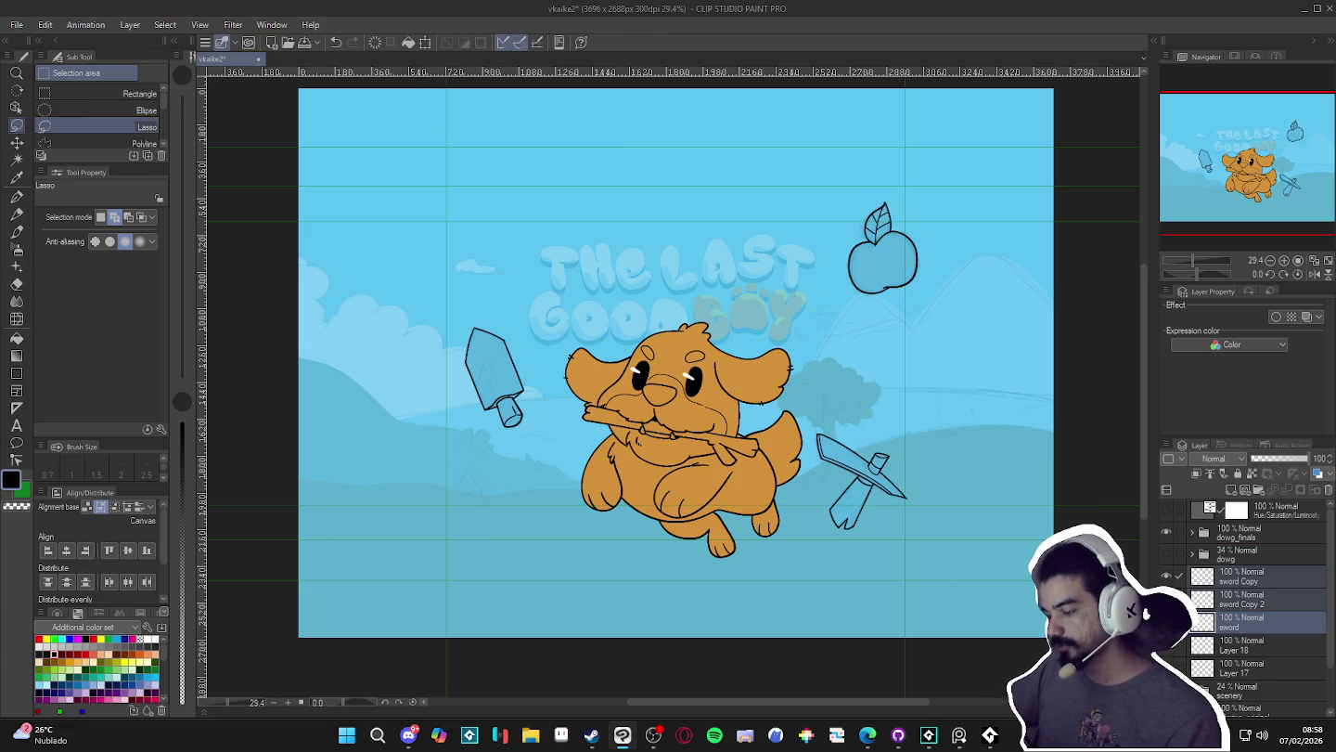
click(1179, 598)
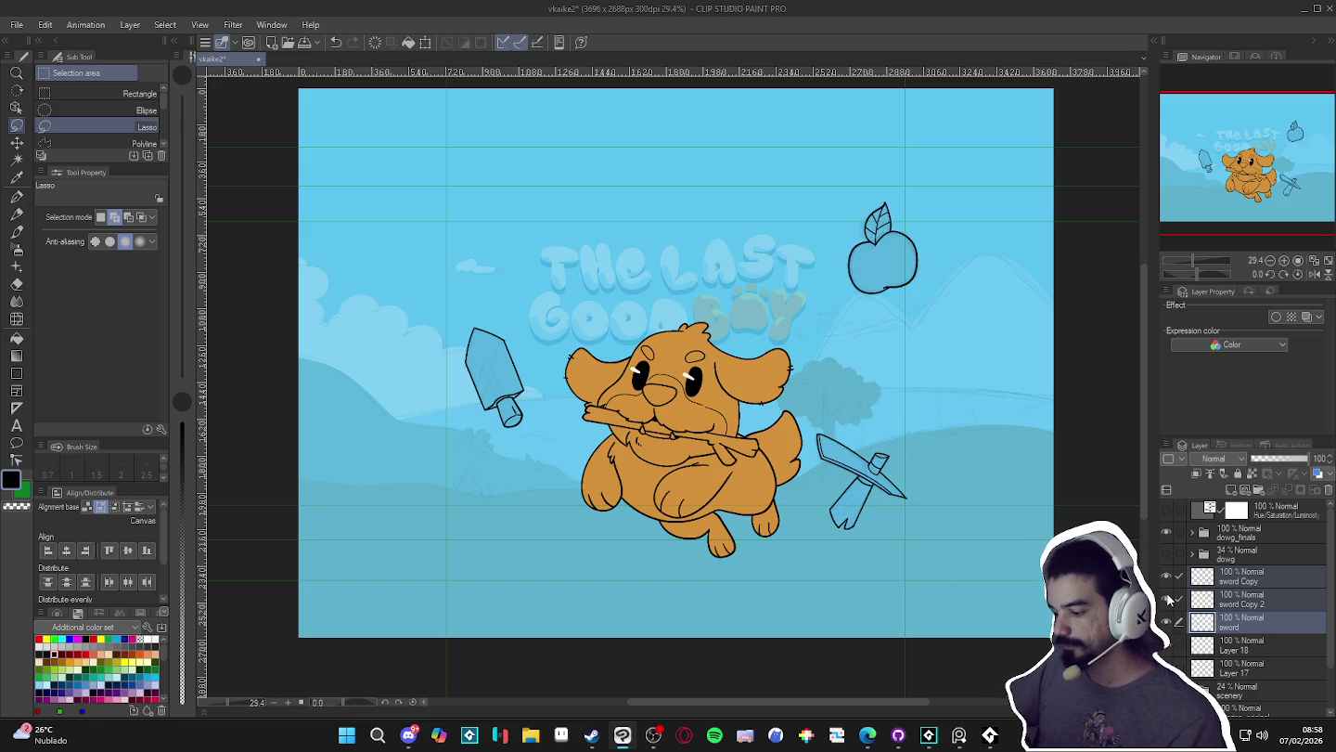
click(1227, 631)
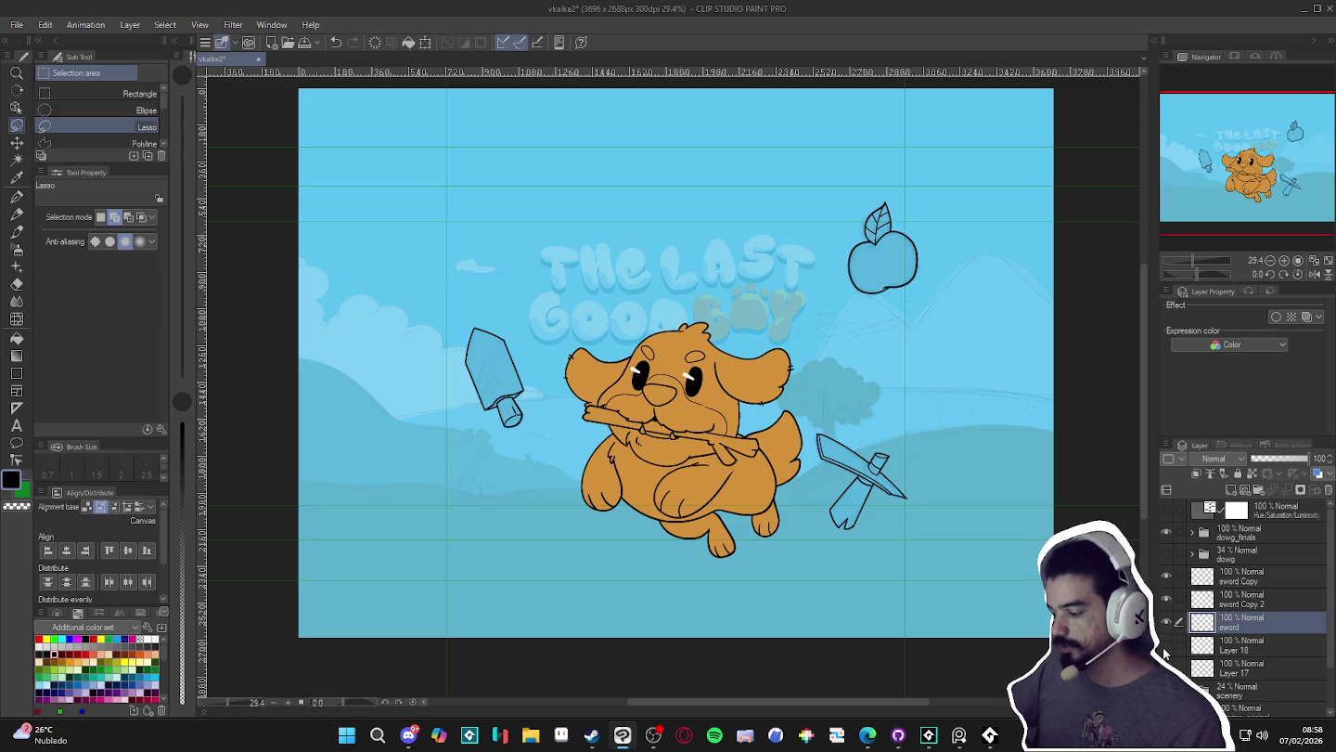
click(1166, 601)
click(1168, 600)
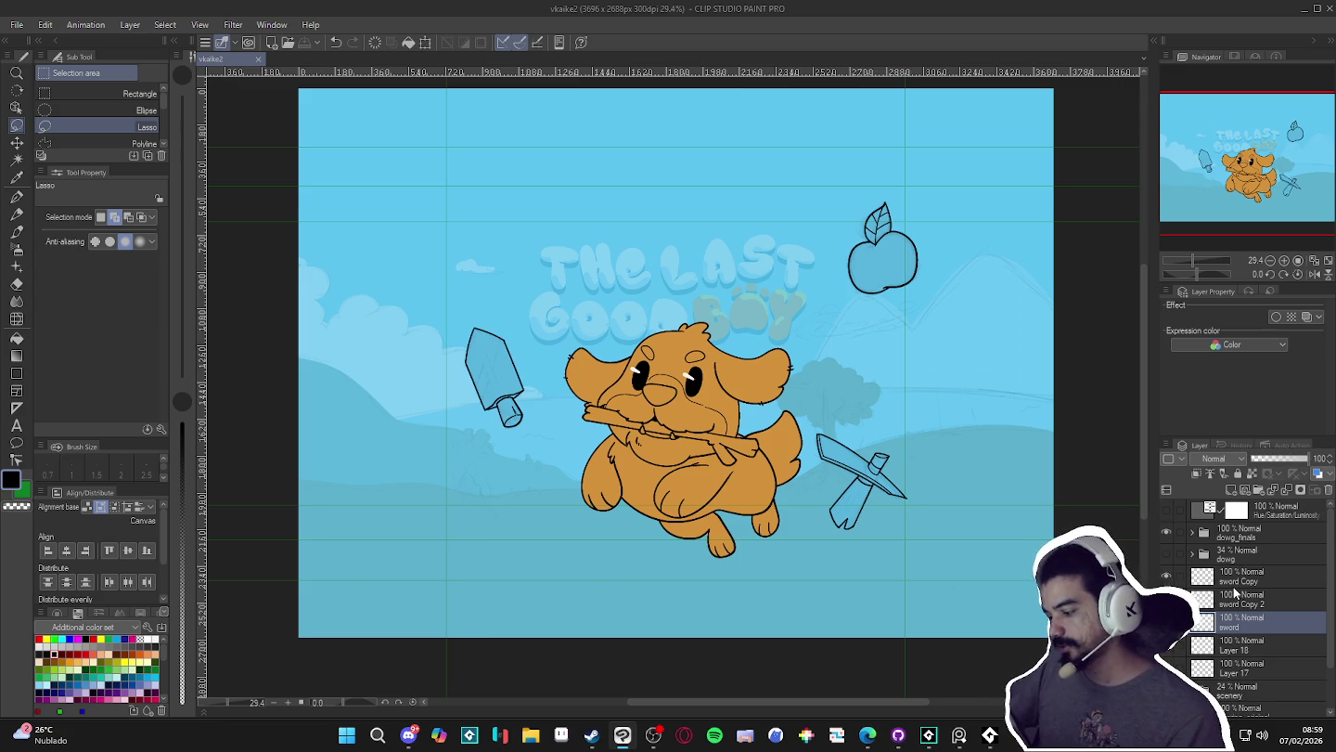
shift+click(1234, 589)
click(1166, 623)
click(1166, 622)
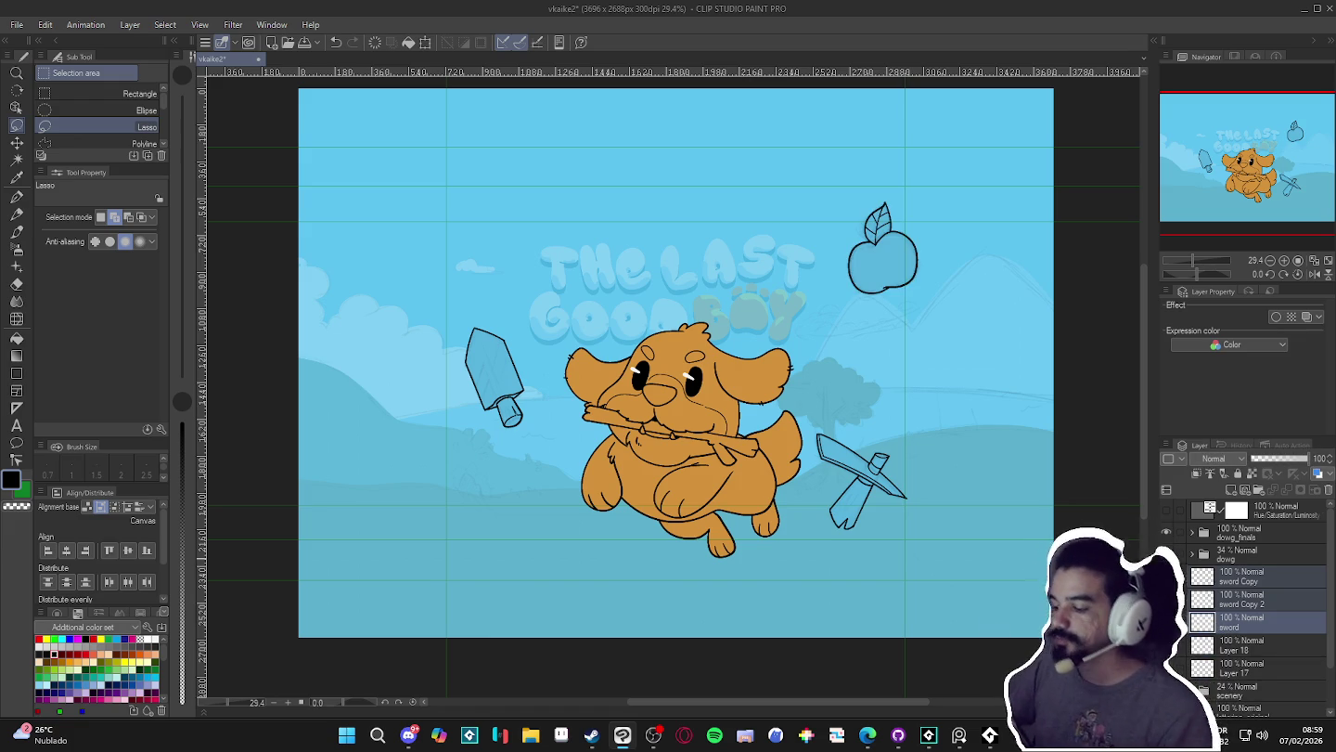
click(1237, 580)
- Toggle the pickaxe and apple copy layers' visibility to confirm each holds the right item
click(1167, 579)
click(1167, 579)
text(pick)
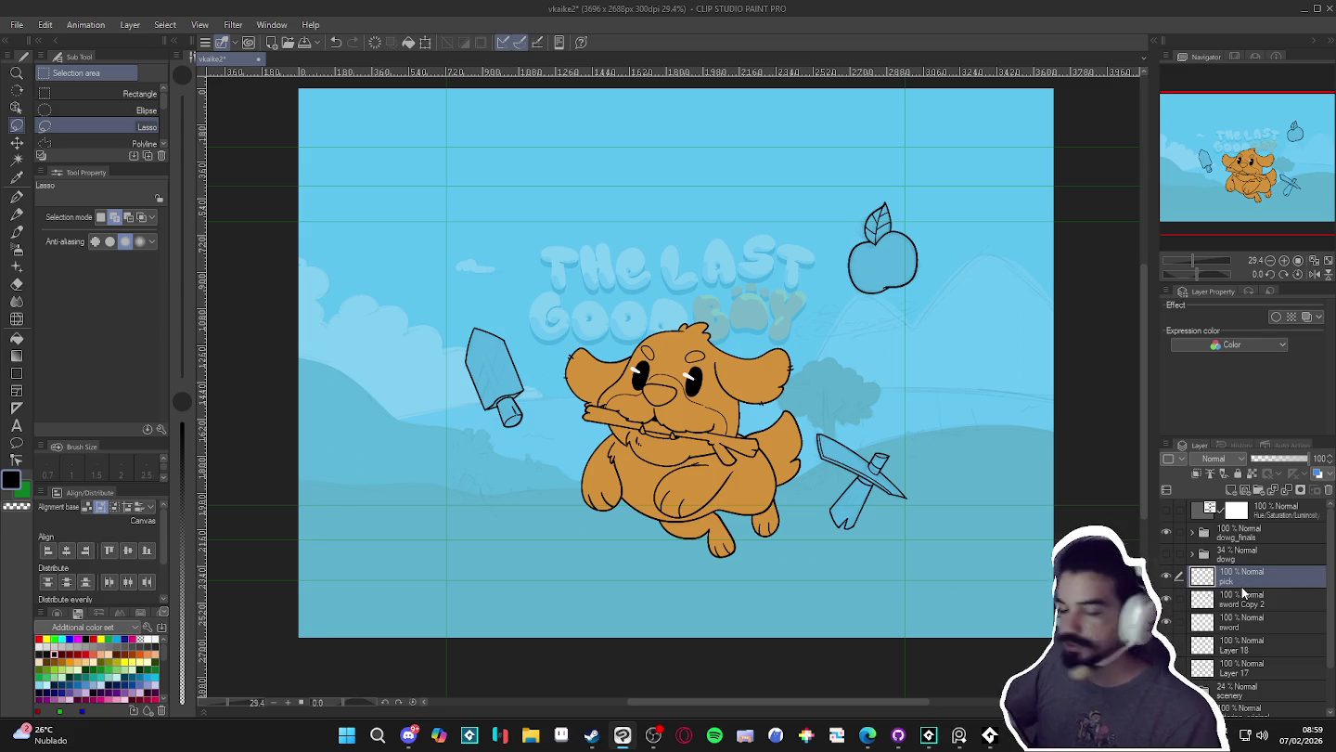
click(1169, 603)
click(1169, 603)
click(1170, 604)
click(1170, 605)
click(1169, 600)
click(1169, 600)
click(1226, 603)
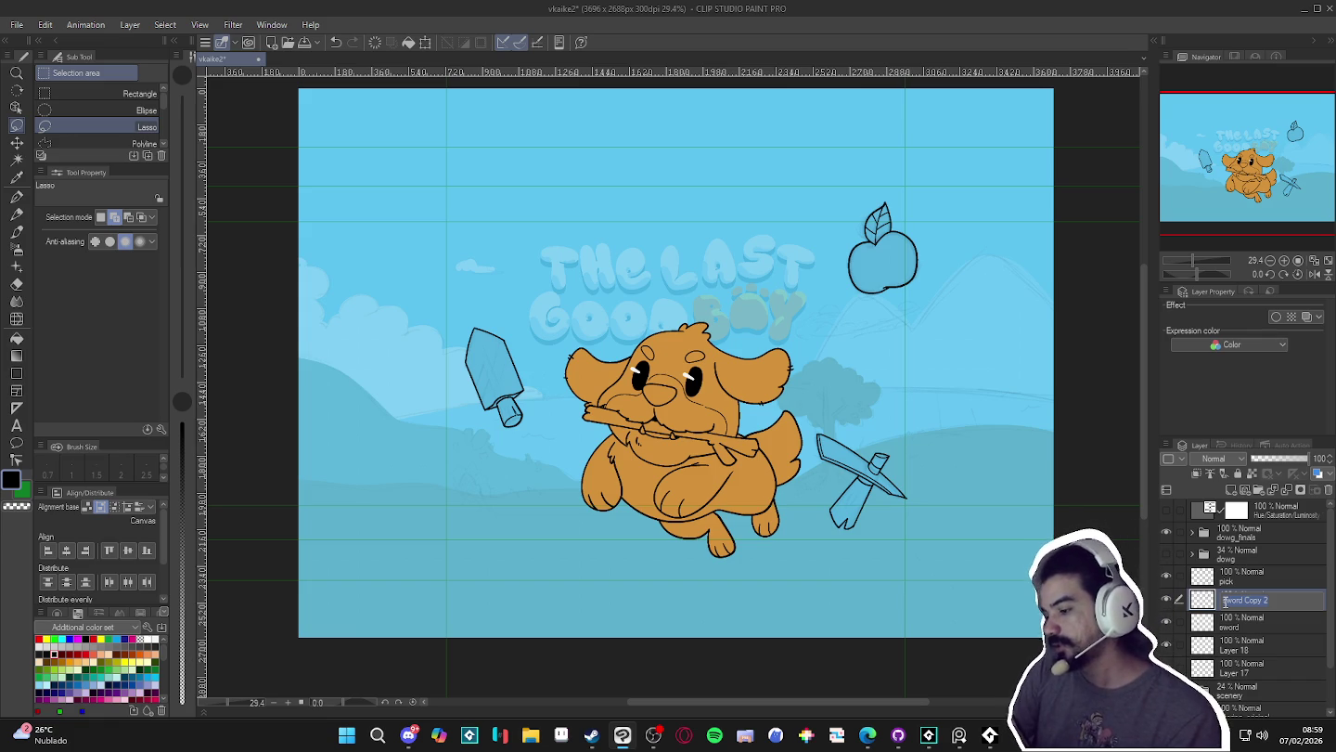
click(1166, 598)
click(1166, 598)
click(1167, 599)
click(1166, 598)
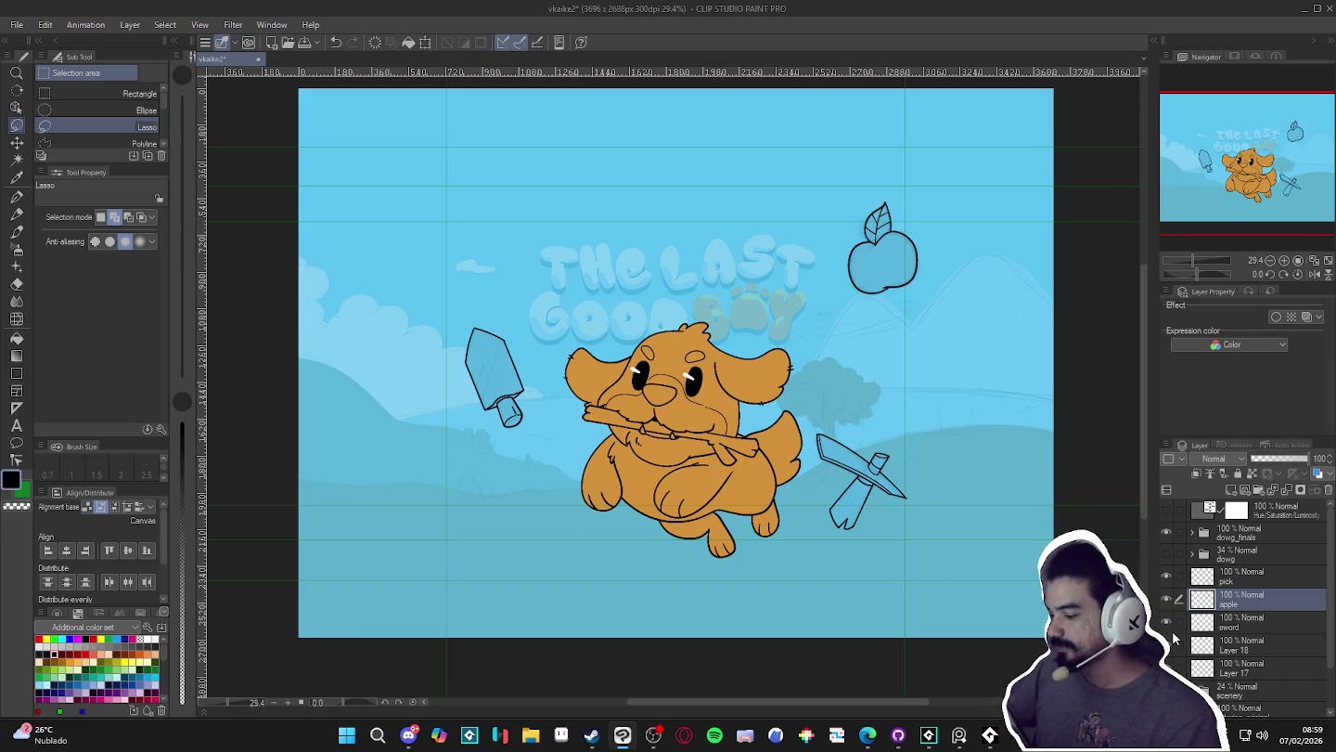
- Keep the sword layer named 'sword' and select the pick, apple and sword layers together
click(1166, 622)
click(1232, 627)
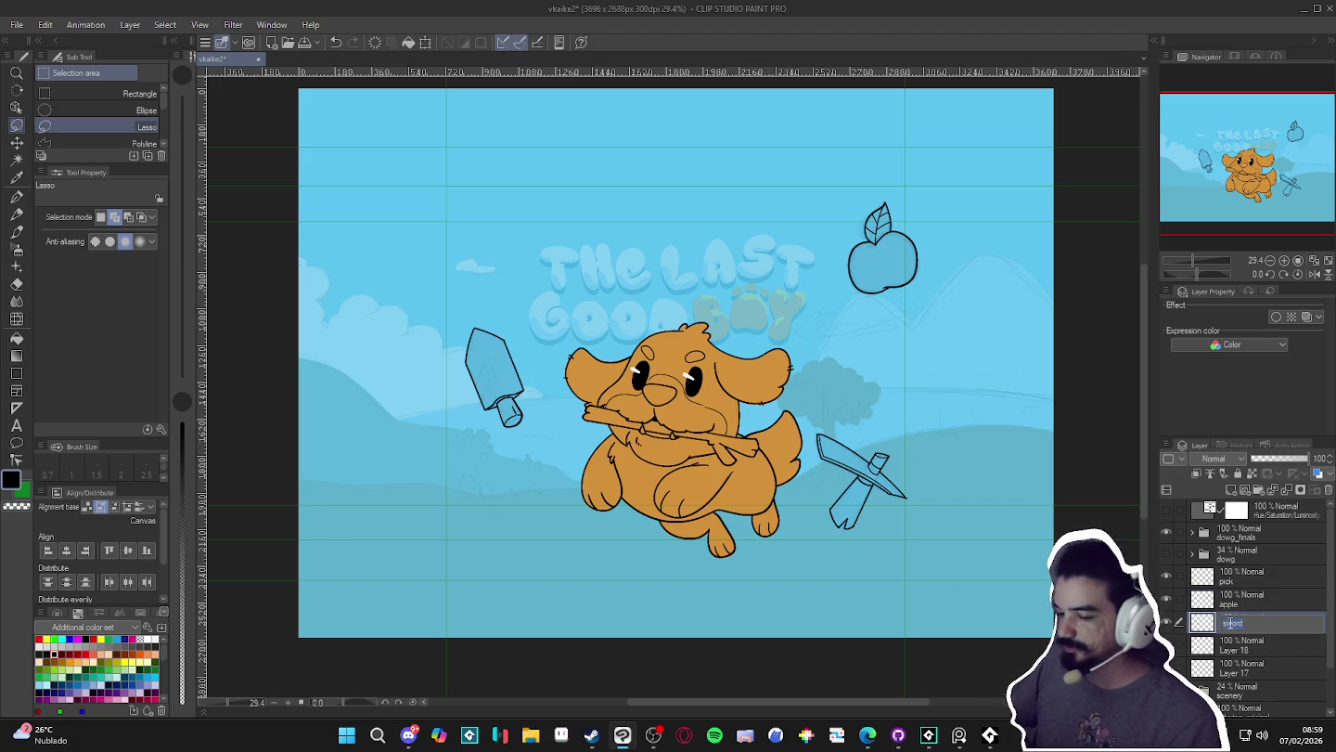
key(Return)
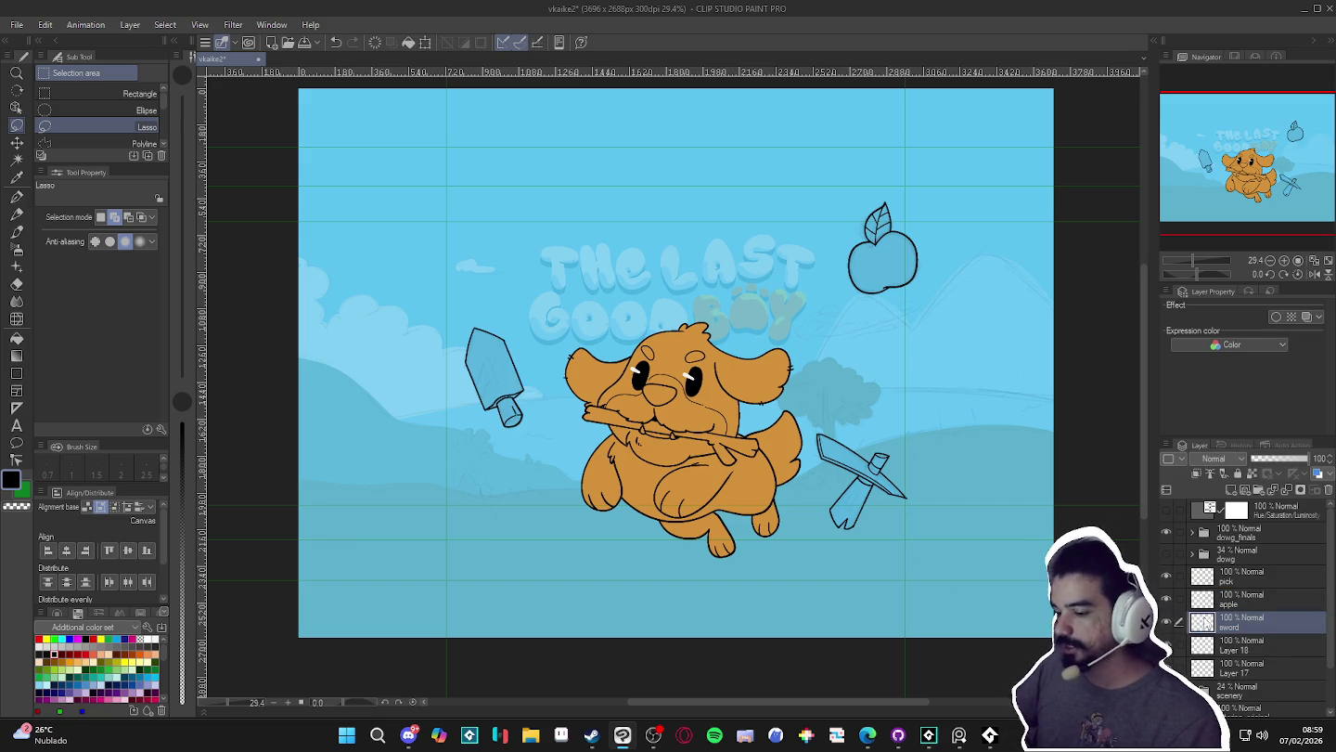
drag(1181, 624, 1181, 577)
- Group the three selected layers into a folder named 'items'
key(ctrl+g)
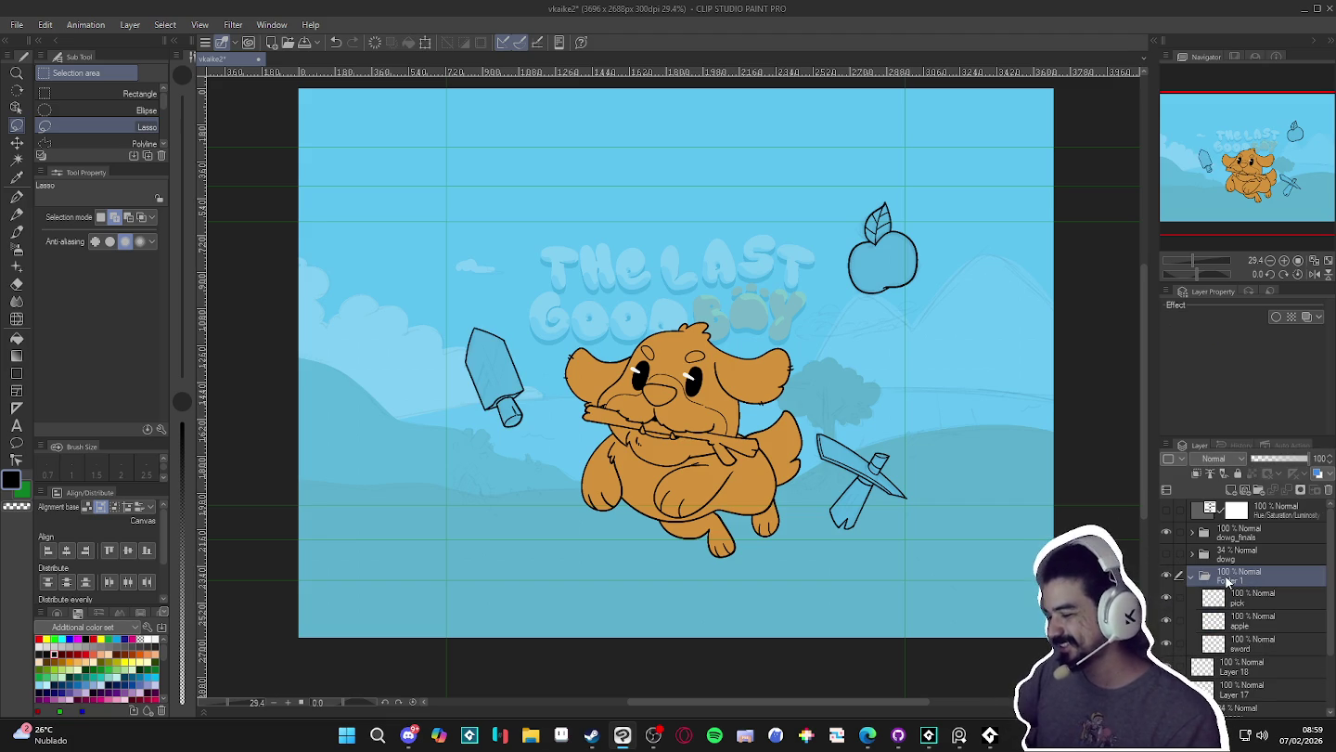
text(items)
key(Return)
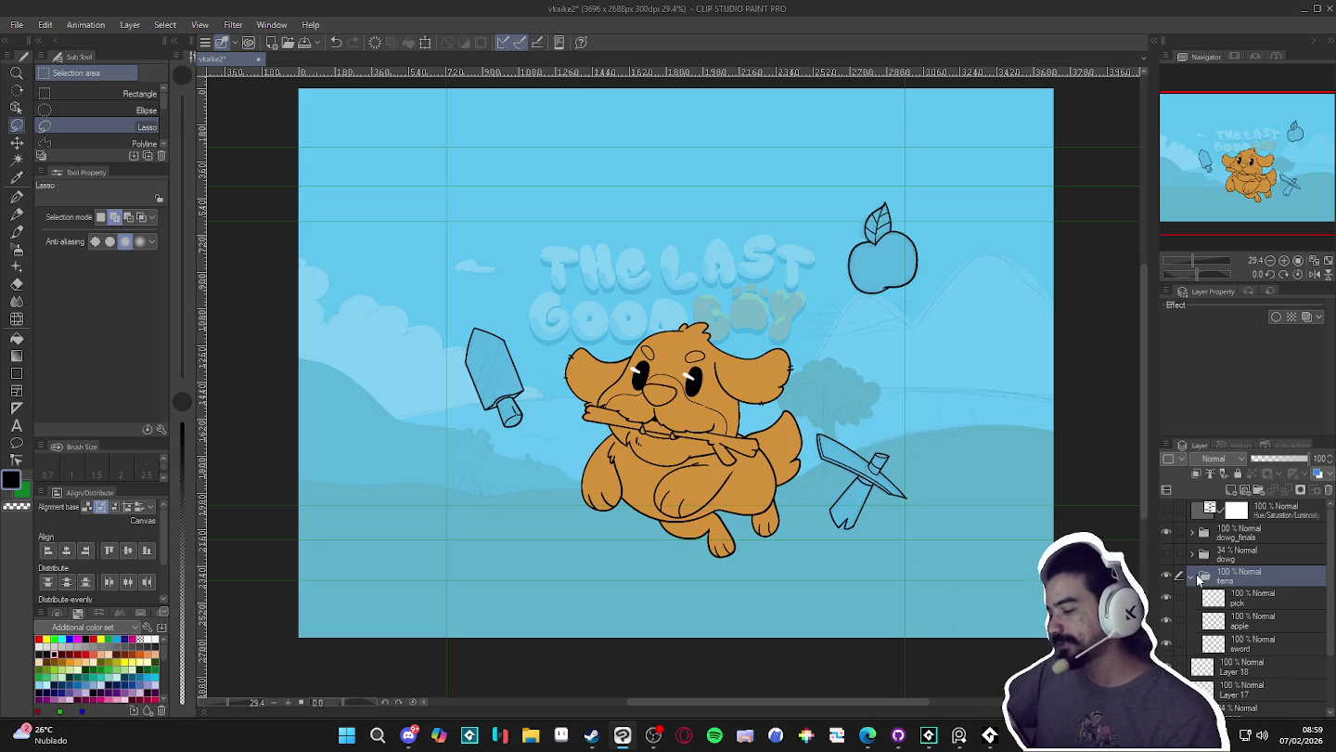
click(1193, 577)
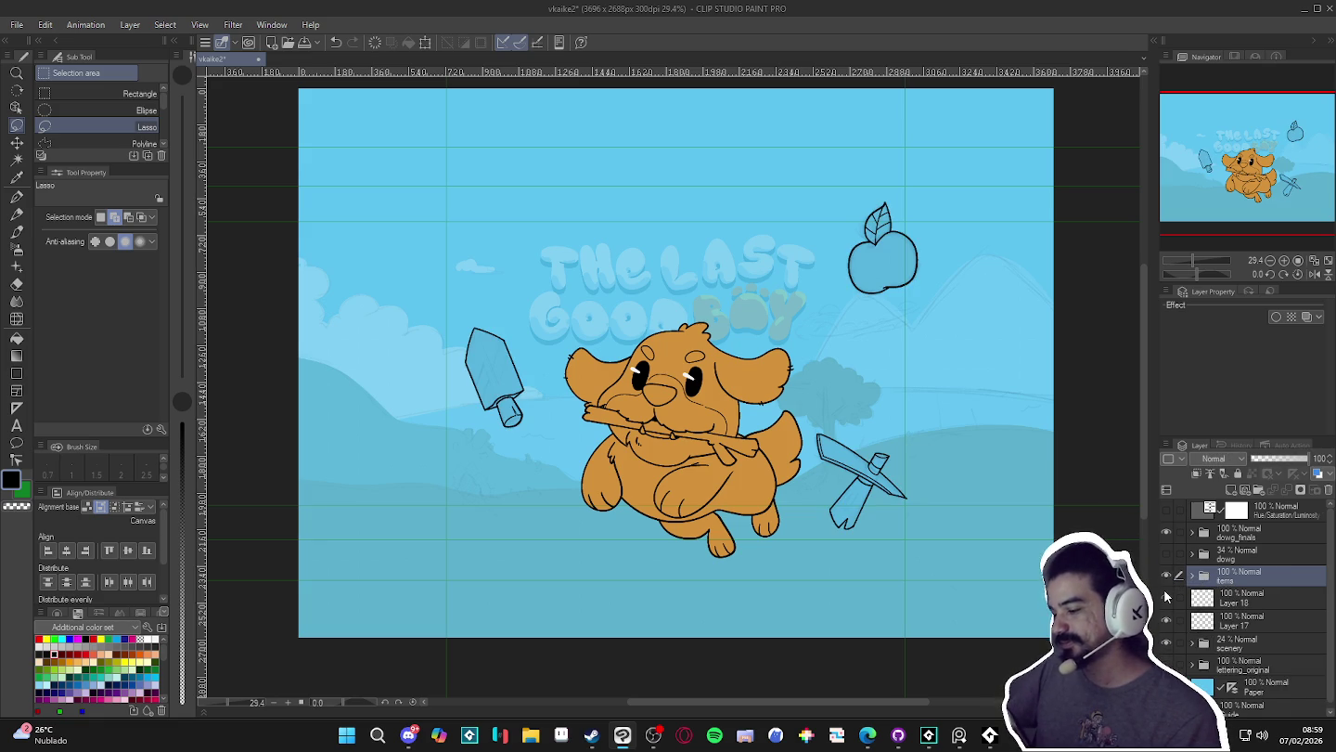
drag(702, 472, 681, 480)
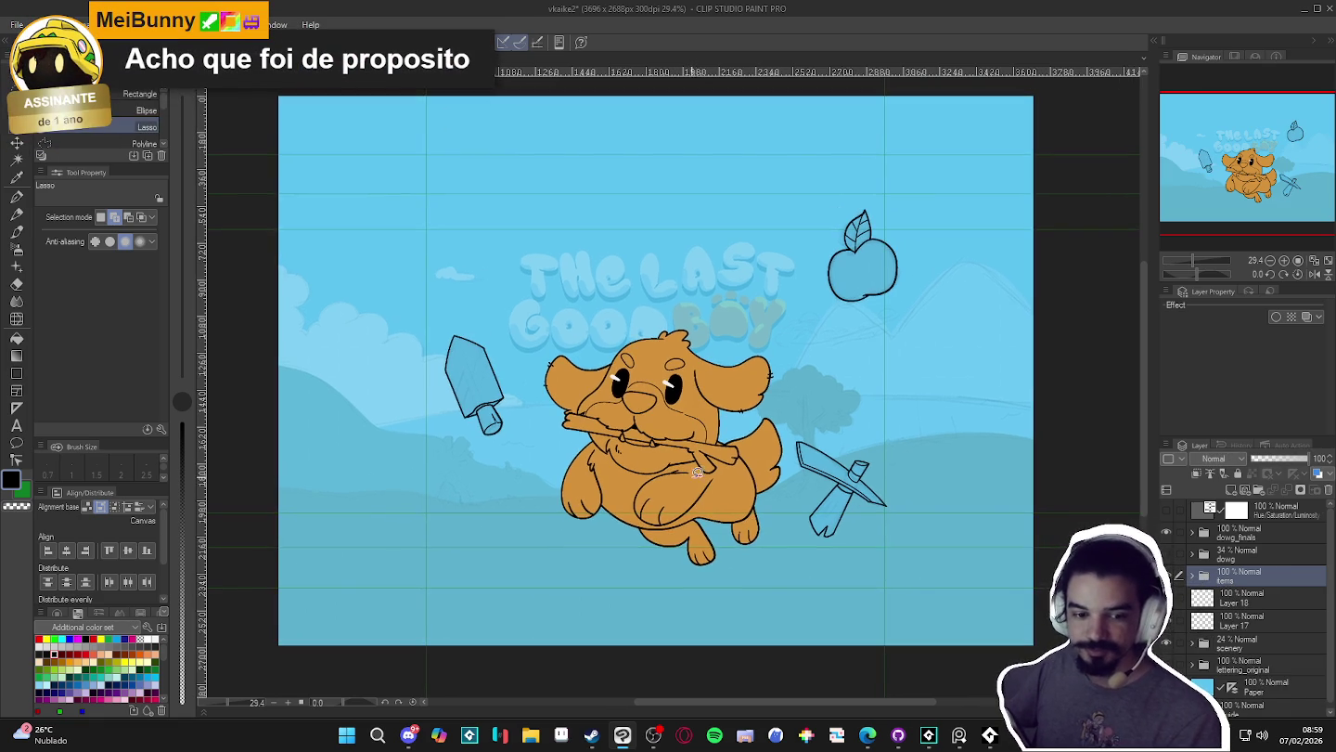
- Add a new blank layer above pick inside the items folder
click(1171, 606)
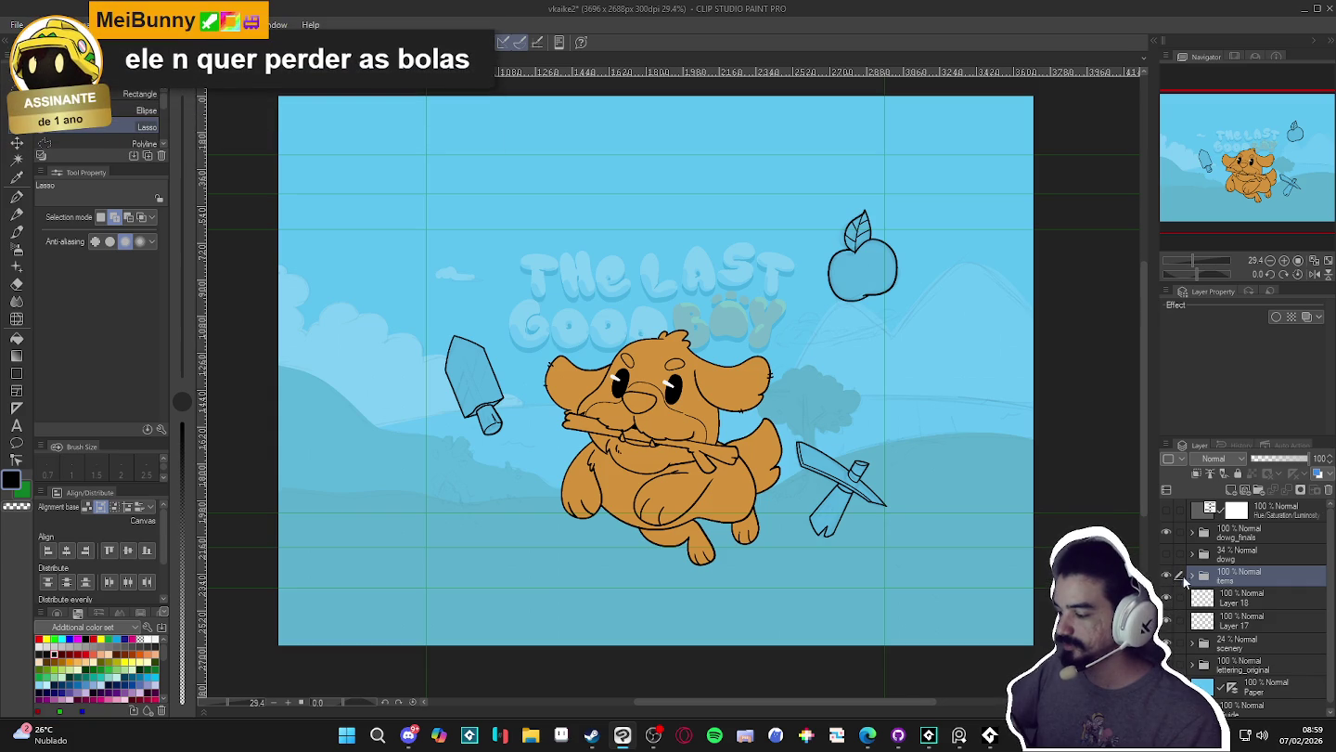
click(1193, 578)
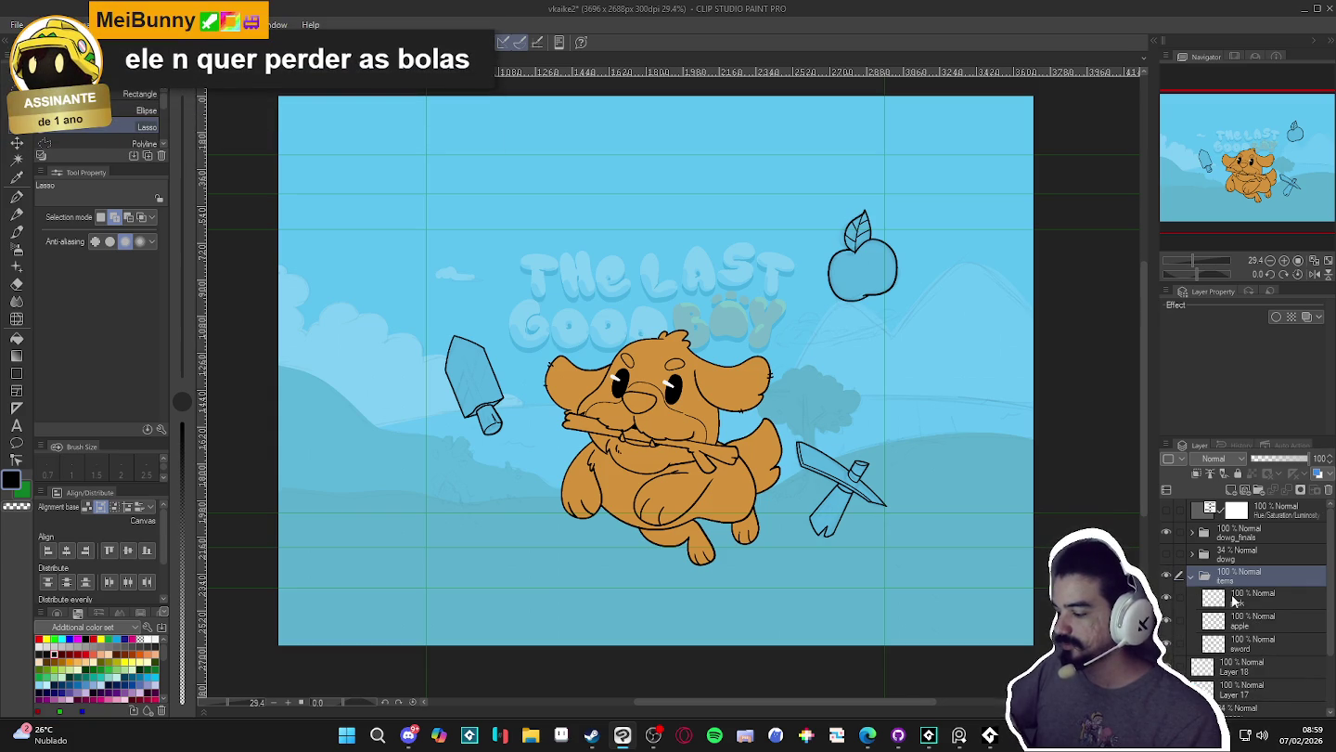
click(1256, 605)
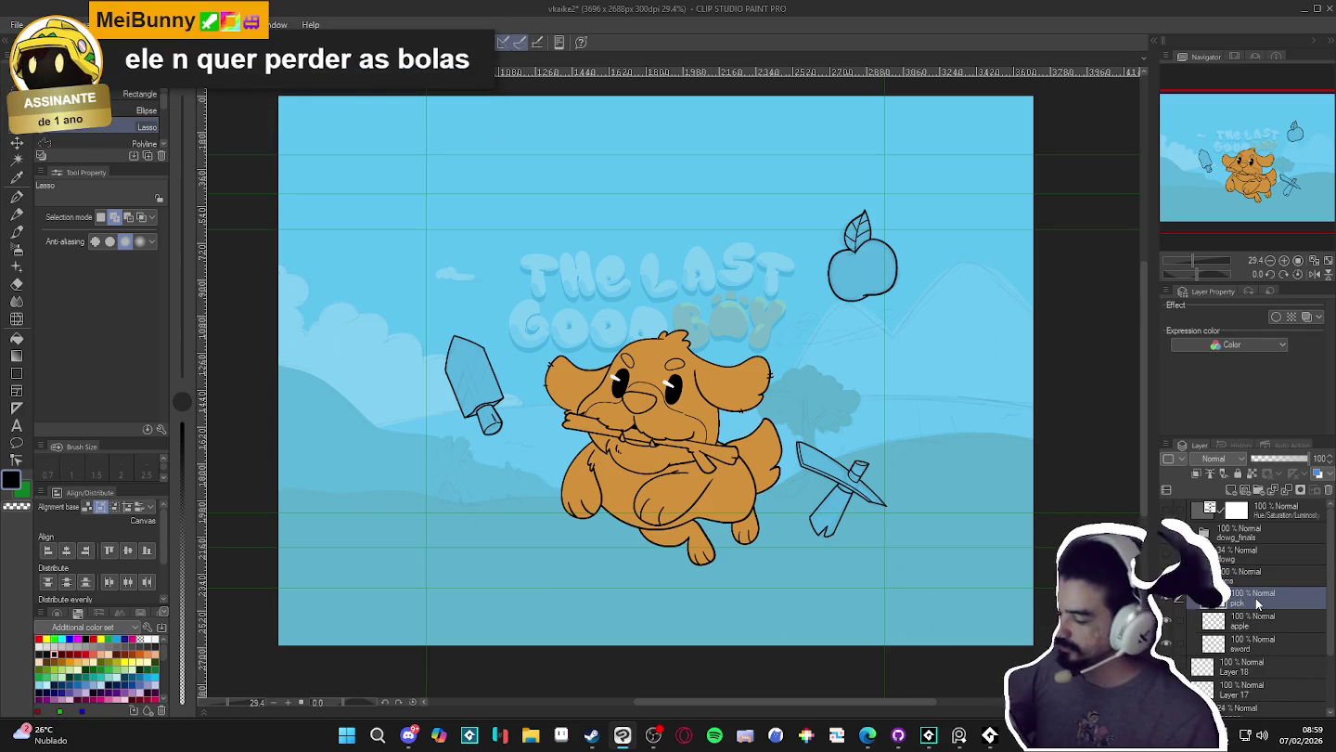
key(ctrl+shift+n)
- Fill the pickaxe white on Layer 19, placed below the pick line layer
drag(1256, 604, 1261, 622)
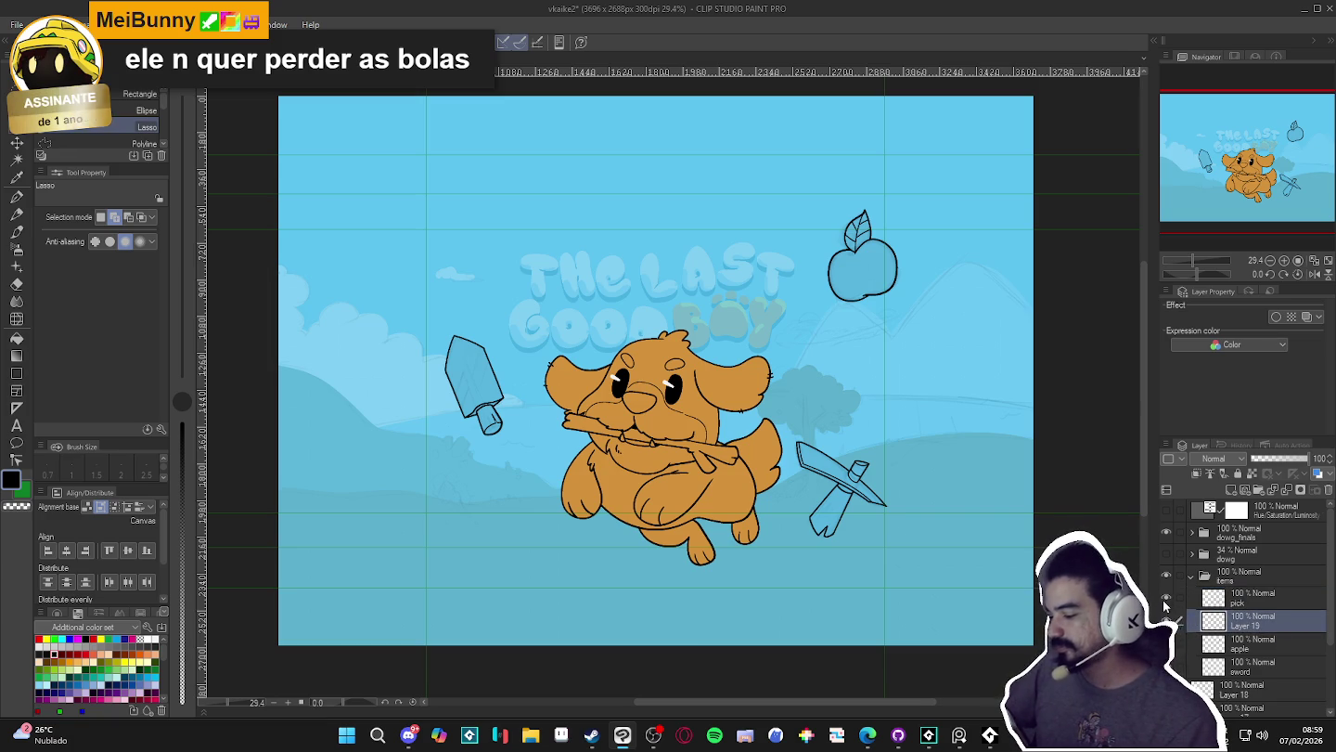
key(g)
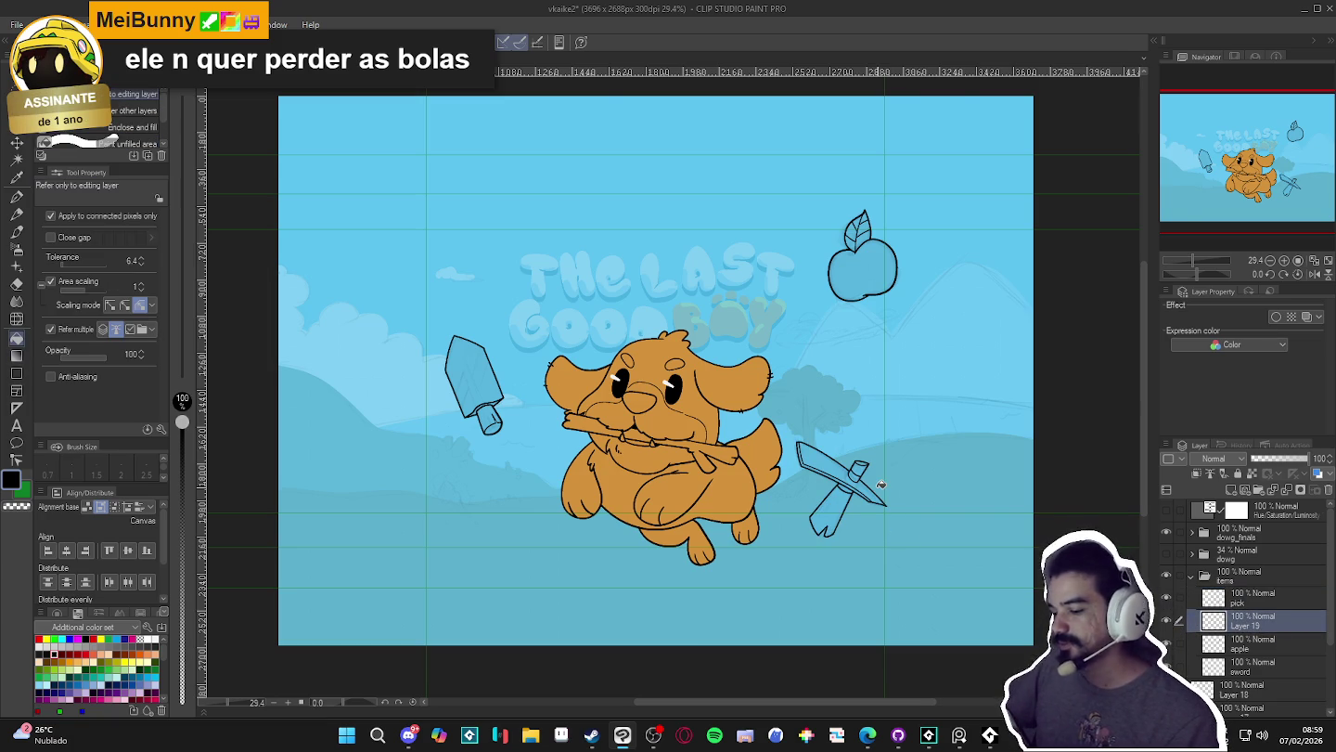
scroll(877, 496, up, 2)
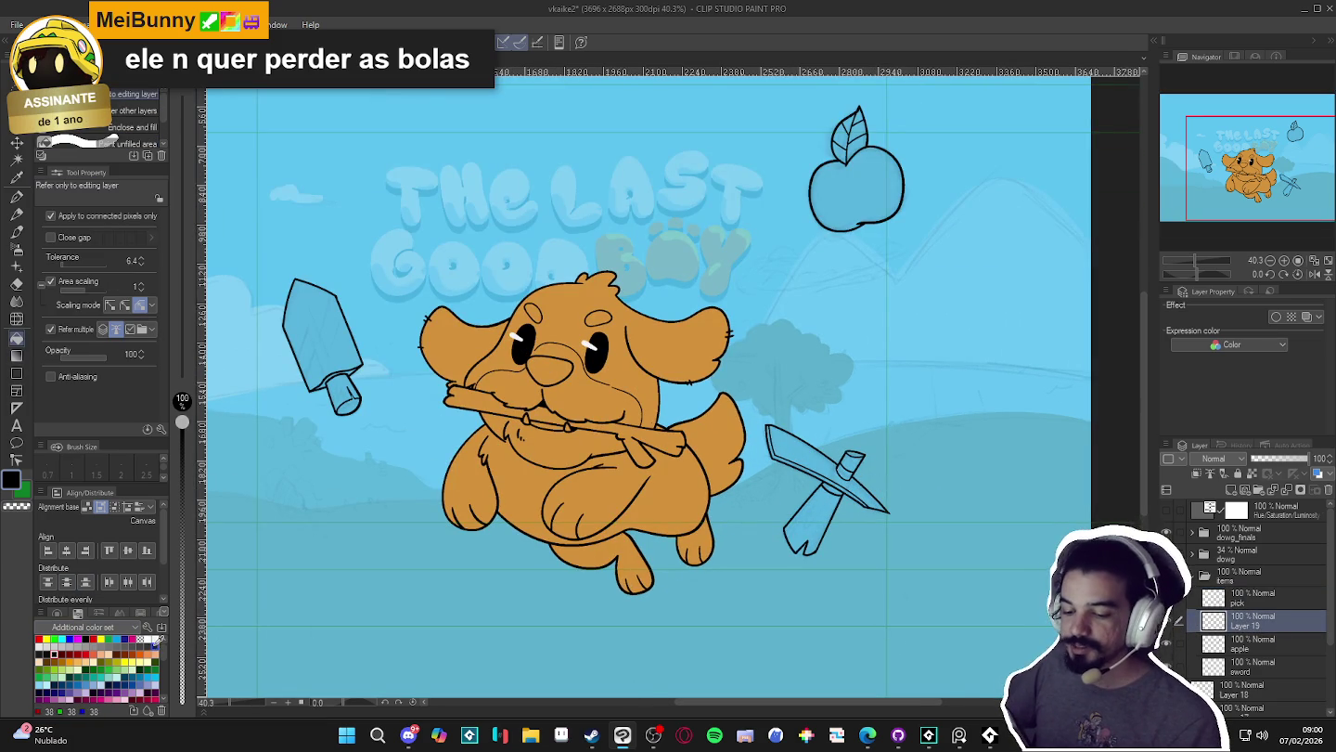
click(153, 640)
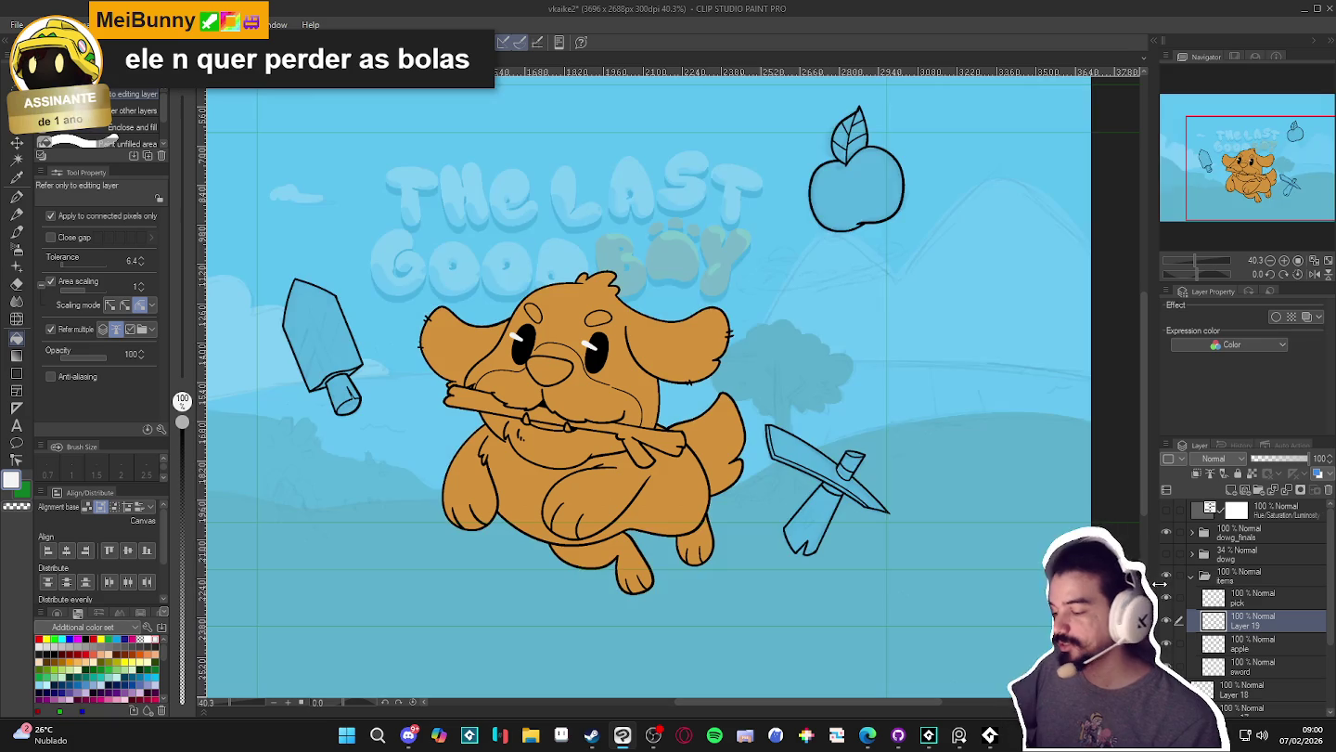
click(1252, 597)
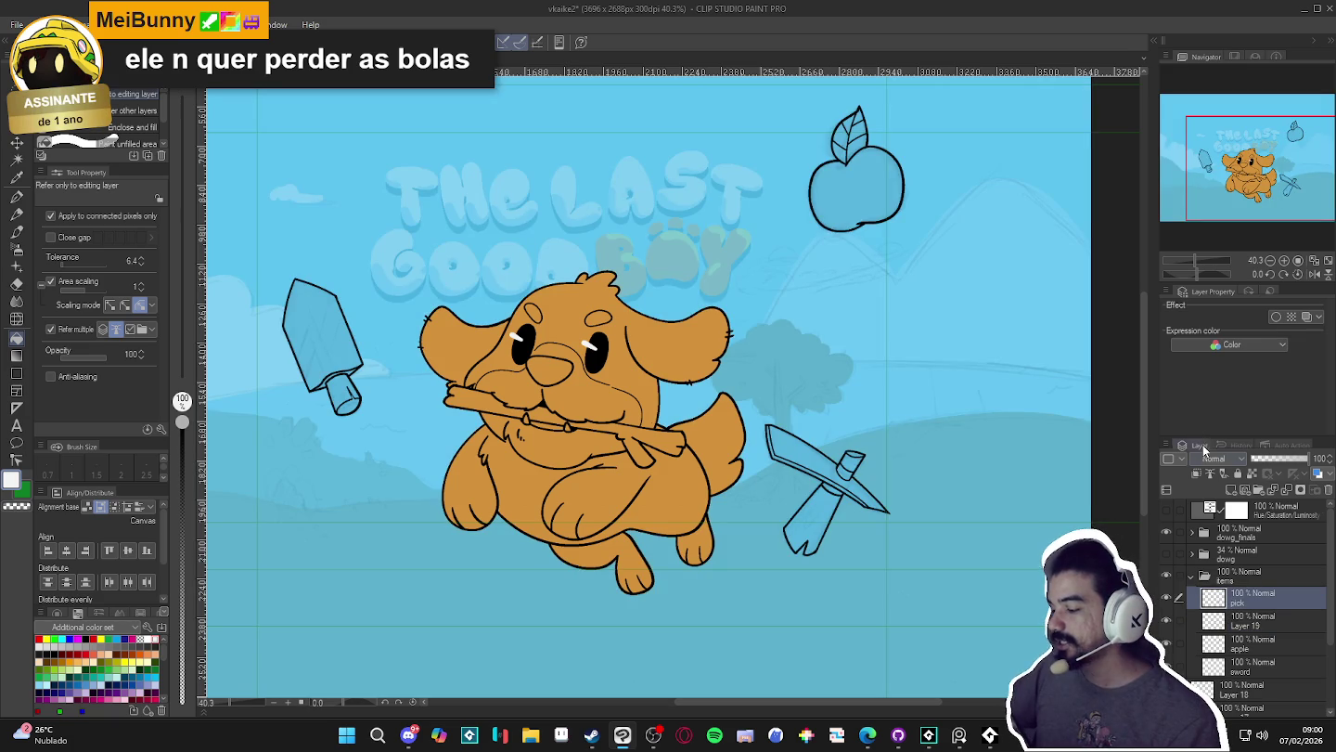
click(1259, 619)
click(820, 508)
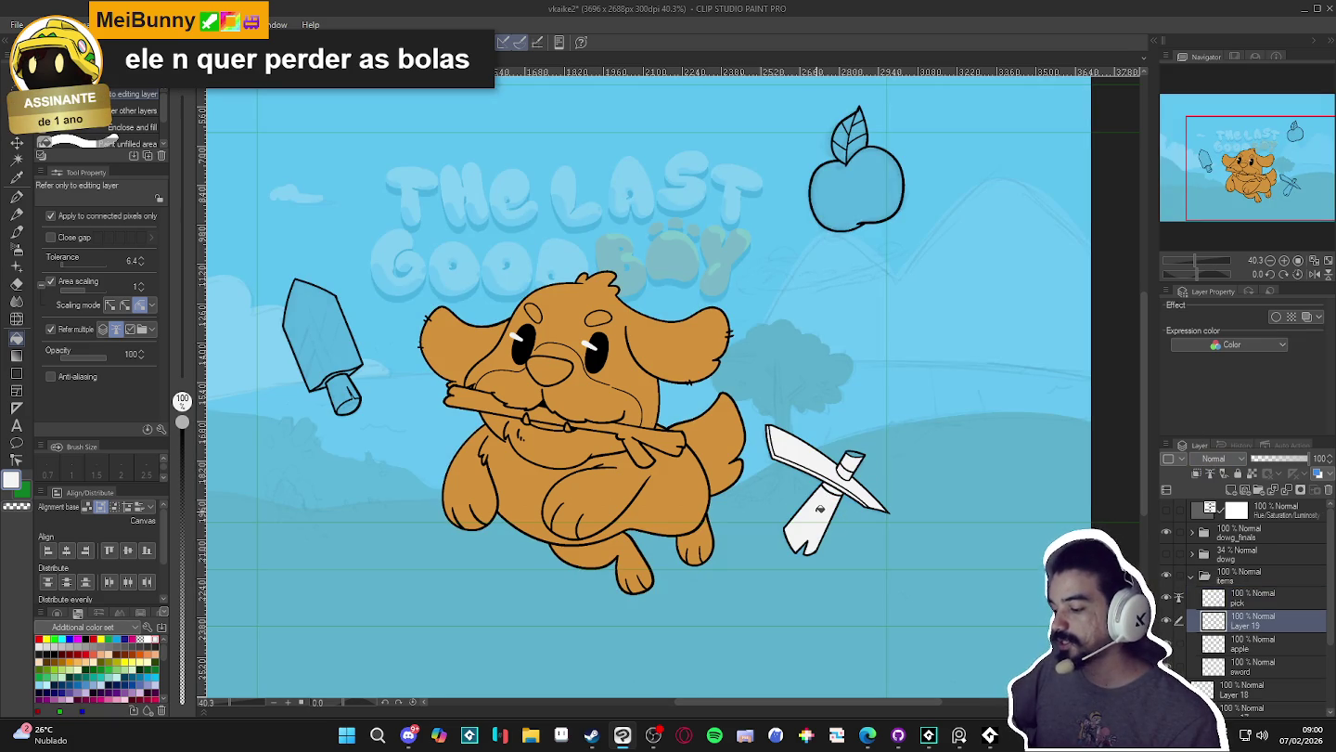
key(ctrl+z)
key(ctrl+z)
key(ctrl+y)
key(ctrl+y)
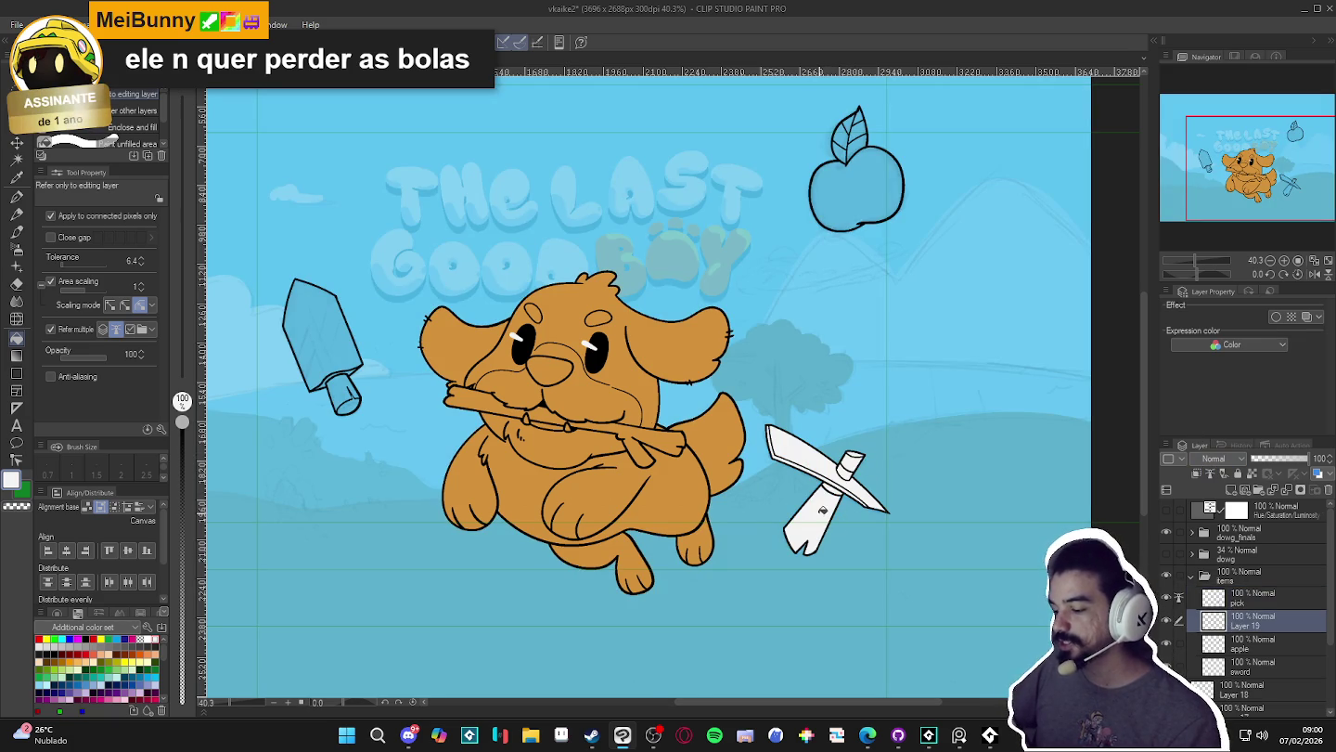
scroll(822, 510, down, 2)
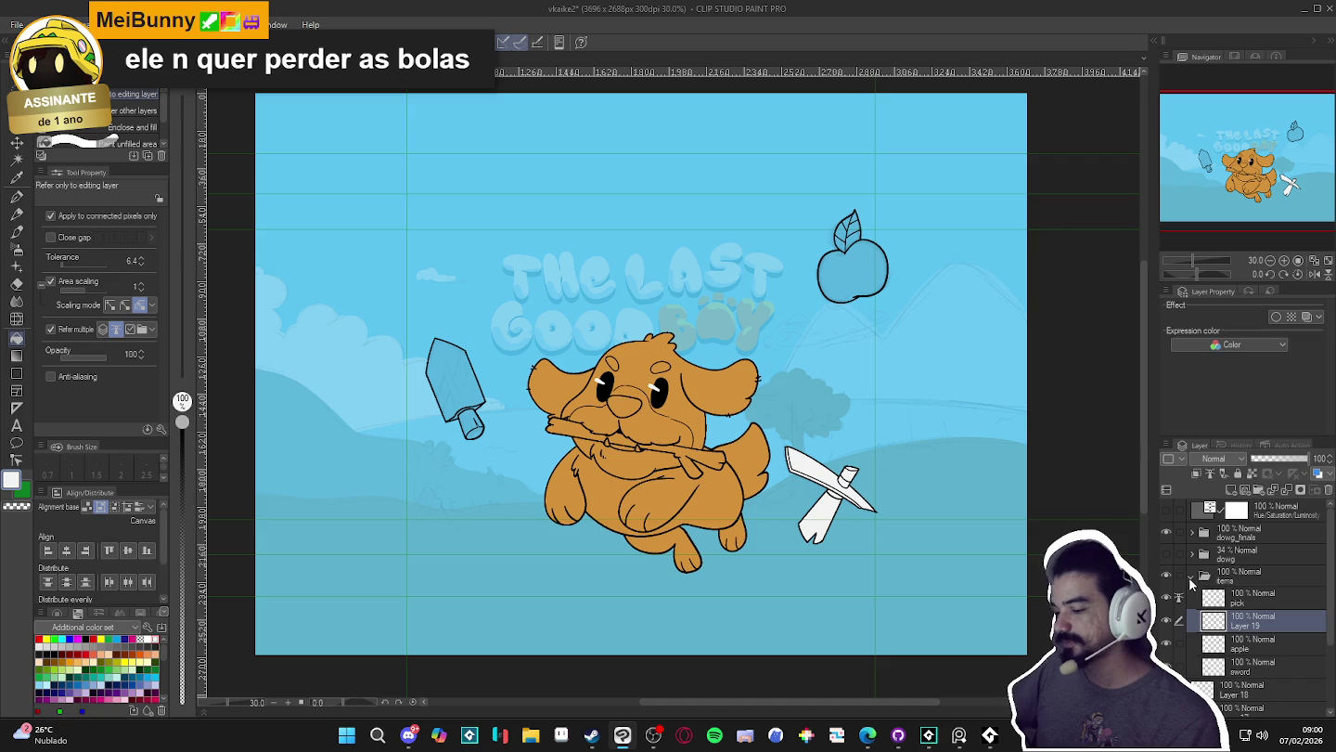
- Check the fill, then group pick and Layer 19 into a new folder
click(1193, 577)
click(1167, 576)
click(1167, 576)
click(1192, 576)
click(1198, 598)
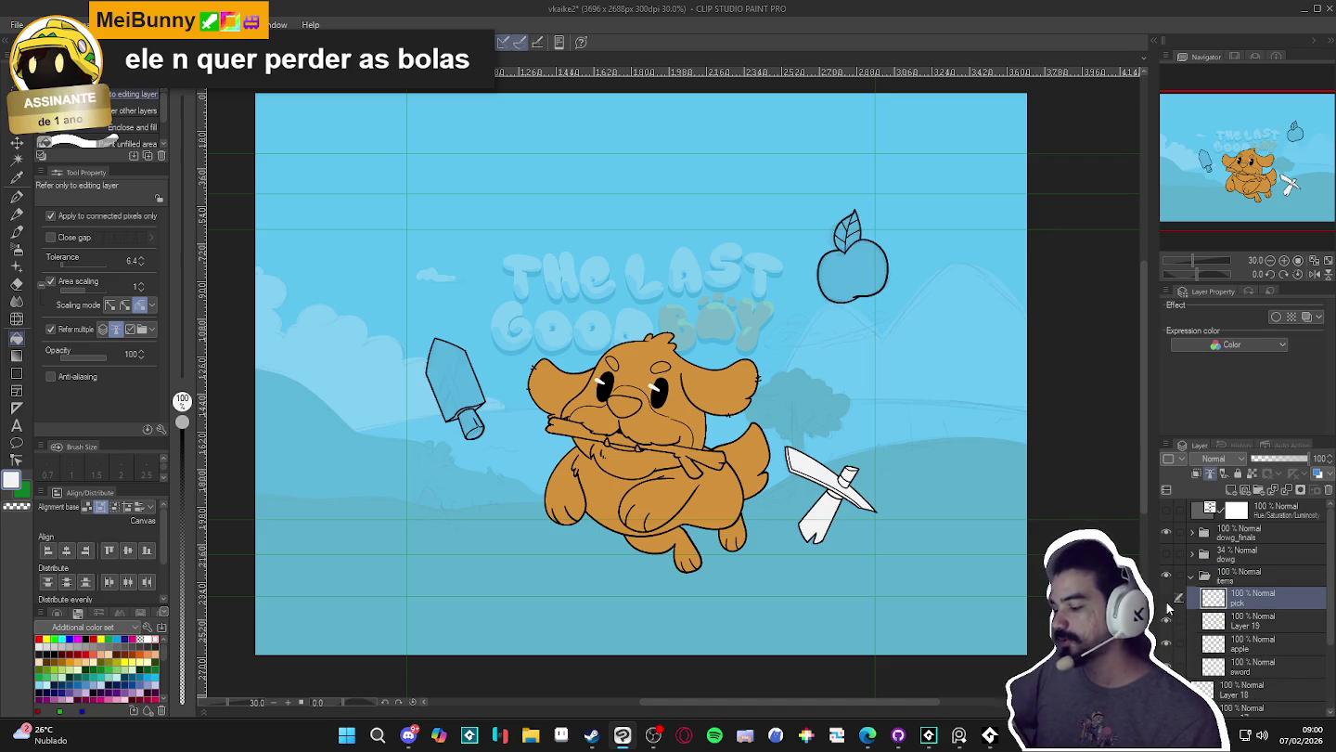
click(1177, 621)
key(ctrl+g)
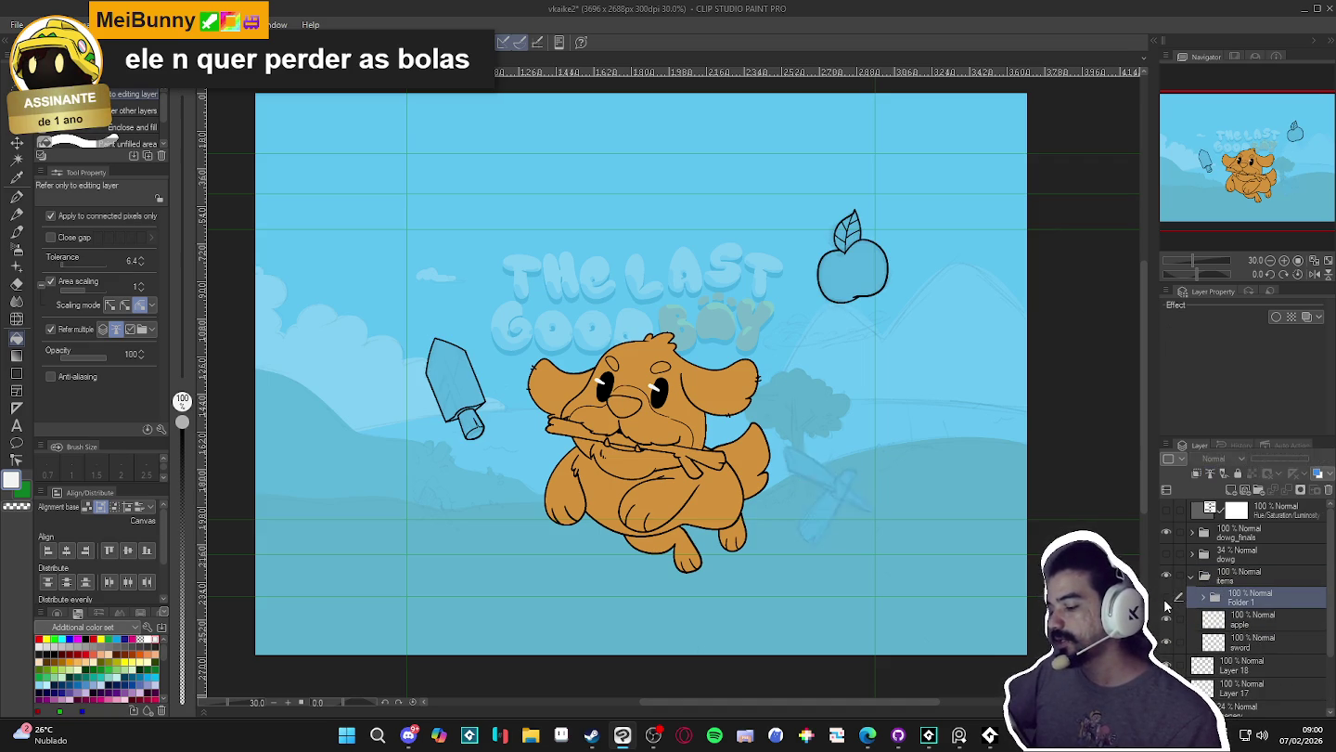
click(1201, 596)
click(1211, 621)
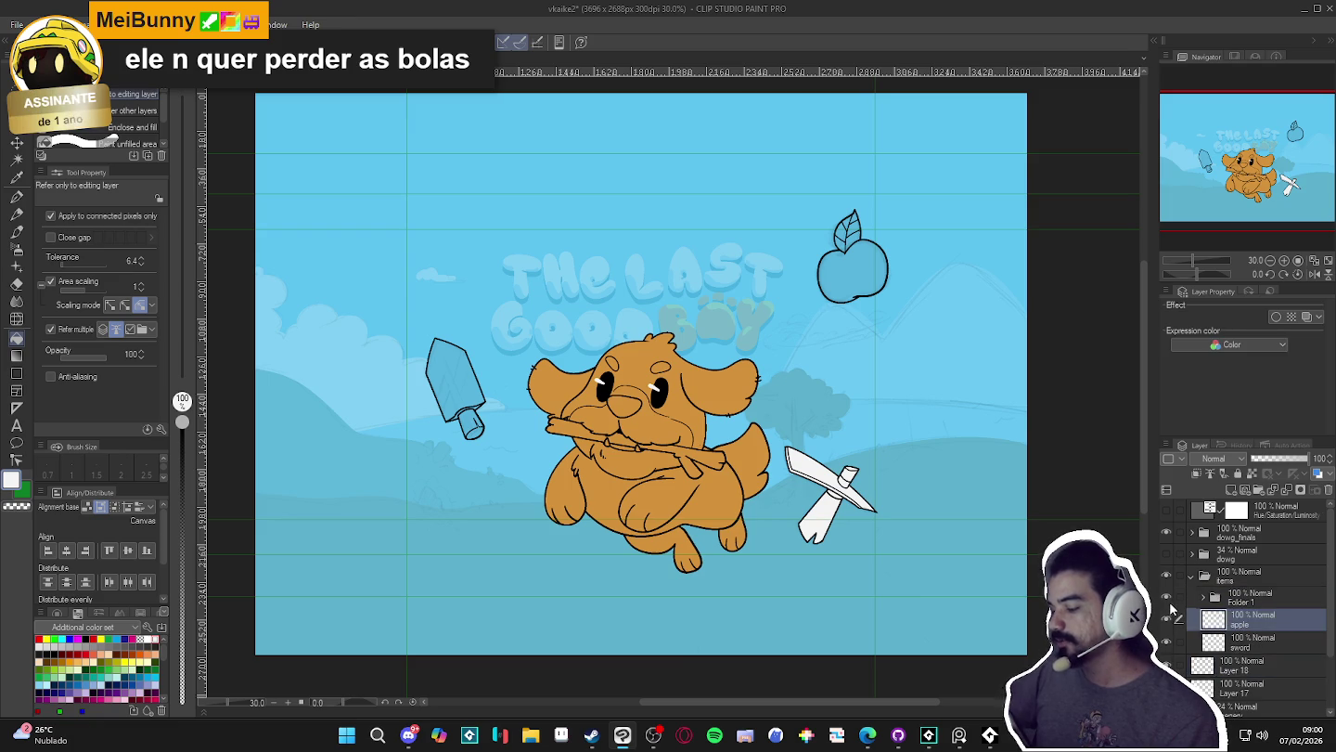
- Rename Folder 1 to 'pick'
double_click(1240, 601)
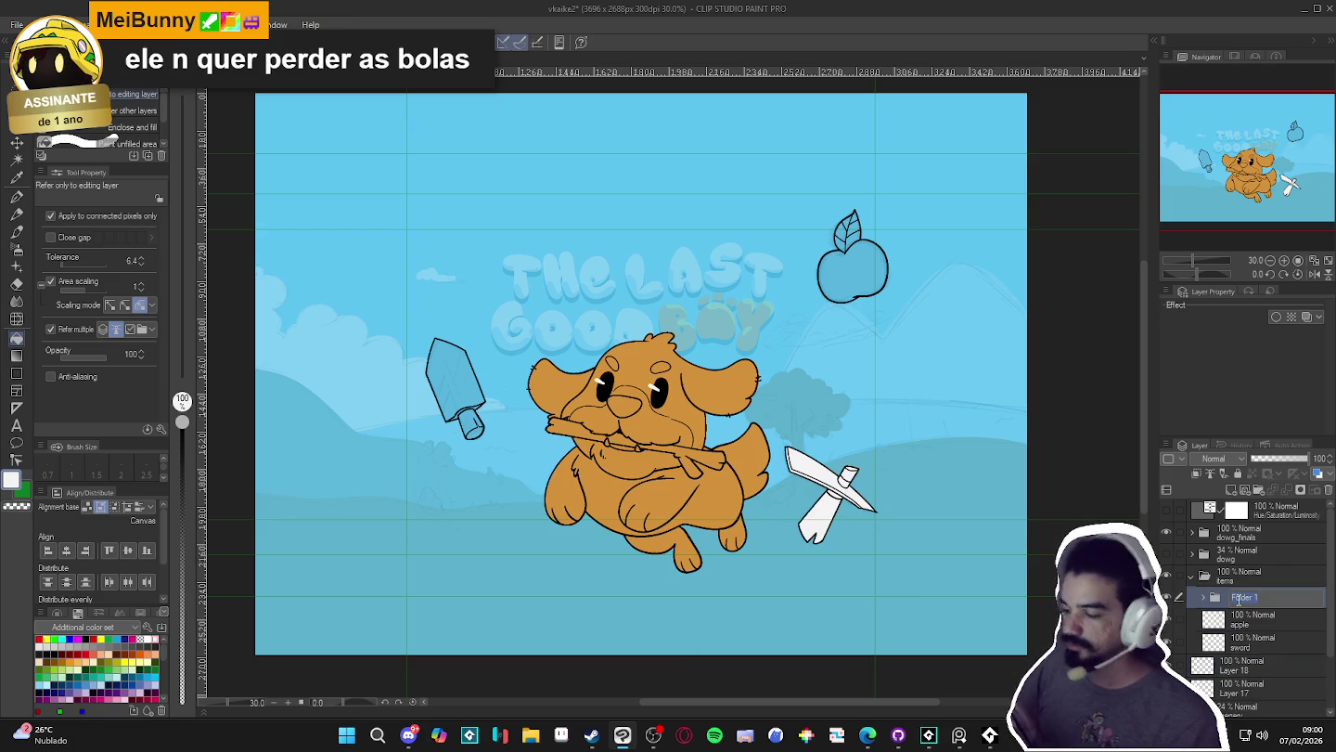
text(pick)
key(Return)
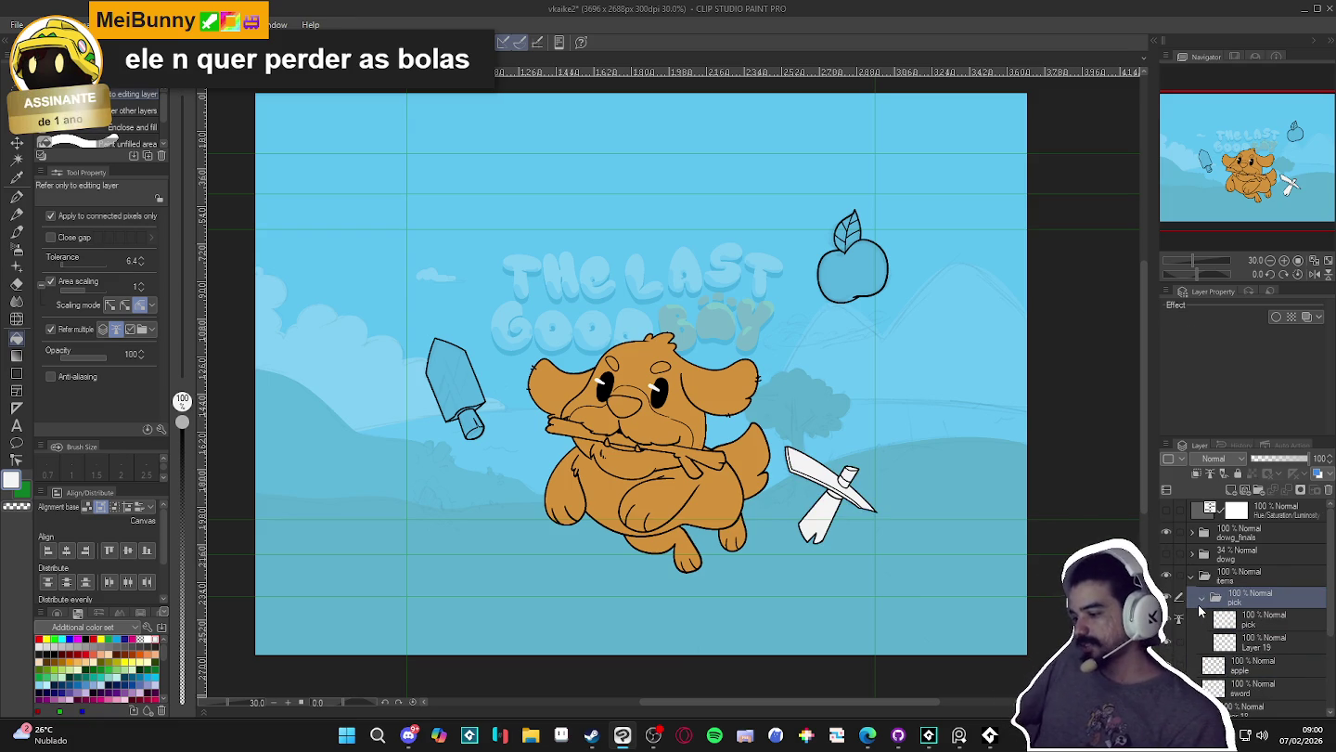
- Toggle the pick folder's visibility repeatedly to compare the pickaxe with and without it
click(1166, 596)
click(1166, 596)
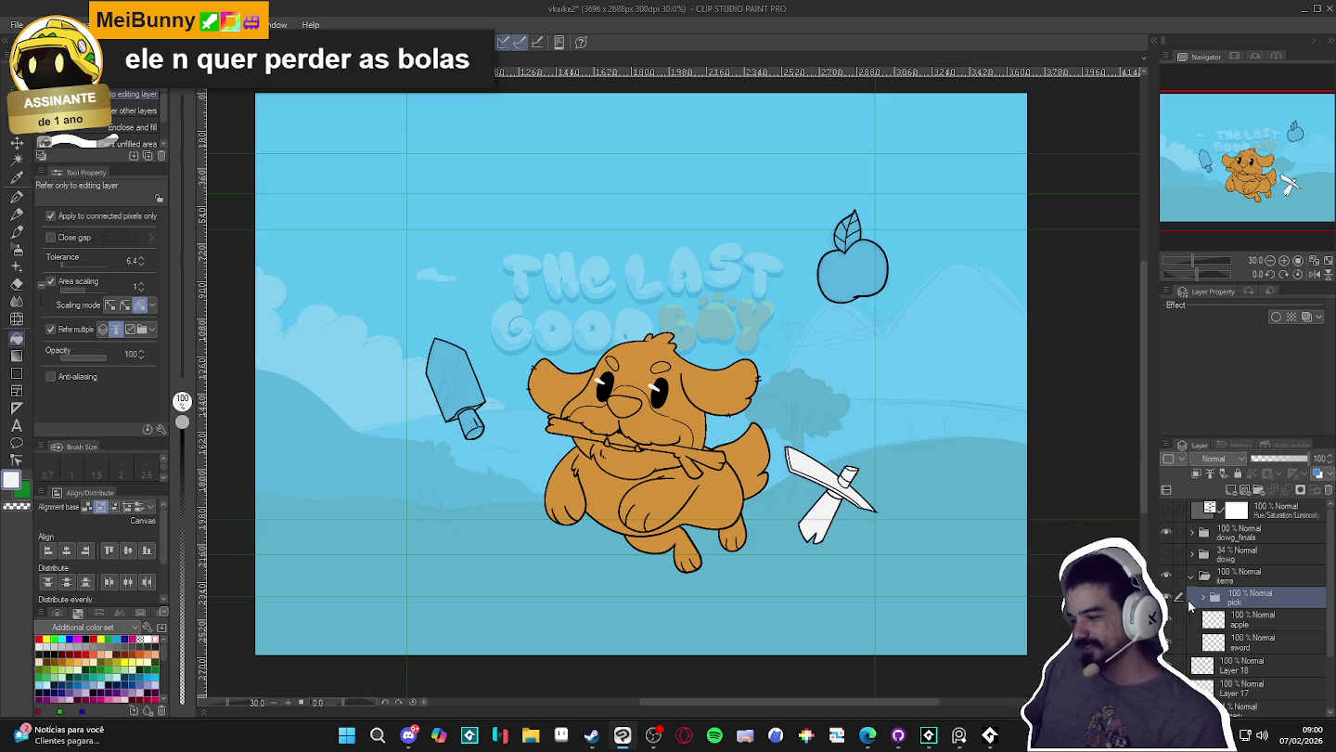
click(1166, 597)
click(1166, 596)
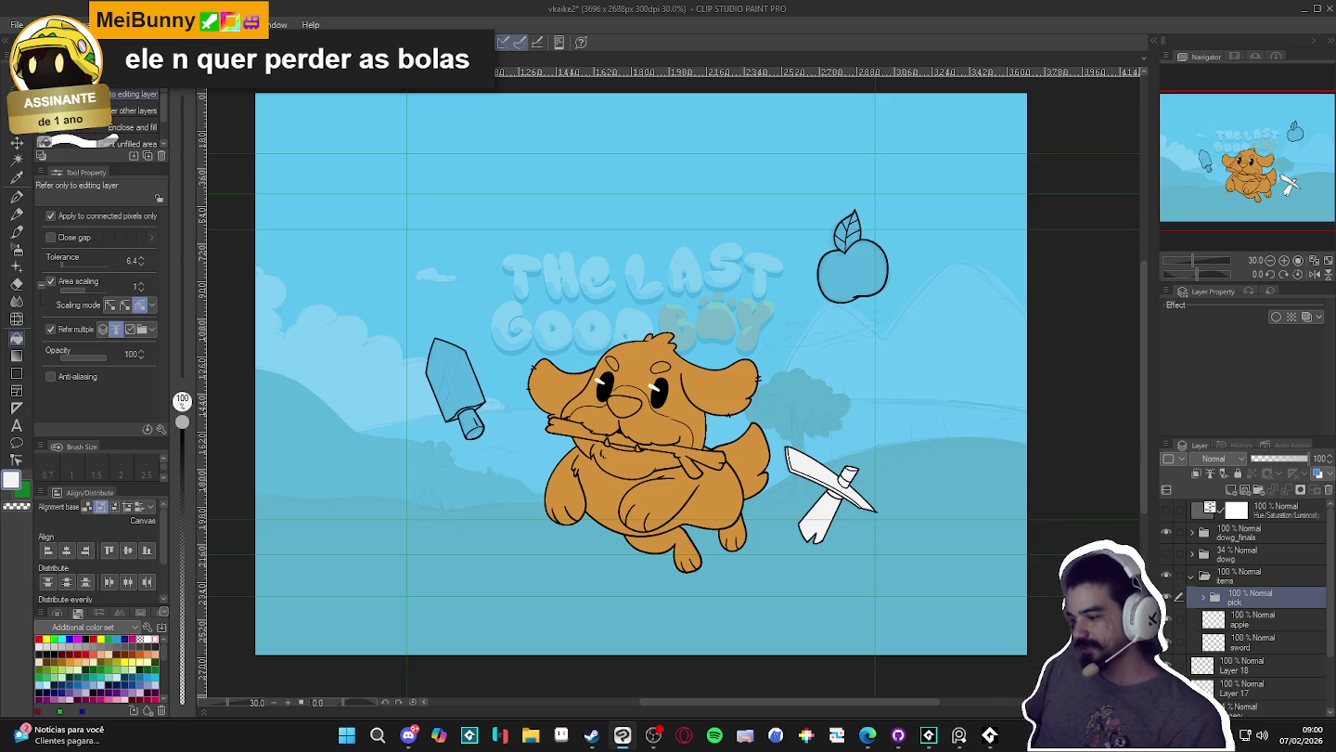
click(1167, 598)
click(1165, 597)
click(1166, 598)
click(1167, 598)
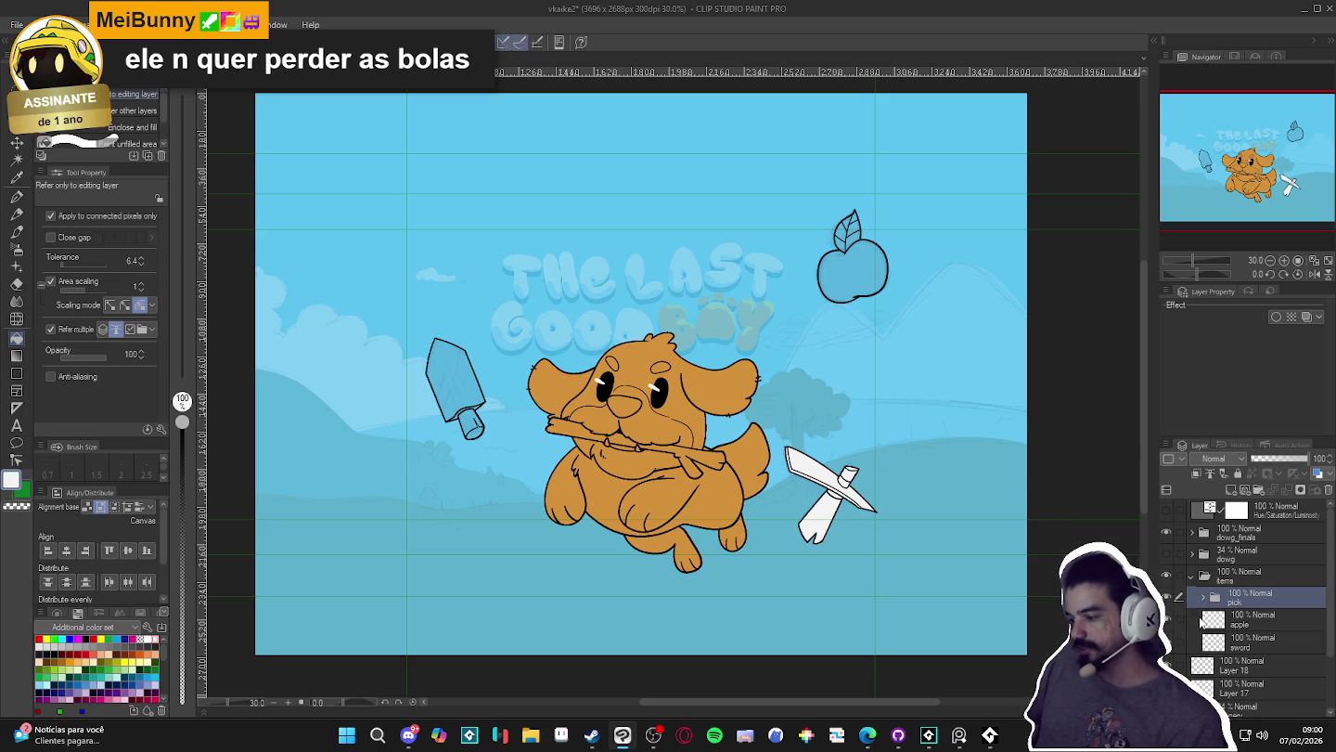
click(1167, 598)
click(1166, 599)
click(1166, 599)
click(1167, 599)
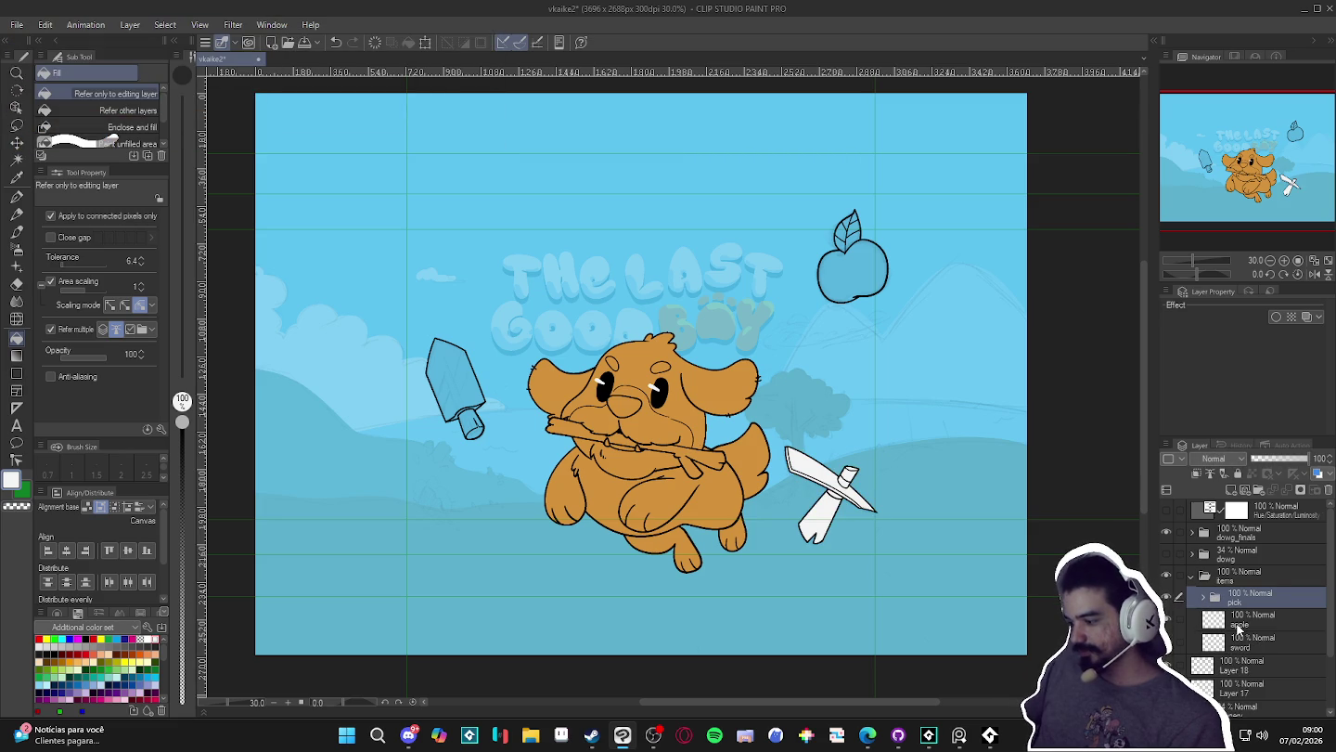
- Select the inside of the apple outline and fill it white on new Layer 20
click(1238, 629)
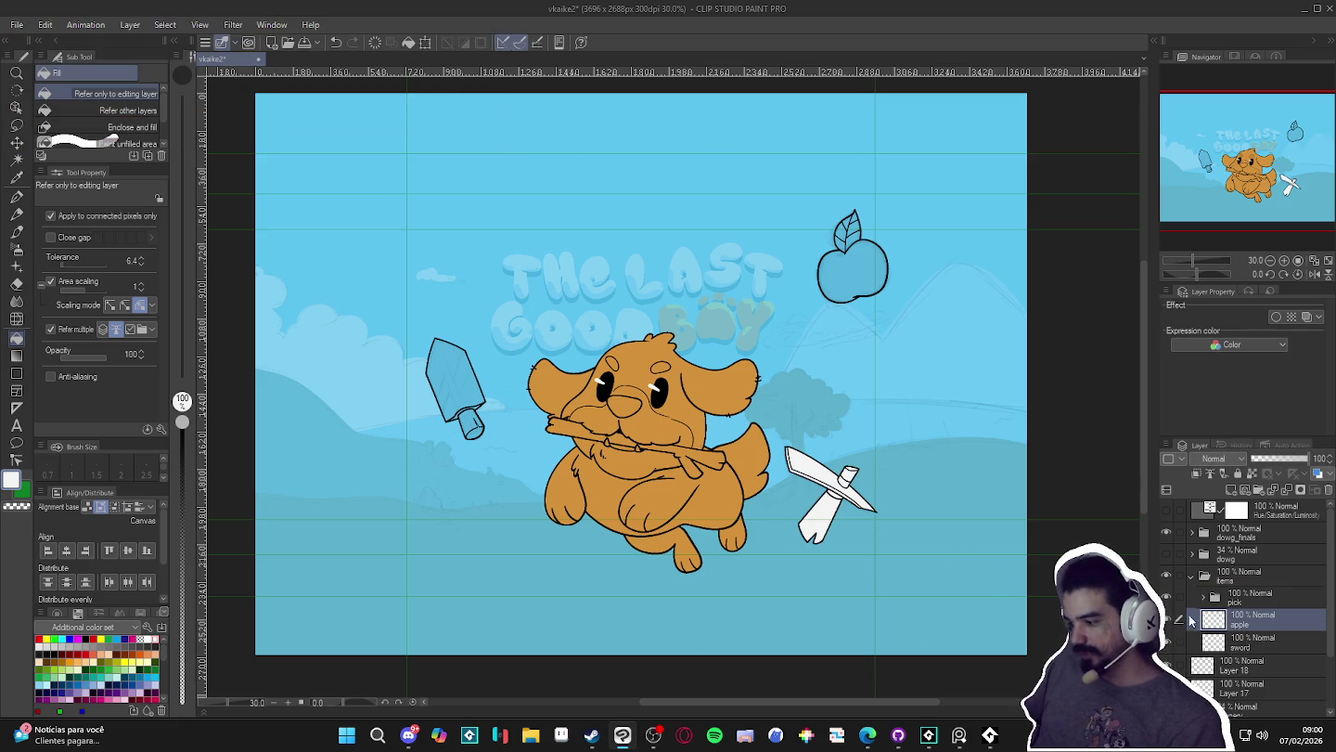
key(w)
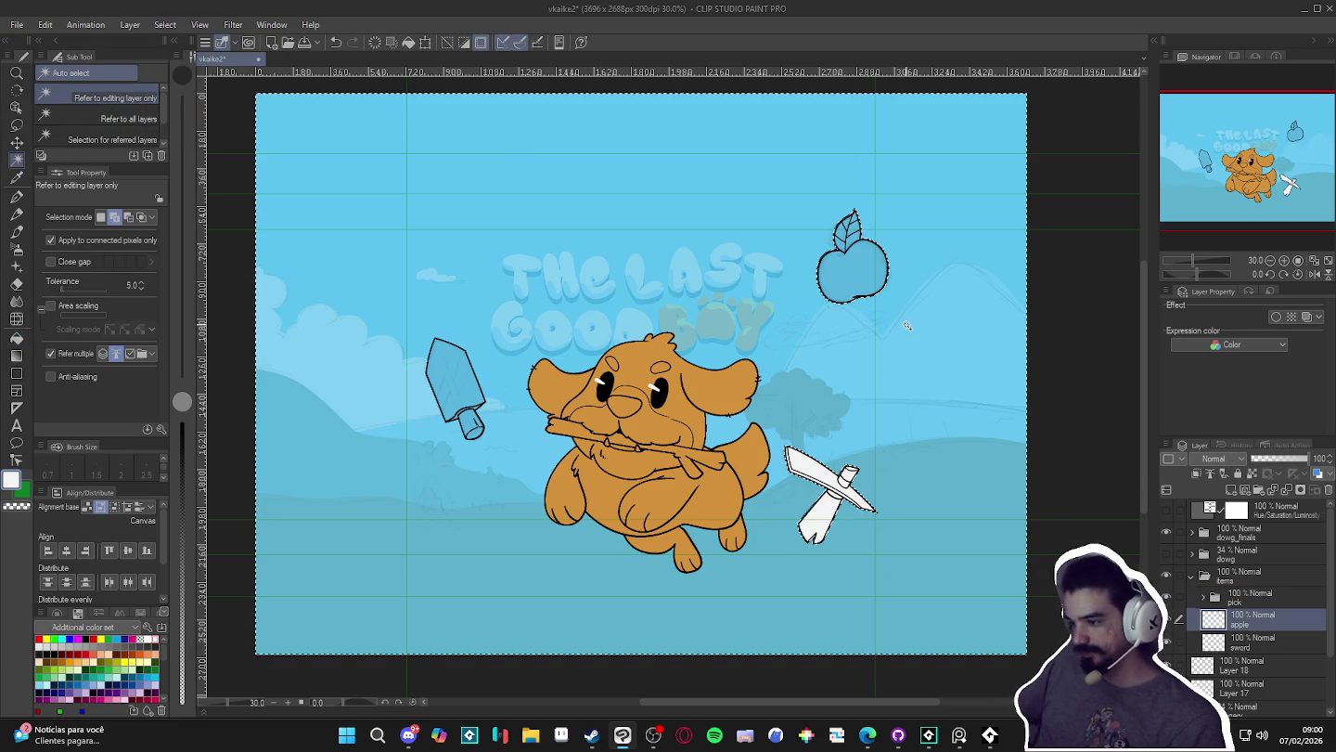
click(900, 321)
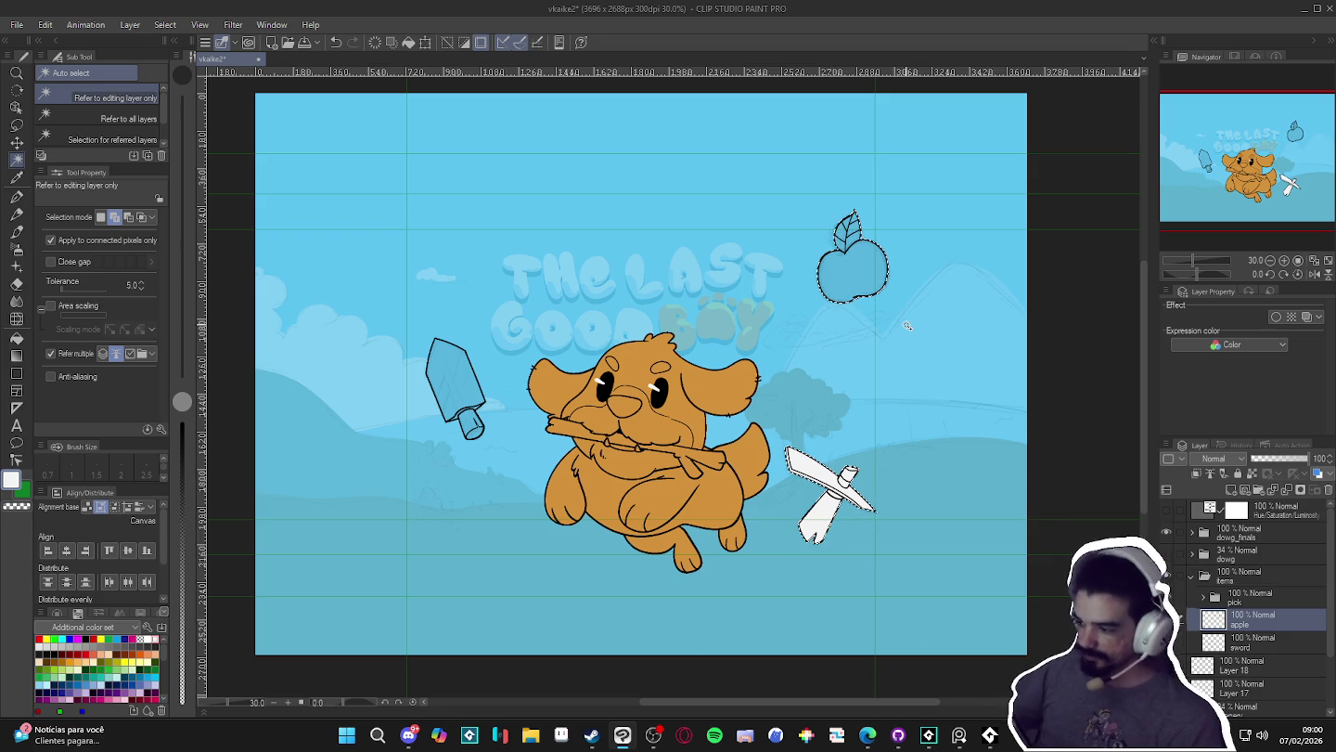
key(g)
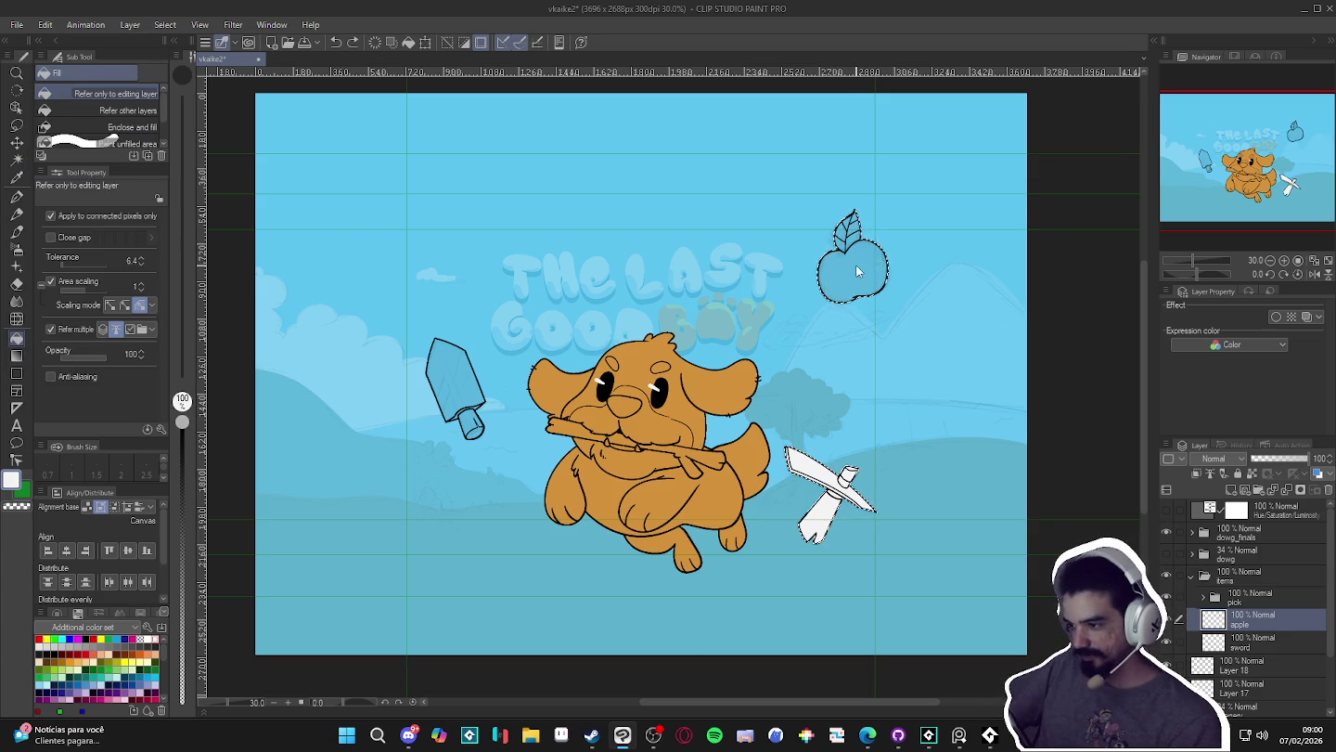
key(ctrl+d)
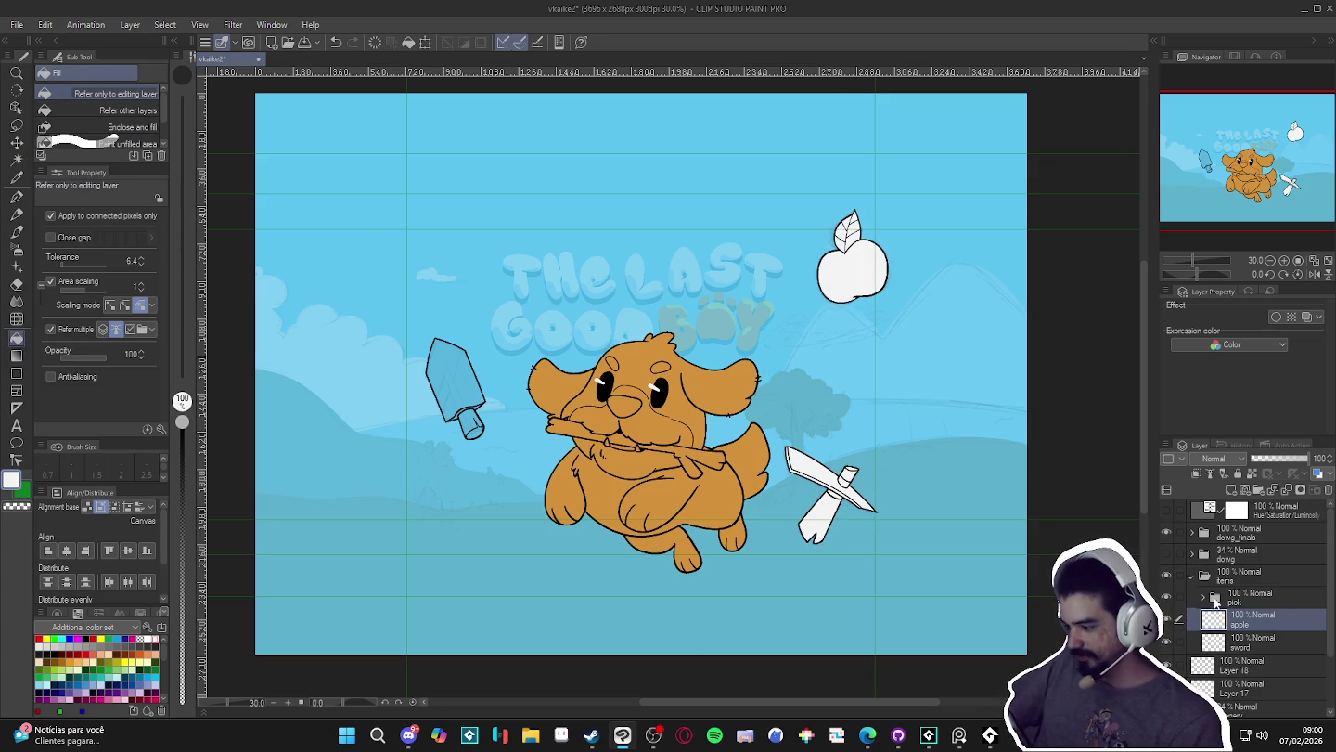
key(ctrl+z)
key(ctrl+z)
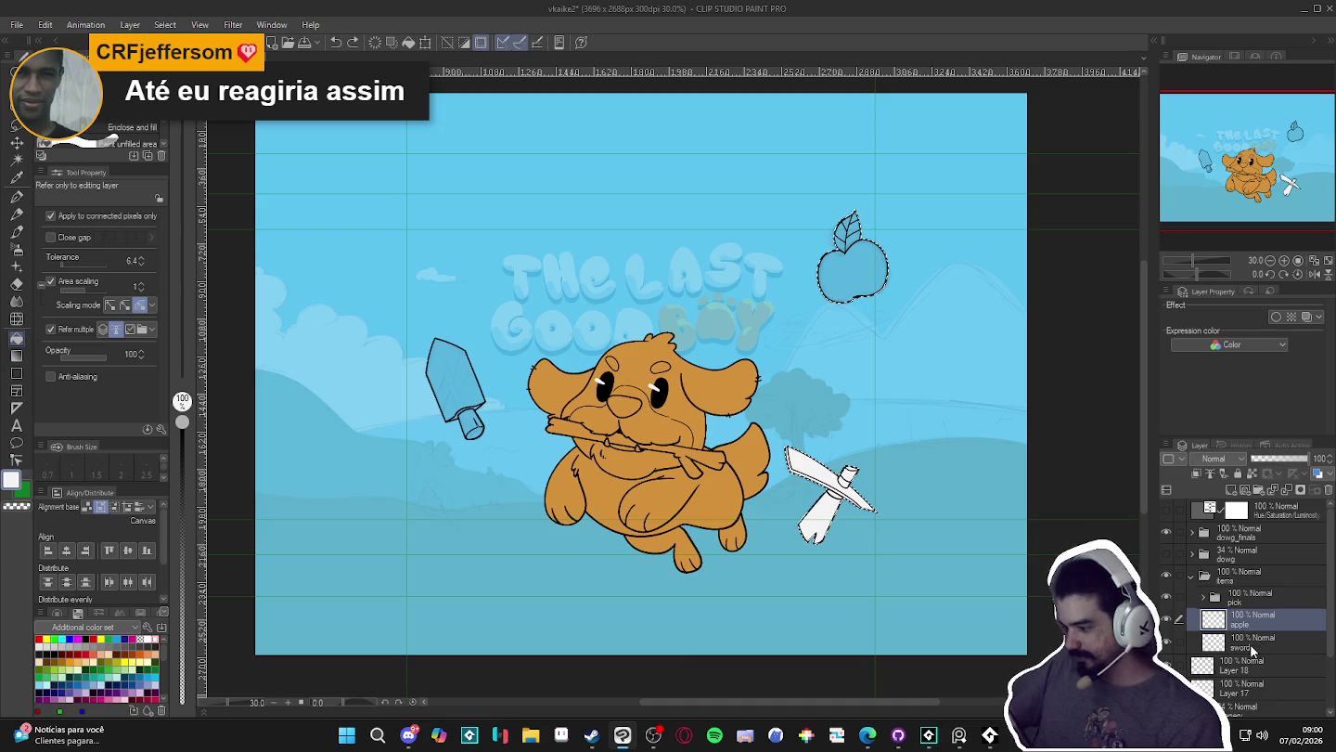
click(1248, 644)
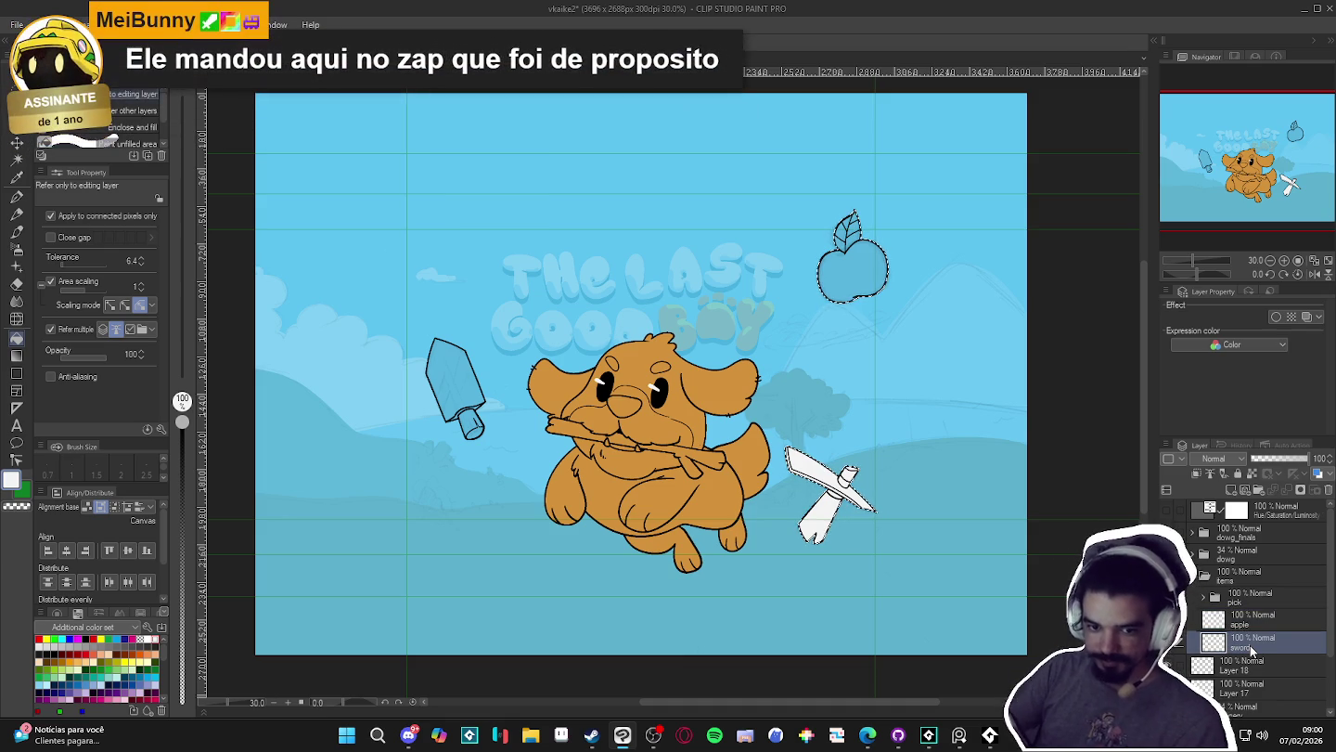
key(ctrl+shift+n)
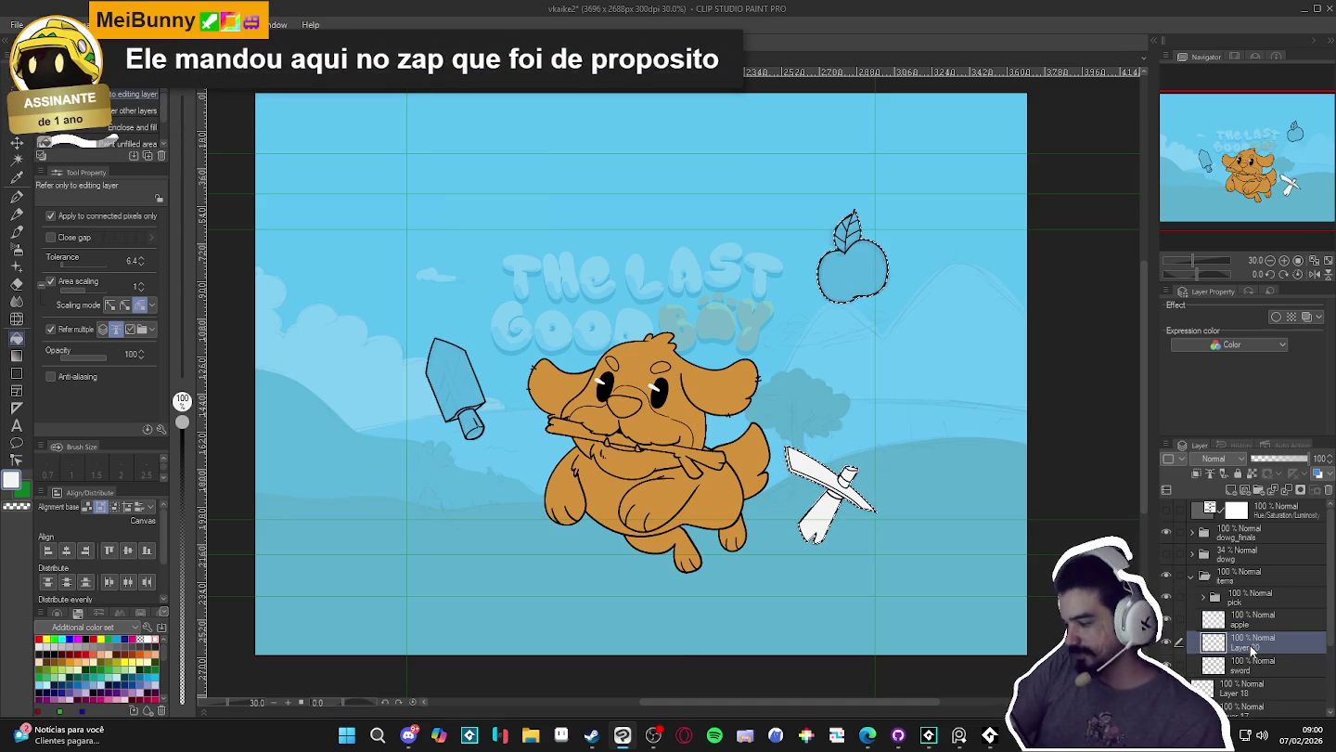
key(alt+BackSpace)
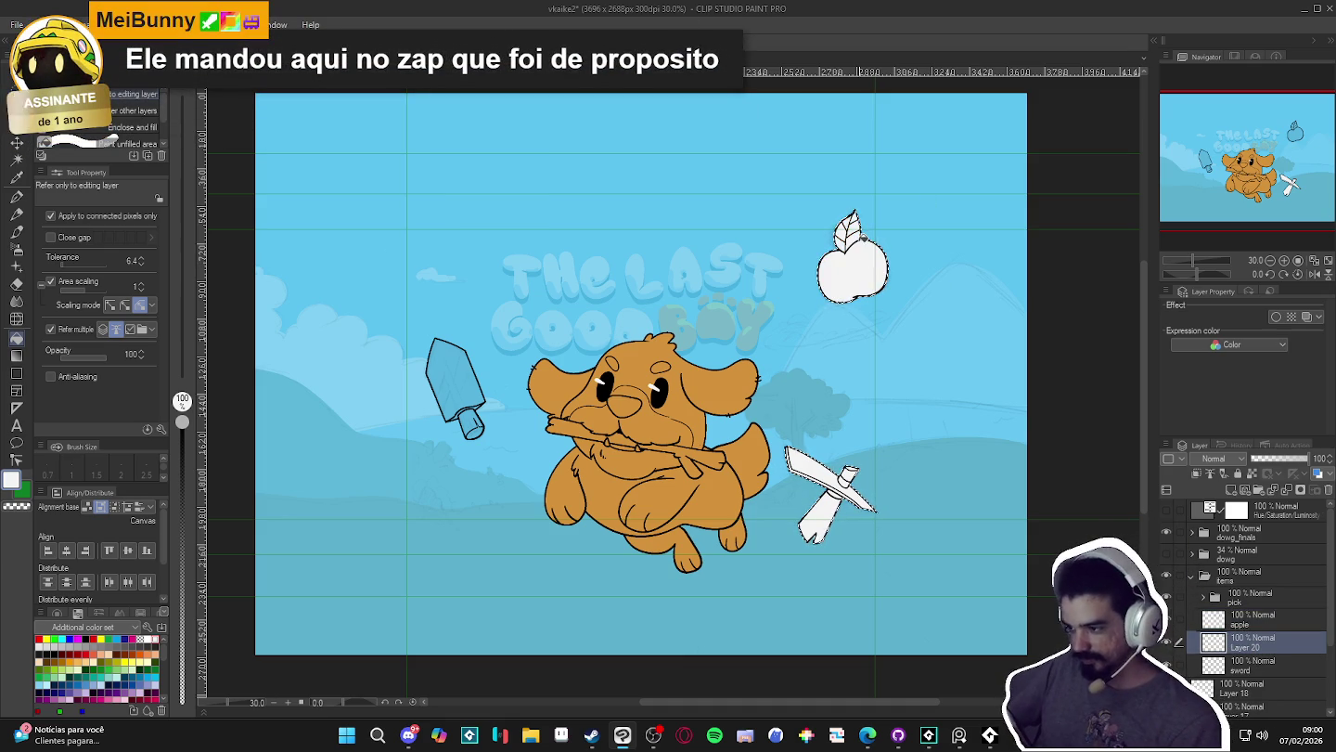
key(ctrl+d)
- Group the apple line layer and Layer 20 into a folder named 'apple'
click(1256, 625)
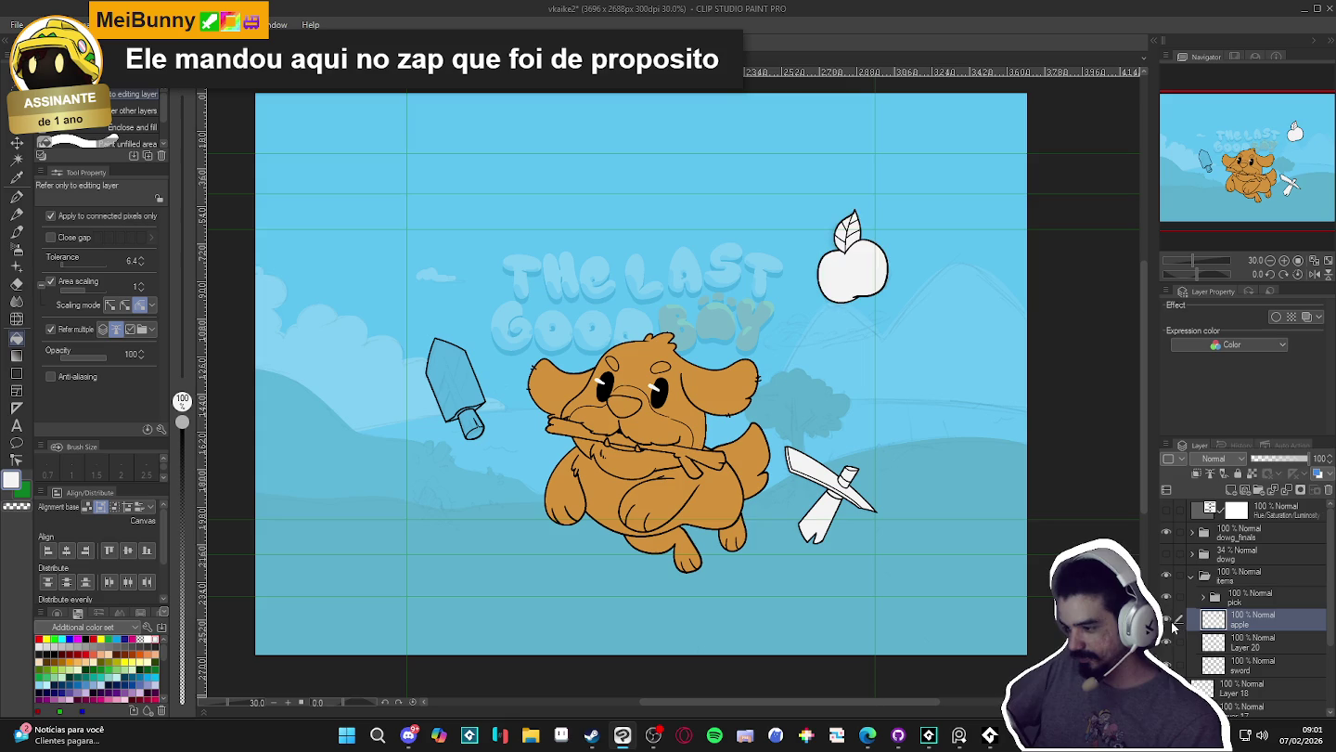
ctrl+click(1254, 648)
key(ctrl+g)
click(1204, 628)
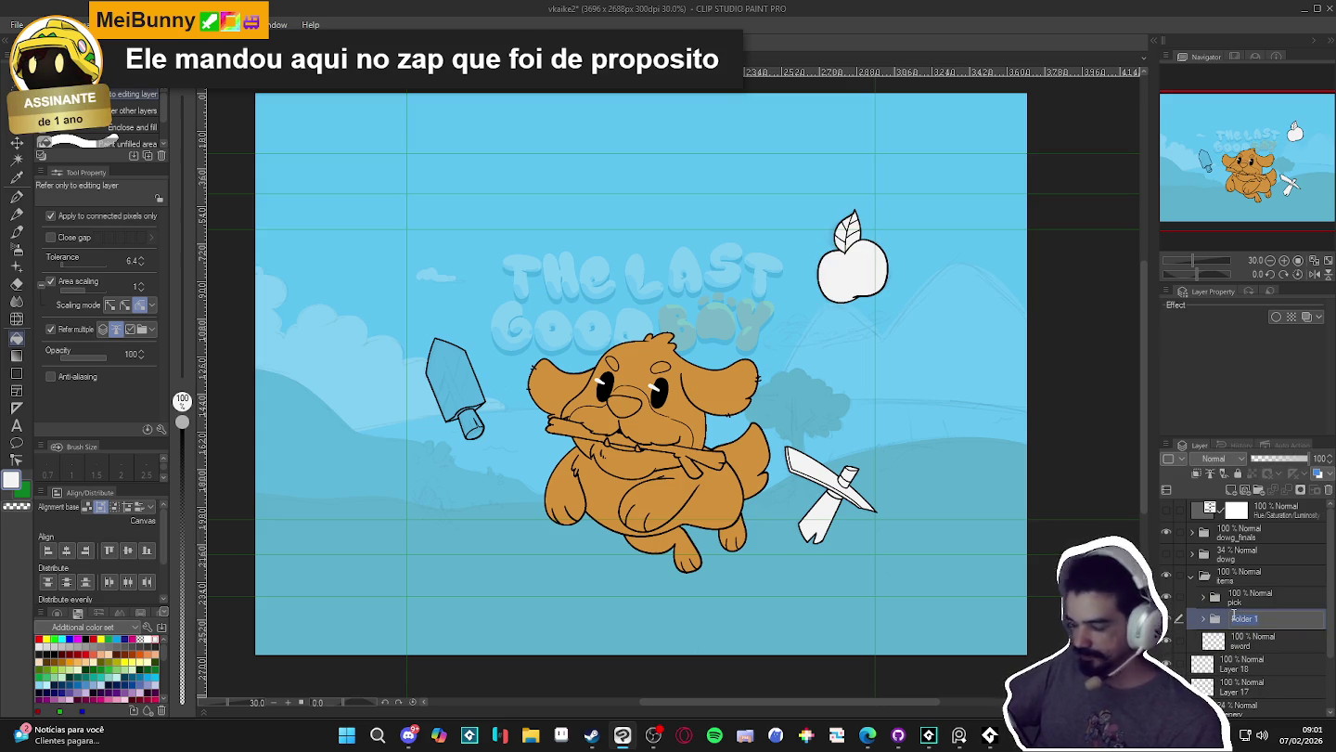
text(apple)
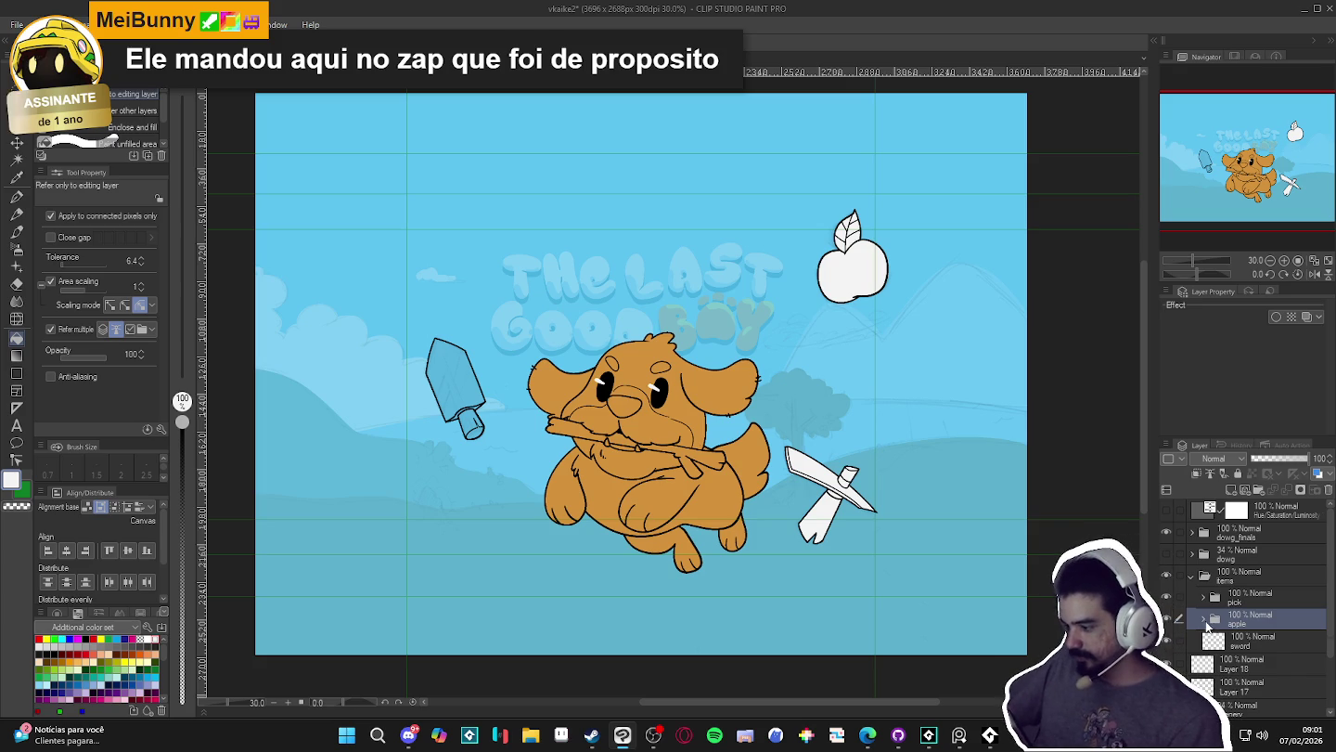
click(1230, 647)
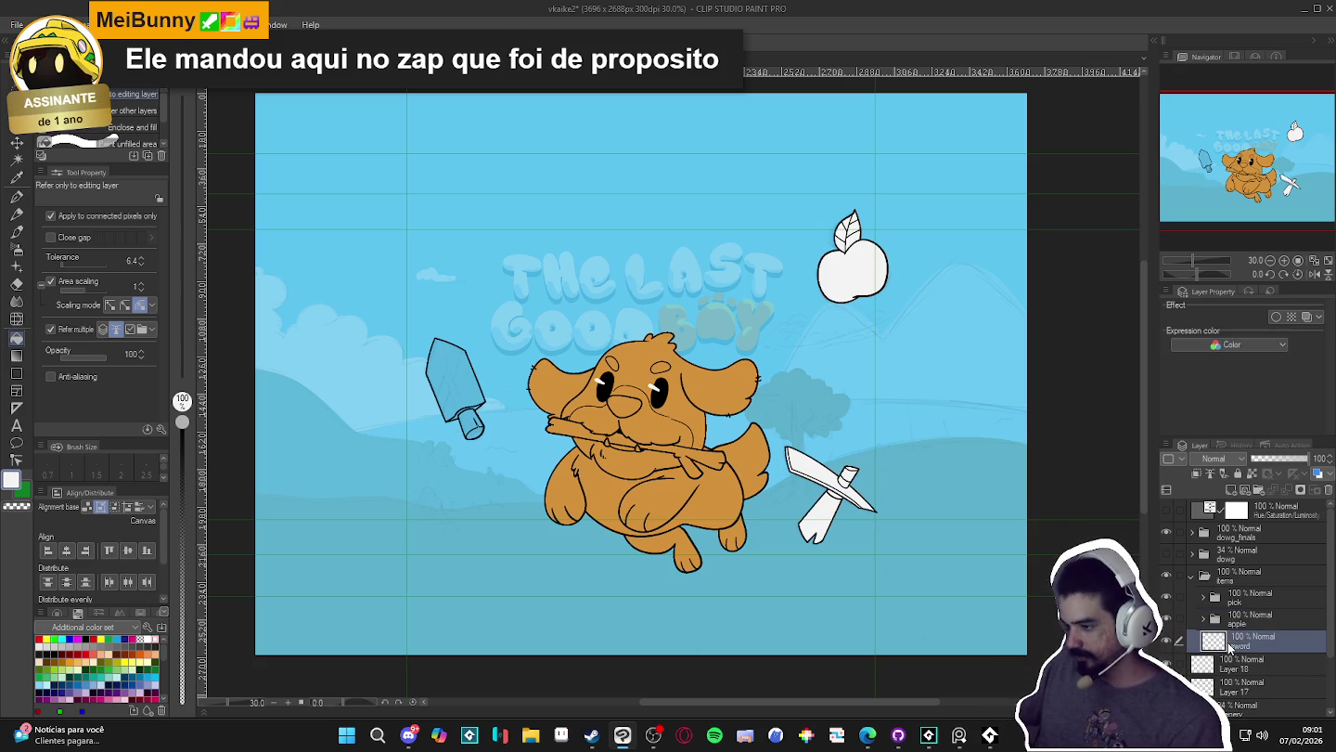
- Fill the sword blade white on new Layer 21 placed beneath the sword line art
key(w)
click(417, 559)
key(ctrl+d)
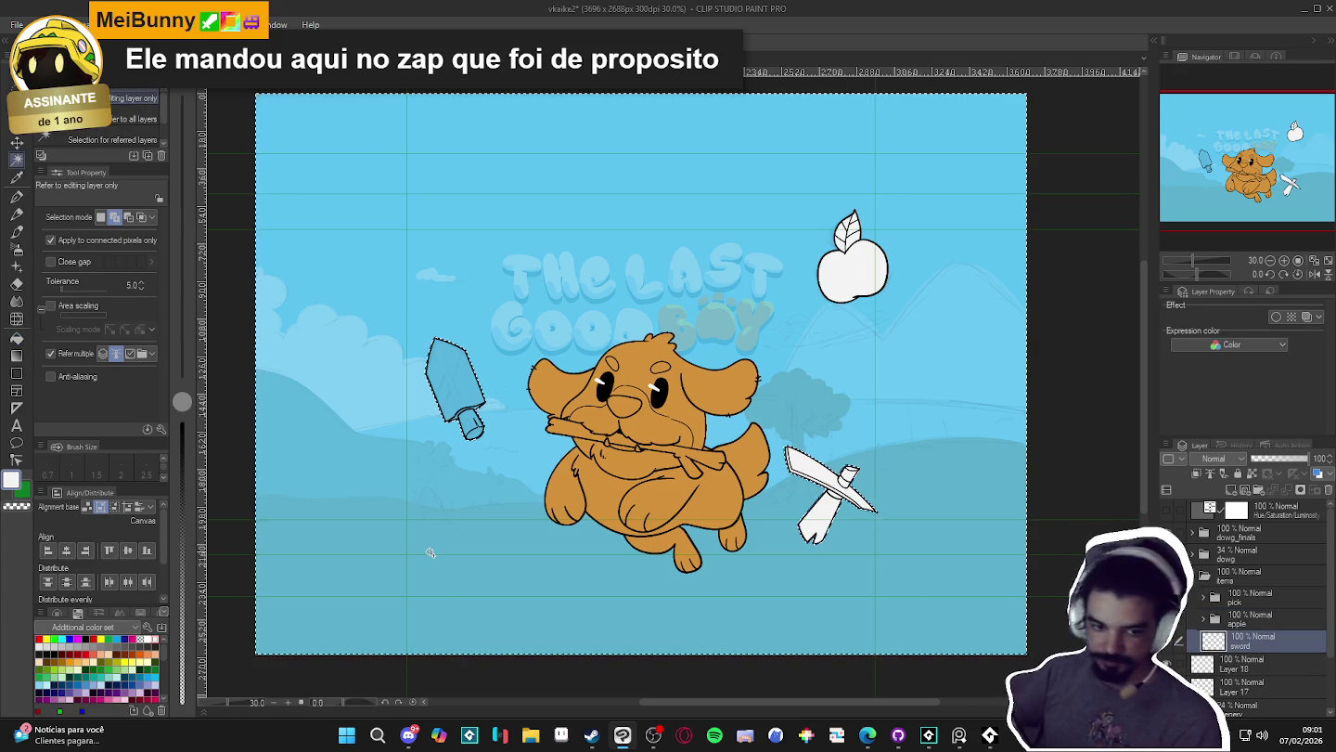
key(g)
key(g)
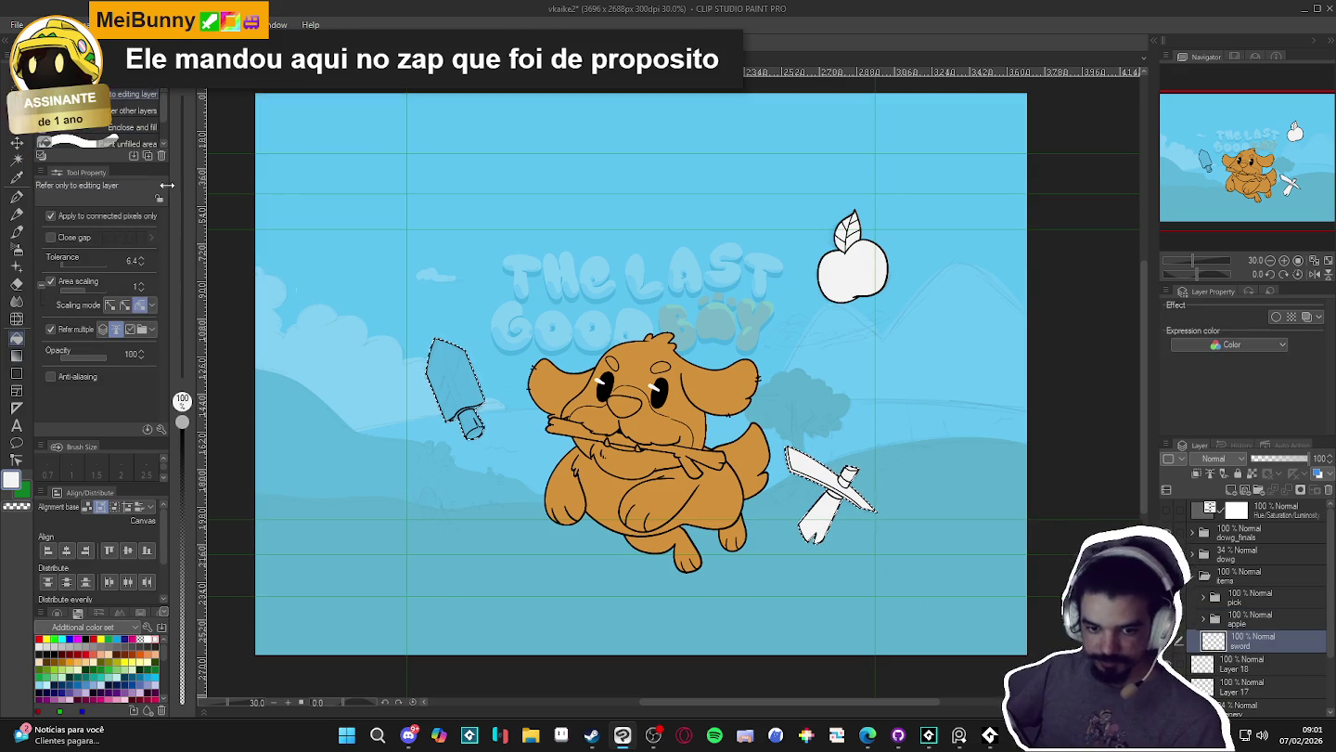
click(451, 384)
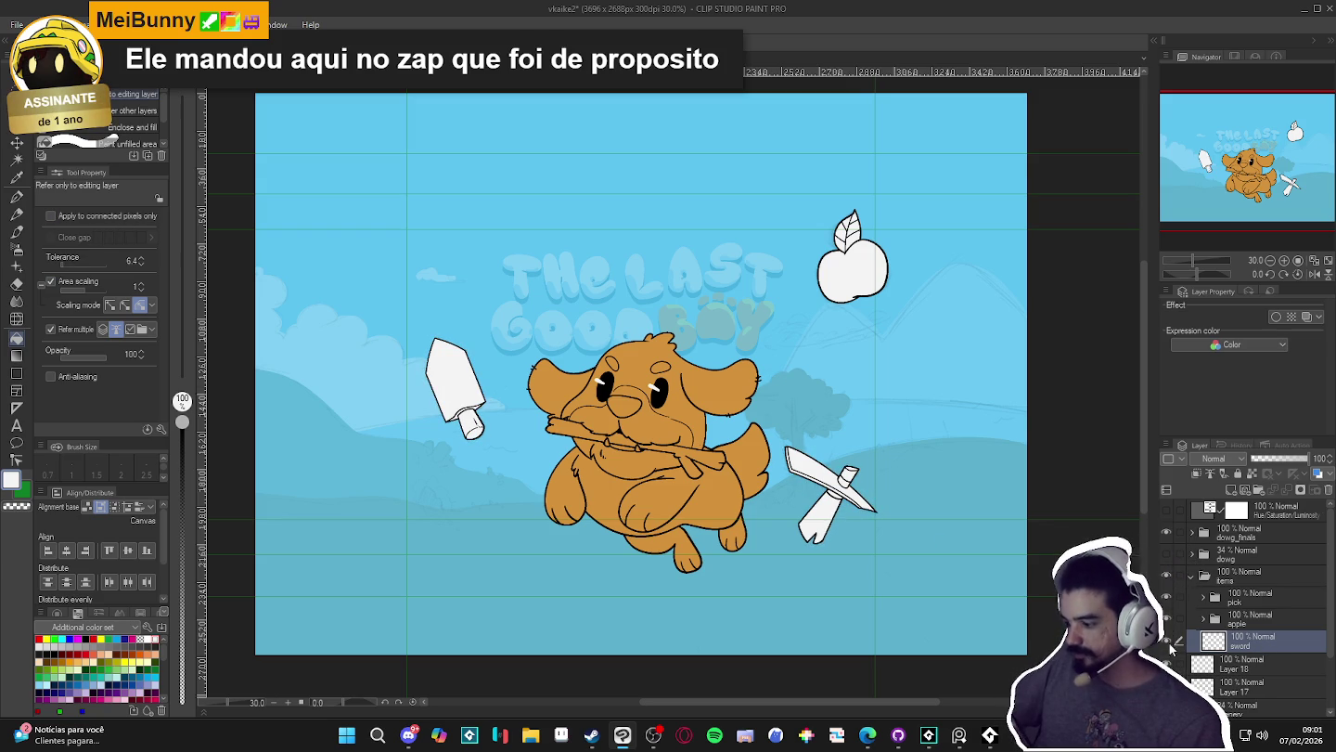
key(ctrl+z)
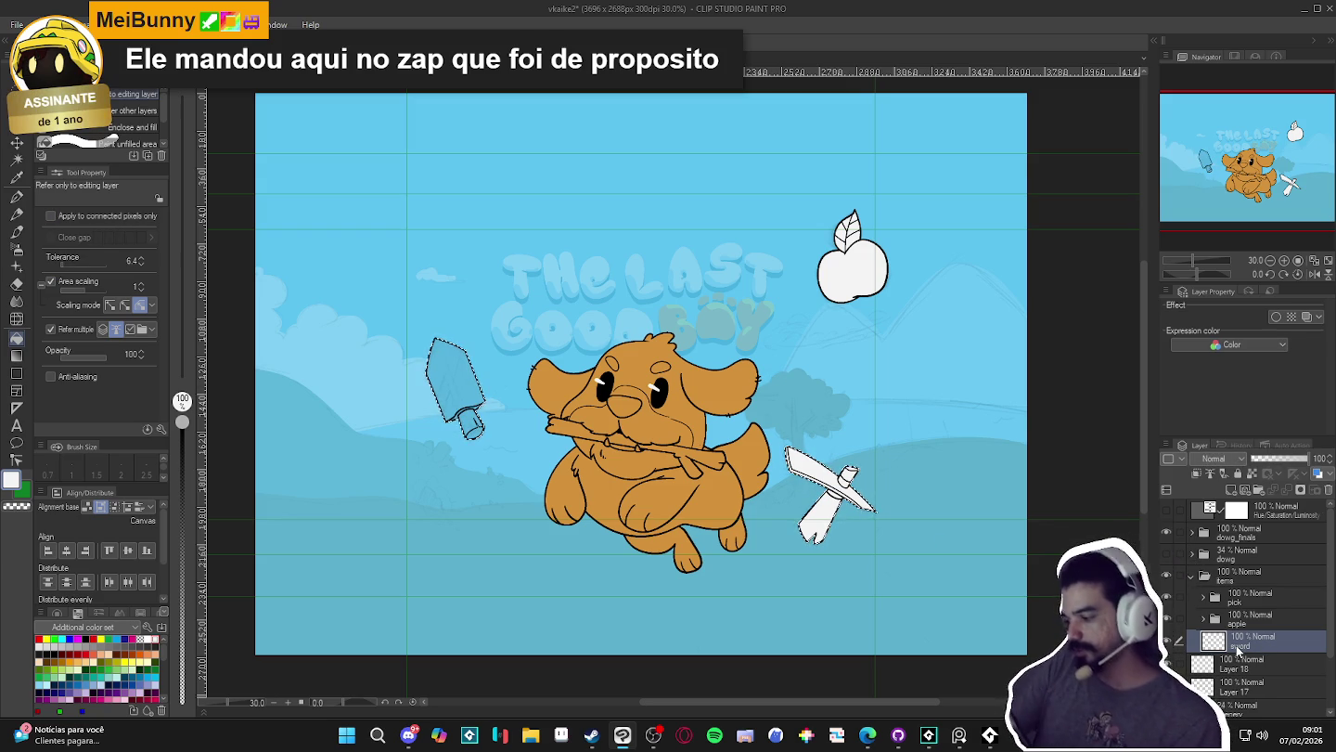
key(ctrl+shift+n)
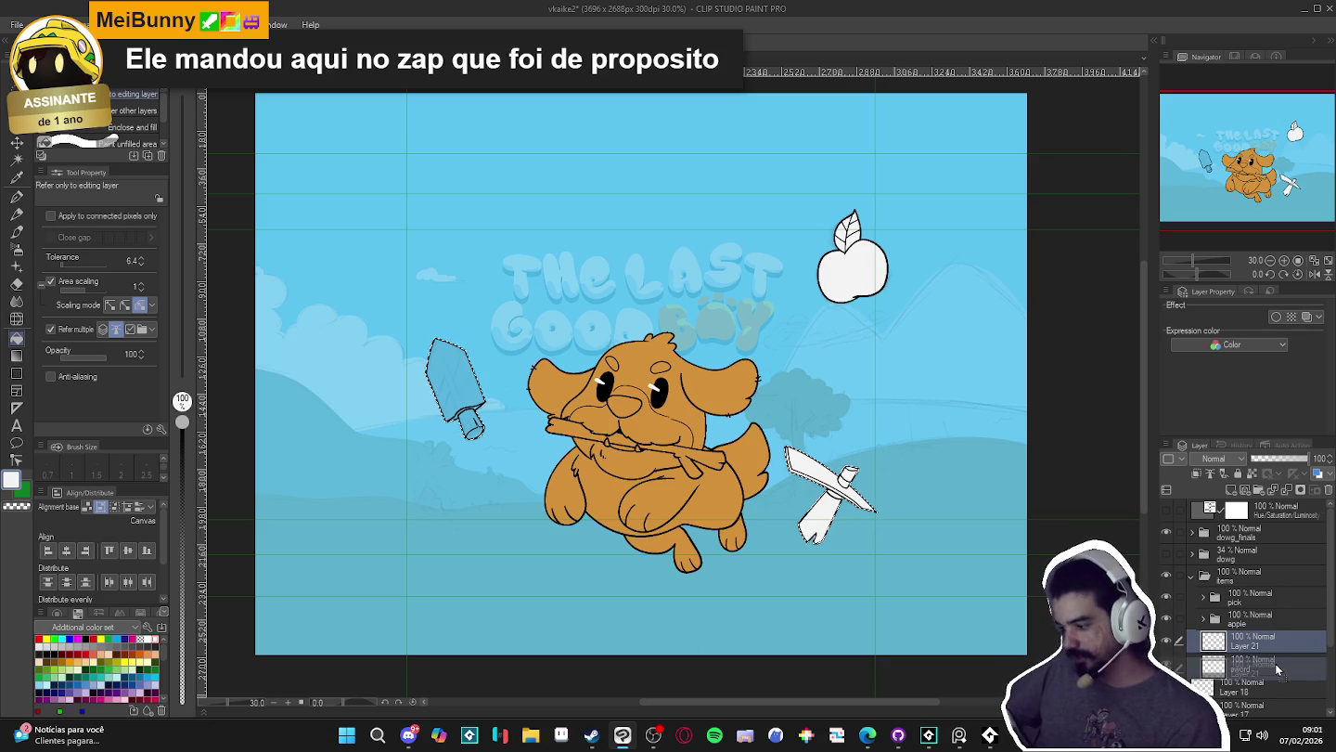
drag(1287, 672, 1218, 652)
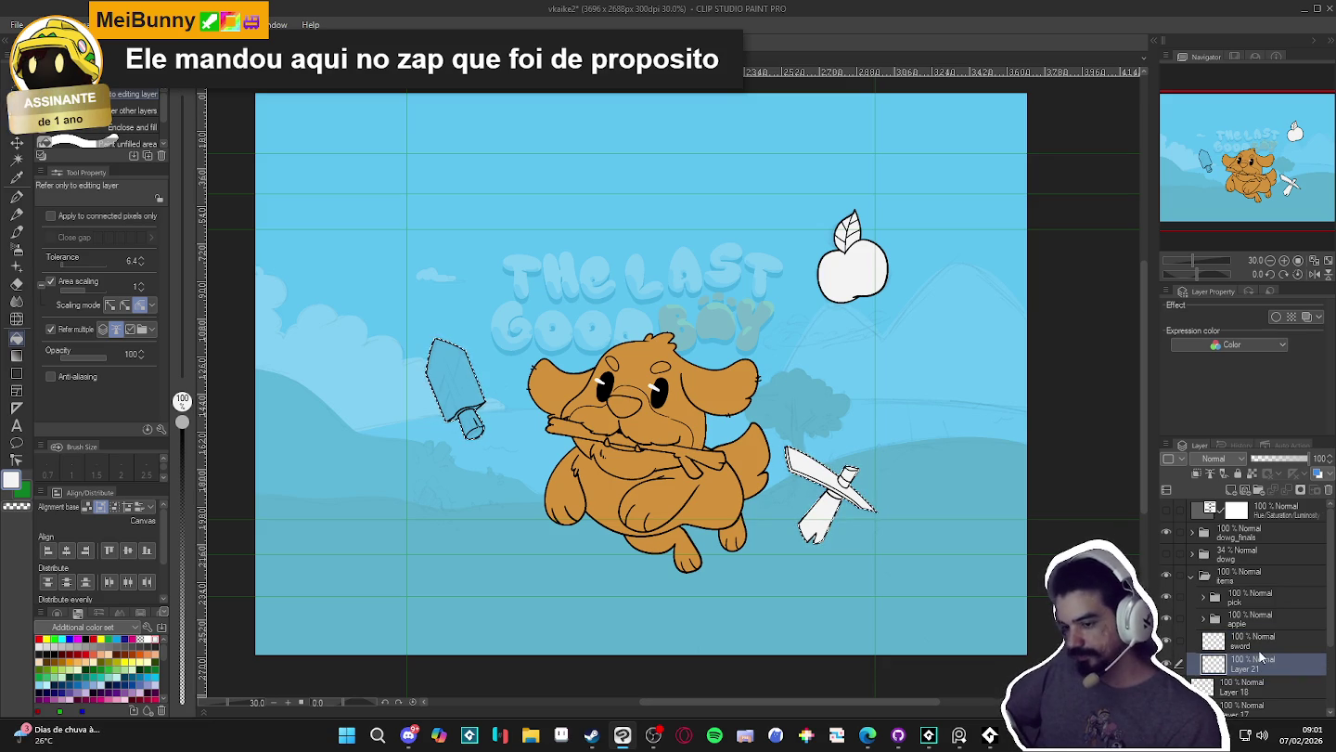
click(455, 392)
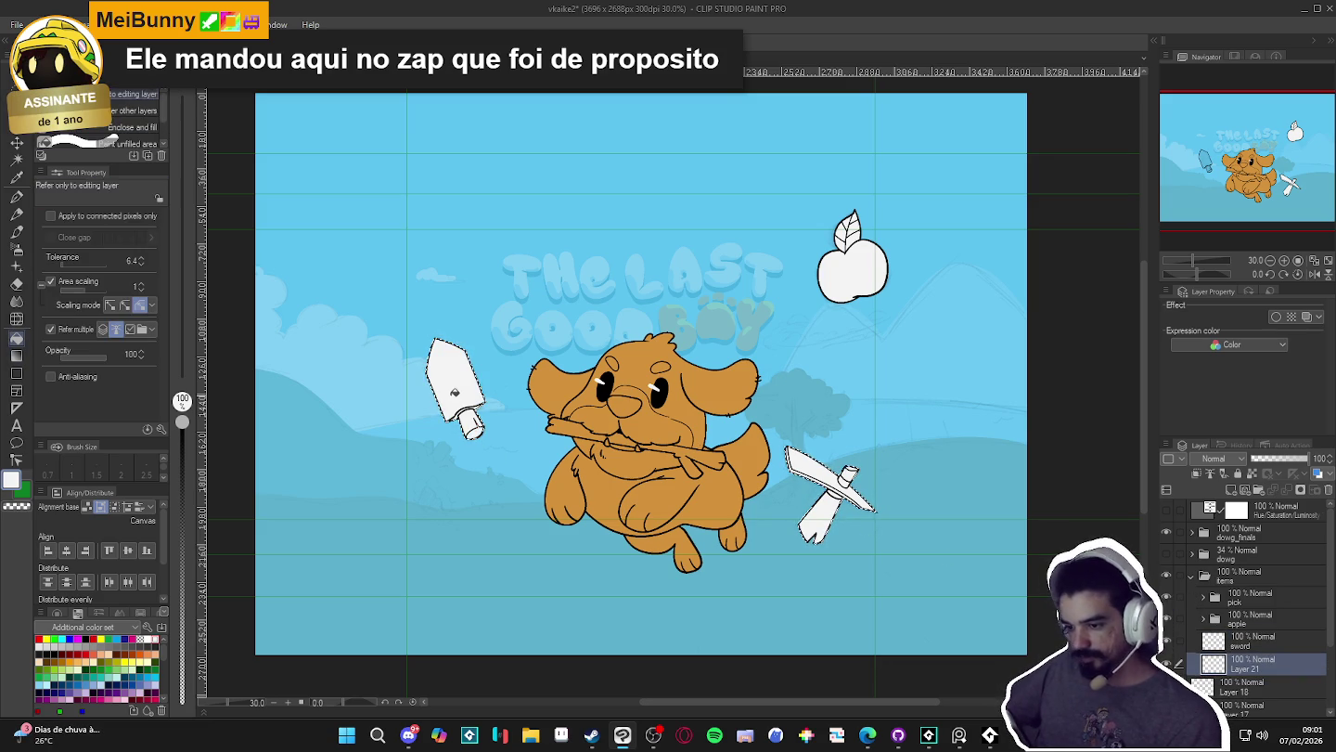
- Group the sword layer and Layer 21 into a new folder
click(1219, 648)
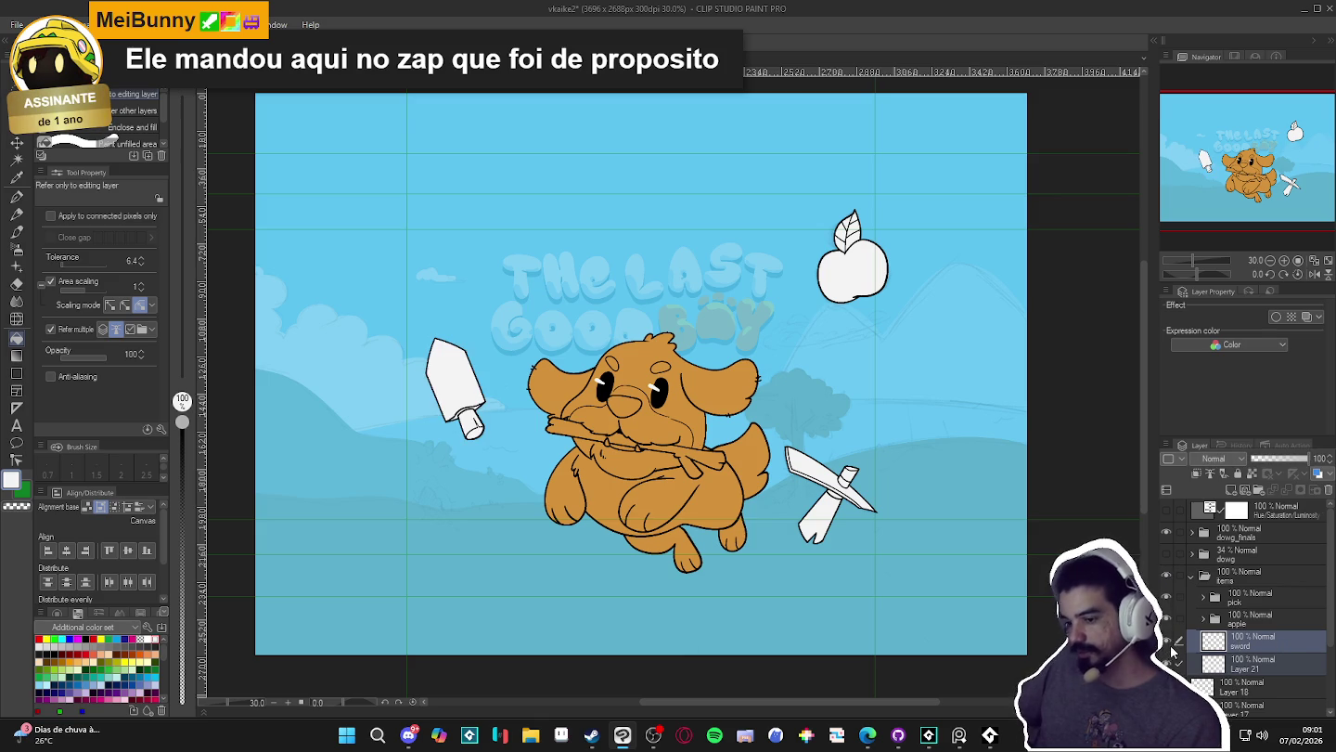
click(1256, 665)
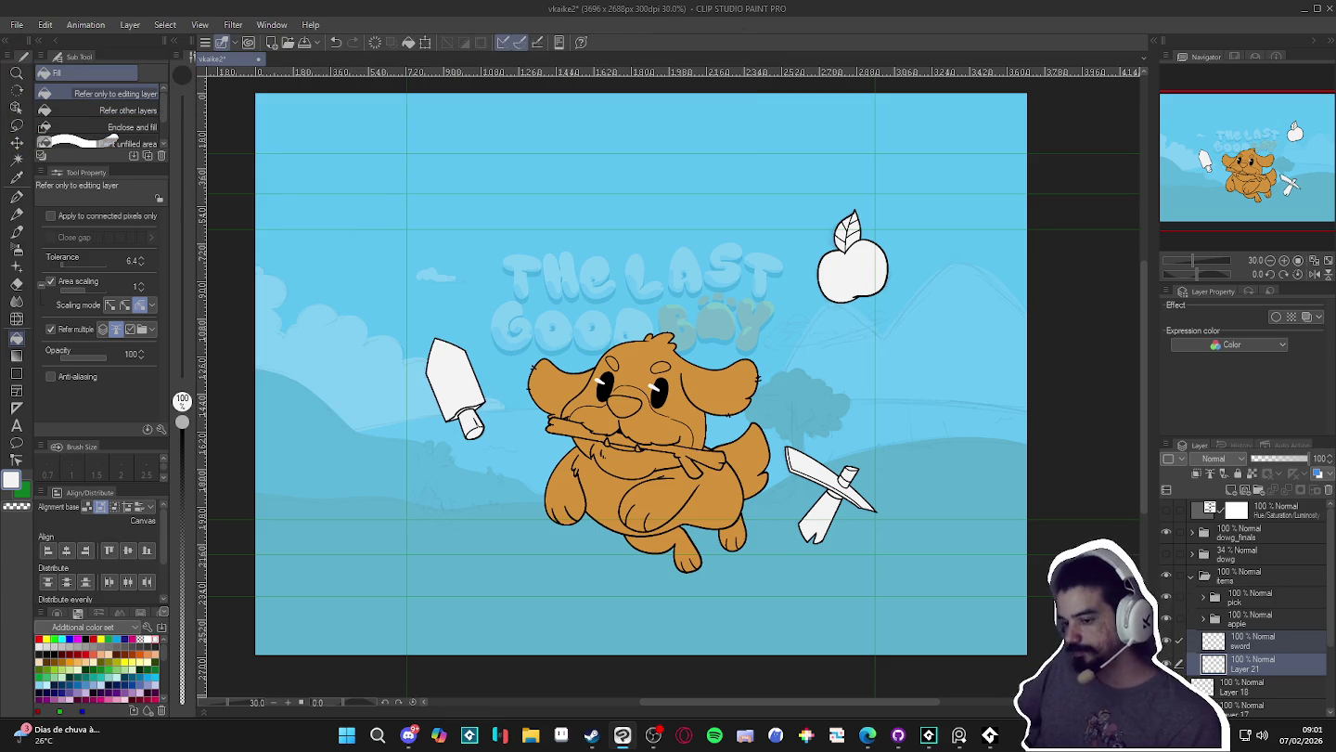
key(ctrl+g)
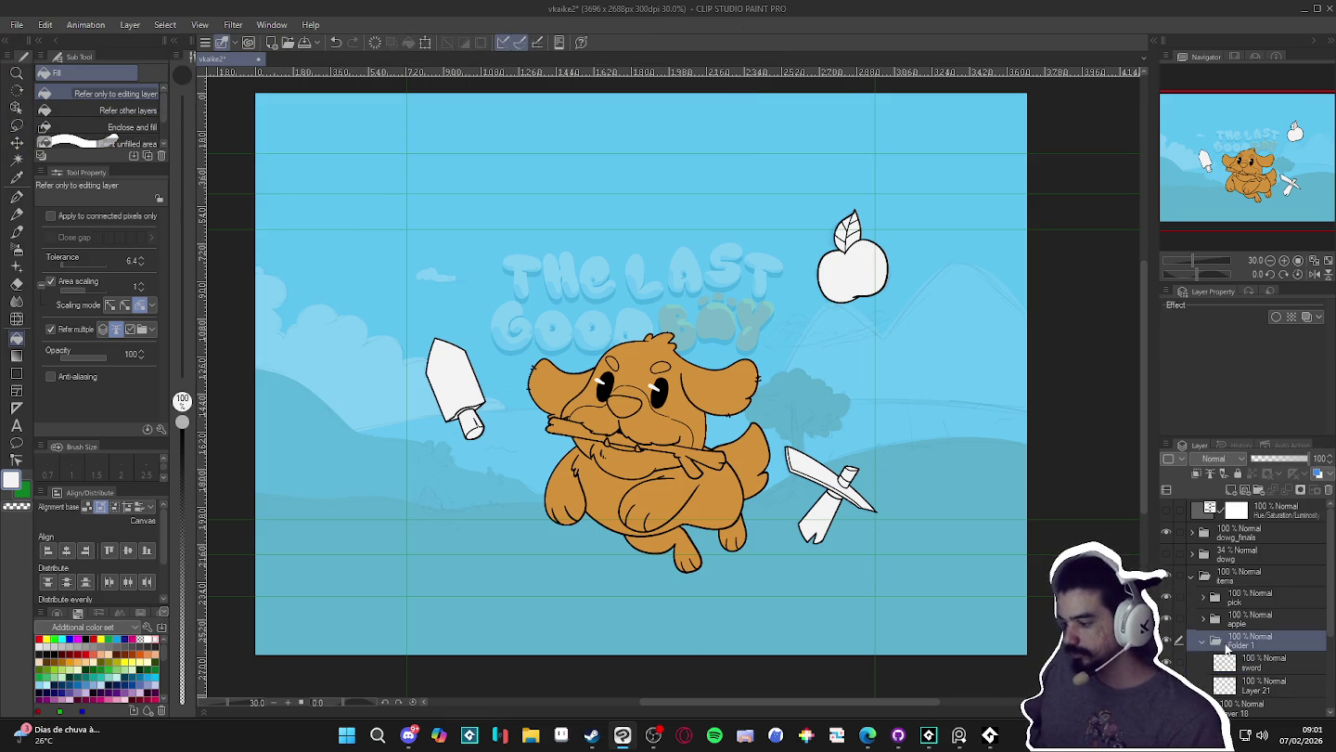
click(1202, 642)
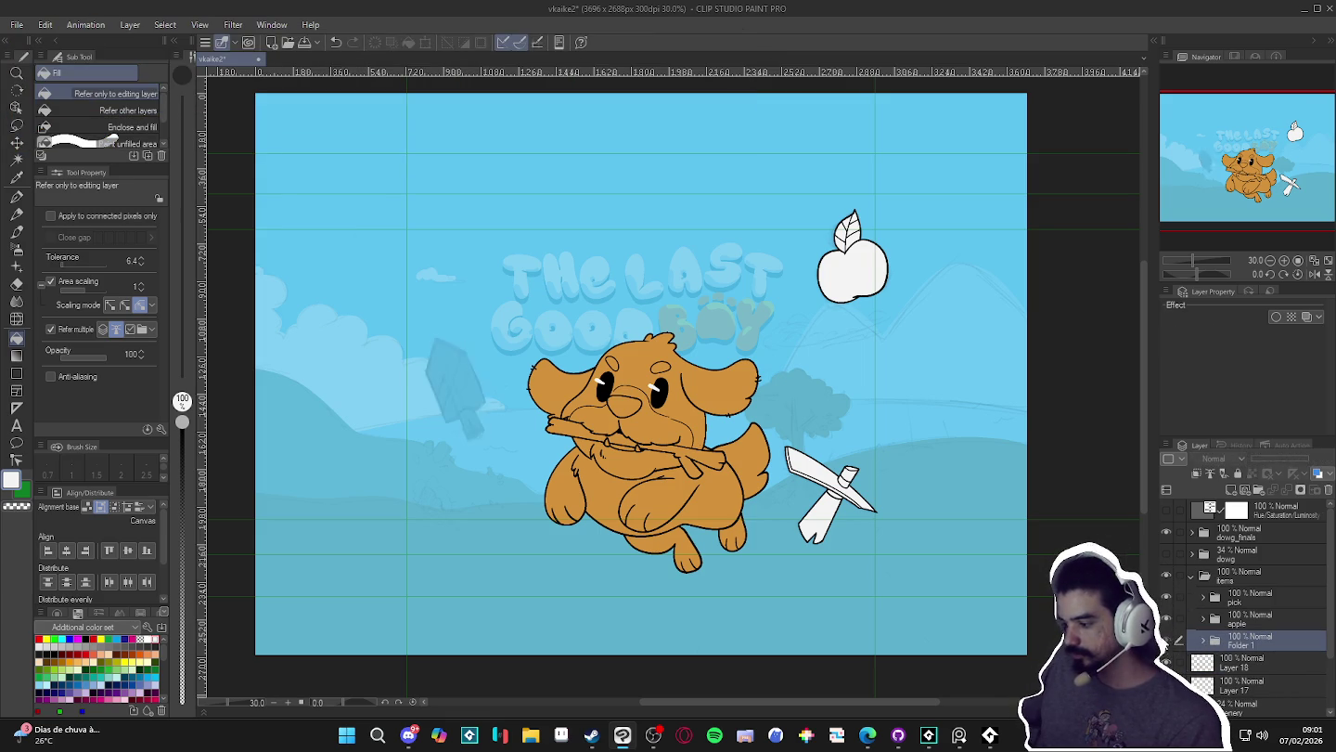
- Rename the new folder to 'sword'
double_click(1251, 642)
text(sword)
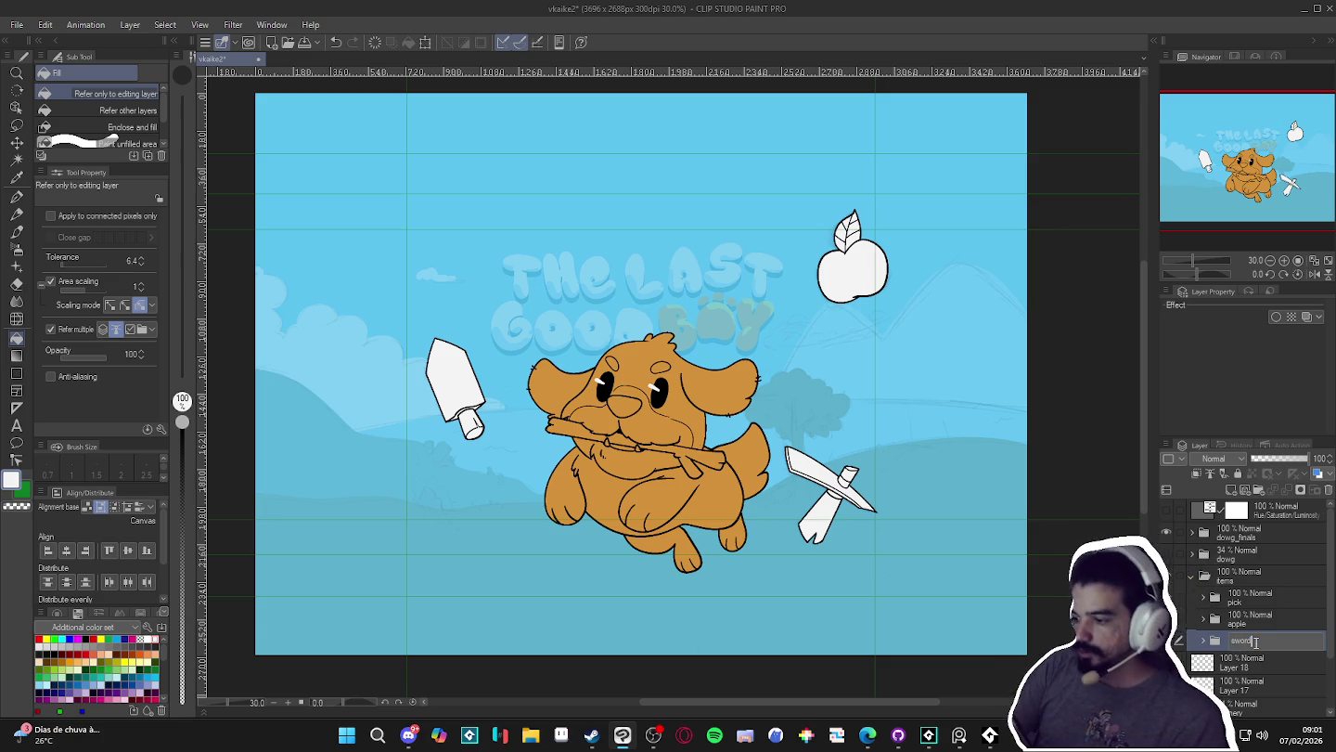
key(Return)
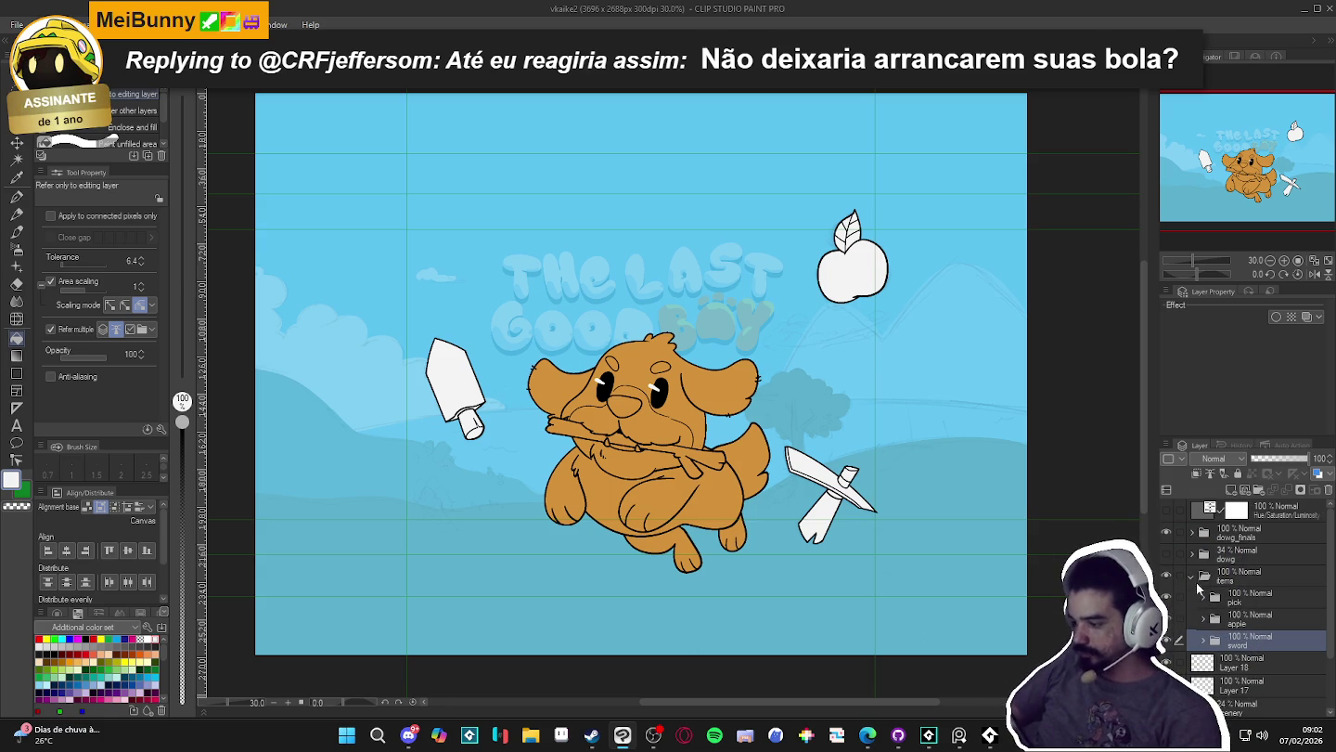
- Collapse the items folder and move the dowg folder lower in the layer stack
click(1190, 574)
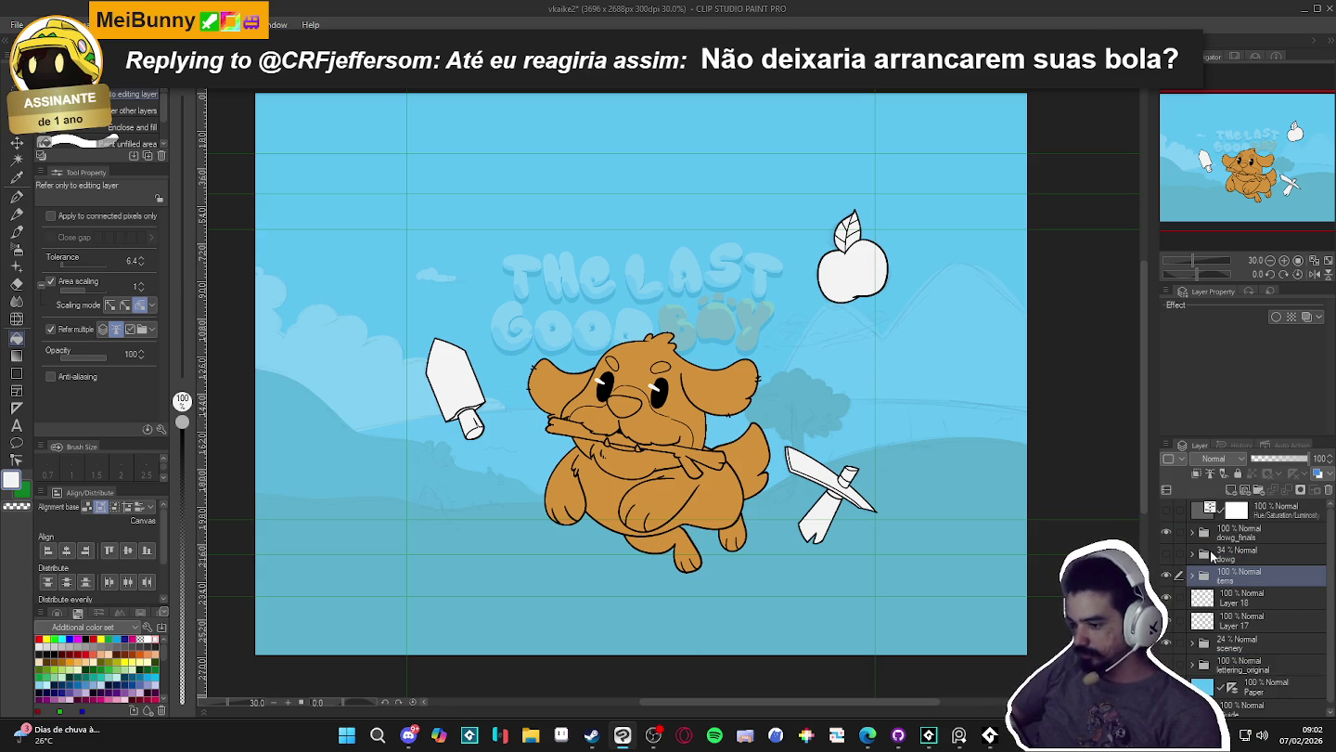
click(1244, 559)
drag(1244, 563, 1243, 641)
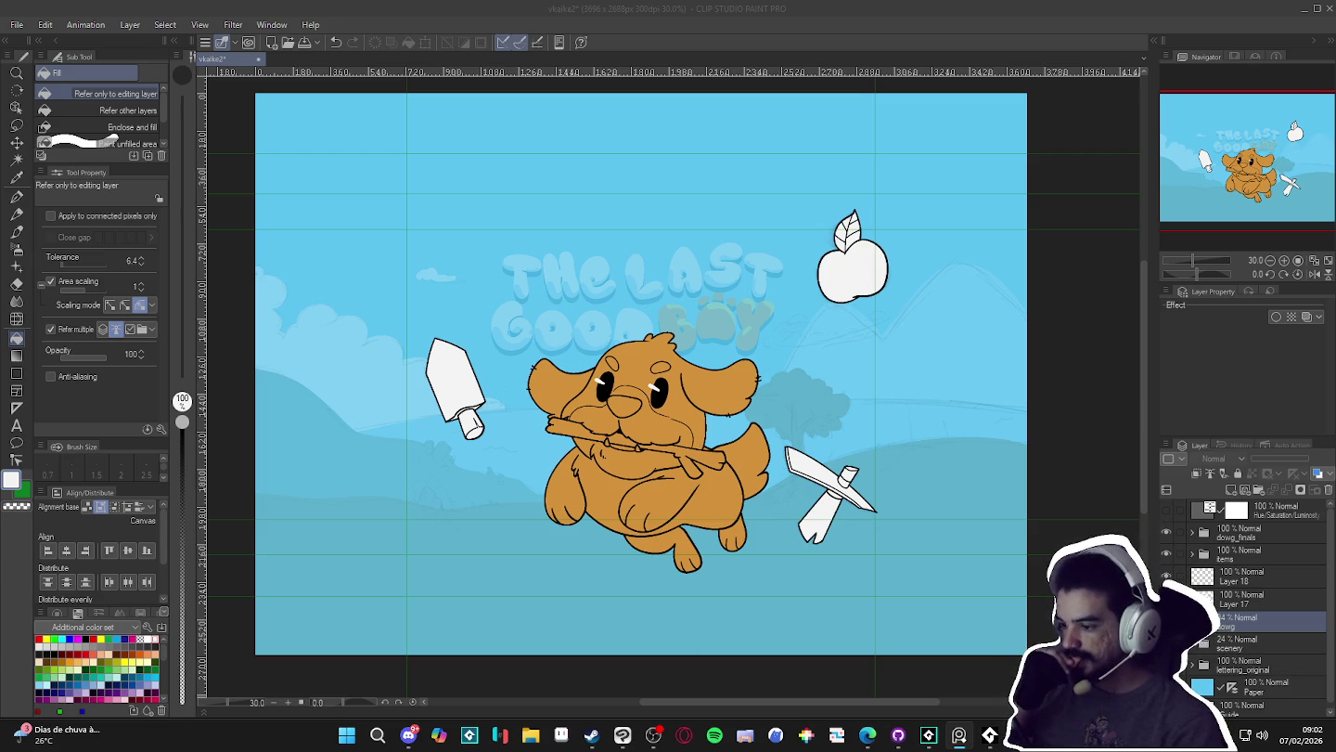
- Open the Fling to the Finish store page in Steam
click(591, 735)
scroll(742, 530, down, 3)
scroll(826, 473, down, 3)
scroll(668, 483, down, 3)
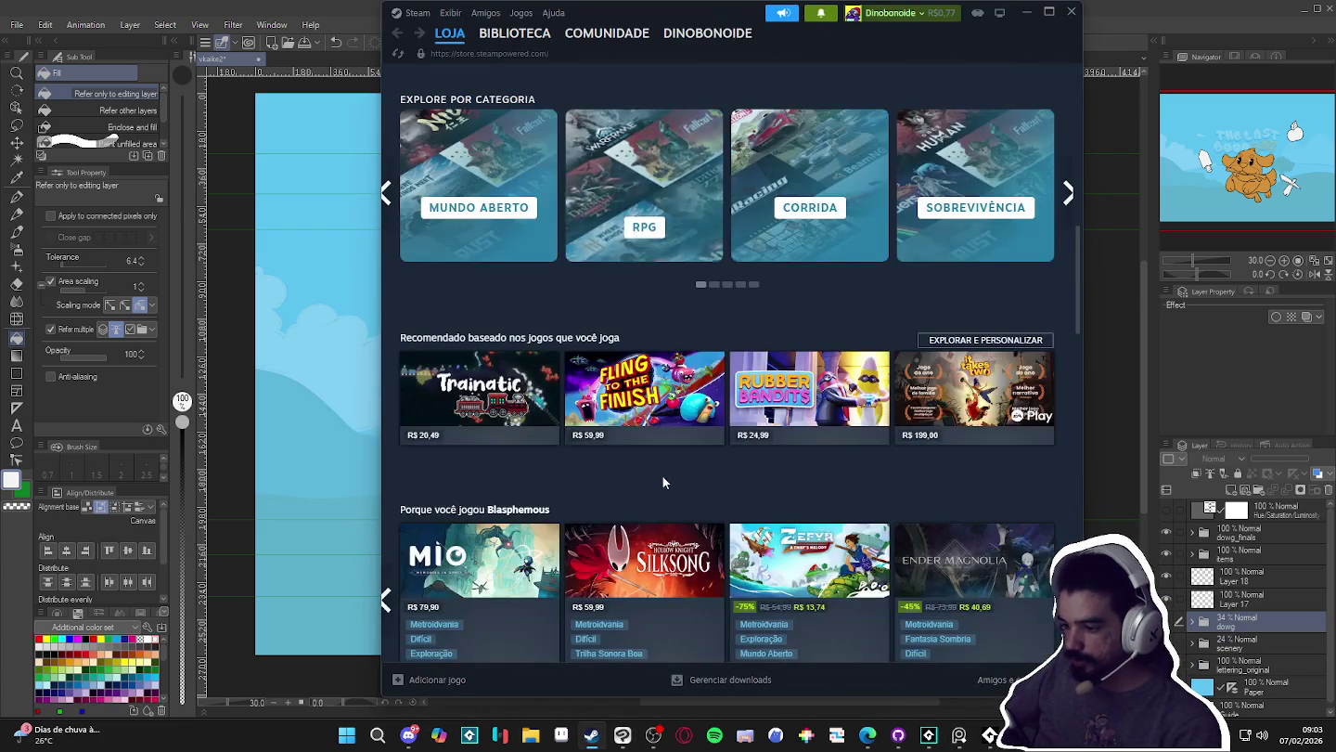
click(660, 376)
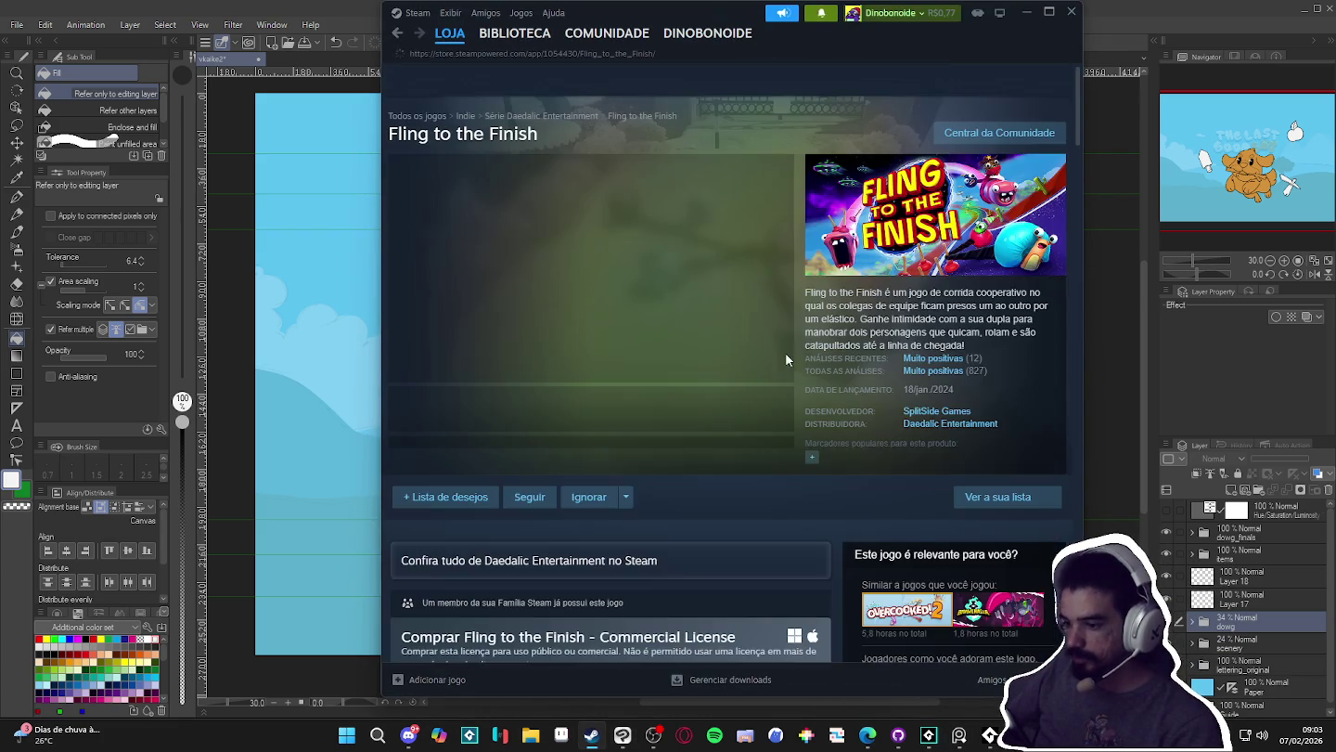
click(1026, 13)
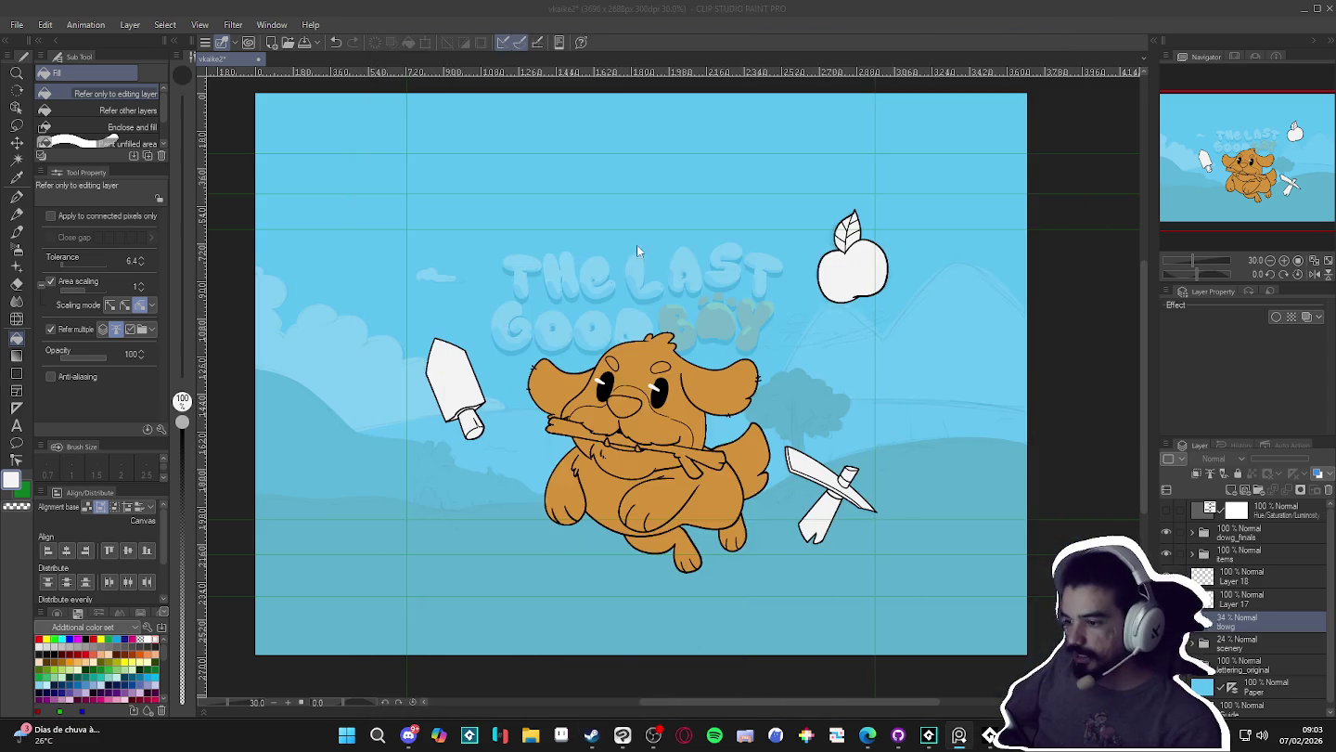
- Snip a screenshot of the Fling to the Finish cover art
click(531, 737)
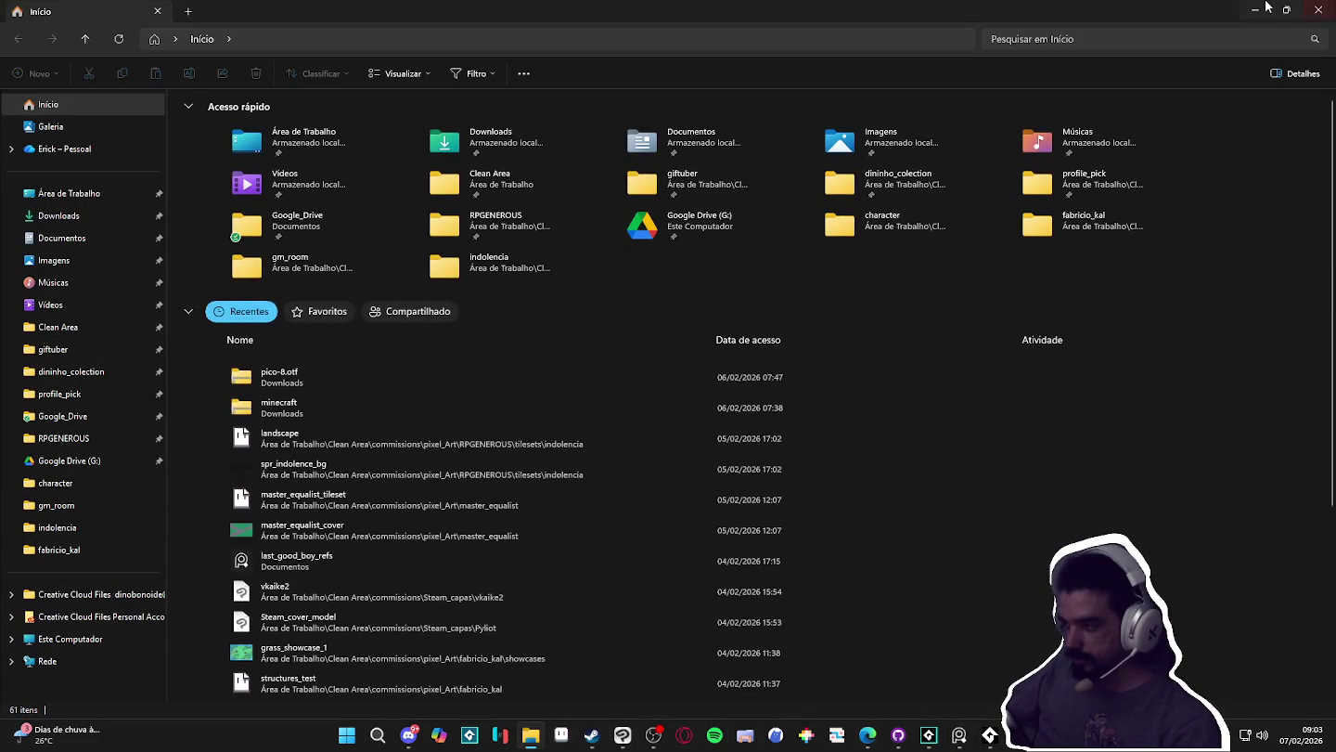
click(530, 736)
click(592, 736)
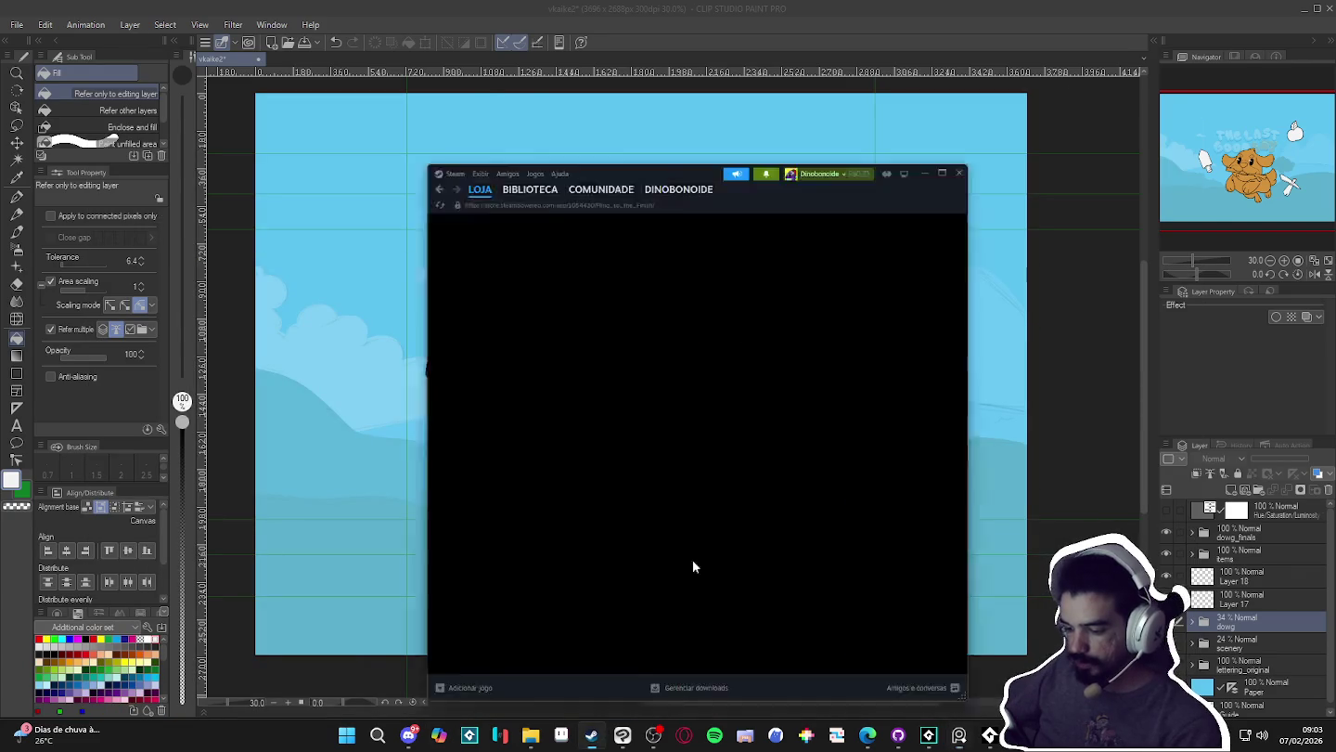
key(super+shift+s)
drag(801, 147, 1069, 278)
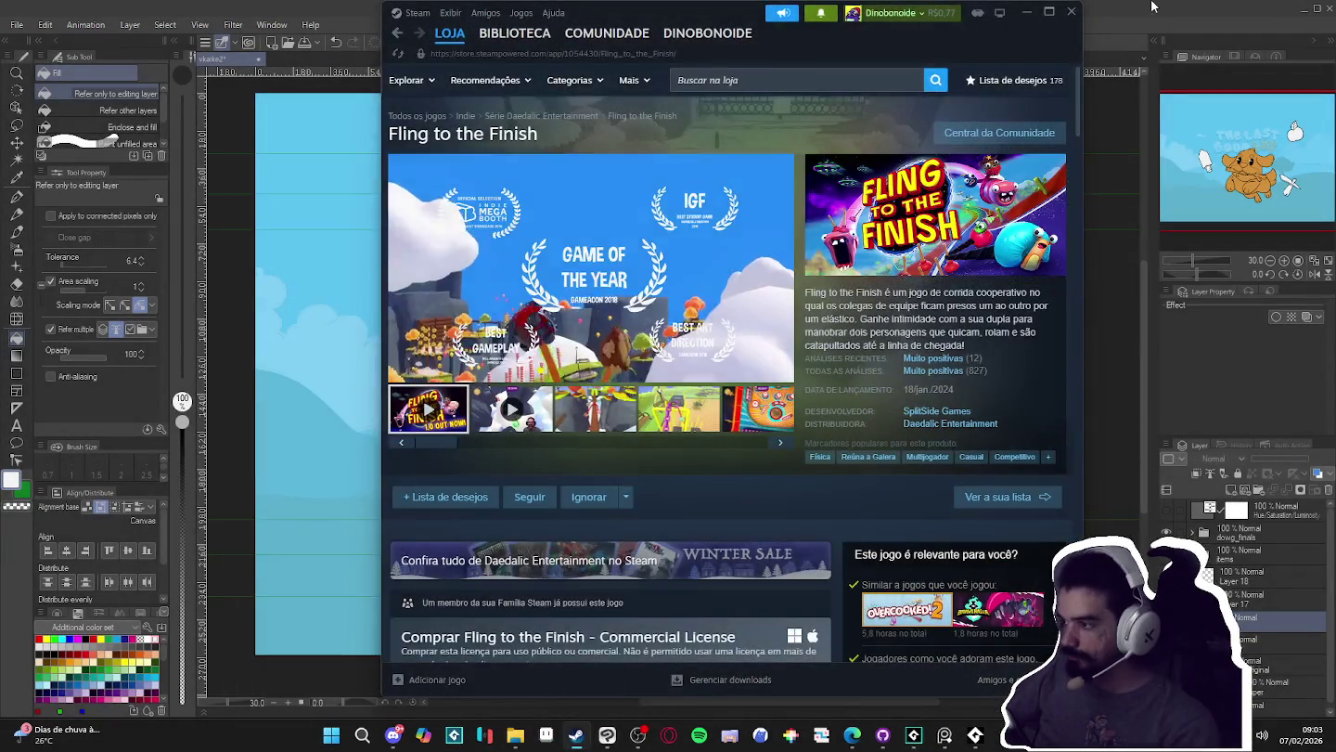
click(1151, 6)
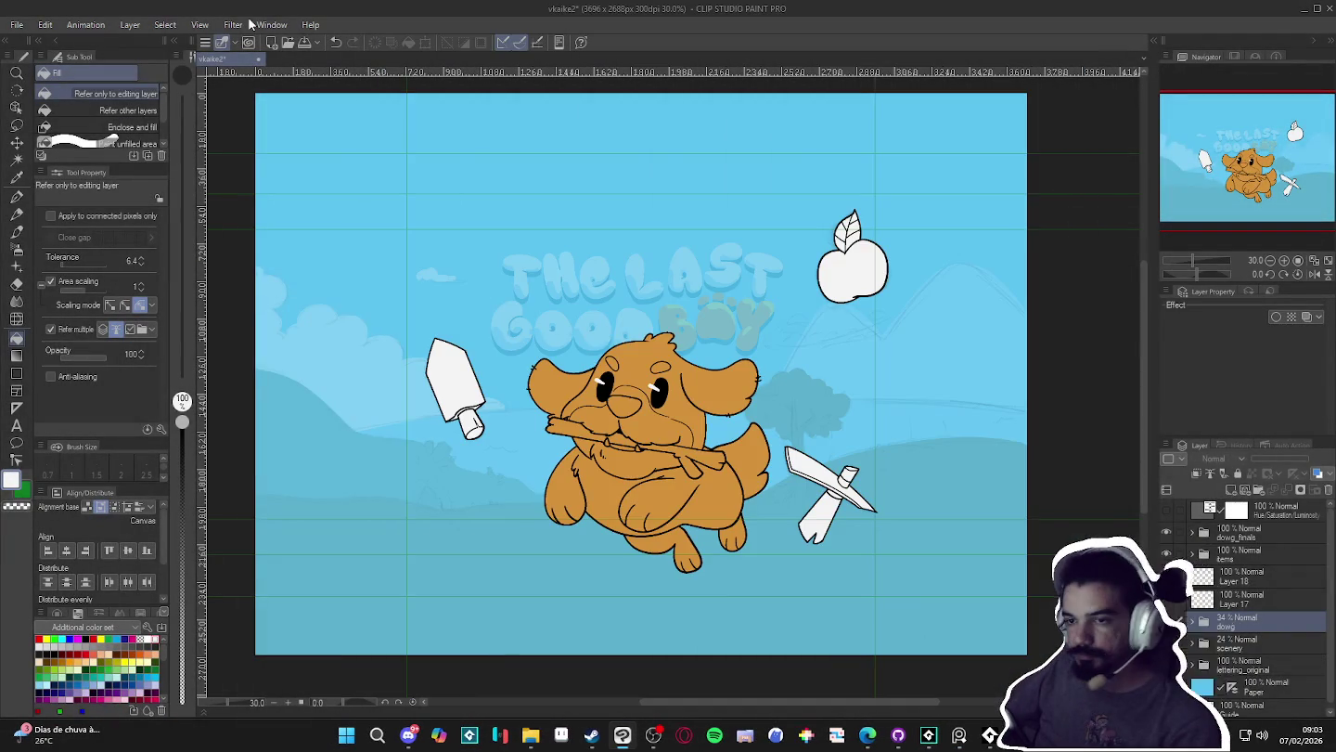
- Create a new 3000x3000 canvas and paste the captured cover art into it
click(16, 24)
click(42, 39)
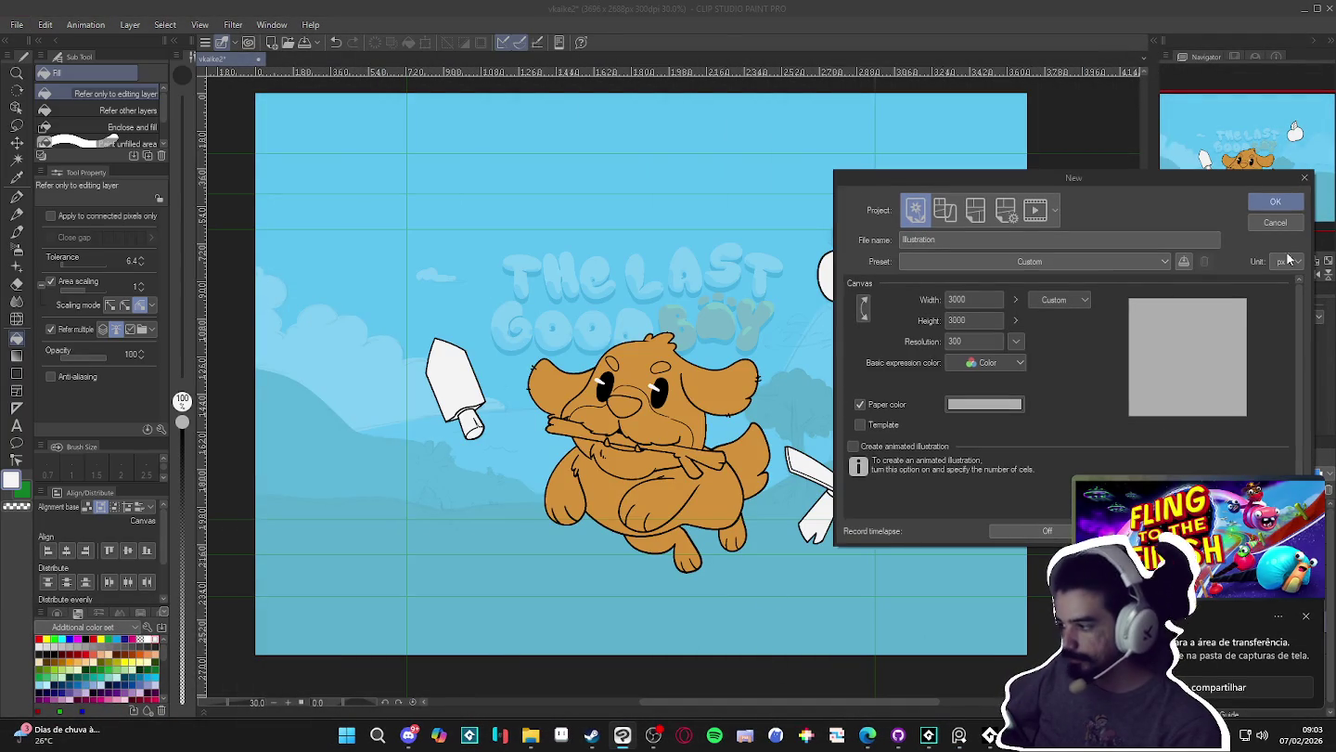
click(1274, 204)
key(ctrl+v)
scroll(401, 163, up, 2)
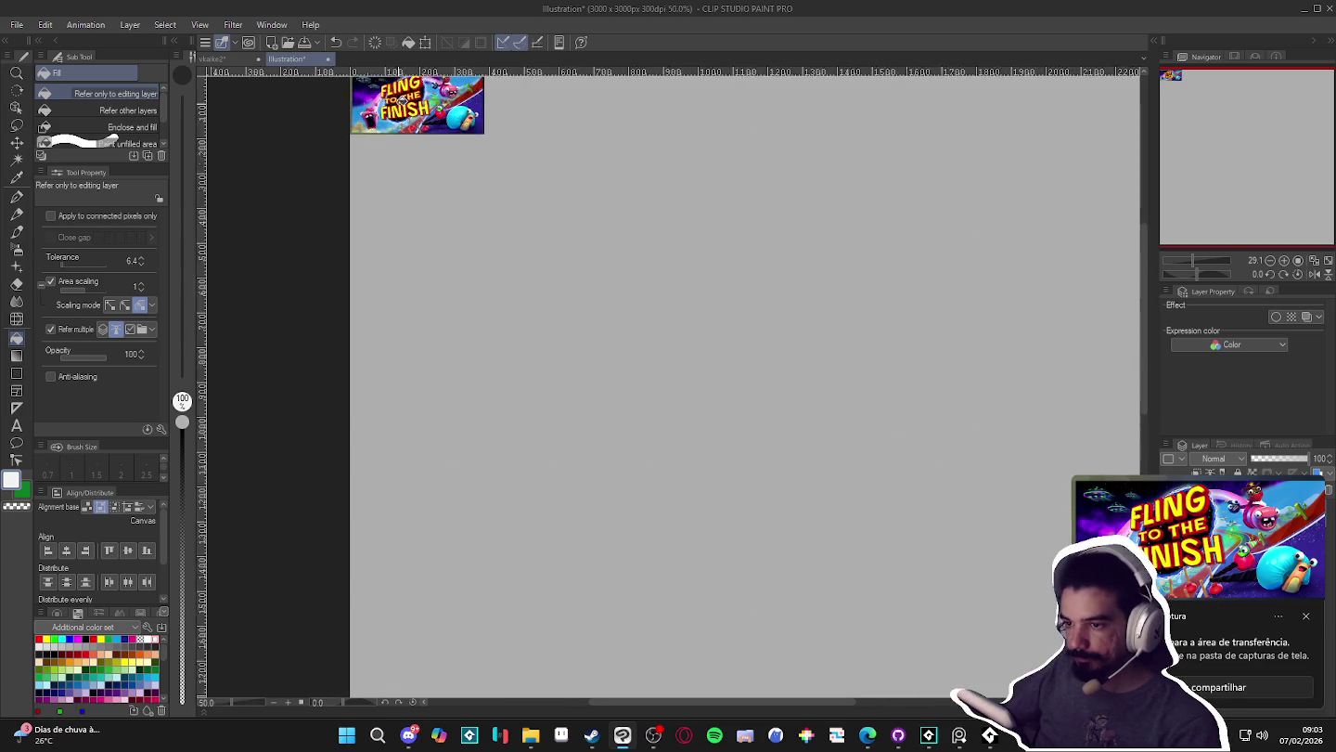
scroll(401, 163, up, 3)
scroll(640, 502, up, 2)
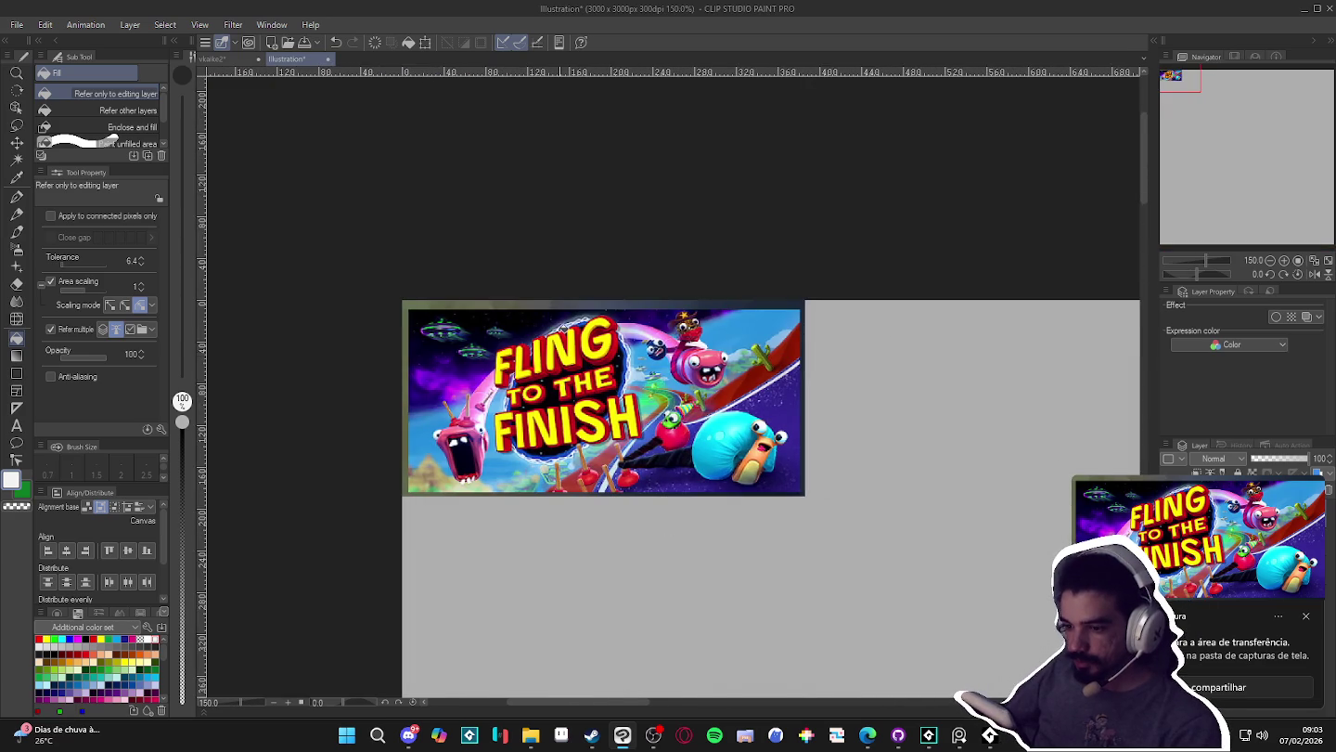
scroll(565, 338, up, 1)
- Place horizontal and vertical guides along the pasted image's edges
drag(526, 299, 506, 303)
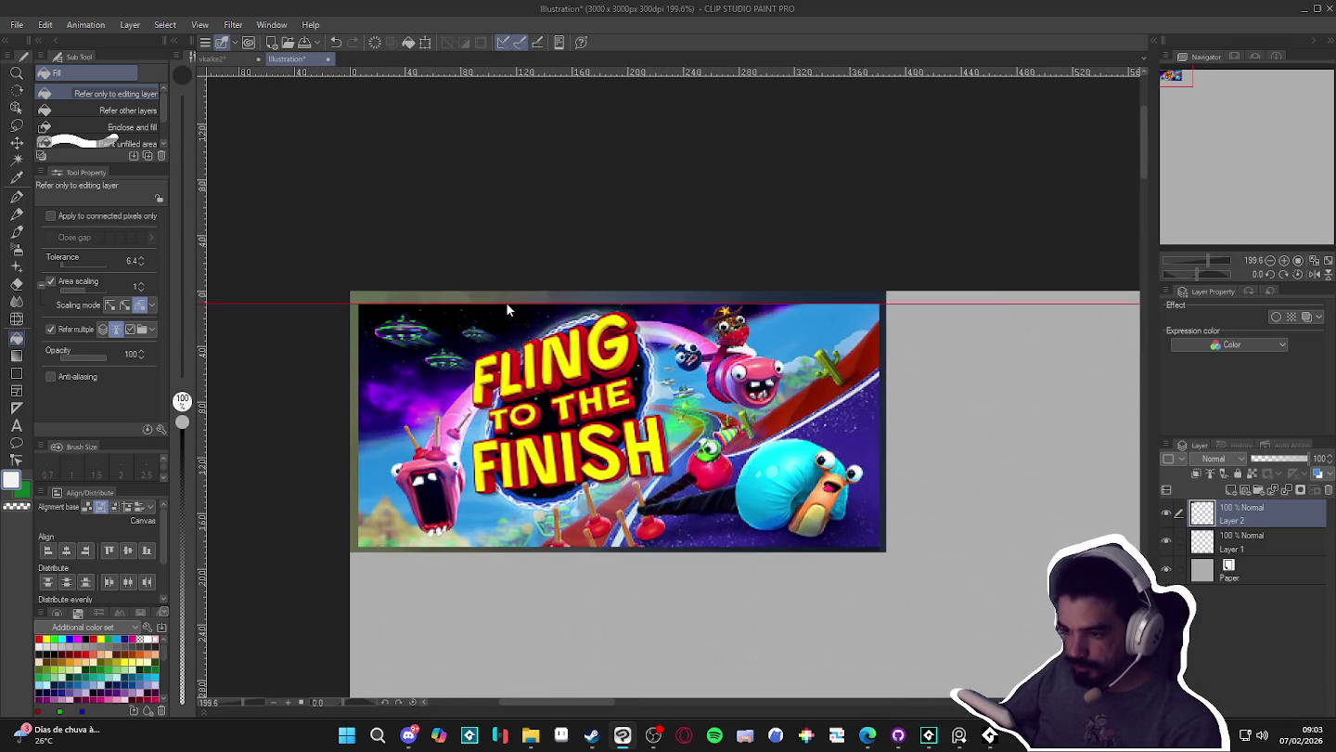
mouse_move(193, 454)
mouse_down()
mouse_move(373, 432)
mouse_move(357, 448)
mouse_up()
drag(593, 495, 458, 548)
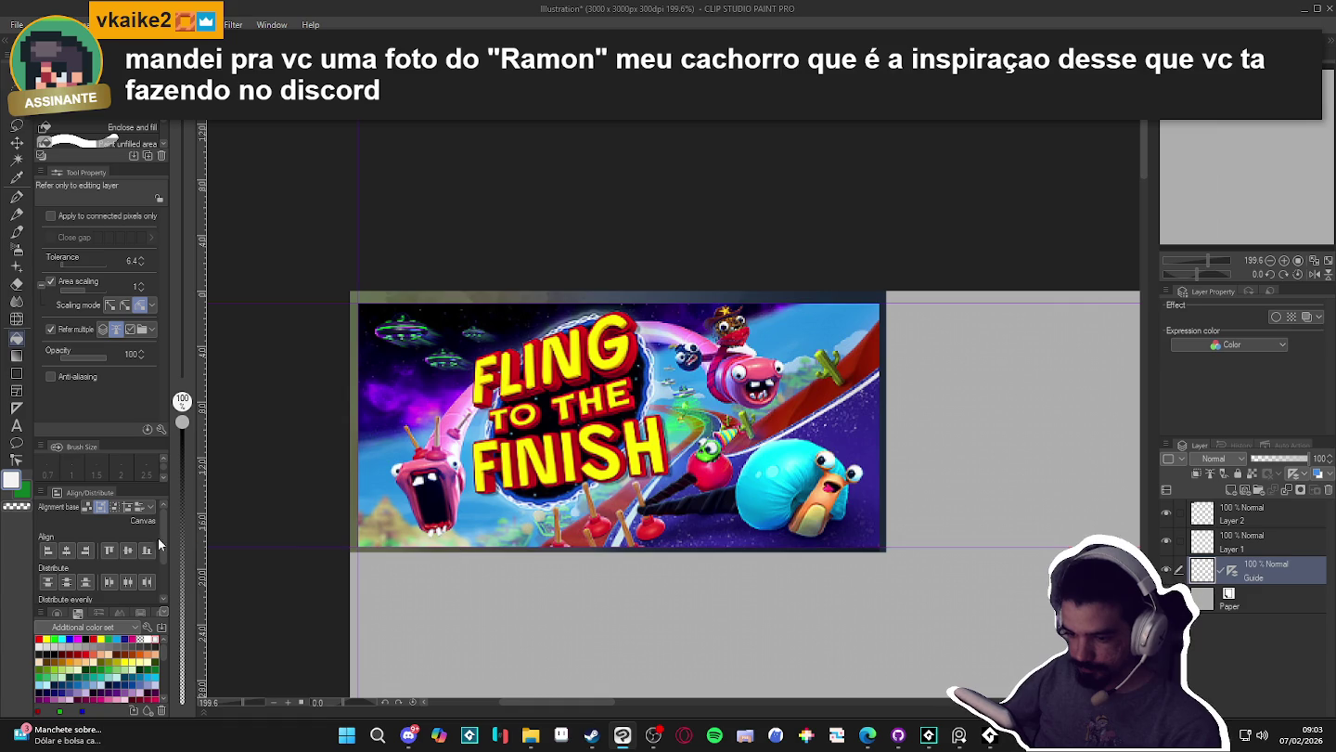
drag(889, 527, 878, 524)
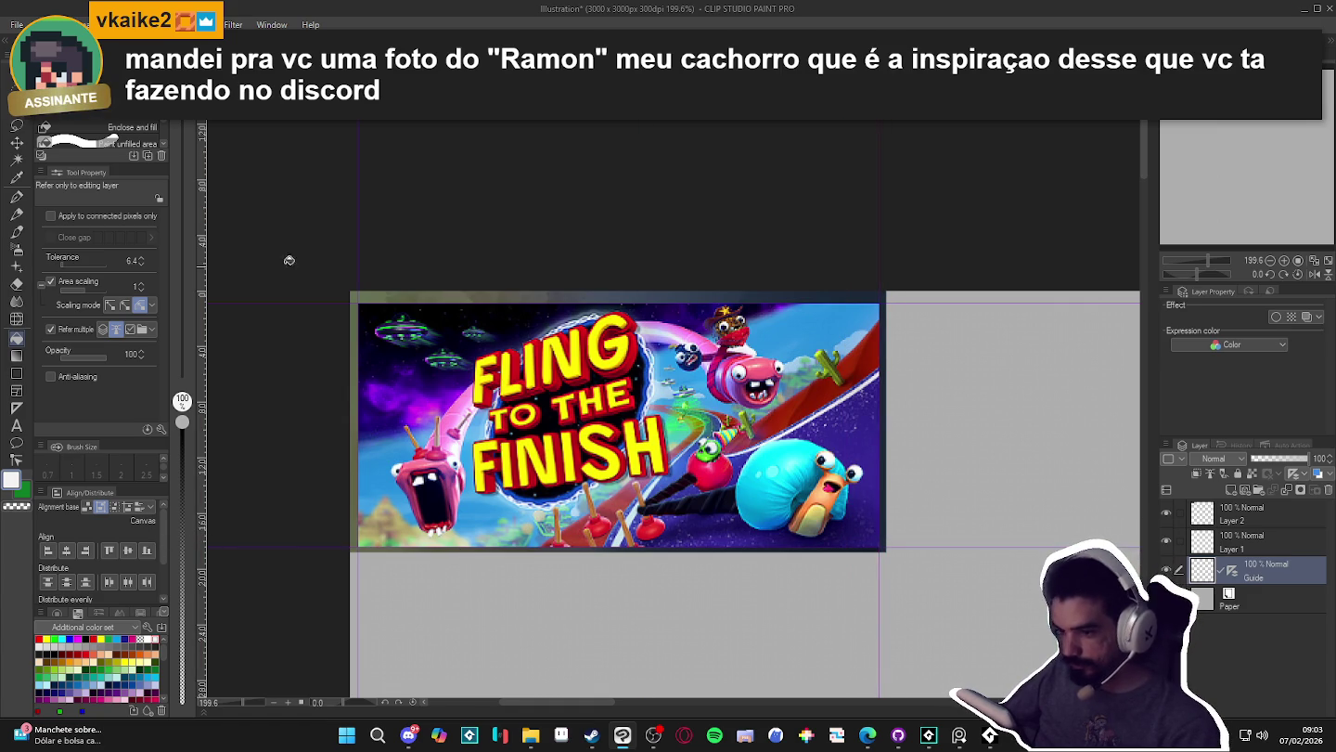
- Choose rectangular selection and return to the dog cover document
click(15, 125)
click(49, 127)
click(49, 109)
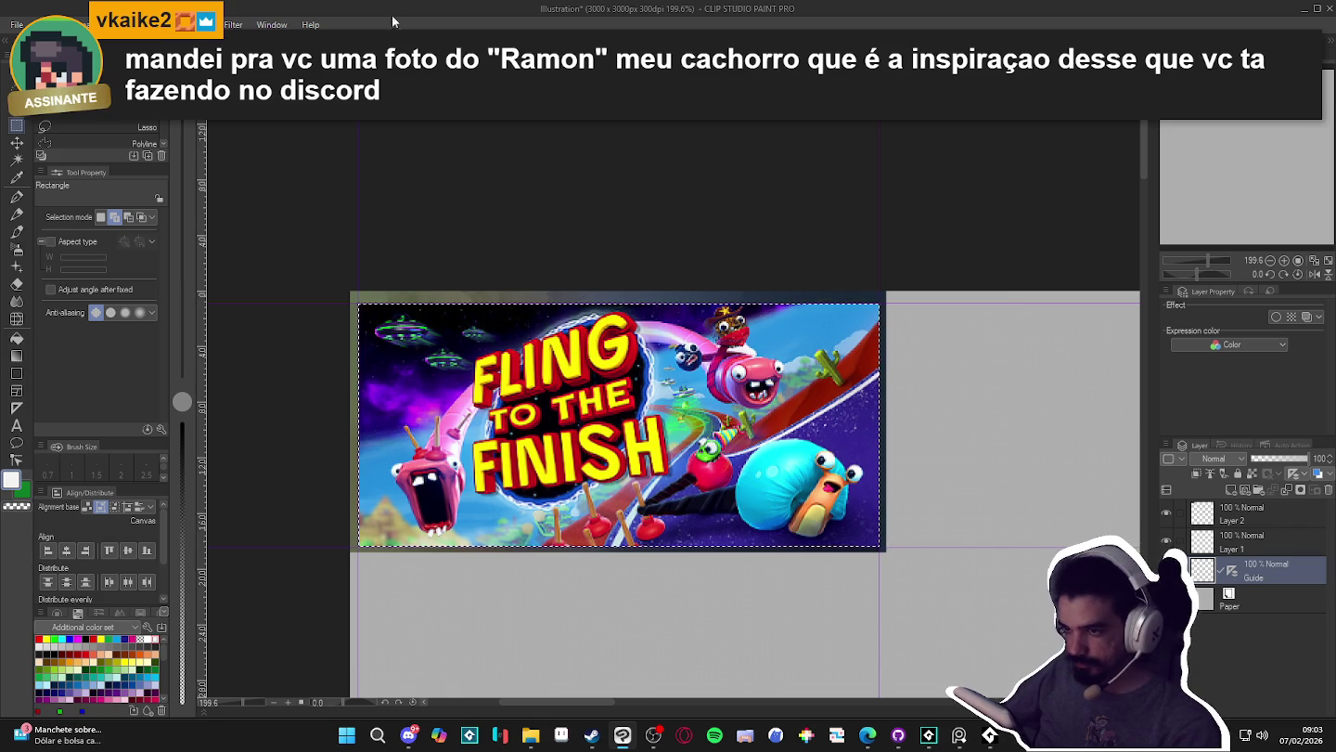
key(ctrl+Tab)
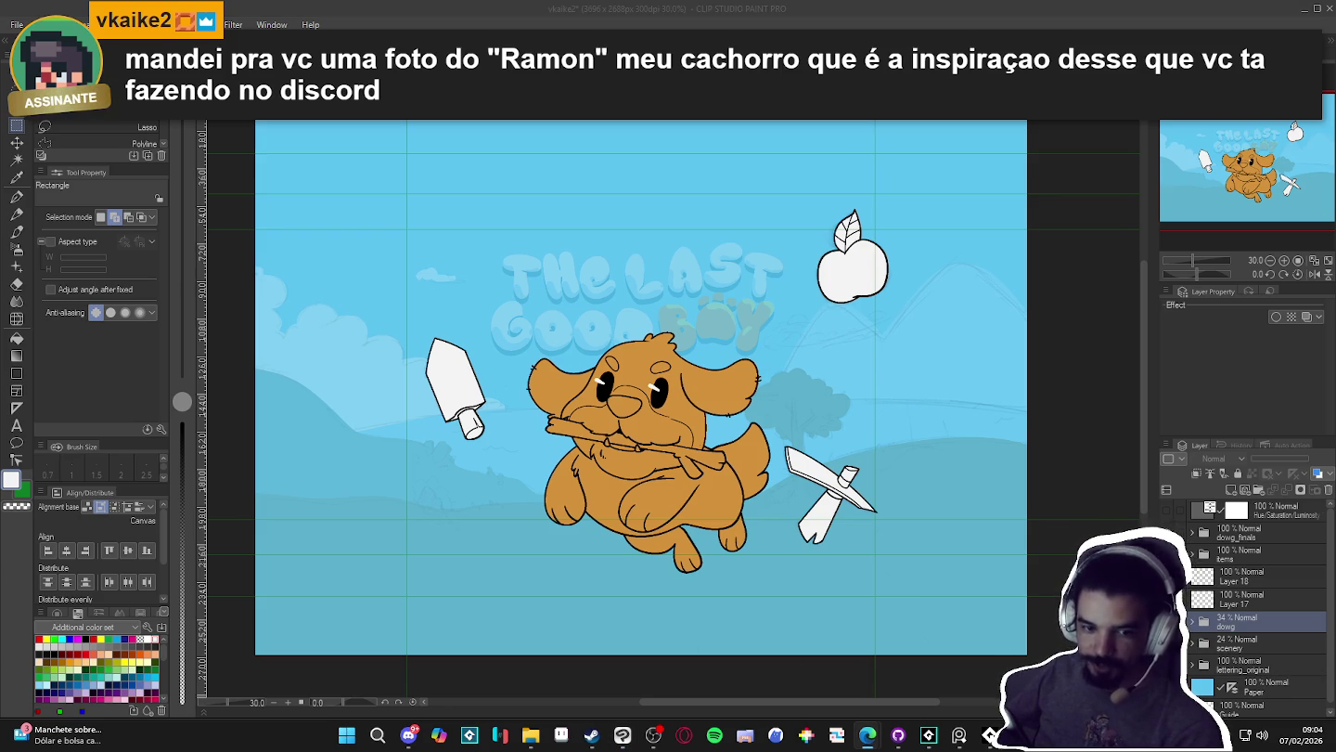
- Toggle the items and dog layers off and back on to check them
key(alt+Tab)
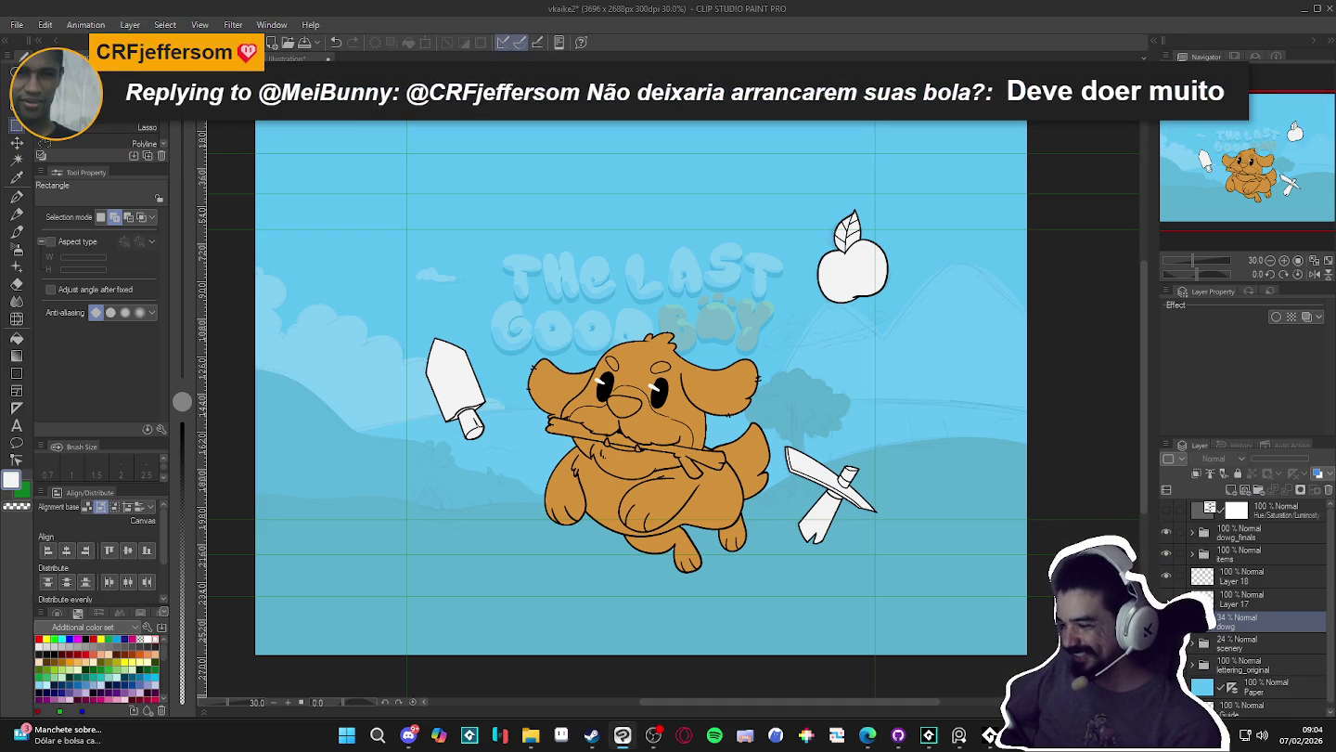
click(1166, 553)
click(1166, 552)
click(1167, 530)
click(1165, 530)
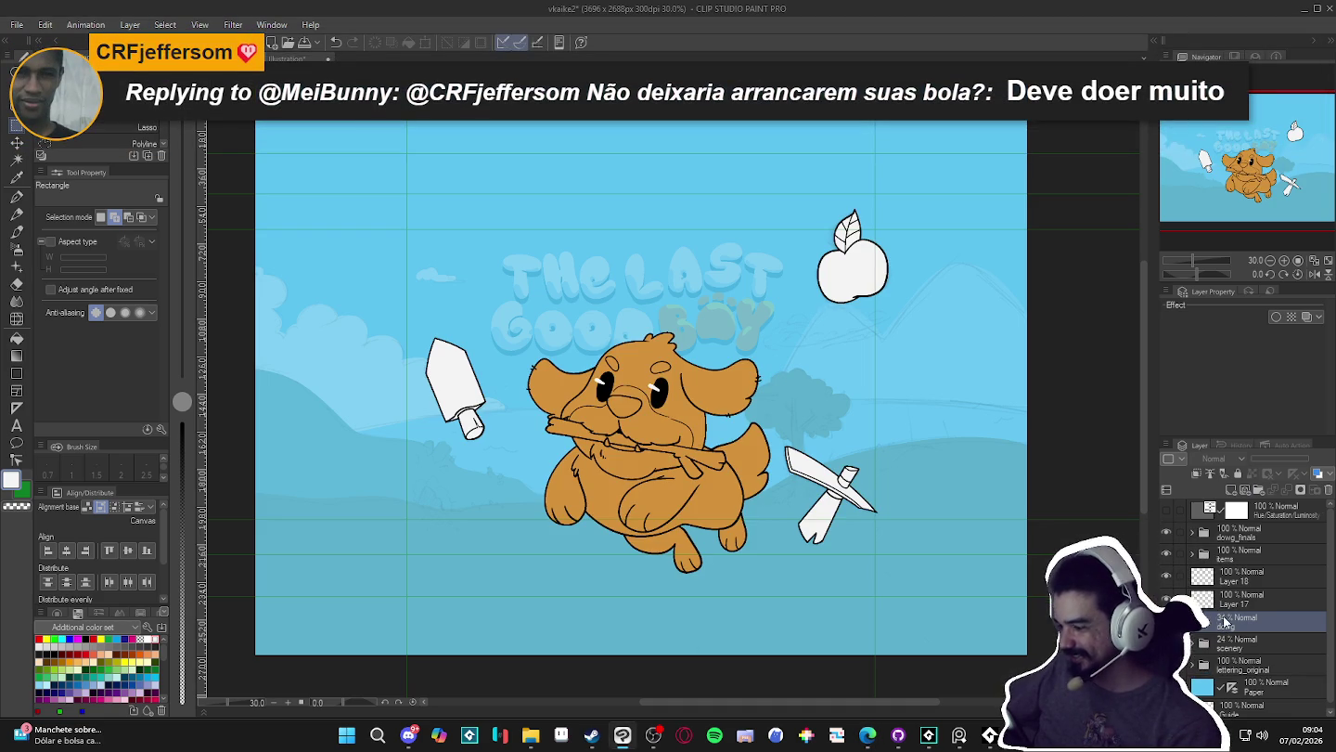
- Paste the Fling to the Finish art above Layer 18 and scale it up across the cover
click(1239, 577)
key(ctrl+shift+n)
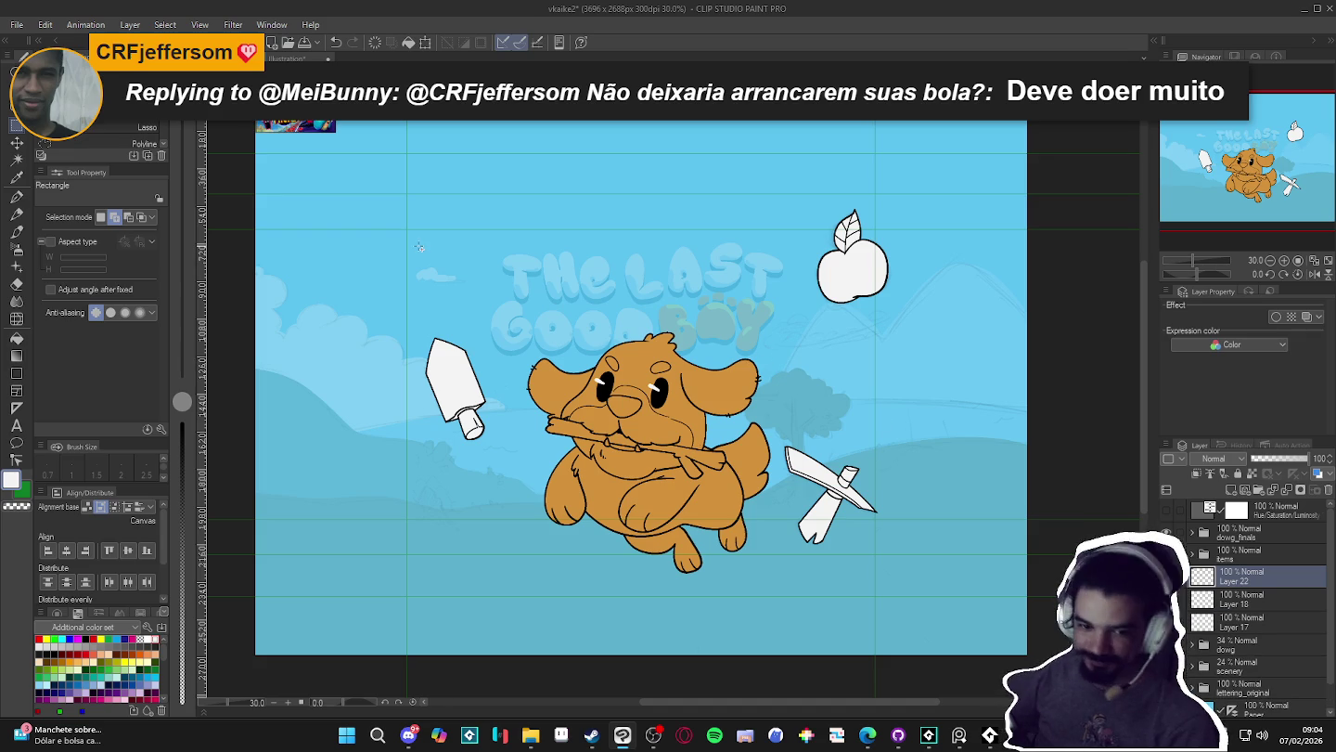
key(k)
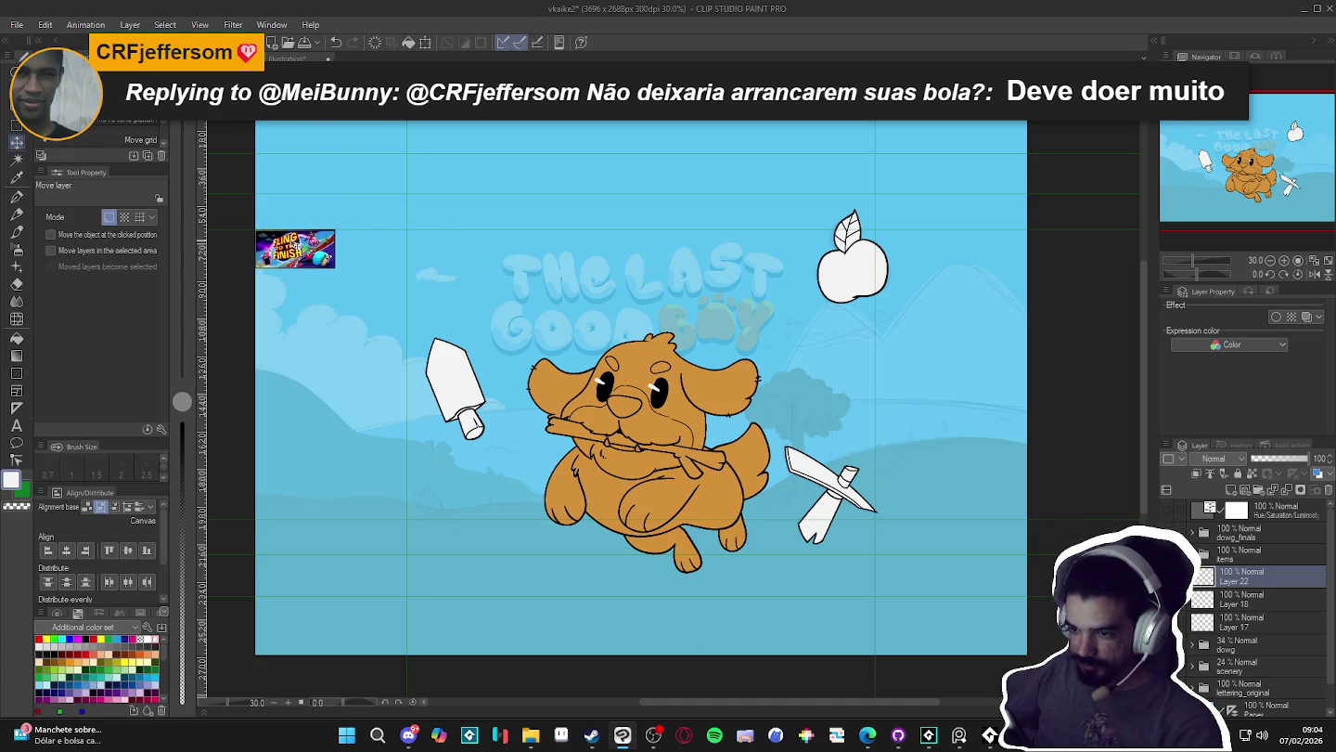
key(ctrl+t)
drag(336, 269, 1033, 501)
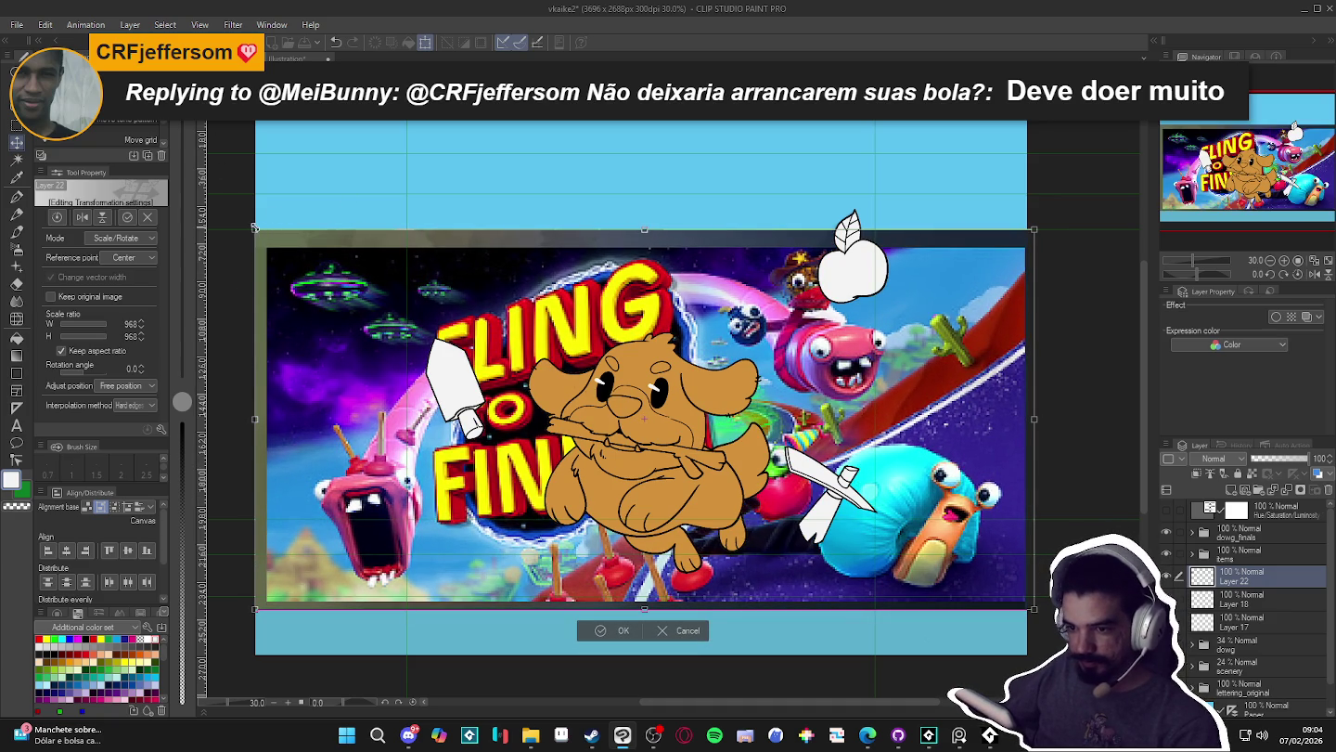
drag(254, 228, 244, 223)
drag(510, 350, 587, 313)
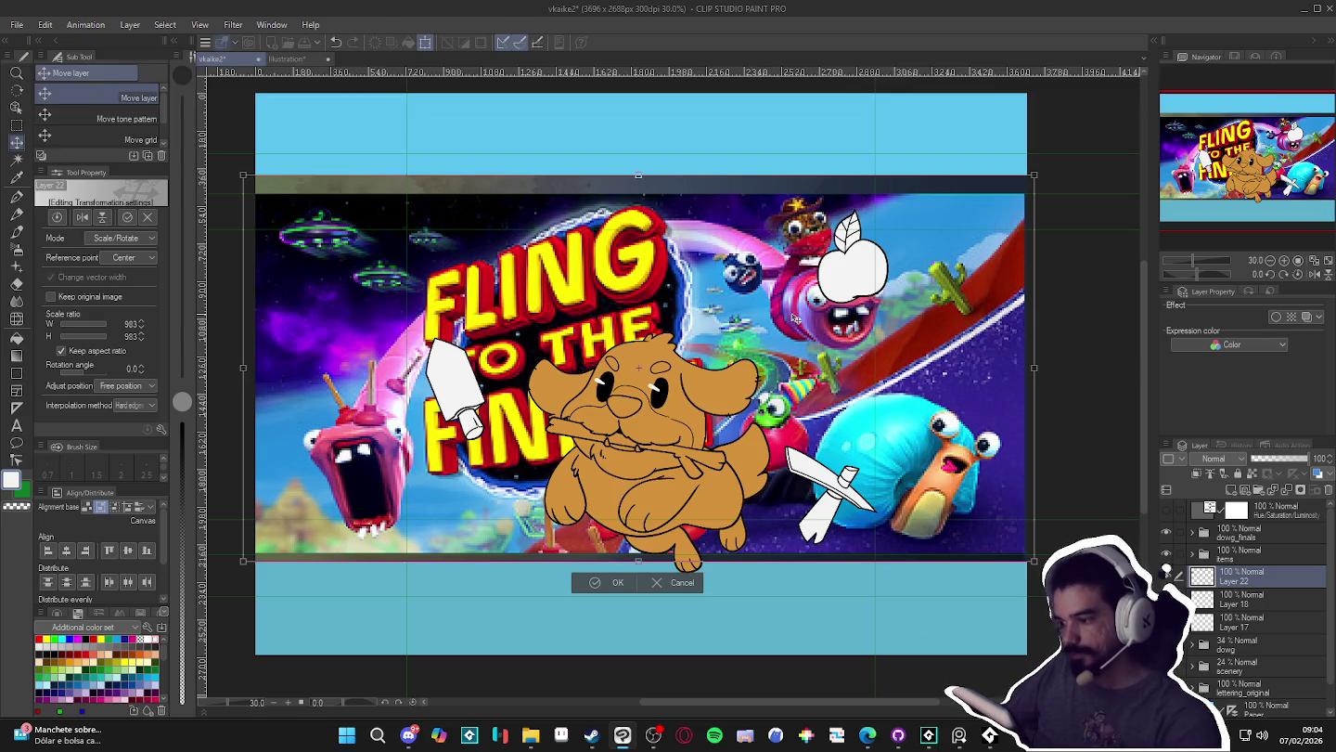
key(Return)
right_click(1239, 583)
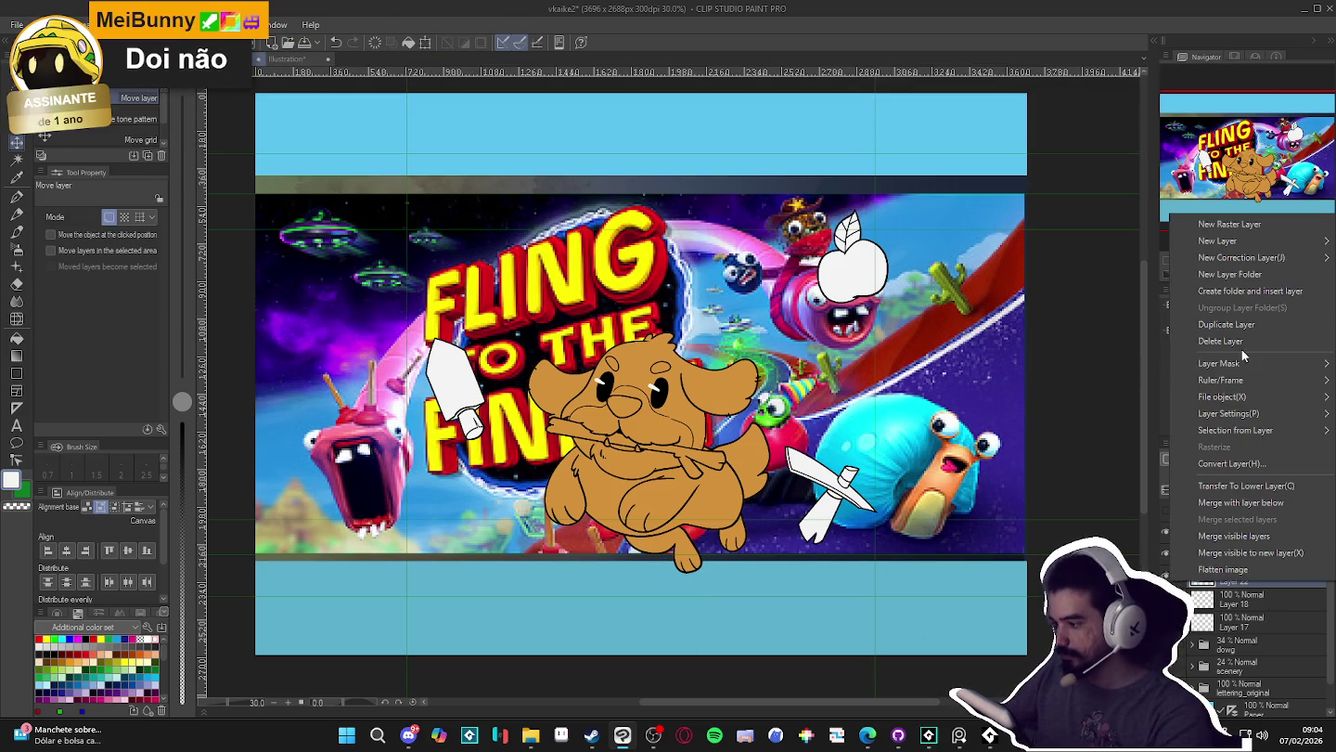
- Delete pasted Layer 22 holding the Fling to the Finish art
click(1241, 349)
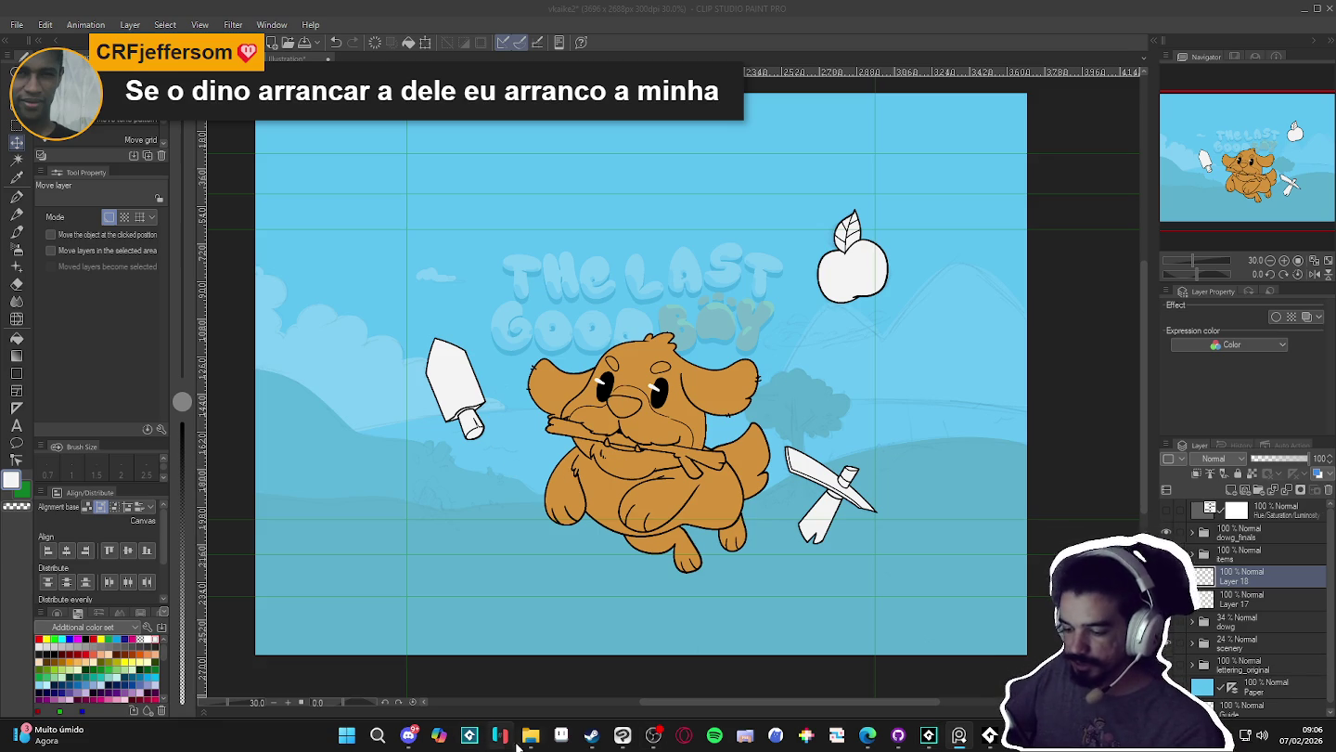
click(872, 6)
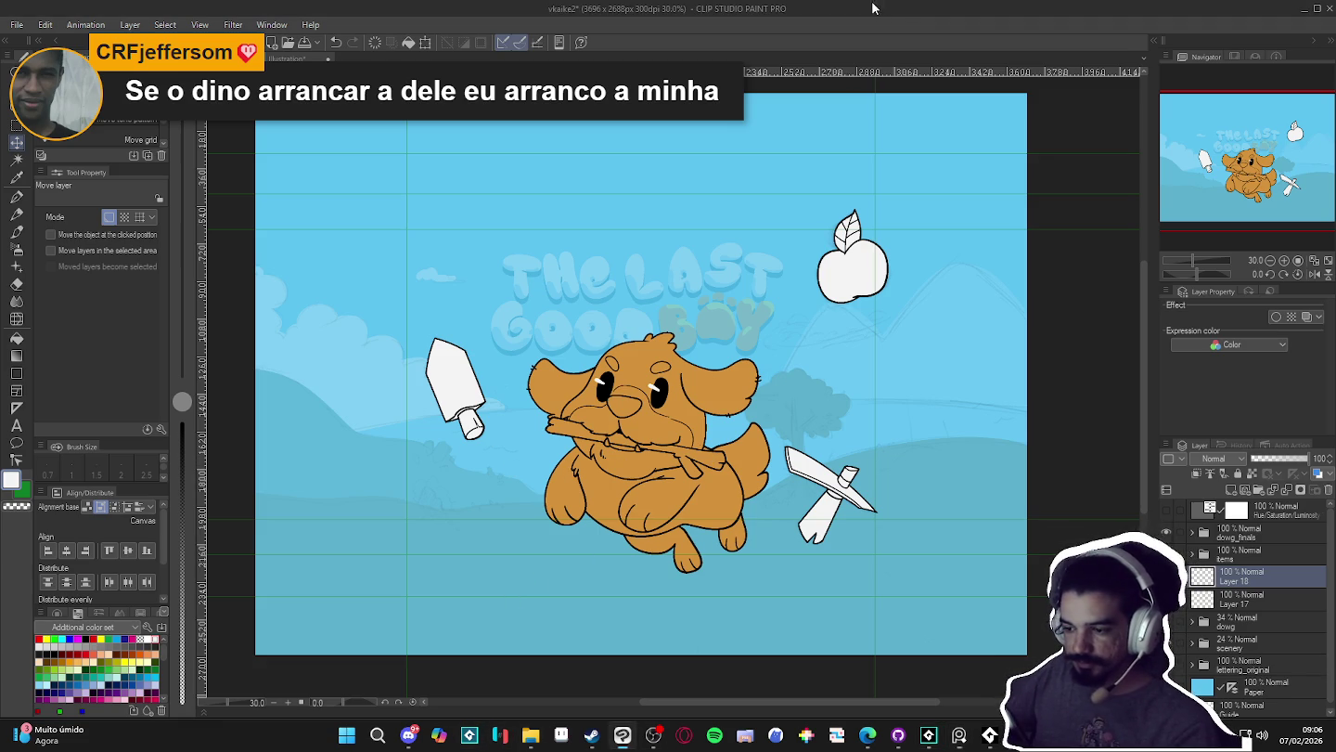
- Hide the items and dowg_finals layers, leaving the greyscale adjustment hidden
scroll(890, 363, down, 1)
scroll(889, 363, down, 1)
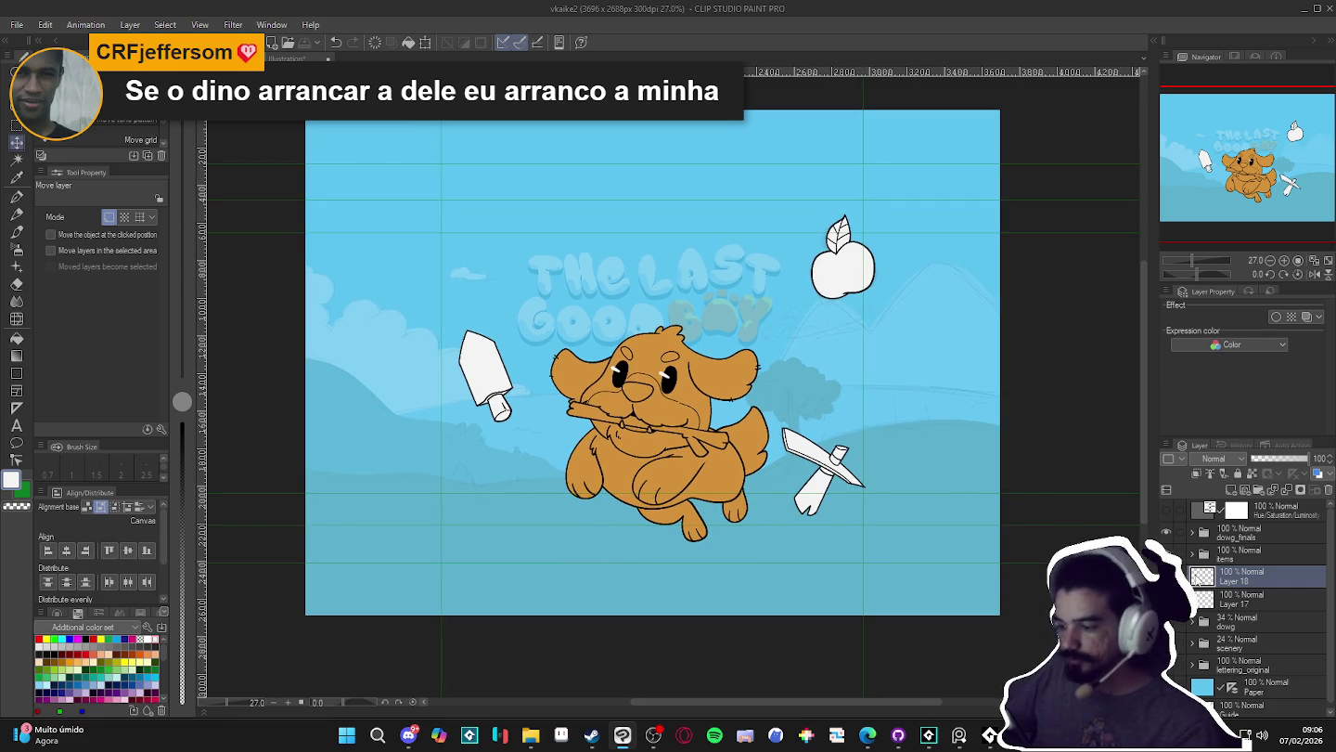
click(1166, 554)
click(1166, 509)
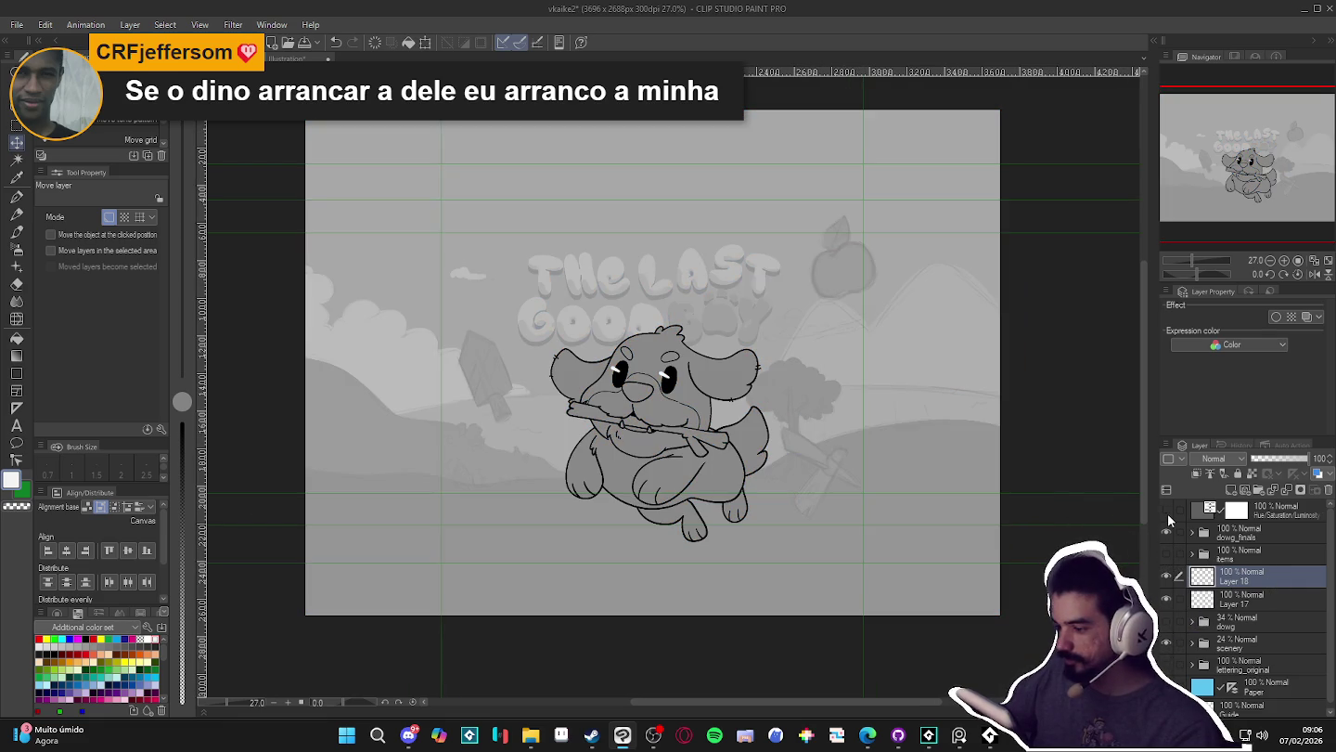
click(1167, 514)
click(1166, 530)
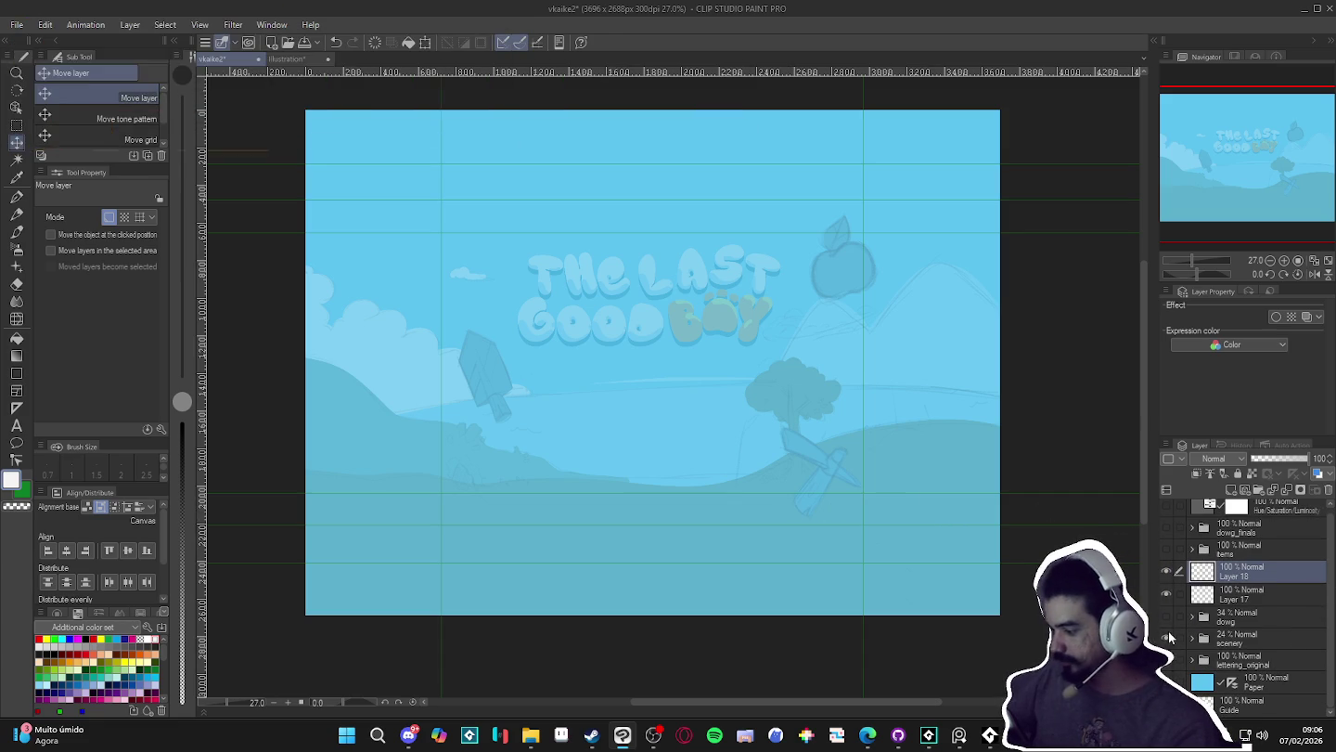
- Add a new blank Layer 22 above the scenery layer
click(1235, 640)
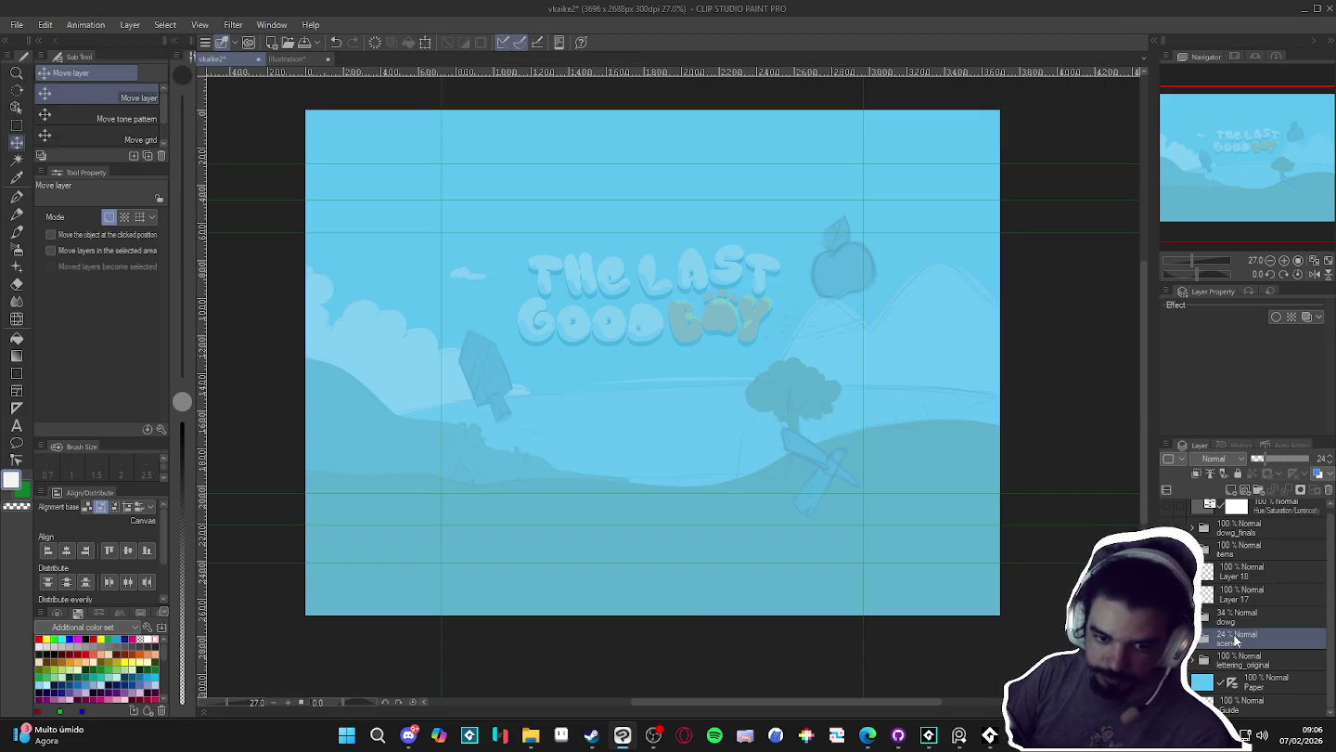
key(ctrl+shift+n)
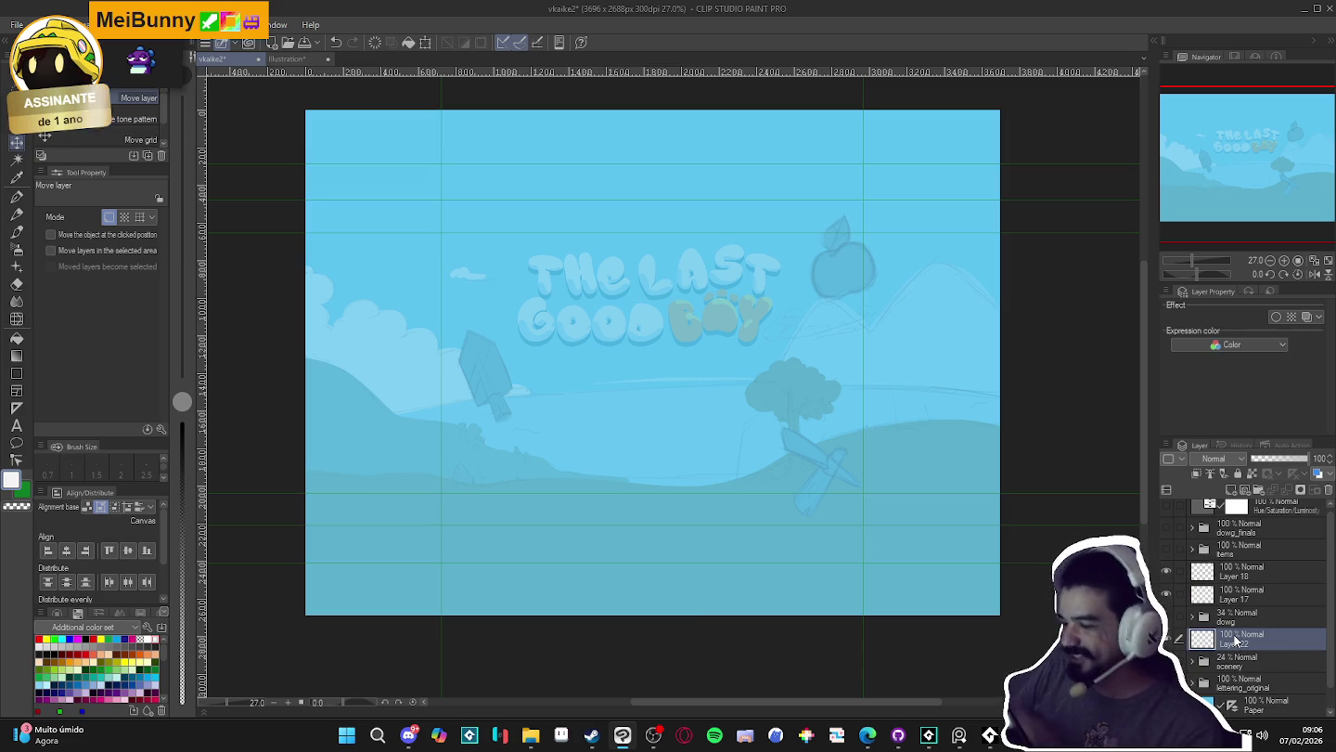
key(p)
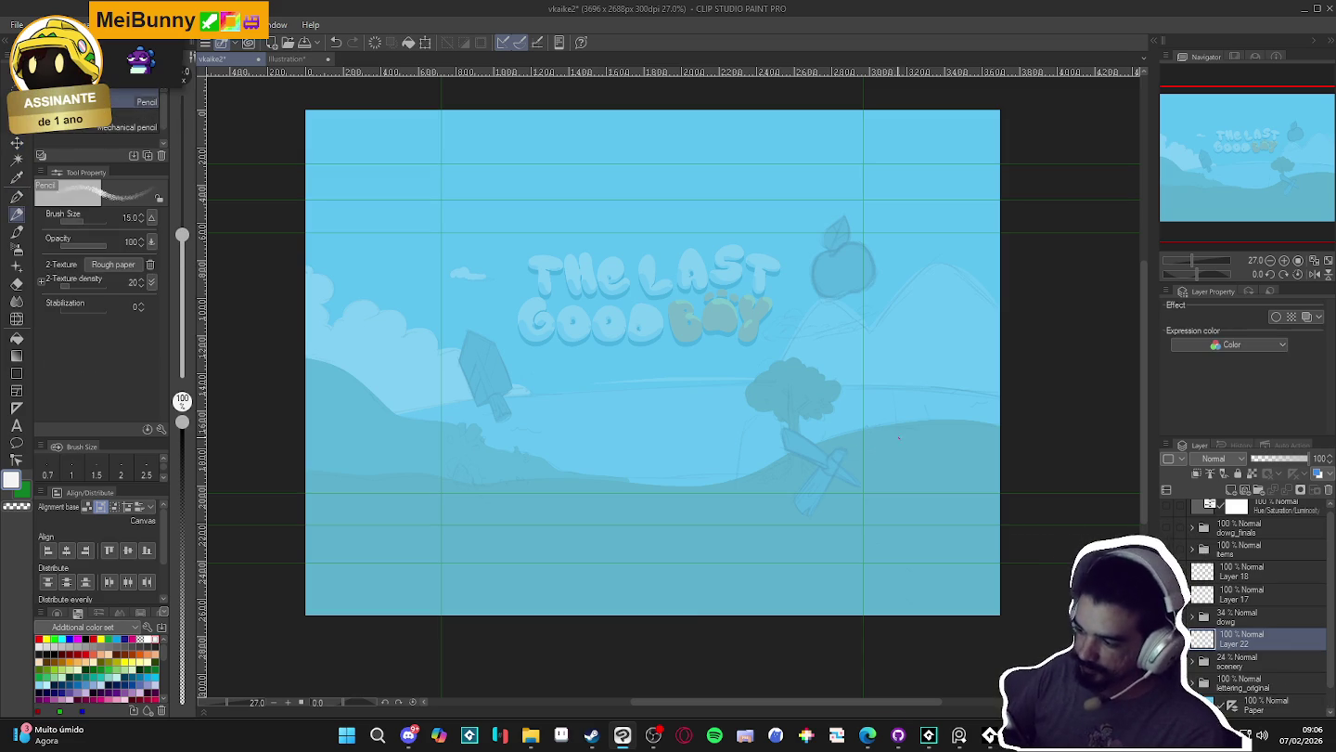
- Pick dark grey for the pencil and frame the lower landscape in view
click(154, 638)
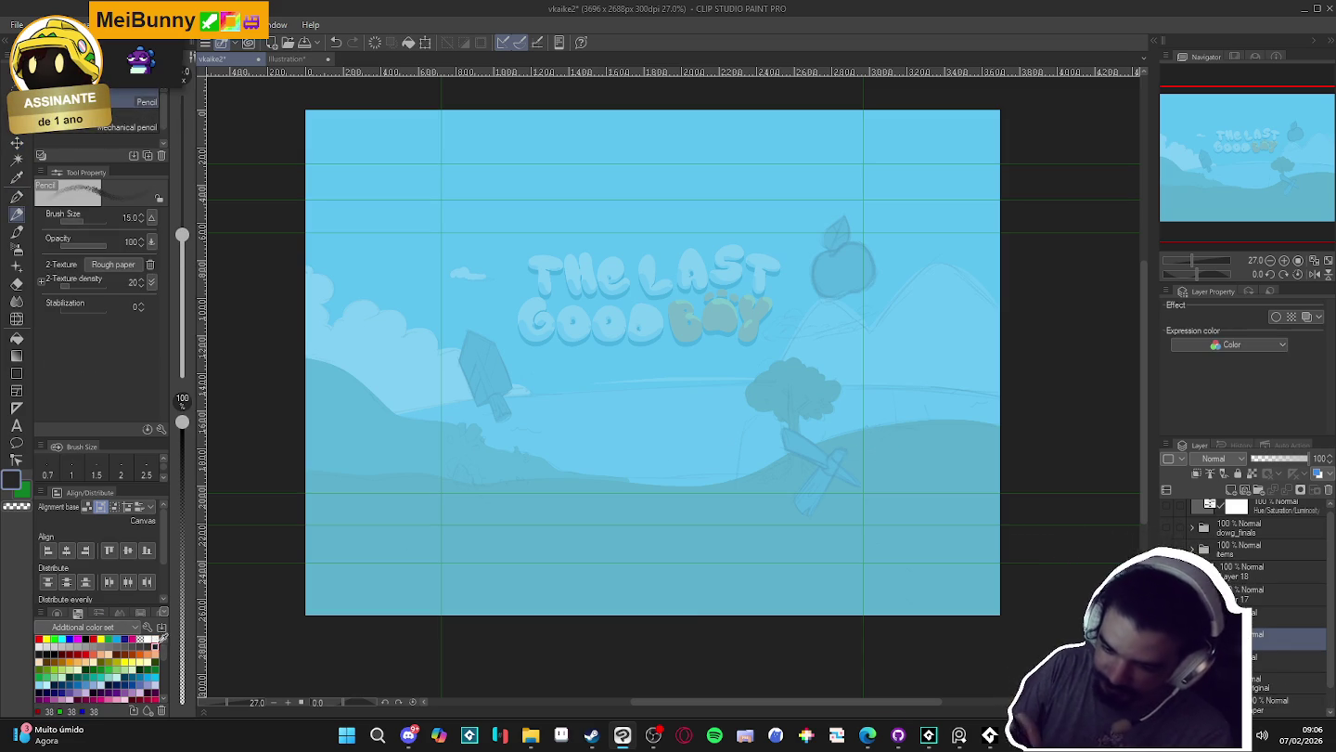
key(p)
mouse_move(973, 460)
mouse_down()
mouse_move(983, 302)
mouse_move(976, 342)
mouse_up()
key(p)
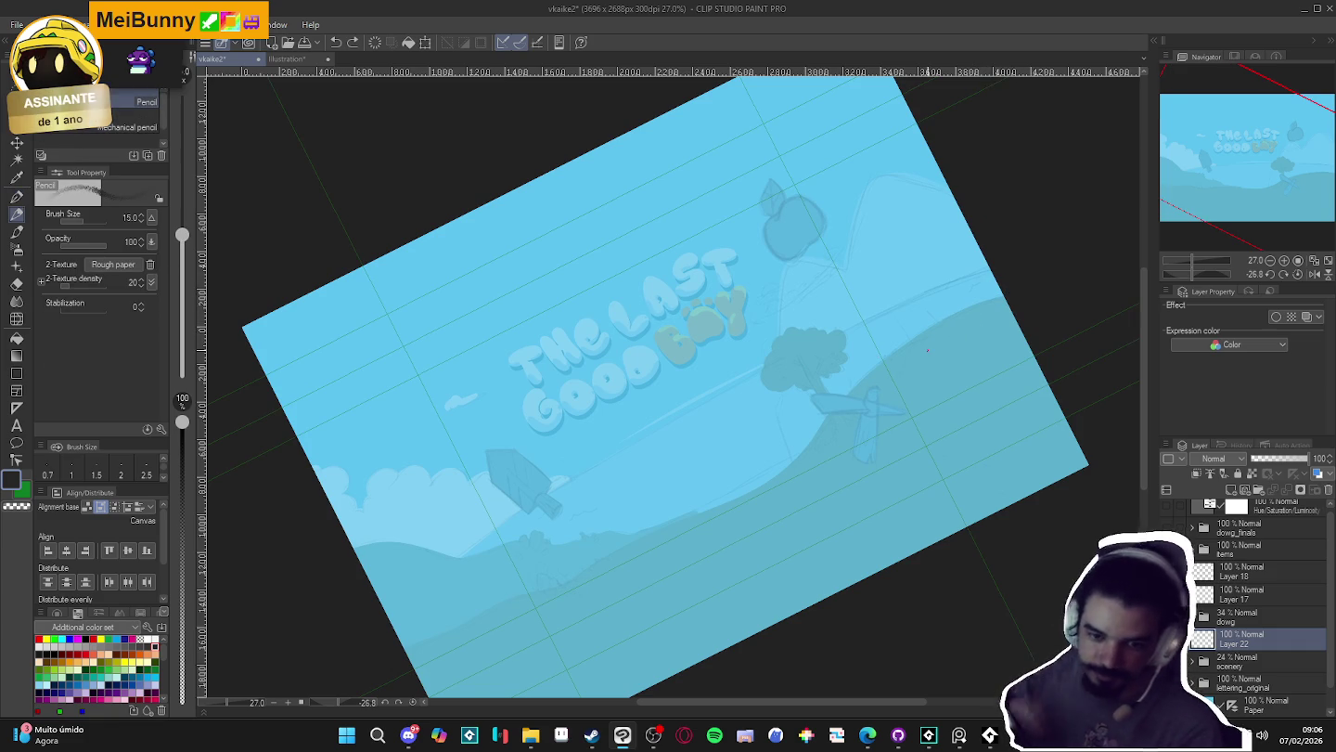
key(ctrl+@)
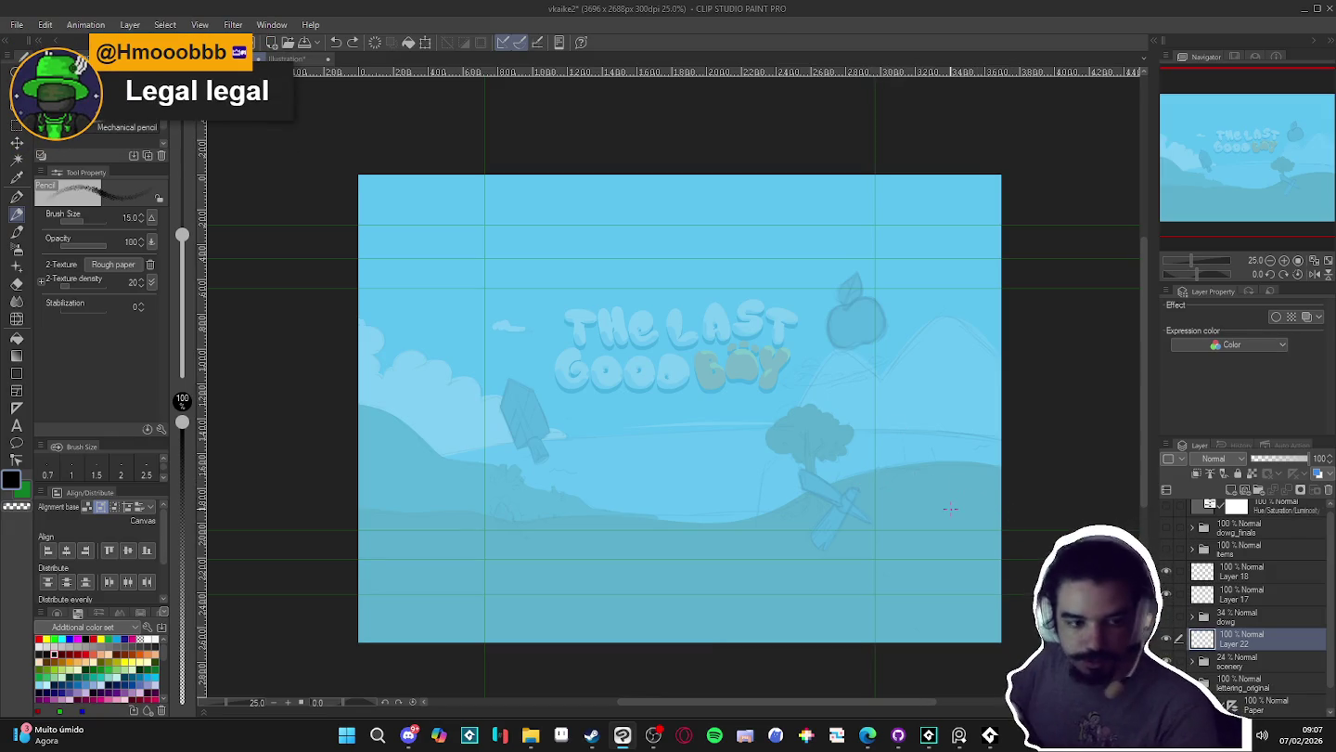
scroll(956, 508, up, 1)
scroll(958, 511, up, 1)
mouse_move(983, 514)
mouse_down()
mouse_move(997, 442)
mouse_move(1012, 438)
mouse_up()
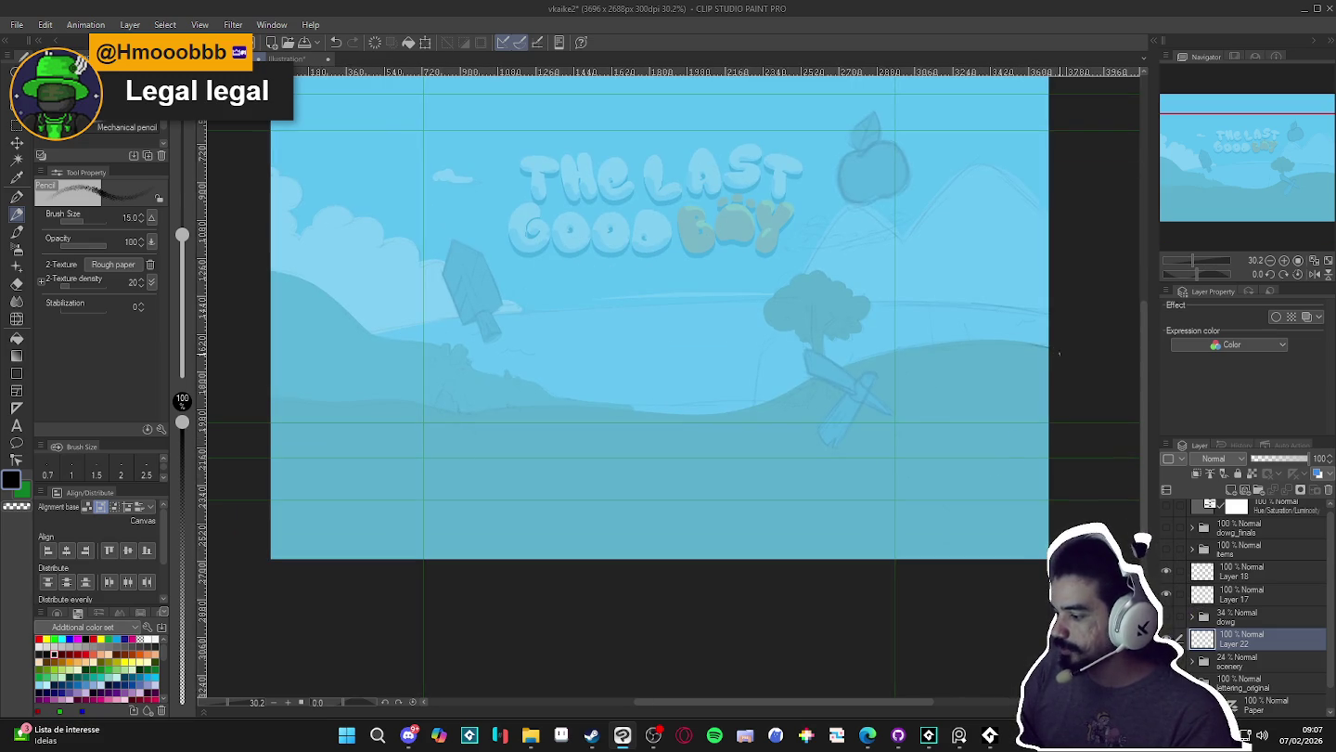
- Sketch hill outlines at the right, lower left and across the middle
drag(840, 371, 637, 557)
key(ctrl+z)
drag(884, 351, 666, 583)
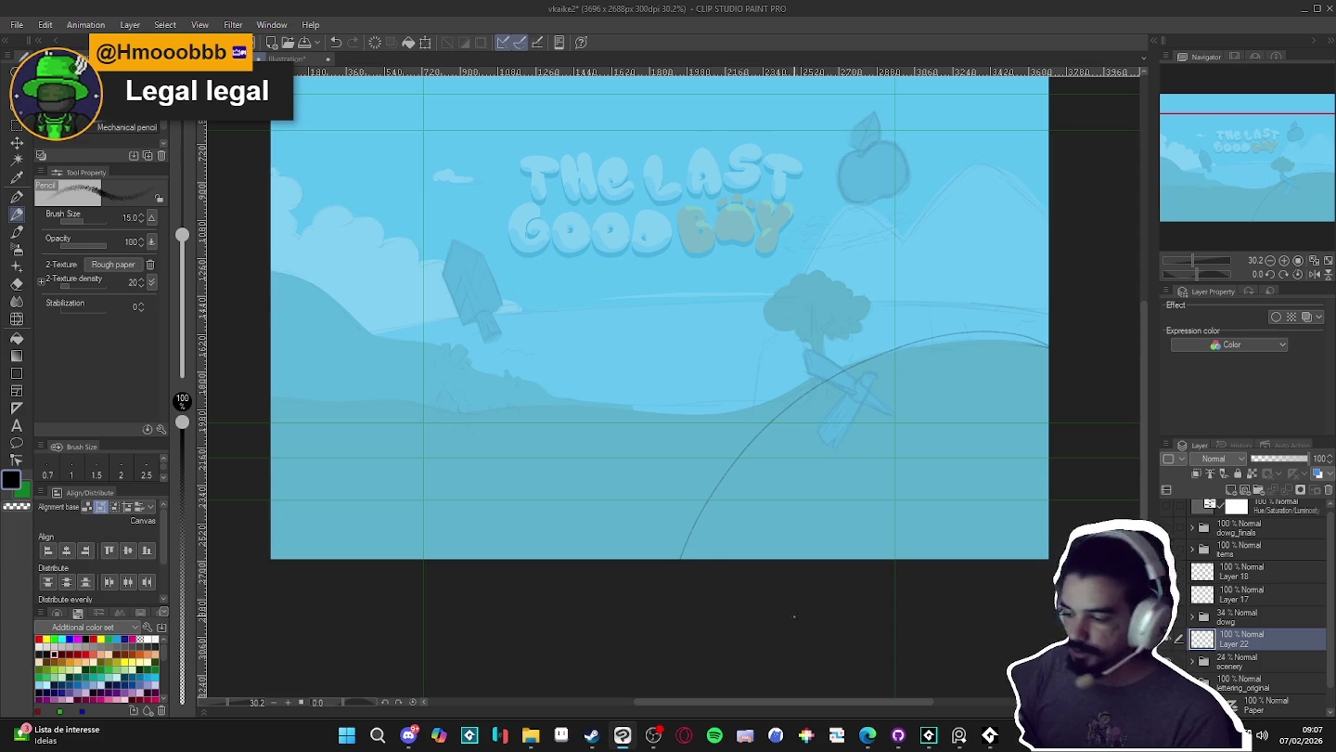
drag(271, 394, 571, 556)
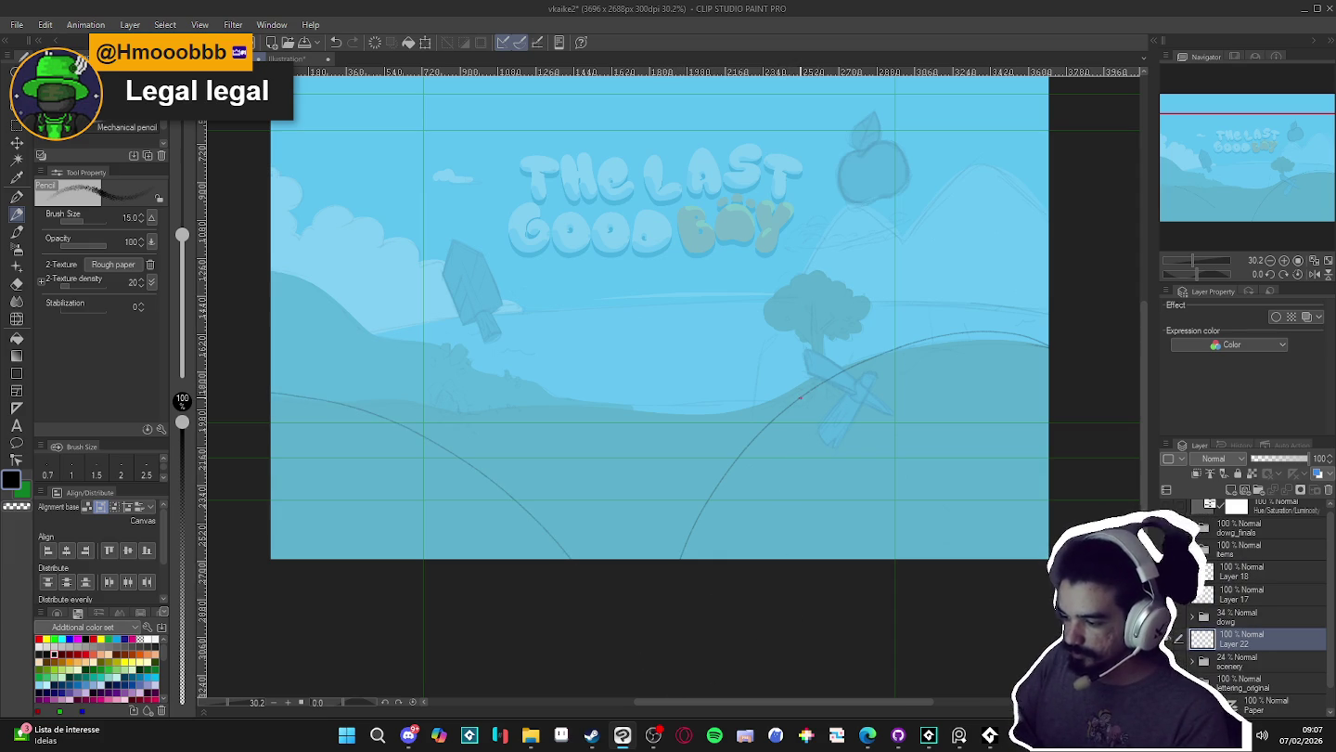
drag(668, 379, 362, 408)
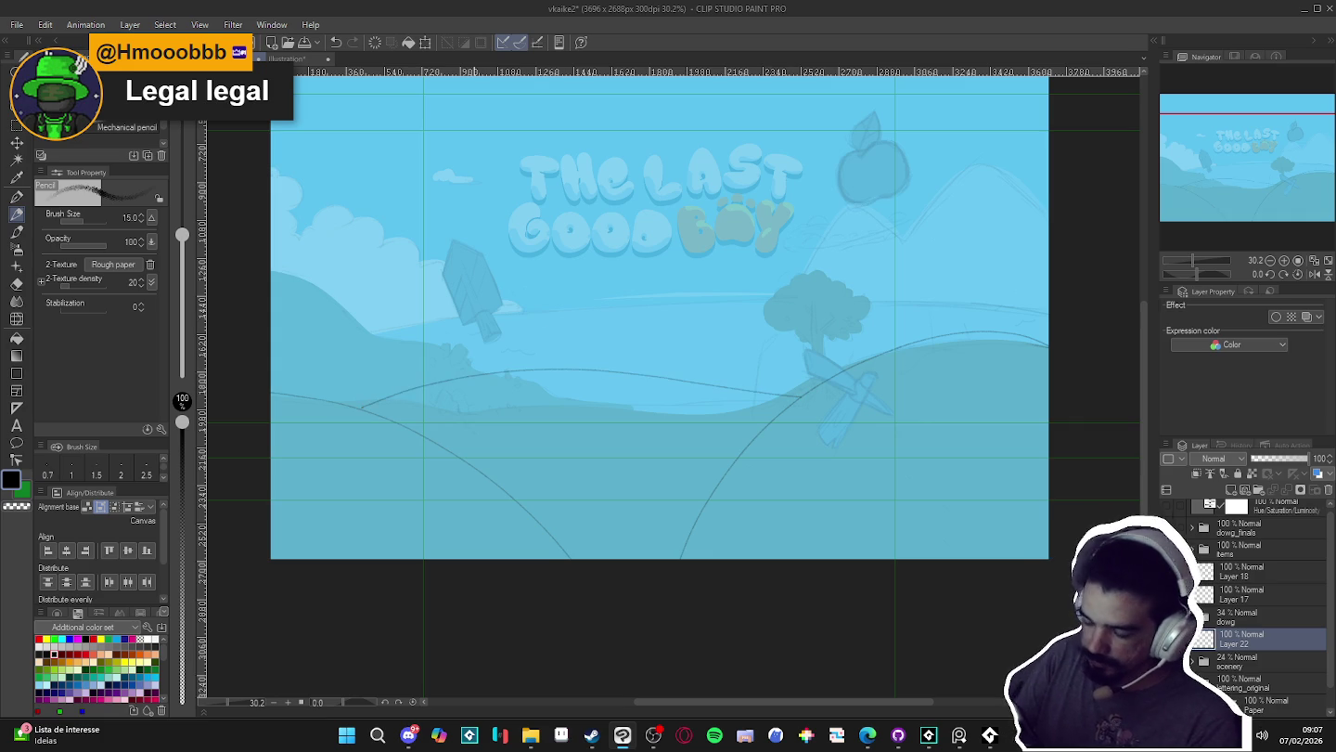
key(ctrl+z)
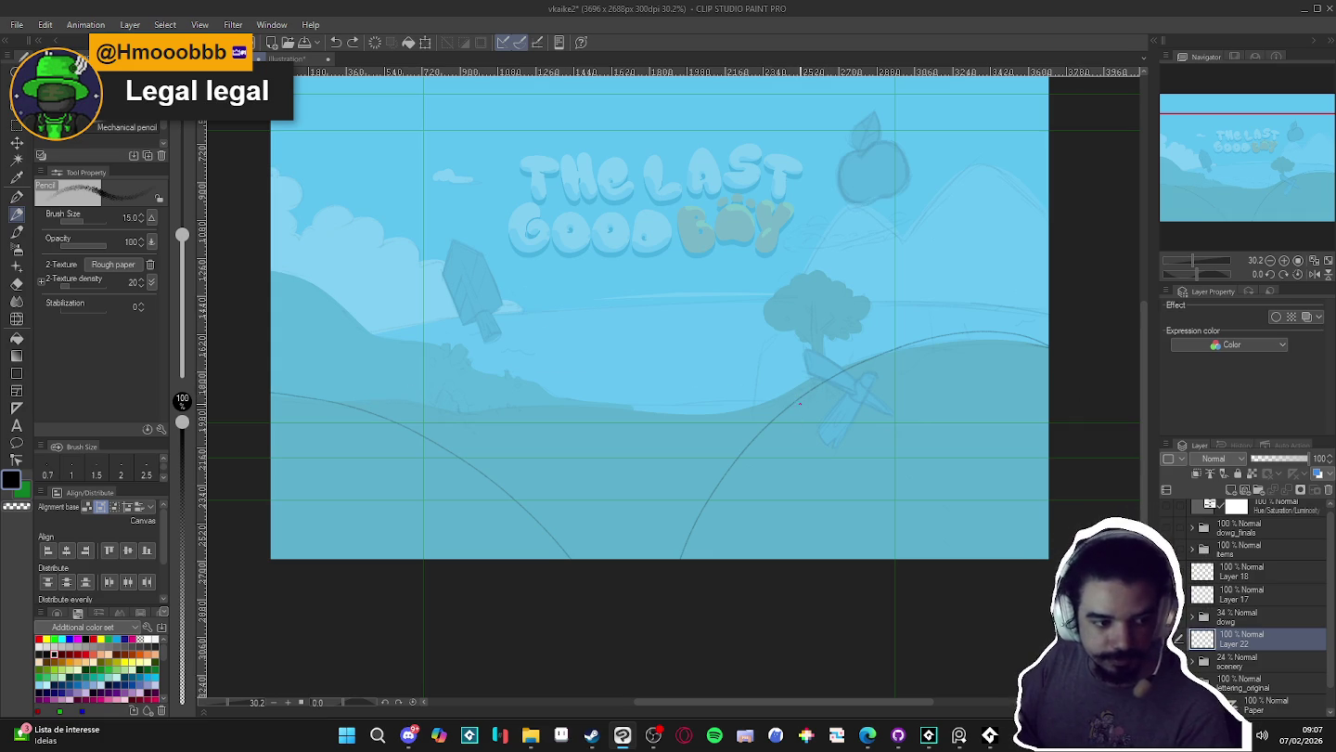
drag(664, 380, 413, 411)
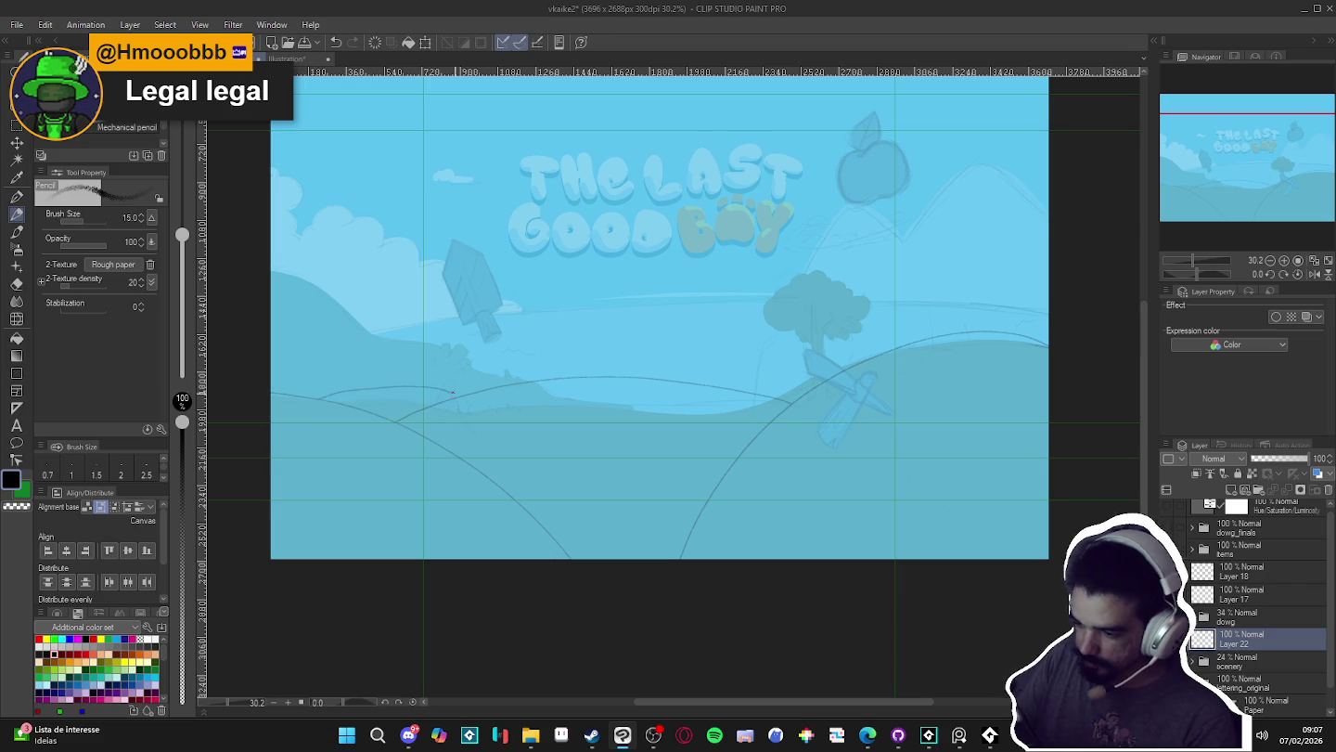
- Add a line along the right hill curve on a rotated canvas, then level it
drag(606, 347, 760, 345)
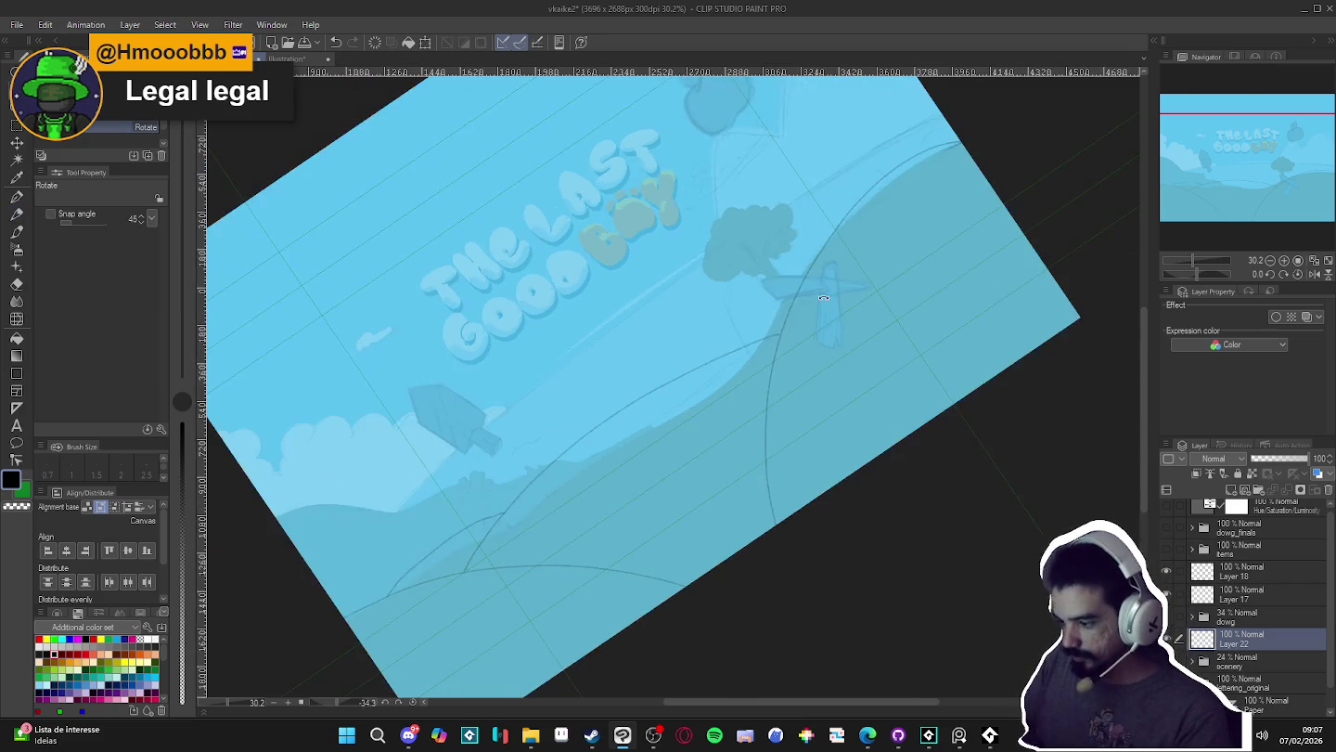
key(p)
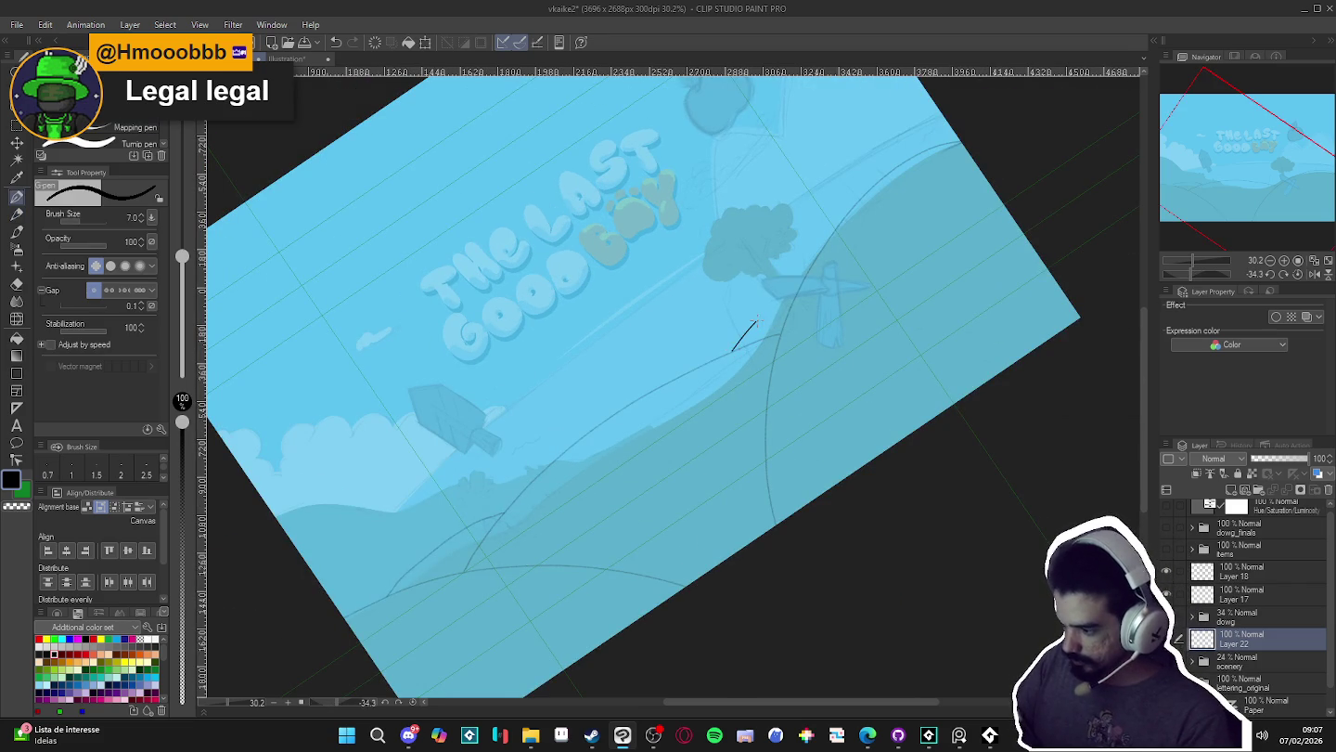
key(ctrl+z)
key(p)
drag(731, 351, 800, 286)
key(ctrl+at)
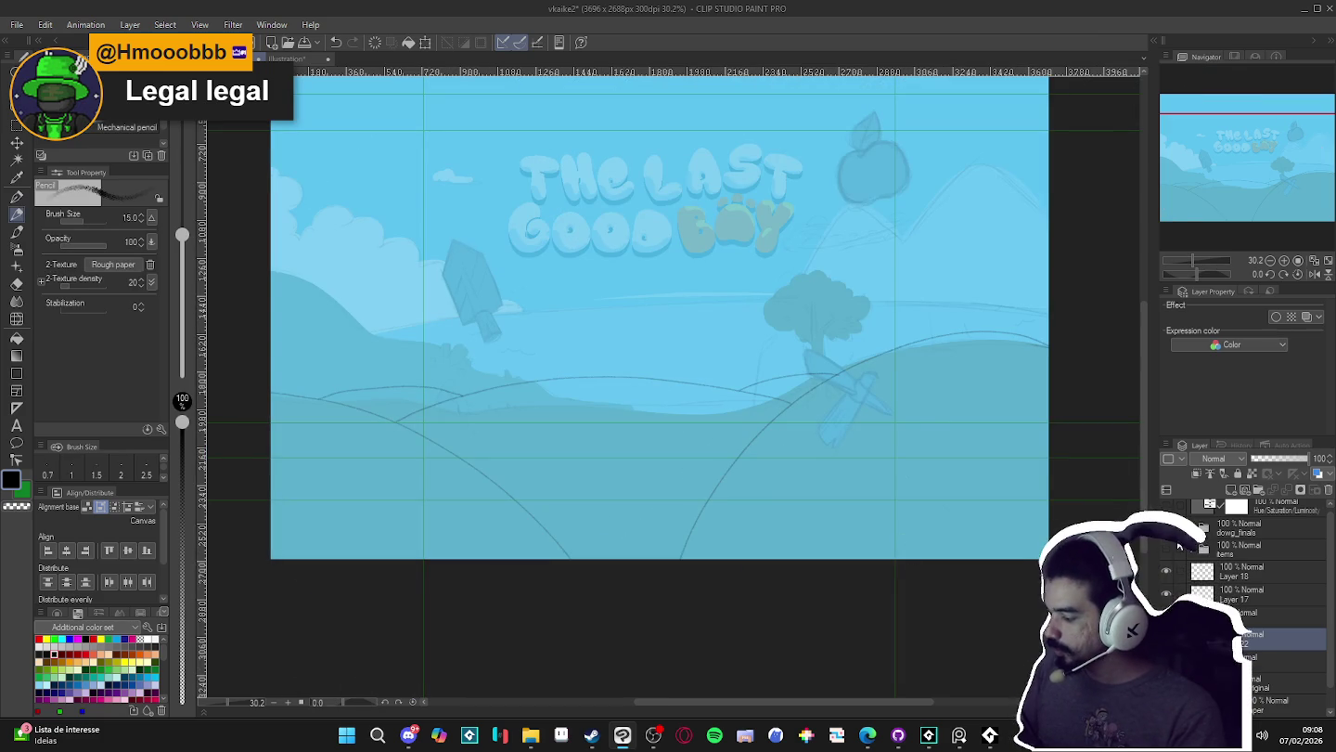
- Show the dog layer again and dab grass tufts on the lower hills, then switch to File Explorer
click(1172, 527)
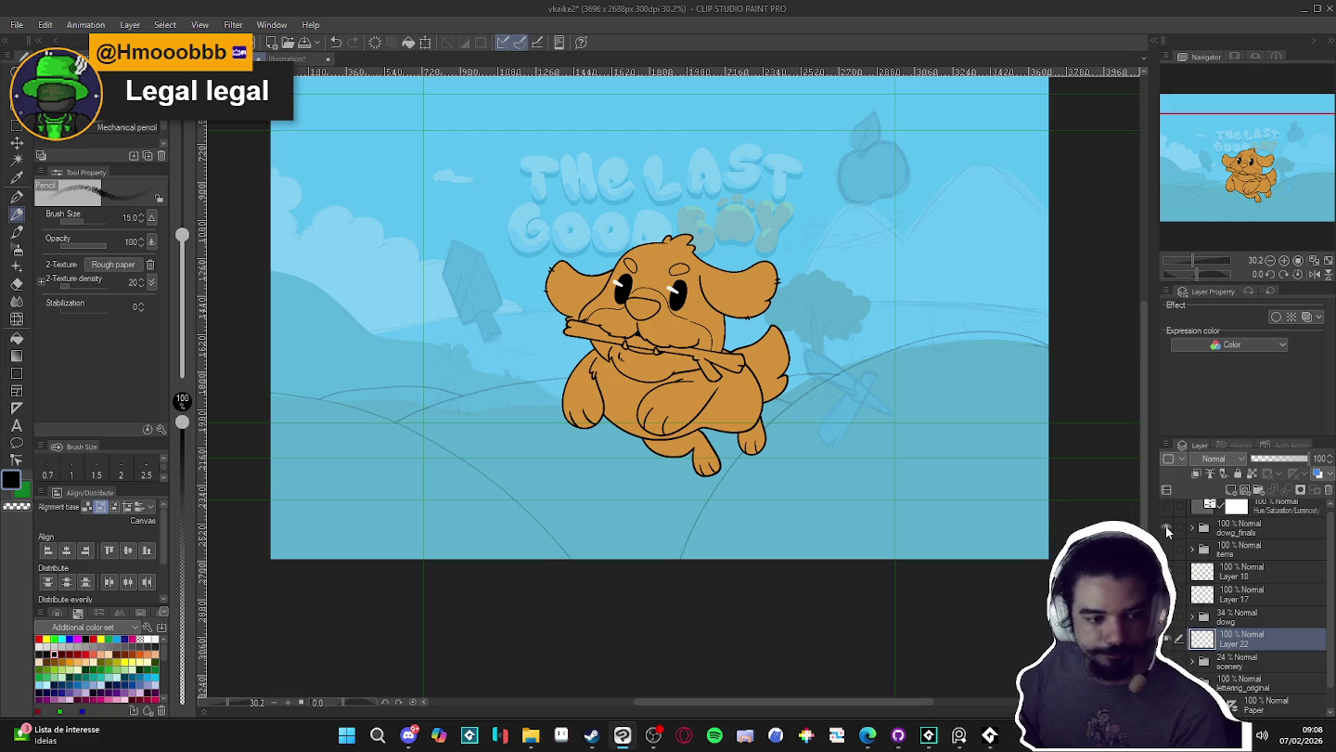
click(919, 383)
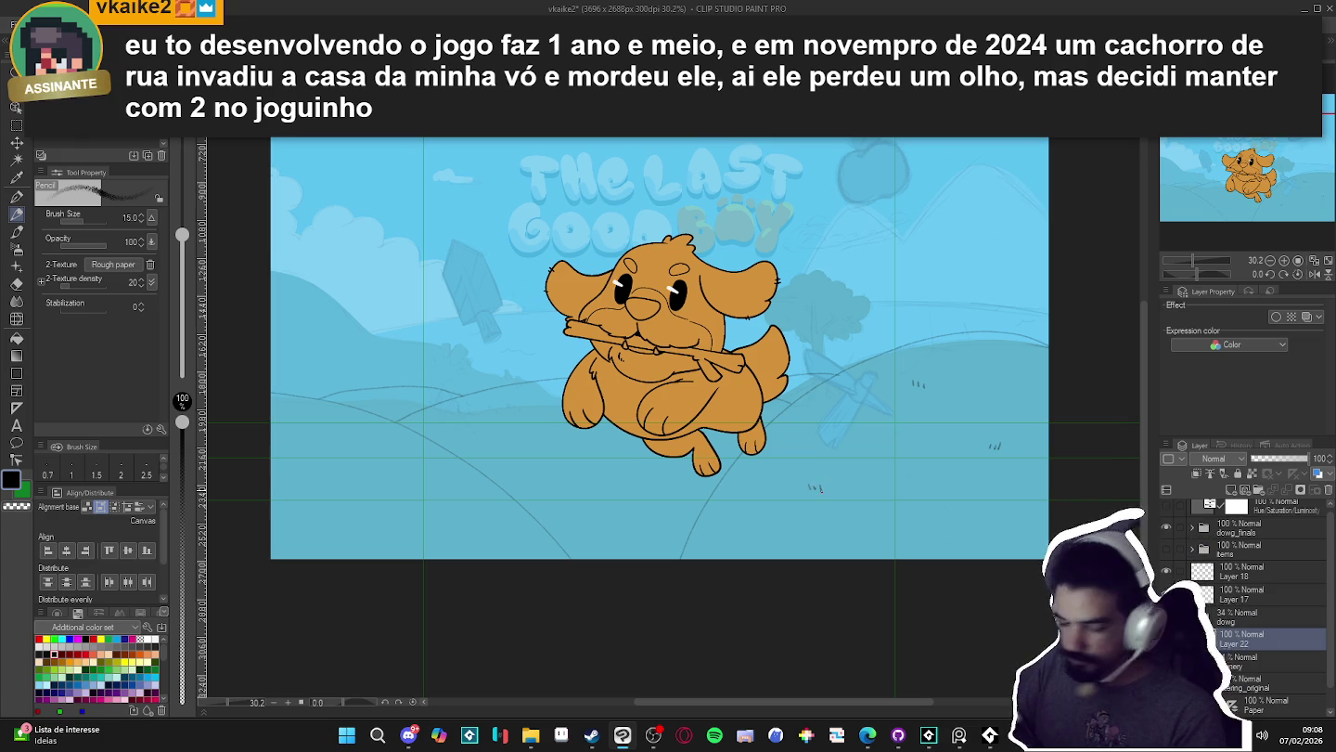
drag(642, 522, 726, 500)
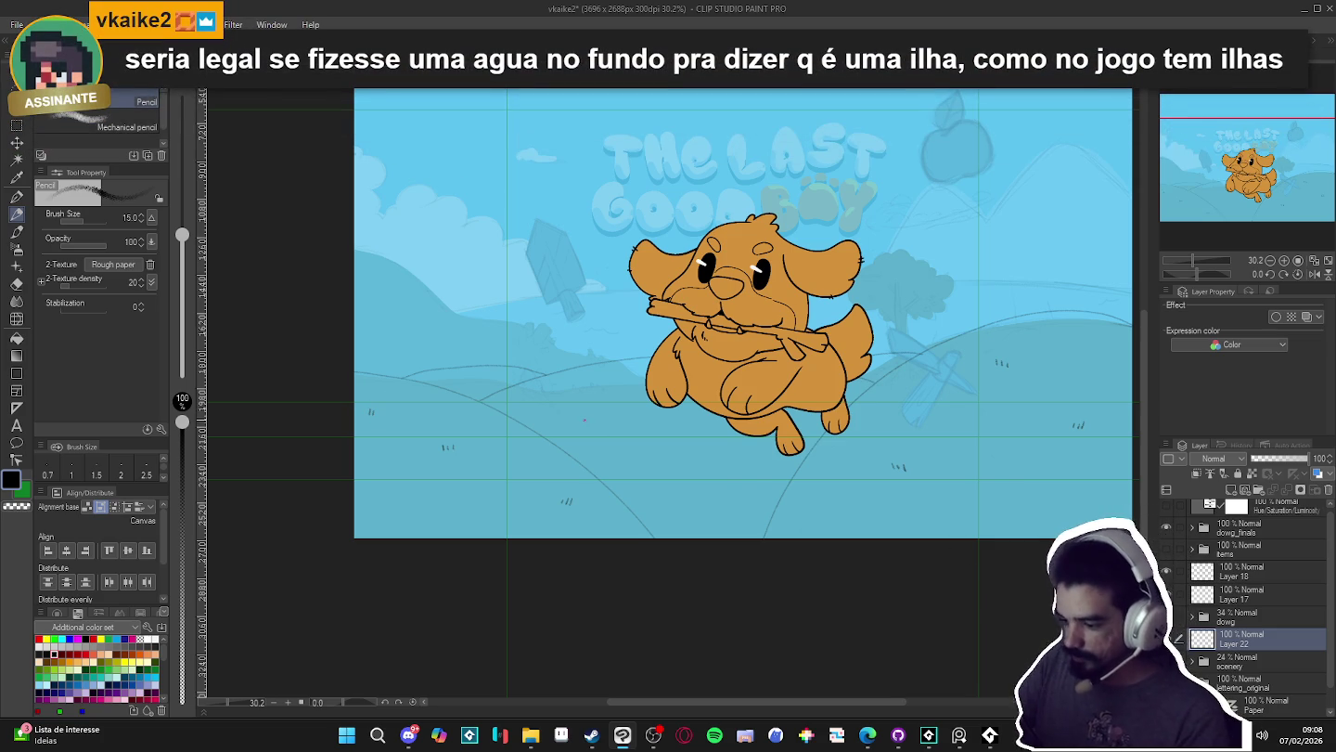
drag(585, 419, 586, 424)
drag(590, 420, 591, 424)
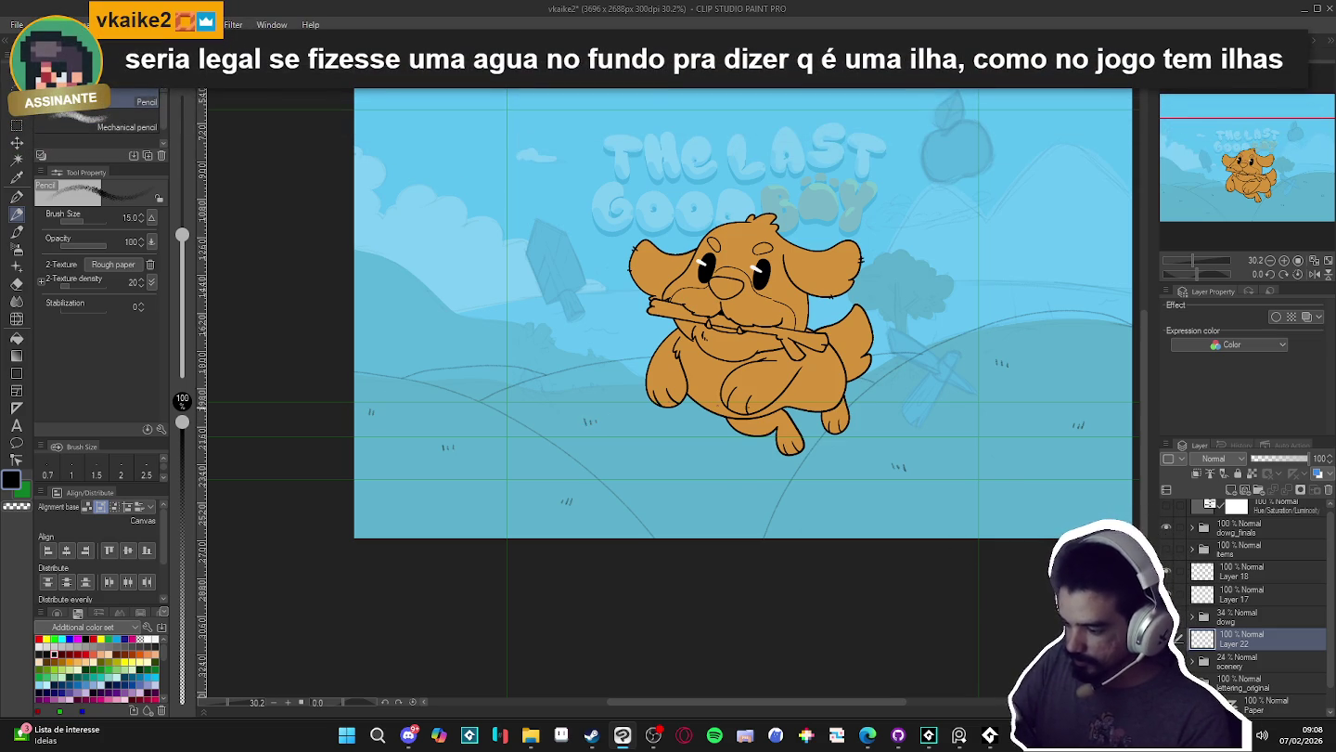
drag(740, 501, 740, 507)
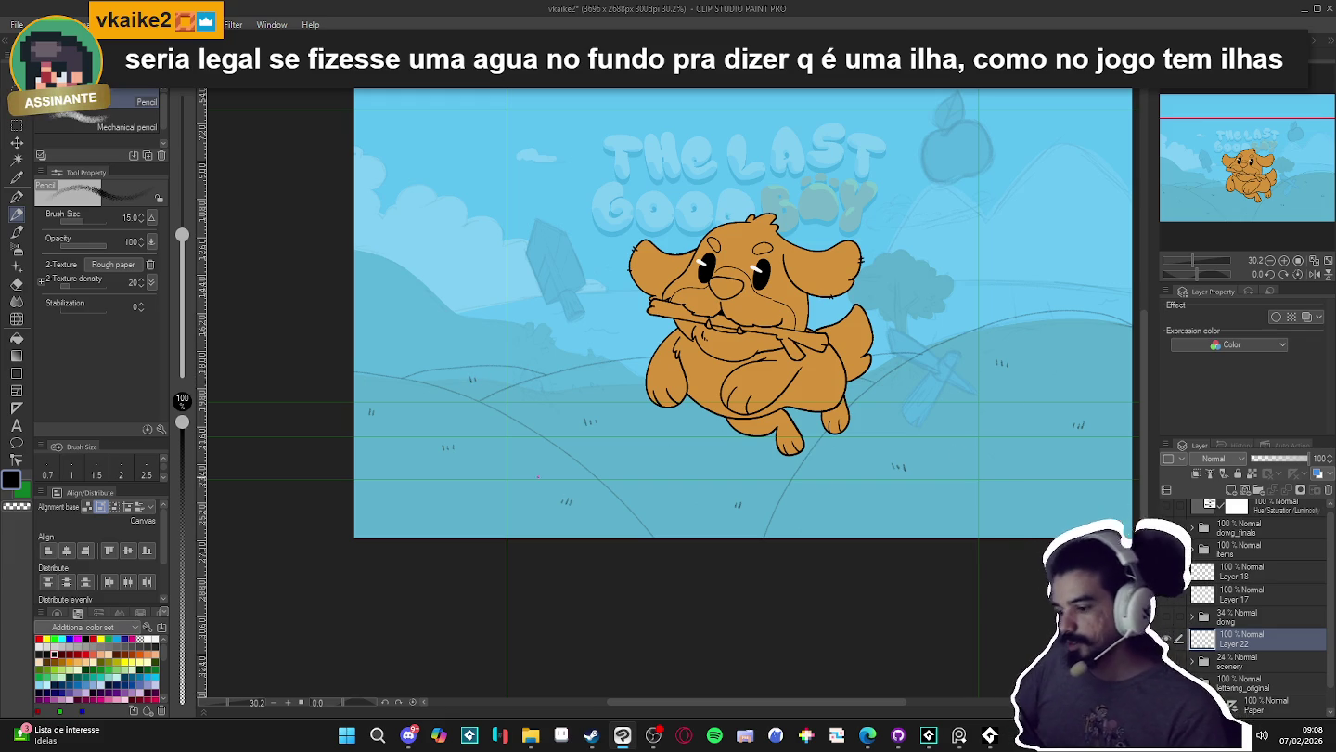
click(532, 735)
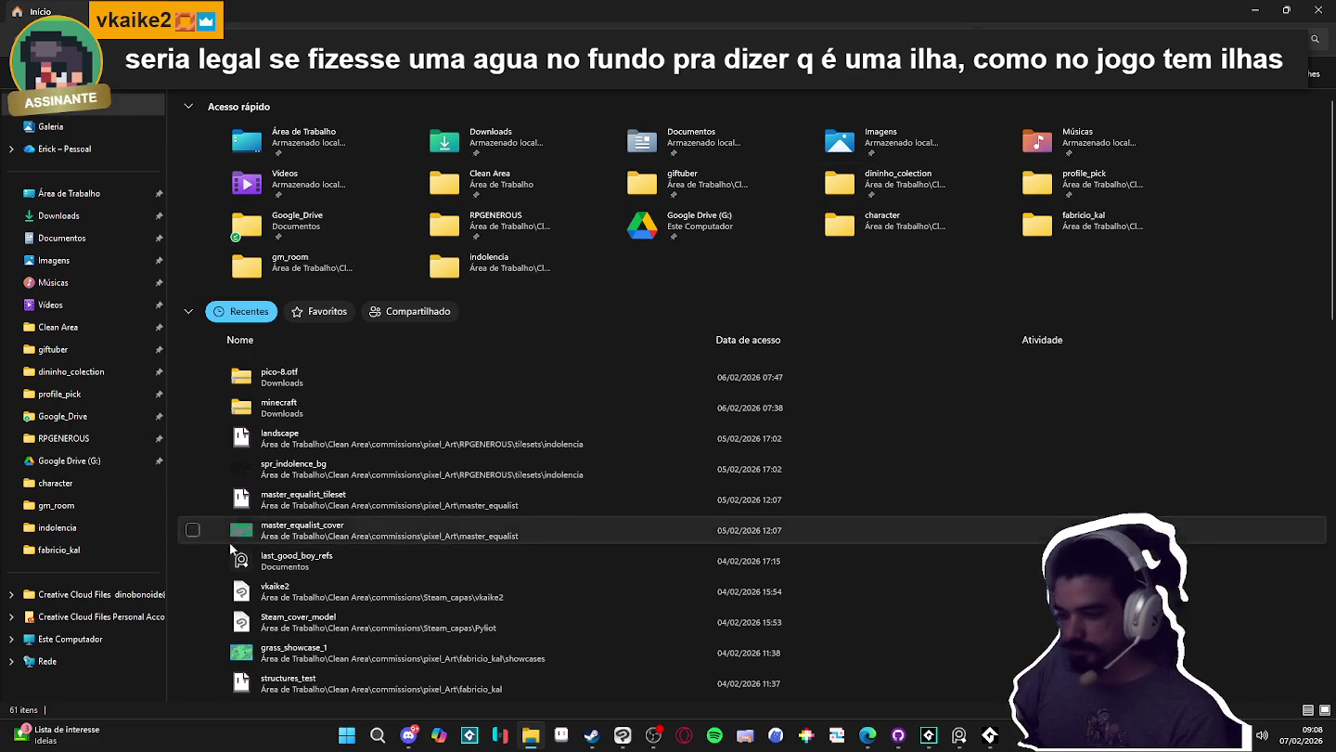
- Go from RPGENEROUS up to Clean Area and open the desktop_pet folder
click(106, 446)
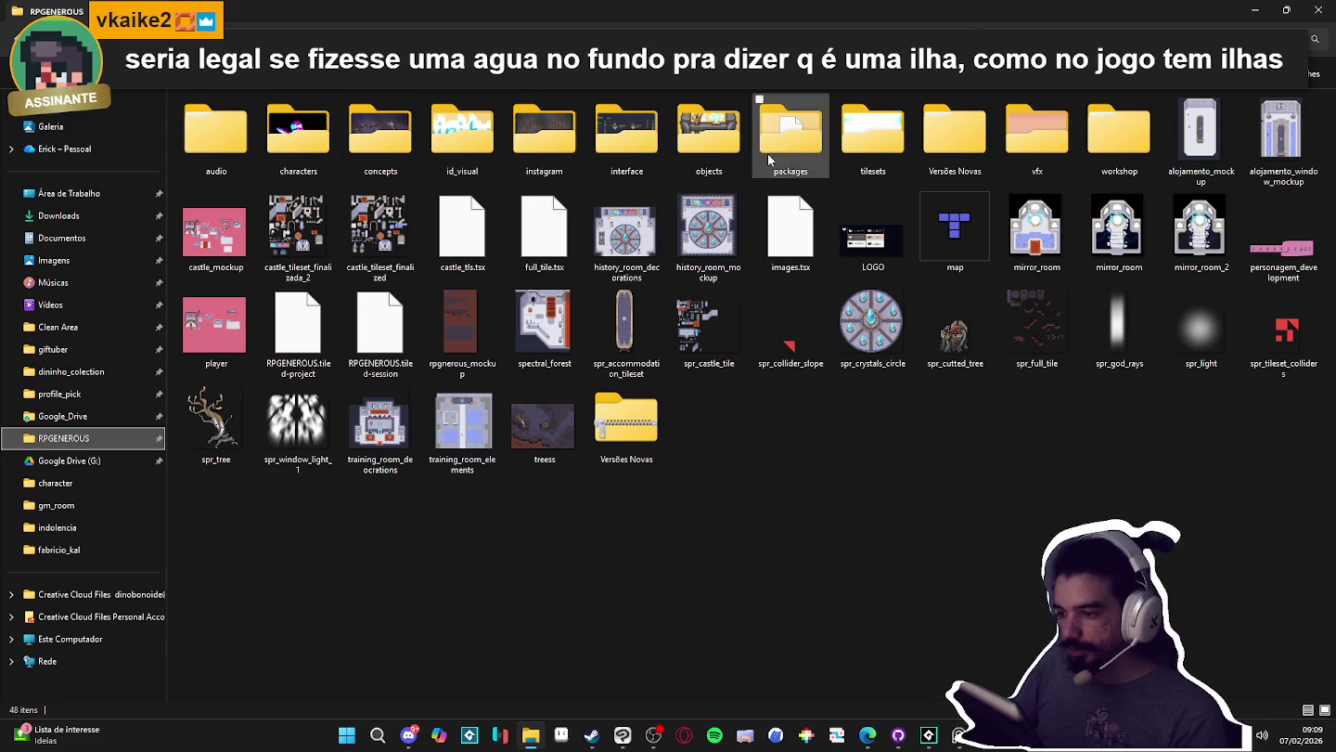
key(alt+Up)
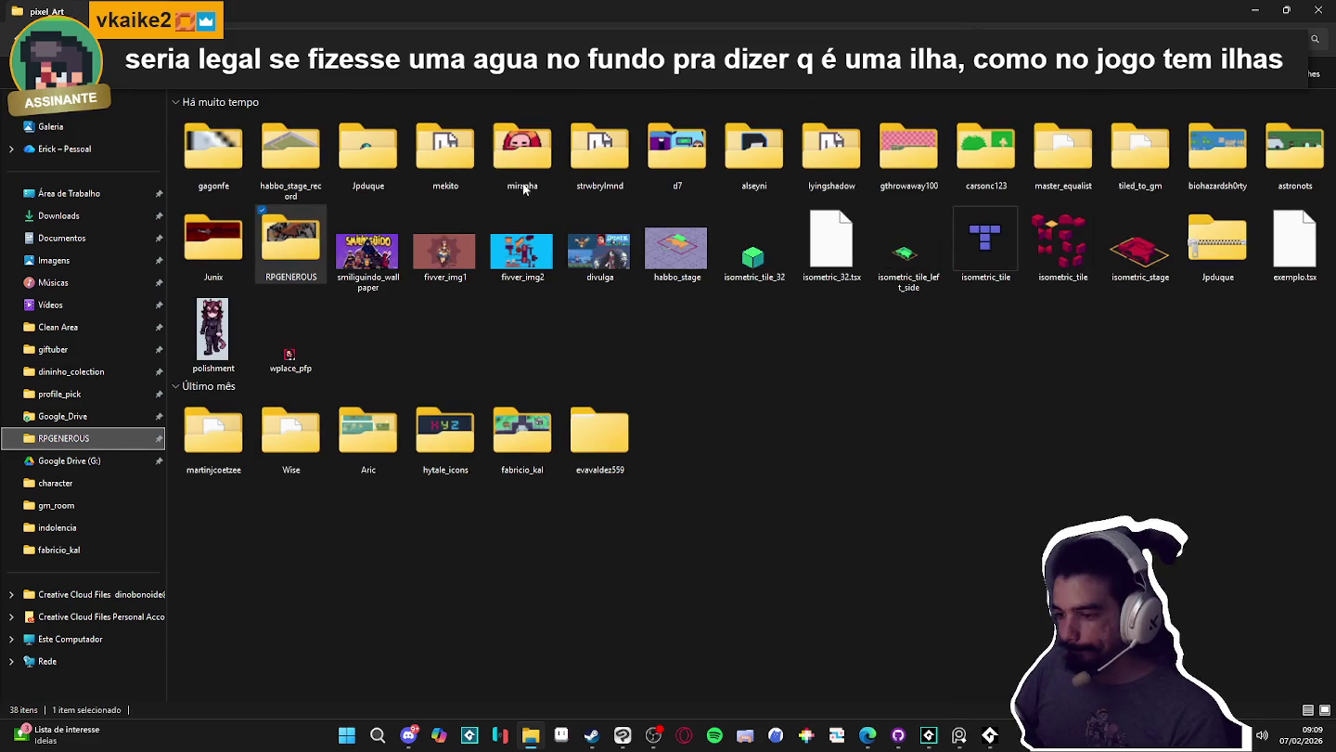
key(alt+Up)
key(alt+Up)
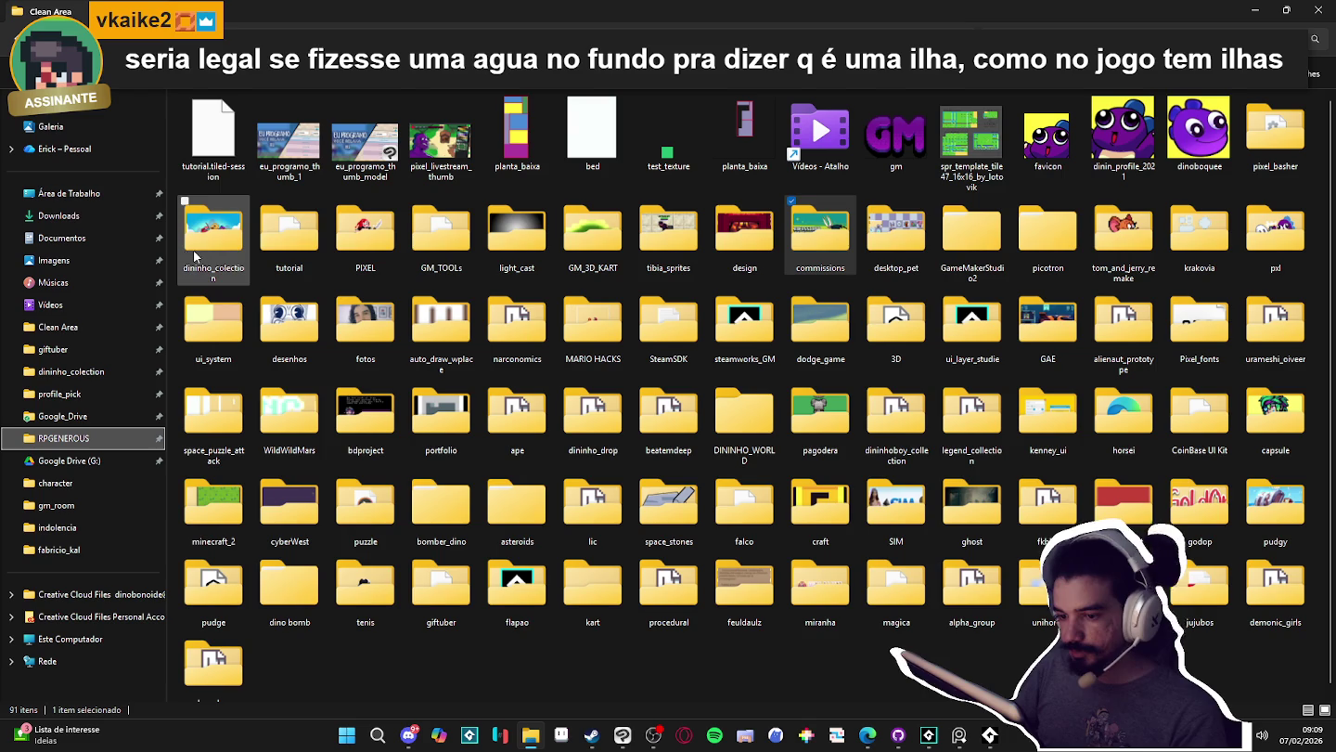
double_click(895, 232)
- Preview desktop_pet_character, then return and open the characters folder
click(1065, 157)
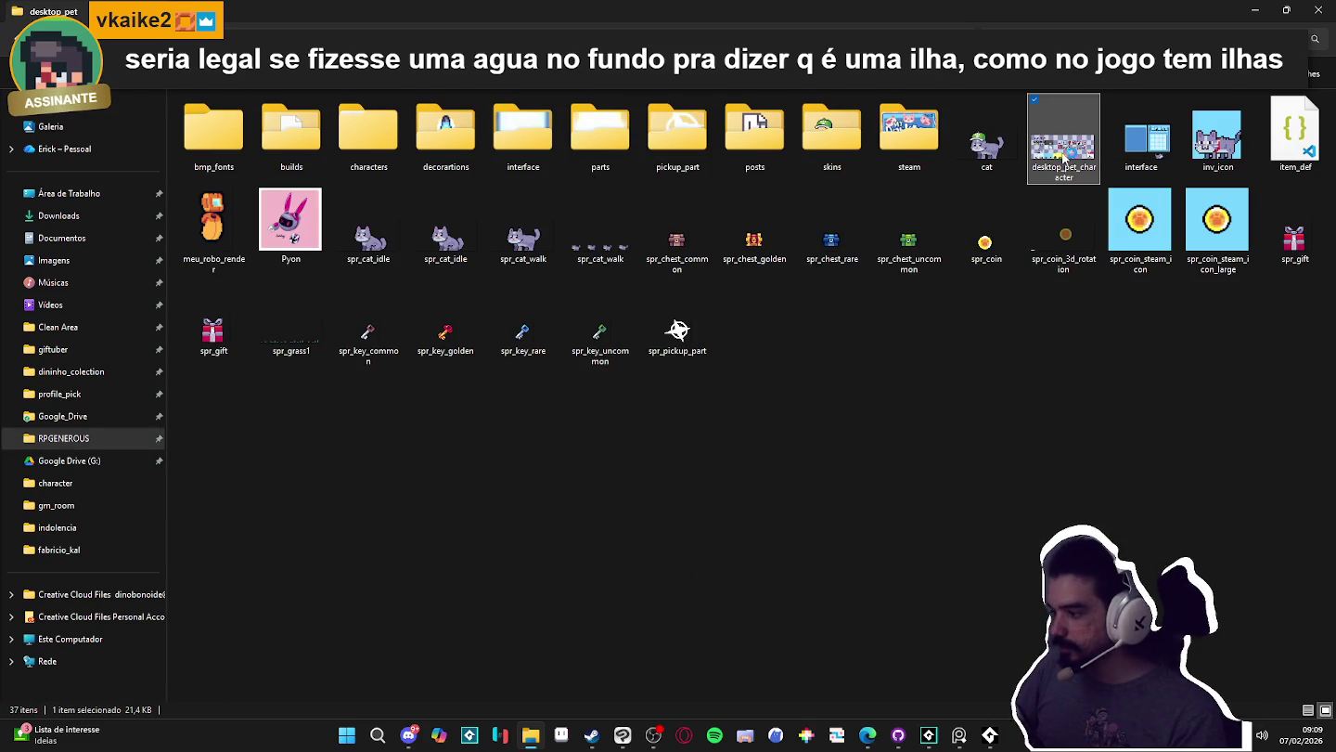
double_click(1064, 160)
scroll(688, 319, up, 3)
scroll(689, 319, up, 3)
scroll(689, 318, down, 1)
key(alt+Tab)
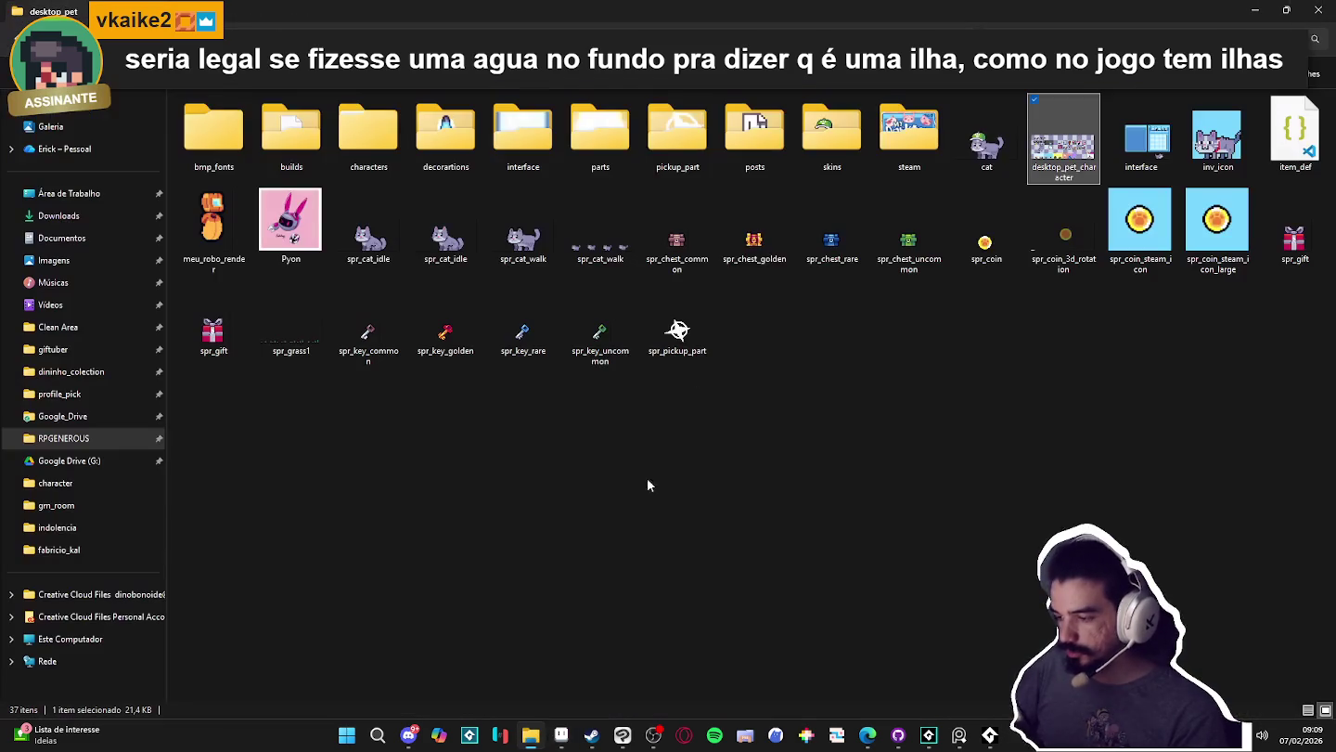
double_click(364, 146)
- Open caofezinho.aseprite from the caofezinho folder in Aseprite
click(300, 157)
double_click(300, 158)
double_click(262, 122)
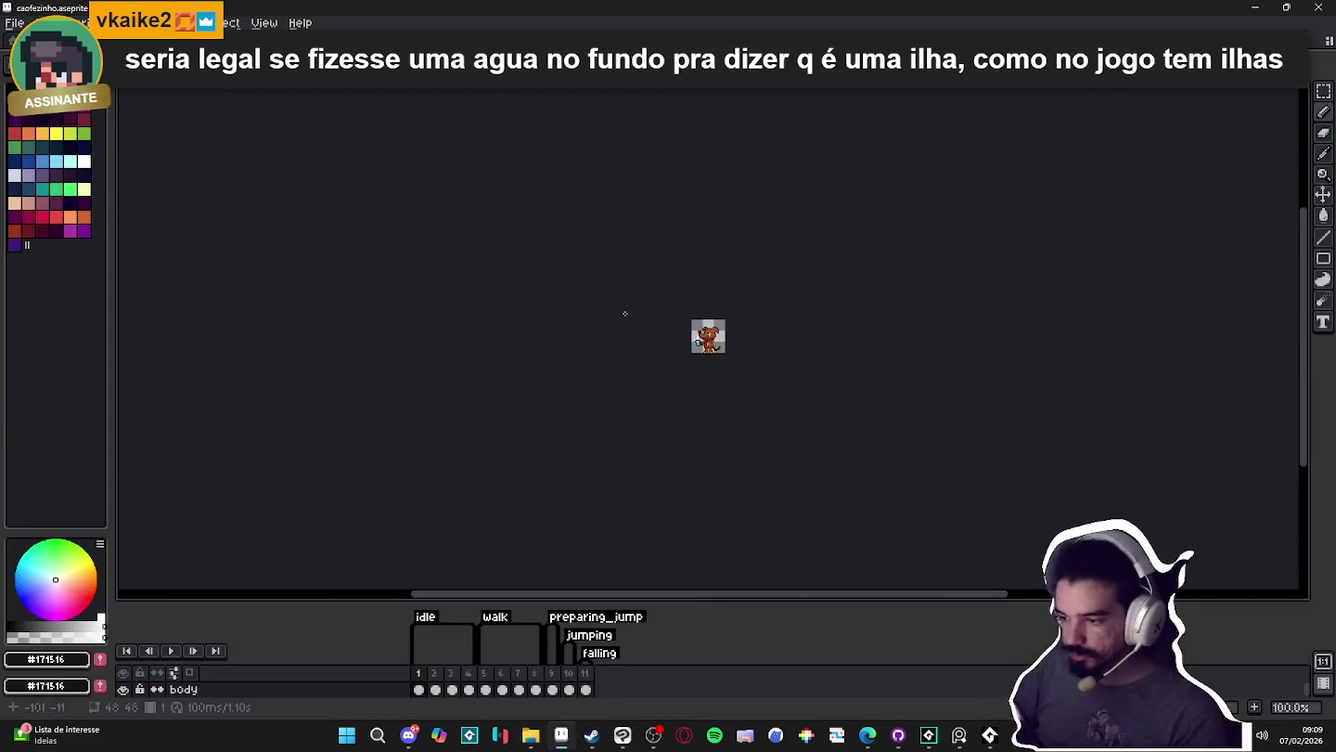
- Play the dog sprite's animation, enlarge the timeline, then minimize Aseprite and Explorer
scroll(797, 365, up, 2)
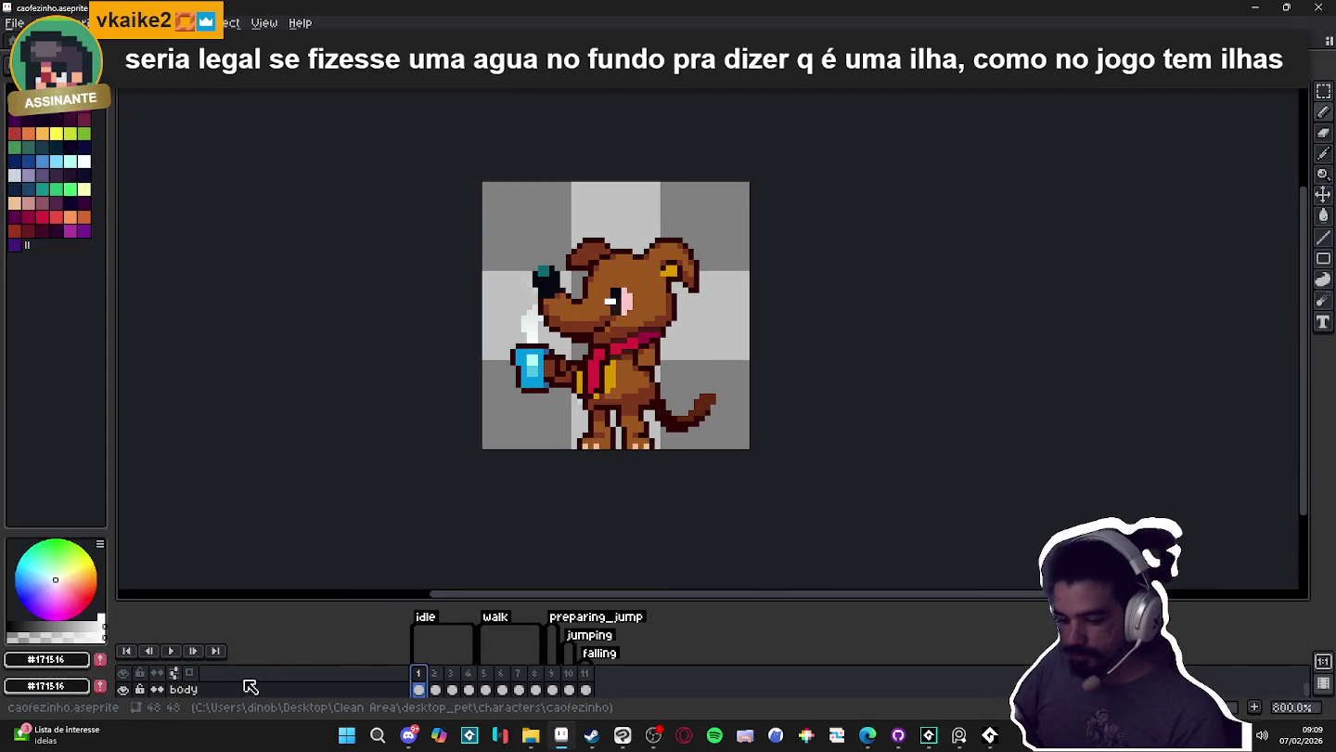
click(177, 651)
scroll(639, 463, down, 1)
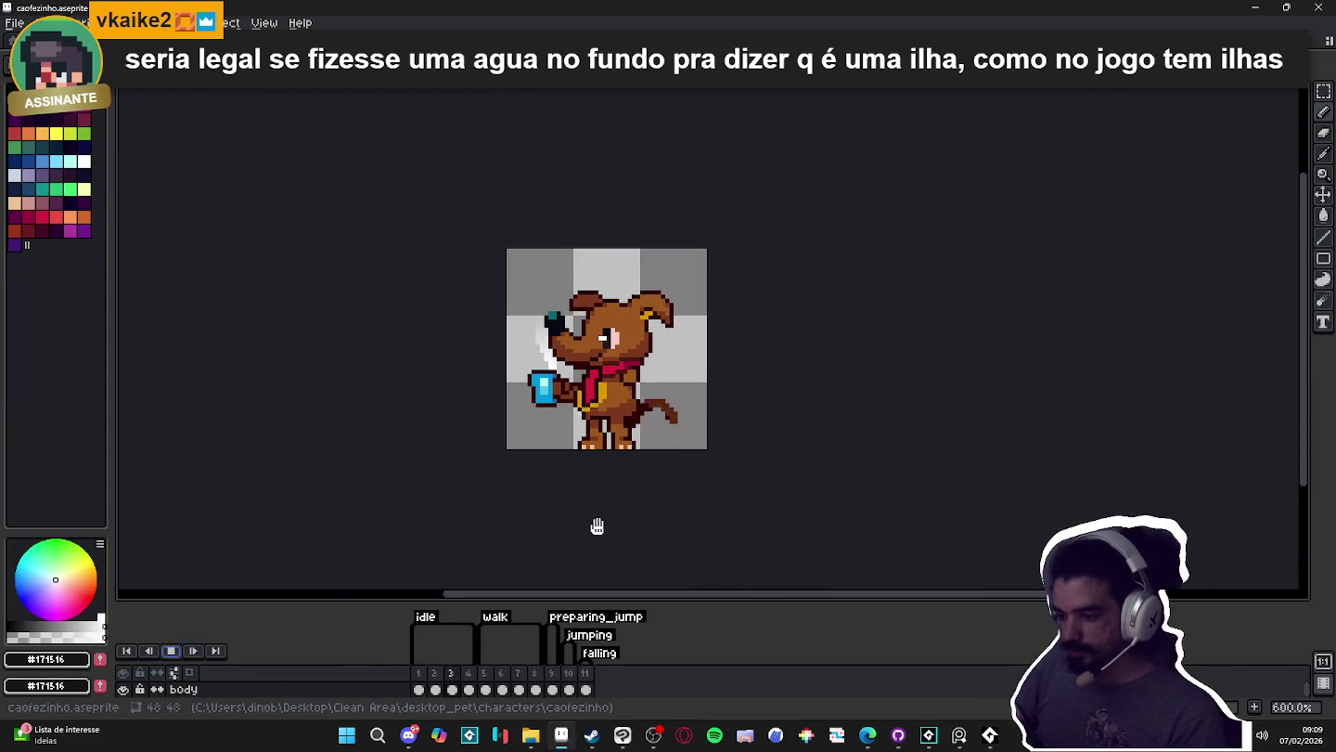
drag(681, 599, 672, 508)
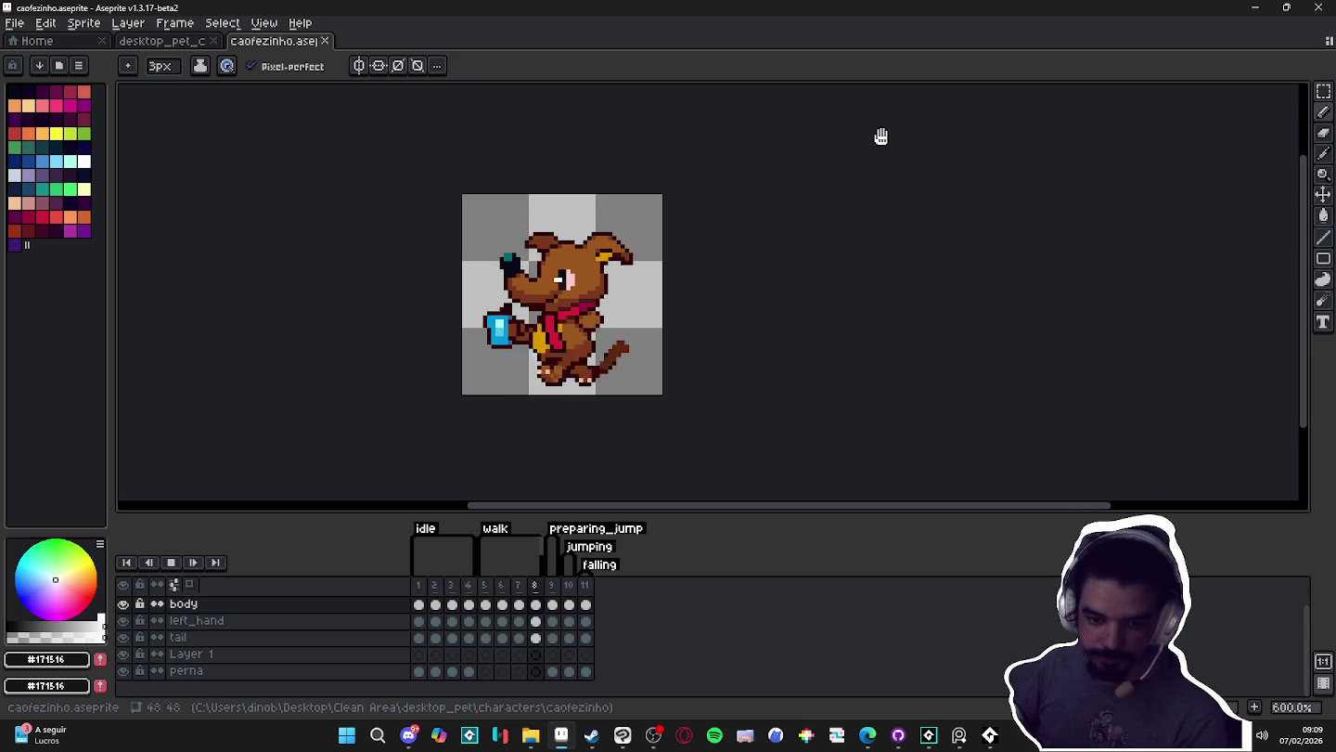
click(1254, 9)
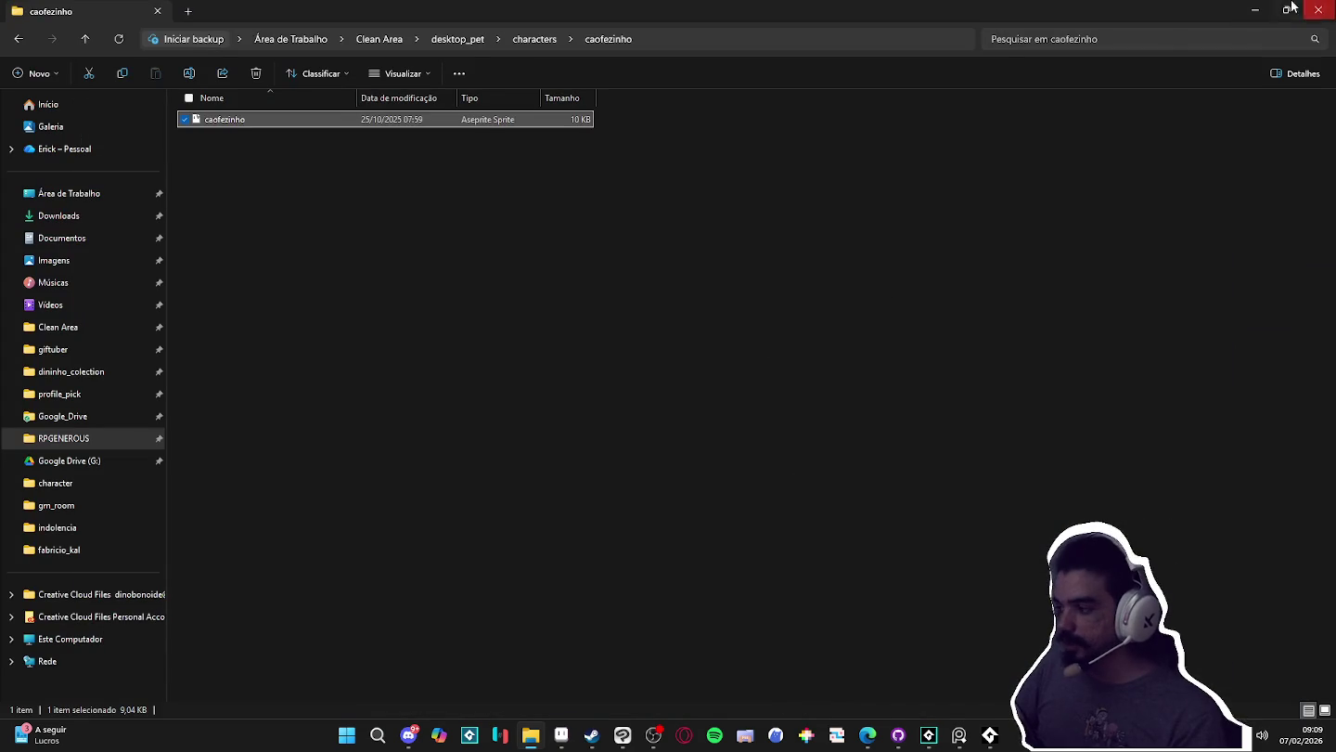
click(1253, 9)
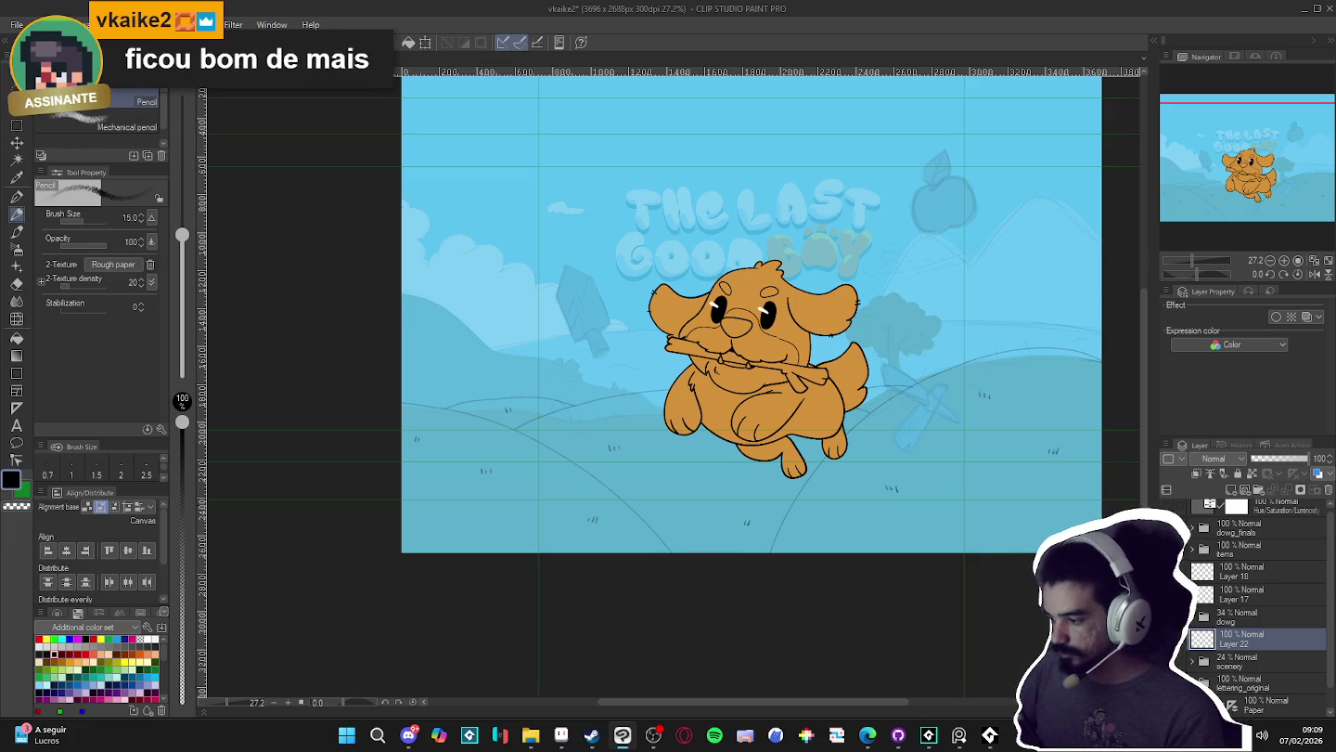
- Undo the two stray sketch lines on the hills and level the canvas rotation
drag(898, 402, 909, 430)
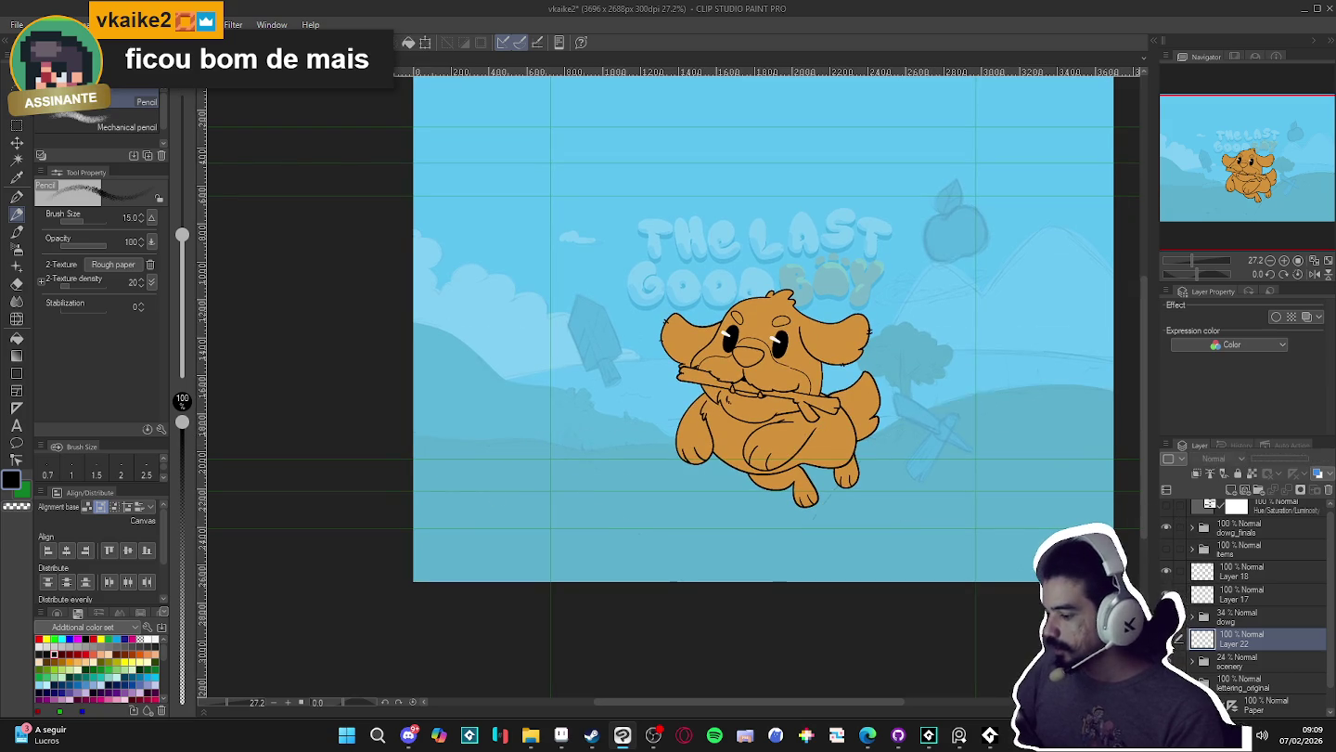
drag(933, 599, 1003, 464)
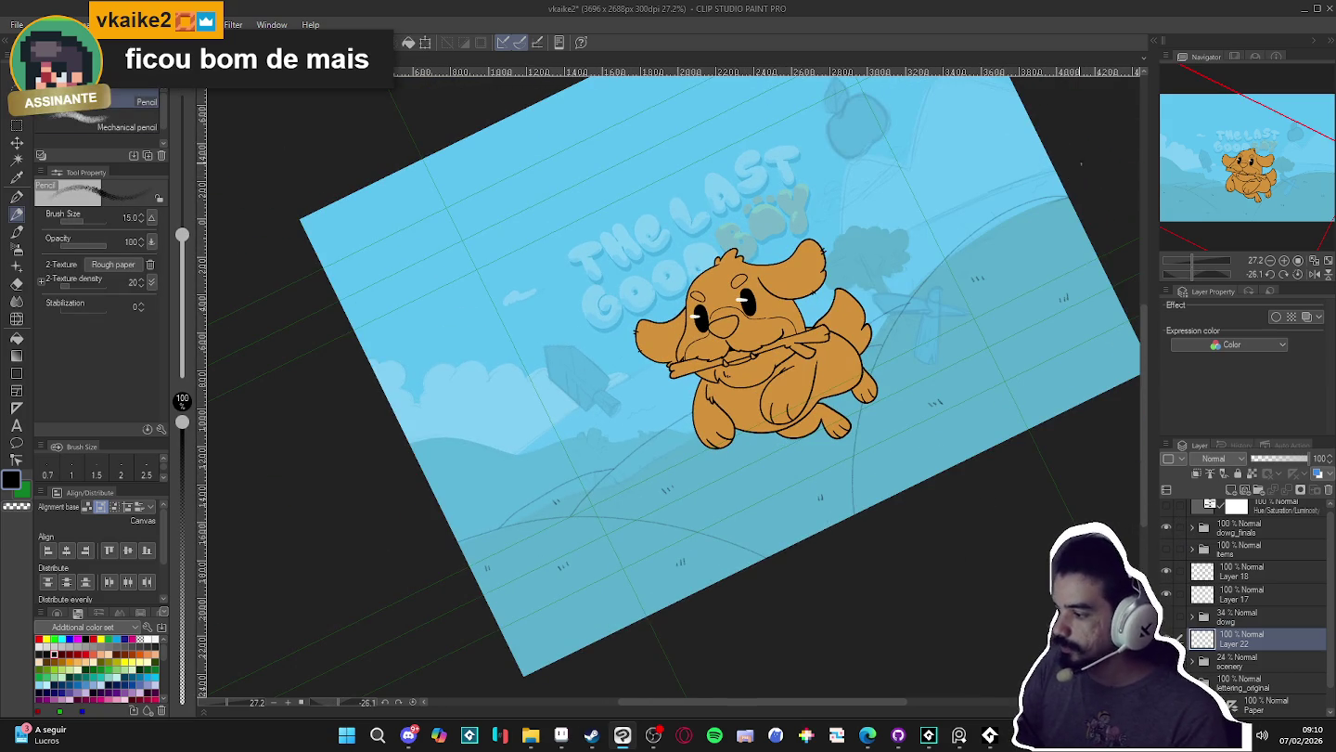
key(ctrl+z)
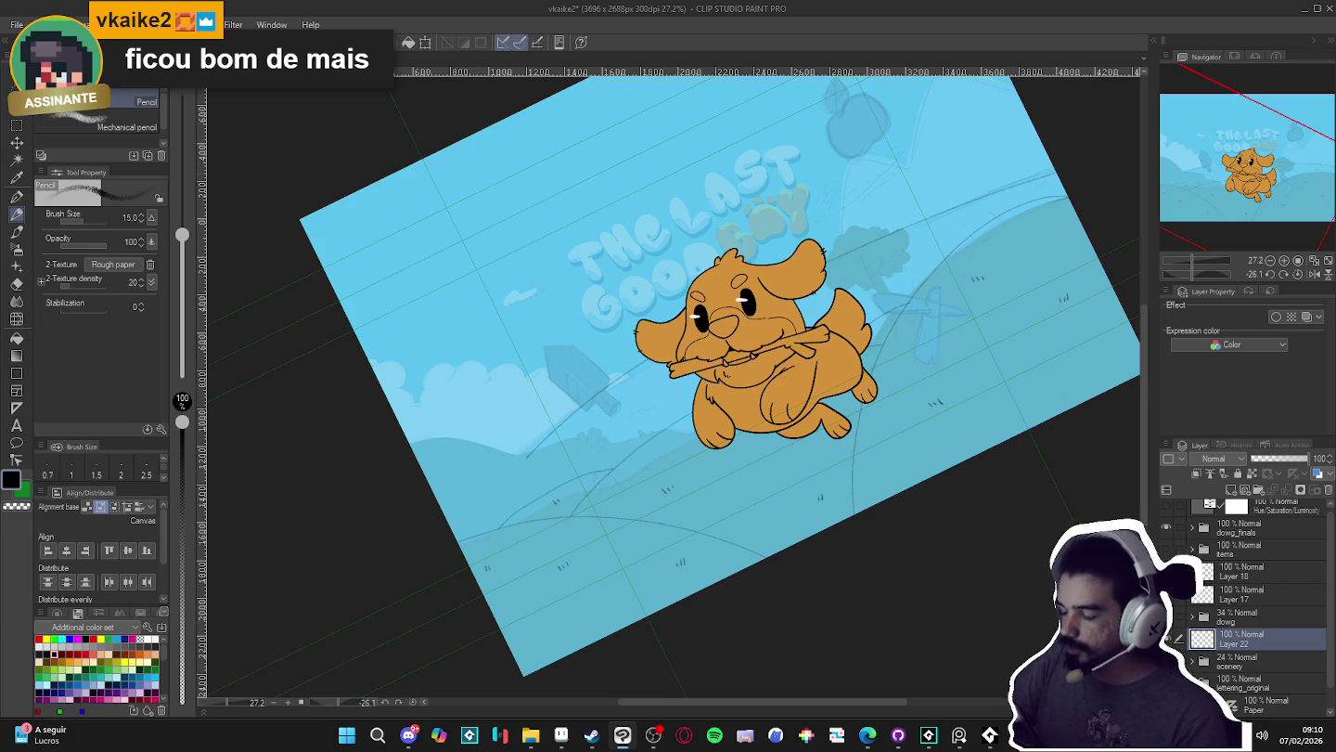
key(r)
mouse_move(920, 557)
mouse_down()
mouse_move(947, 560)
mouse_move(925, 578)
mouse_up()
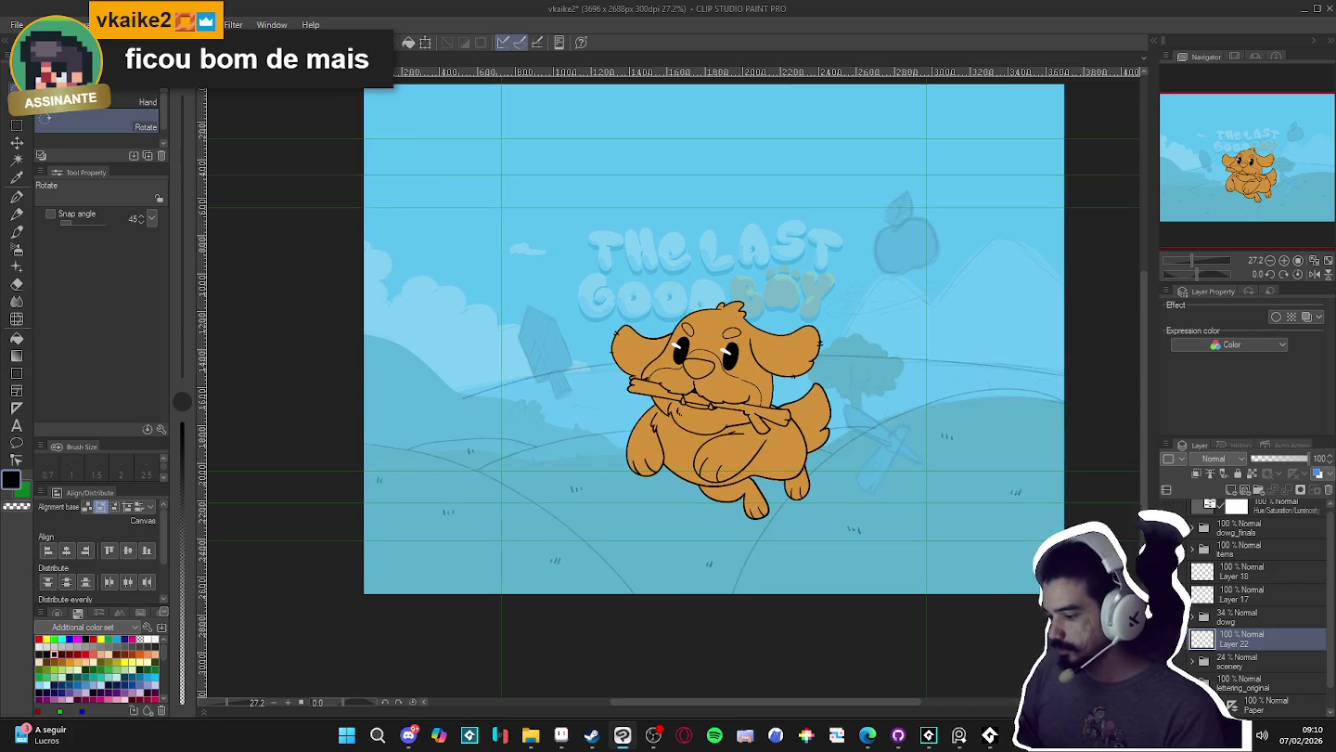
key(e)
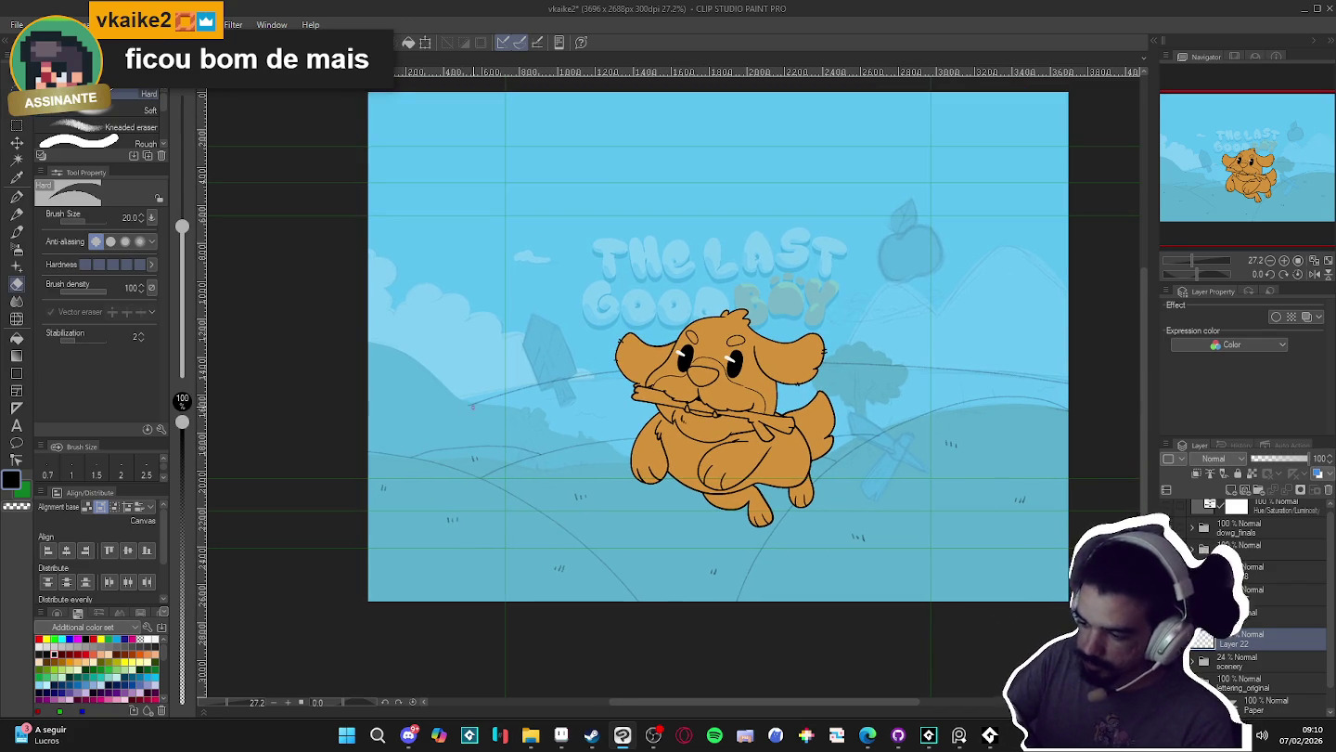
key(p)
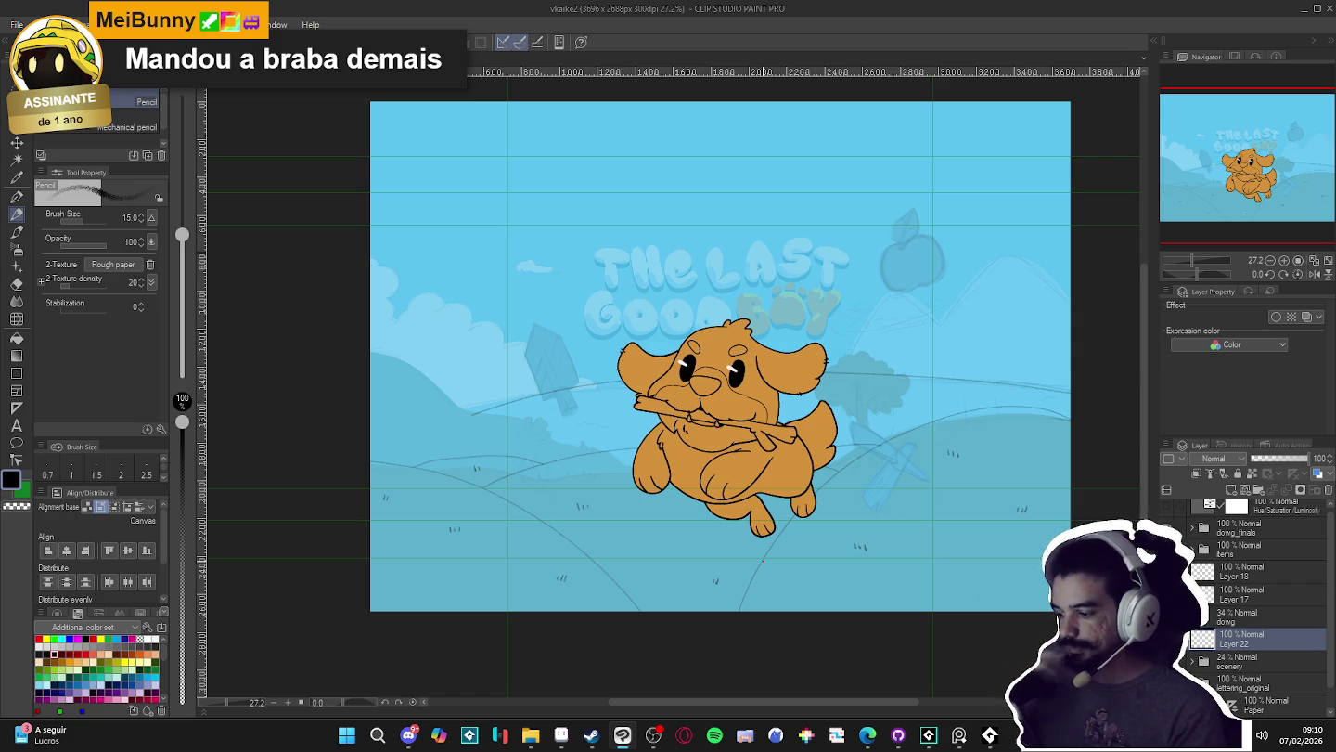
drag(881, 622, 848, 640)
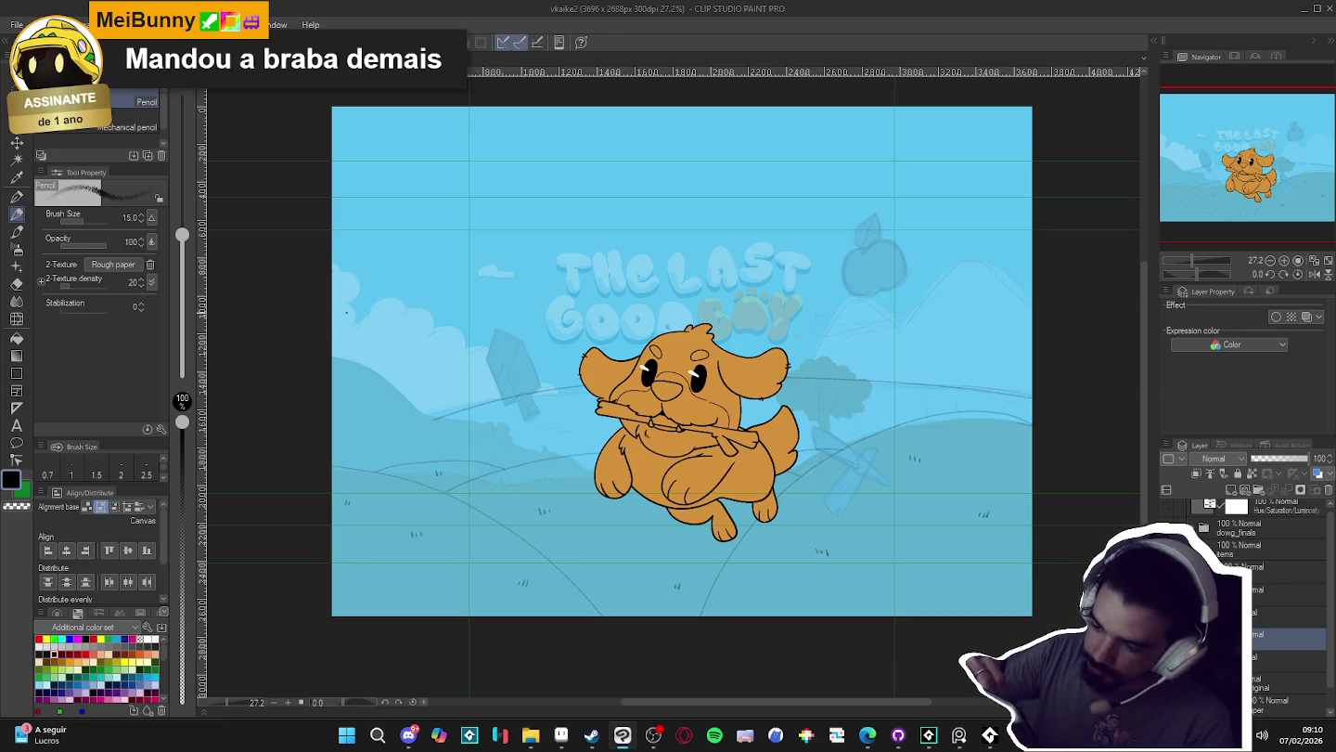
- Extend the lower-left pencil curve downward across the hills
click(322, 297)
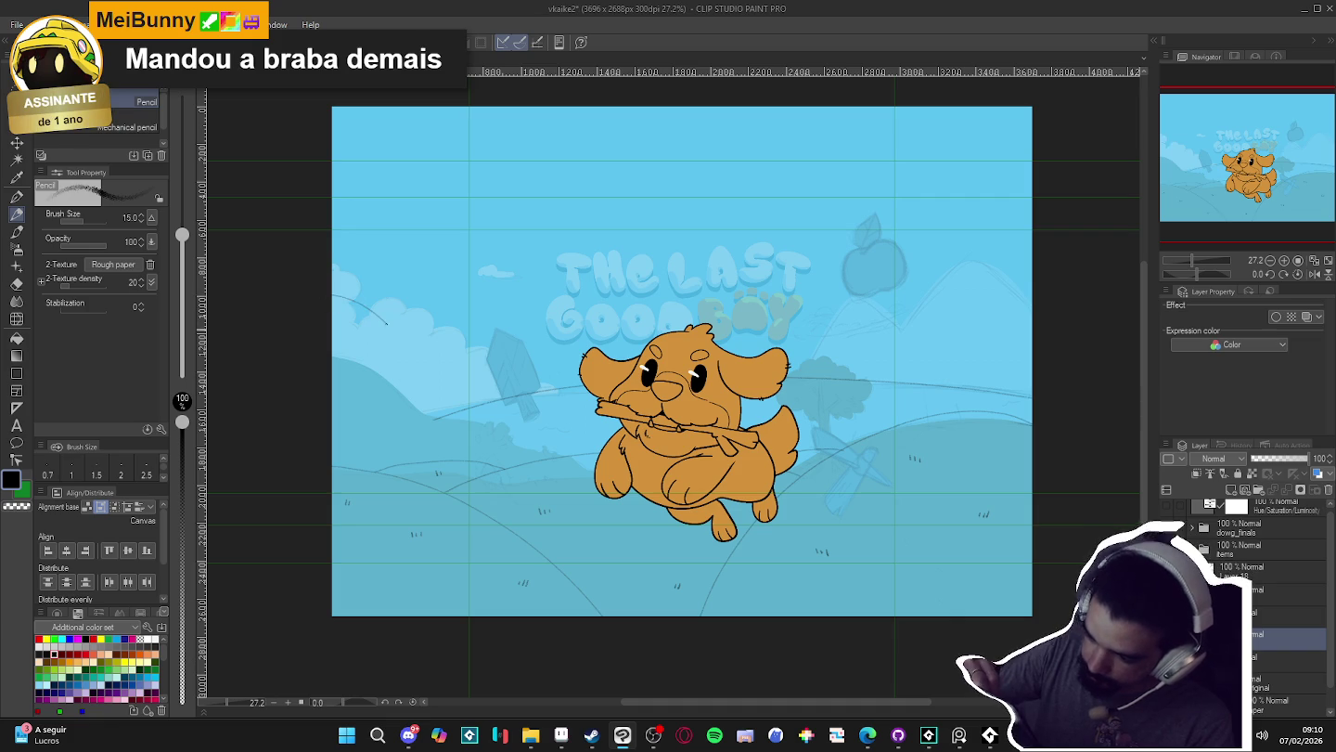
drag(382, 321, 428, 391)
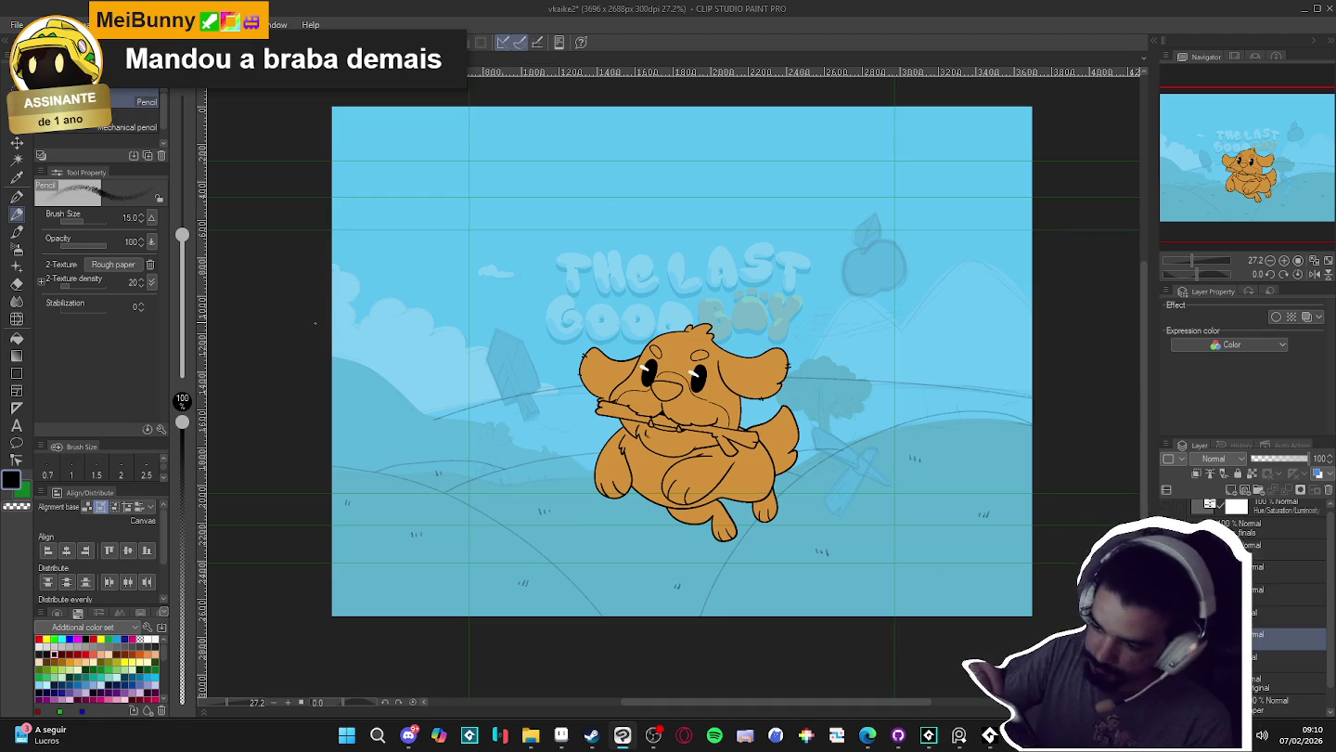
drag(417, 324, 459, 400)
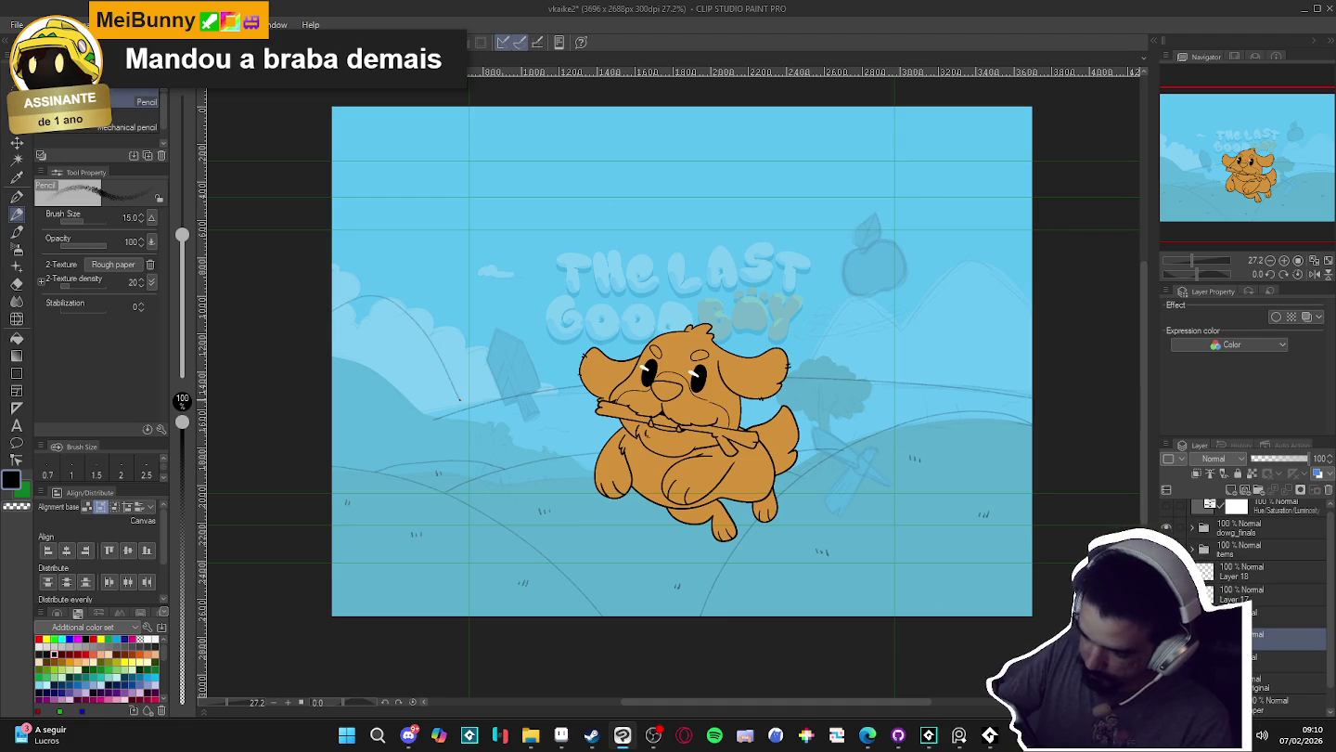
drag(504, 438, 517, 467)
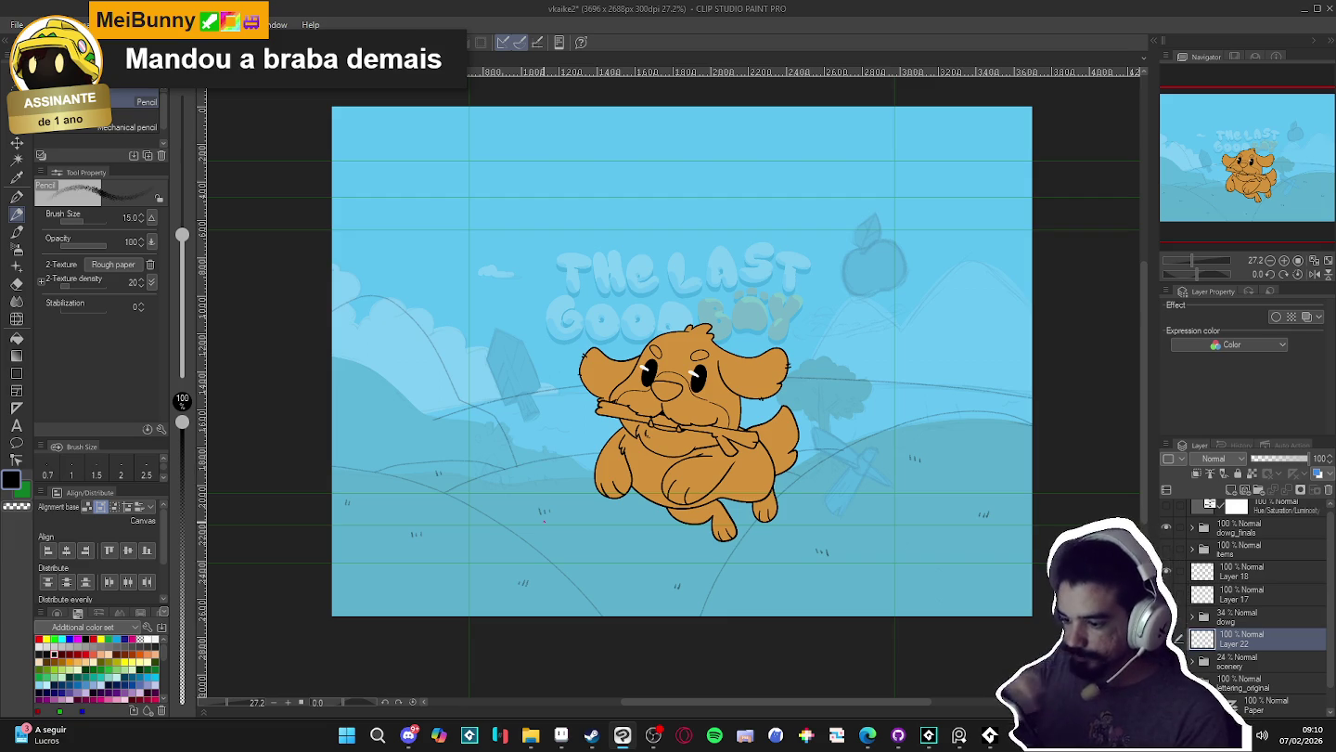
key(e)
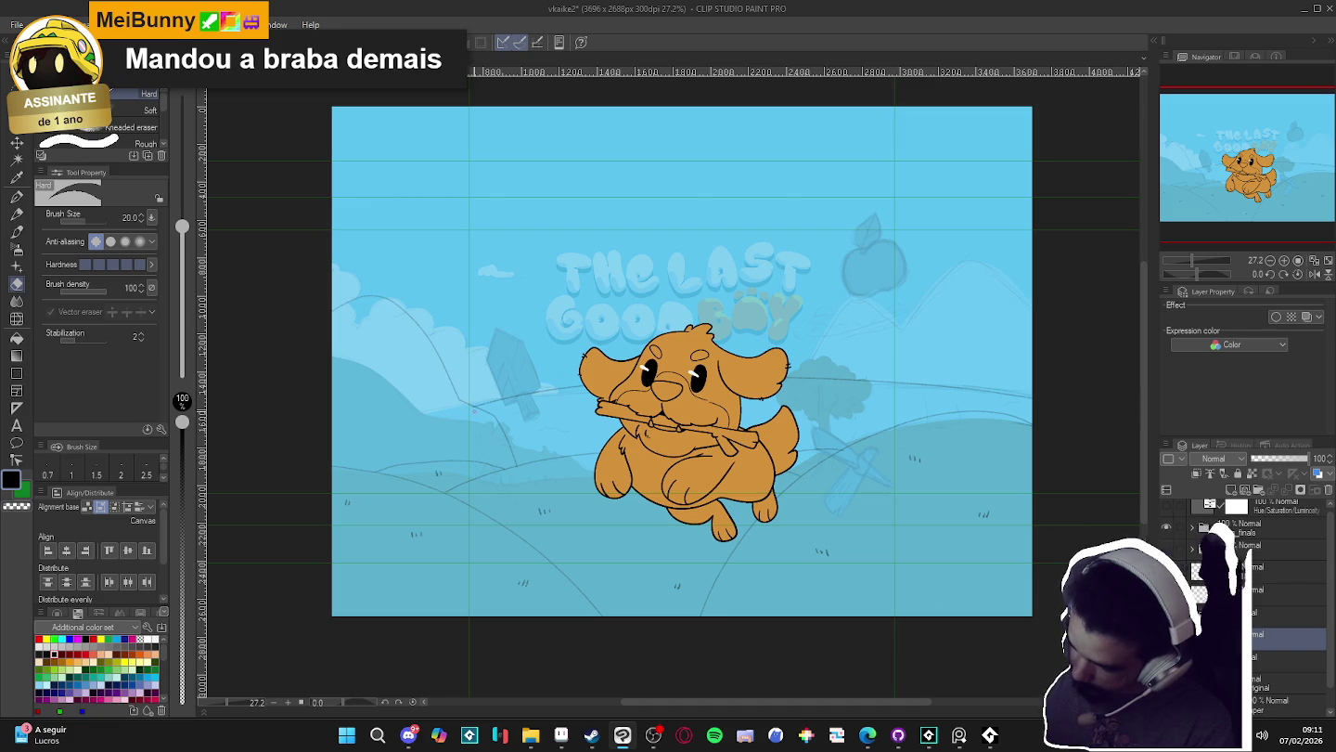
key(p)
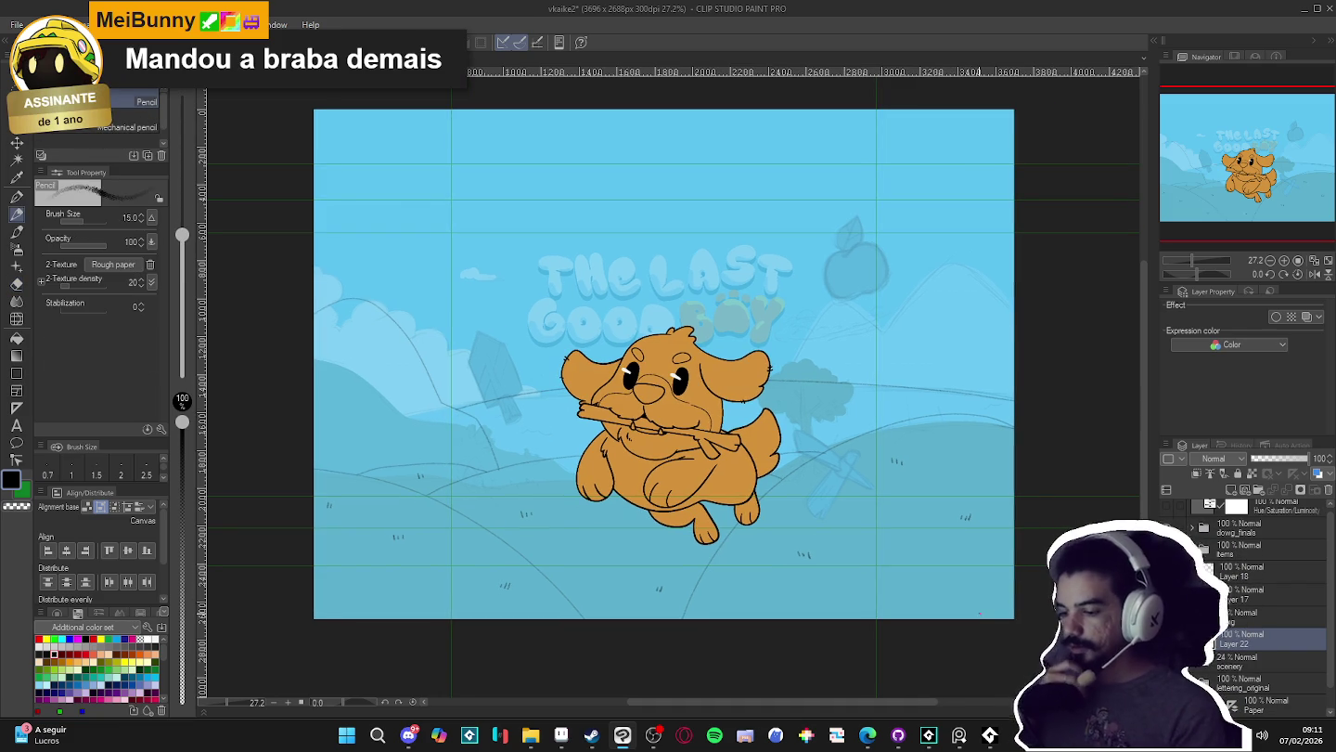
drag(475, 405, 492, 406)
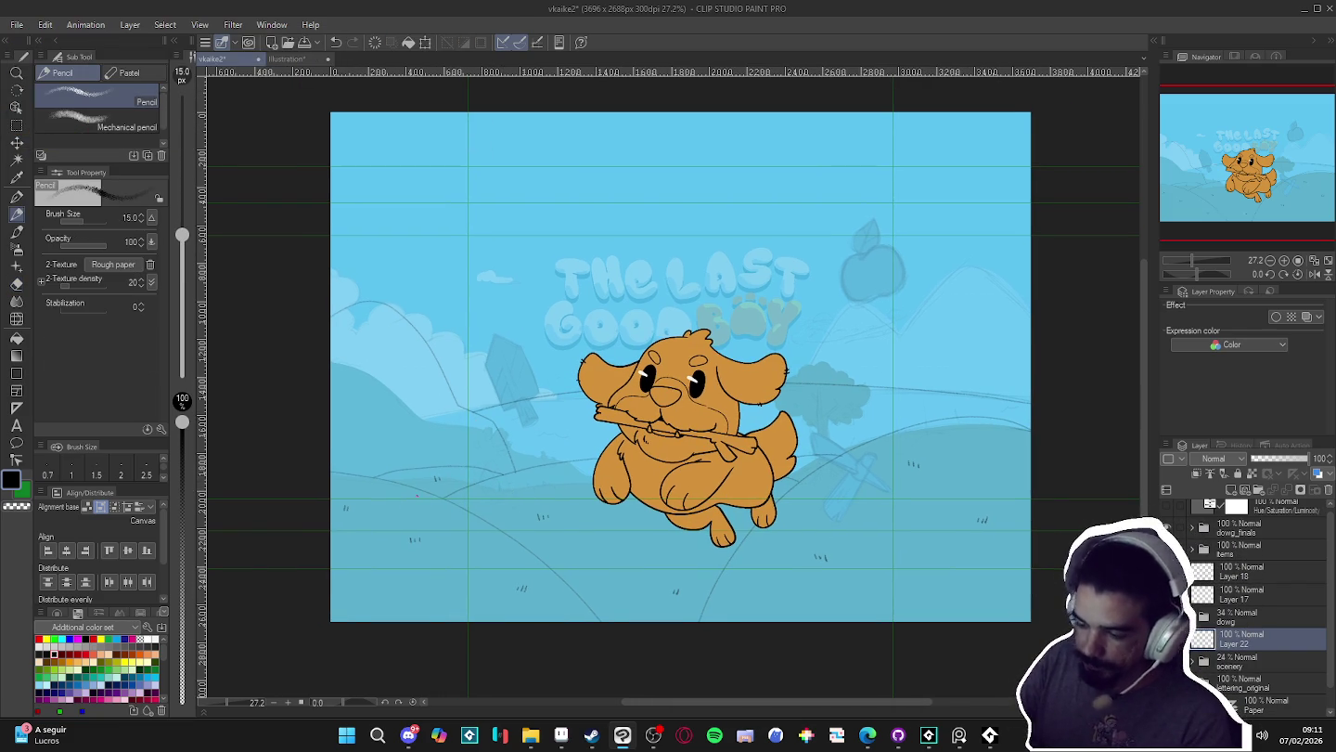
drag(414, 488, 427, 492)
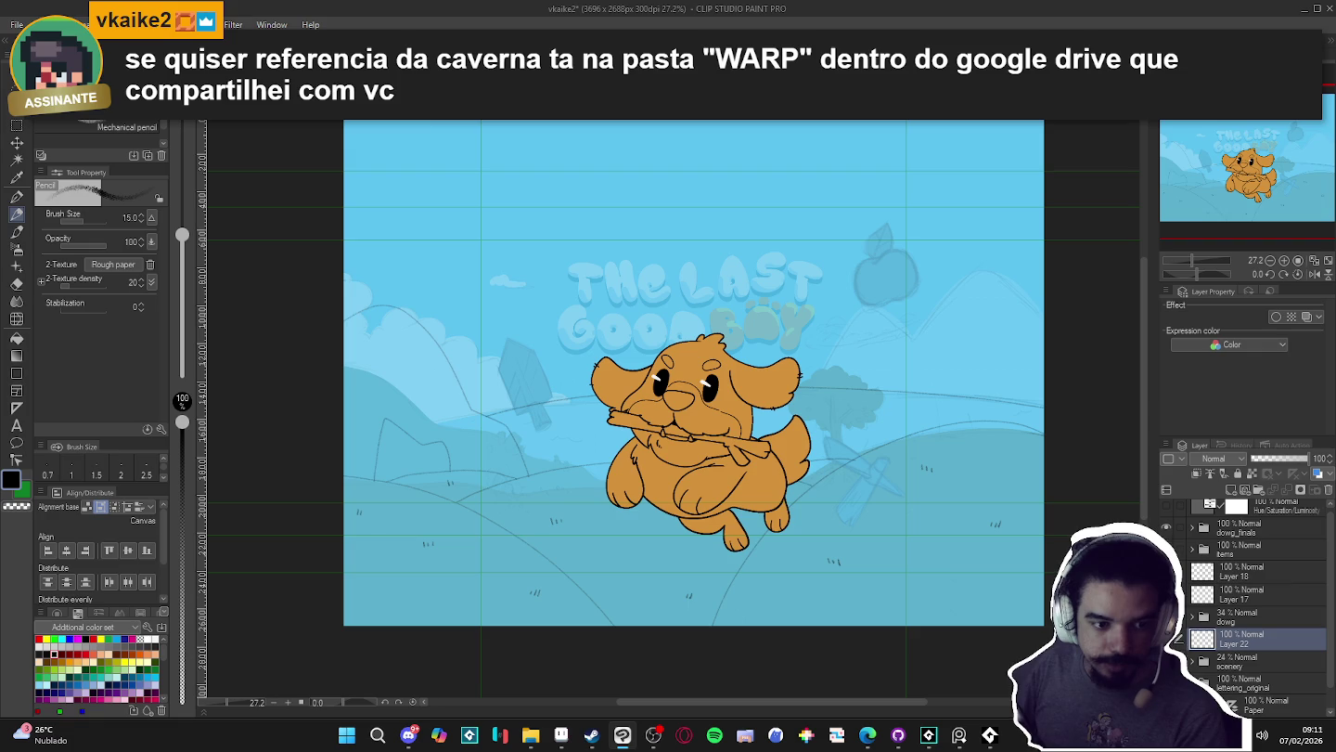
key(alt+Tab)
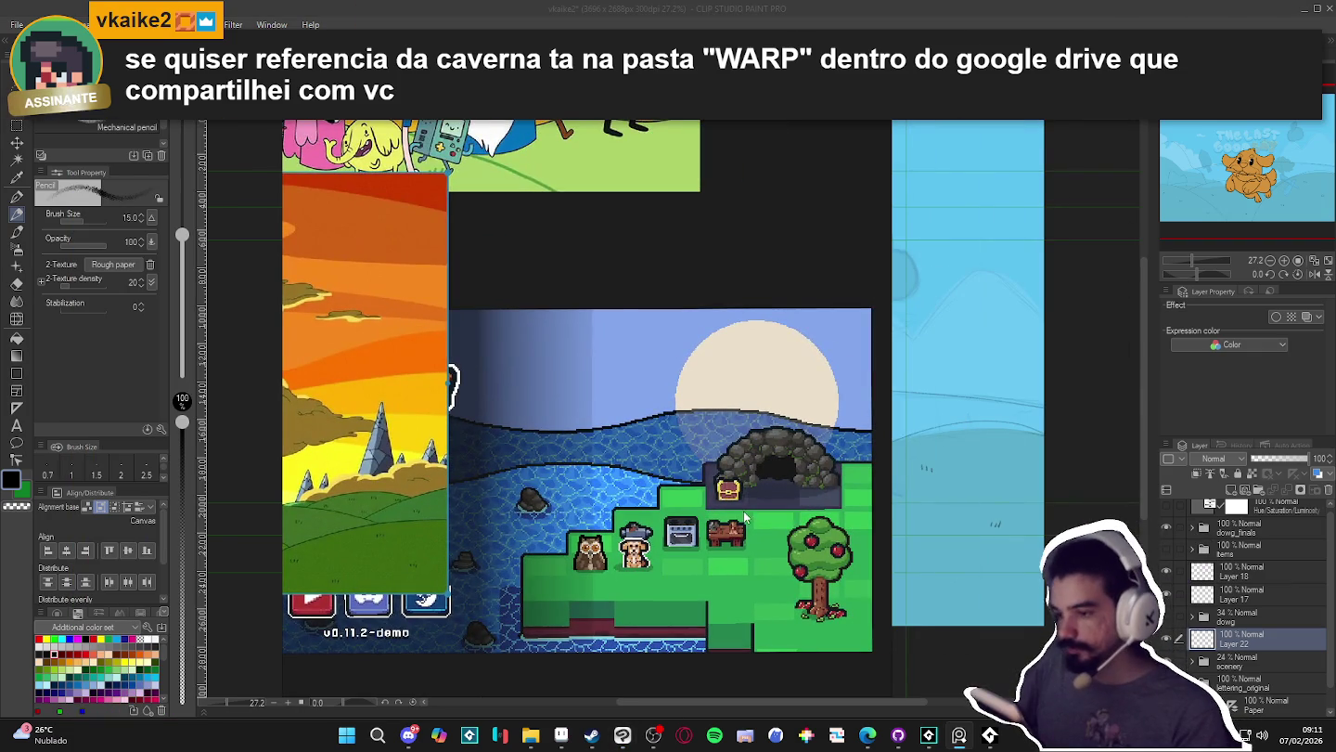
scroll(736, 515, up, 2)
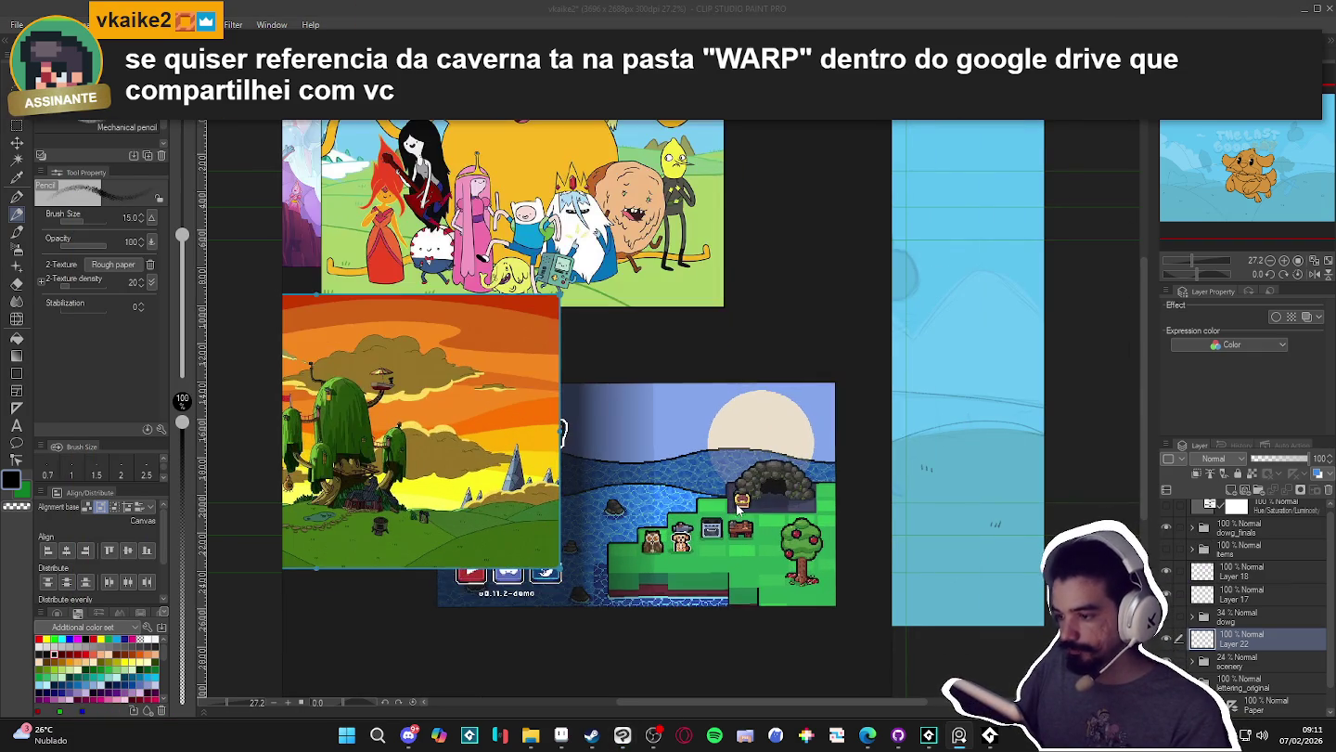
scroll(756, 463, up, 2)
scroll(753, 460, down, 2)
key(alt+Tab)
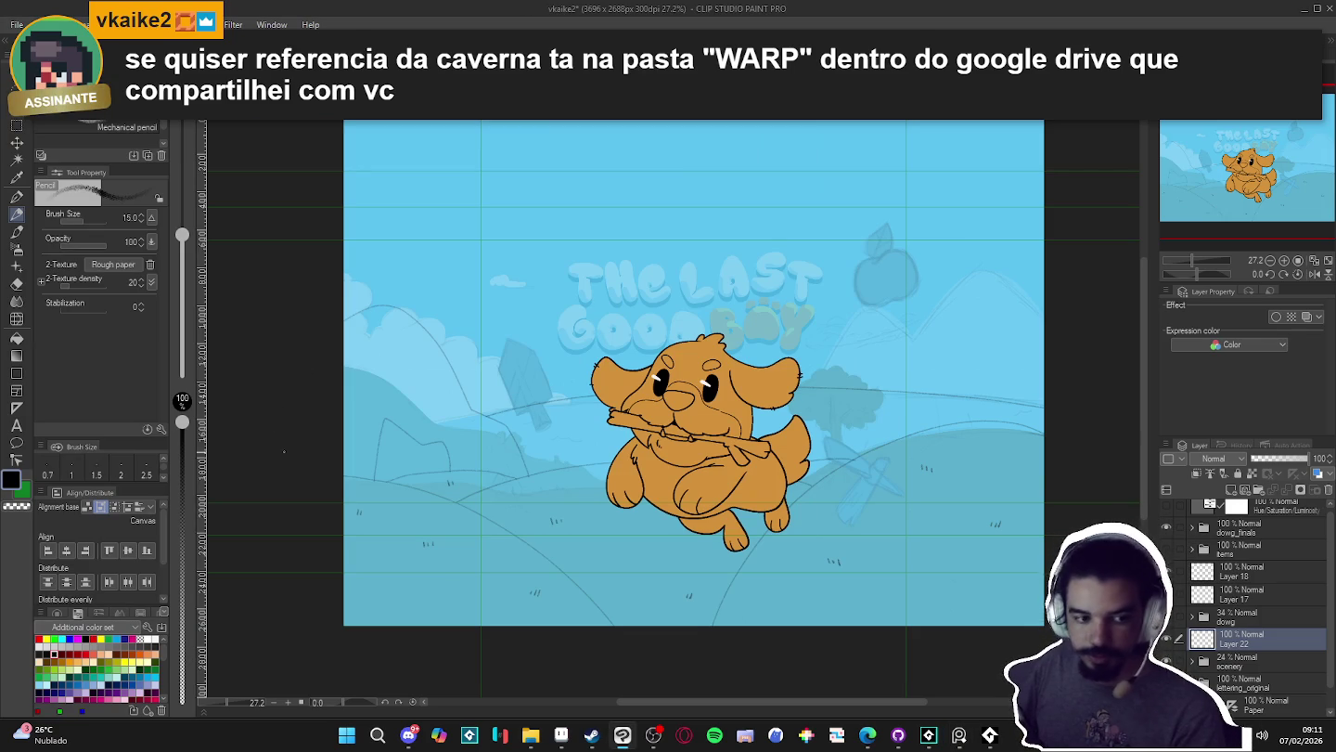
scroll(473, 388, up, 1)
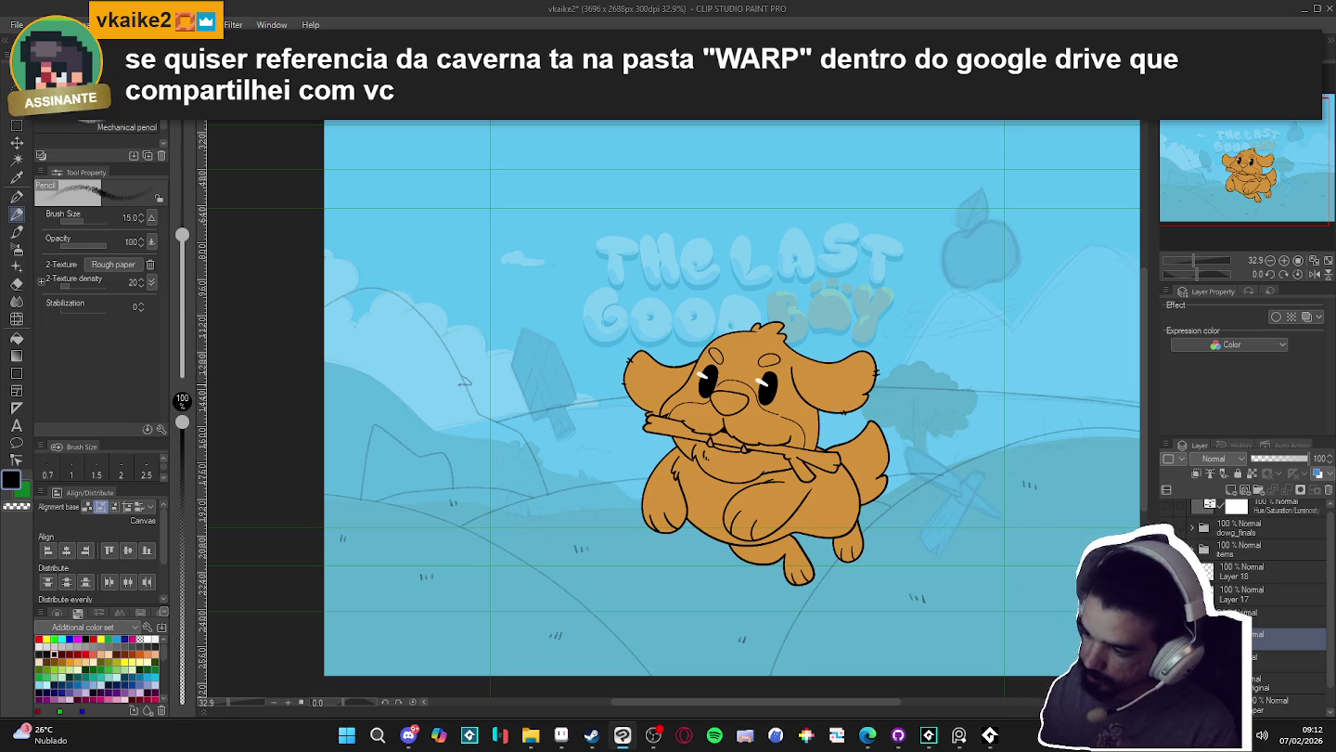
- Sketch a short rock stroke on the left hills, panning the view around it
mouse_move(453, 394)
mouse_down()
mouse_move(438, 380)
mouse_move(359, 383)
mouse_up()
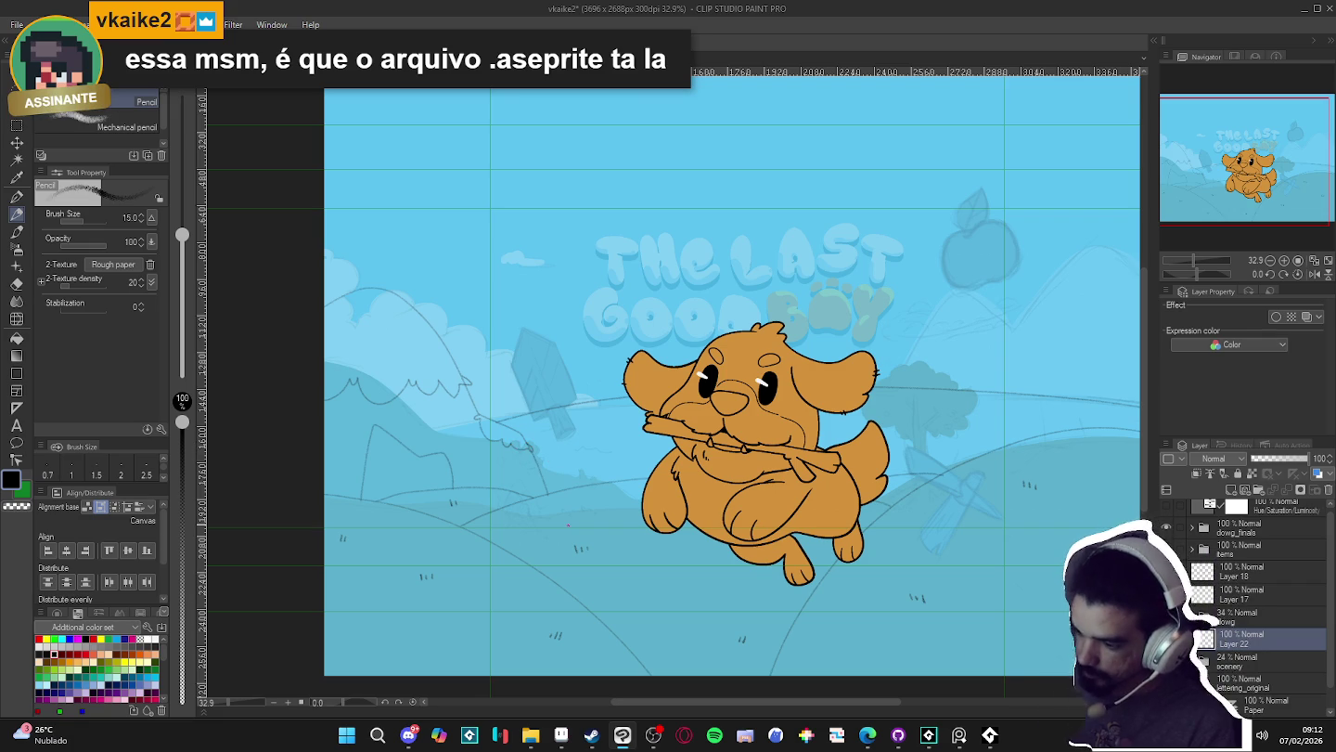
drag(568, 525, 587, 529)
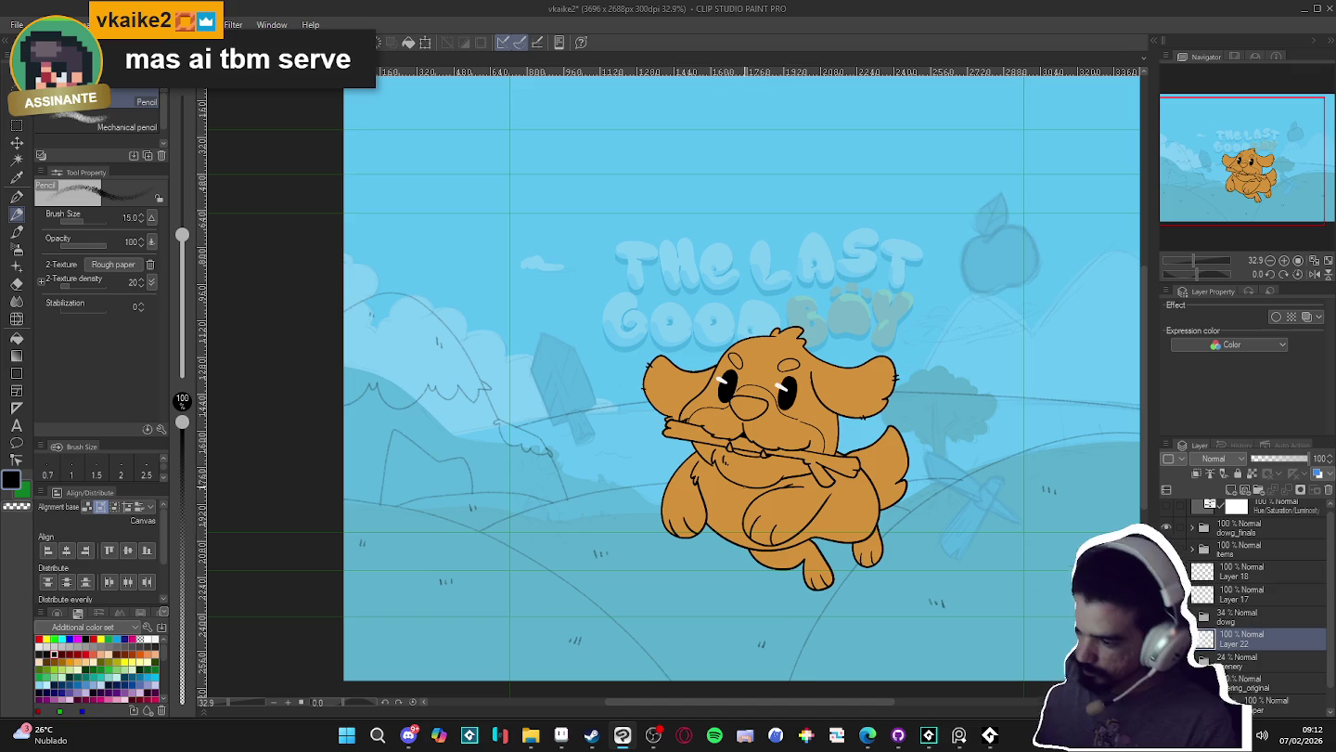
drag(785, 574, 790, 559)
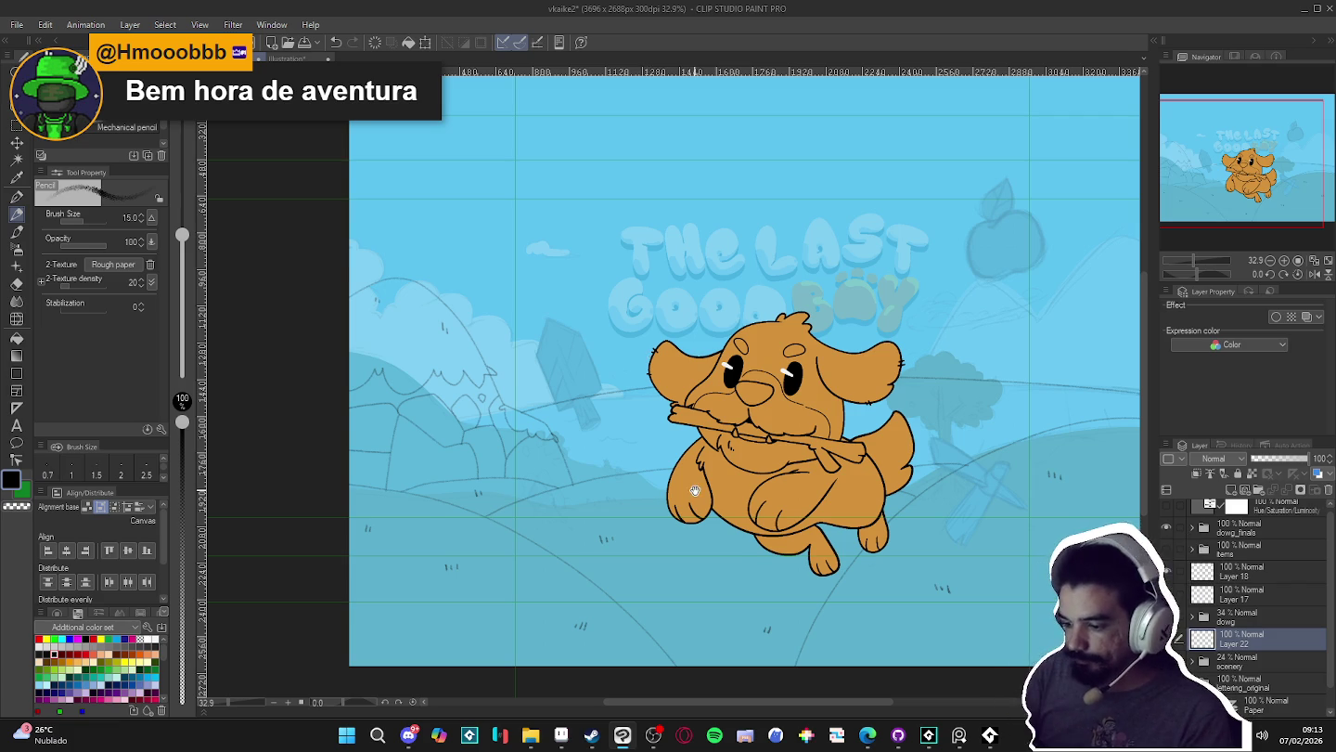
drag(600, 554, 619, 527)
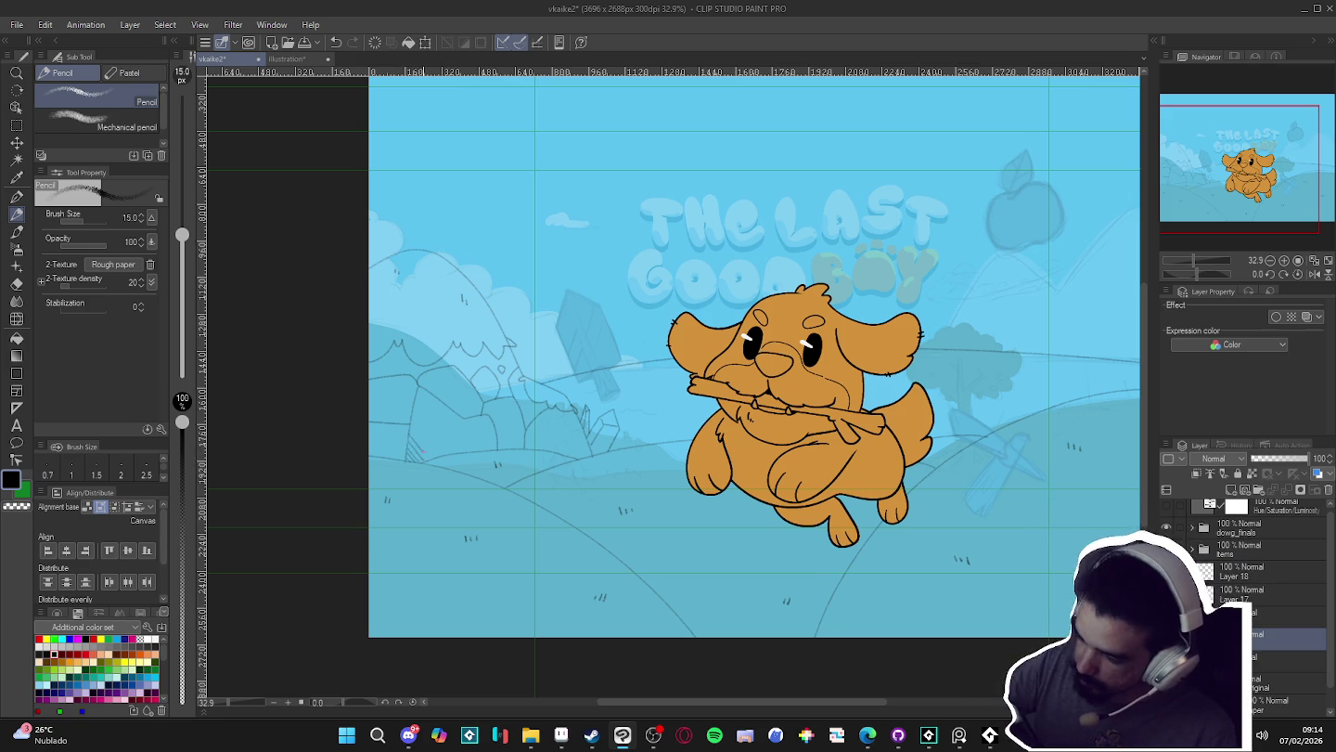
- Hatch the left hillside rock with diagonal pencil strokes
drag(421, 419, 440, 456)
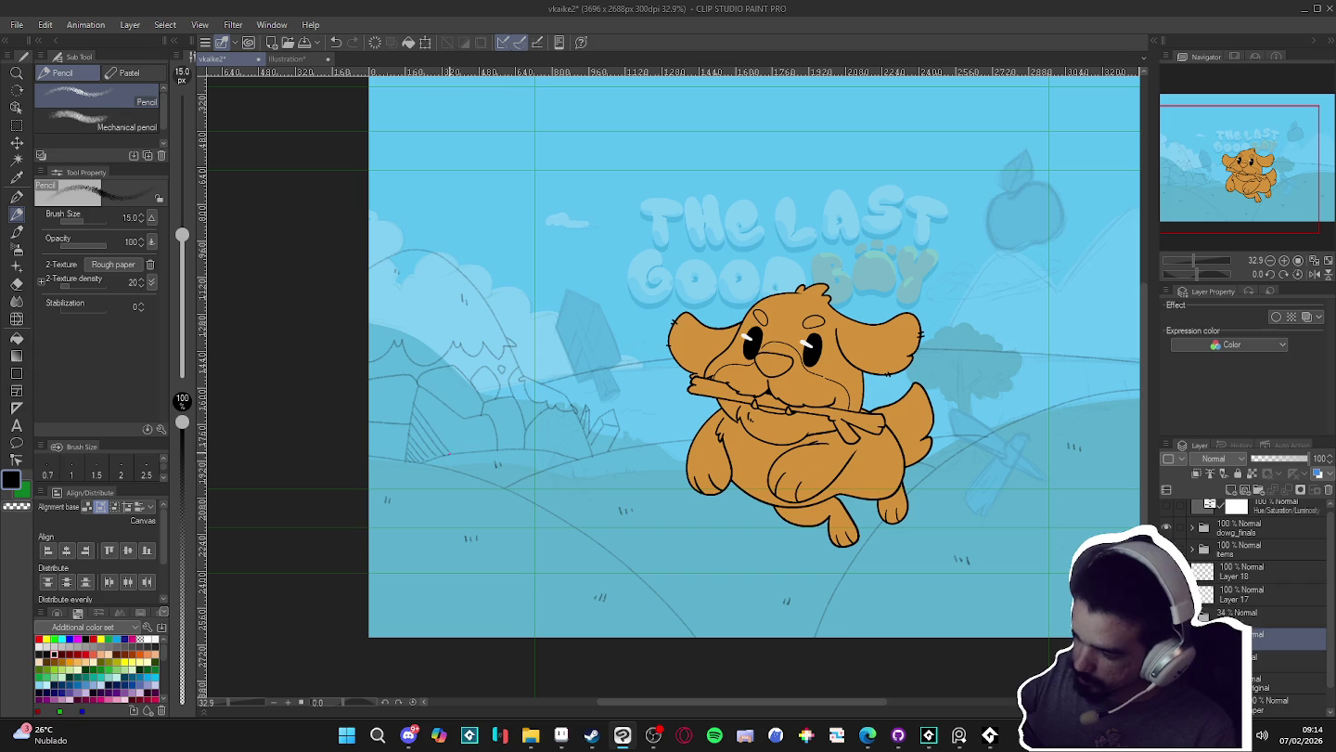
drag(413, 394, 452, 449)
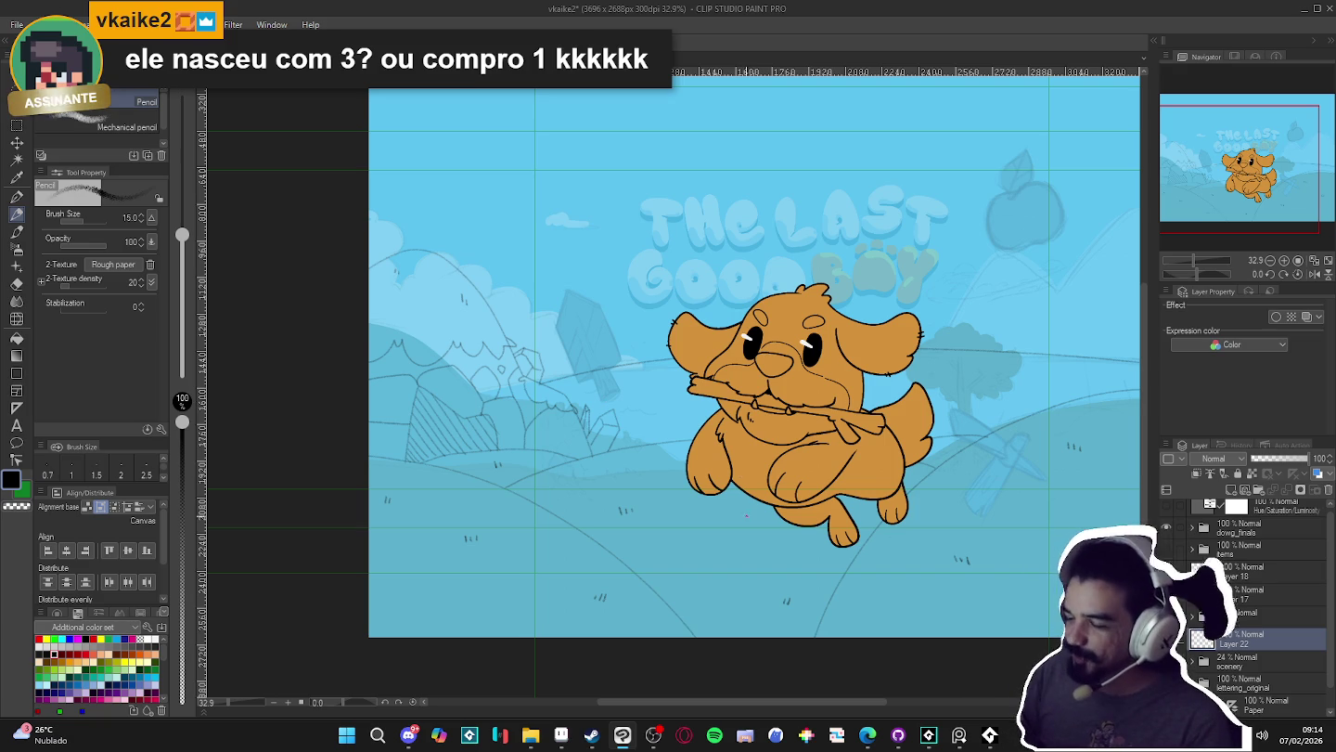
drag(754, 529, 734, 533)
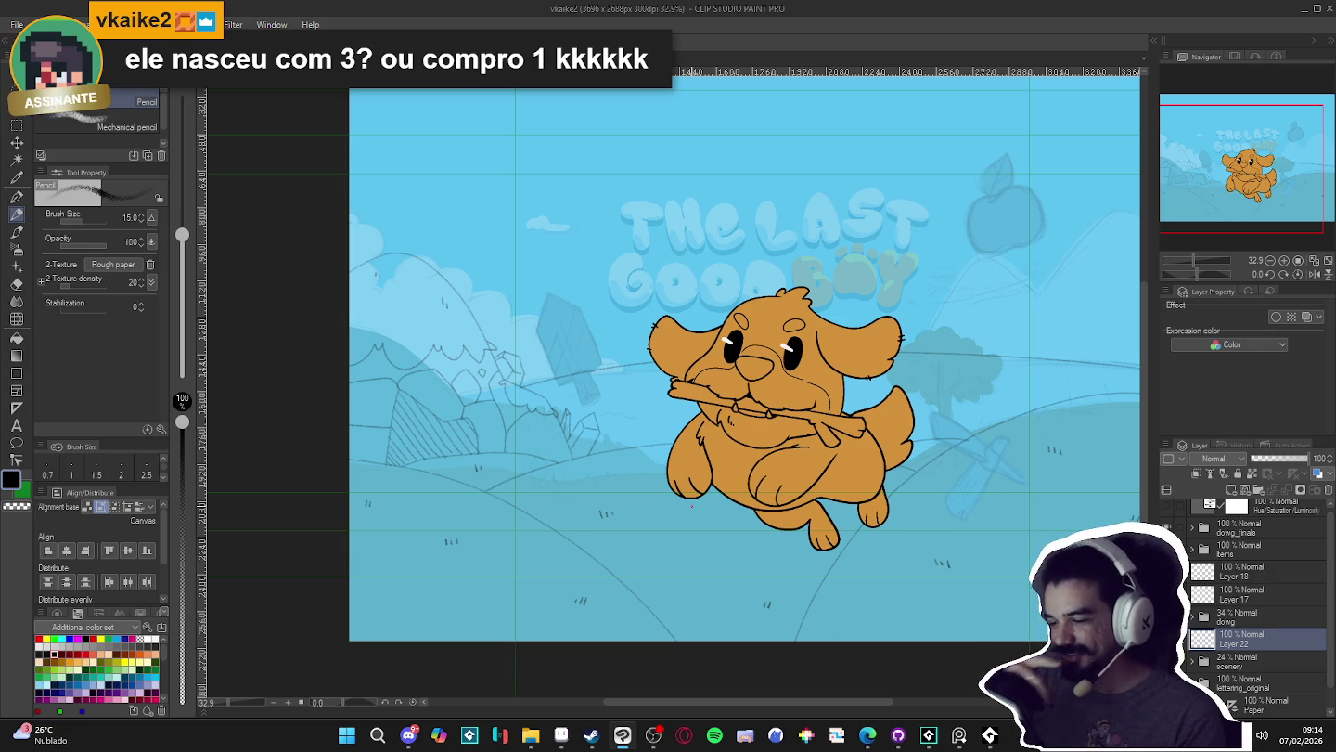
key(e)
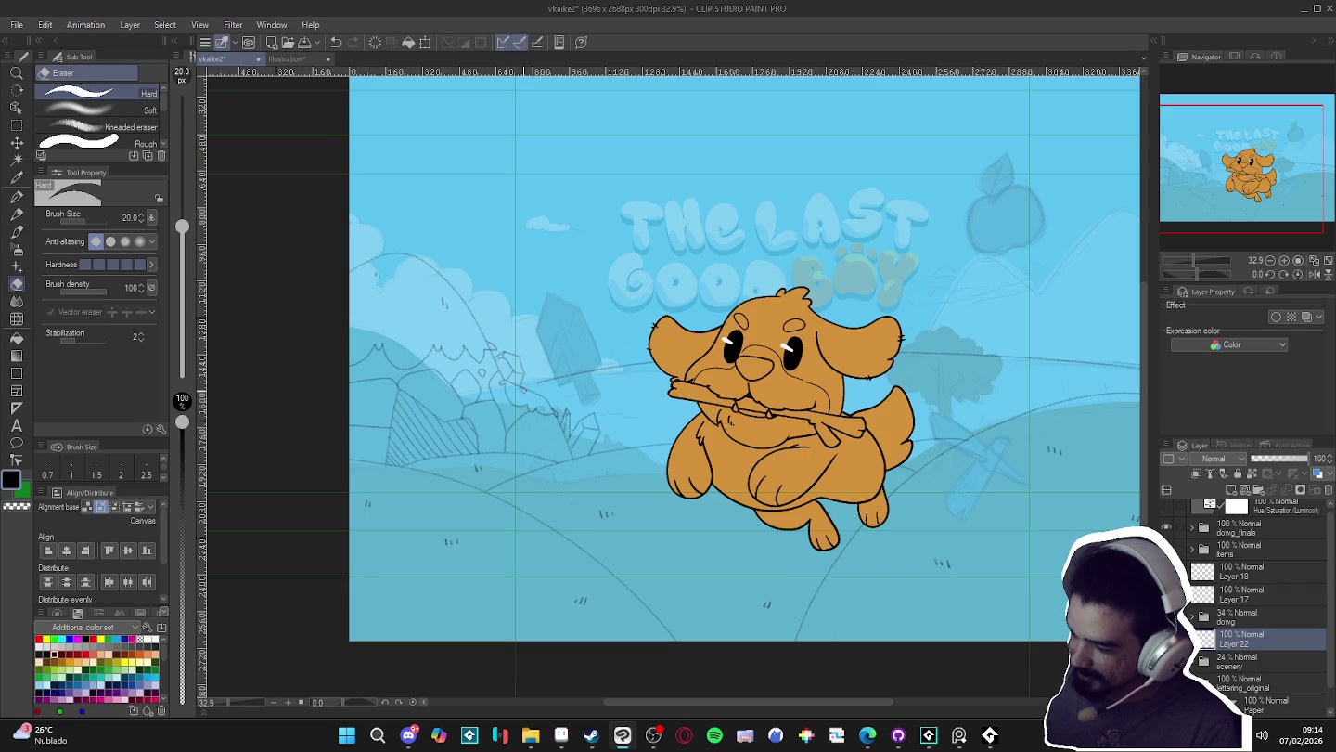
- Tidy the left-hill rock and bush sketch with Mechanical pencil and Kneaded eraser, ending on the G-pen
key(p)
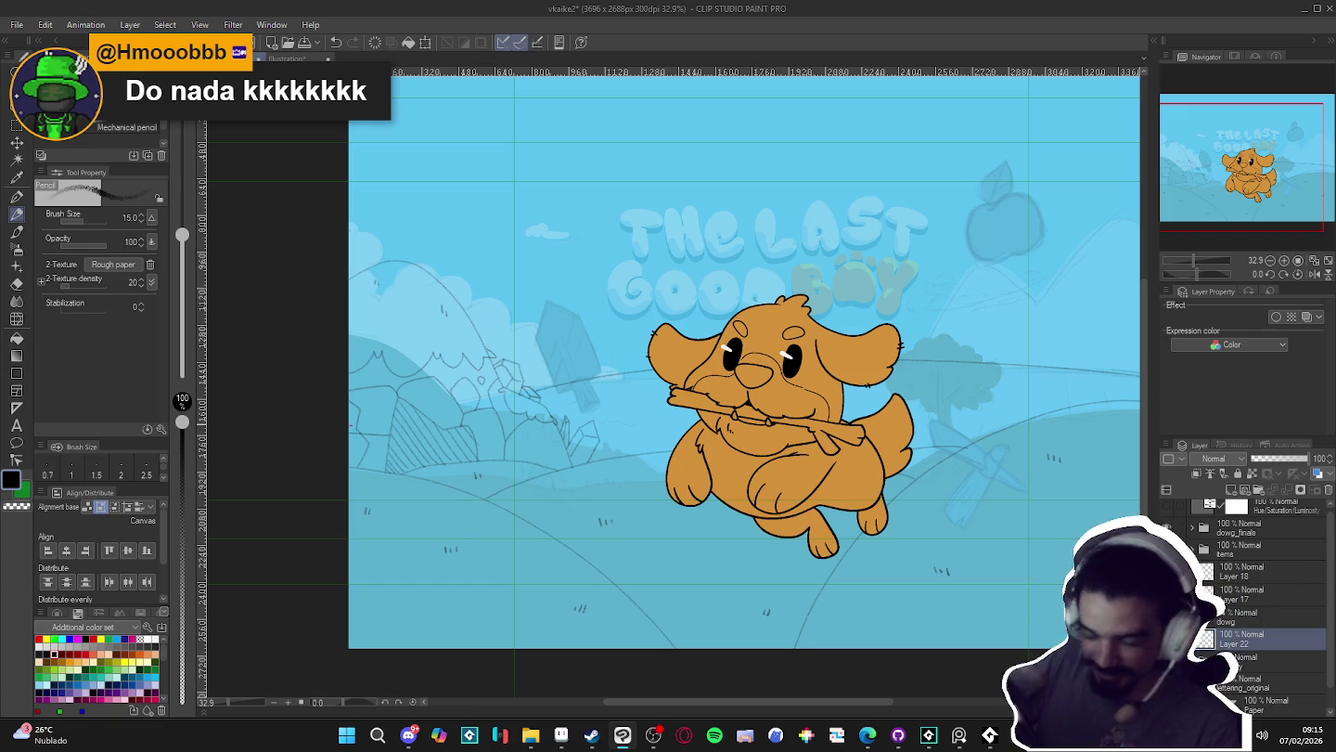
key(e)
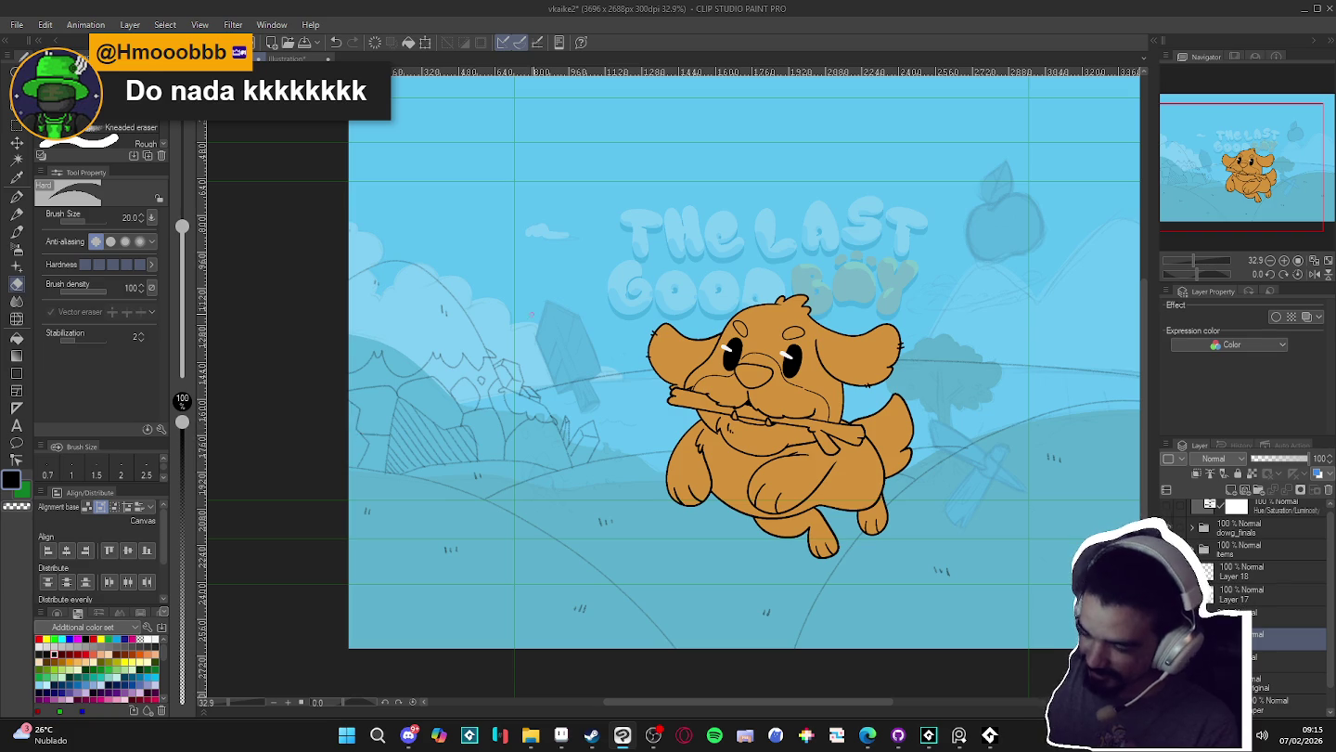
key(p)
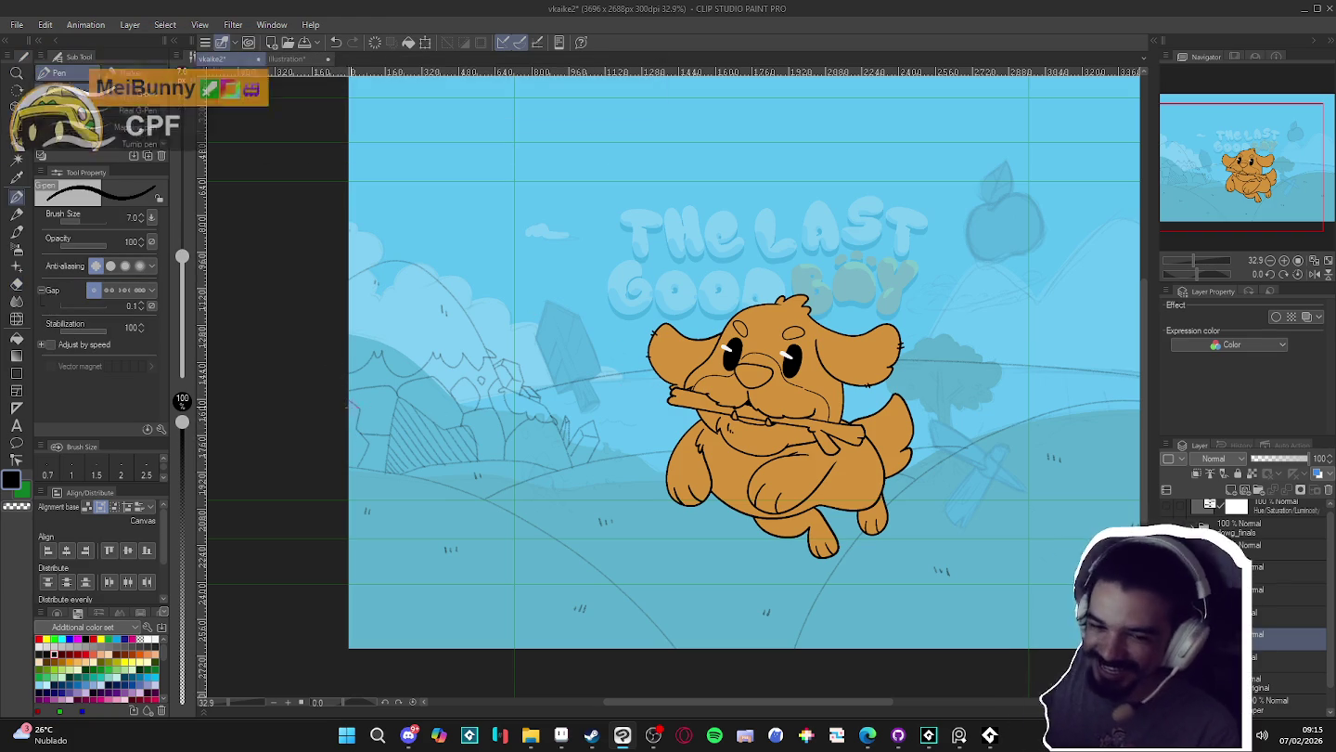
- Keep sketching hatched pencil rocks and bush outlines across the left hillsides
drag(347, 426, 361, 444)
key(p)
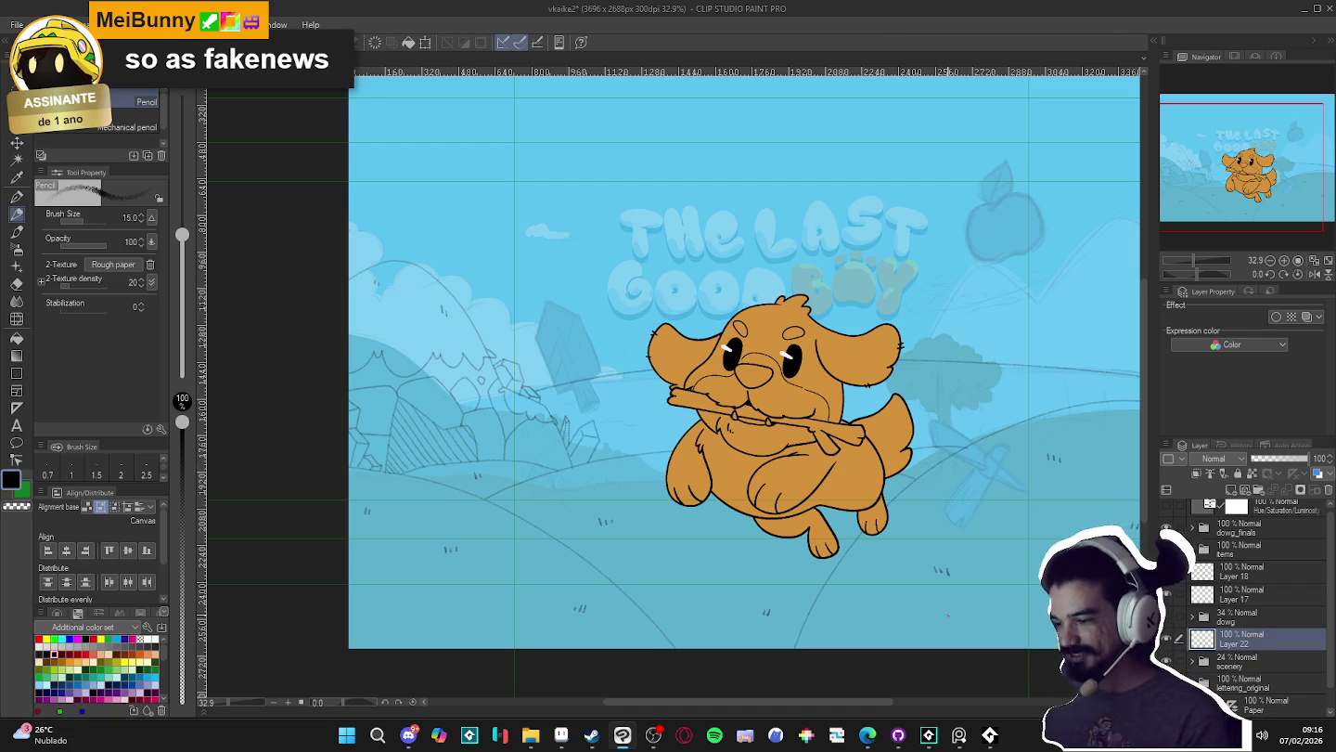
drag(980, 577, 948, 582)
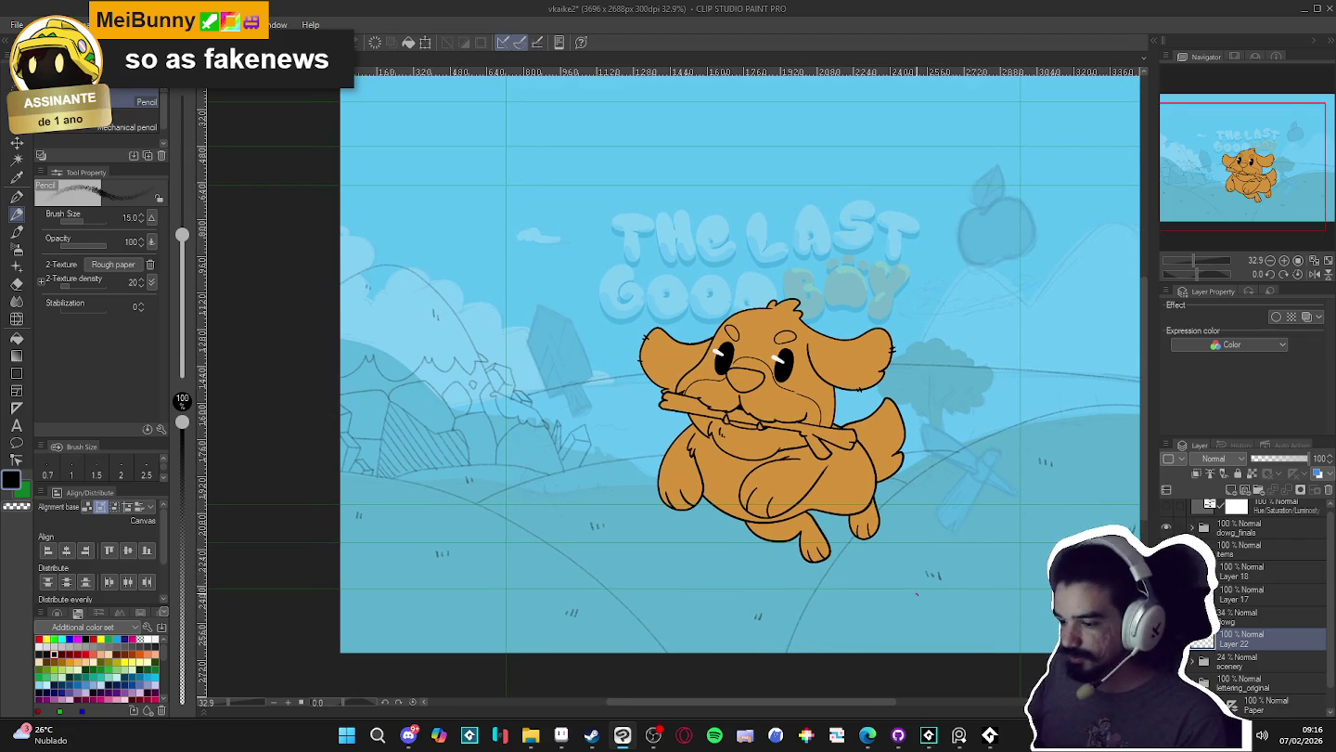
scroll(914, 599, right, 1)
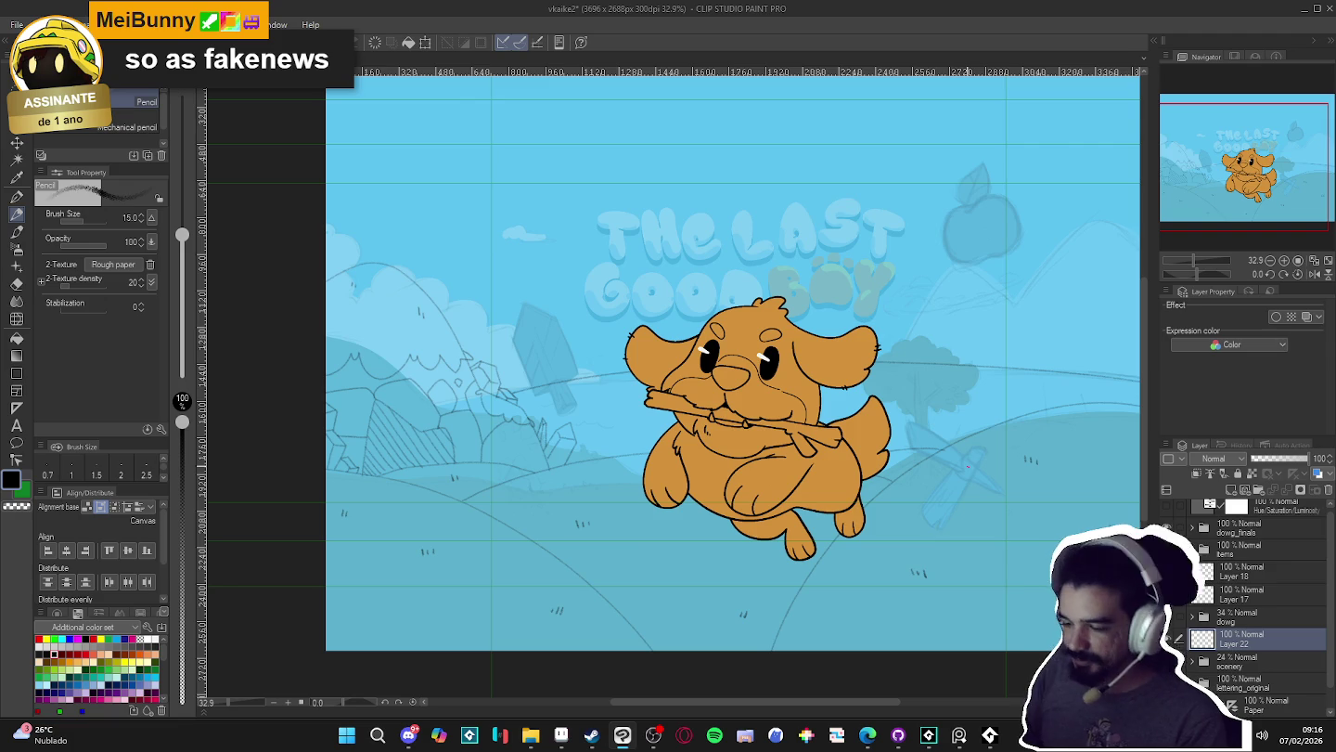
scroll(921, 600, right, 1)
scroll(919, 600, right, 1)
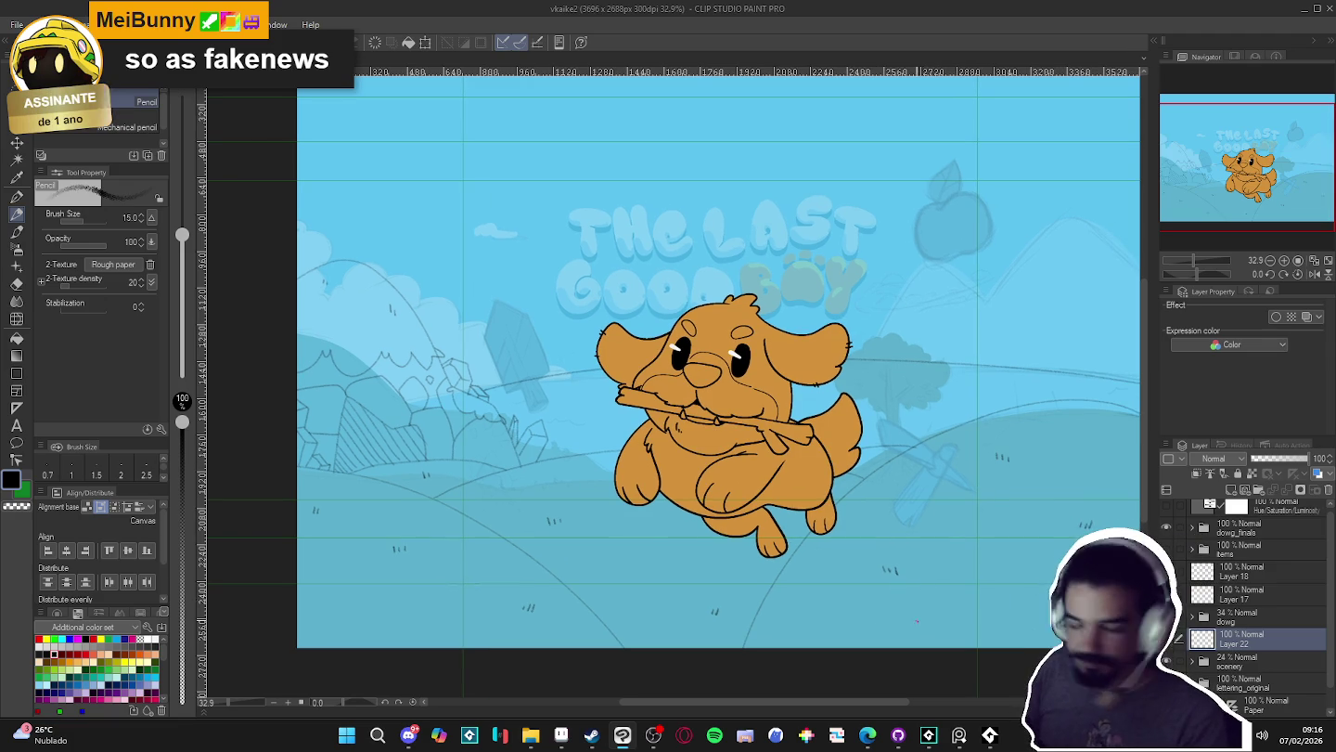
scroll(964, 609, right, 1)
scroll(958, 608, right, 1)
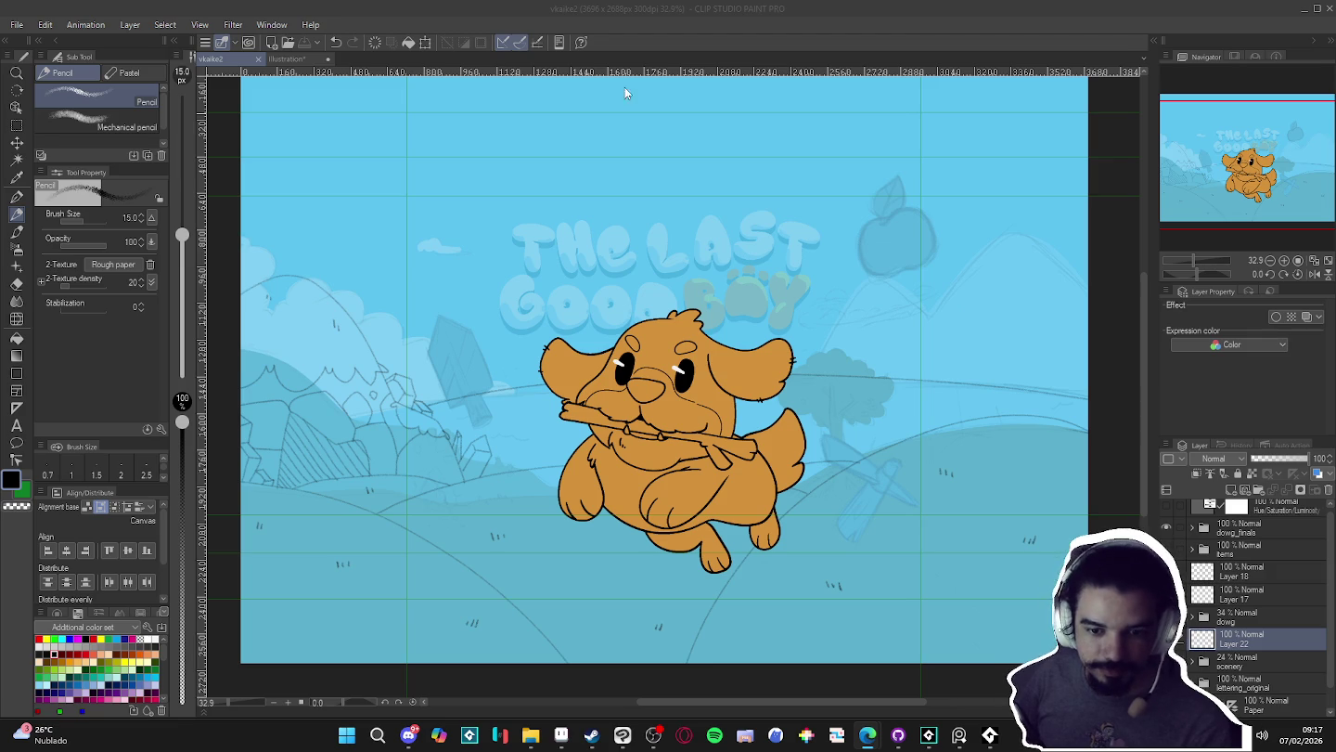
- Toggle the items layer's visibility repeatedly to compare the cover with and without the white items
click(652, 16)
drag(565, 405, 529, 379)
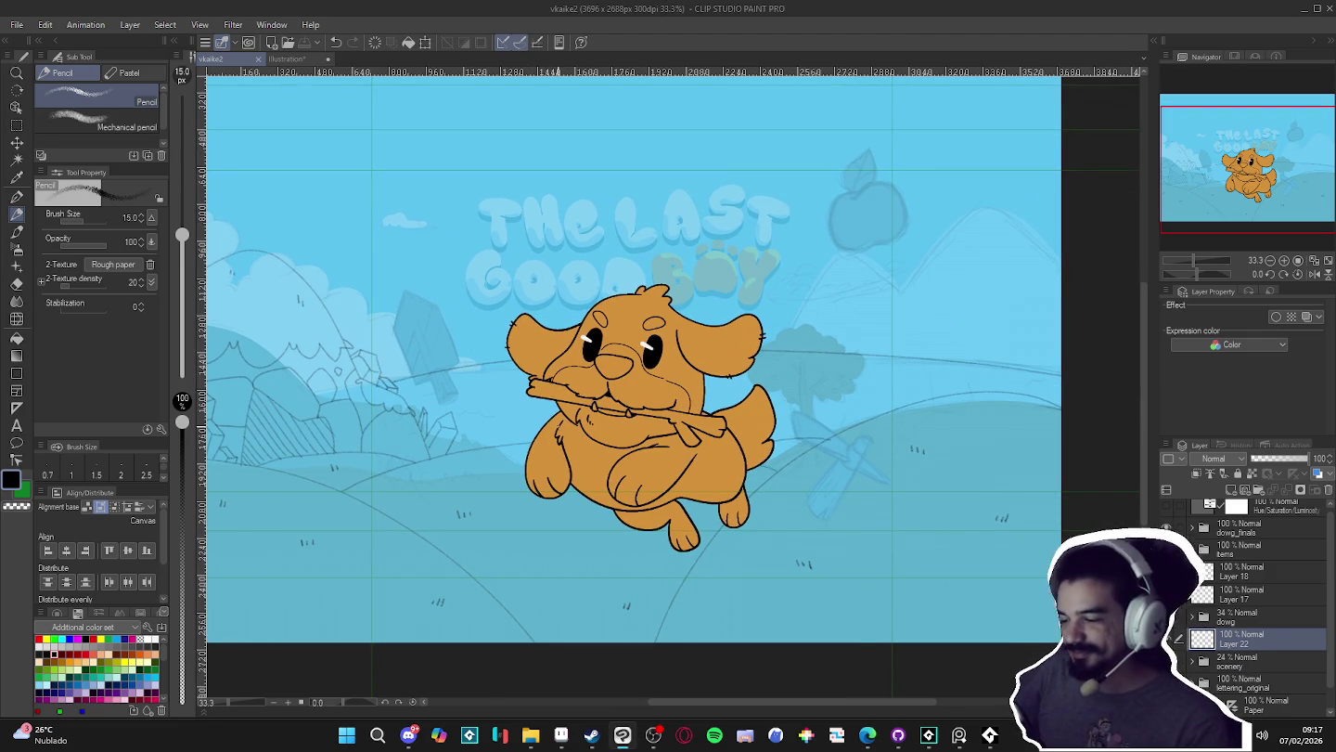
scroll(502, 456, down, 1)
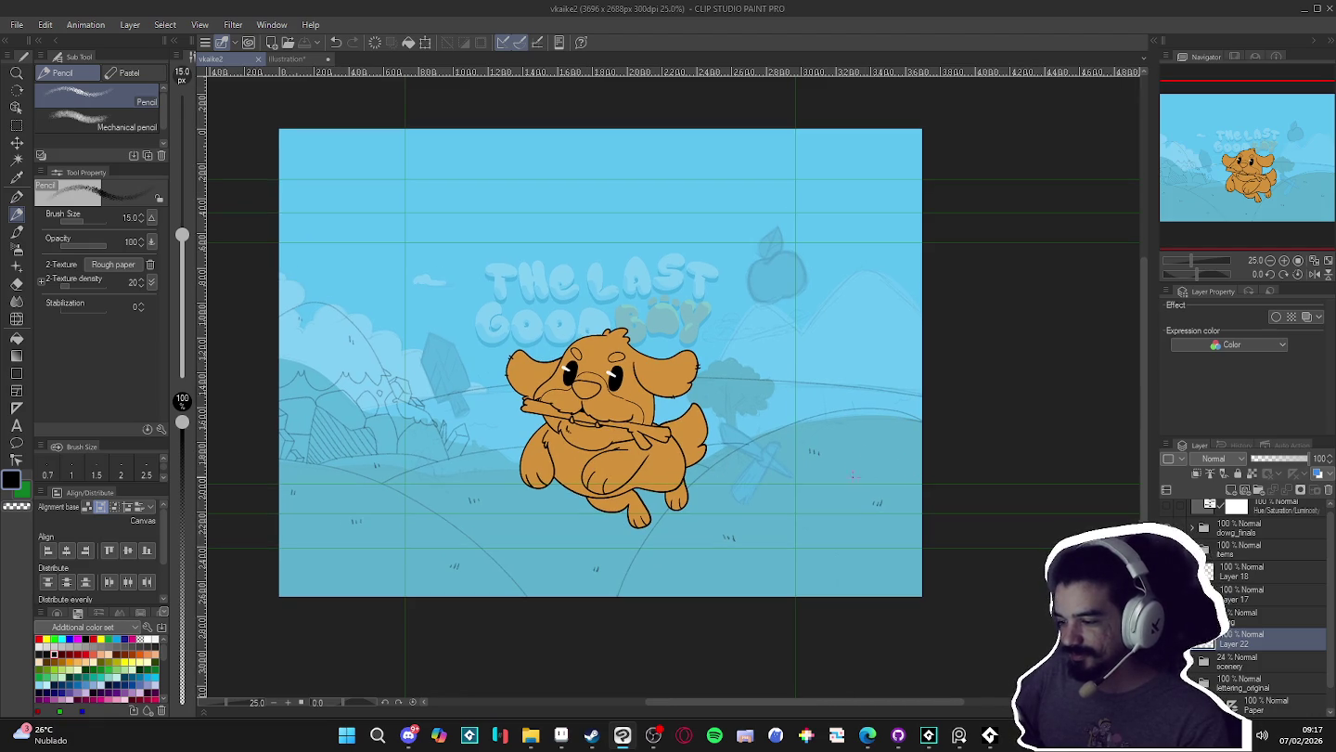
click(1166, 549)
click(1166, 549)
click(1166, 548)
click(1167, 550)
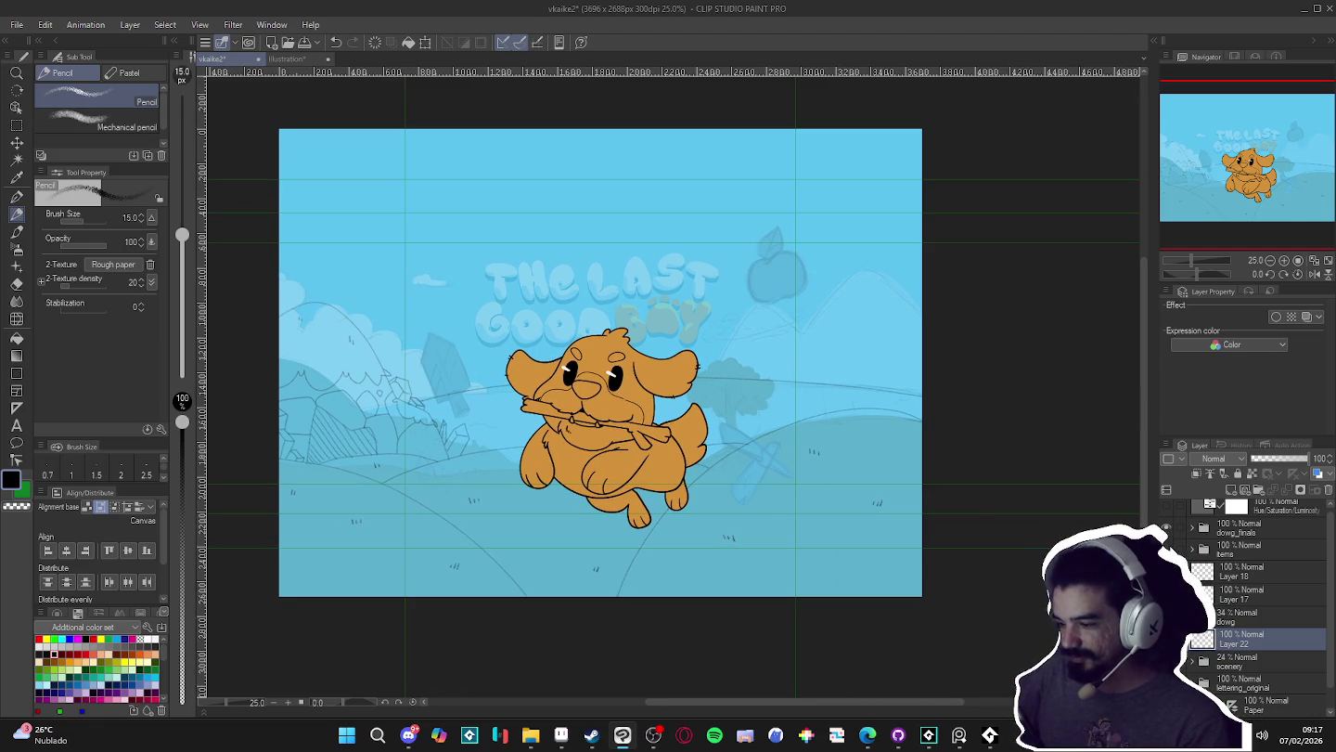
click(1166, 549)
click(1166, 549)
click(1165, 549)
click(1166, 550)
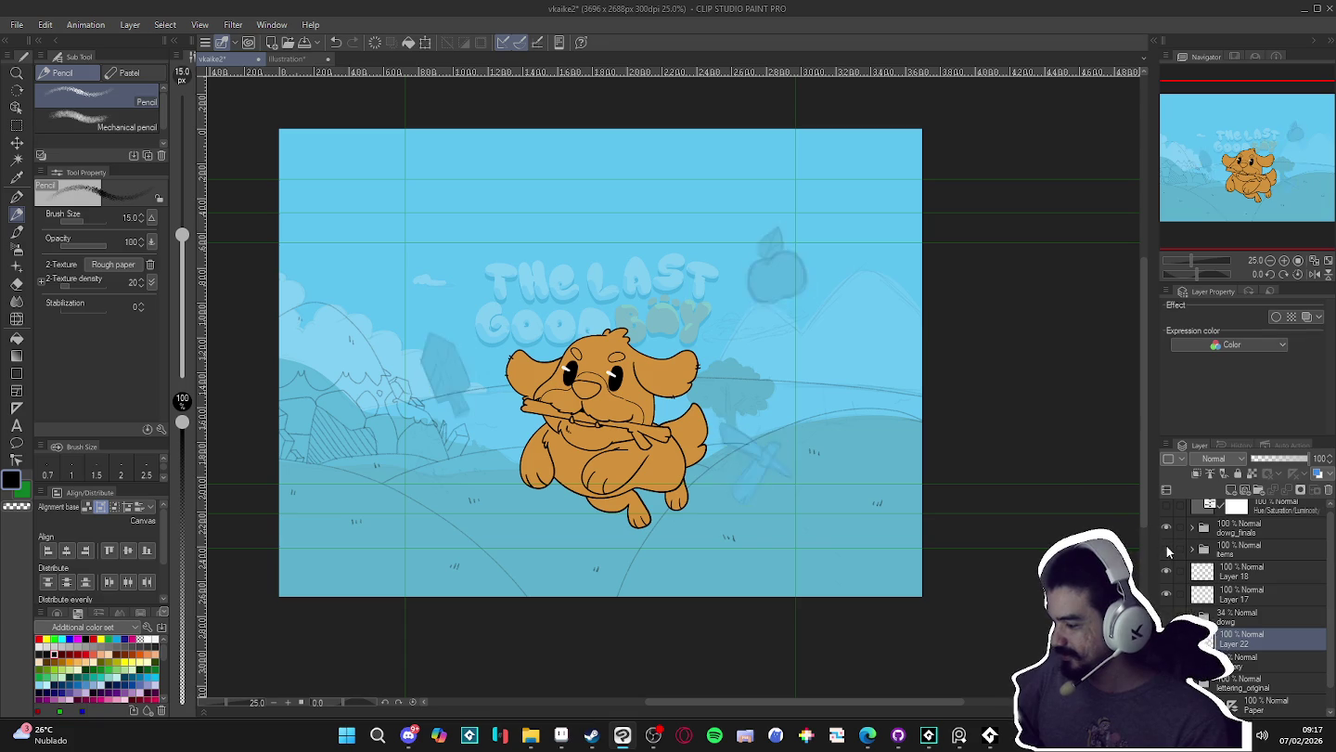
click(1166, 549)
click(1167, 550)
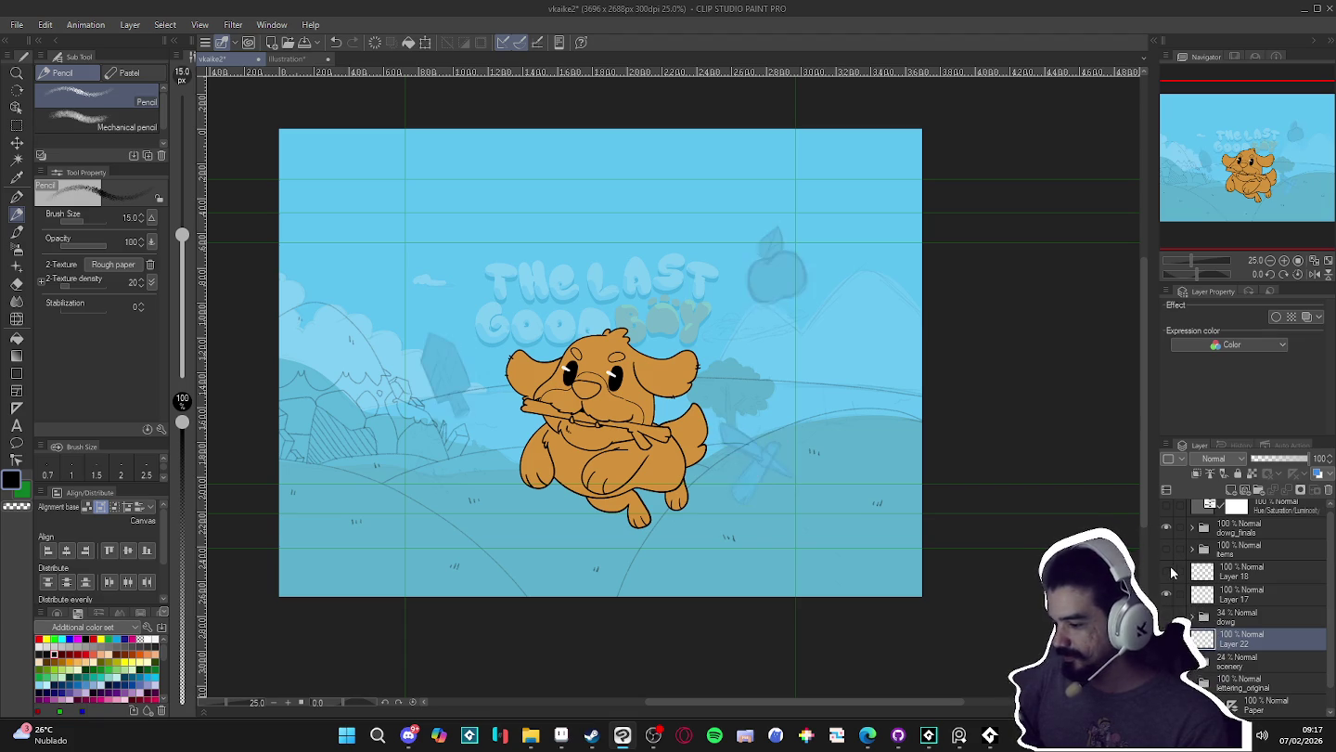
- Expand the scenery folder and hide the apple, pick and sword sketch layers
click(1166, 595)
click(1166, 595)
click(1193, 660)
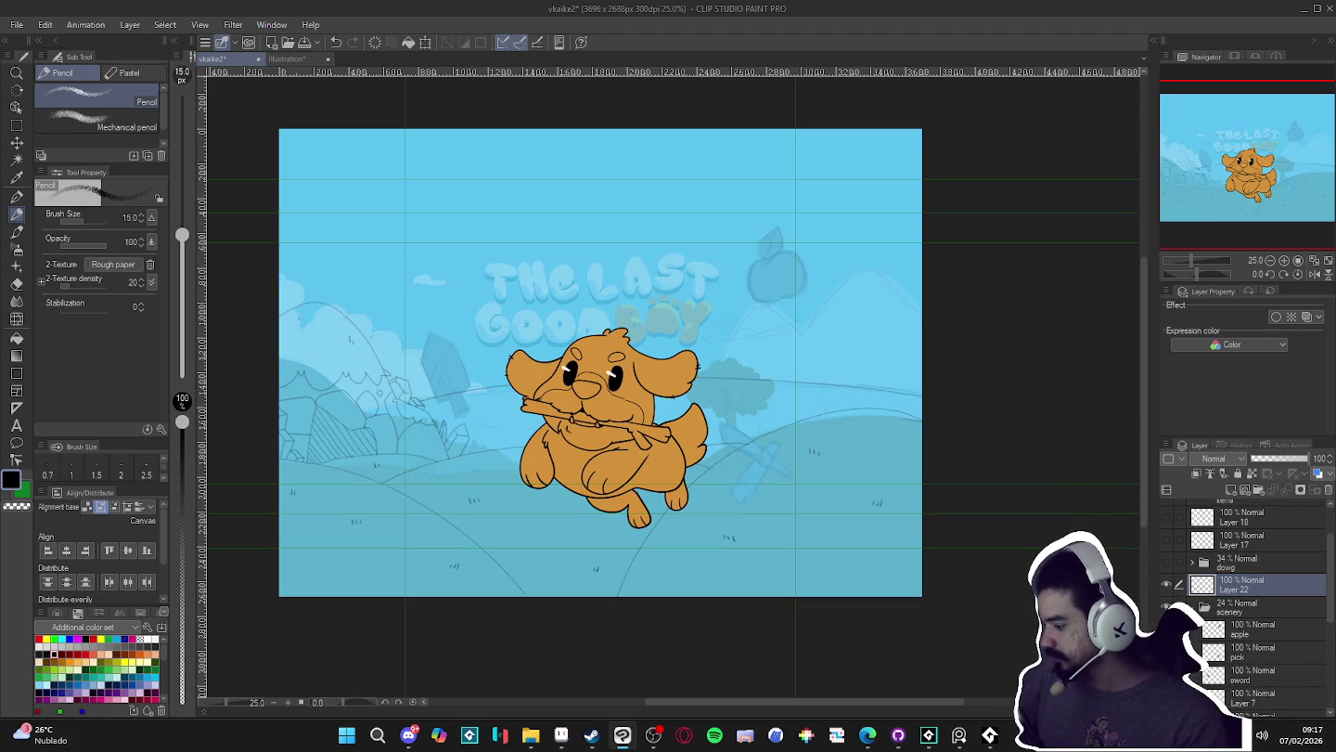
click(1167, 629)
click(1167, 651)
click(1165, 675)
click(1192, 606)
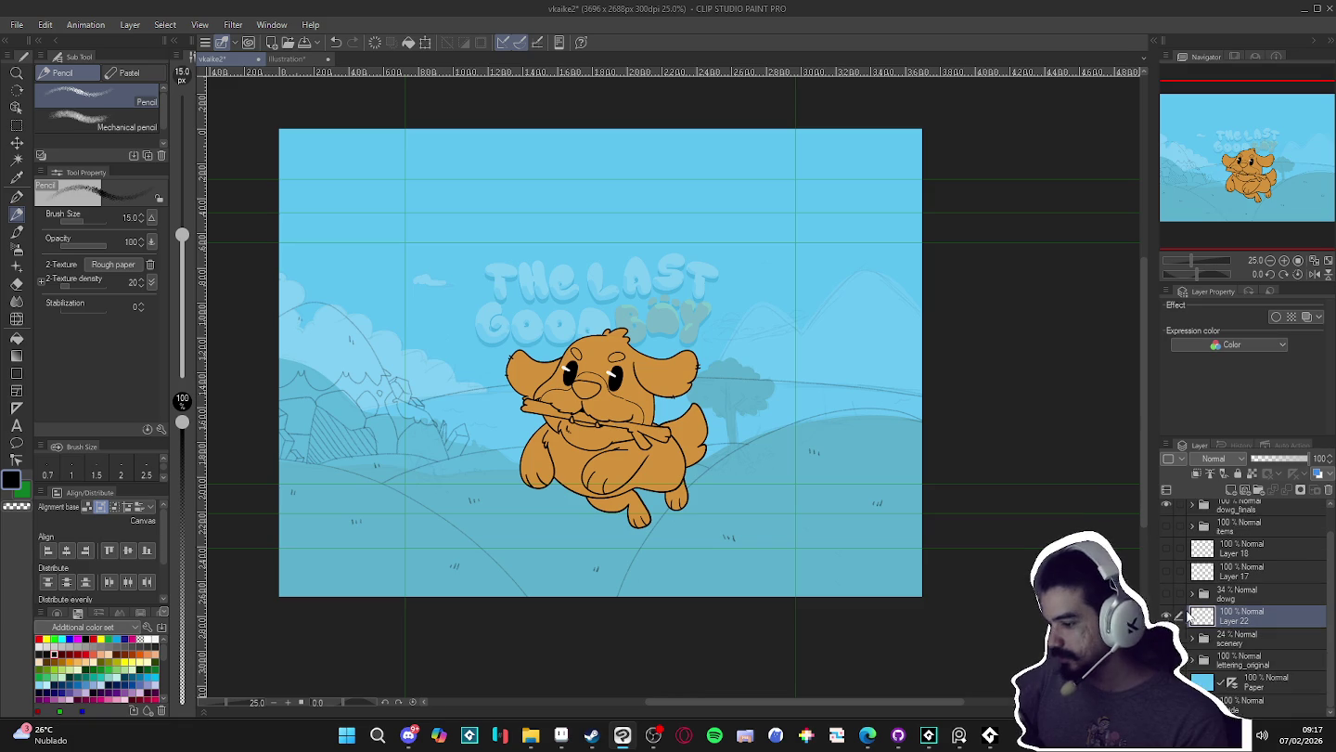
scroll(496, 451, up, 1)
scroll(496, 451, up, 1)
scroll(497, 451, up, 1)
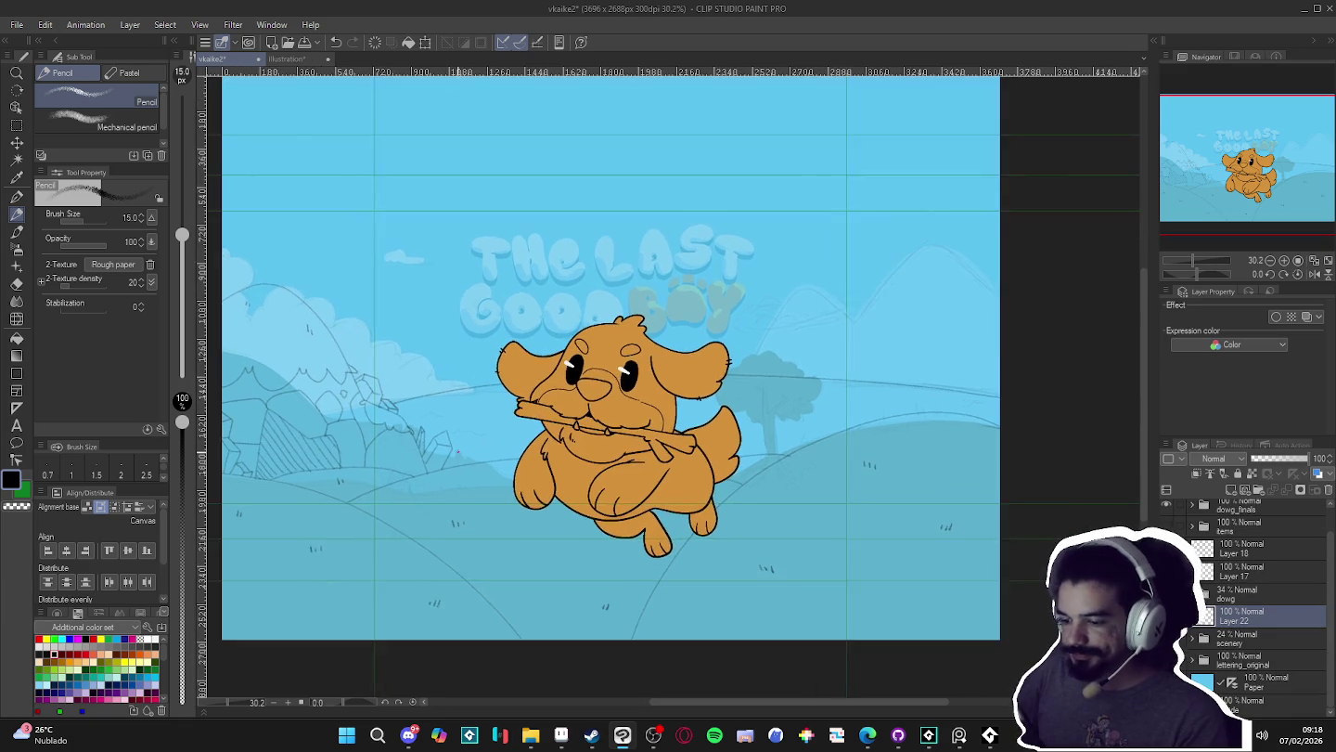
scroll(496, 451, up, 1)
scroll(691, 464, down, 1)
mouse_move(740, 480)
mouse_down()
mouse_move(716, 479)
mouse_move(732, 488)
mouse_up()
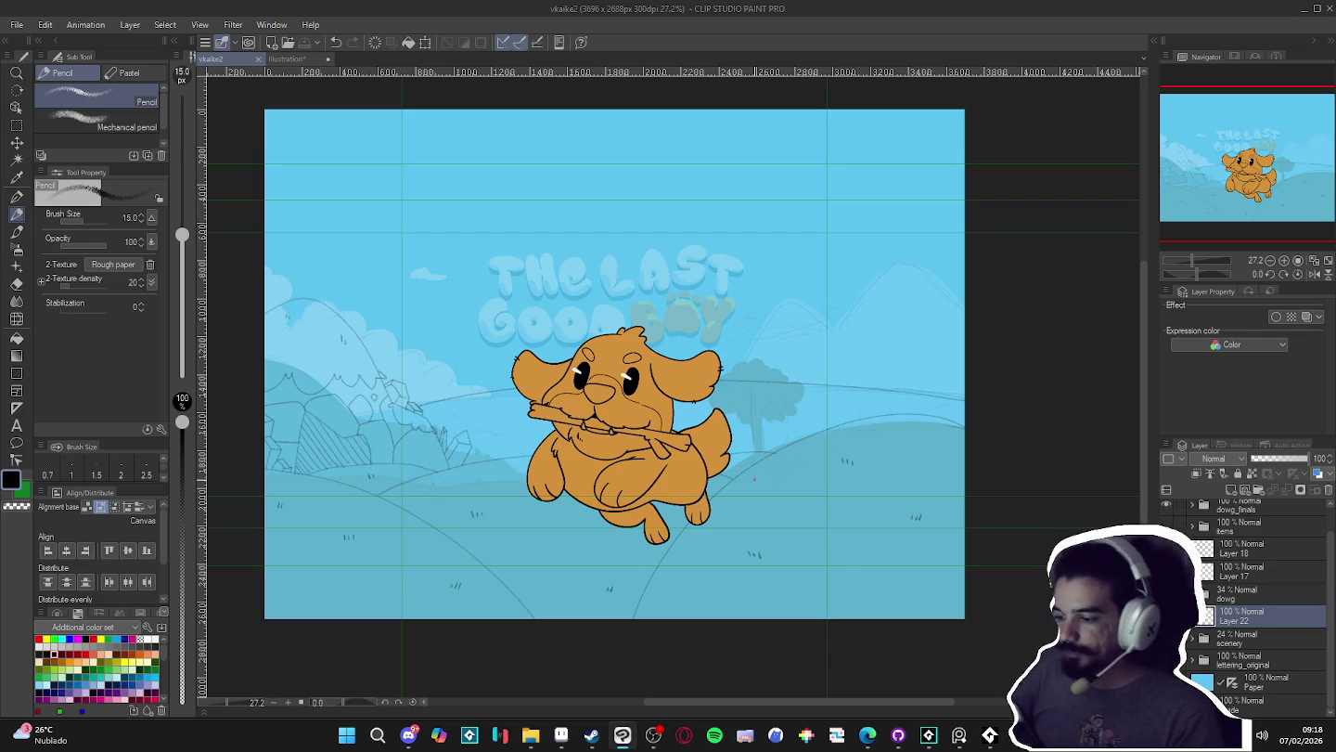
scroll(756, 452, down, 1)
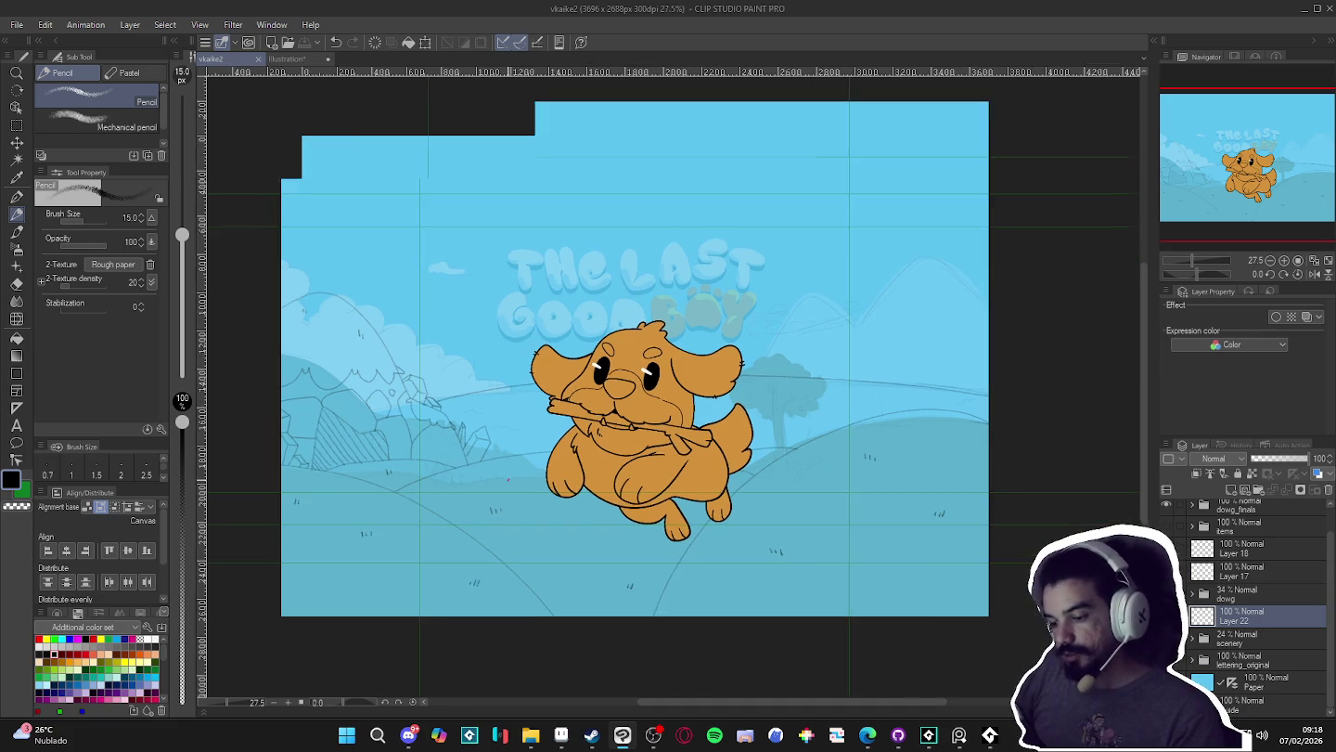
- Review the sketch across the canvas and toggle Layer 22's eye icon
scroll(488, 456, up, 1)
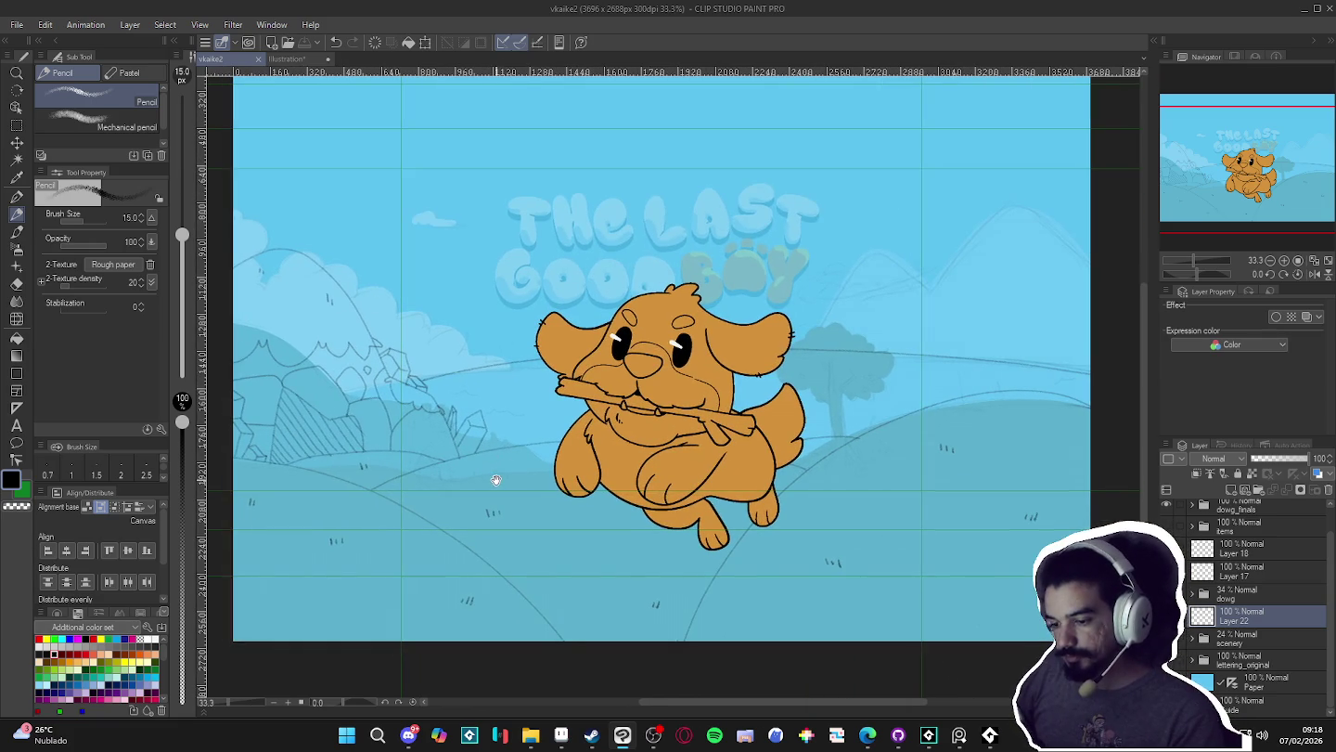
scroll(495, 472, down, 1)
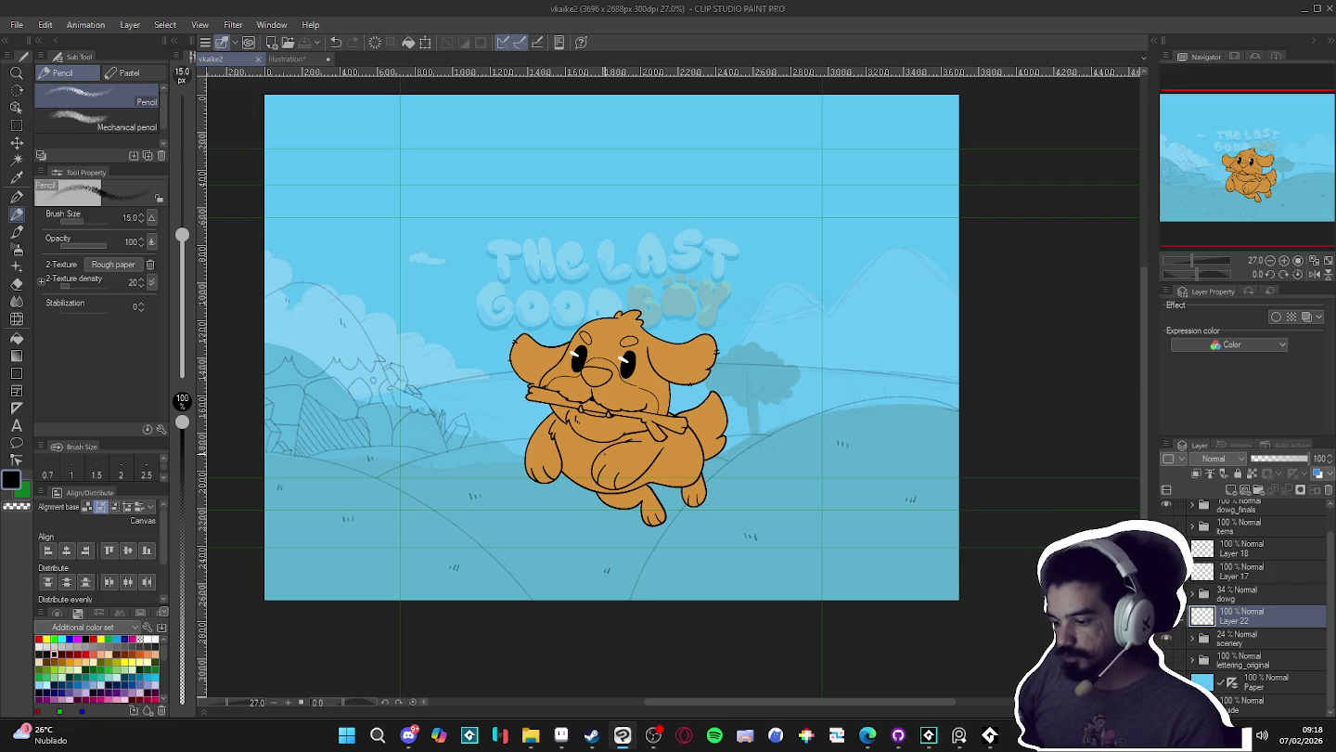
scroll(666, 381, down, 1)
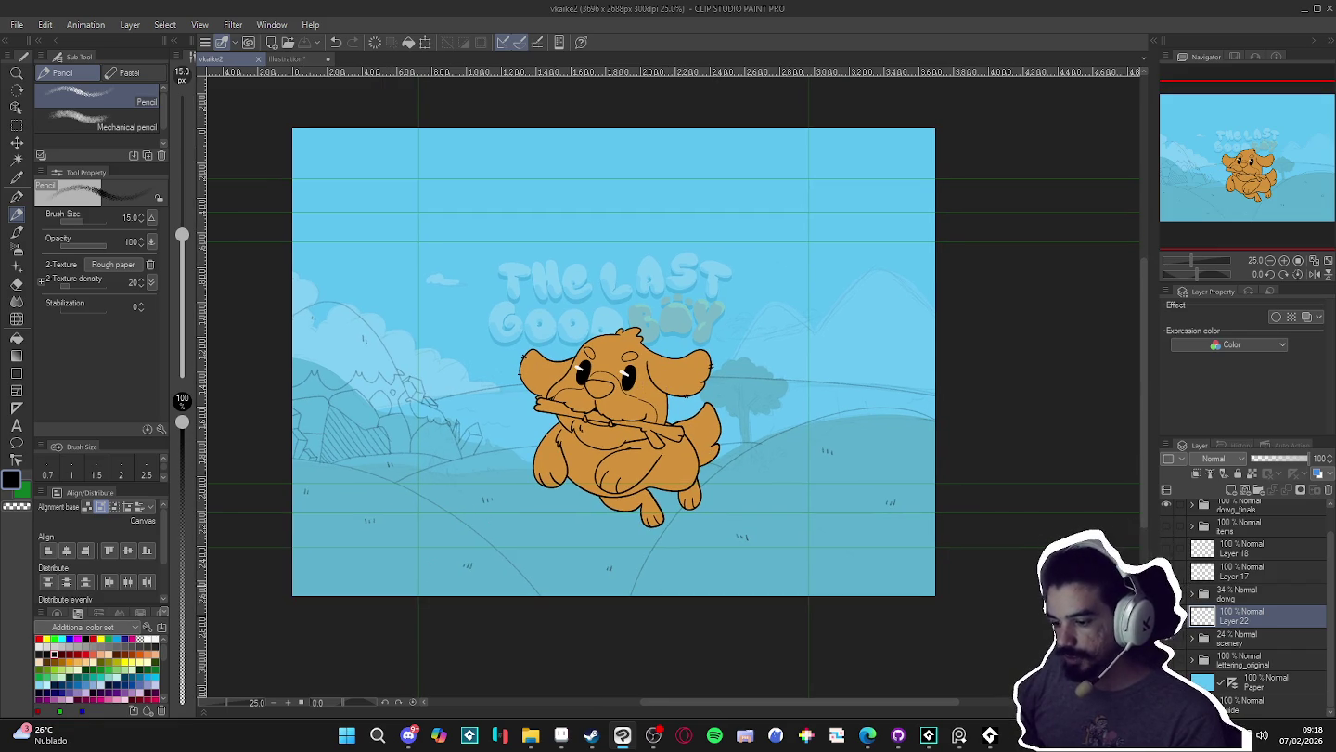
scroll(618, 555, down, 1)
scroll(618, 557, up, 1)
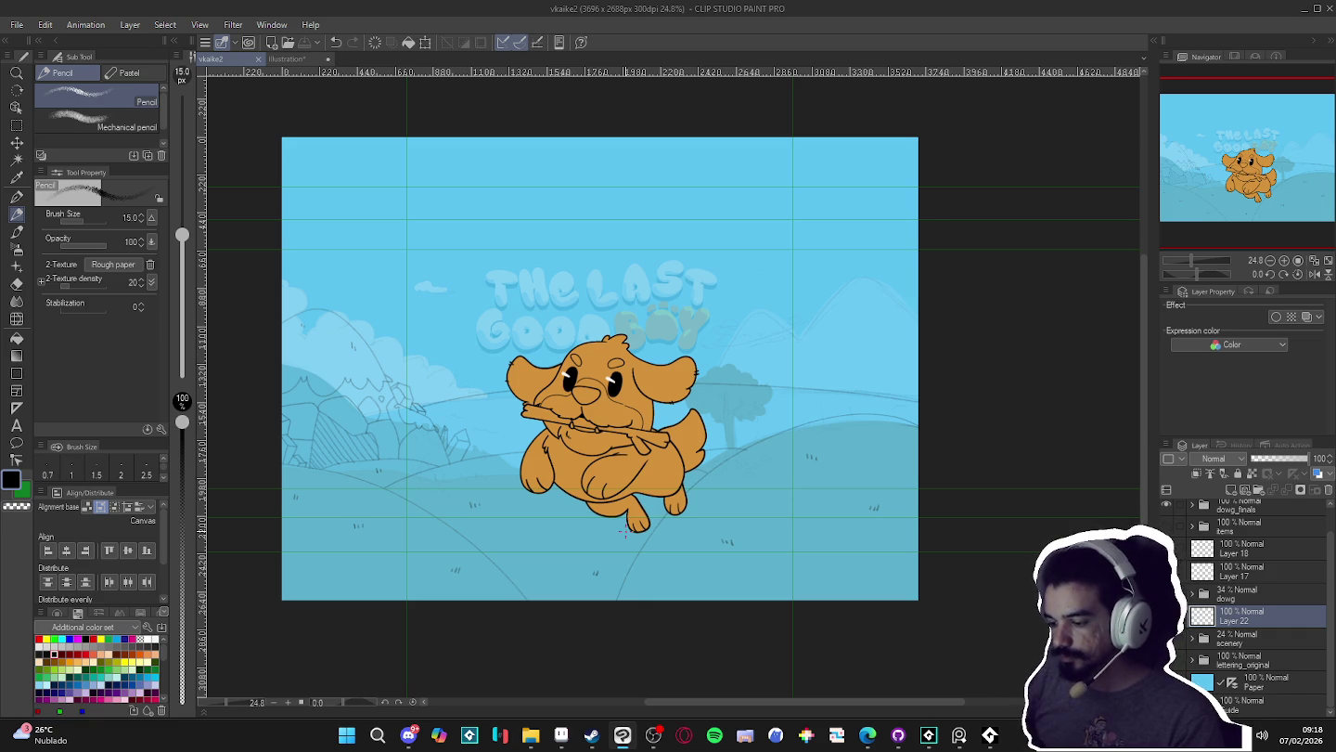
scroll(574, 512, up, 2)
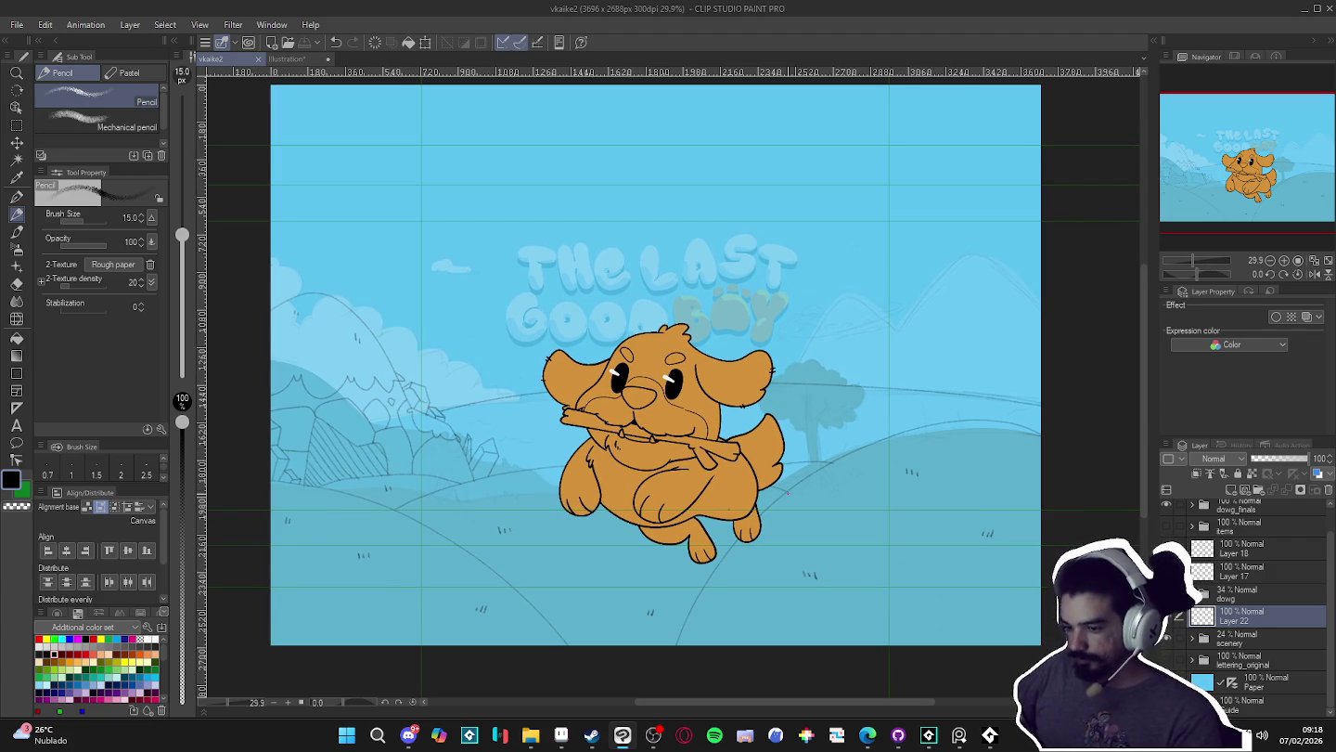
scroll(799, 550, down, 1)
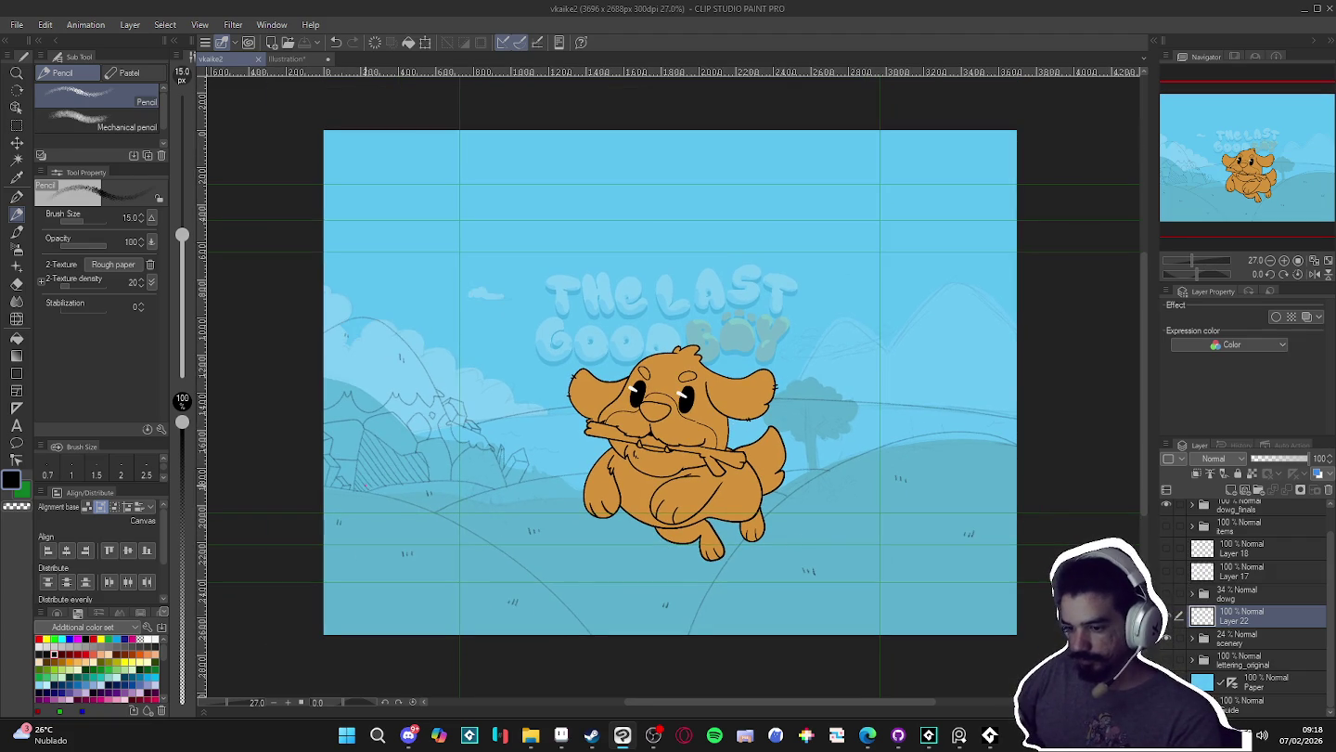
drag(571, 590, 579, 590)
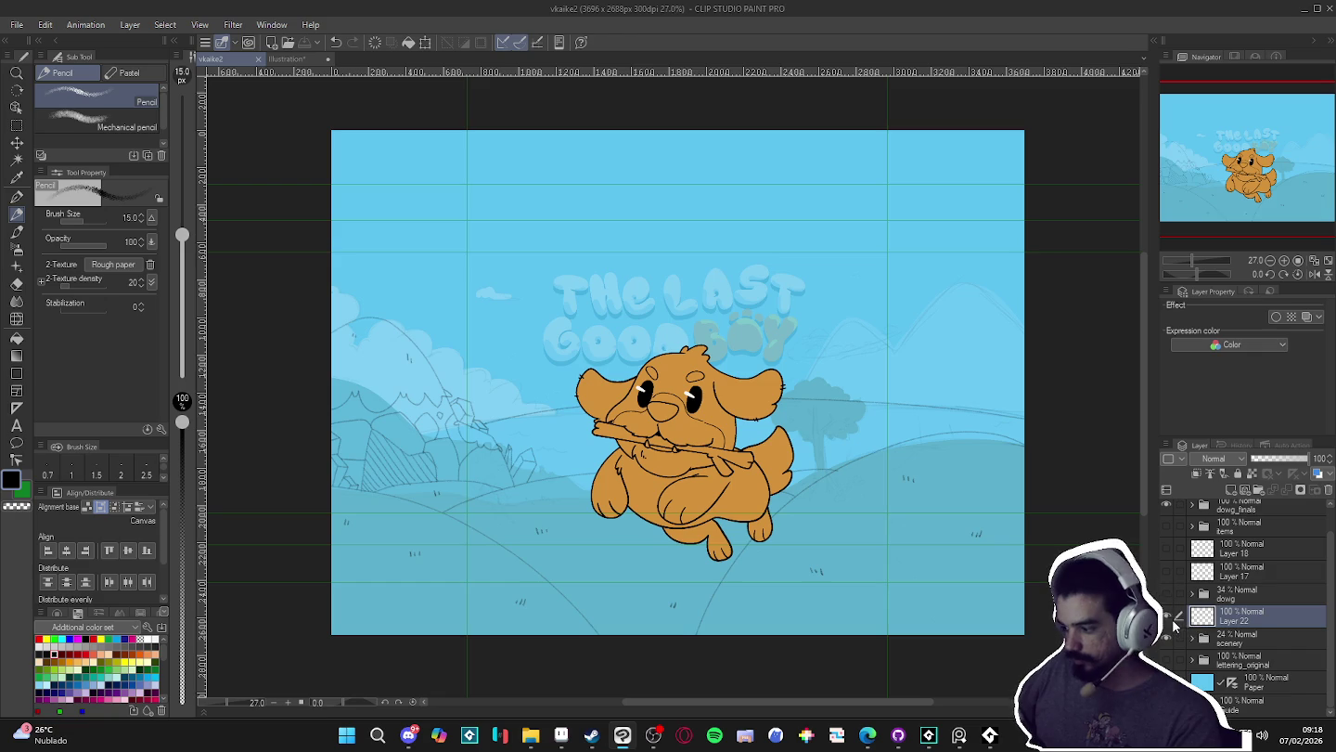
drag(931, 580, 923, 581)
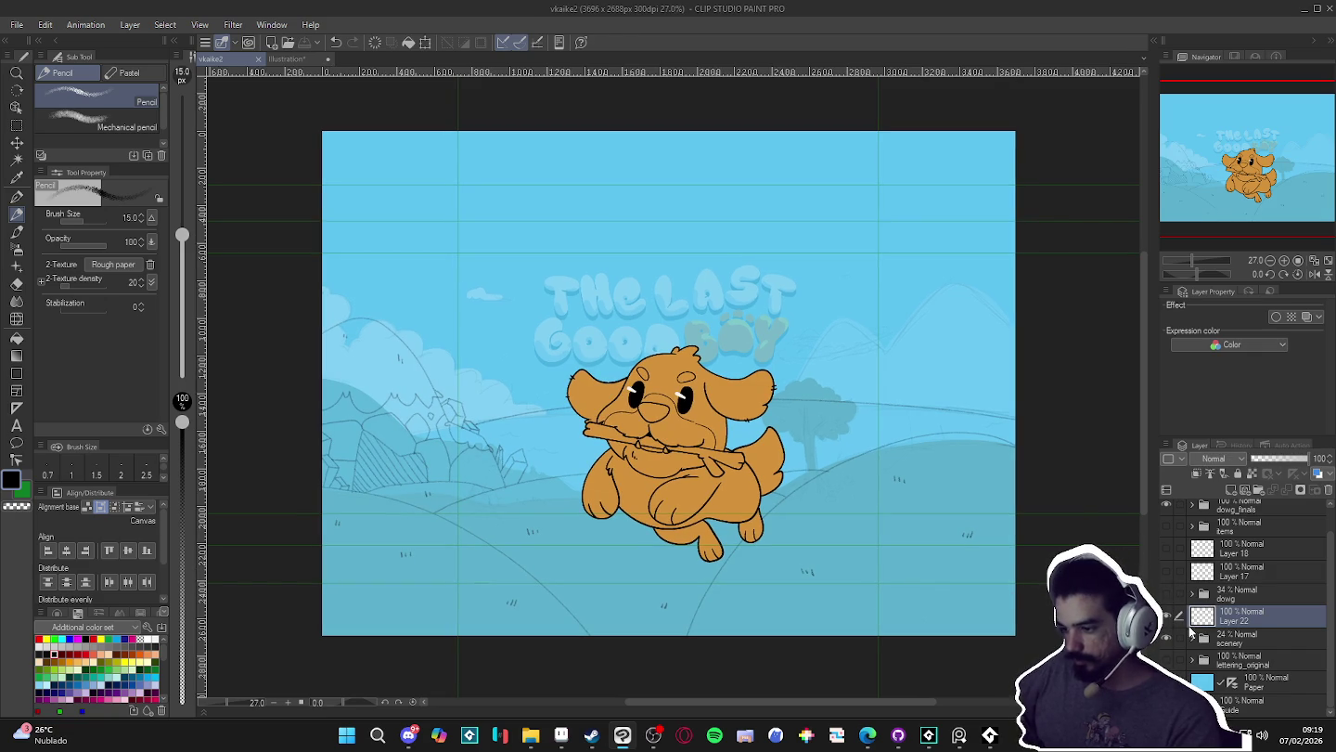
click(1167, 617)
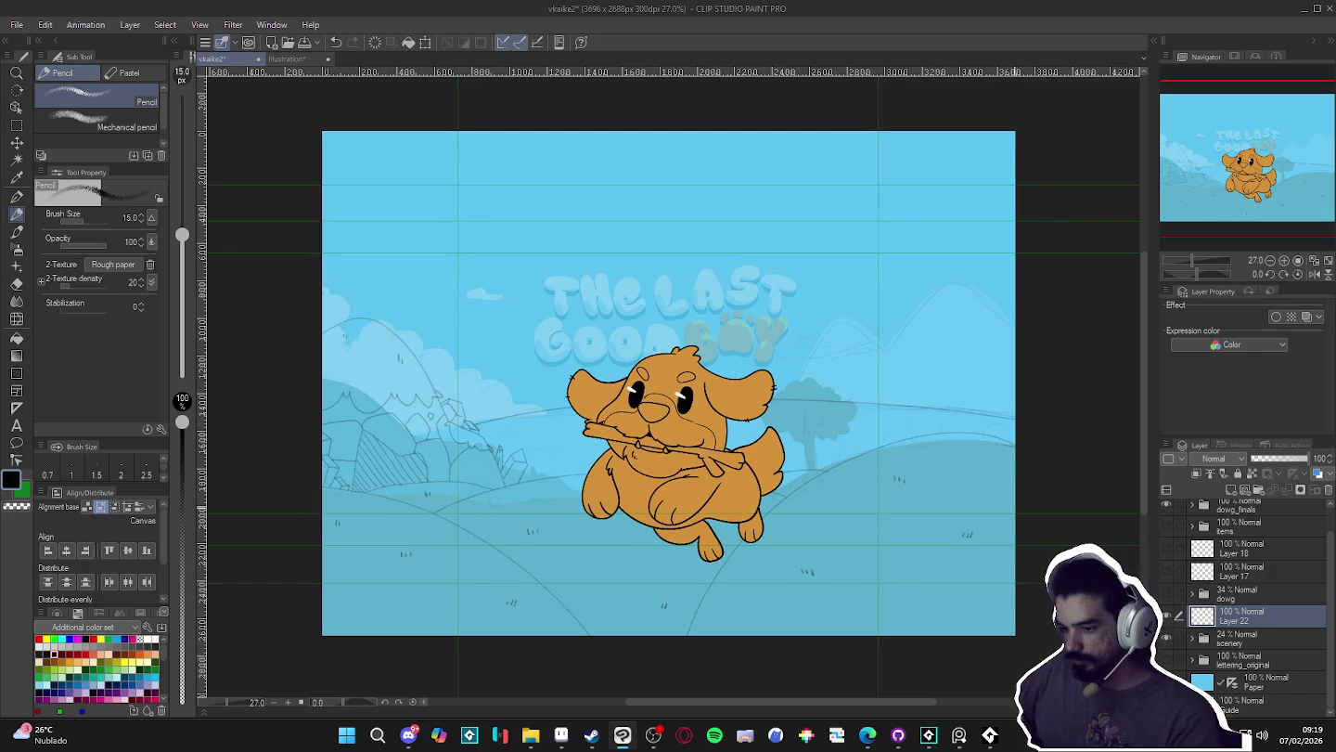
- Add a new empty raster layer, Layer 23, above Layer 22
drag(992, 569, 977, 573)
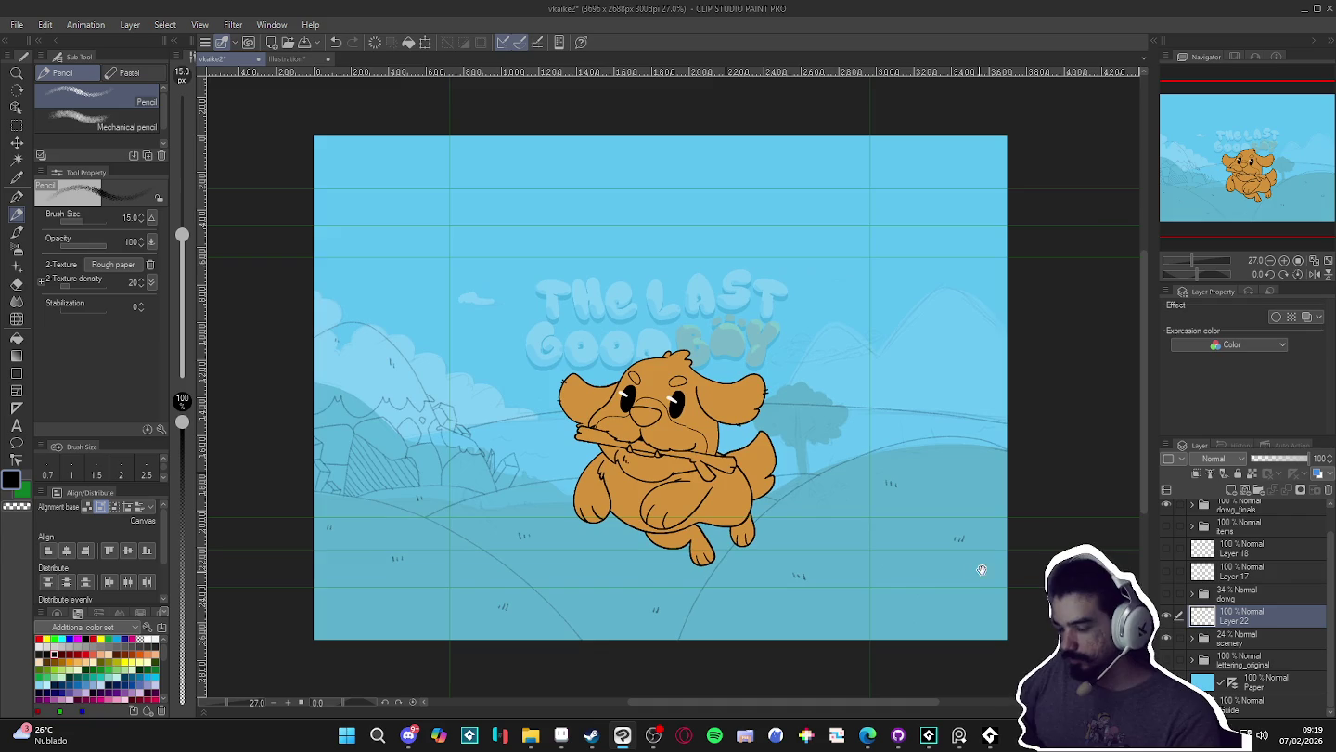
key(ctrl+shift+n)
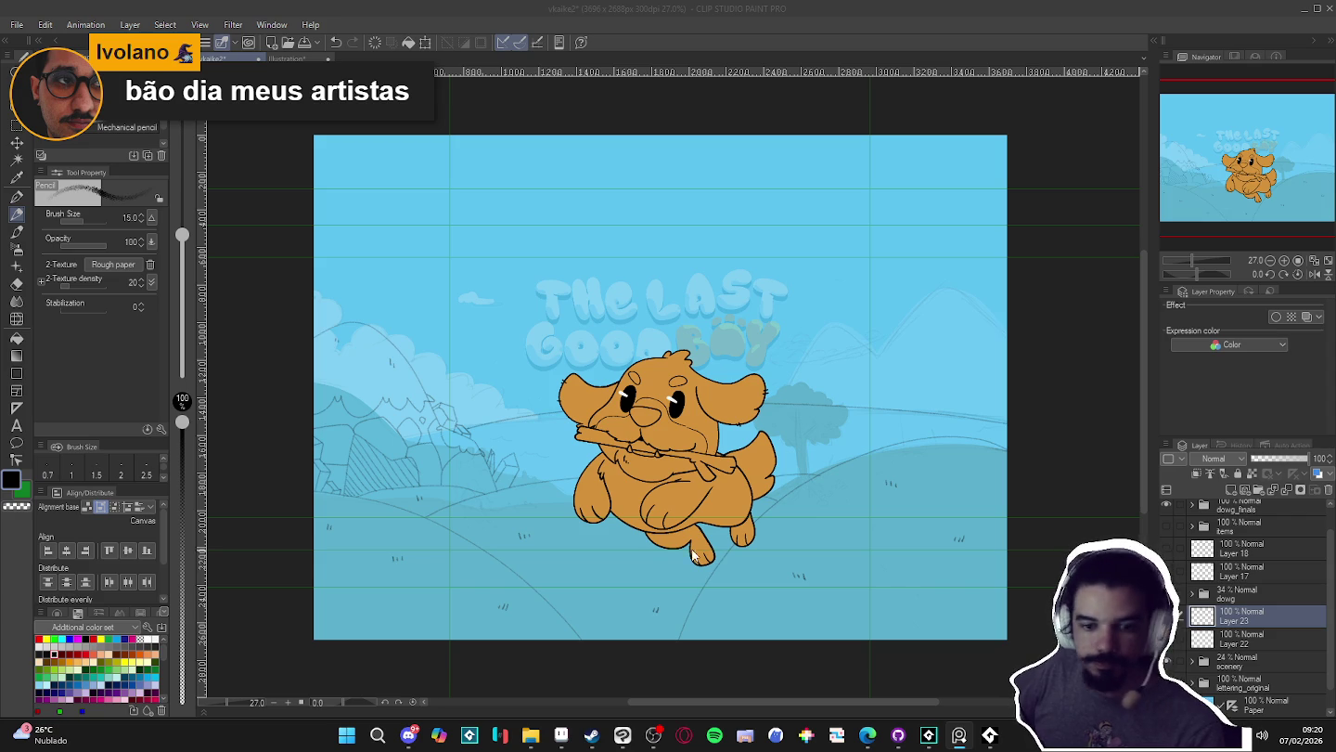
scroll(649, 388, right, 1)
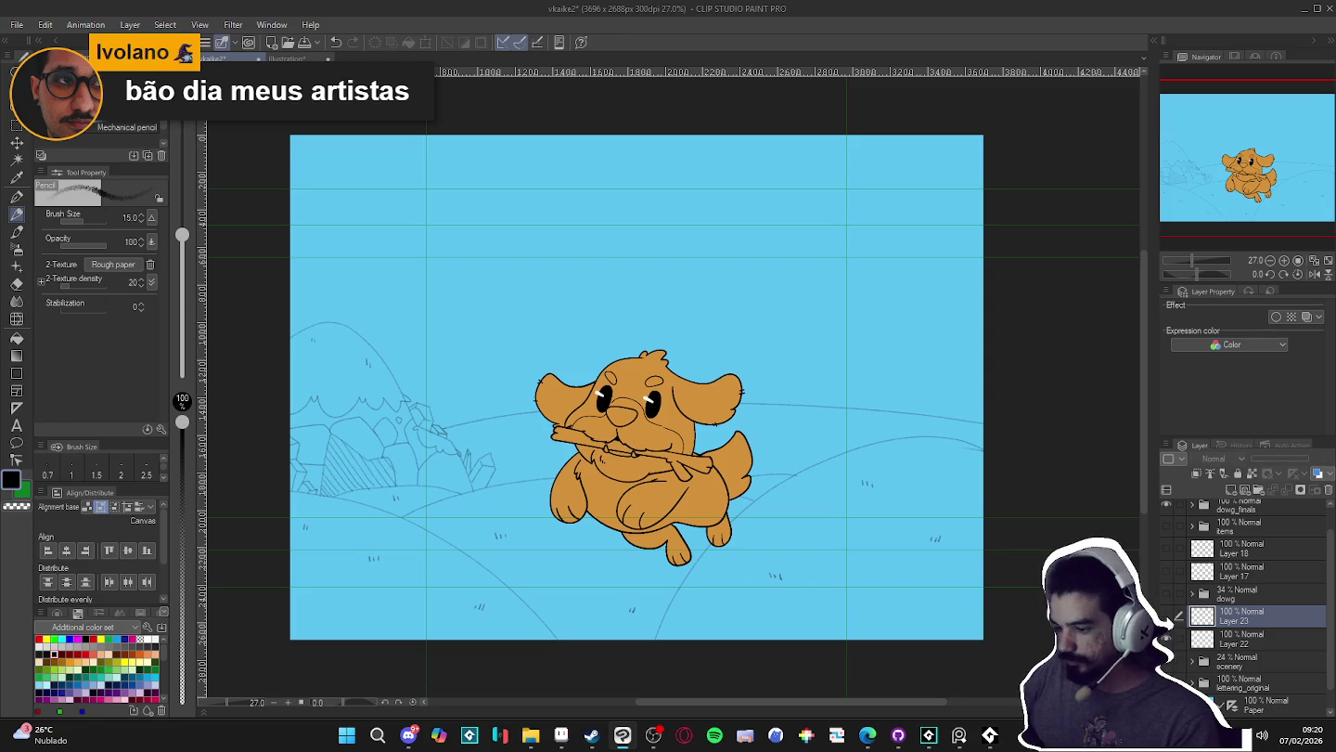
- Sketch a small curve and the tree trunk on the right hill, undoing one stray stroke
scroll(802, 490, up, 2)
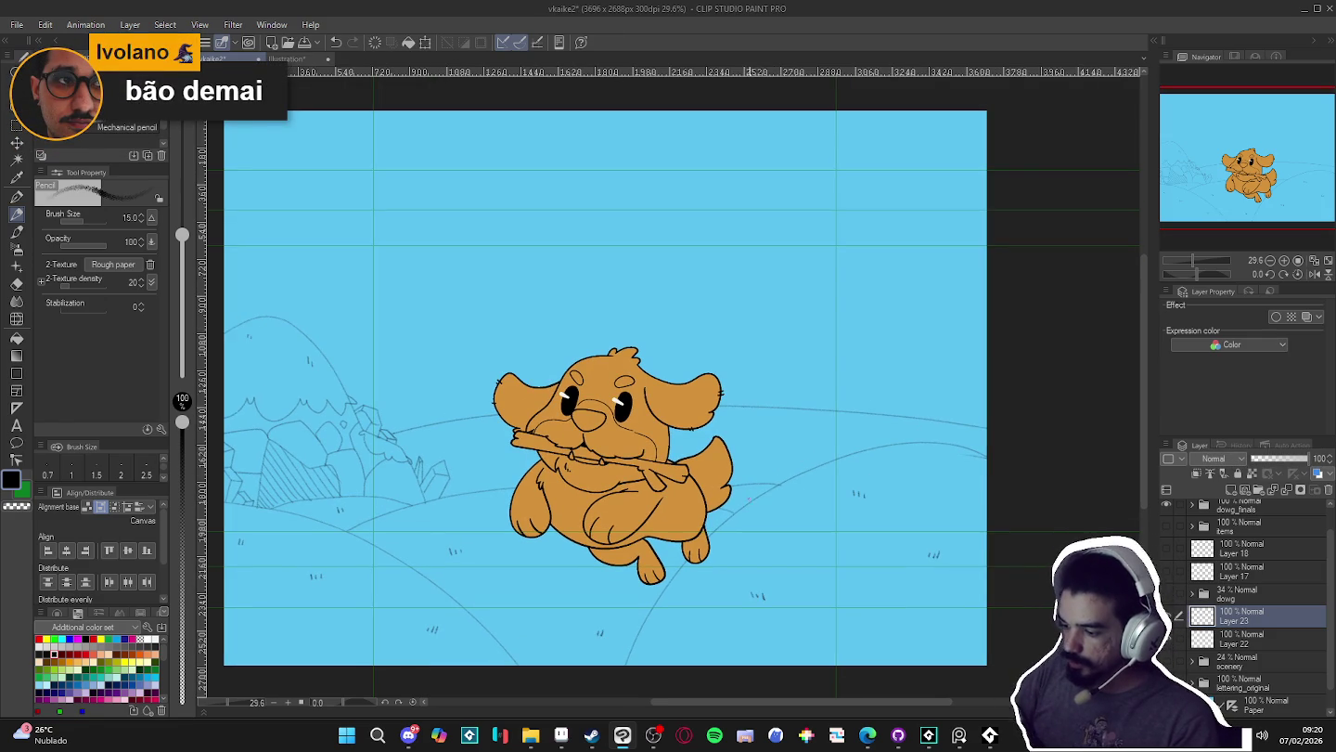
drag(748, 505, 784, 470)
key(ctrl+z)
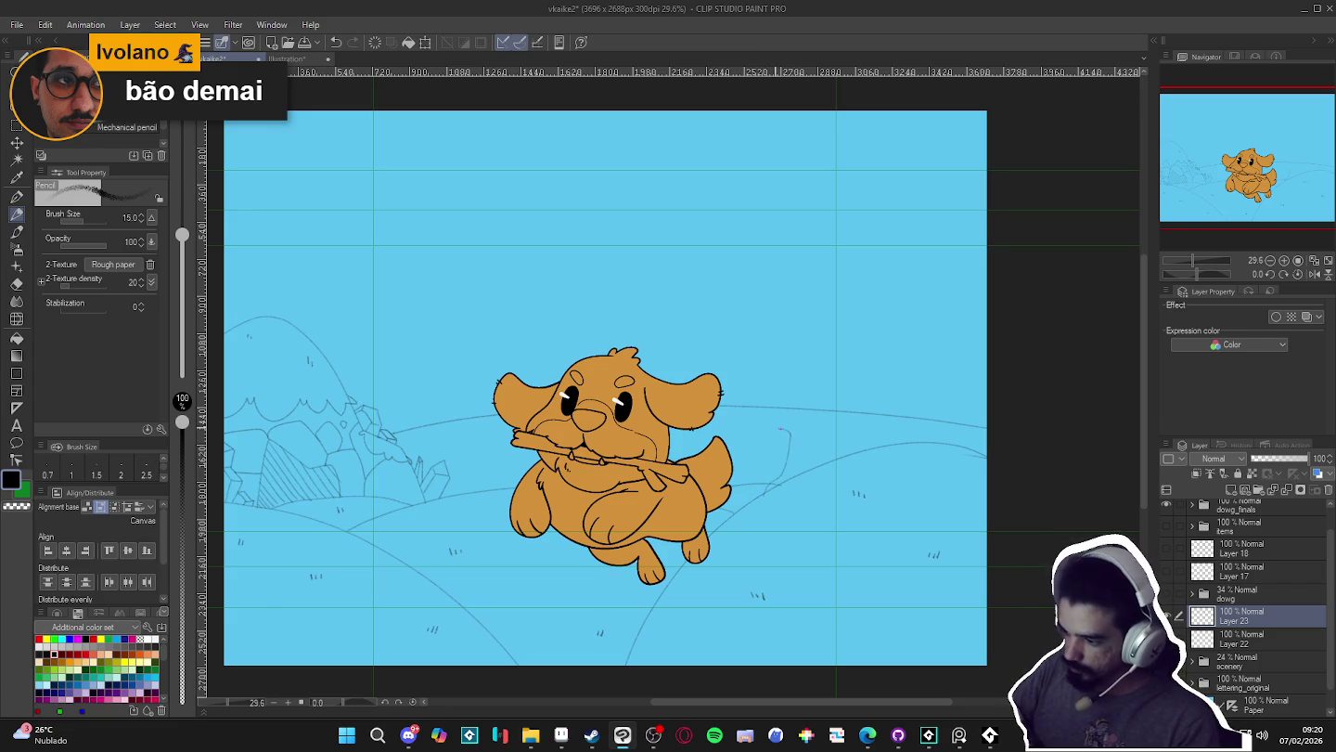
drag(768, 425, 795, 415)
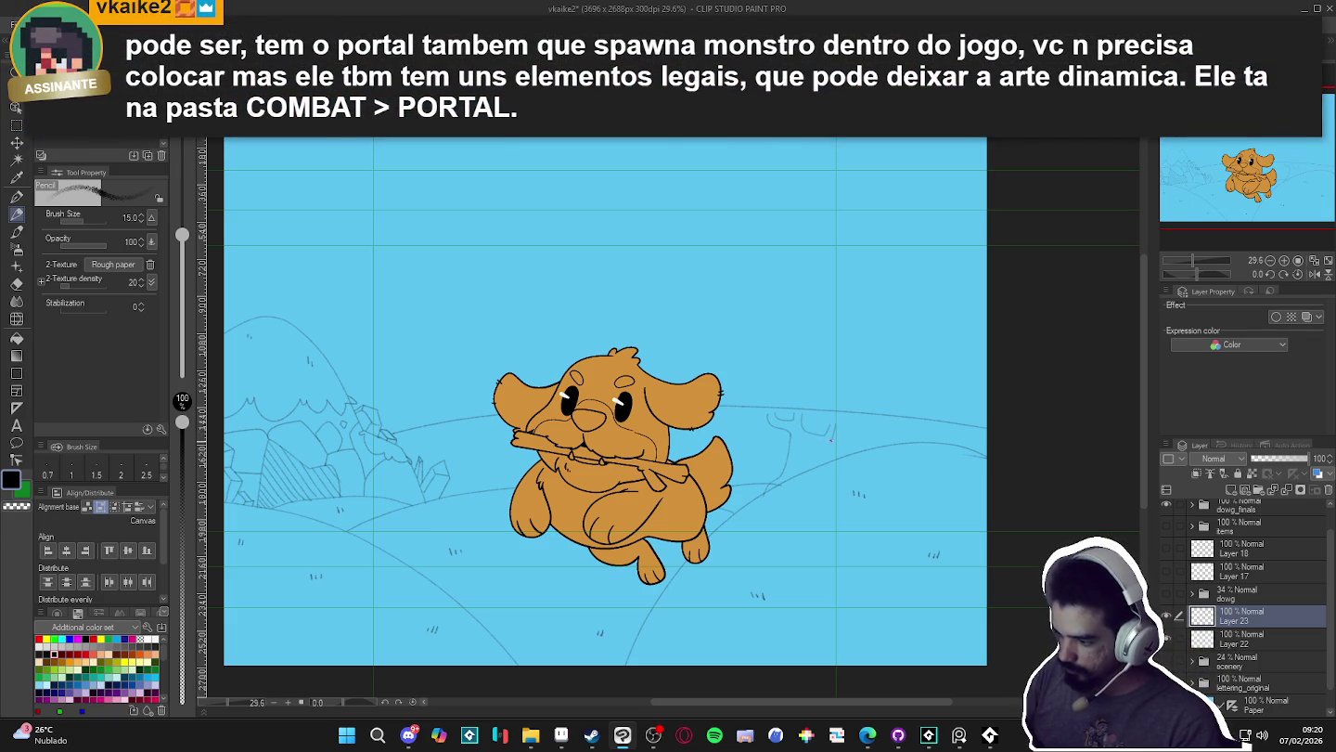
drag(833, 425, 827, 445)
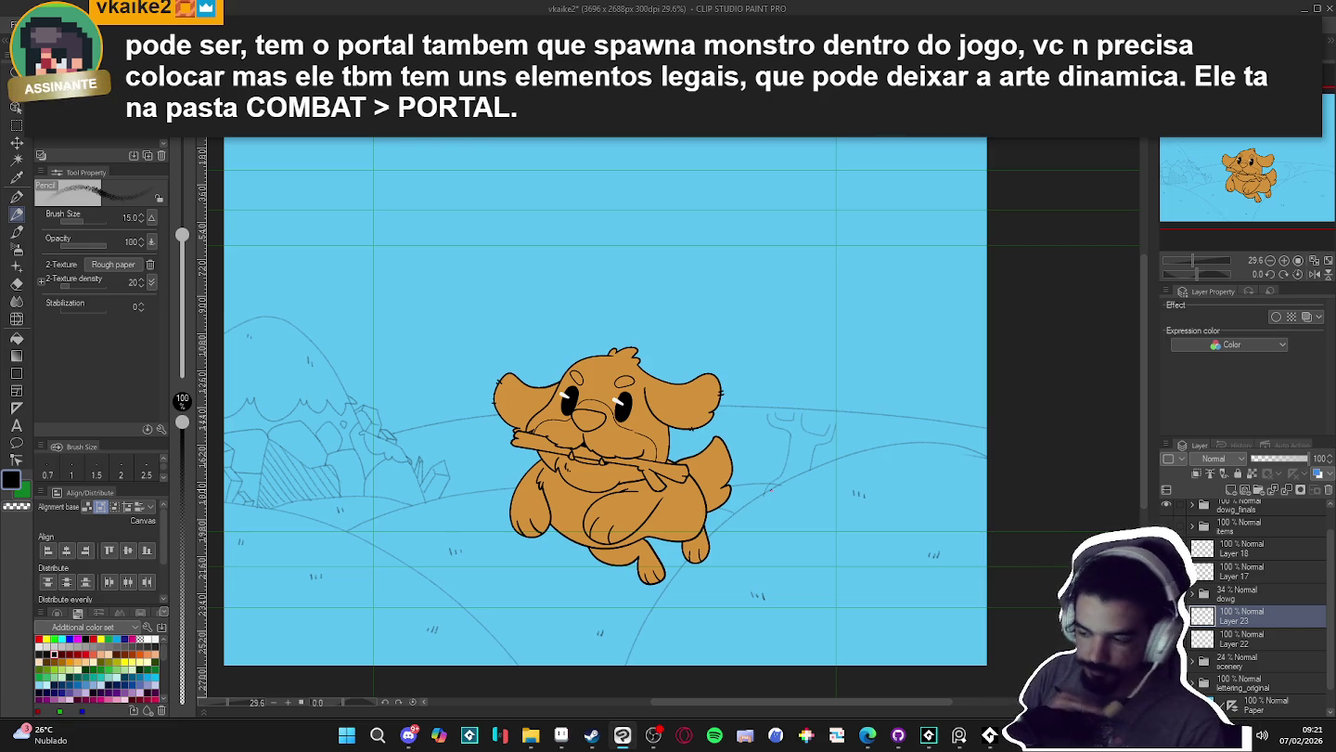
drag(676, 354, 689, 346)
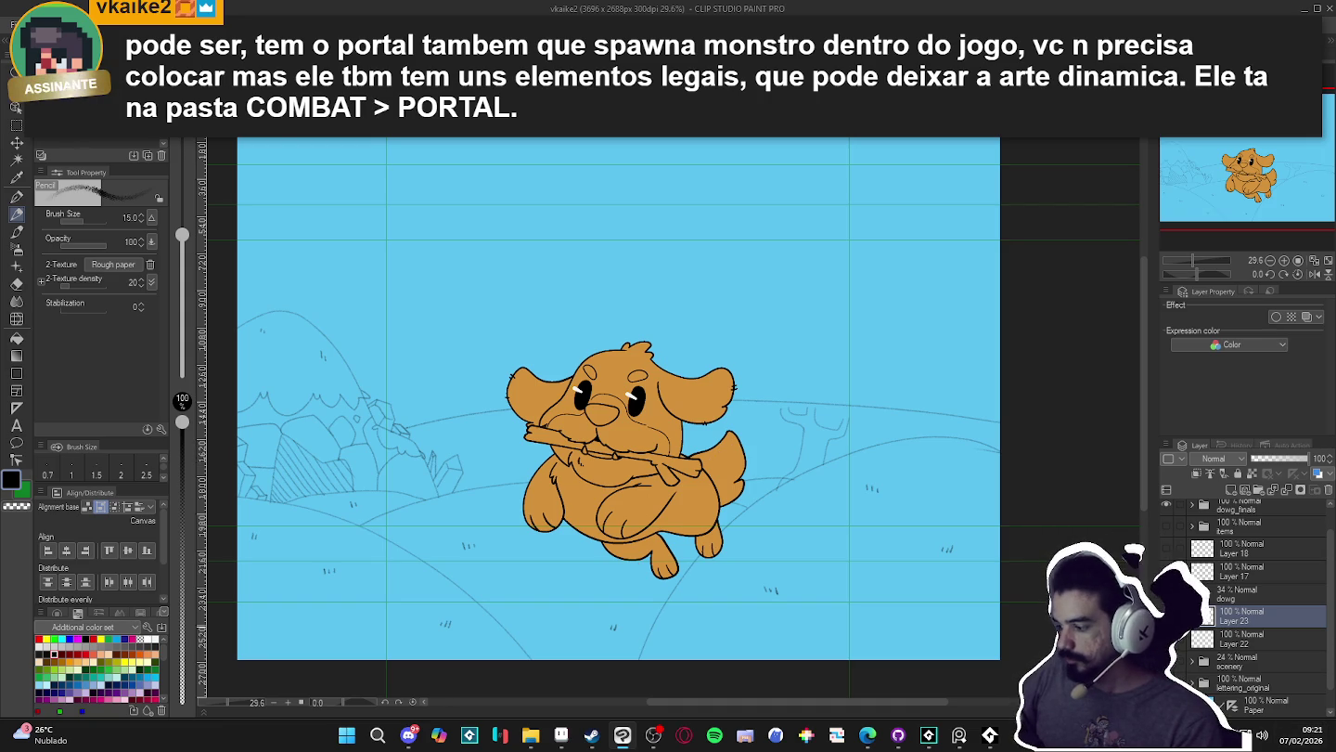
scroll(788, 483, up, 1)
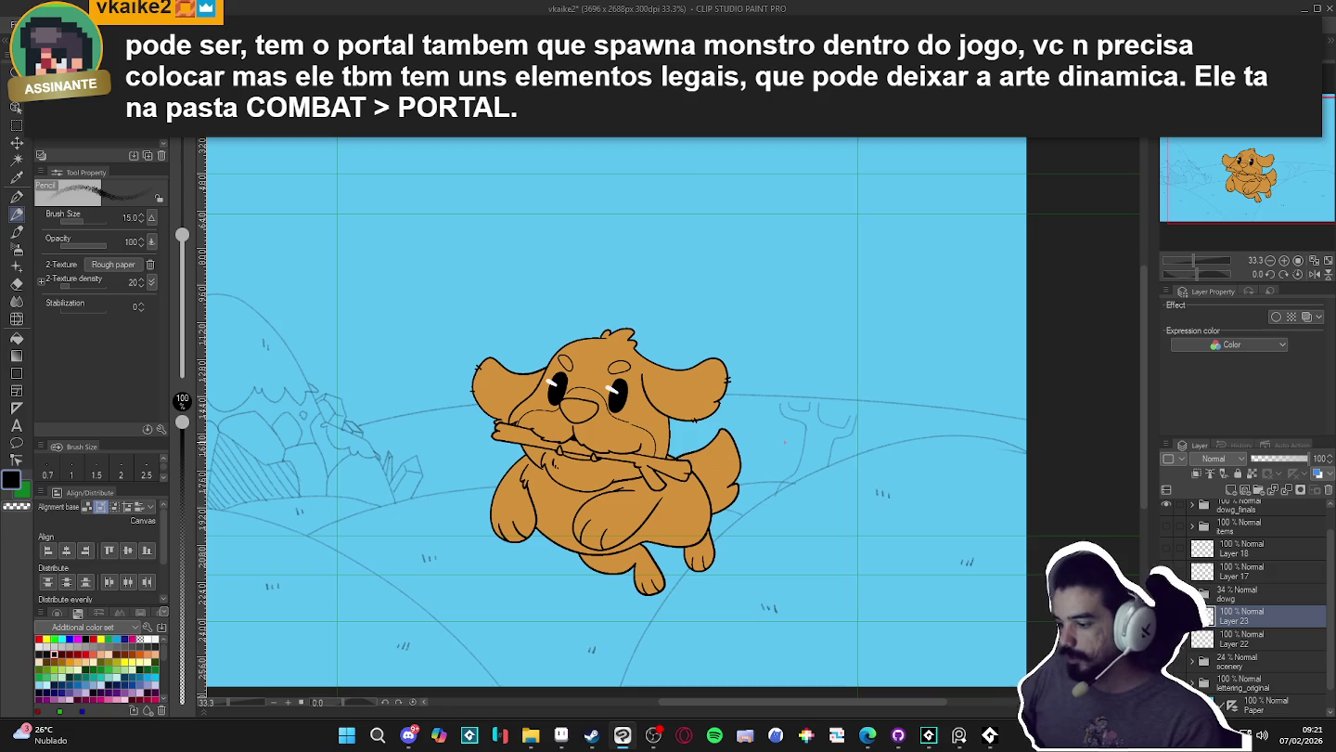
key(e)
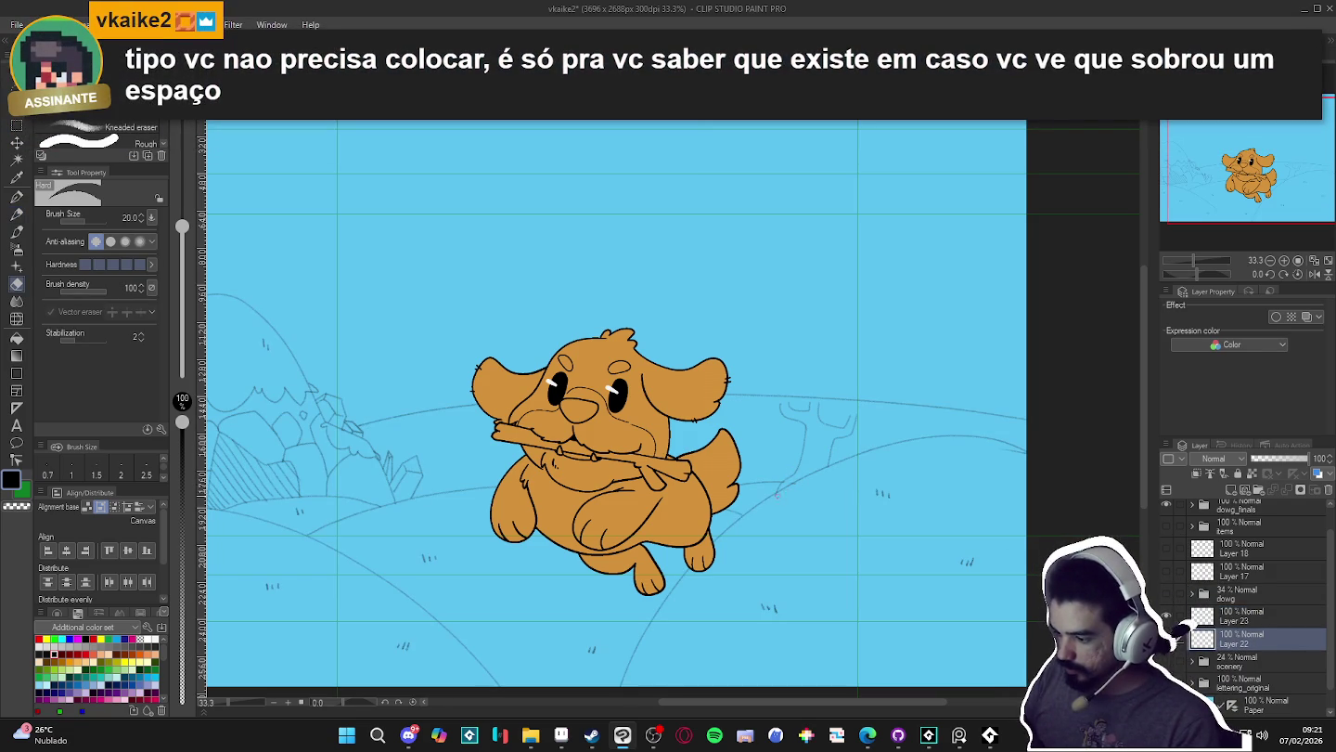
key(p)
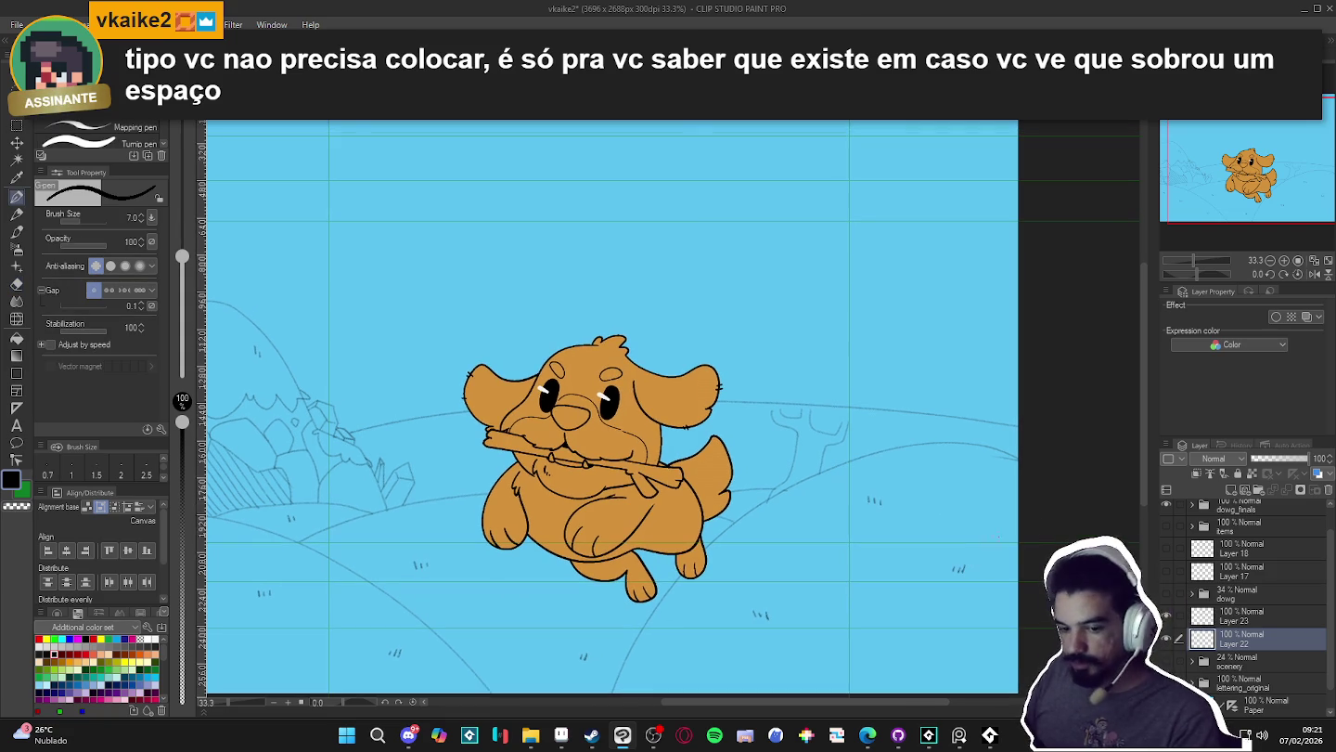
- Select Layer 23 and draw a short G-pen stroke for the tree outline
click(1198, 612)
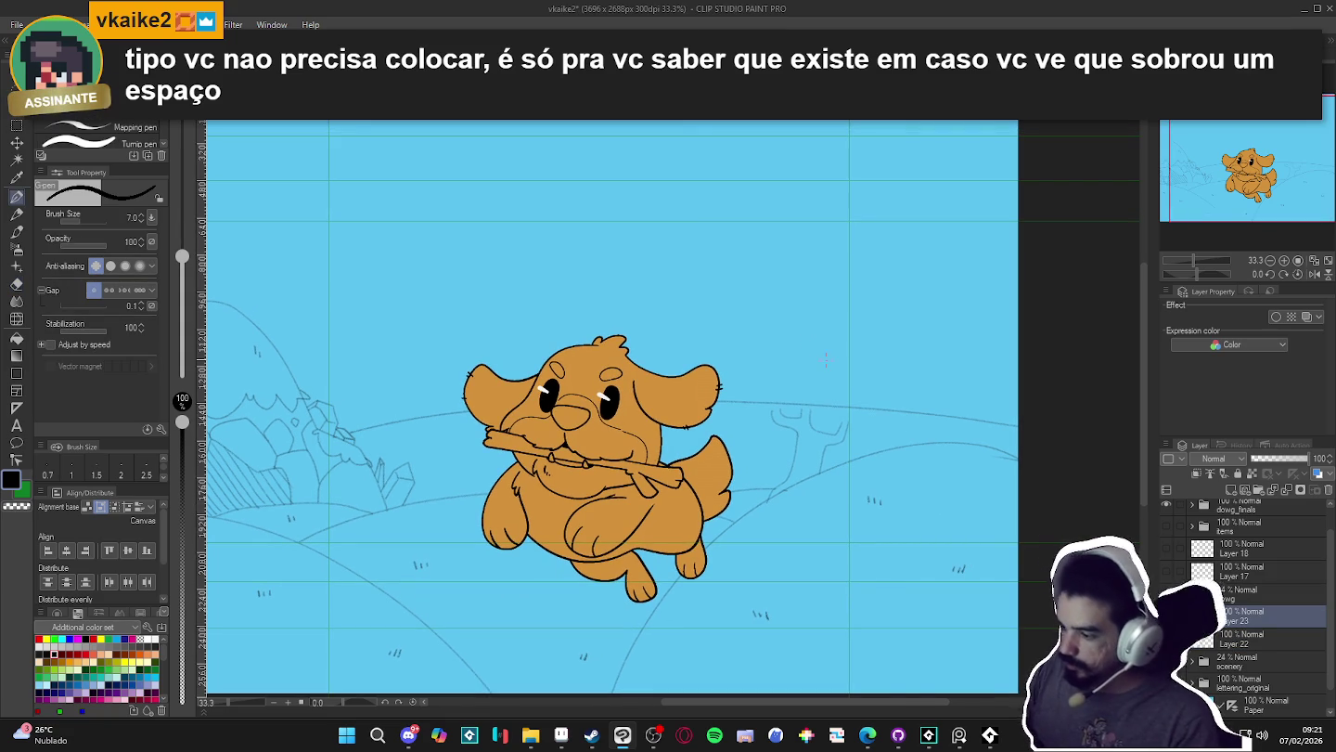
drag(809, 340, 850, 351)
key(p)
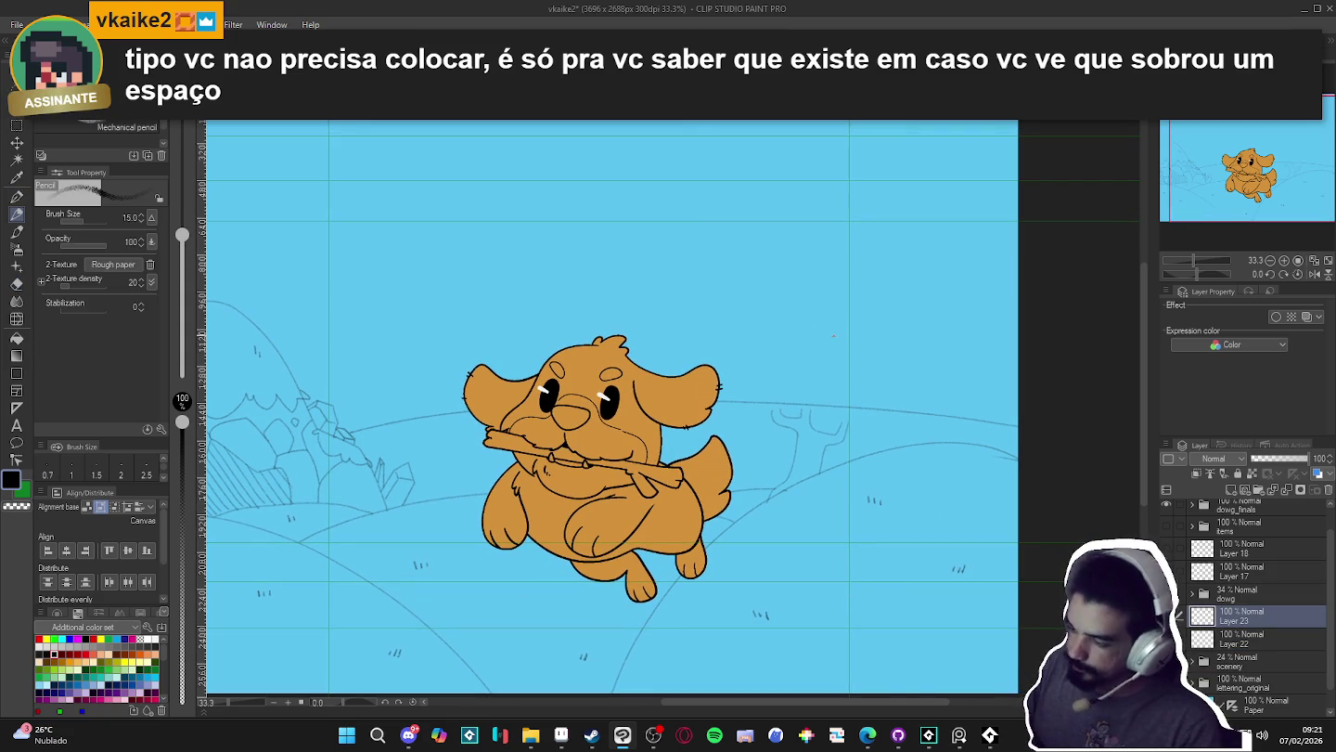
- Draw the rounded tree canopy curve, undoing and redrawing its top, and add a small round shape
mouse_move(827, 325)
mouse_down()
mouse_move(881, 413)
mouse_move(859, 443)
mouse_up()
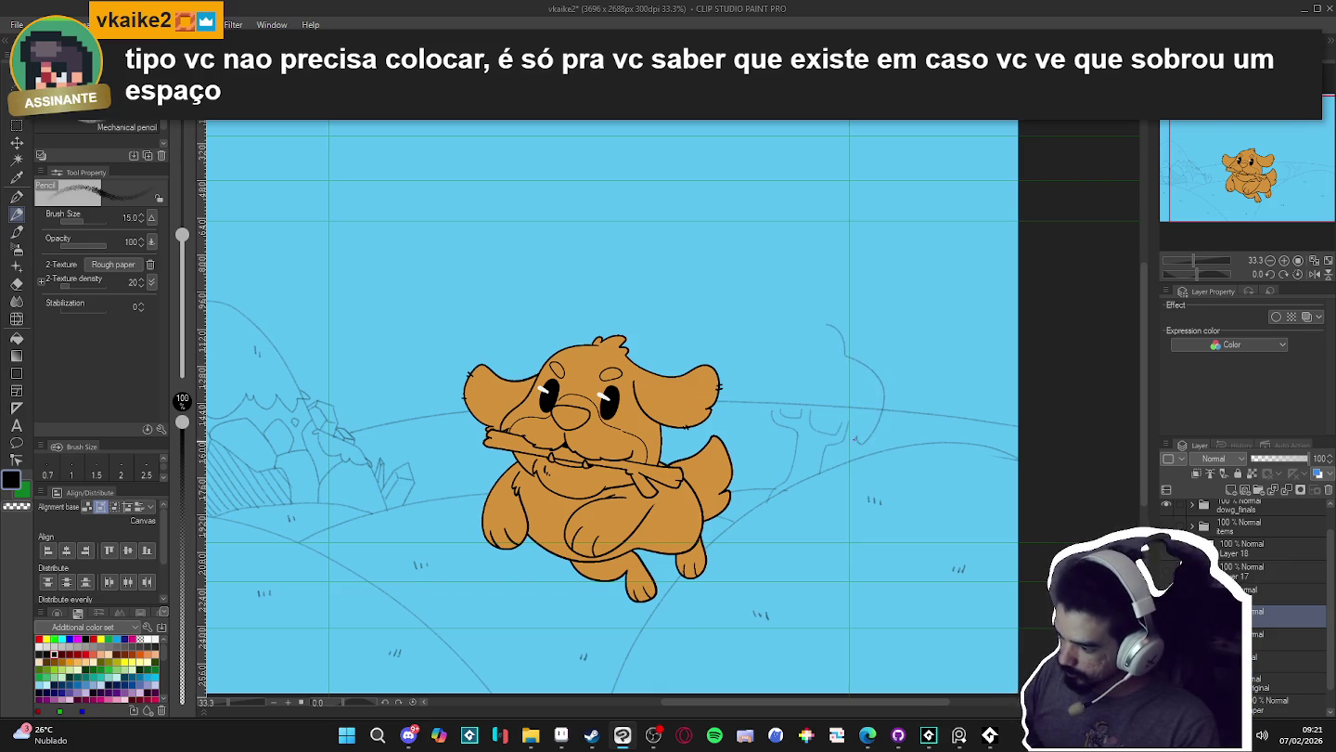
mouse_move(828, 325)
mouse_down()
mouse_move(805, 324)
mouse_move(766, 362)
mouse_up()
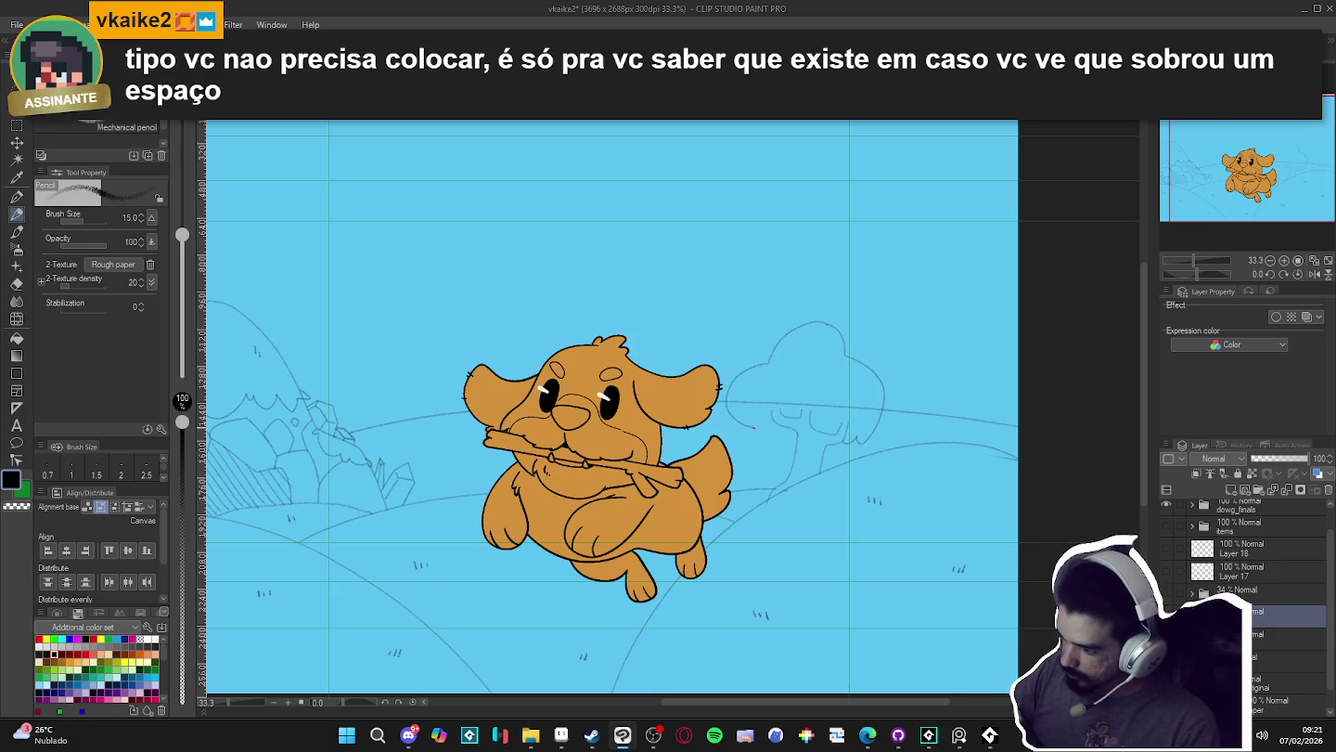
key(ctrl+z)
key(ctrl+z)
drag(830, 327, 768, 380)
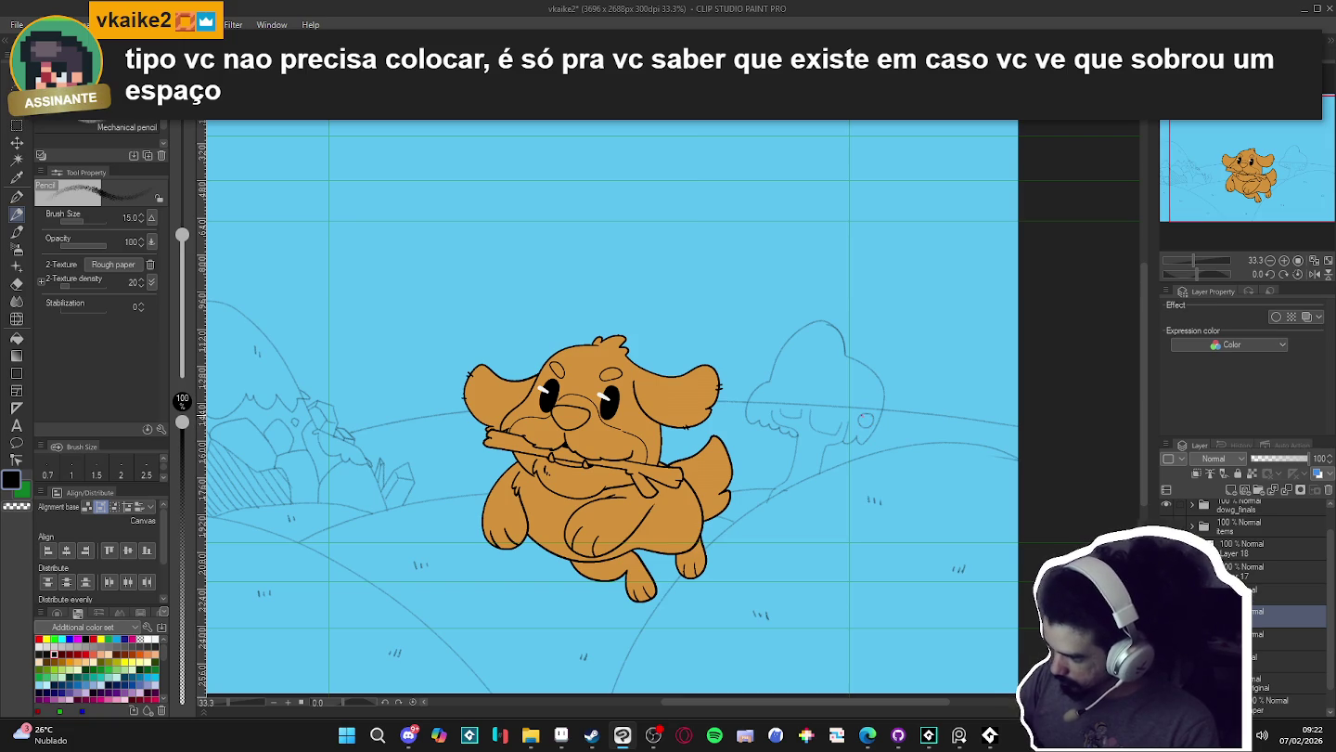
drag(866, 413, 867, 414)
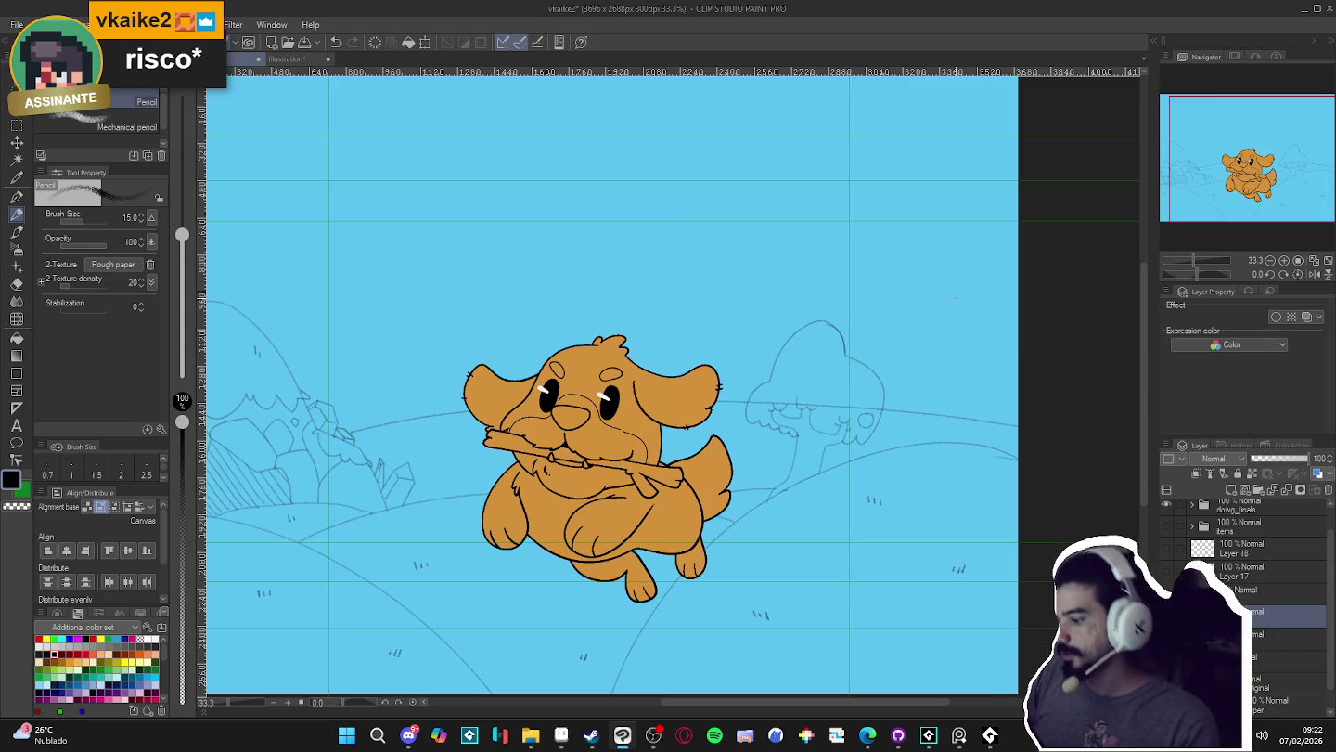
- Erase the upper canopy curve and redraw a new canopy arc with the pencil
key(e)
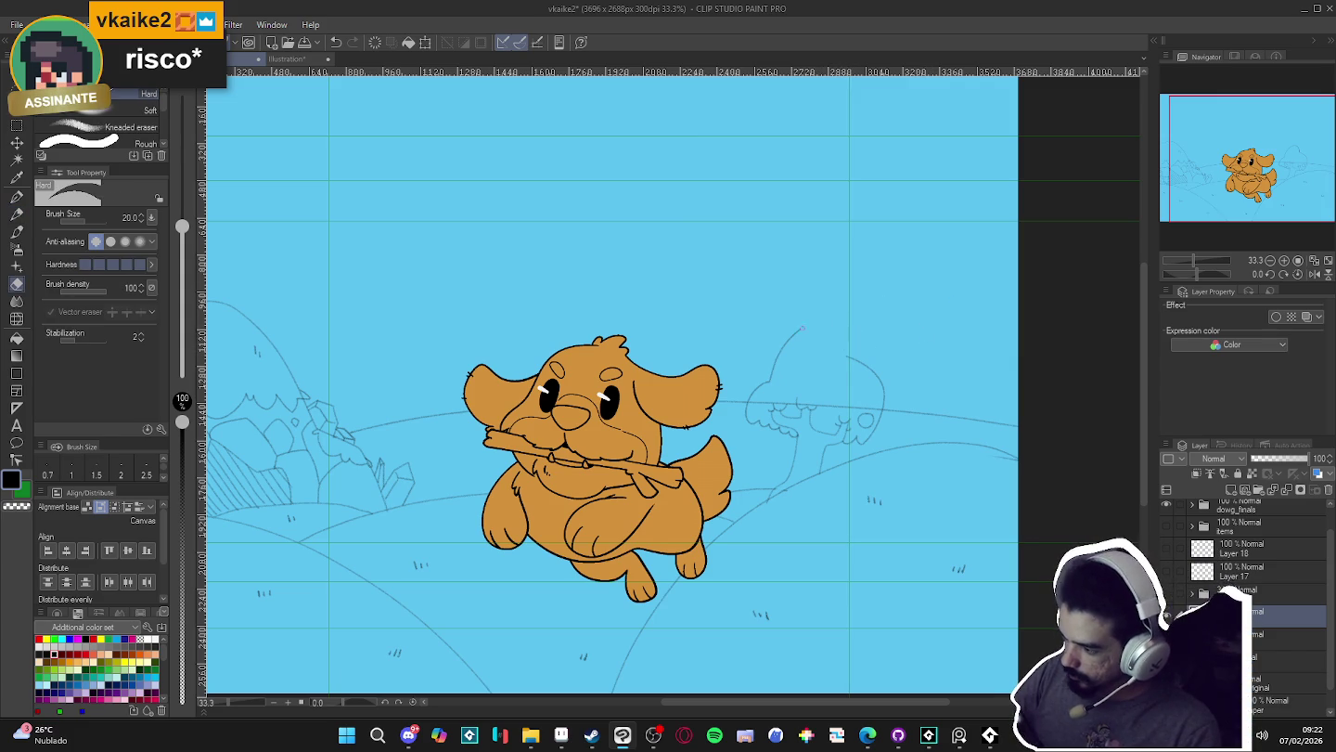
drag(803, 327, 779, 353)
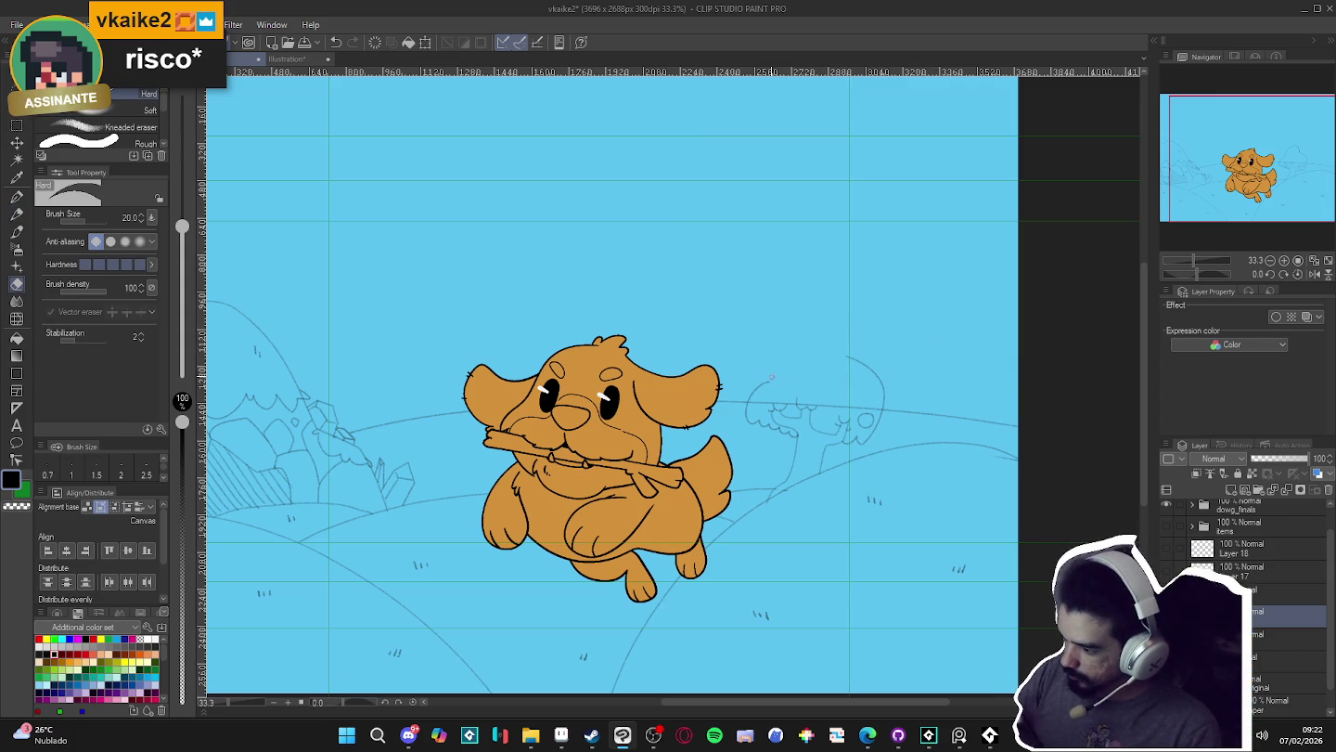
key(p)
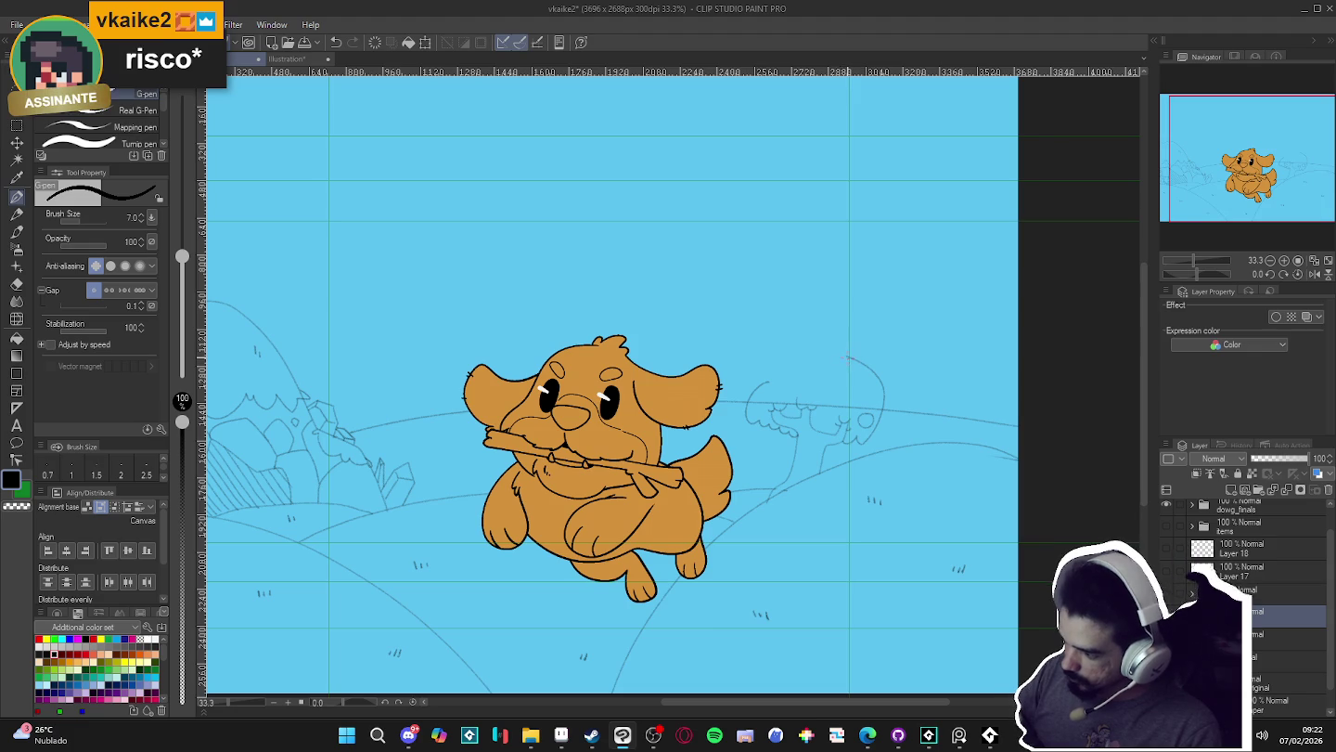
key(p)
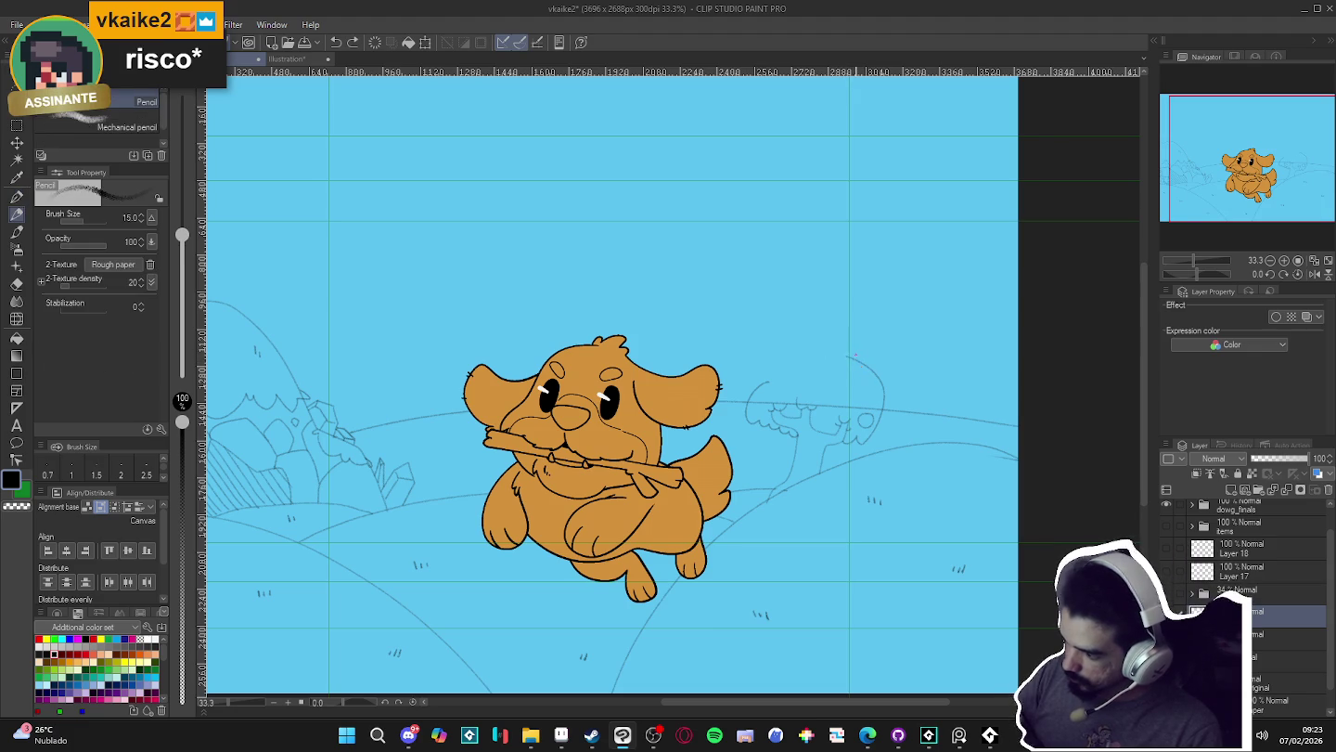
drag(846, 356, 771, 377)
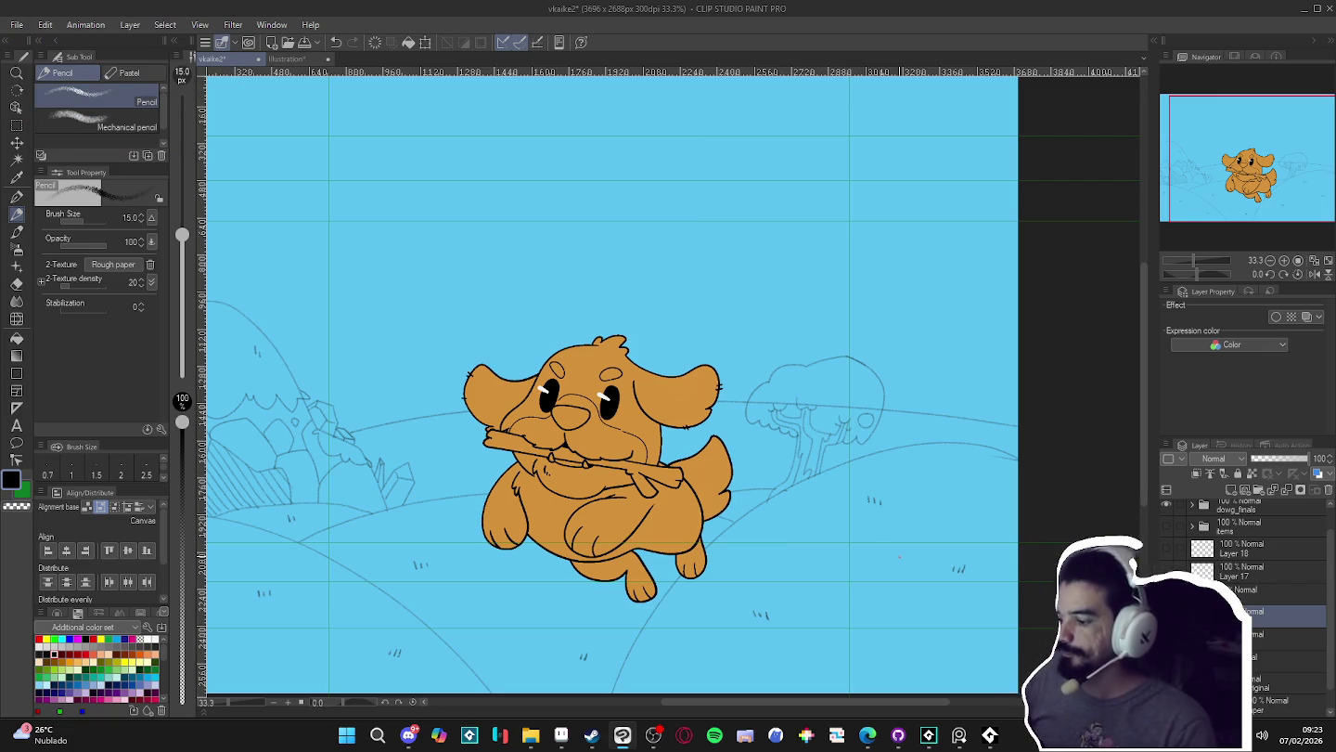
scroll(673, 629, down, 1)
scroll(673, 630, down, 1)
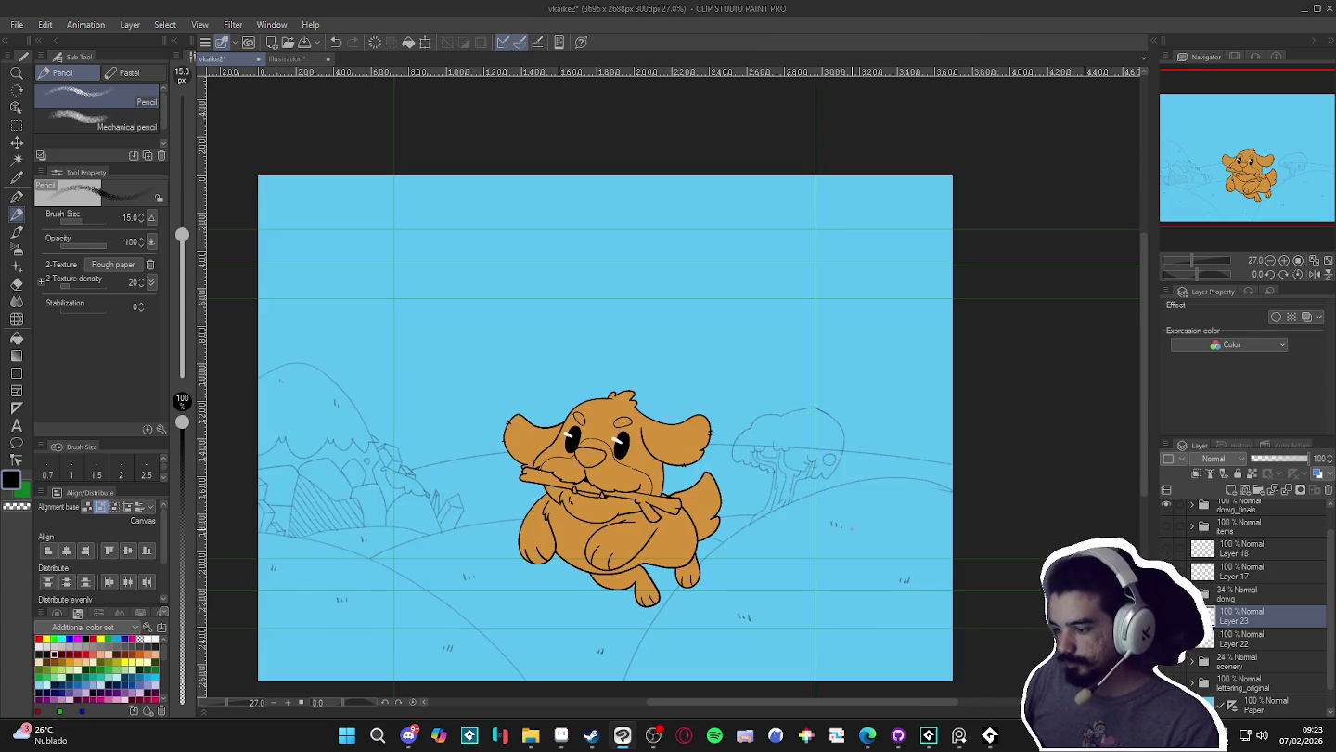
scroll(780, 517, up, 1)
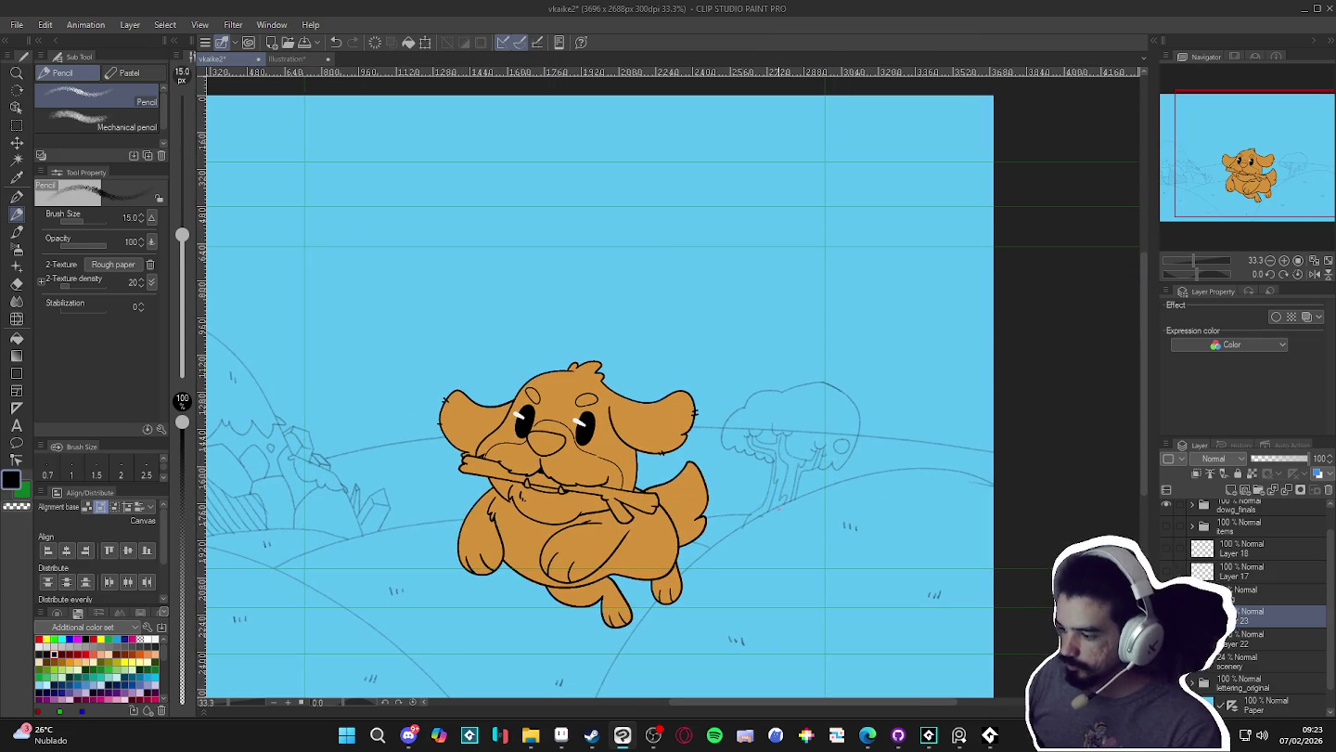
scroll(777, 496, down, 1)
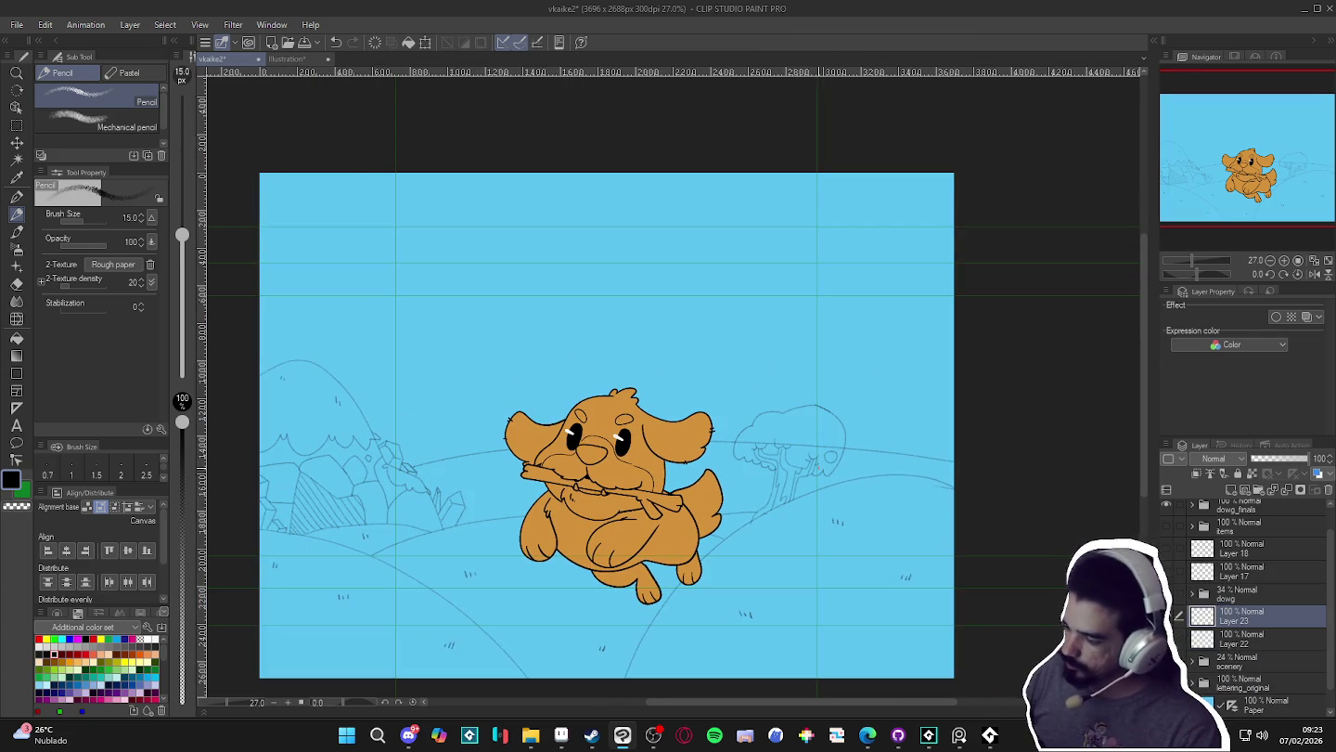
scroll(813, 496, up, 1)
scroll(812, 495, up, 1)
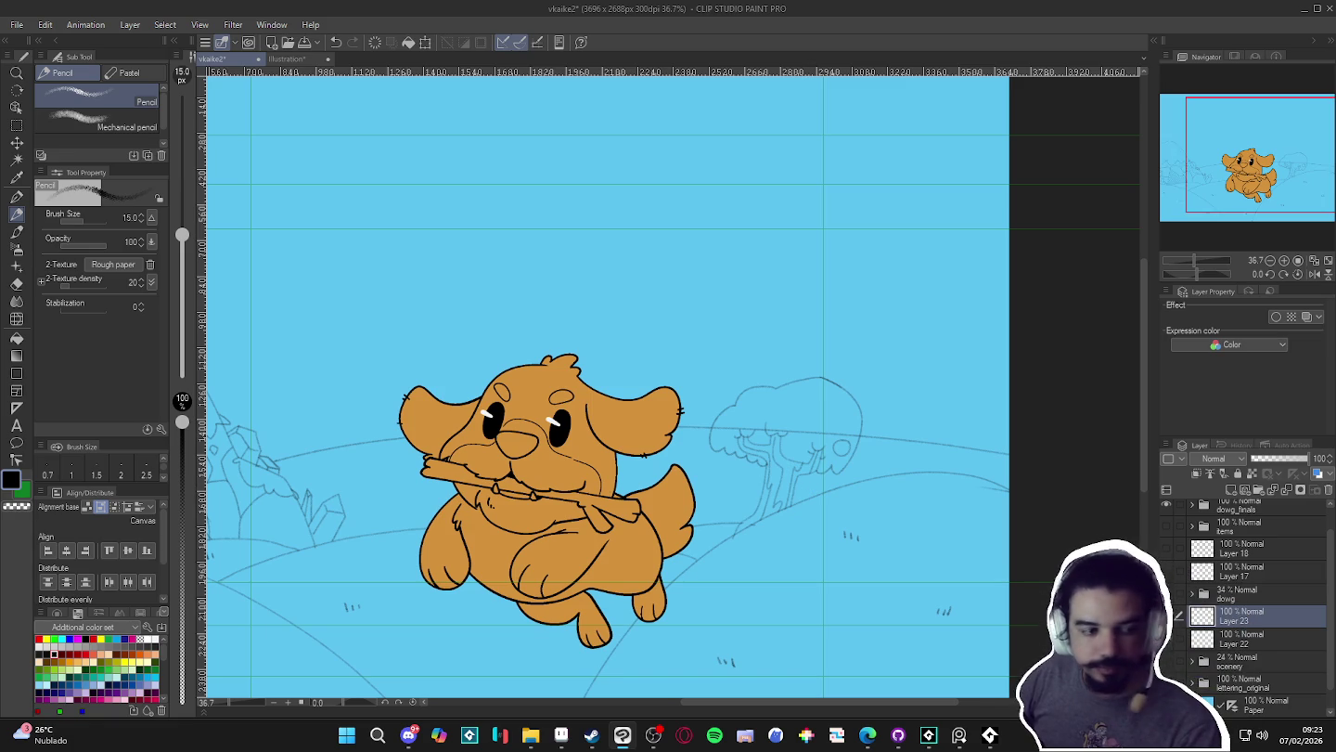
scroll(647, 535, down, 2)
drag(608, 548, 669, 530)
scroll(646, 534, down, 1)
scroll(542, 507, up, 1)
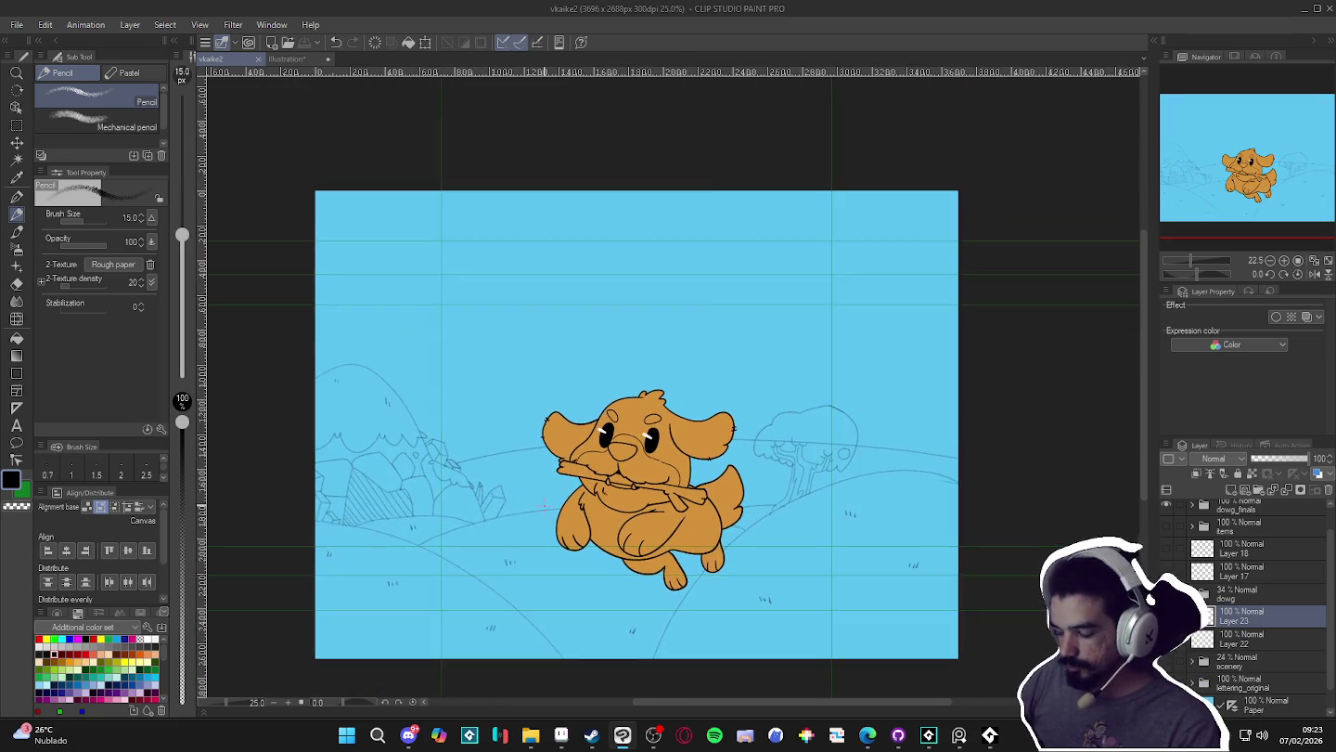
scroll(566, 506, up, 1)
scroll(581, 504, up, 1)
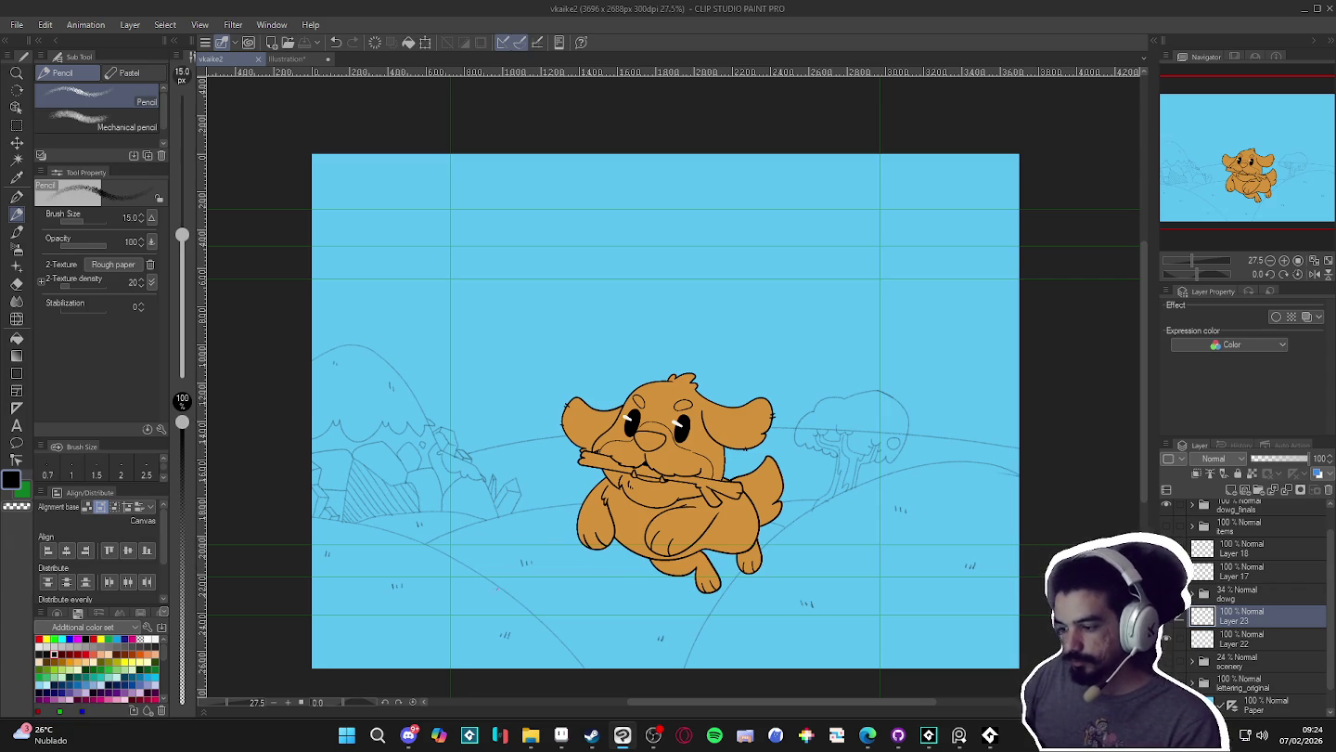
scroll(642, 569, up, 1)
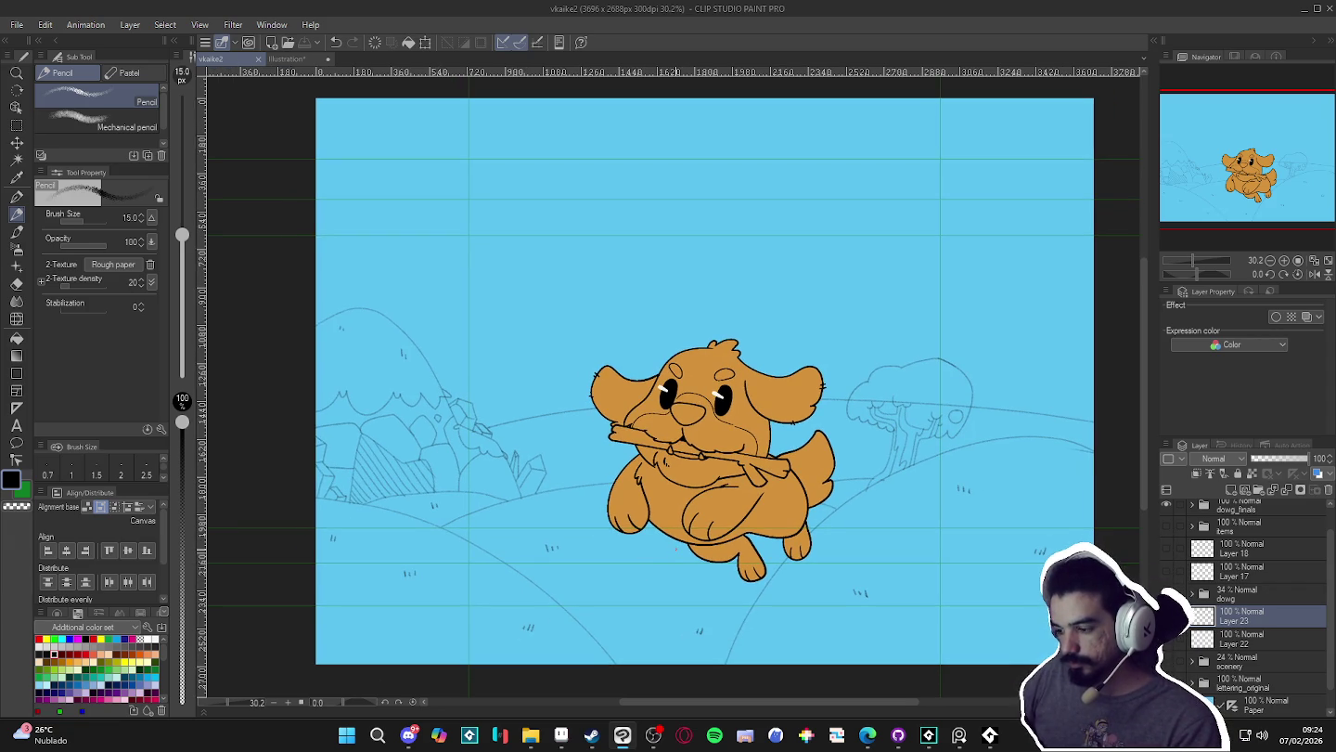
scroll(1223, 575, down, 1)
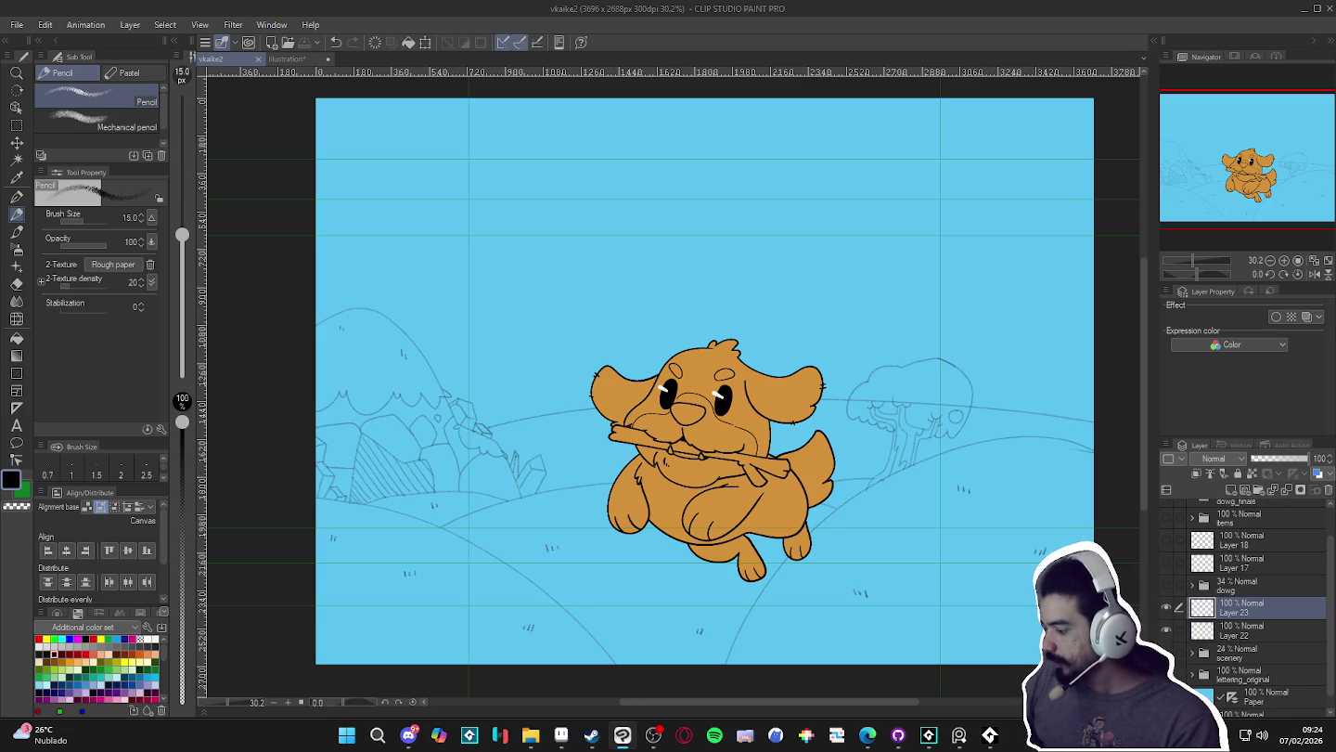
click(1165, 652)
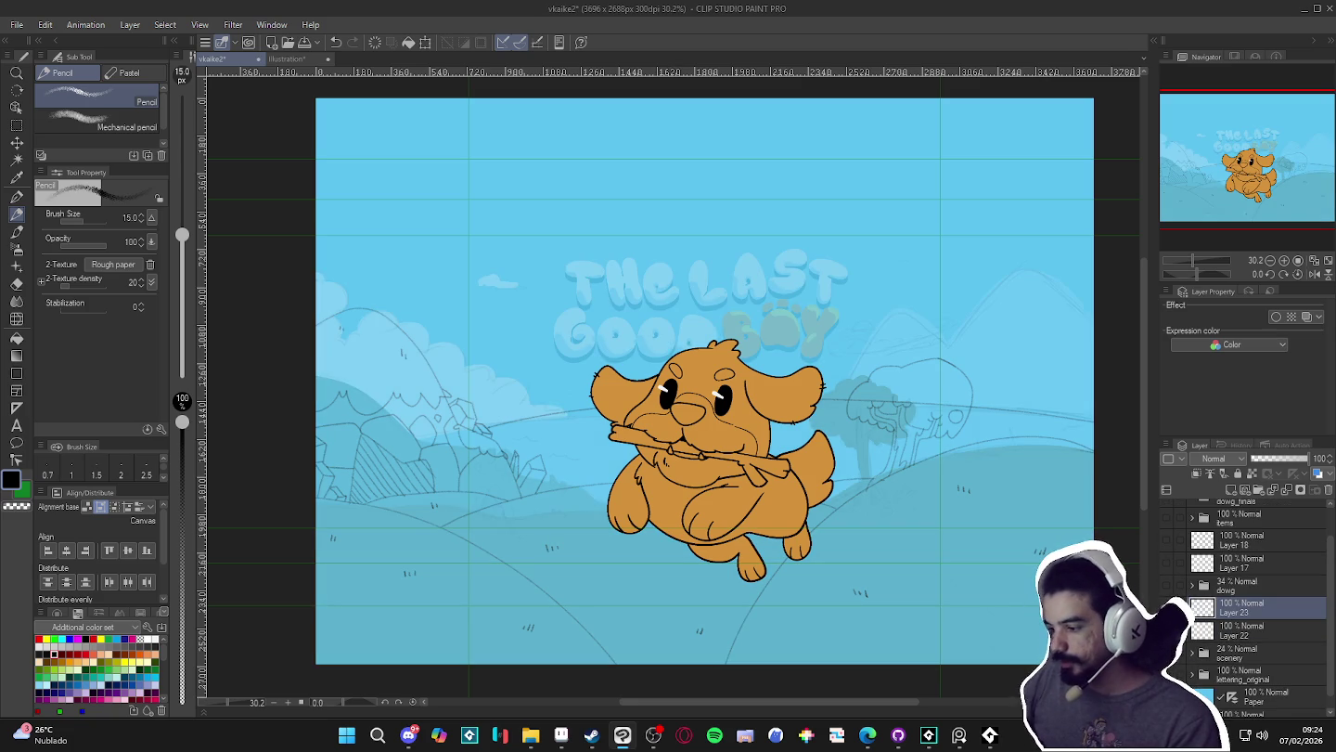
click(1167, 653)
click(1166, 652)
click(1167, 654)
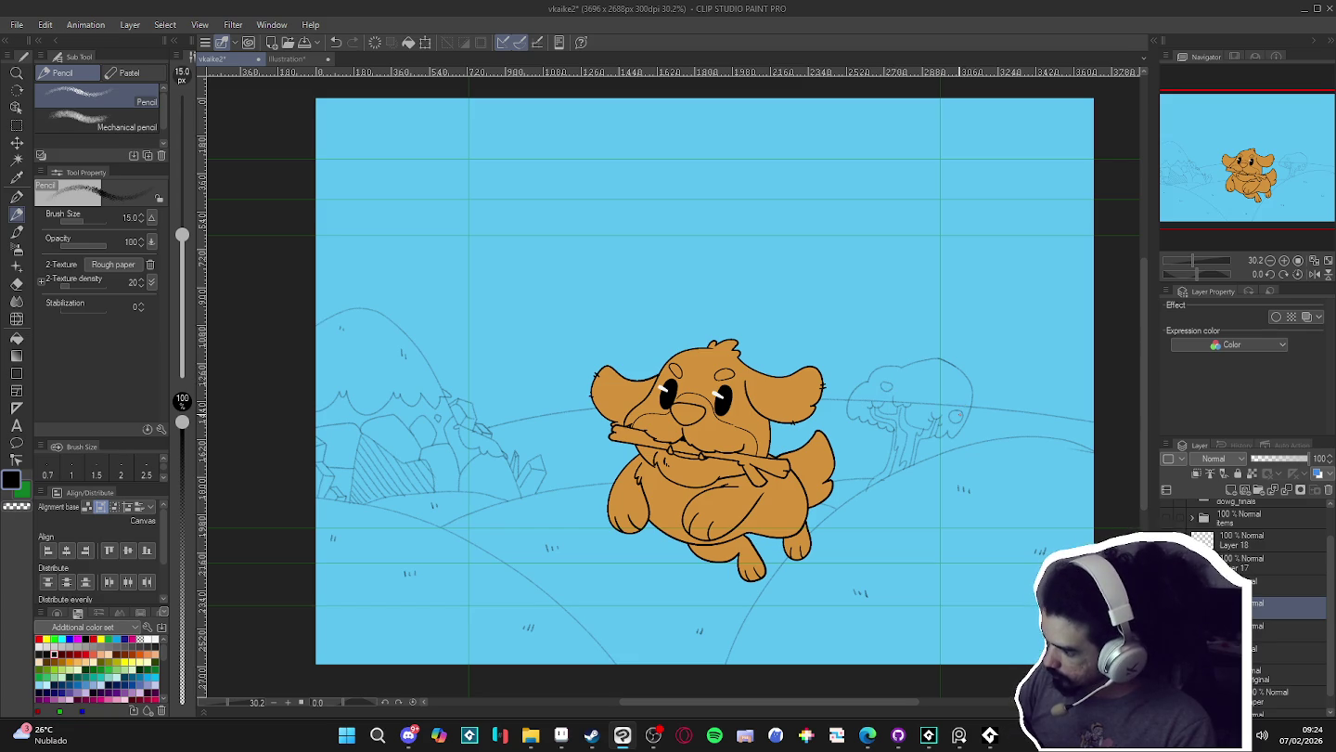
- Return to the Mechanical pencil and save the vkaike2 document with Ctrl+S
key(e)
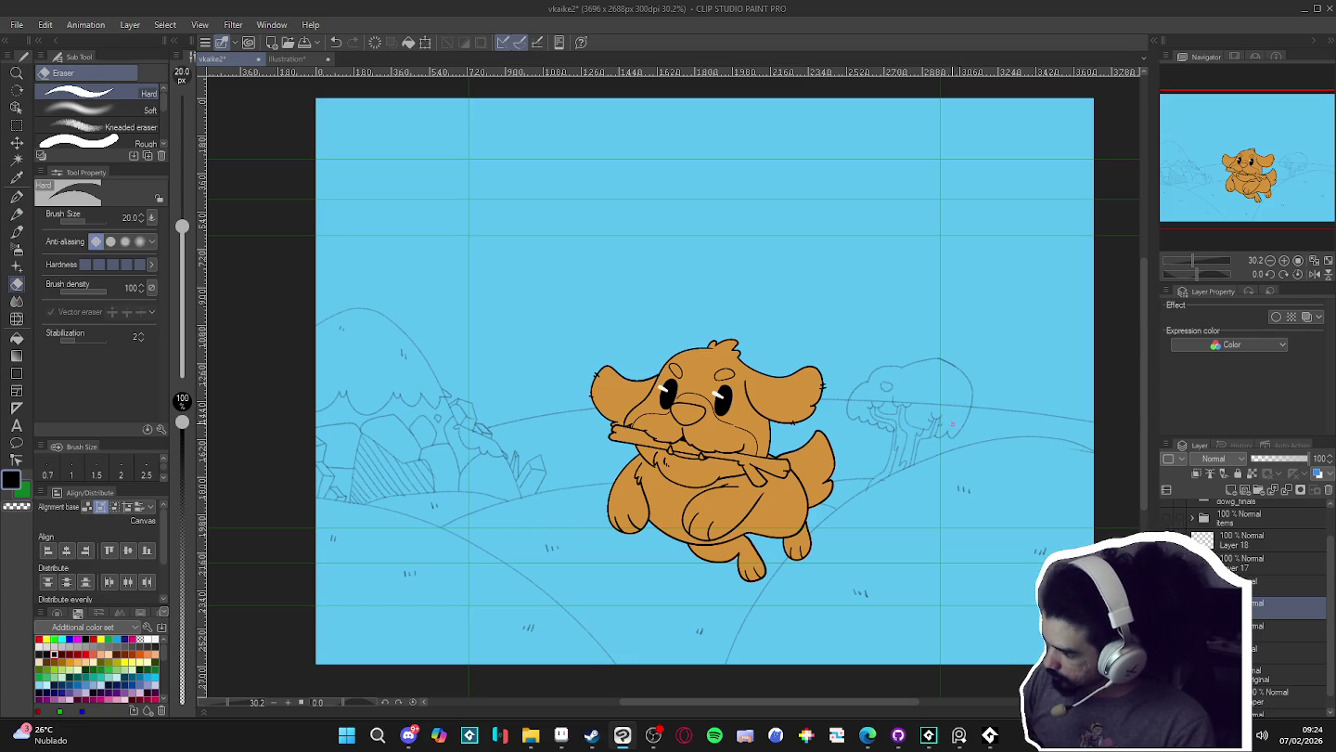
key(p)
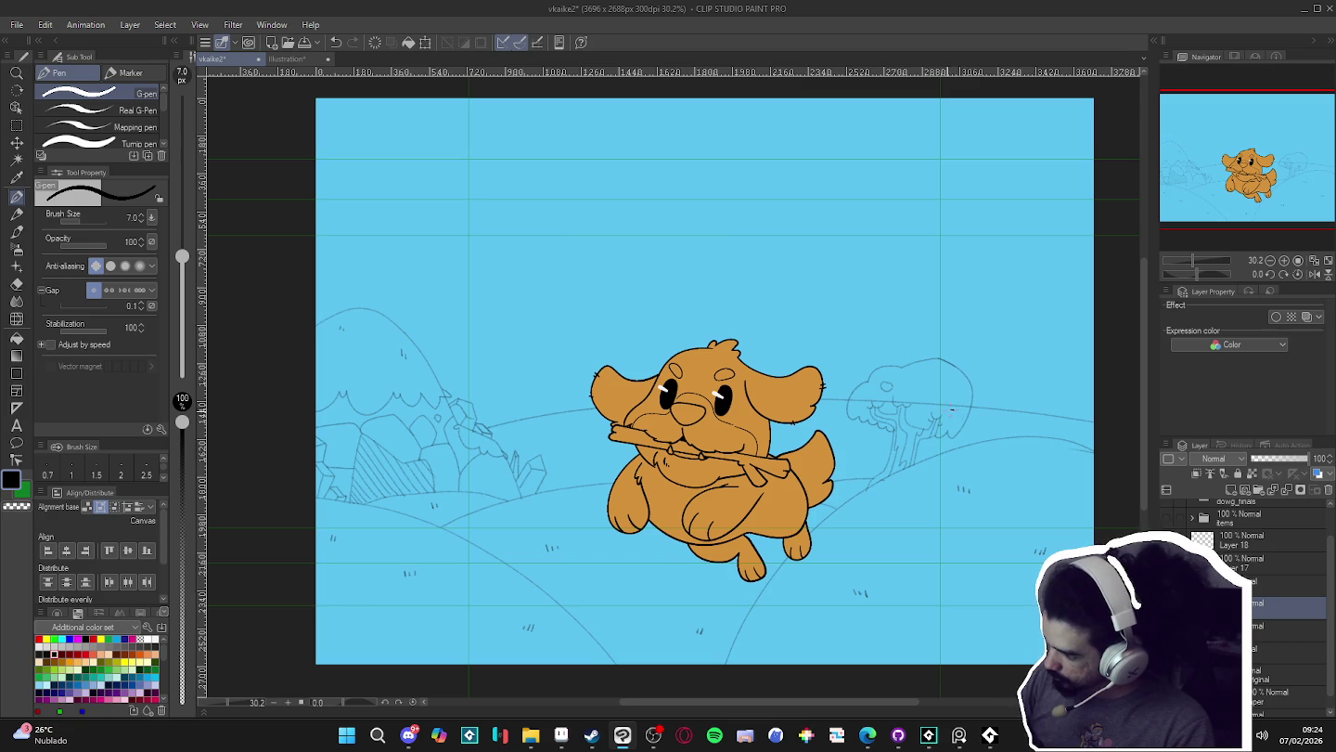
key(p)
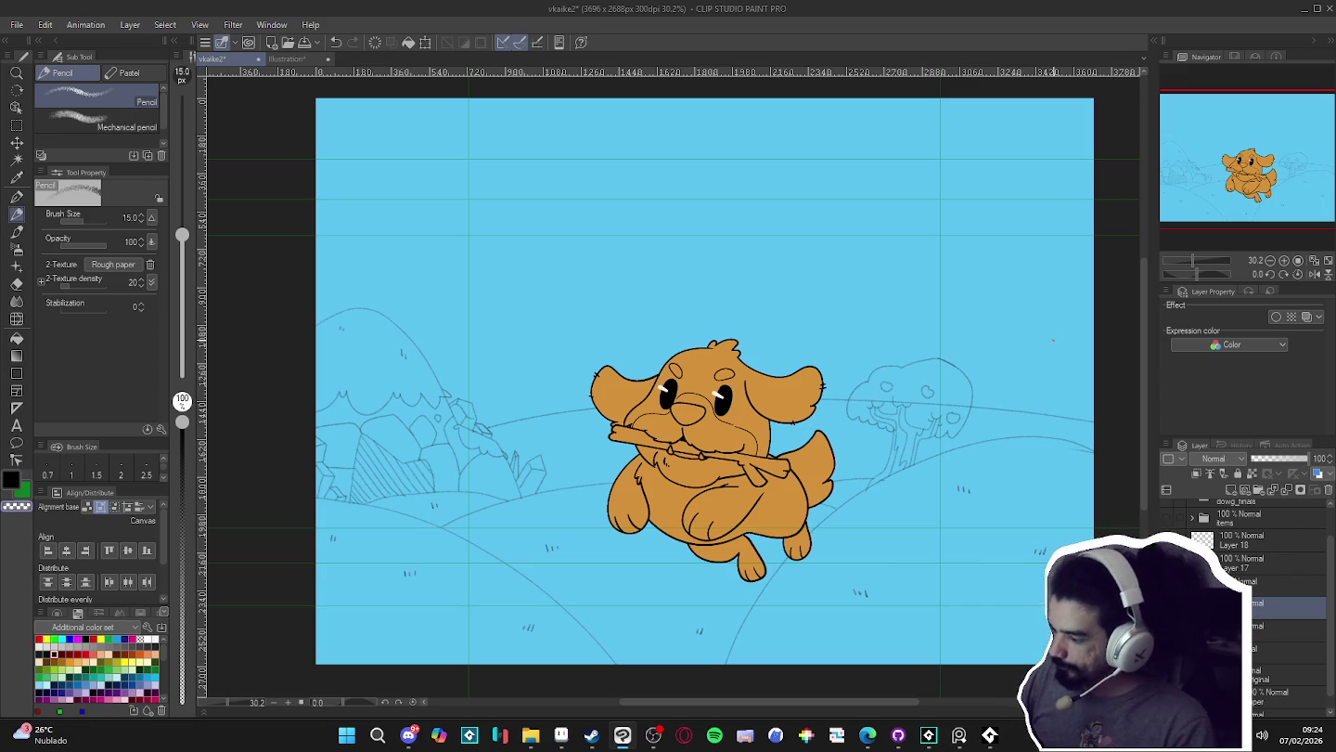
scroll(768, 549, down, 1)
scroll(769, 548, down, 1)
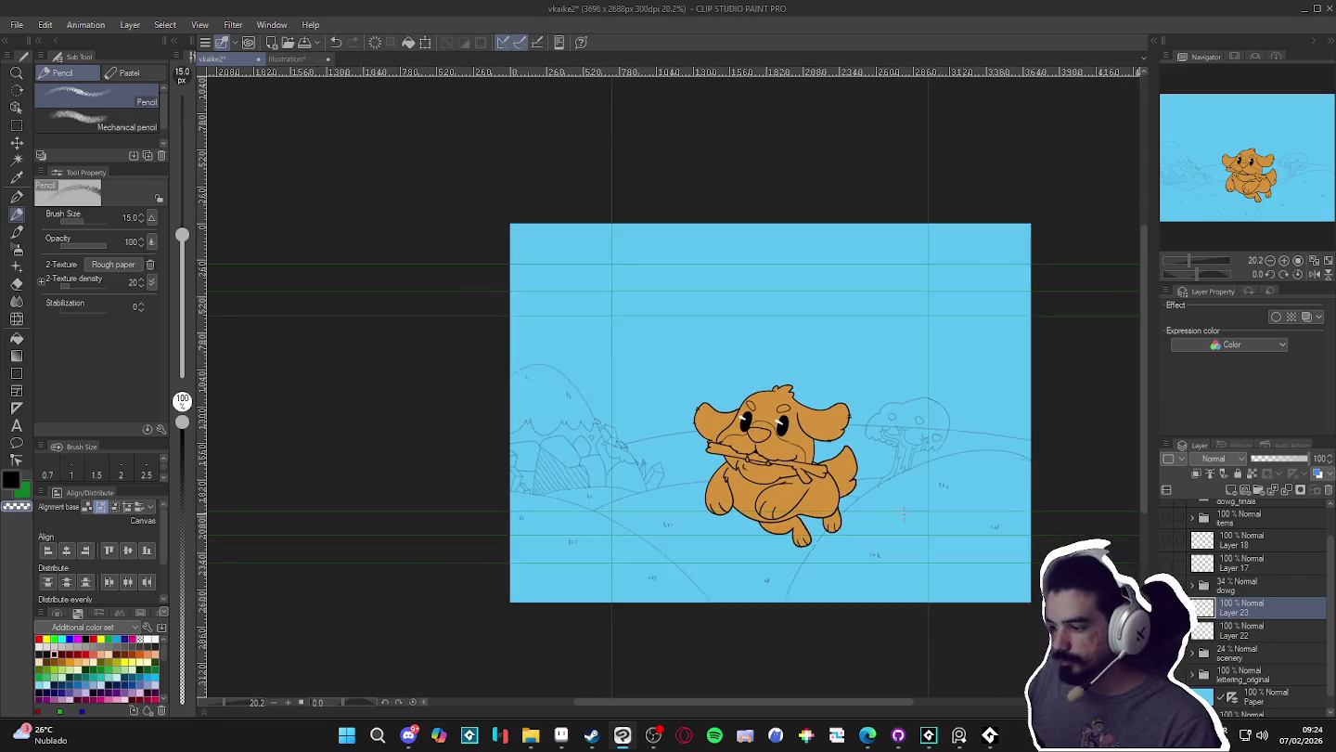
key(ctrl+s)
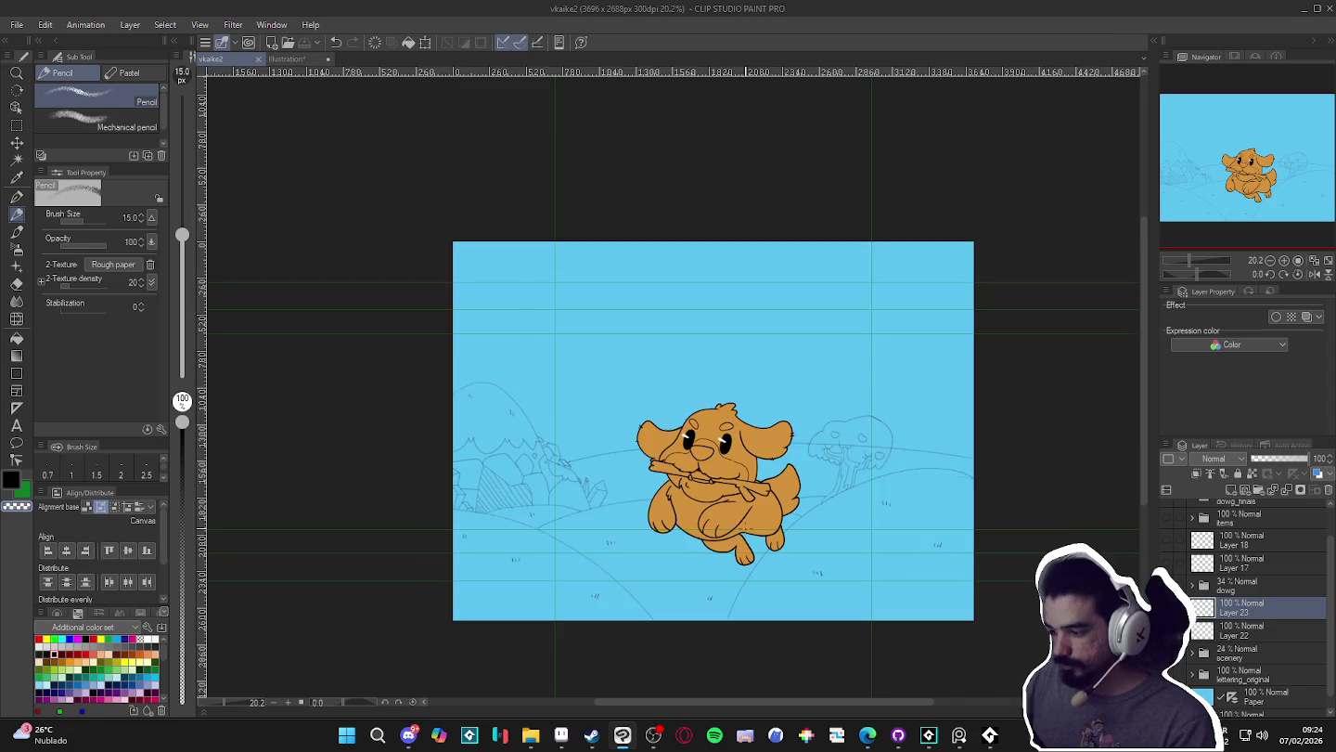
scroll(850, 514, up, 1)
scroll(850, 514, up, 1)
scroll(851, 513, up, 1)
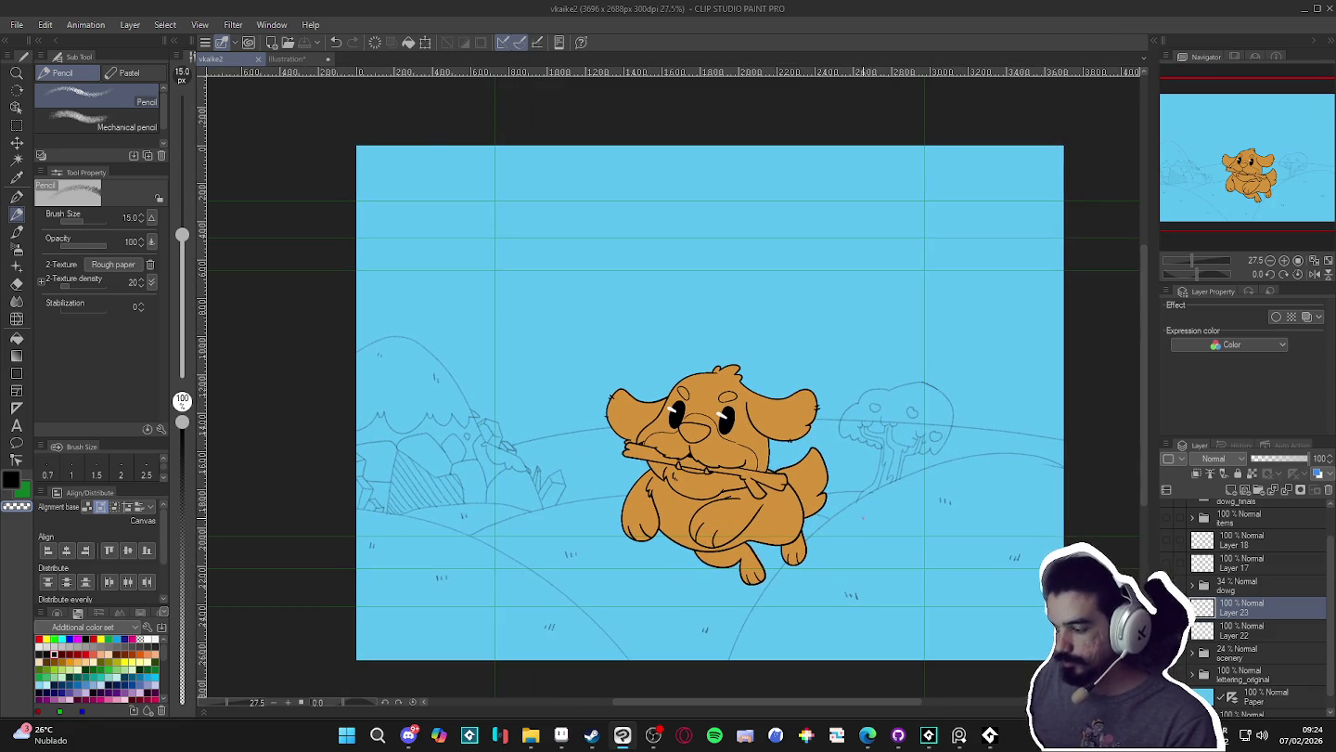